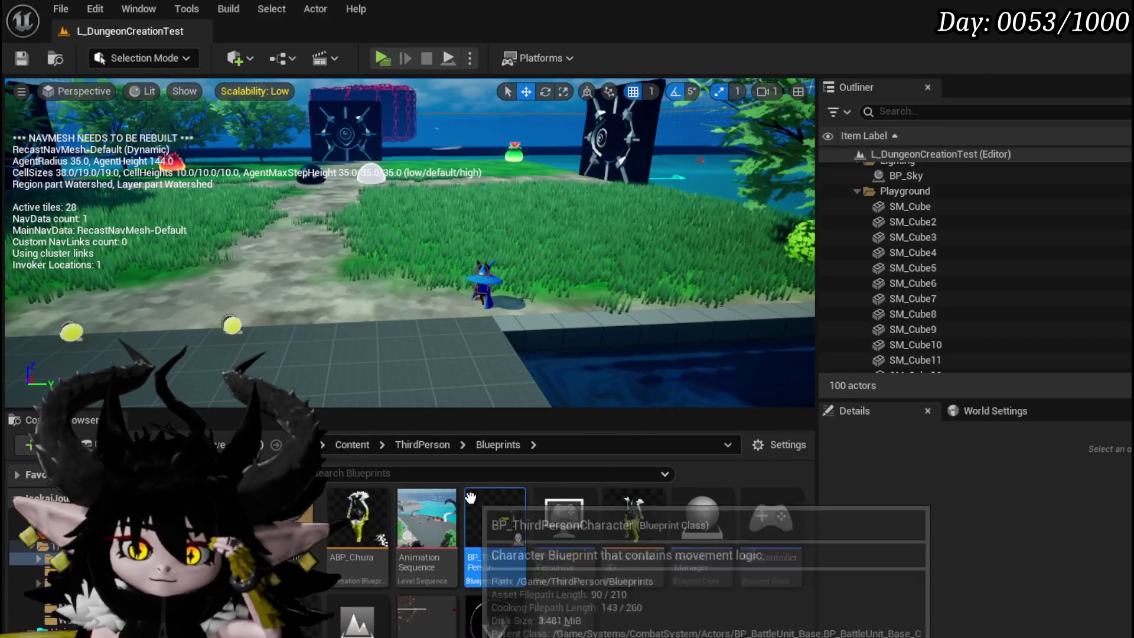
Open BP_ThirdPersonCharacter and select its CameraHolder component to view its properties
{"action": "double_click", "coordinate": [472, 501]}
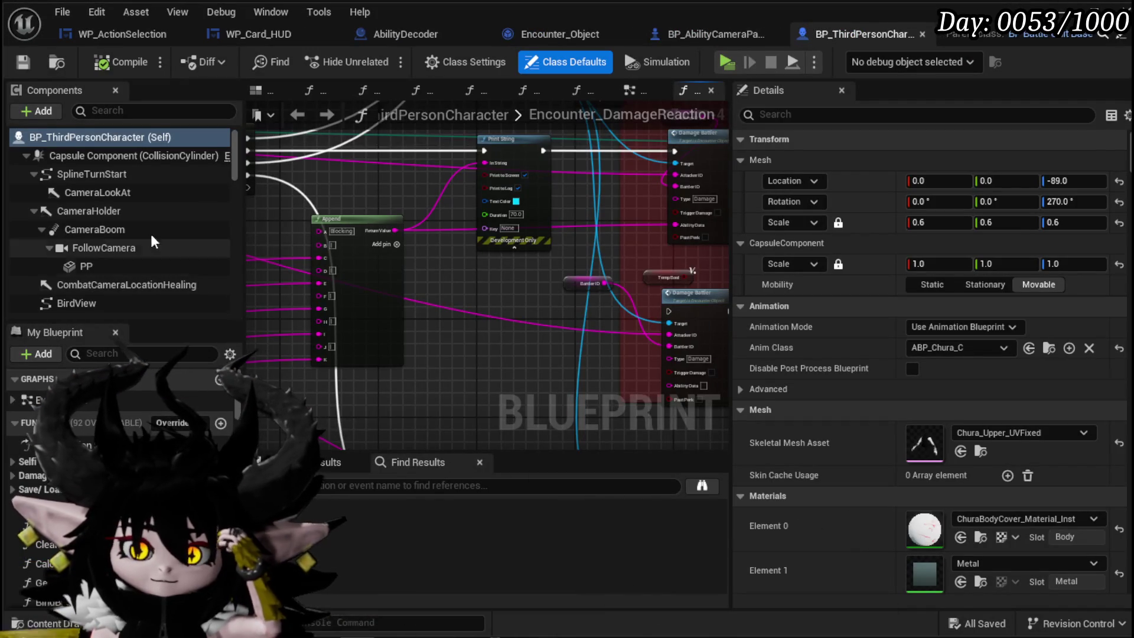
{"action": "left_click", "coordinate": [135, 213]}
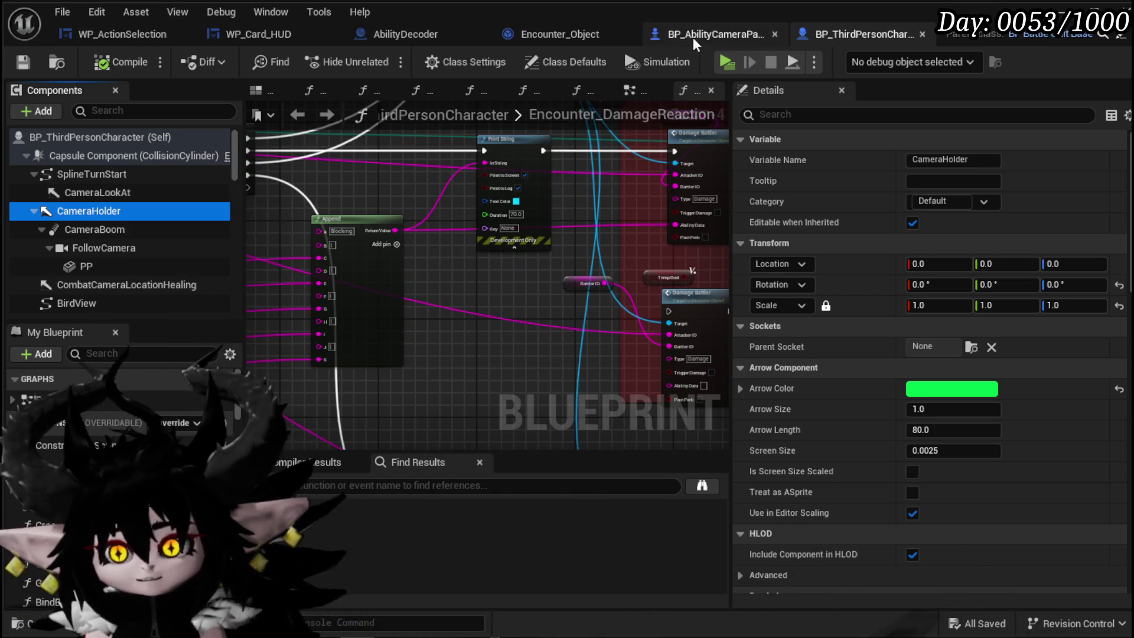
In AbilityDecoder, replace Detach From Component with an Attach Component To Component node on Camera Holder
{"action": "left_click", "coordinate": [434, 38]}
{"action": "scroll", "coordinate": [522, 141], "scroll_direction": "down", "scroll_amount": 2}
{"action": "left_click_drag", "start_coordinate": [520, 134], "coordinate": [584, 172]}
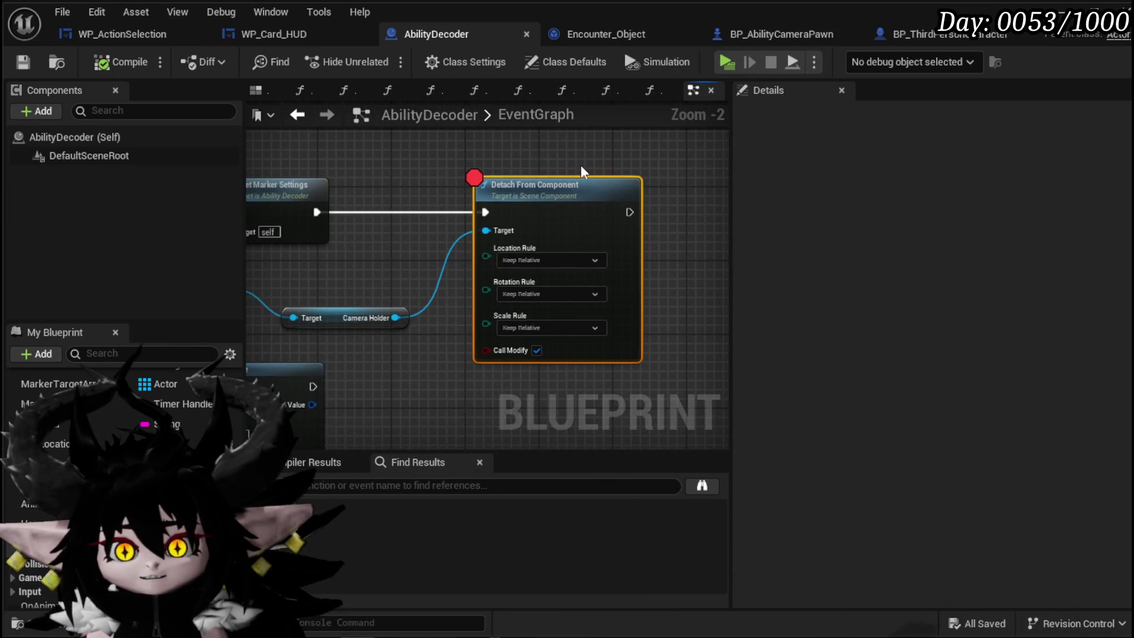
{"action": "key", "text": "Delete"}
{"action": "left_click_drag", "start_coordinate": [396, 318], "coordinate": [496, 293]}
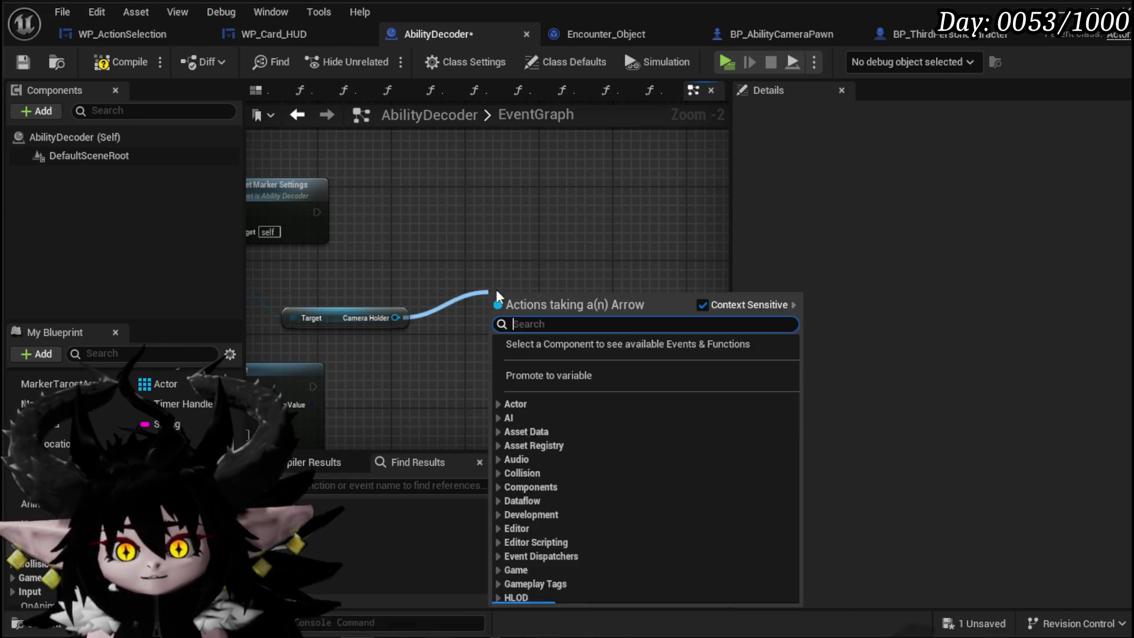
{"action": "type", "text": "attach com"}
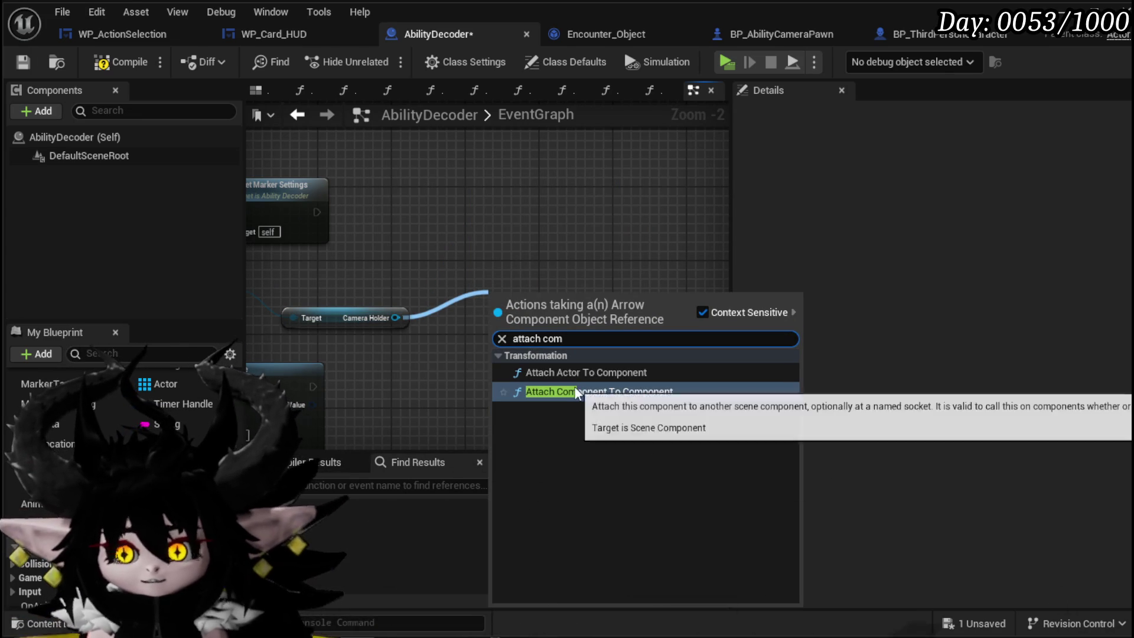
{"action": "left_click", "coordinate": [590, 392]}
{"action": "mouse_move", "coordinate": [566, 310]}
{"action": "left_mouse_down"}
{"action": "mouse_move", "coordinate": [538, 213]}
{"action": "mouse_move", "coordinate": [543, 235]}
{"action": "left_mouse_up"}
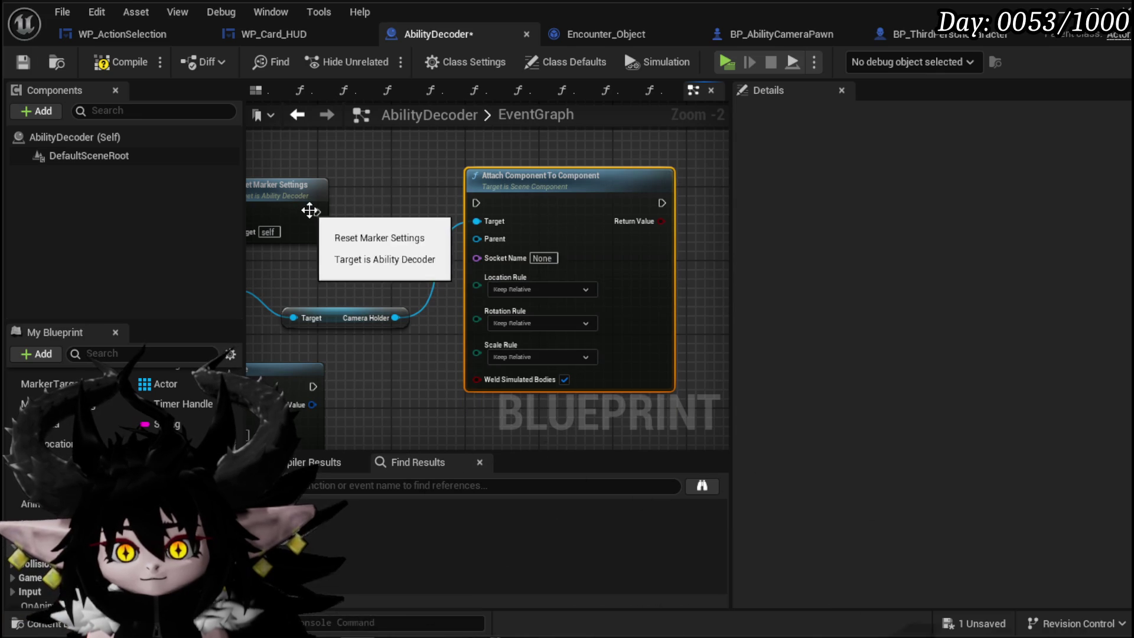
Use the User's Get Capsule Component as the attach parent, then minimize the Blueprint editor
{"action": "mouse_move", "coordinate": [261, 262]}
{"action": "left_mouse_down"}
{"action": "mouse_move", "coordinate": [423, 276]}
{"action": "mouse_move", "coordinate": [487, 300]}
{"action": "left_mouse_up"}
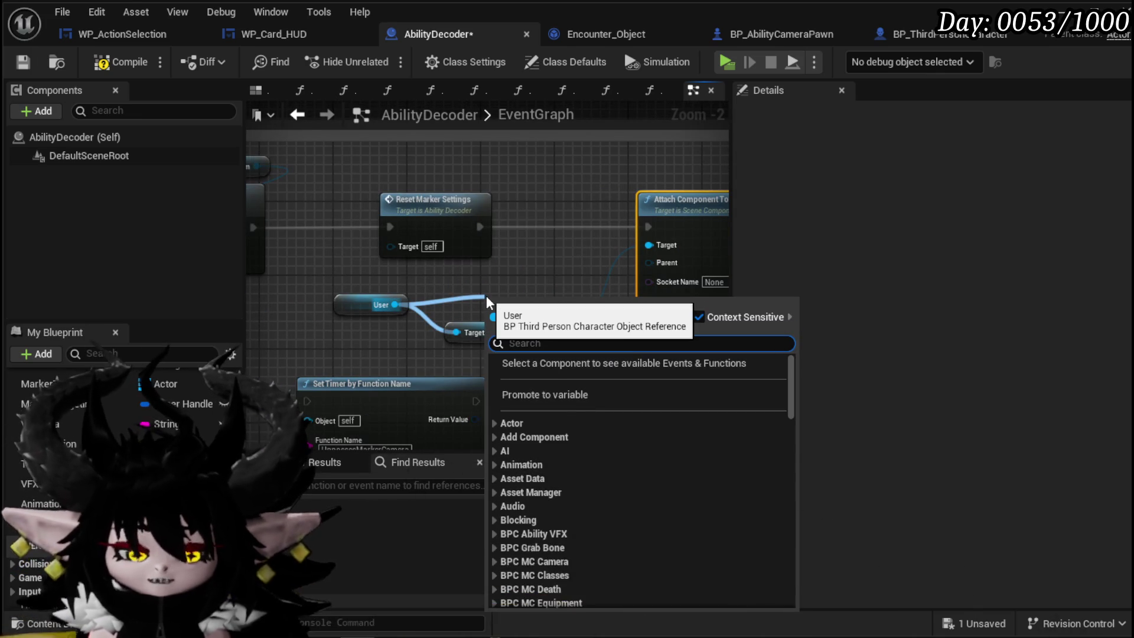
{"action": "type", "text": "caps"}
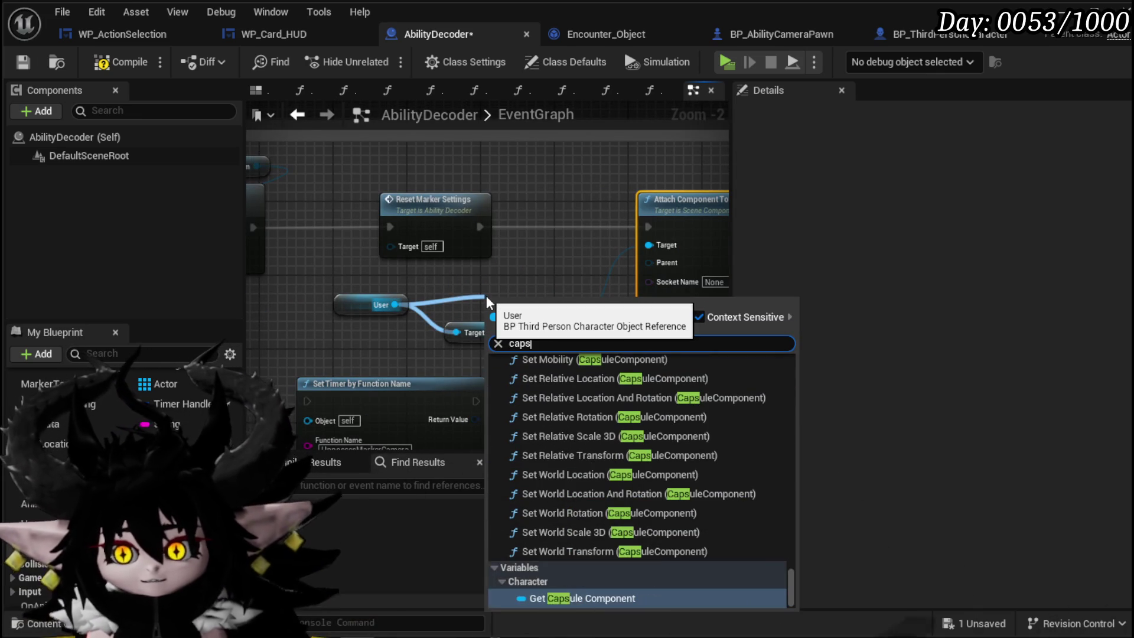
{"action": "left_click", "coordinate": [619, 599]}
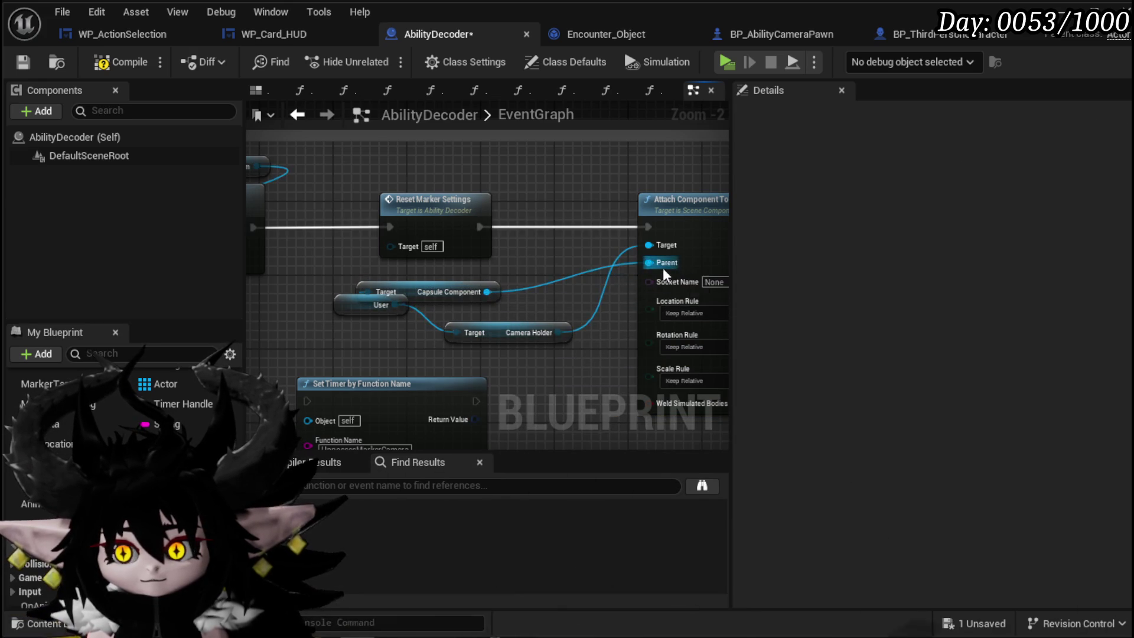
{"action": "left_click_drag", "start_coordinate": [312, 286], "coordinate": [404, 290]}
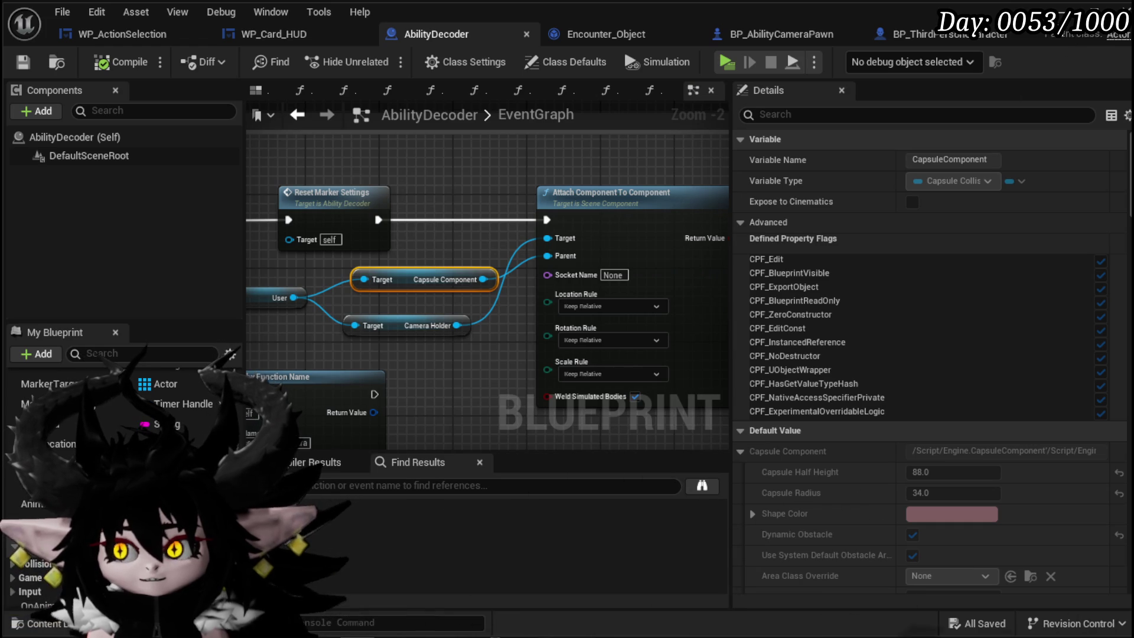
{"action": "left_click", "coordinate": [1080, 18]}
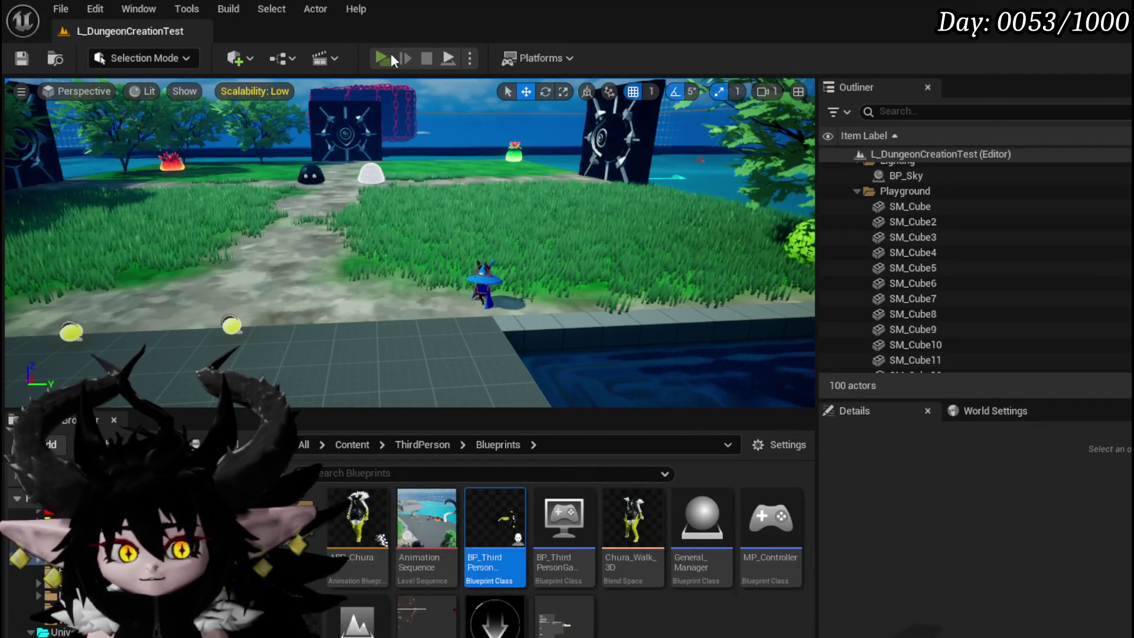
Start a play session, walk to the fire slime, and begin the card battle
{"action": "left_click", "coordinate": [393, 61]}
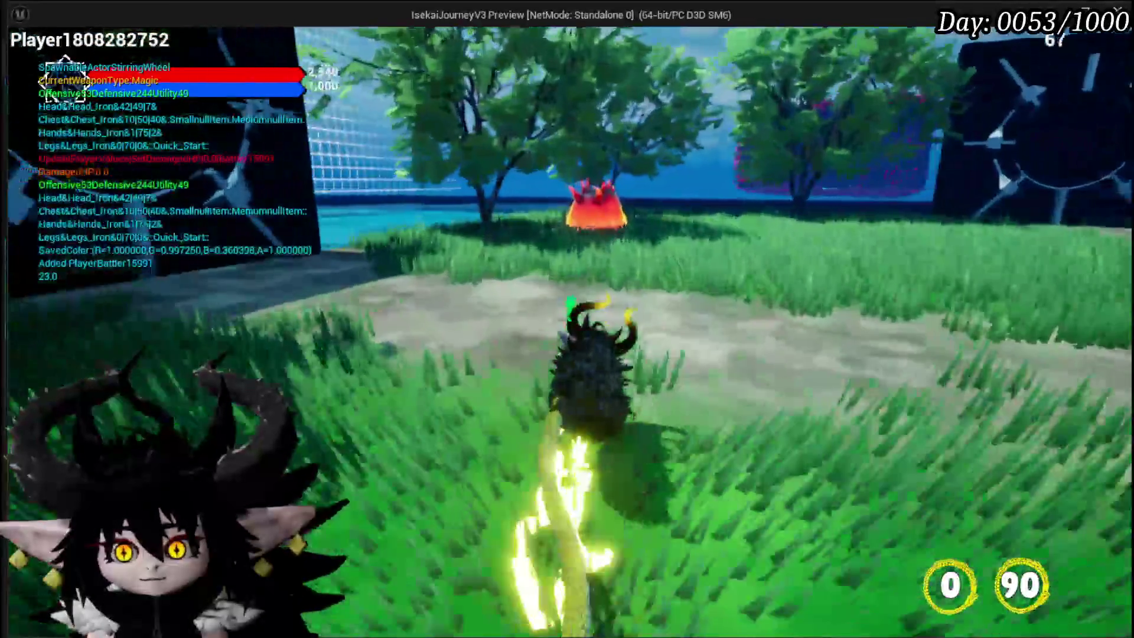
{"action": "key", "text": "w"}
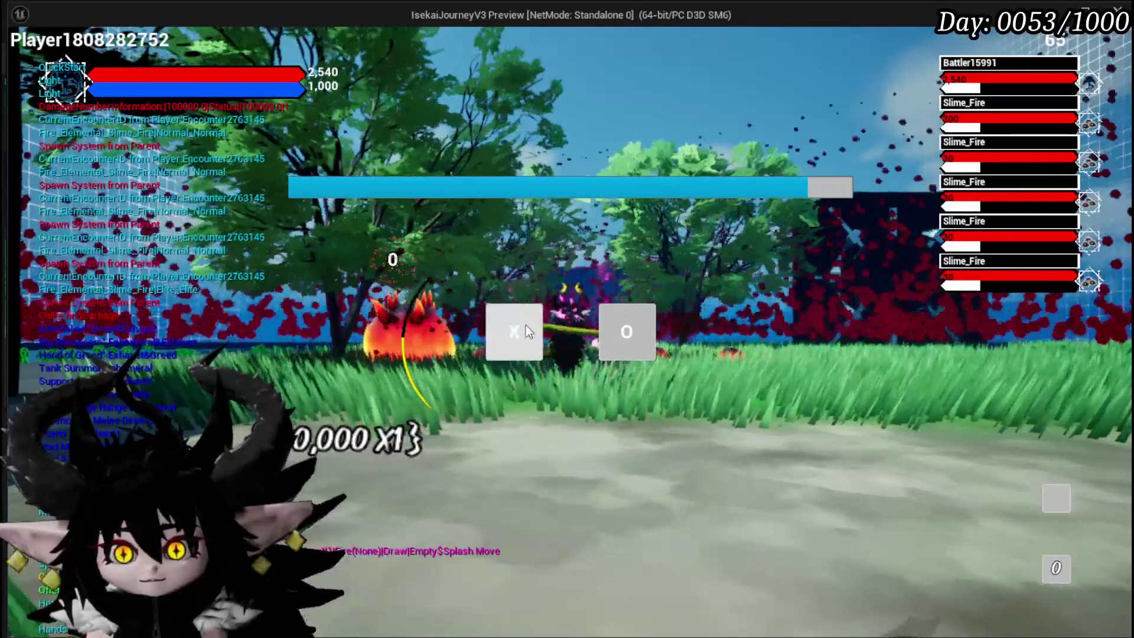
{"action": "left_click", "coordinate": [528, 331]}
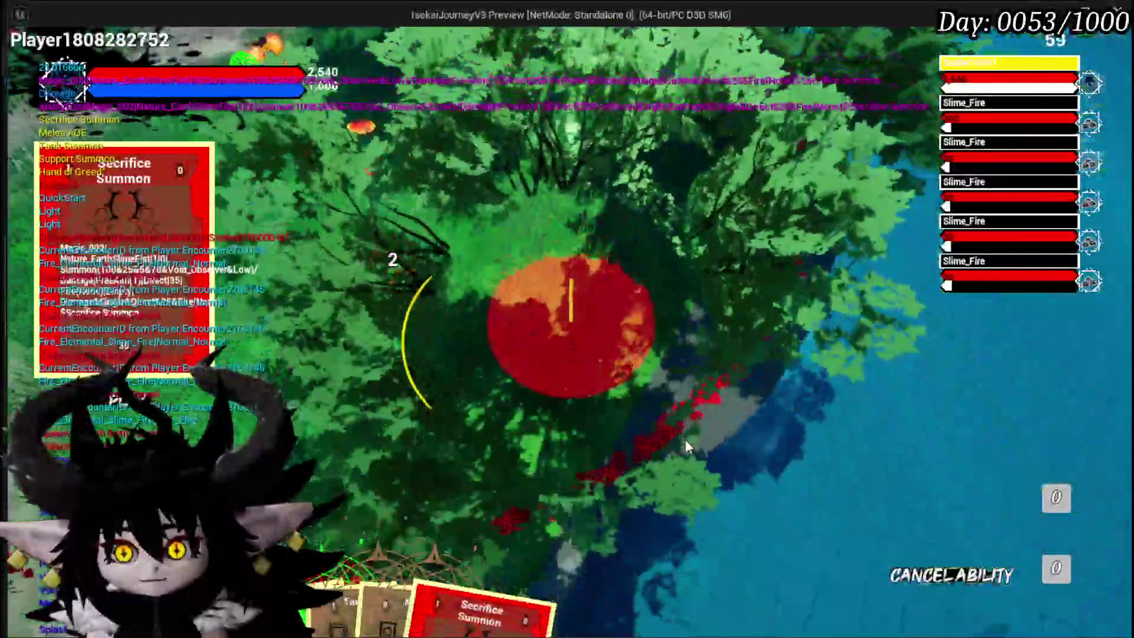
{"action": "left_click", "coordinate": [685, 440]}
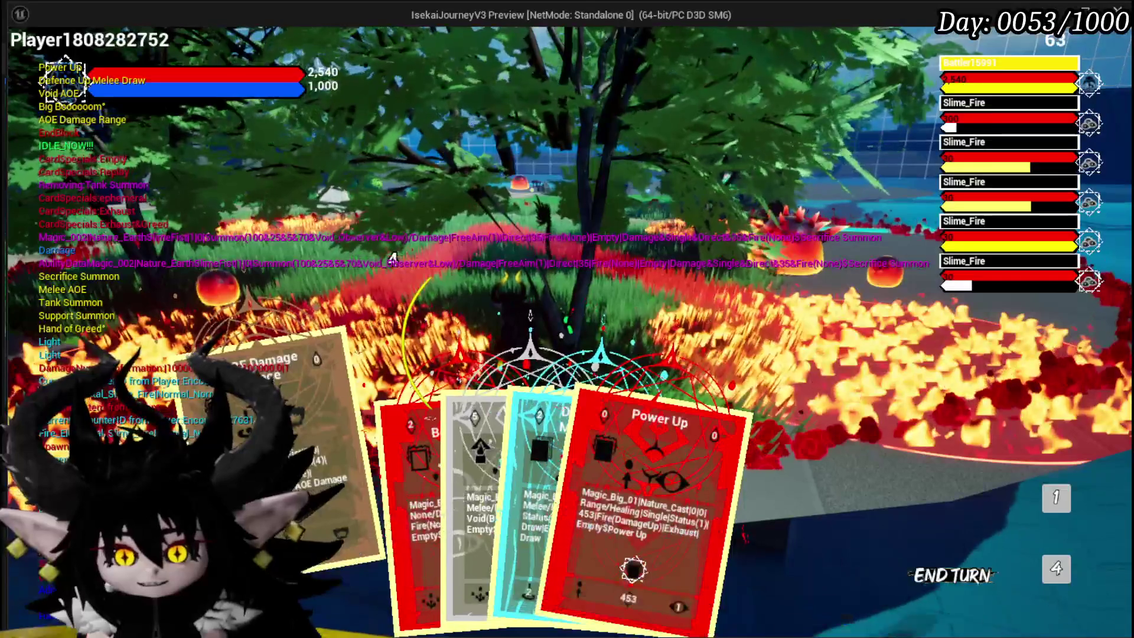
Try the AOE Damage and Power Up cards, play Defence Up Melee Draw, then stop the session
{"action": "left_click", "coordinate": [284, 384]}
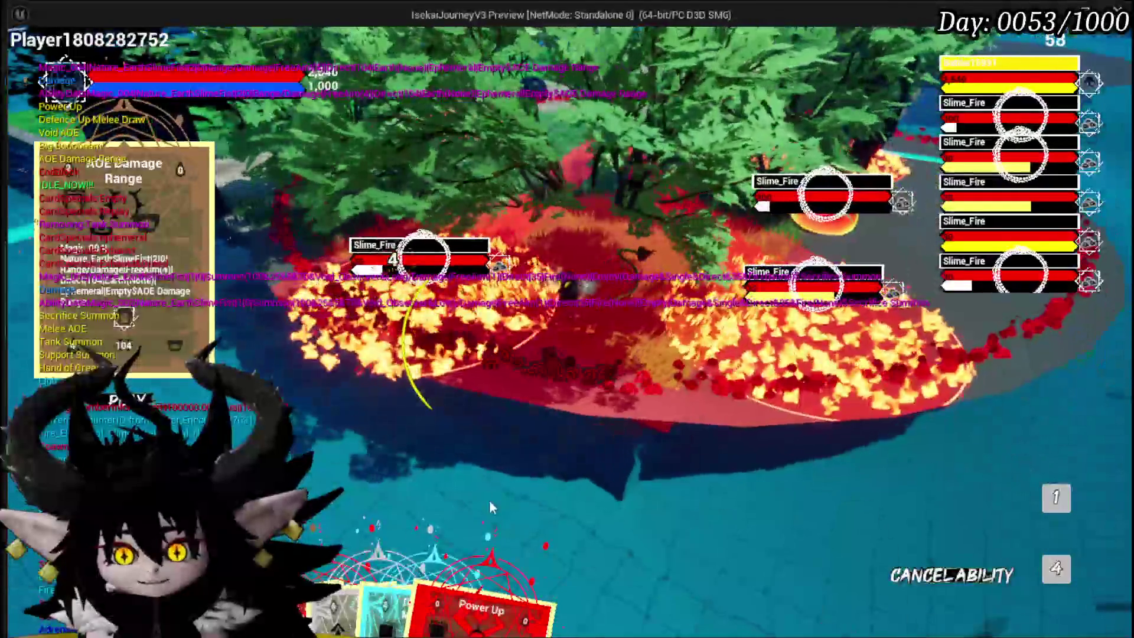
{"action": "left_click", "coordinate": [605, 485]}
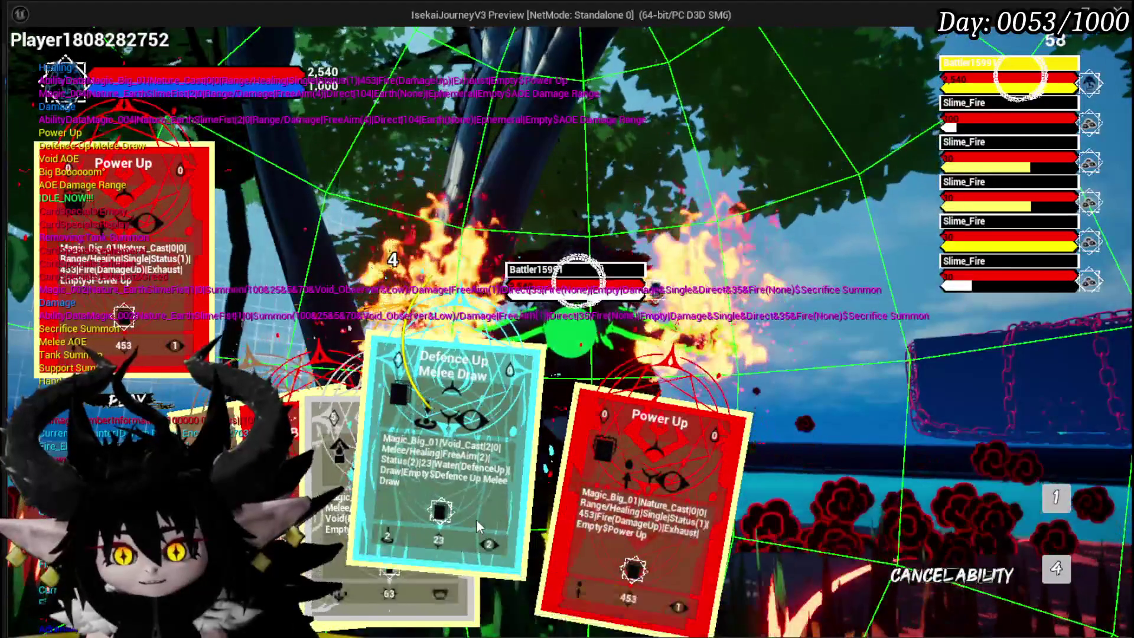
{"action": "left_click", "coordinate": [476, 519]}
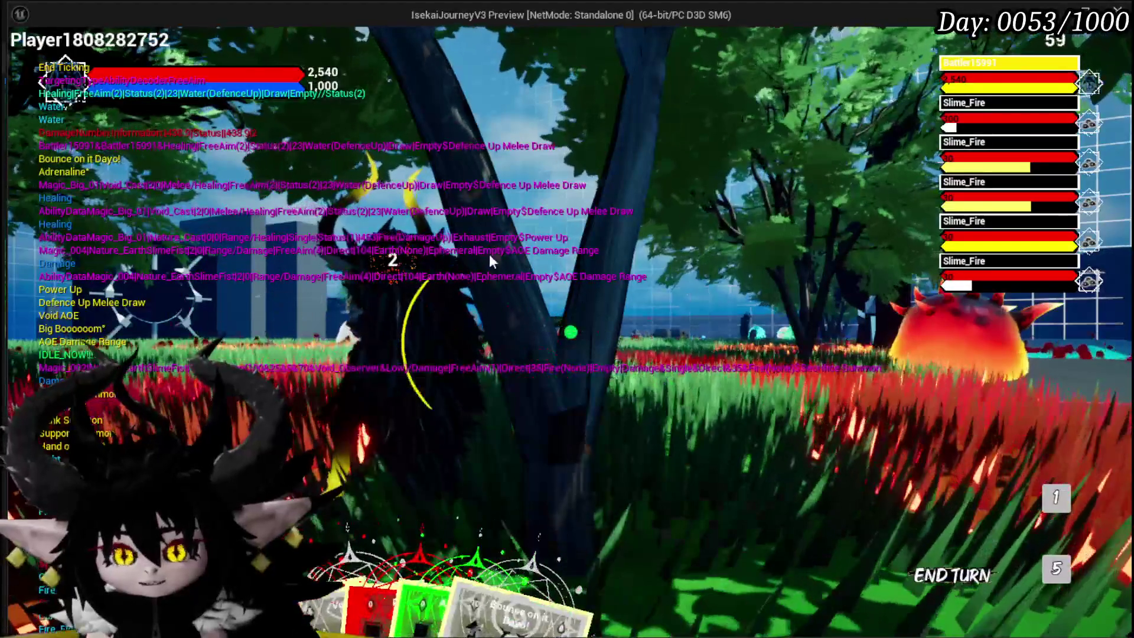
{"action": "mouse_move", "coordinate": [510, 472]}
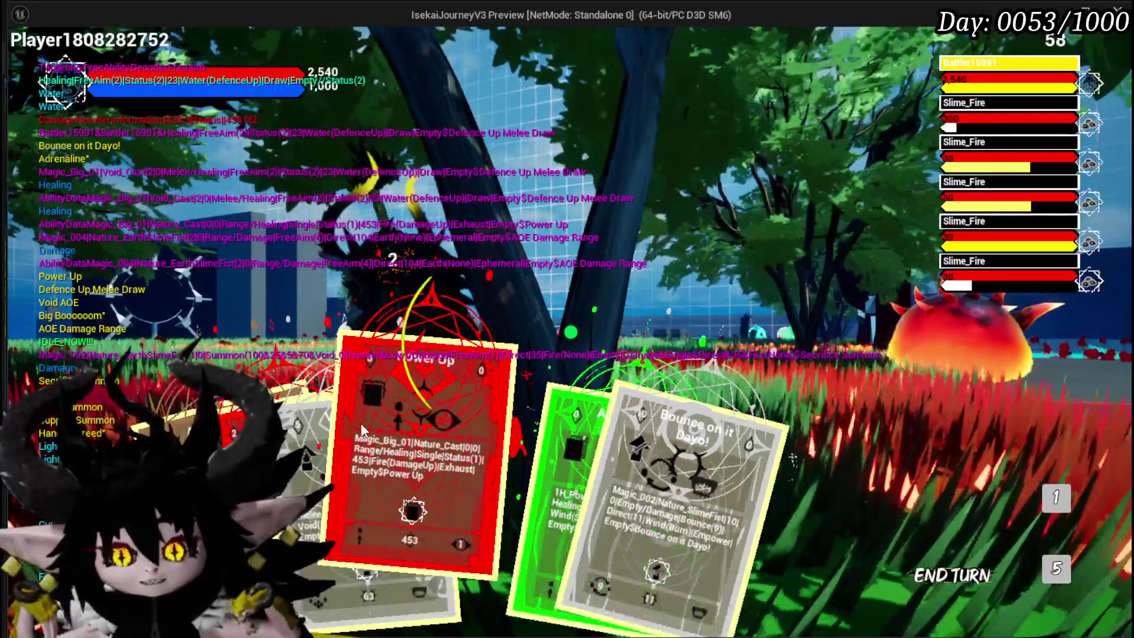
{"action": "key", "text": "Escape"}
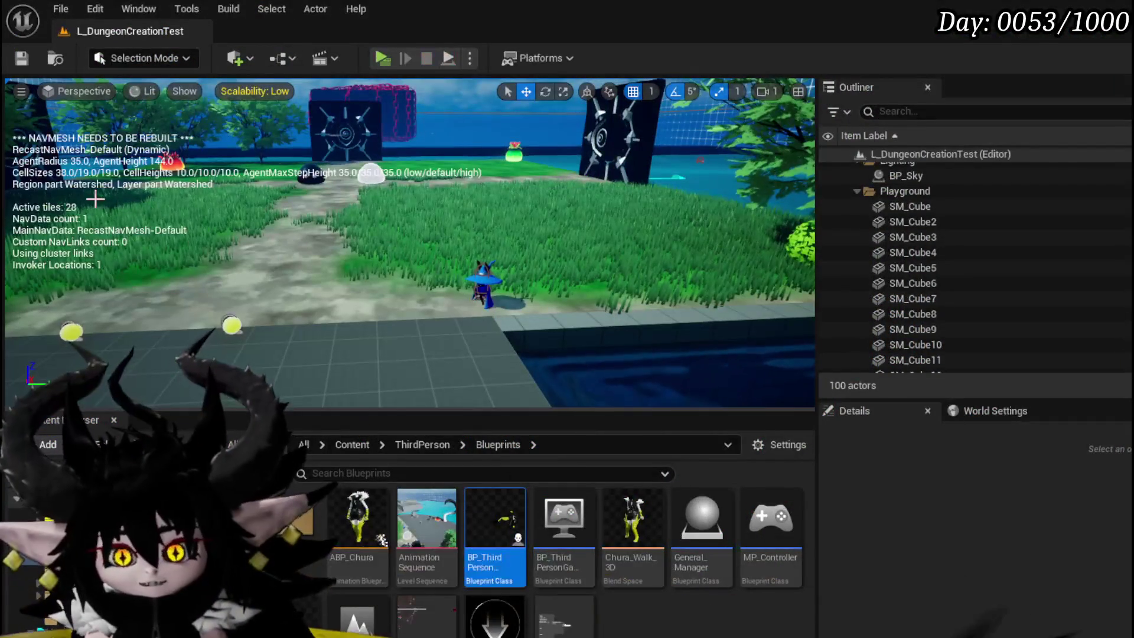
Save the project, start a new play session, and bring up the game's settings page
{"action": "key", "text": "ctrl+s"}
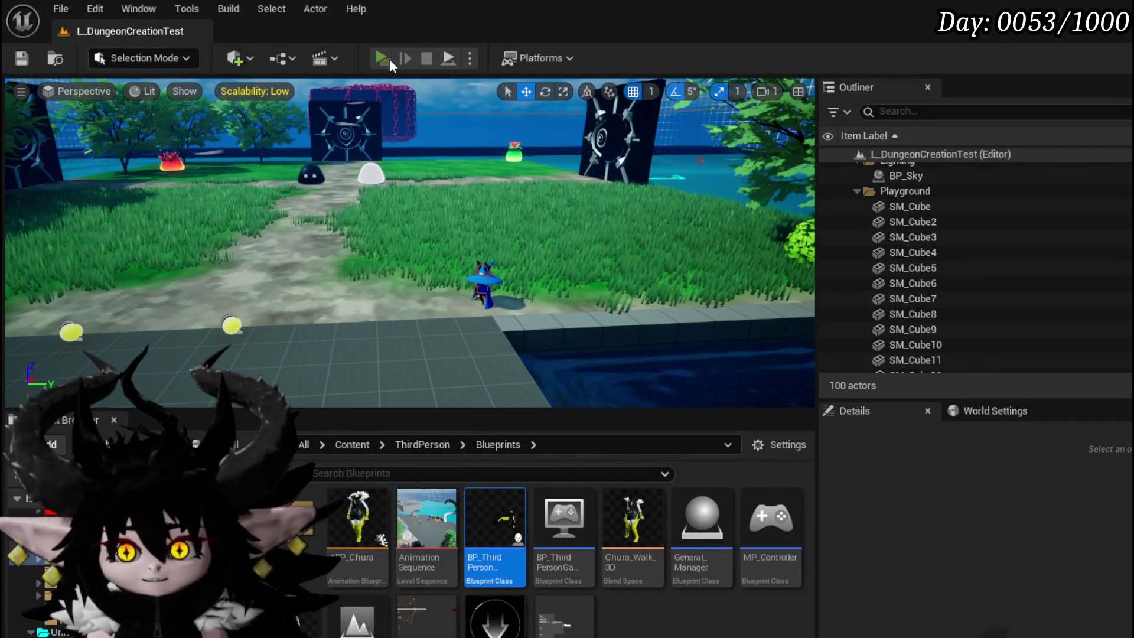
{"action": "left_click", "coordinate": [389, 58]}
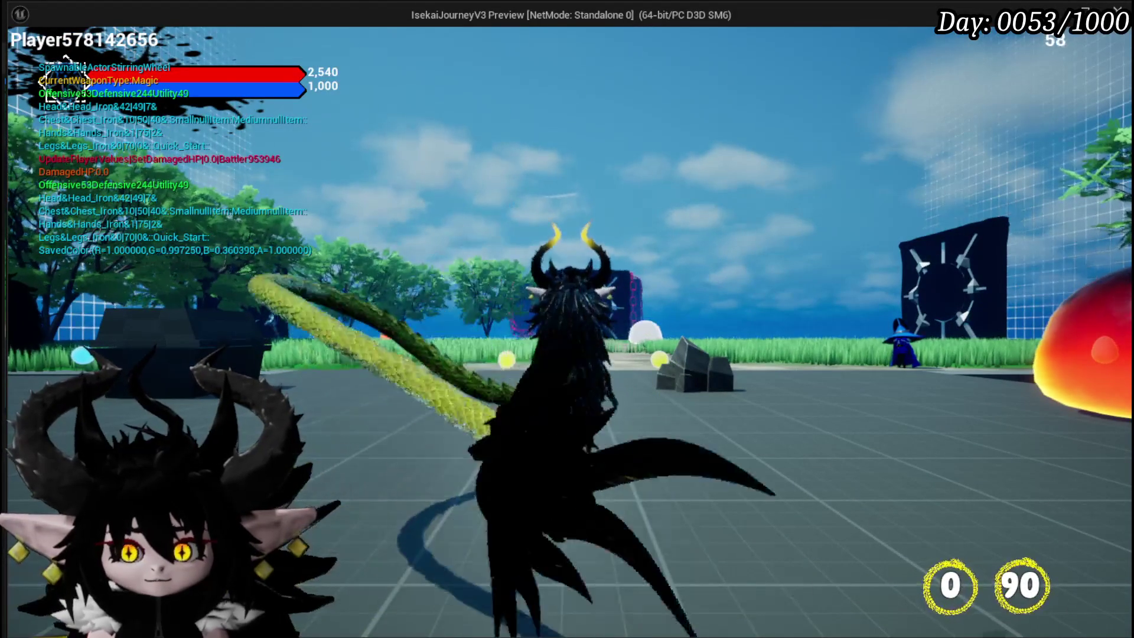
{"action": "key", "text": "Tab"}
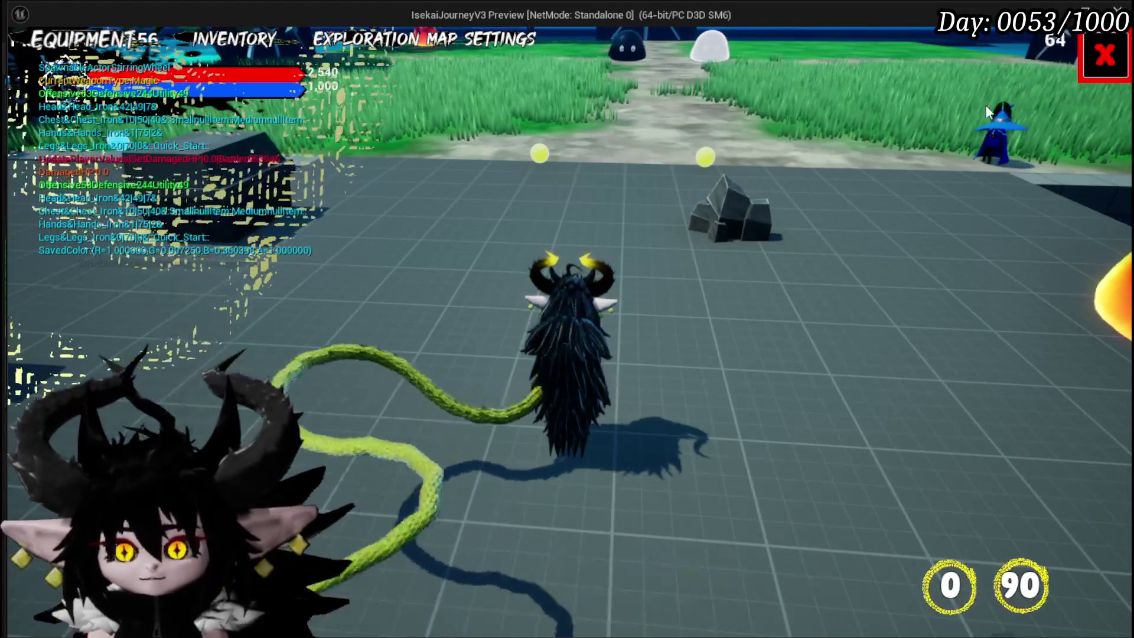
{"action": "key", "text": "Tab"}
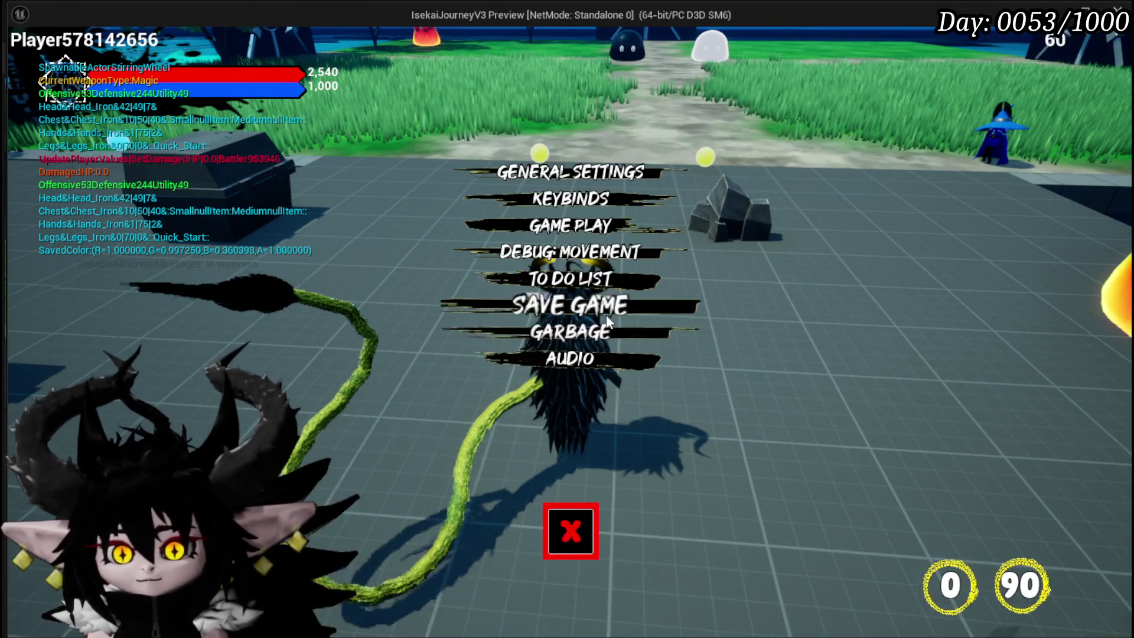
Remove the see-through material entry from the TO DO LIST and close the menu
{"action": "left_click", "coordinate": [602, 280]}
{"action": "scroll", "coordinate": [907, 361], "scroll_direction": "down", "scroll_amount": 5}
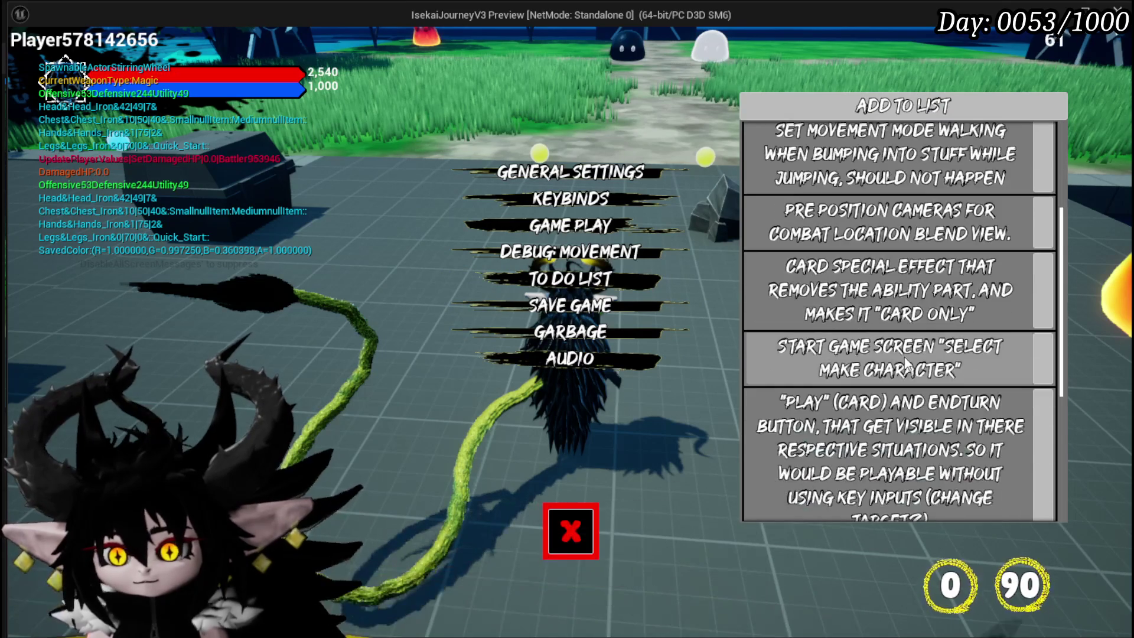
{"action": "scroll", "coordinate": [906, 361], "scroll_direction": "down", "scroll_amount": 1}
{"action": "scroll", "coordinate": [869, 417], "scroll_direction": "down", "scroll_amount": 2}
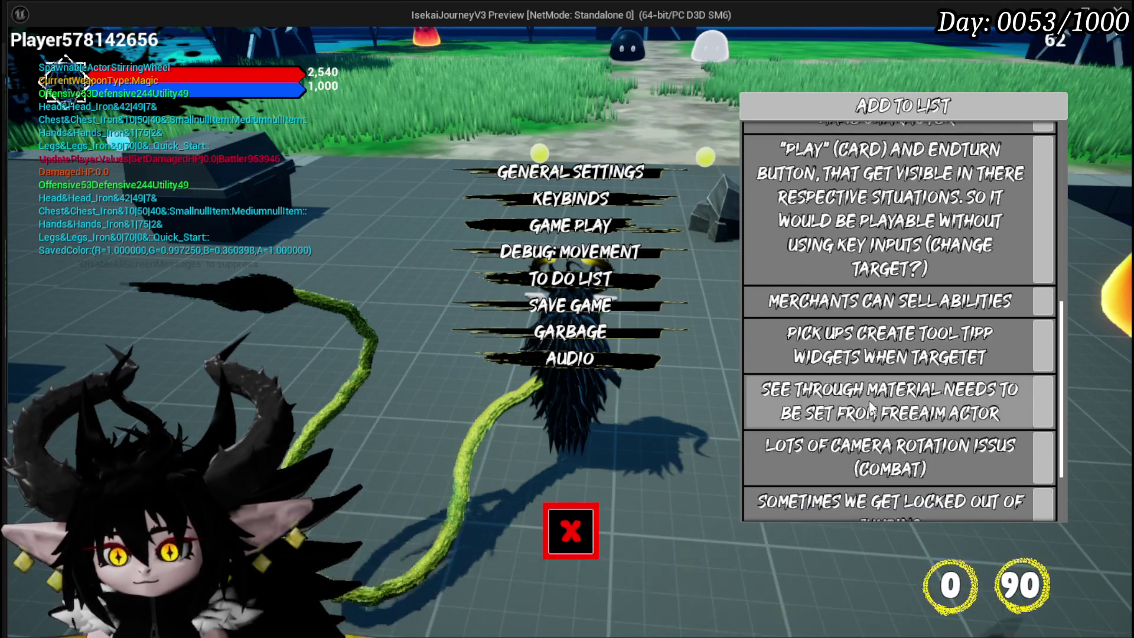
{"action": "left_click", "coordinate": [1032, 399]}
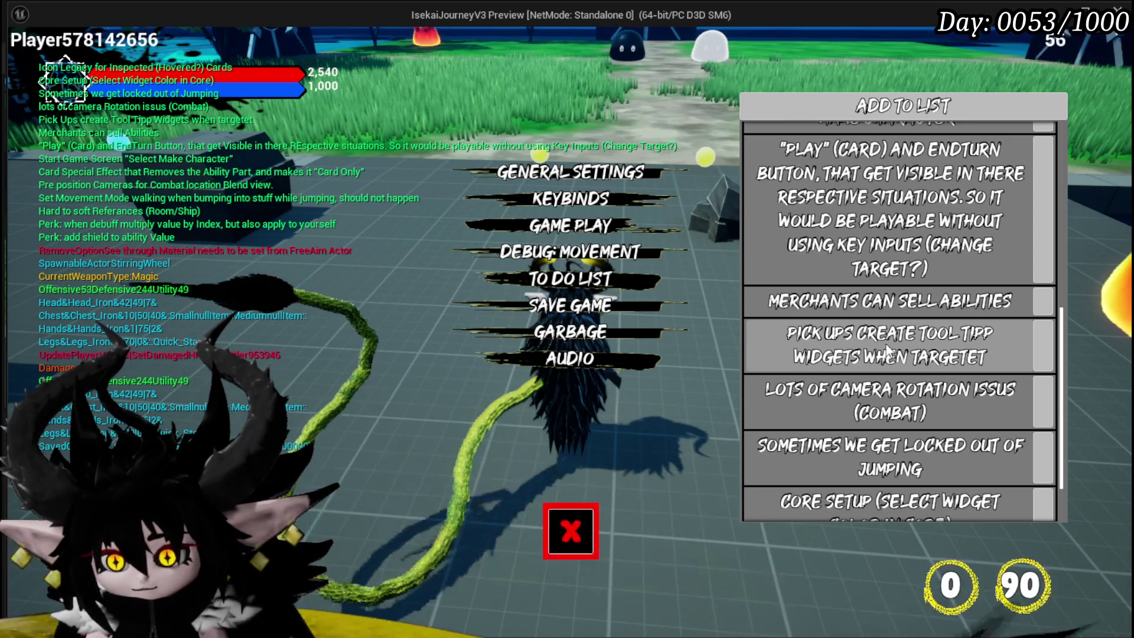
{"action": "scroll", "coordinate": [891, 325], "scroll_direction": "up", "scroll_amount": 3}
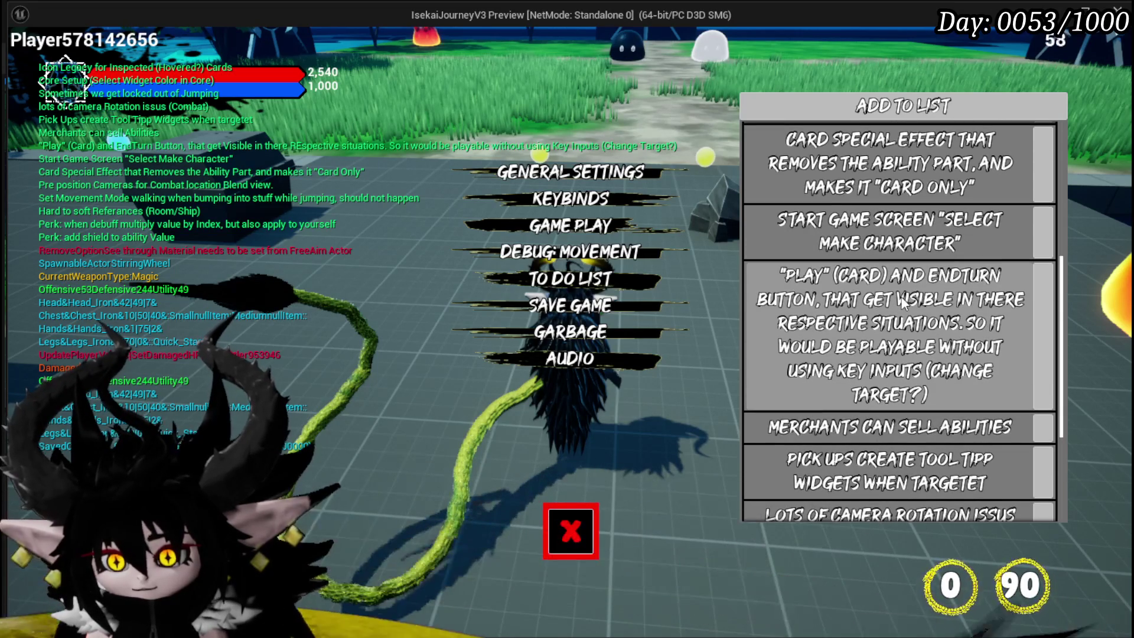
{"action": "scroll", "coordinate": [902, 299], "scroll_direction": "down", "scroll_amount": 1}
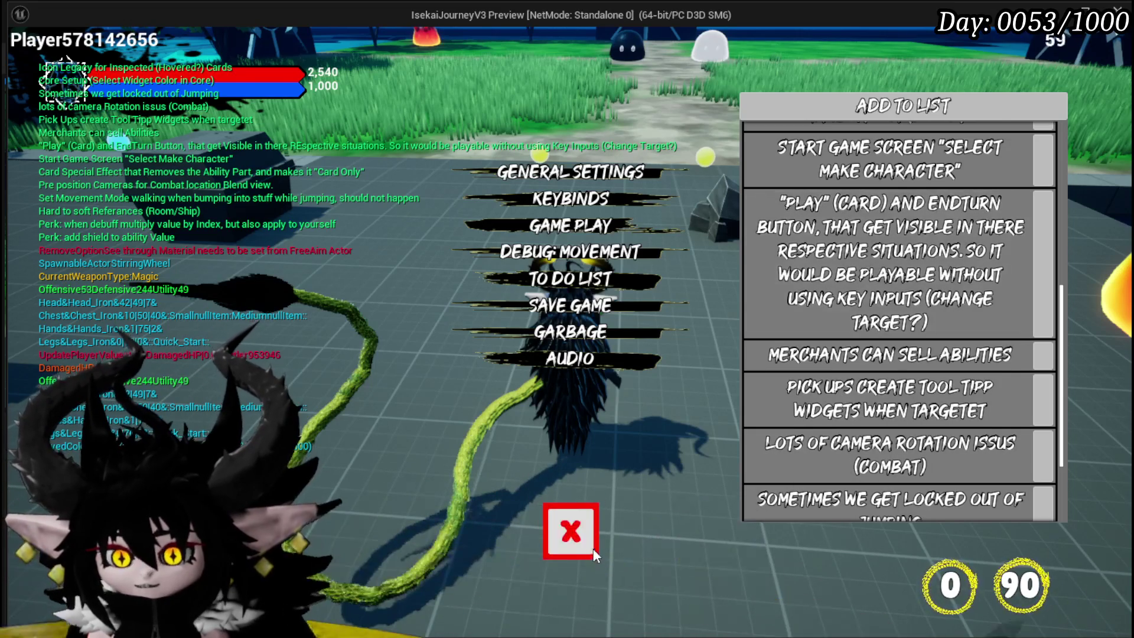
{"action": "left_click", "coordinate": [593, 548]}
Walk the character across the tiled floor, toward the platform edge and among the slimes, then exit with Esc
{"action": "key", "text": "space"}
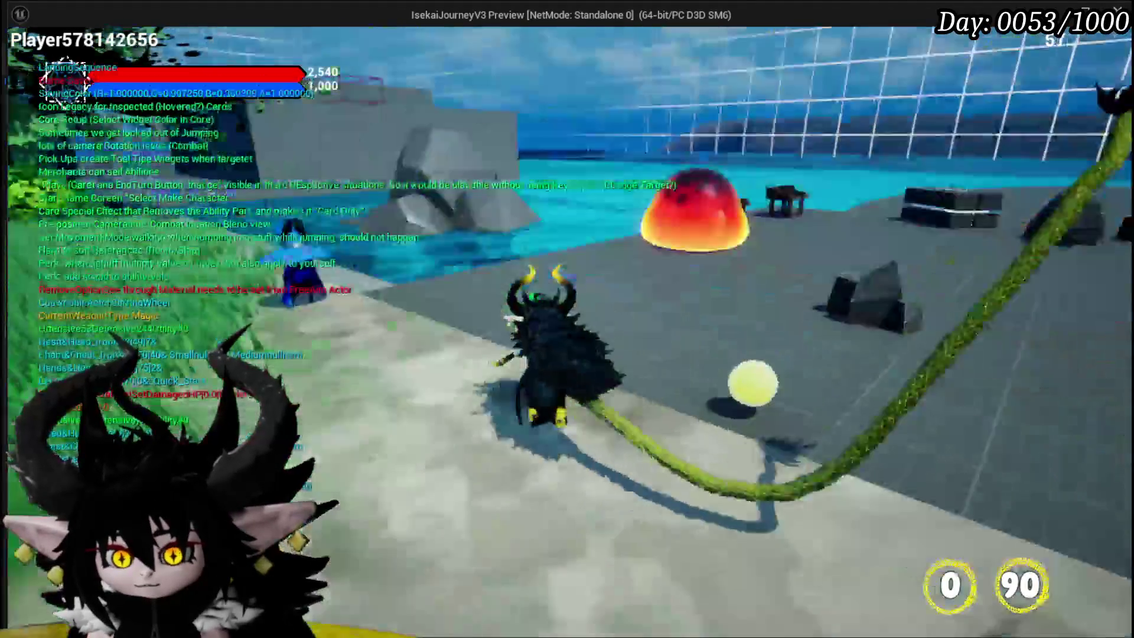
{"action": "key", "text": "w"}
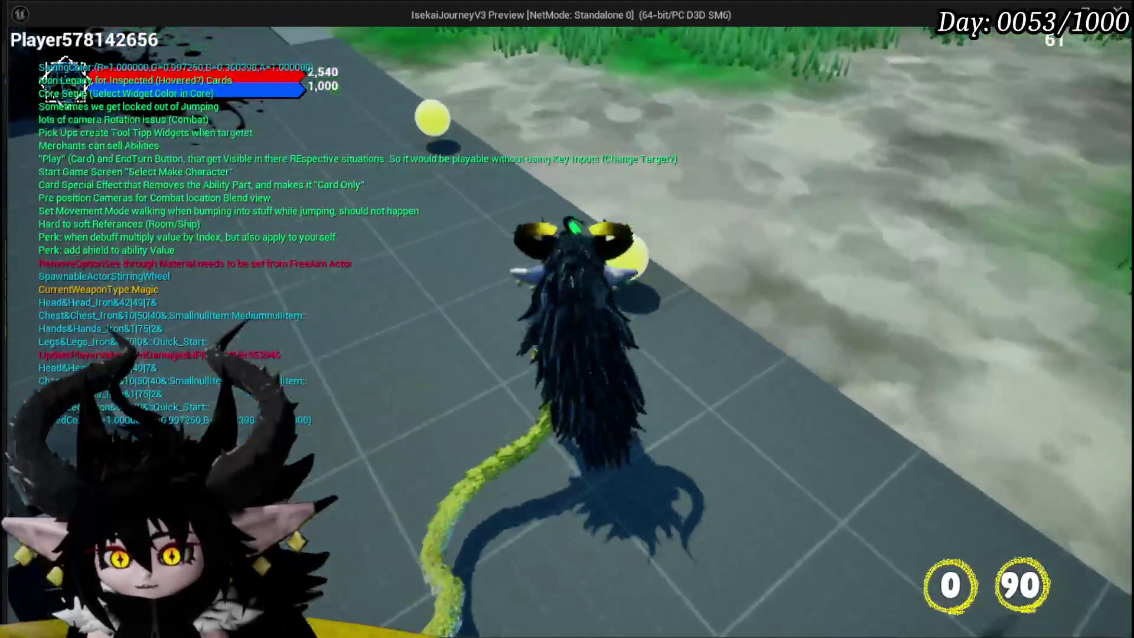
{"action": "key", "text": "w"}
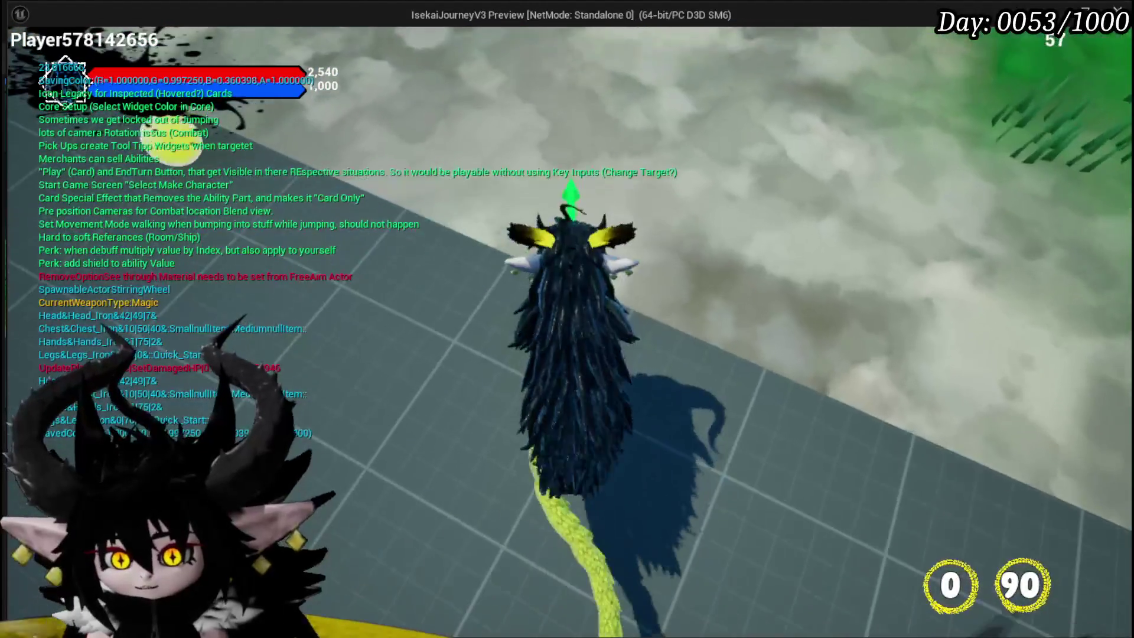
{"action": "key", "text": "w"}
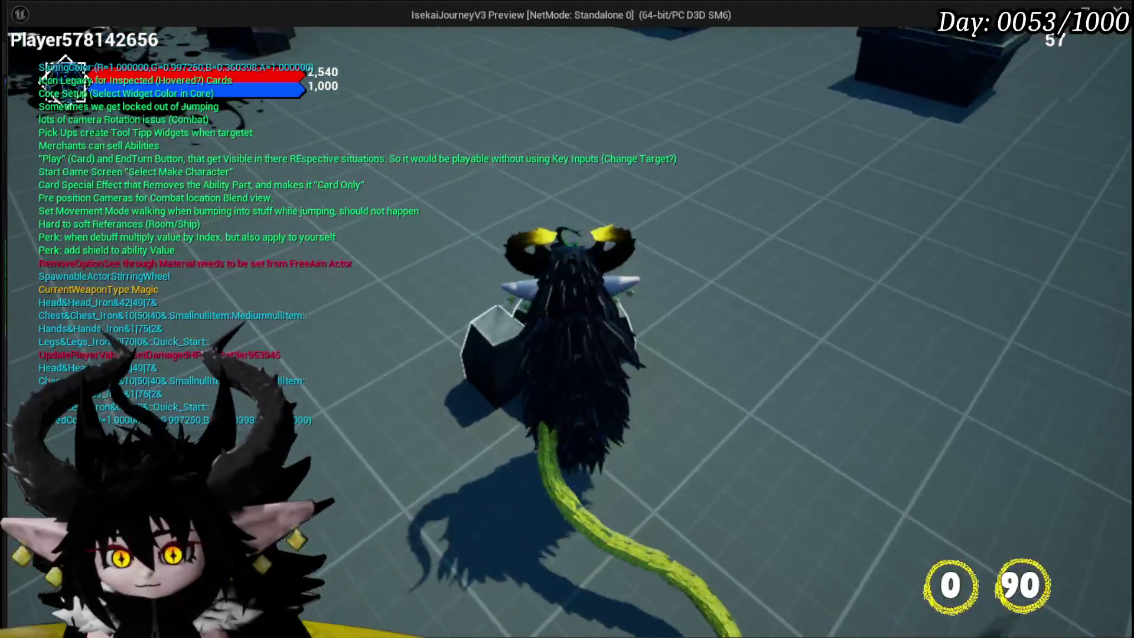
{"action": "key", "text": "w"}
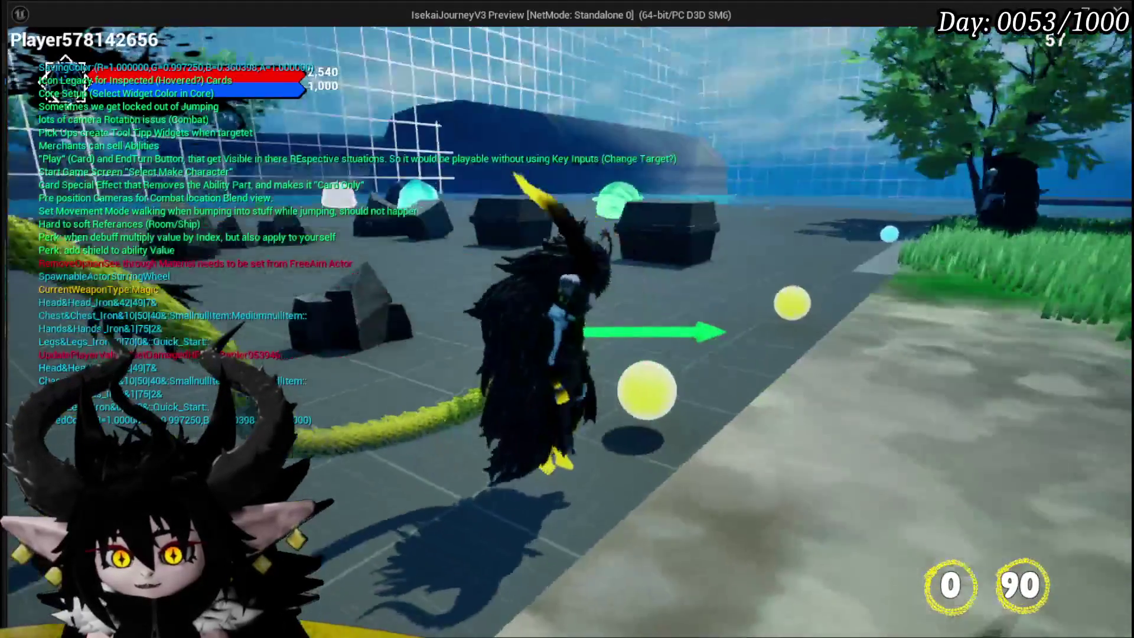
{"action": "key", "text": "w"}
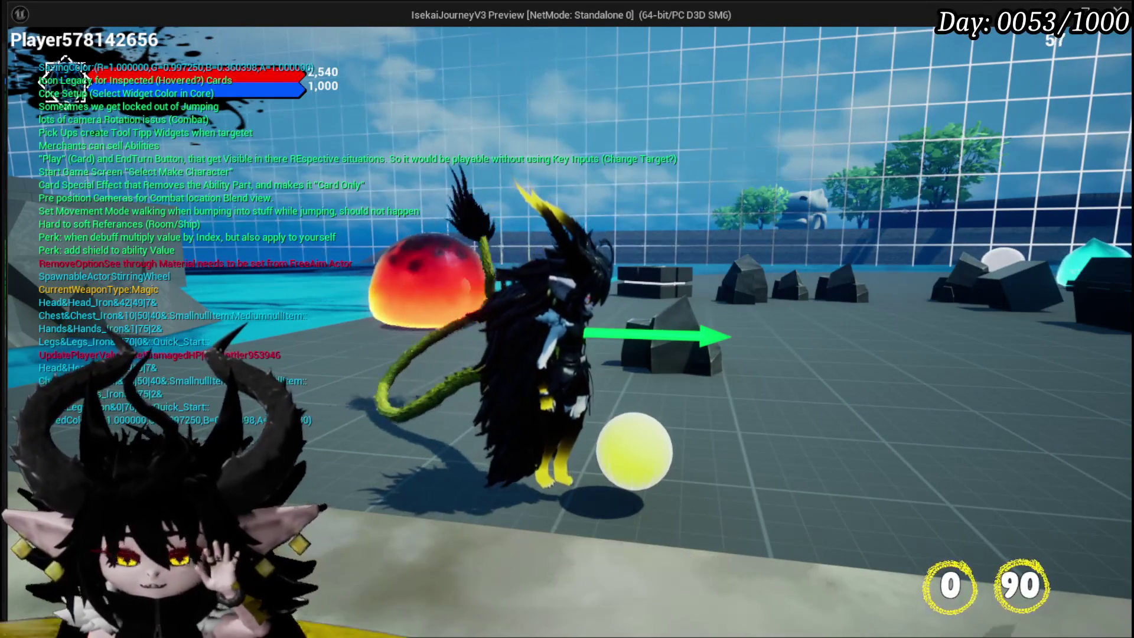
{"action": "key", "text": "w"}
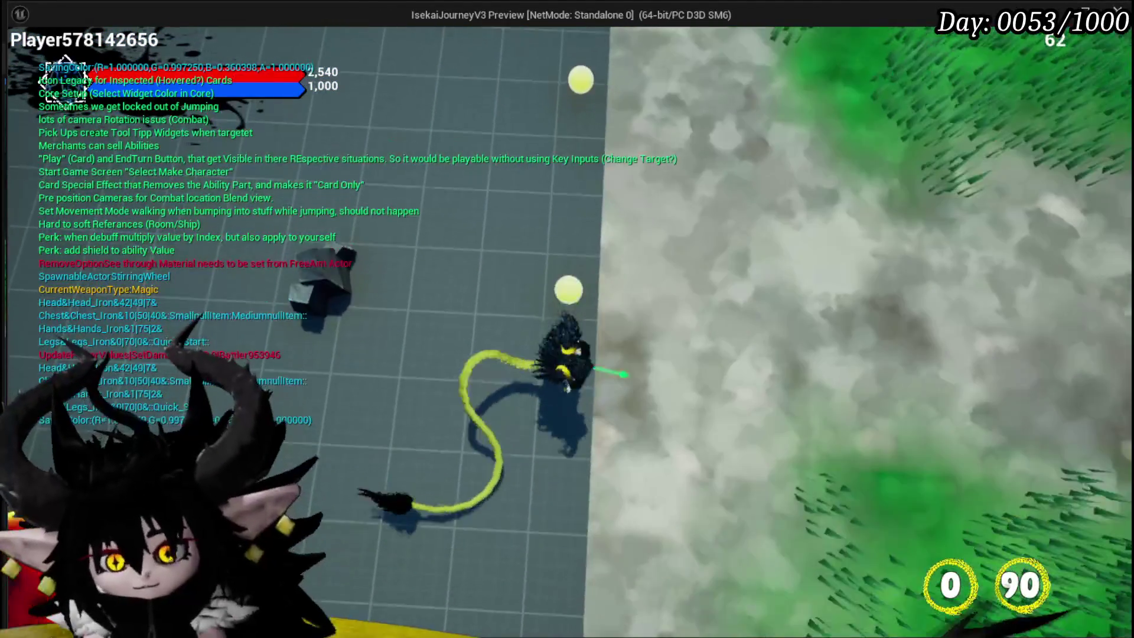
{"action": "key", "text": "w"}
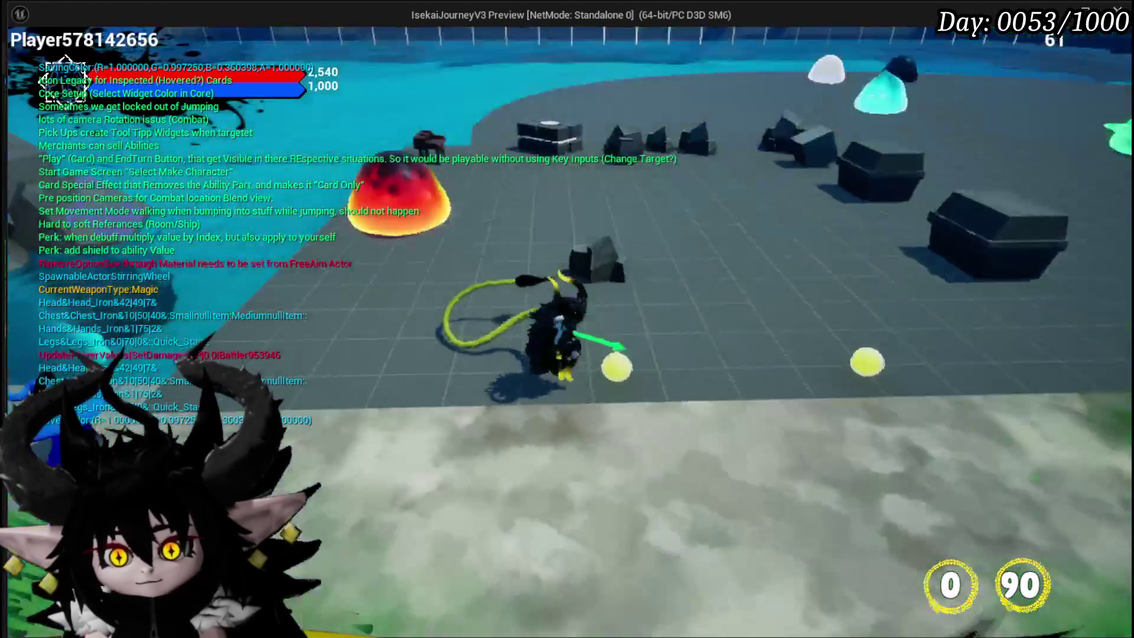
{"action": "key", "text": "w"}
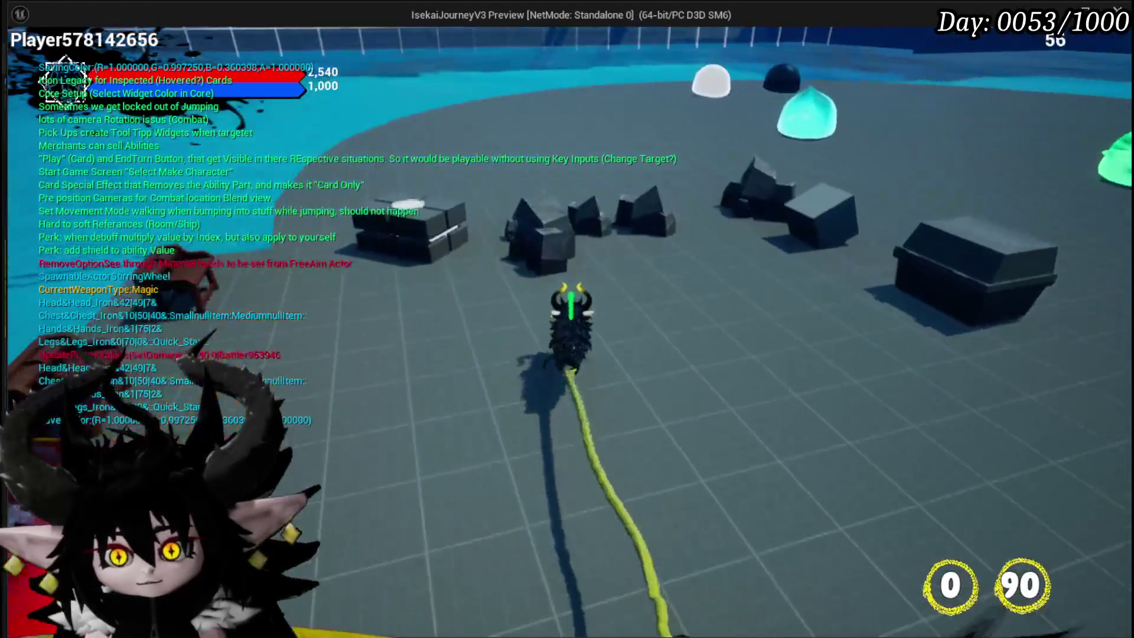
{"action": "key", "text": "w"}
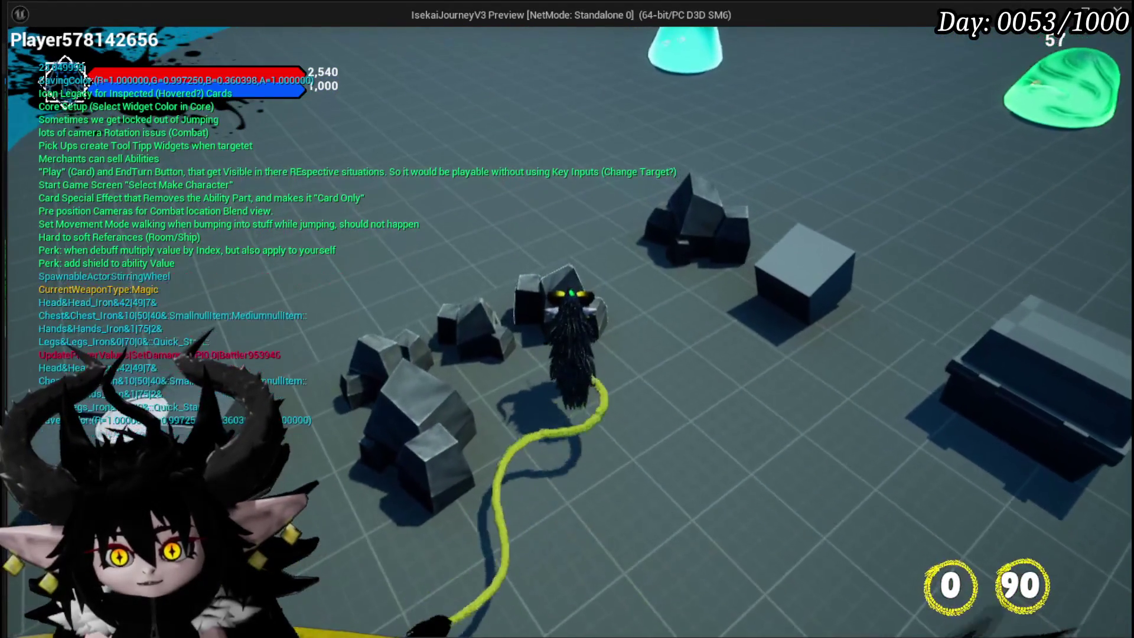
{"action": "key", "text": "w"}
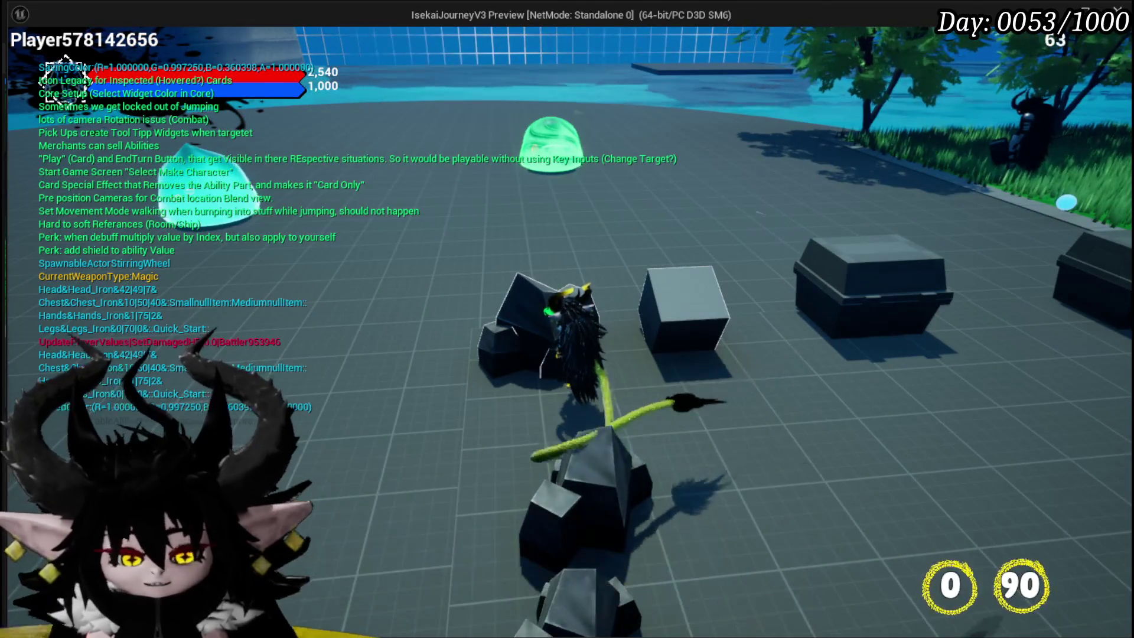
{"action": "key", "text": "Escape"}
{"action": "left_click", "coordinate": [593, 251]}
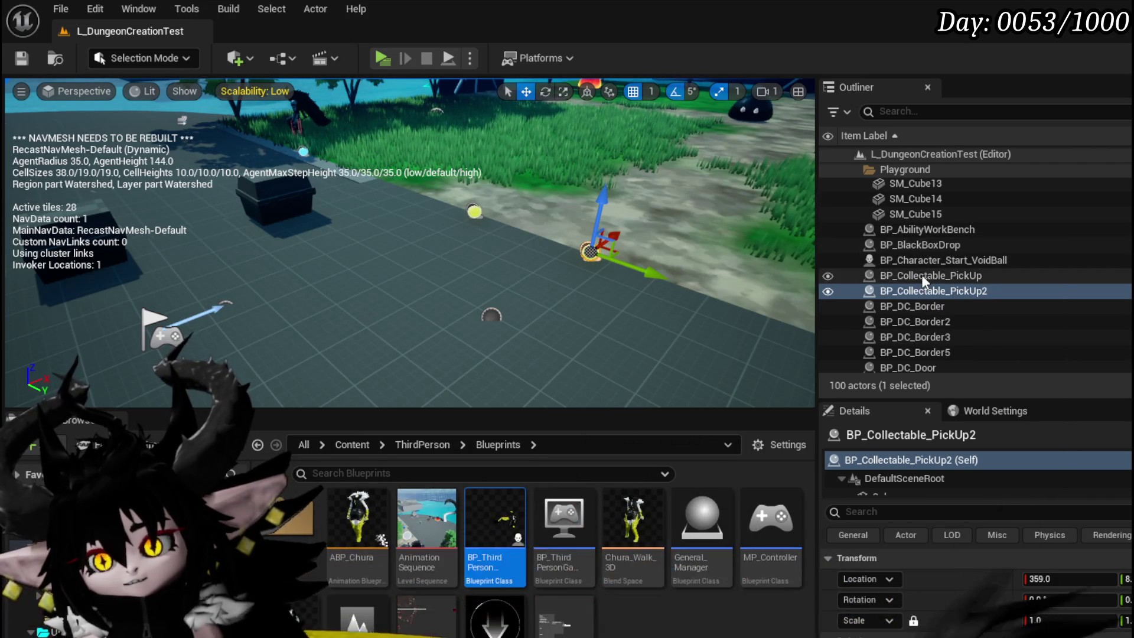
{"action": "scroll", "coordinate": [962, 281], "scroll_direction": "down", "scroll_amount": 3}
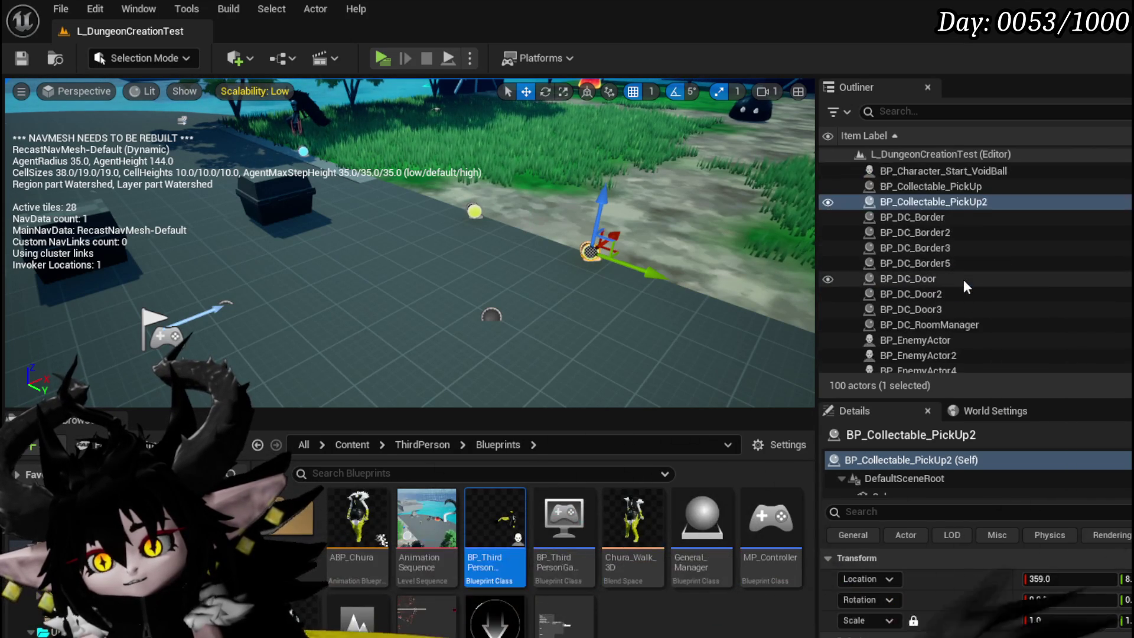
{"action": "scroll", "coordinate": [888, 248], "scroll_direction": "up", "scroll_amount": 2}
{"action": "scroll", "coordinate": [987, 282], "scroll_direction": "up", "scroll_amount": 2}
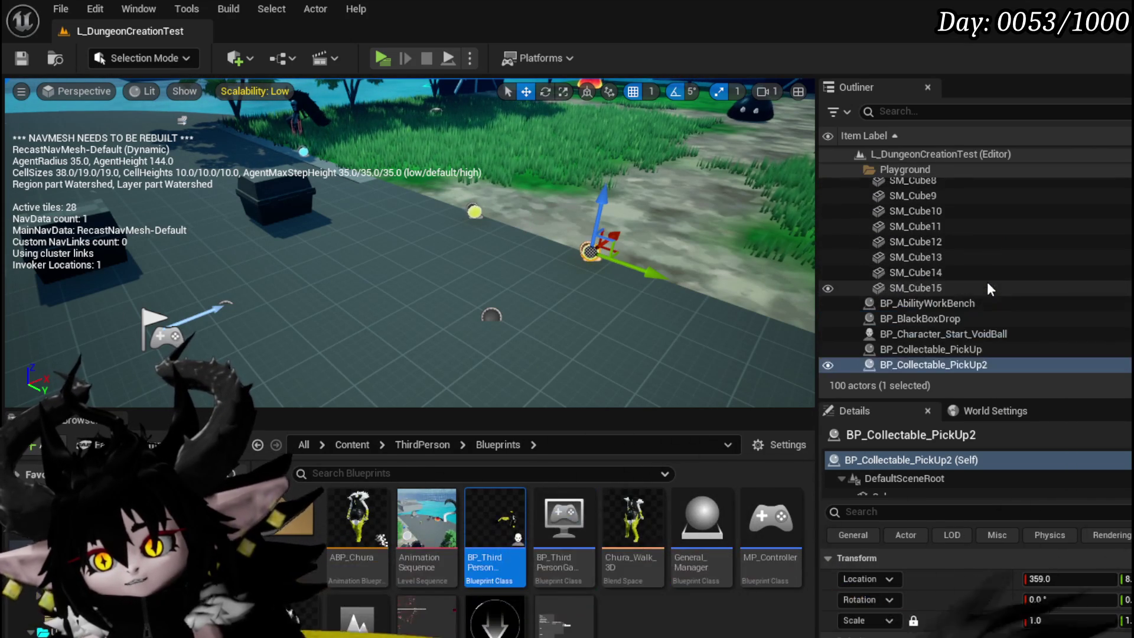
{"action": "scroll", "coordinate": [965, 278], "scroll_direction": "down", "scroll_amount": 3}
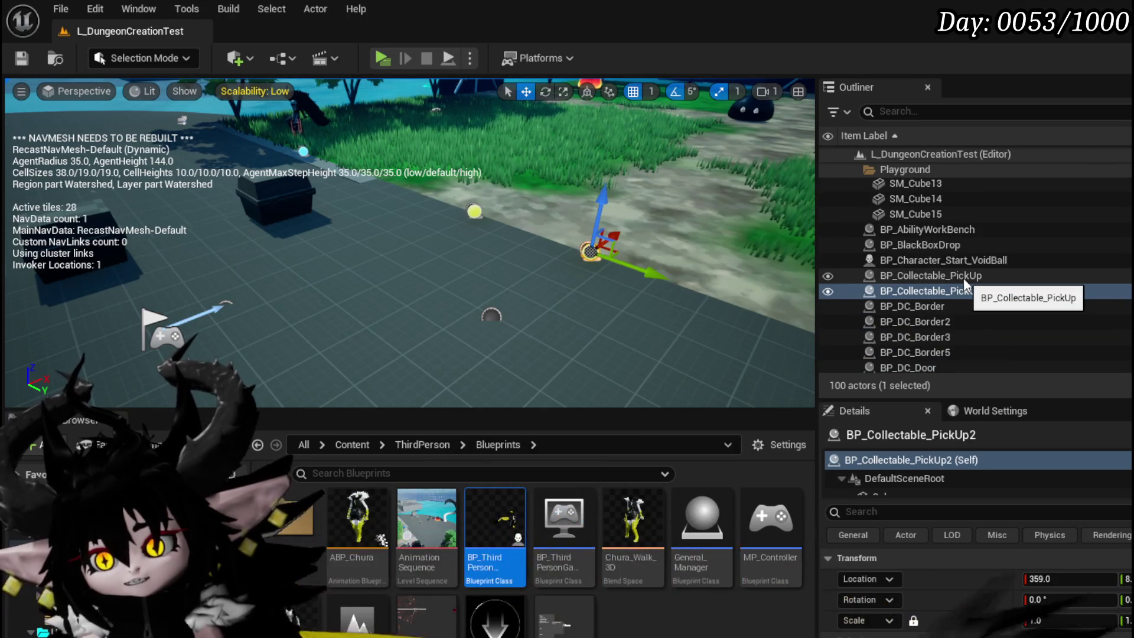
{"action": "scroll", "coordinate": [964, 278], "scroll_direction": "down", "scroll_amount": 5}
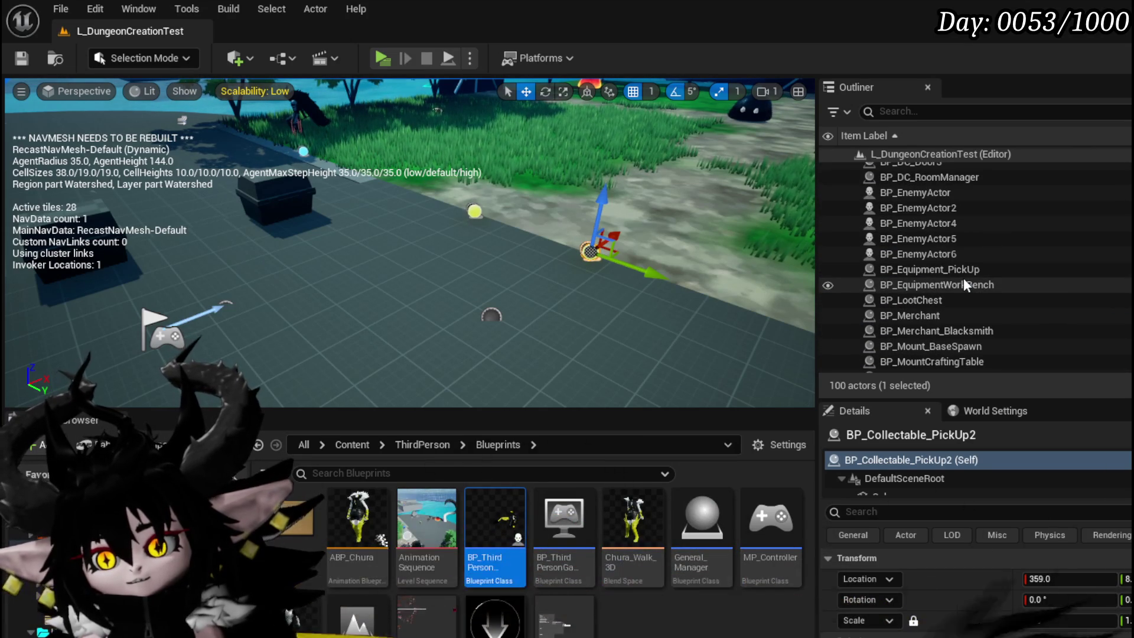
{"action": "left_click", "coordinate": [305, 153]}
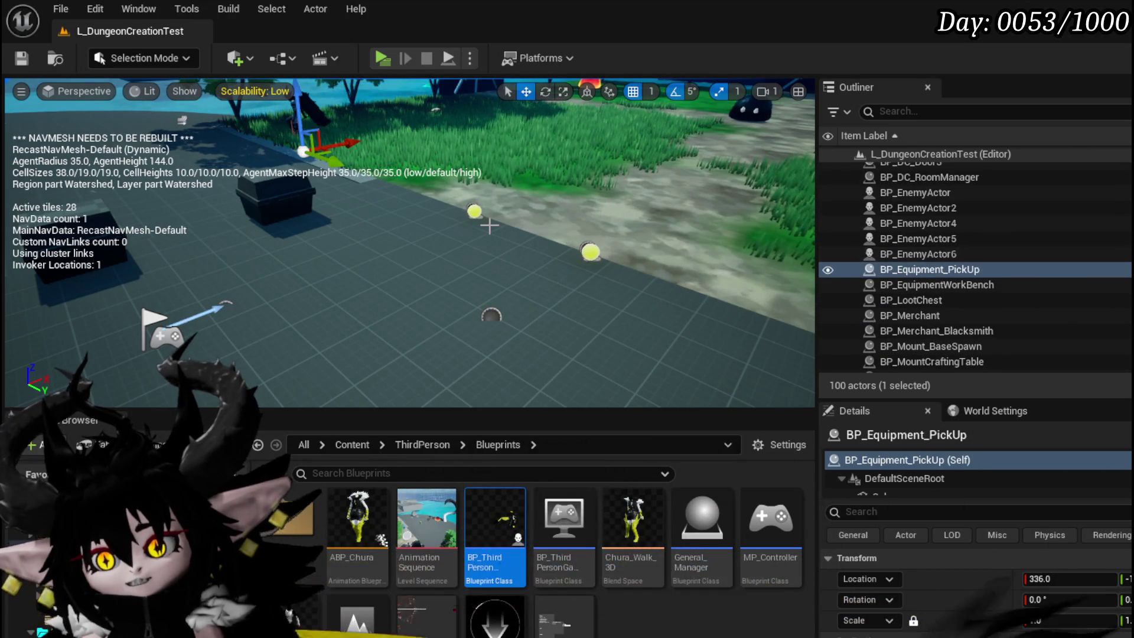
{"action": "key", "text": "f"}
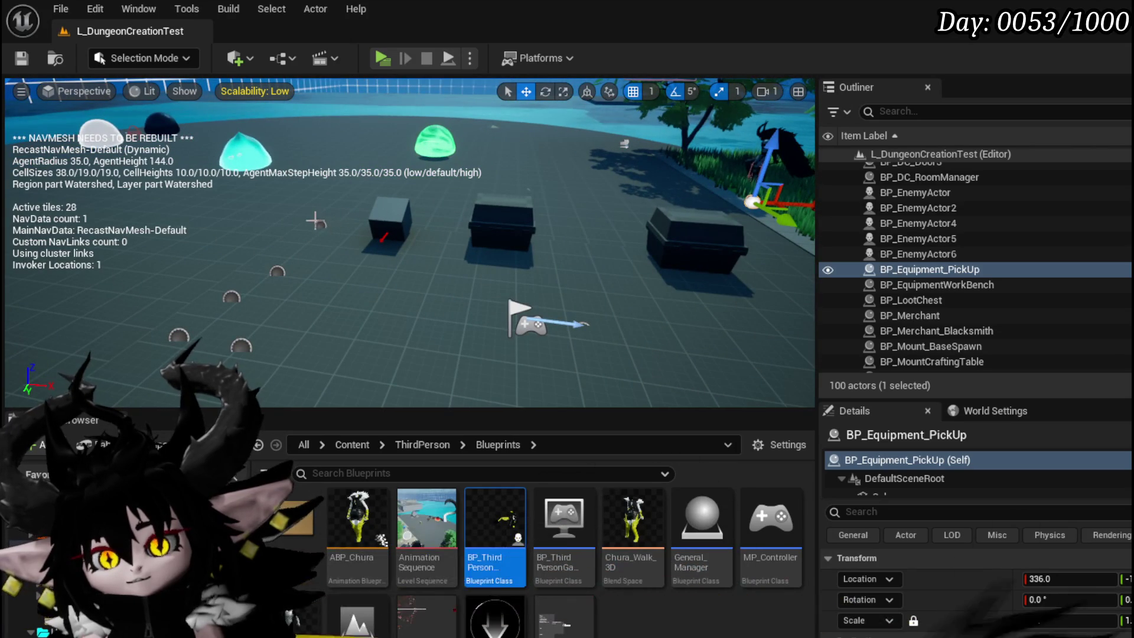
{"action": "left_click", "coordinate": [329, 227]}
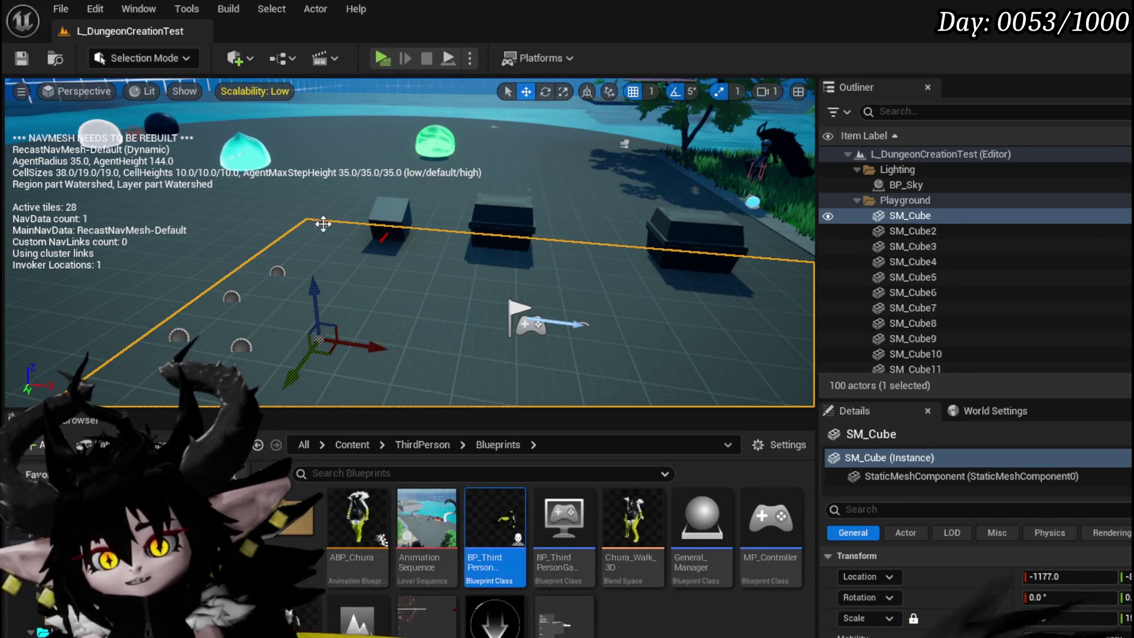
{"action": "left_click", "coordinate": [322, 226]}
{"action": "double_click", "coordinate": [322, 226]}
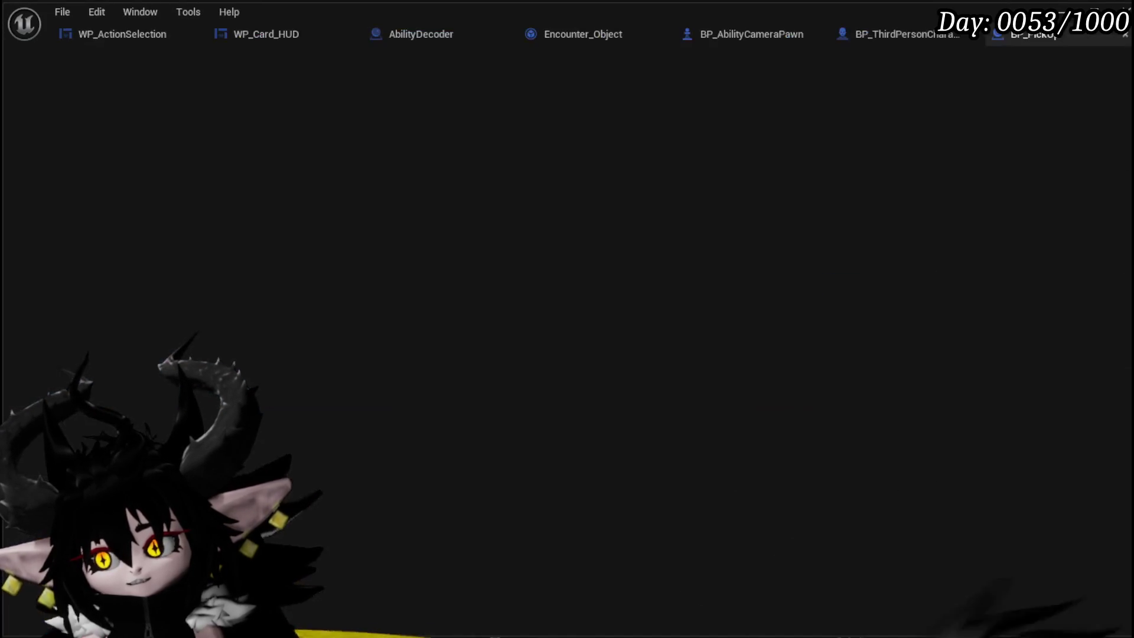
{"action": "key", "text": "alt+Tab"}
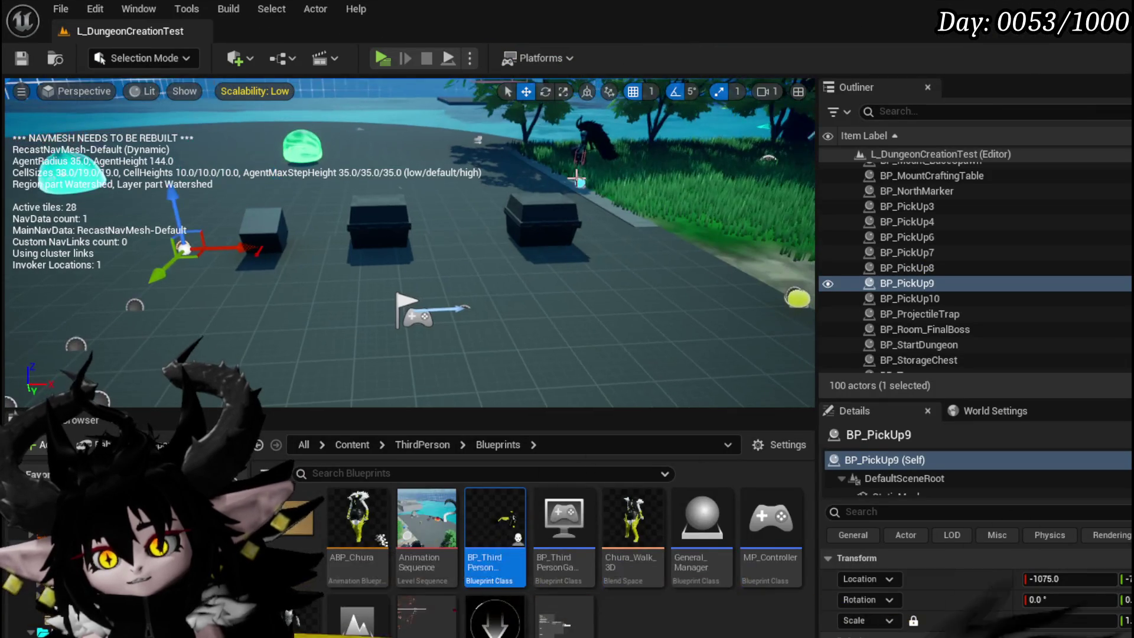
{"action": "left_click", "coordinate": [582, 180]}
{"action": "double_click", "coordinate": [921, 275]}
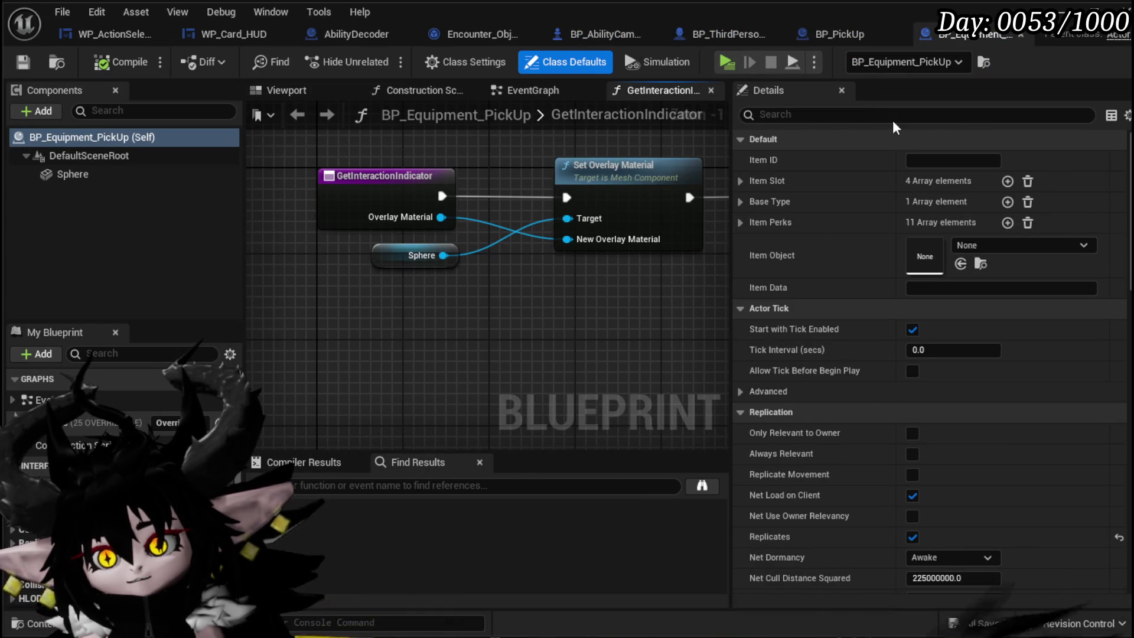
{"action": "left_click", "coordinate": [455, 67]}
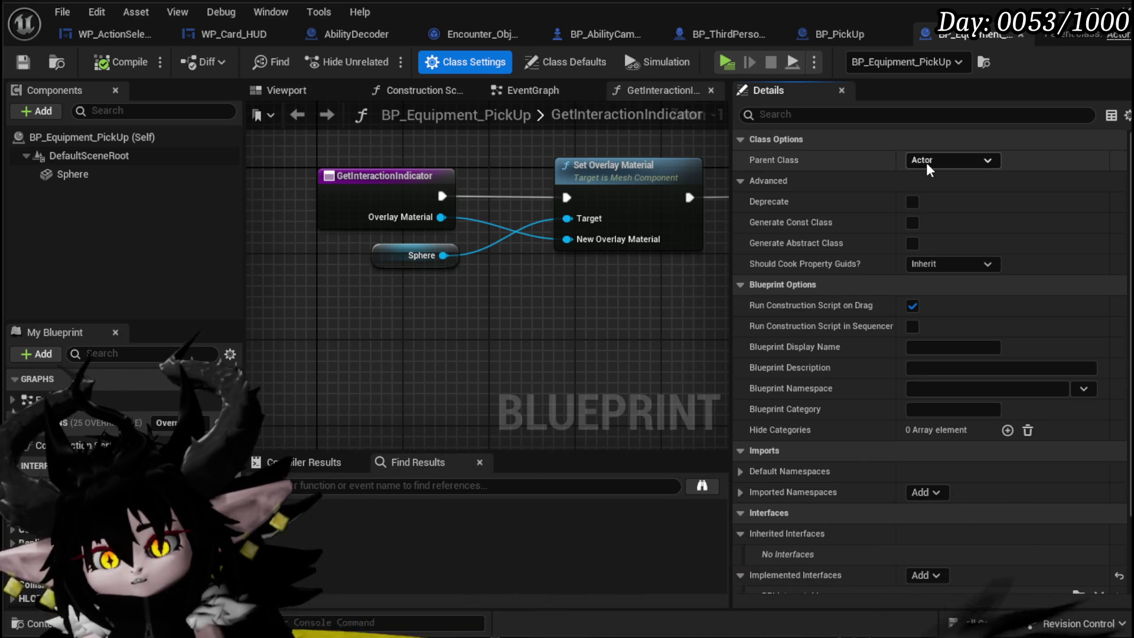
{"action": "scroll", "coordinate": [532, 236], "scroll_direction": "down", "scroll_amount": 1}
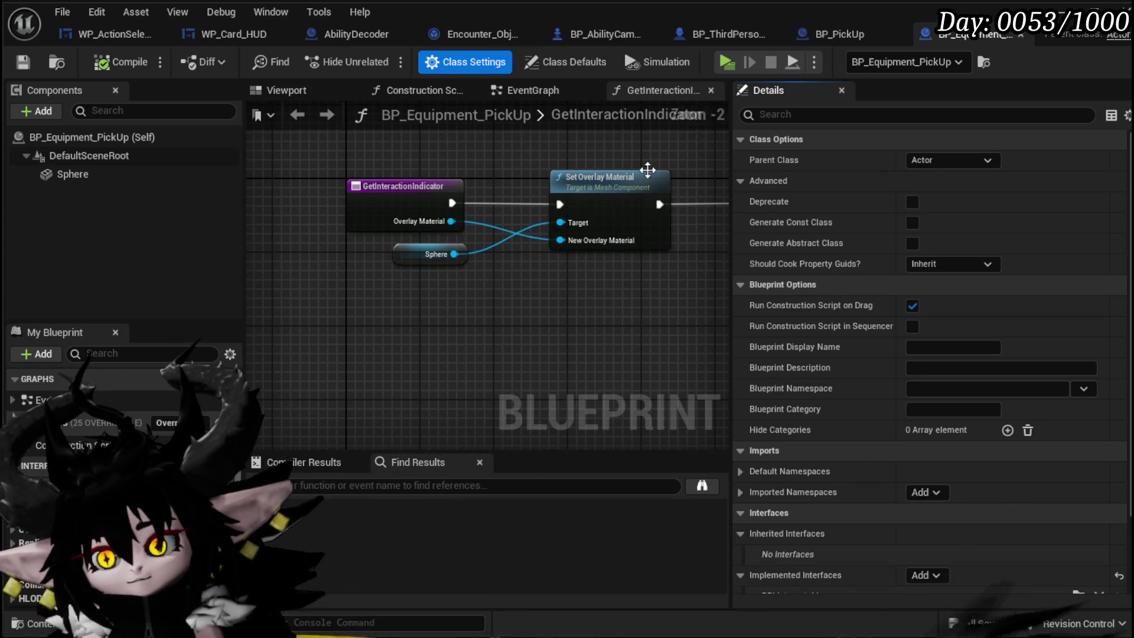
{"action": "mouse_move", "coordinate": [645, 172]}
{"action": "left_mouse_down"}
{"action": "mouse_move", "coordinate": [471, 181]}
{"action": "mouse_move", "coordinate": [567, 175]}
{"action": "left_mouse_up"}
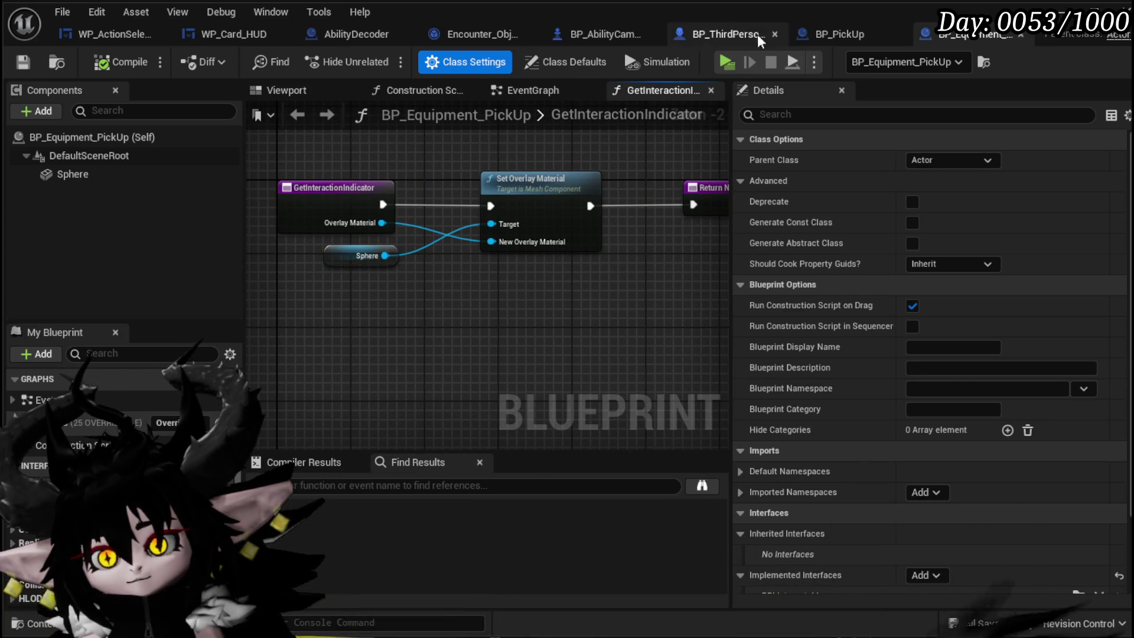
{"action": "left_click", "coordinate": [818, 37]}
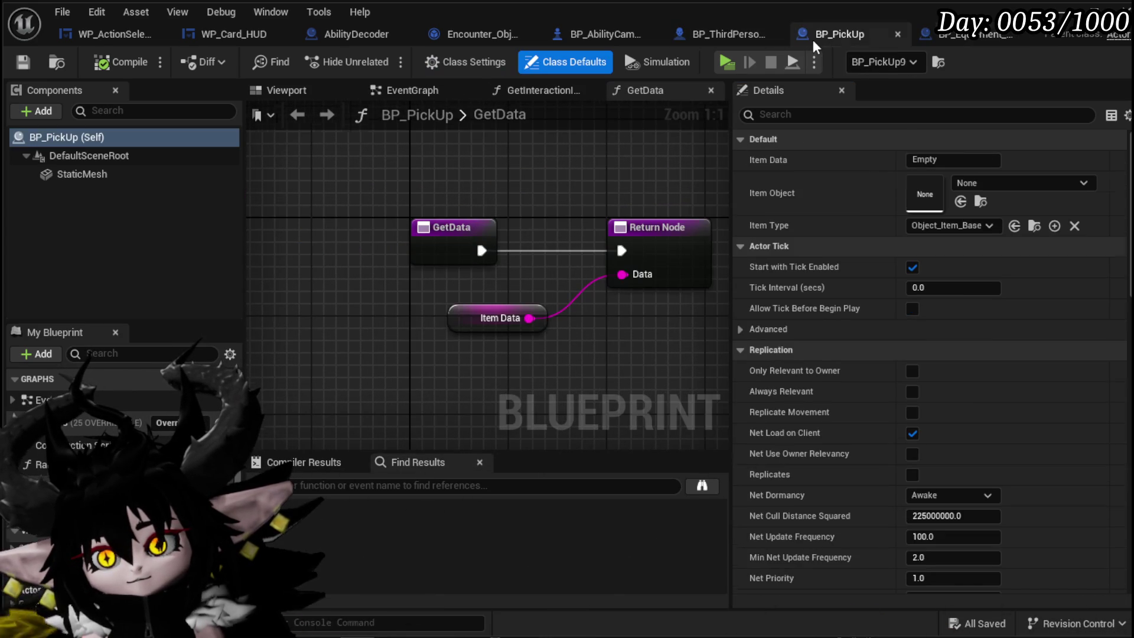
{"action": "left_click", "coordinate": [926, 45]}
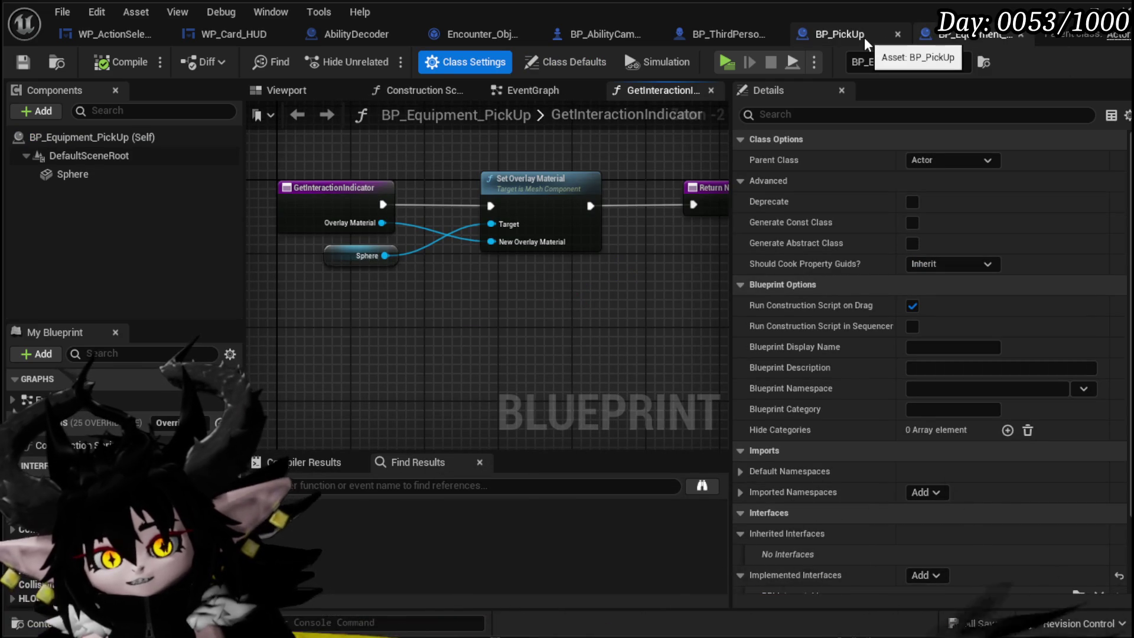
{"action": "left_click", "coordinate": [866, 44]}
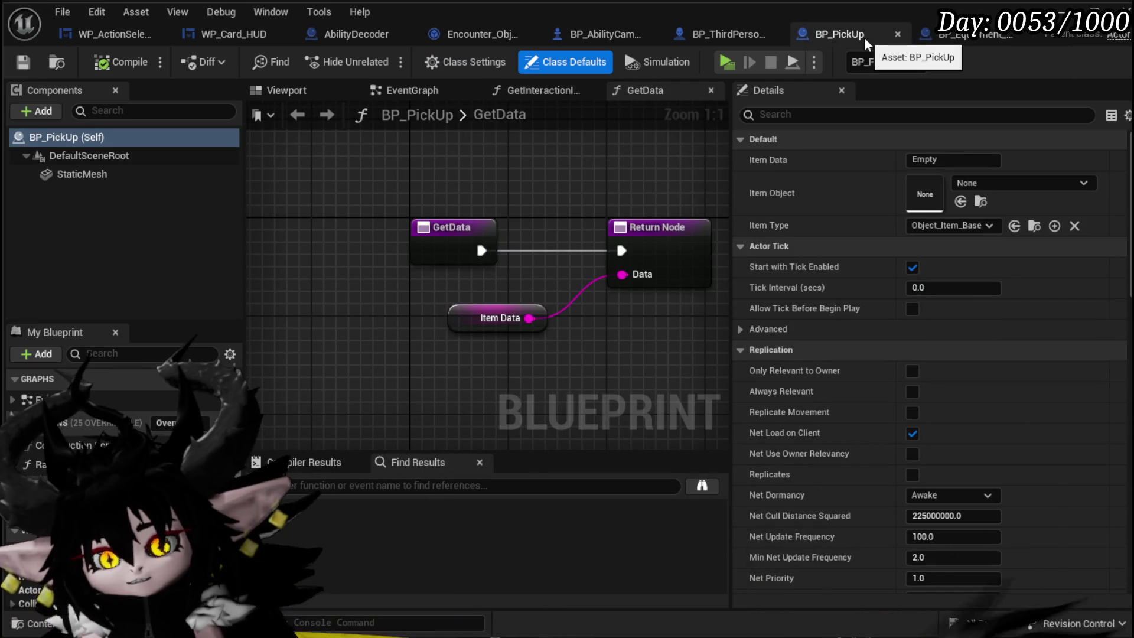
{"action": "left_click", "coordinate": [468, 64]}
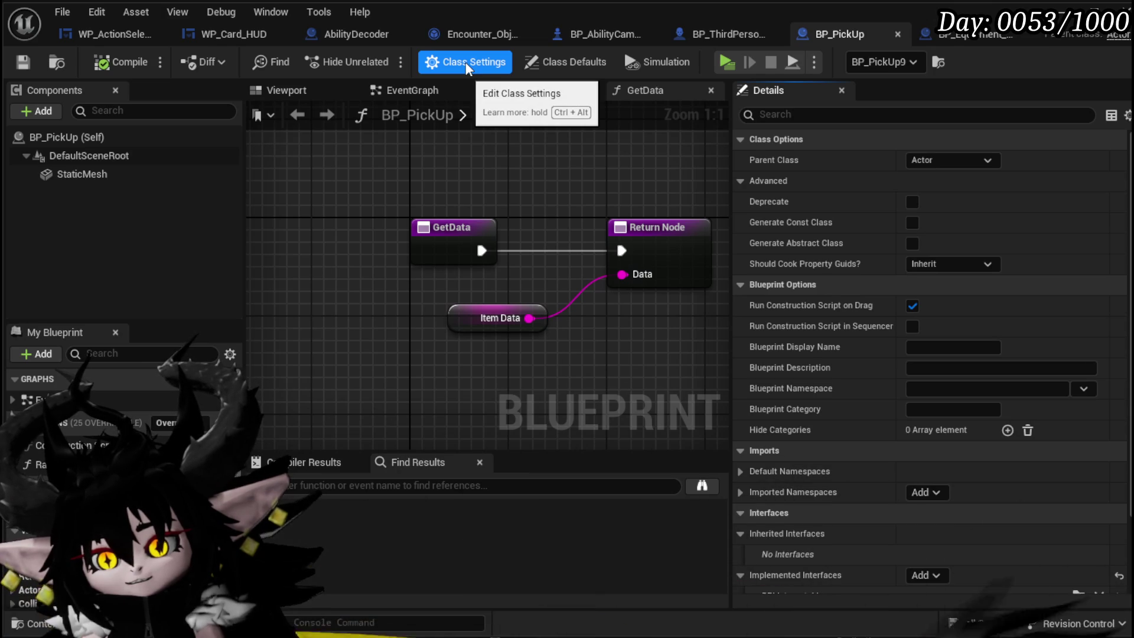
{"action": "left_click", "coordinate": [944, 35]}
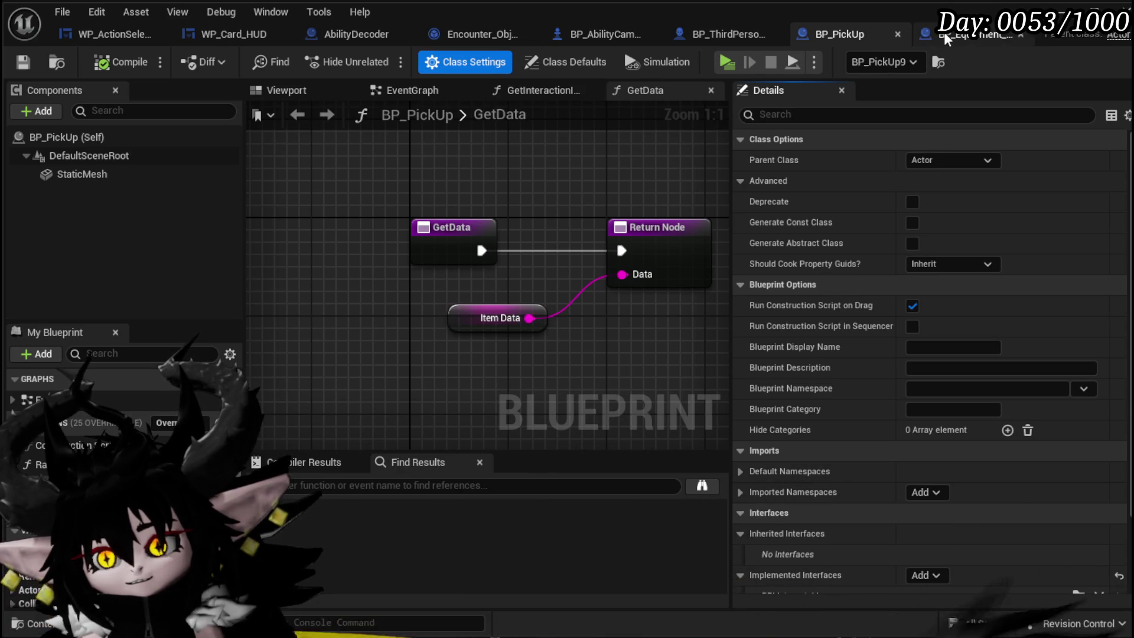
{"action": "left_click", "coordinate": [813, 42]}
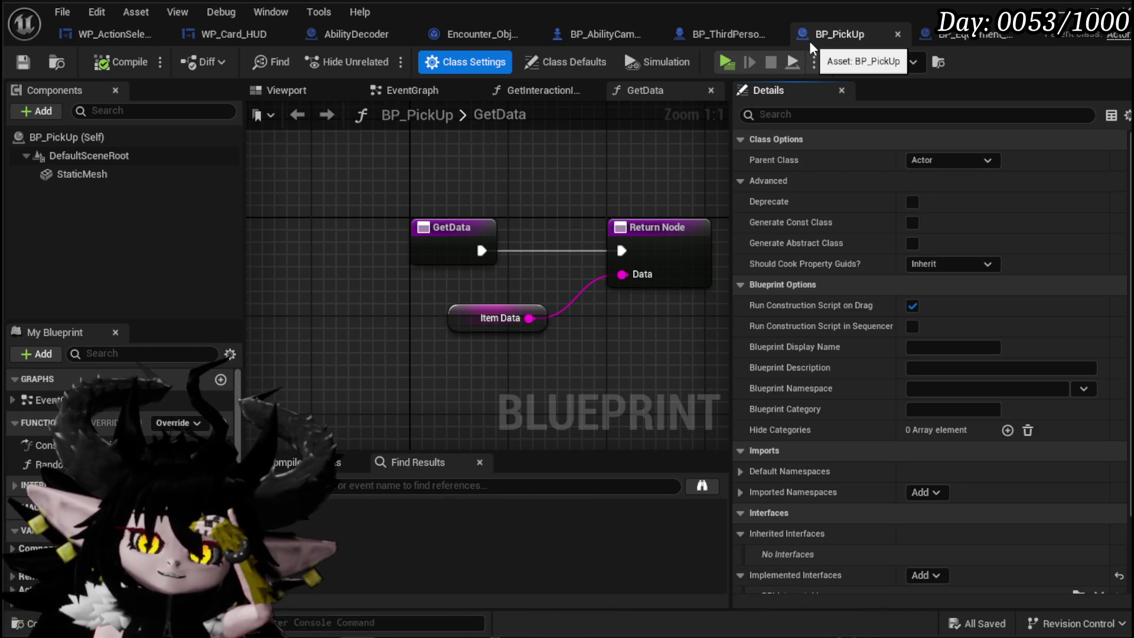
{"action": "left_click", "coordinate": [951, 40]}
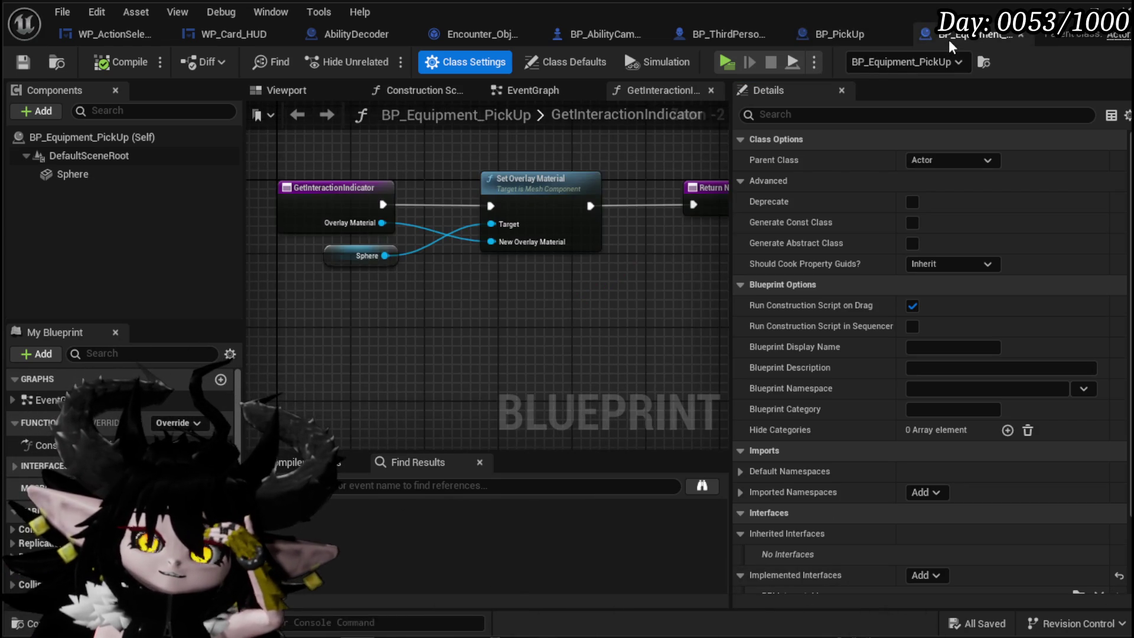
{"action": "left_click", "coordinate": [844, 42]}
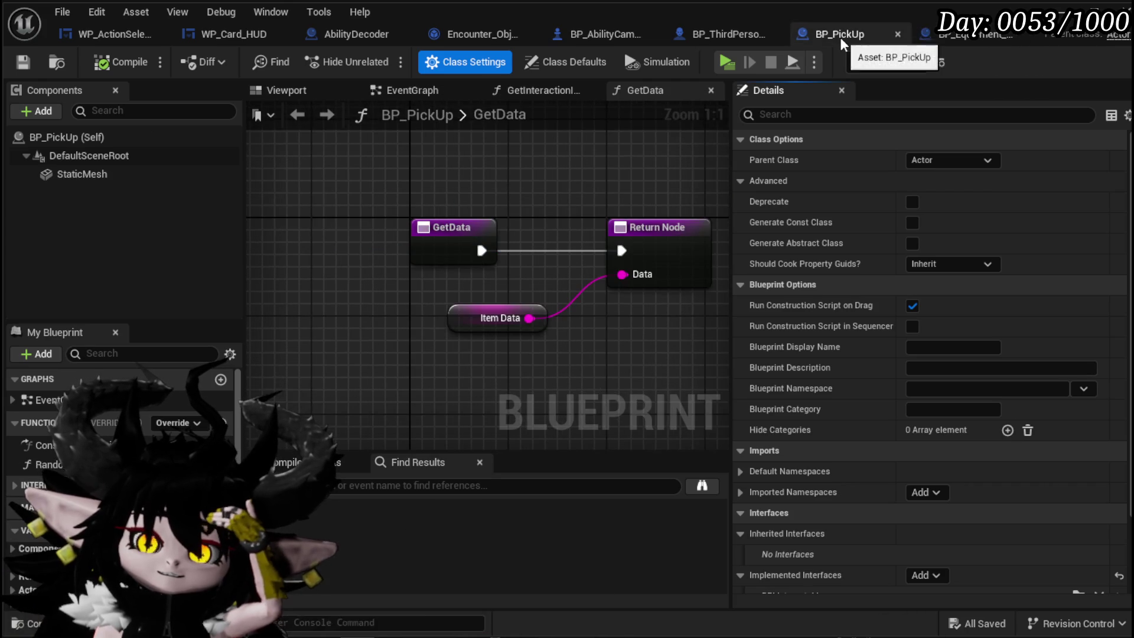
{"action": "left_click", "coordinate": [952, 37]}
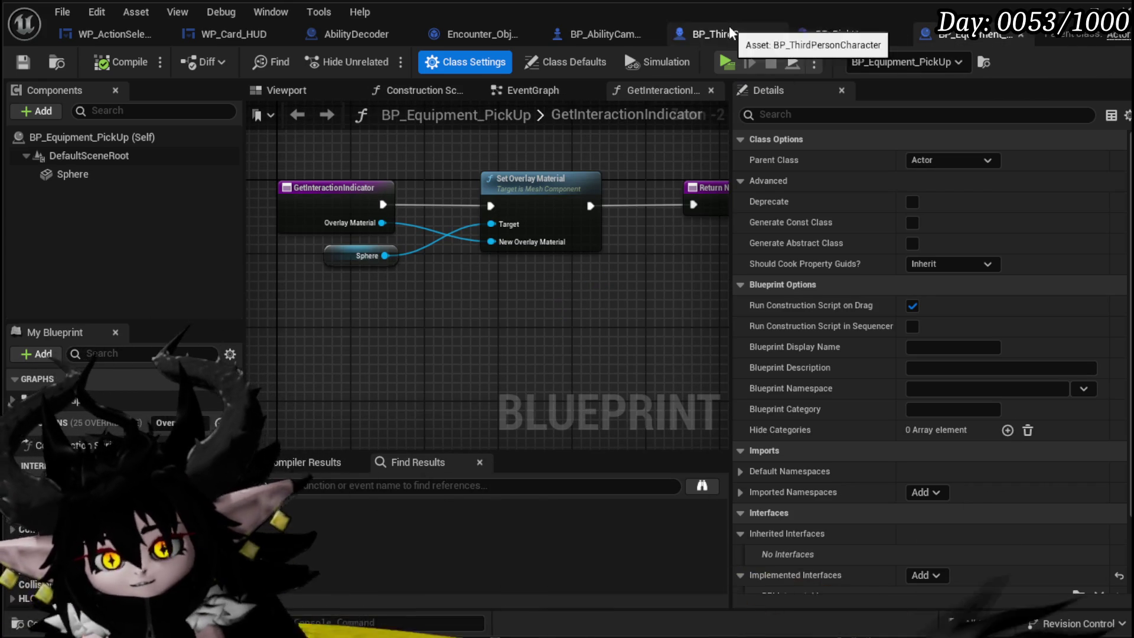
{"action": "left_click", "coordinate": [810, 40]}
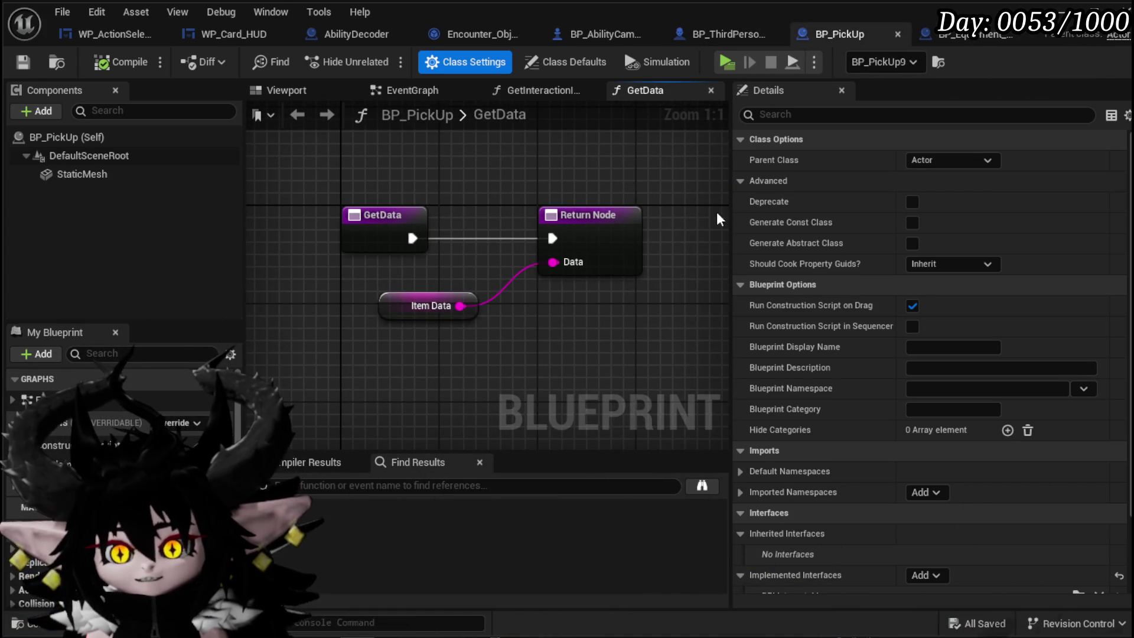
Zoom out in the GetData graph and select, then deselect, all its nodes
{"action": "scroll", "coordinate": [264, 216], "scroll_direction": "down", "scroll_amount": 3}
{"action": "left_click_drag", "start_coordinate": [345, 198], "coordinate": [473, 307]}
{"action": "left_click", "coordinate": [396, 322]}
{"action": "scroll", "coordinate": [177, 402], "scroll_direction": "down", "scroll_amount": 3}
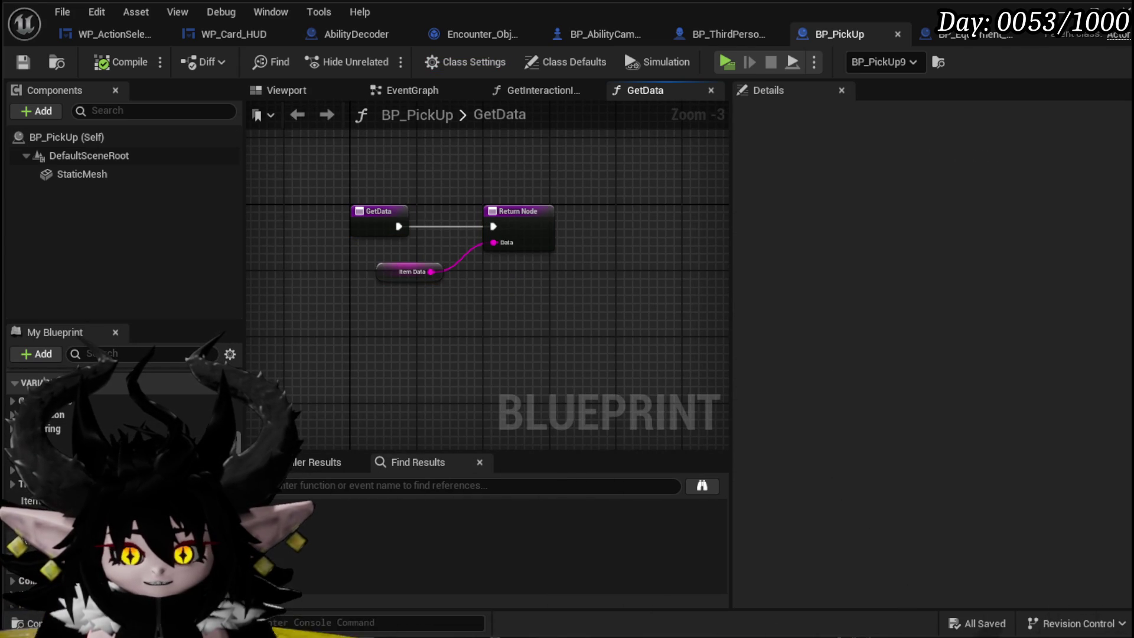
Widen the left panels, show BP_PickUp's EventGraph, and bring up the +Add component list
{"action": "mouse_move", "coordinate": [244, 502]}
{"action": "left_mouse_down"}
{"action": "mouse_move", "coordinate": [293, 502]}
{"action": "mouse_move", "coordinate": [275, 498]}
{"action": "left_mouse_up"}
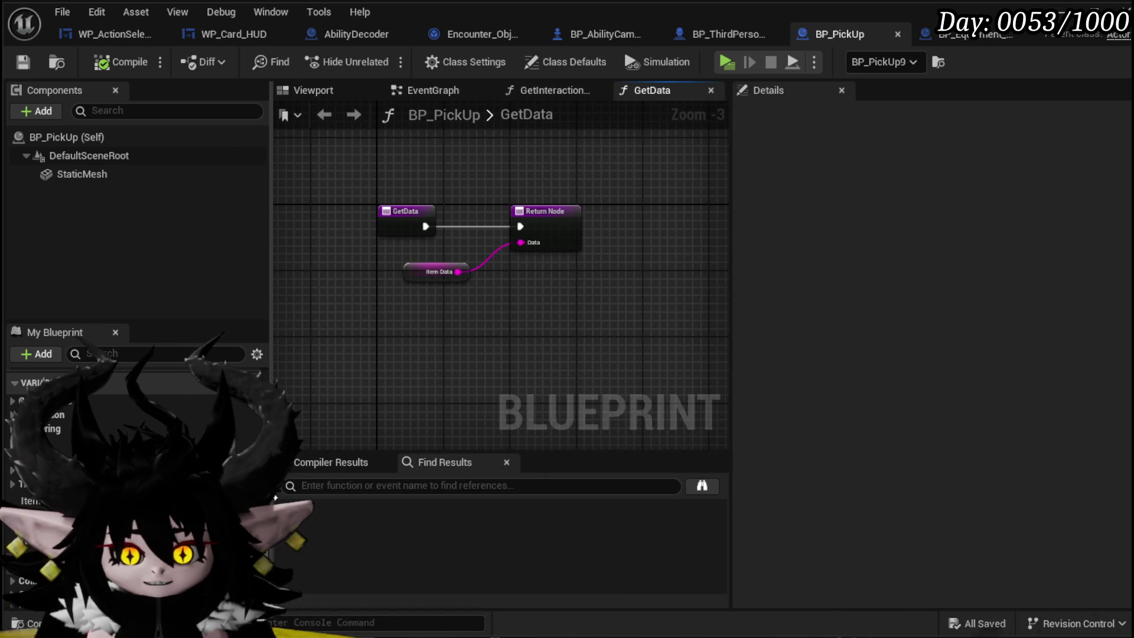
{"action": "left_click", "coordinate": [430, 90]}
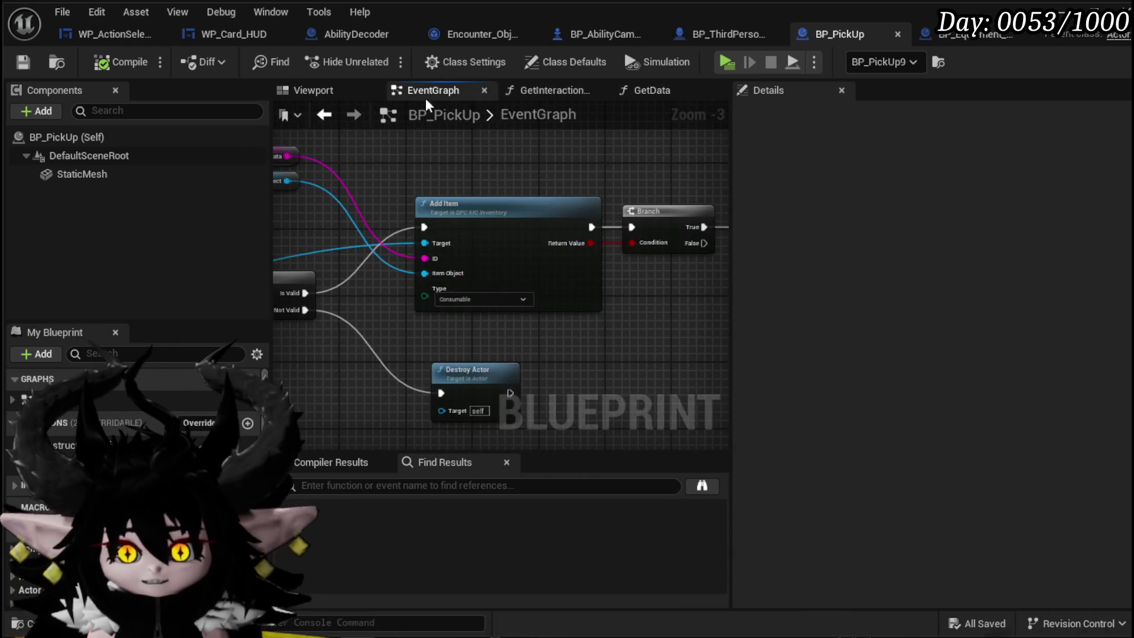
{"action": "scroll", "coordinate": [514, 249], "scroll_direction": "down", "scroll_amount": 10}
{"action": "mouse_move", "coordinate": [538, 253]}
{"action": "left_mouse_down"}
{"action": "mouse_move", "coordinate": [676, 171]}
{"action": "mouse_move", "coordinate": [635, 228]}
{"action": "left_mouse_up"}
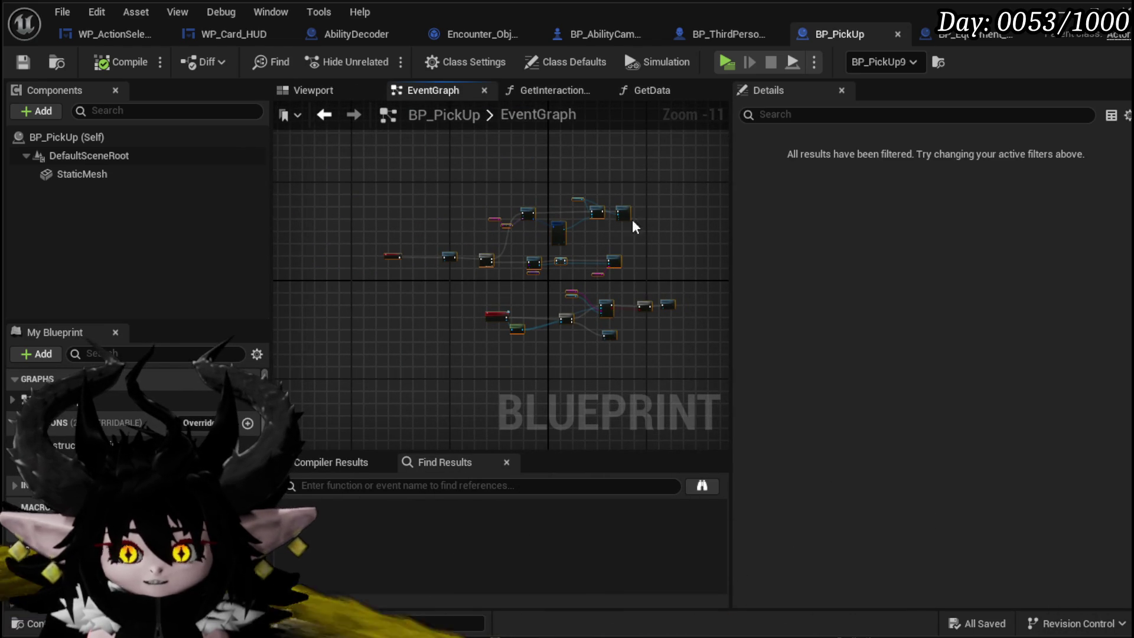
{"action": "left_click", "coordinate": [701, 177]}
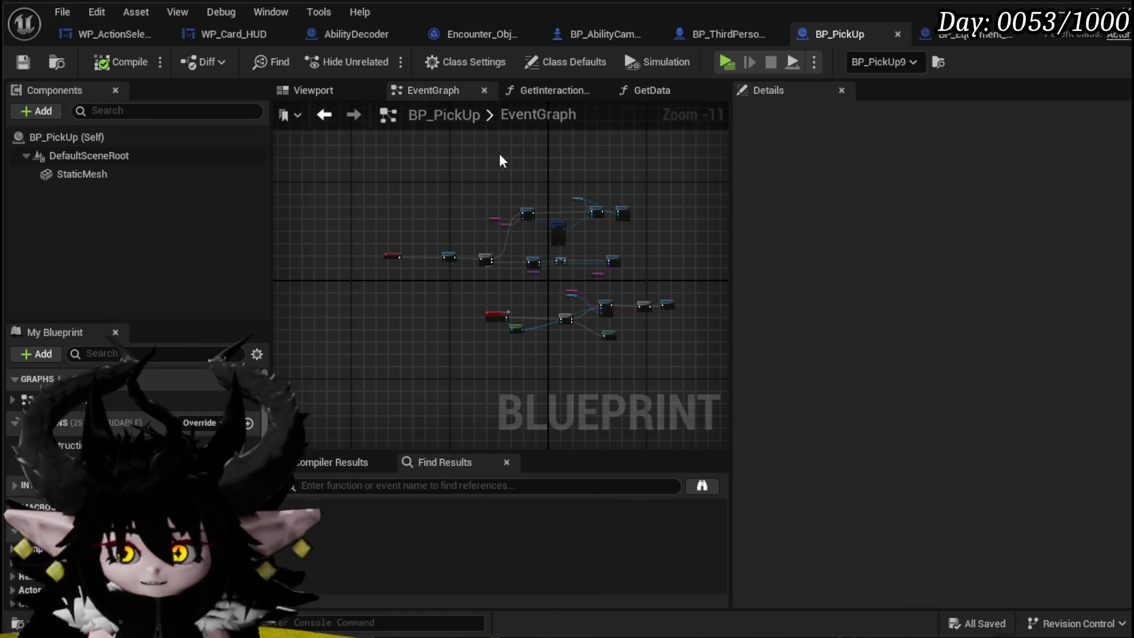
{"action": "left_click", "coordinate": [18, 118]}
{"action": "type", "text": "A"}
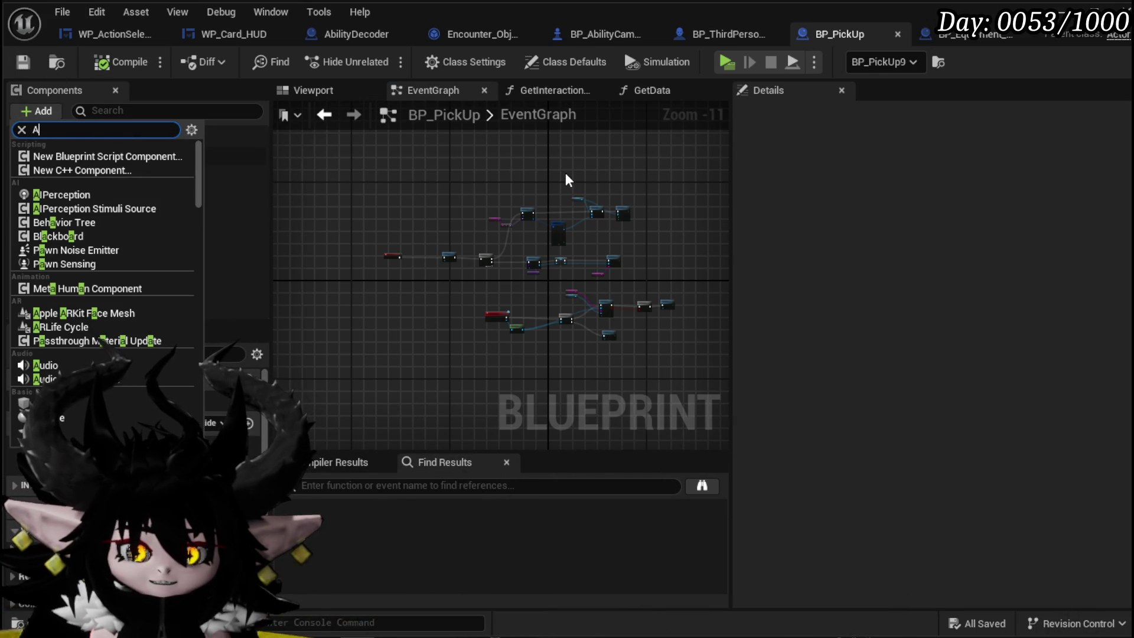
Add a component named Widget to BP_PickUp and set its User Interface Space to Screen
{"action": "key", "text": "BackSpace"}
{"action": "type", "text": "dget"}
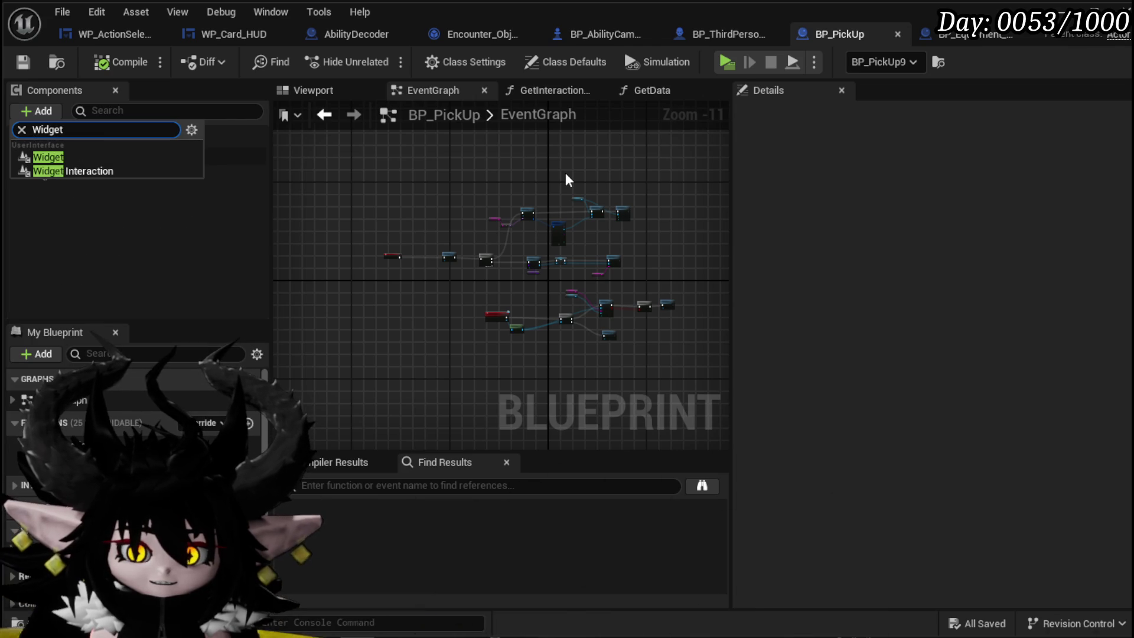
{"action": "left_click", "coordinate": [107, 159]}
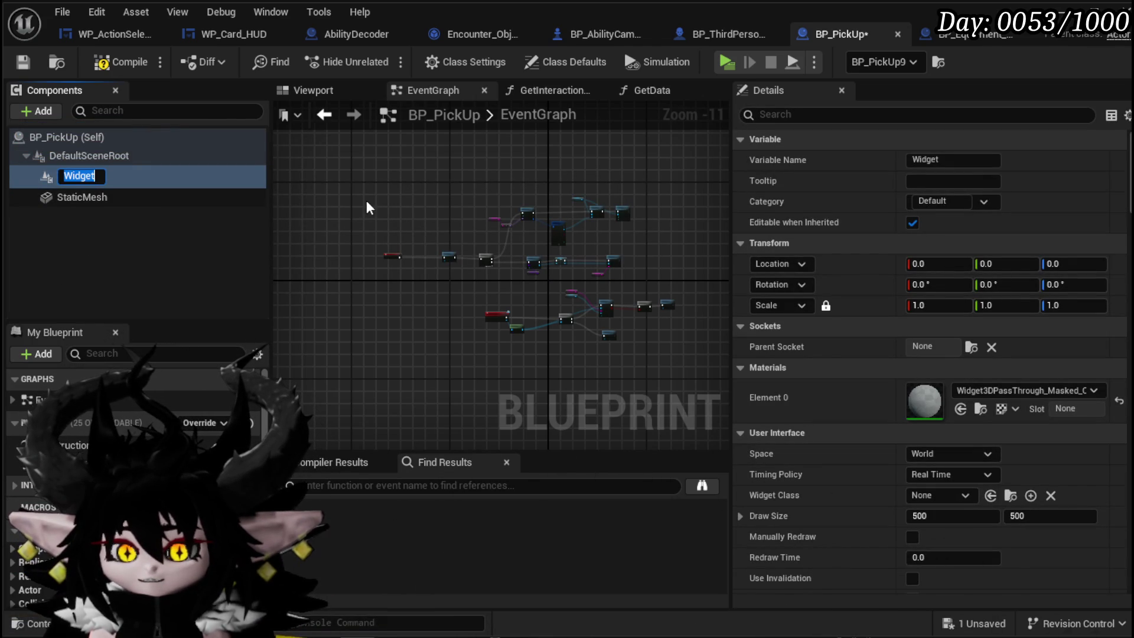
{"action": "left_click", "coordinate": [383, 220]}
{"action": "left_click", "coordinate": [924, 453]}
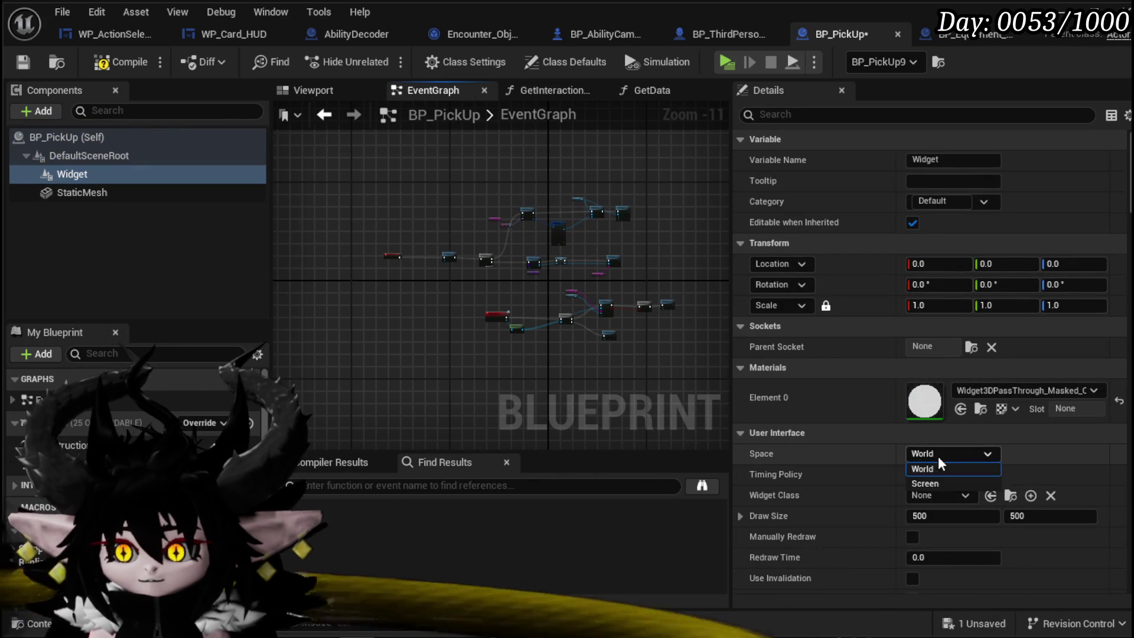
{"action": "left_click", "coordinate": [932, 488]}
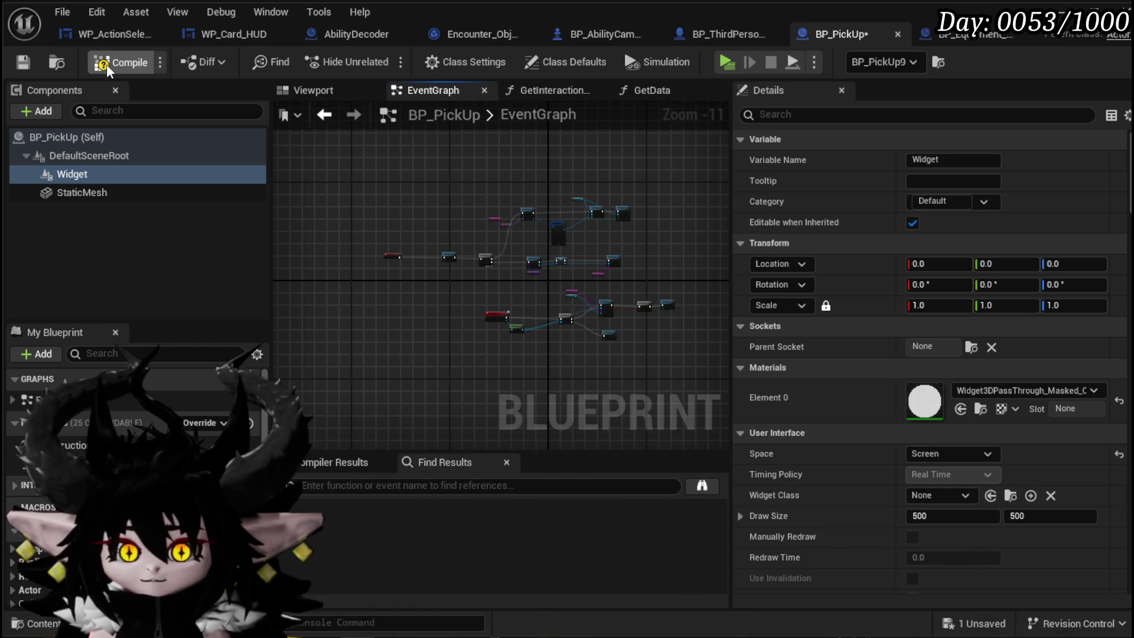
{"action": "mouse_move", "coordinate": [446, 297]}
{"action": "left_mouse_down"}
{"action": "mouse_move", "coordinate": [518, 297]}
{"action": "mouse_move", "coordinate": [489, 389]}
{"action": "left_mouse_up"}
{"action": "scroll", "coordinate": [547, 319], "scroll_direction": "up", "scroll_amount": 8}
{"action": "mouse_move", "coordinate": [549, 349]}
{"action": "left_mouse_down"}
{"action": "mouse_move", "coordinate": [537, 354]}
{"action": "mouse_move", "coordinate": [516, 423]}
{"action": "left_mouse_up"}
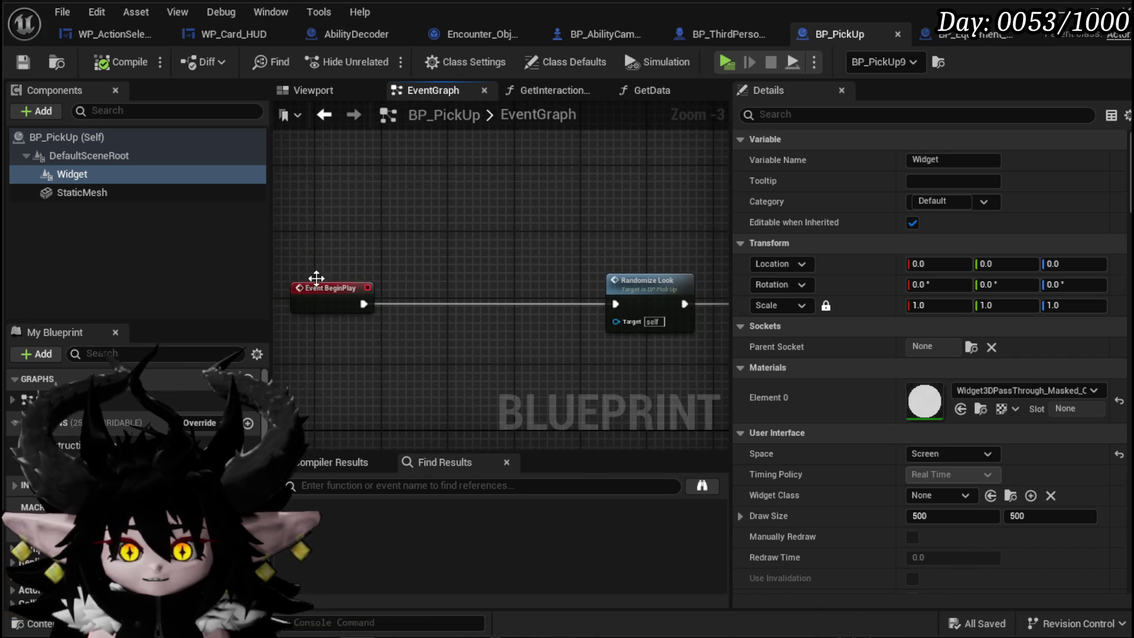
Place a Widget getter and a Set Widget node for the Widget component
{"action": "mouse_move", "coordinate": [118, 174]}
{"action": "left_mouse_down"}
{"action": "mouse_move", "coordinate": [325, 160]}
{"action": "mouse_move", "coordinate": [547, 238]}
{"action": "left_mouse_up"}
{"action": "type", "text": "Set"}
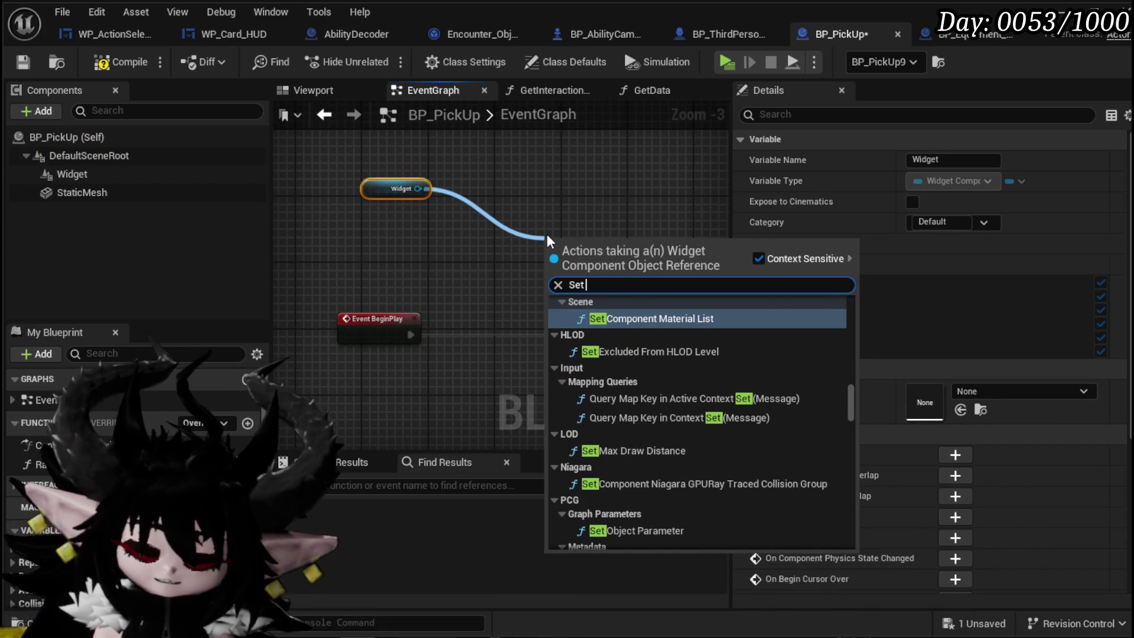
{"action": "type", "text": " Wid"}
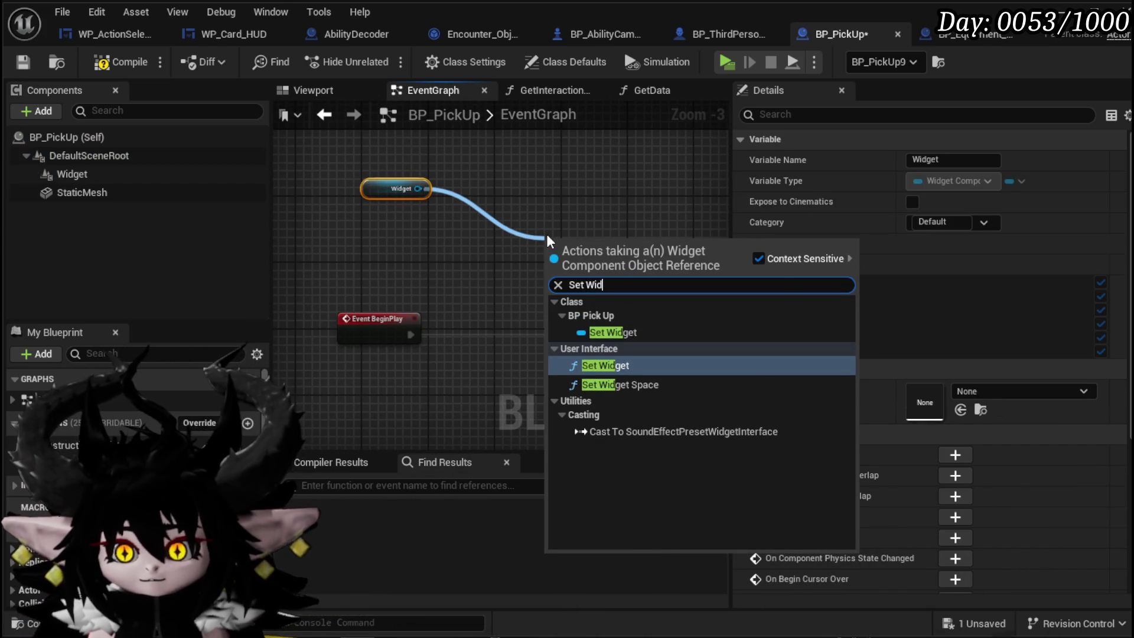
{"action": "left_click", "coordinate": [623, 368]}
{"action": "left_click_drag", "start_coordinate": [602, 260], "coordinate": [591, 220]}
{"action": "left_click", "coordinate": [397, 237]}
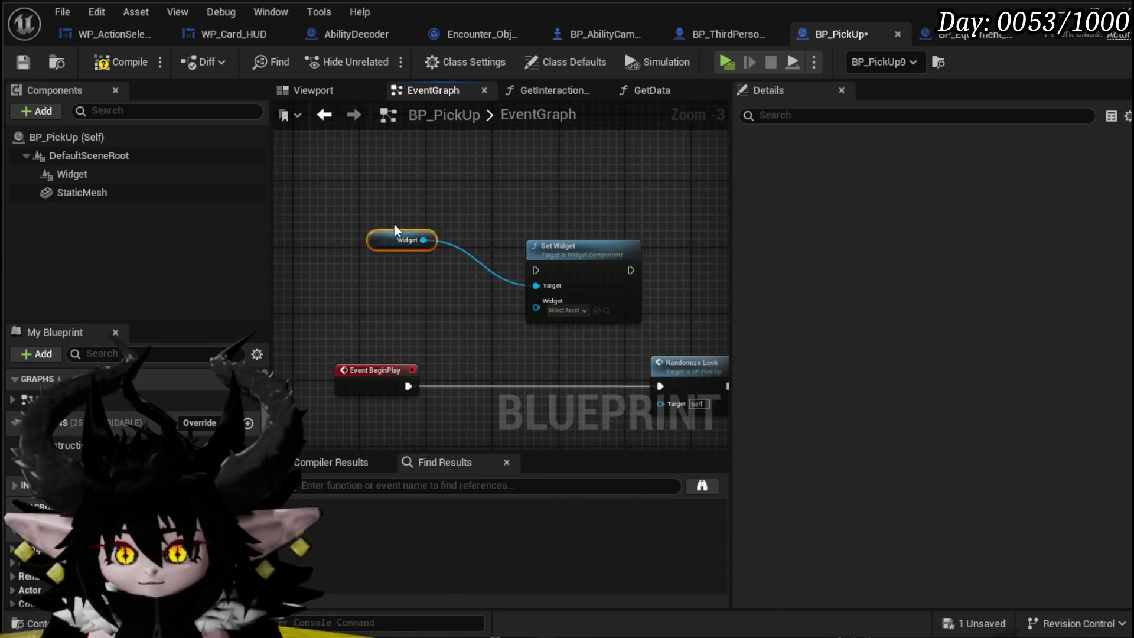
{"action": "left_click_drag", "start_coordinate": [397, 236], "coordinate": [576, 225]}
{"action": "left_click_drag", "start_coordinate": [316, 204], "coordinate": [397, 196]}
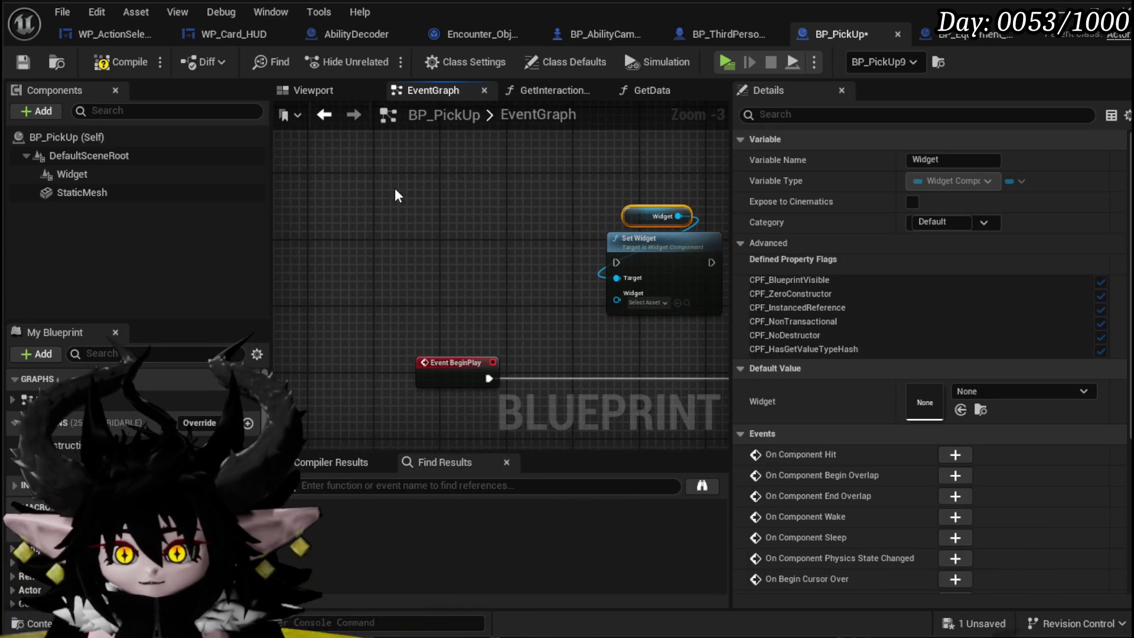
Add a Create Widget node and wire its execution and Return Value into Set Widget
{"action": "right_click", "coordinate": [331, 221]}
{"action": "type", "text": "create Widget"}
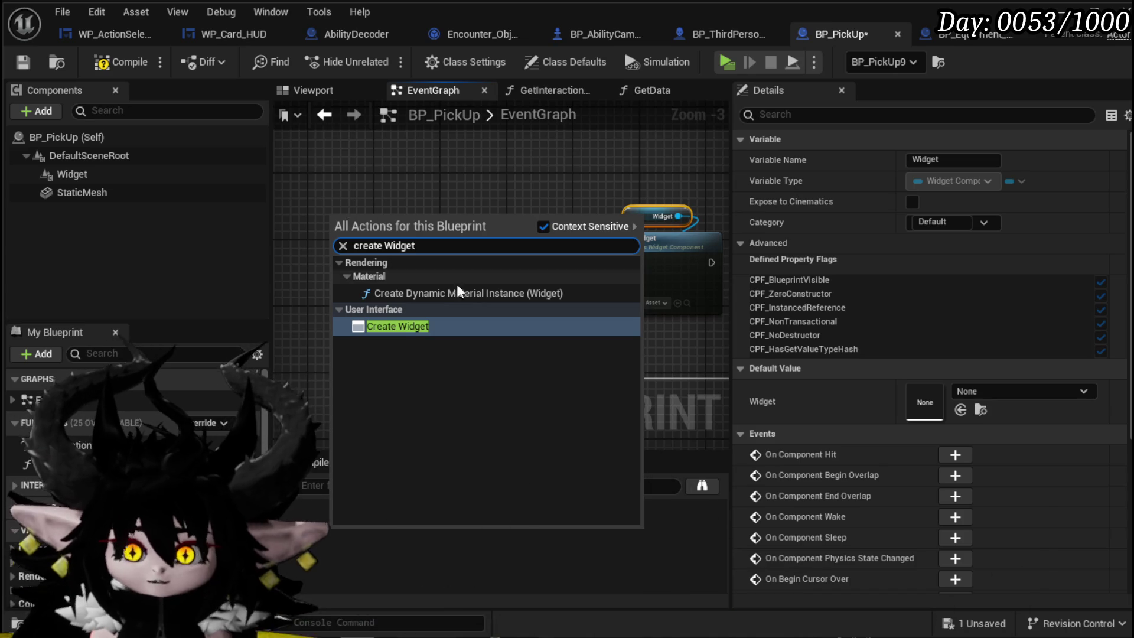
{"action": "key", "text": "Return"}
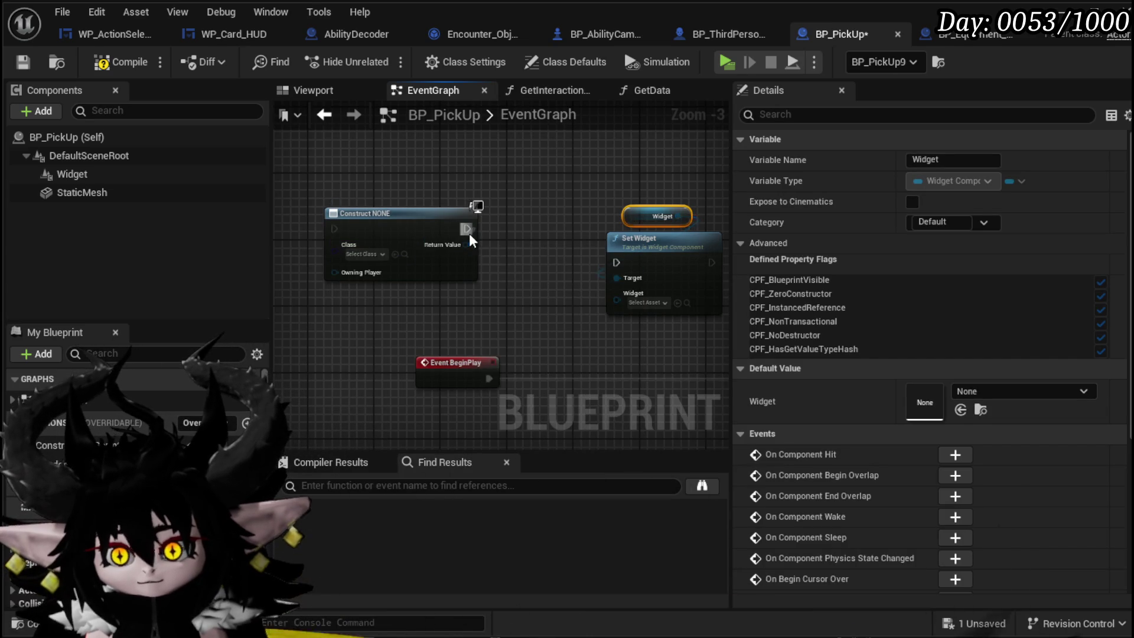
{"action": "mouse_move", "coordinate": [467, 229]}
{"action": "left_mouse_down"}
{"action": "mouse_move", "coordinate": [621, 273]}
{"action": "mouse_move", "coordinate": [616, 262]}
{"action": "mouse_move", "coordinate": [662, 199]}
{"action": "left_mouse_up"}
{"action": "left_click", "coordinate": [671, 249]}
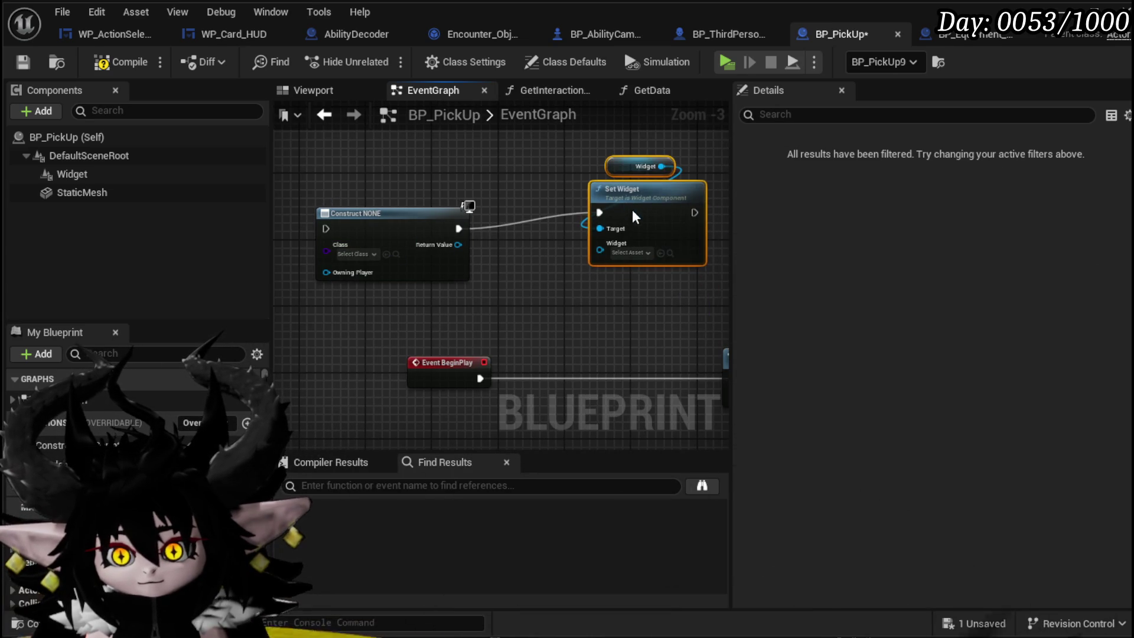
{"action": "left_click_drag", "start_coordinate": [459, 244], "coordinate": [600, 250]}
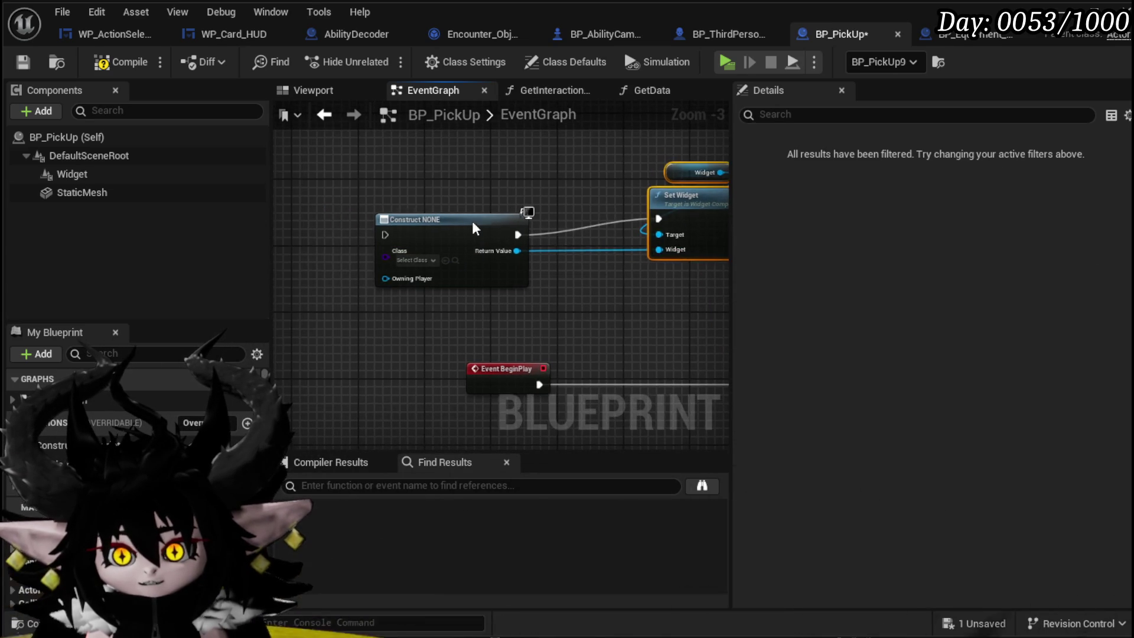
{"action": "left_click_drag", "start_coordinate": [472, 233], "coordinate": [390, 207]}
{"action": "left_click", "coordinate": [696, 190]}
{"action": "left_click_drag", "start_coordinate": [696, 190], "coordinate": [536, 180]}
Add an Add to Viewport node for the created widget, chained after Set Widget
{"action": "left_click_drag", "start_coordinate": [433, 226], "coordinate": [540, 294]}
{"action": "type", "text": "add t"}
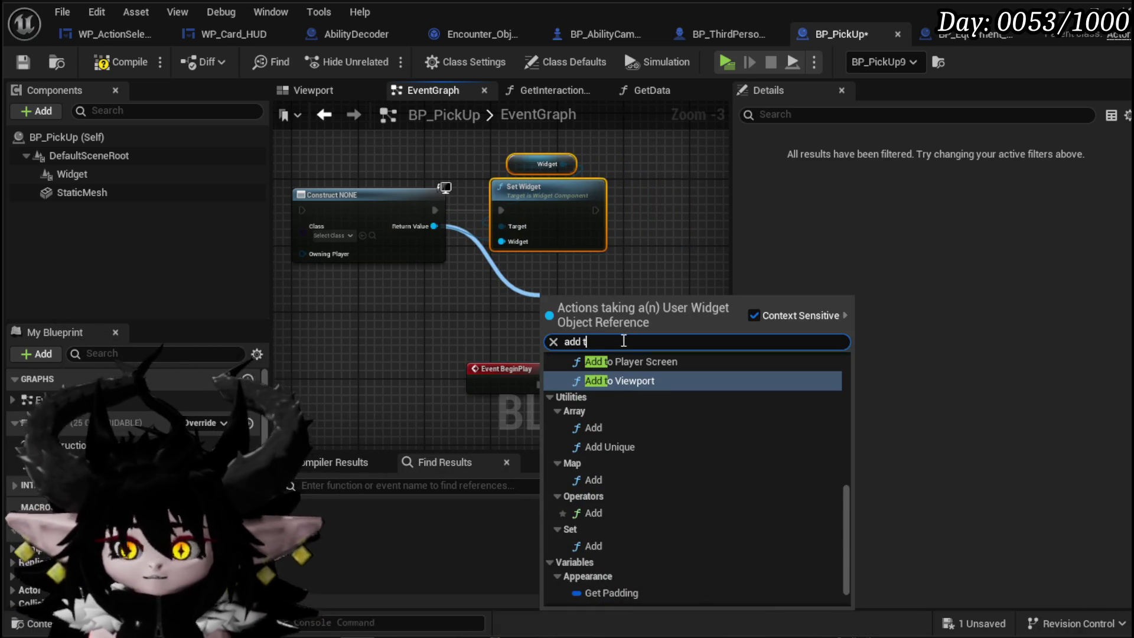
{"action": "left_click", "coordinate": [608, 379]}
{"action": "mouse_move", "coordinate": [578, 322]}
{"action": "left_mouse_down"}
{"action": "mouse_move", "coordinate": [656, 214]}
{"action": "mouse_move", "coordinate": [642, 210]}
{"action": "left_mouse_up"}
{"action": "scroll", "coordinate": [514, 295], "scroll_direction": "up", "scroll_amount": 2}
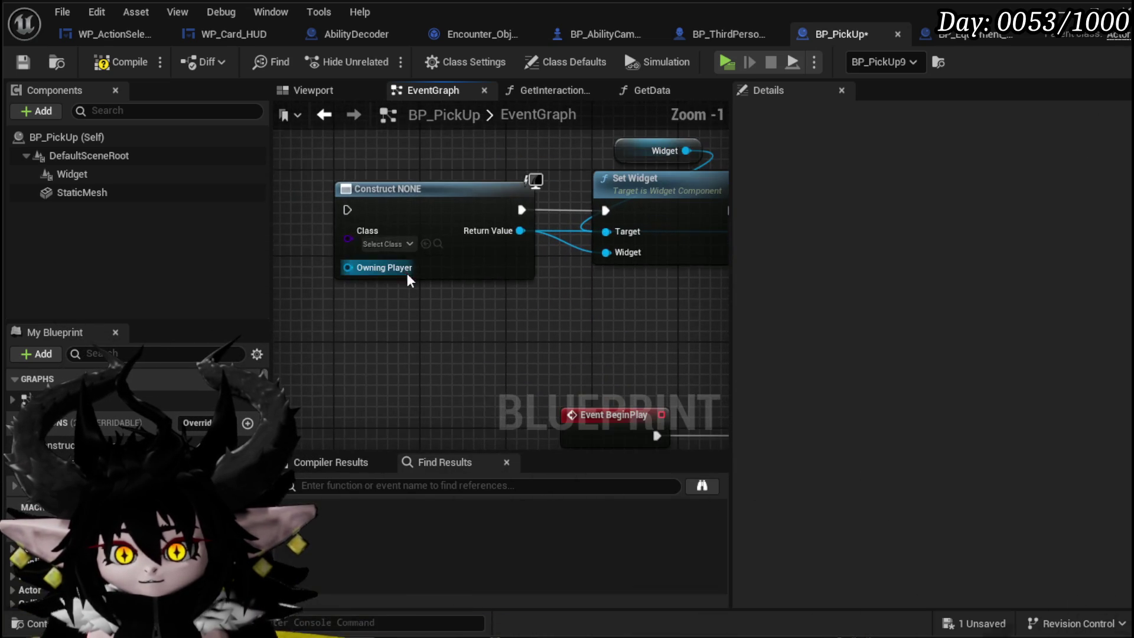
{"action": "left_click", "coordinate": [387, 244]}
Set Create Widget's class to WP_ItemToolTipp1, then compile and save BP_PickUp
{"action": "type", "text": "T"}
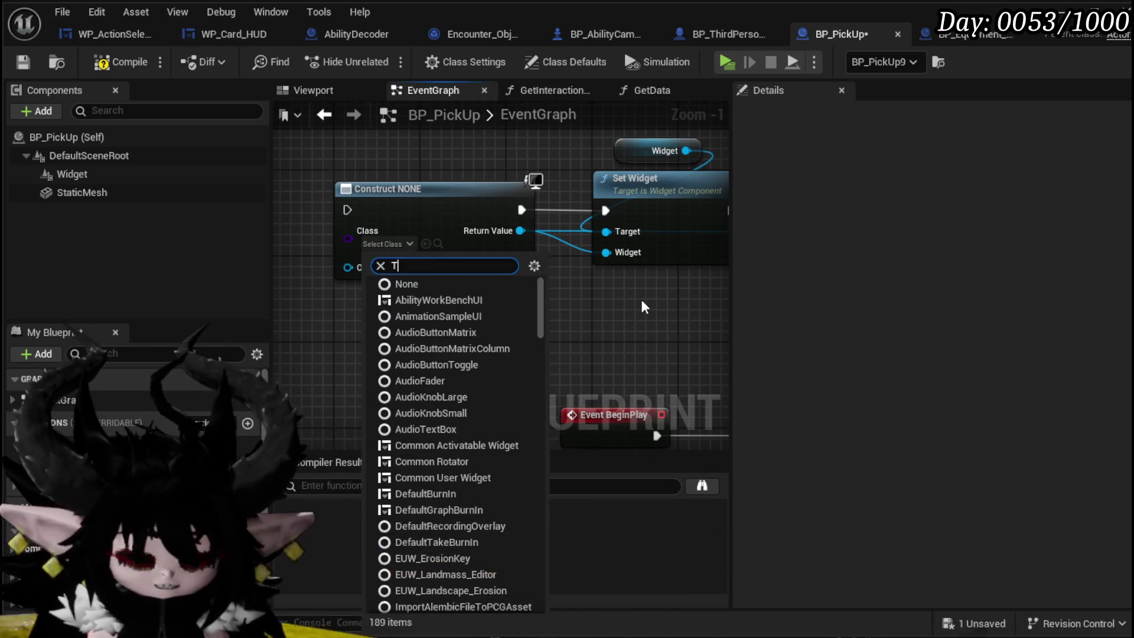
{"action": "type", "text": "ooltipp"}
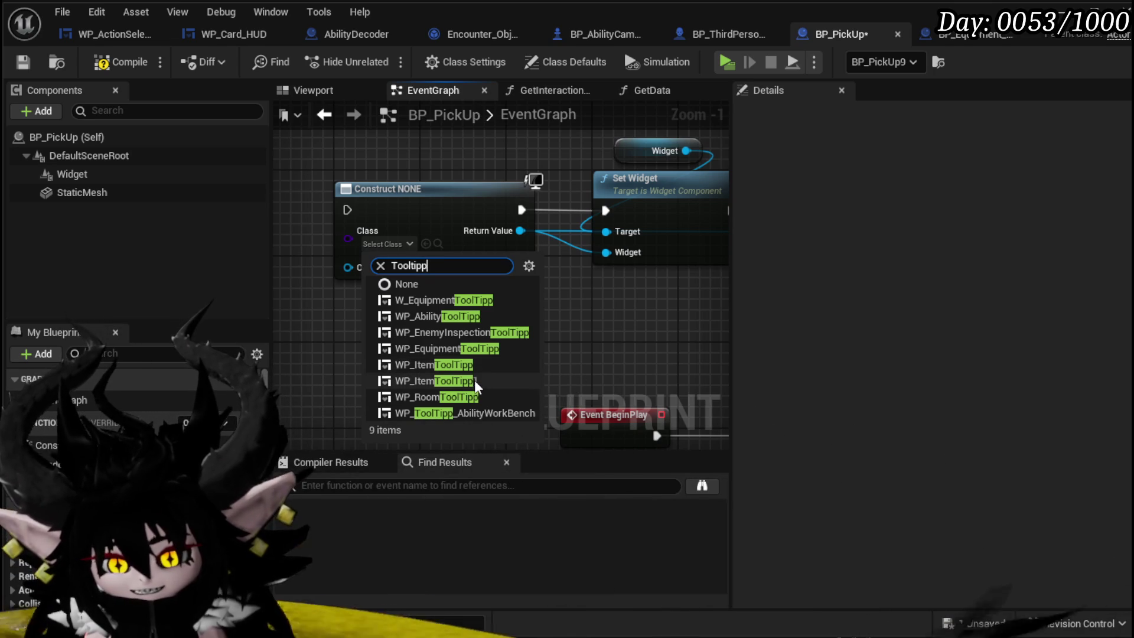
{"action": "left_click", "coordinate": [460, 381]}
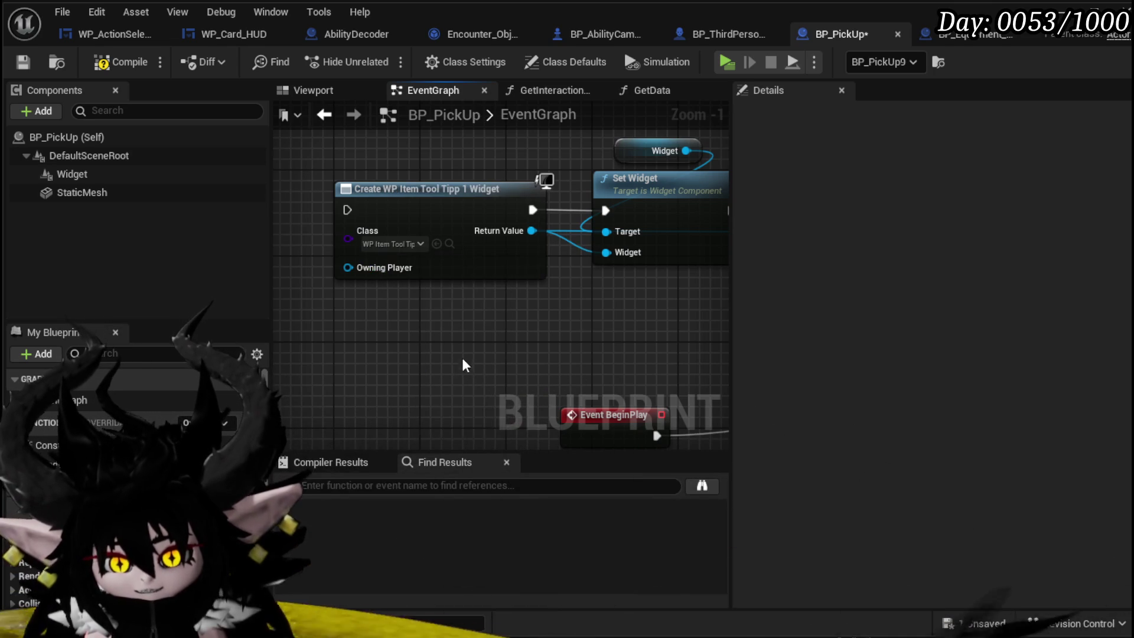
{"action": "left_click", "coordinate": [118, 62]}
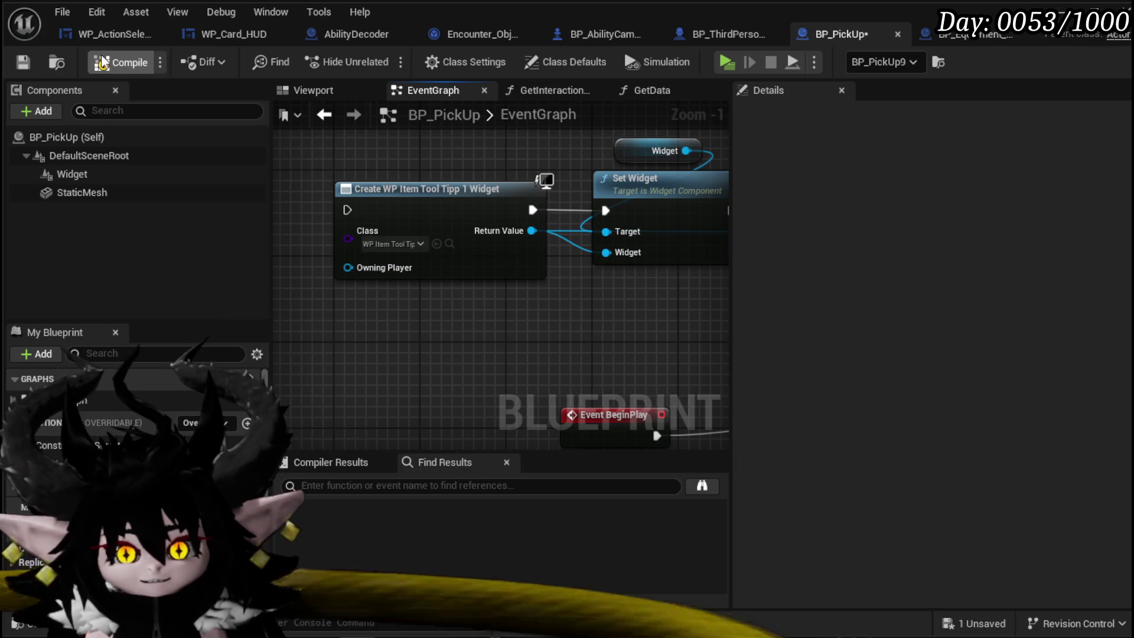
{"action": "left_click", "coordinate": [22, 61]}
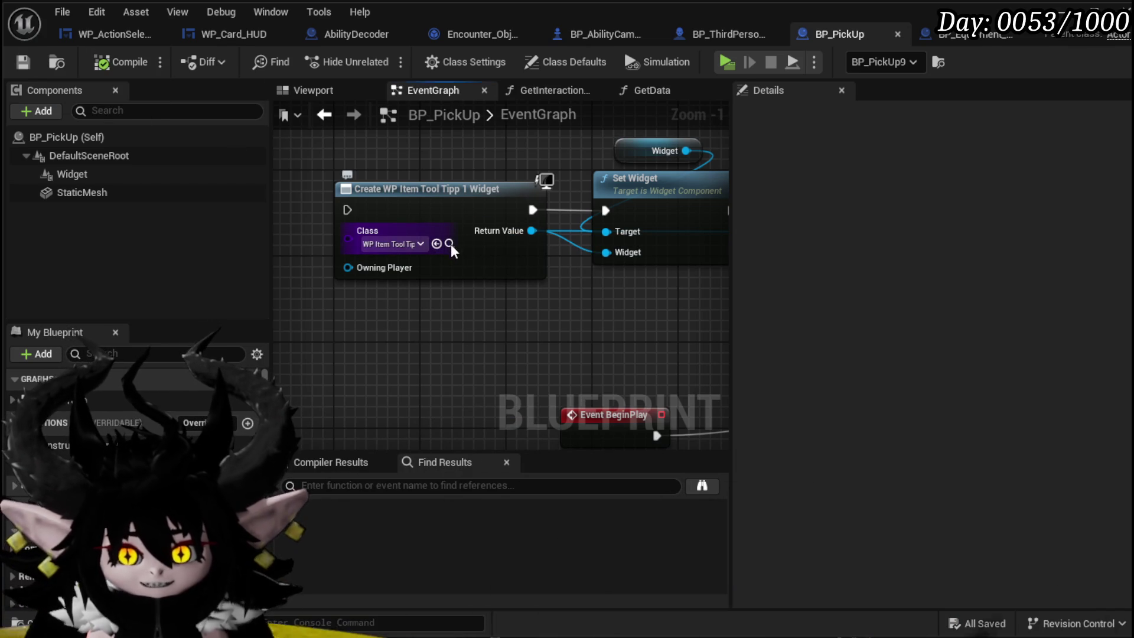
Return to the level editor and open both WP_ItemToolTip widget blueprints from the UI folder
{"action": "left_click", "coordinate": [670, 634]}
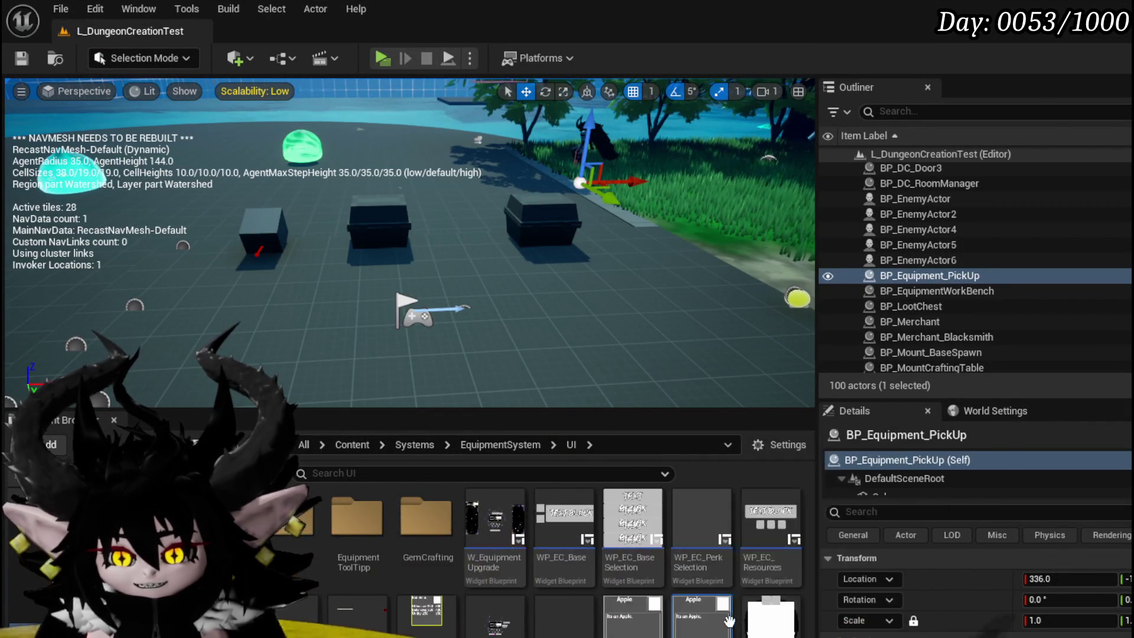
{"action": "double_click", "coordinate": [717, 628]}
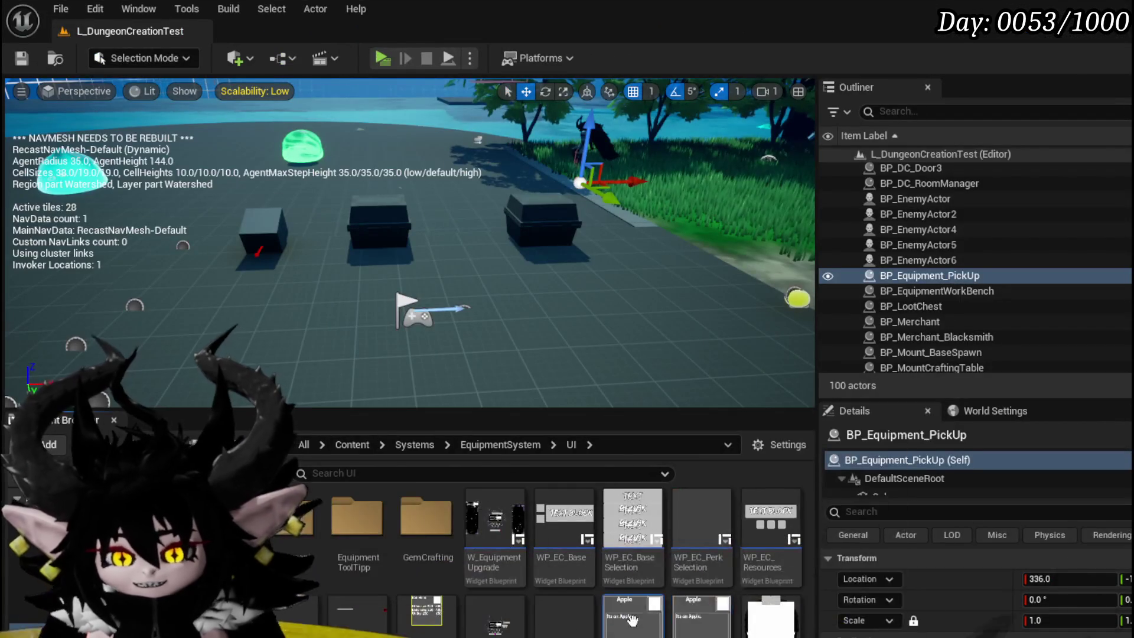
{"action": "double_click", "coordinate": [635, 628]}
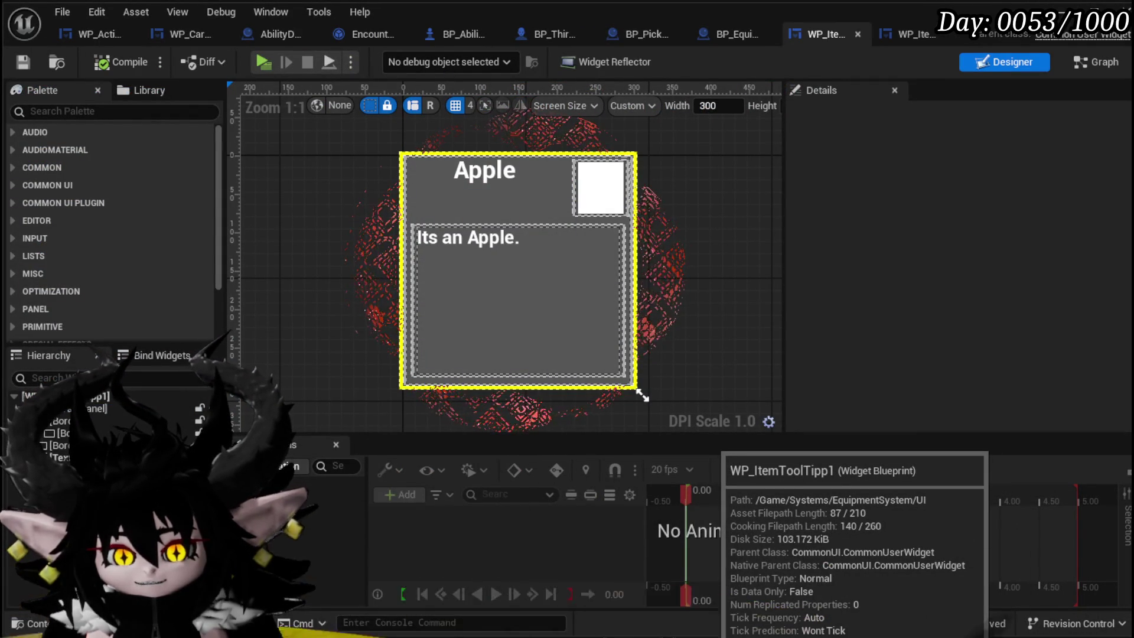
Open the WP_ItemToolTipp widget blueprint from the Content Browser and compile it
{"action": "left_click", "coordinate": [1058, 41]}
{"action": "right_click", "coordinate": [700, 520]}
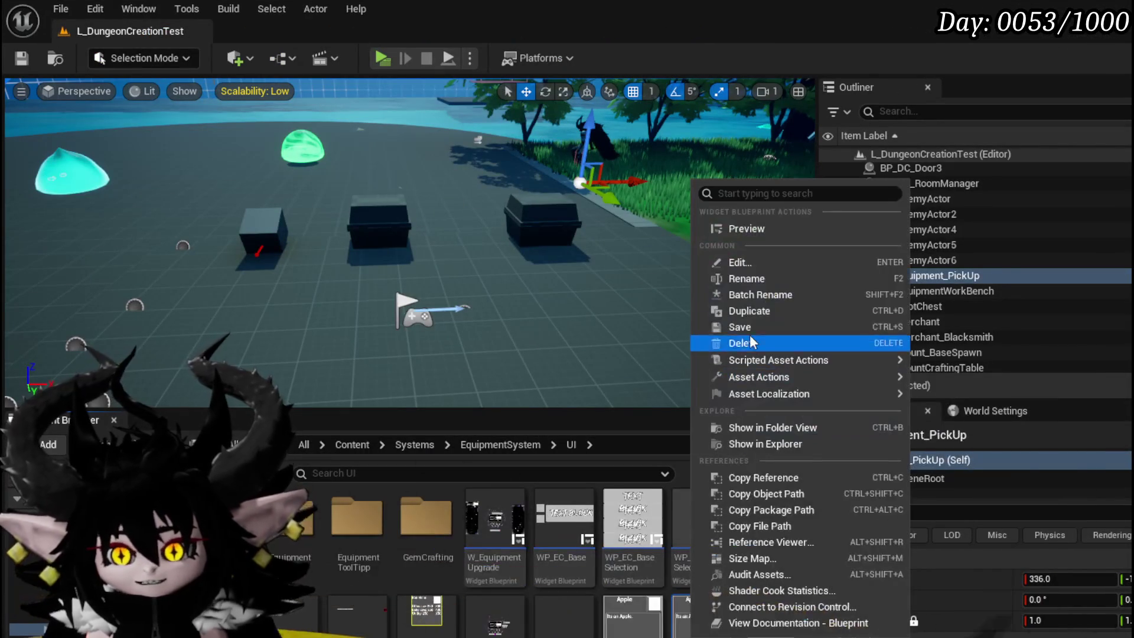
{"action": "key", "text": "p"}
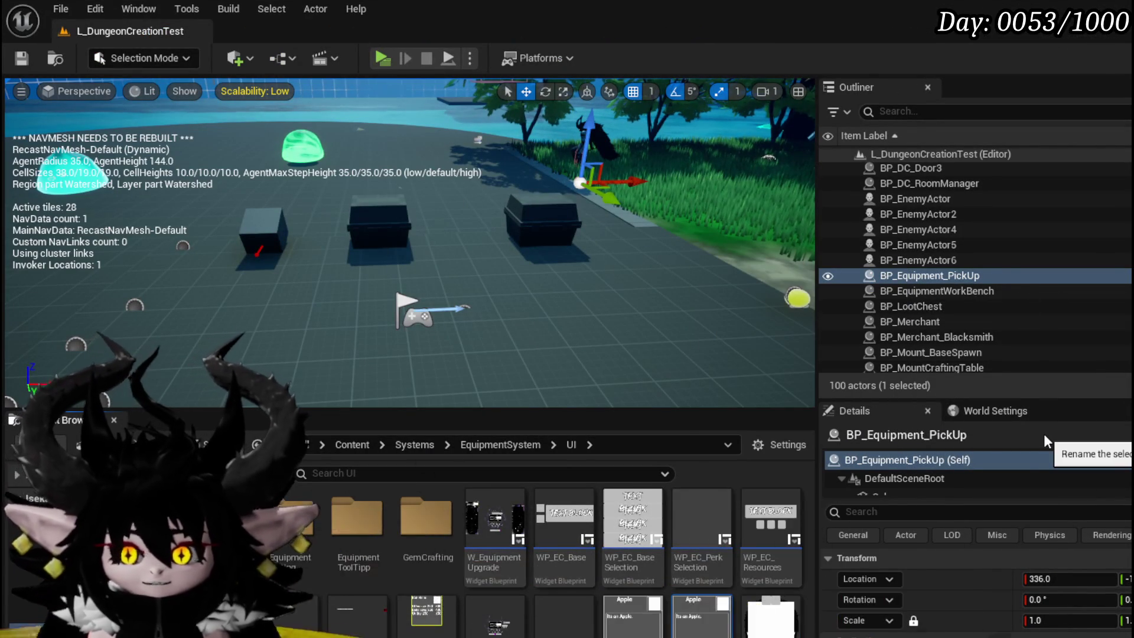
{"action": "key", "text": "p"}
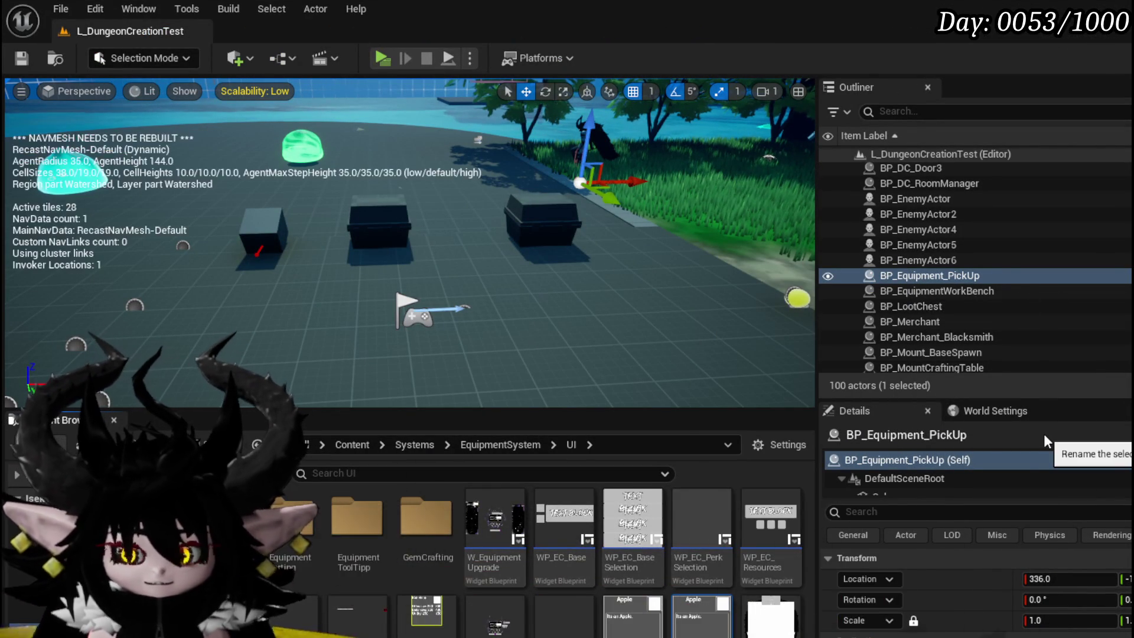
{"action": "scroll", "coordinate": [591, 561], "scroll_direction": "down", "scroll_amount": 1}
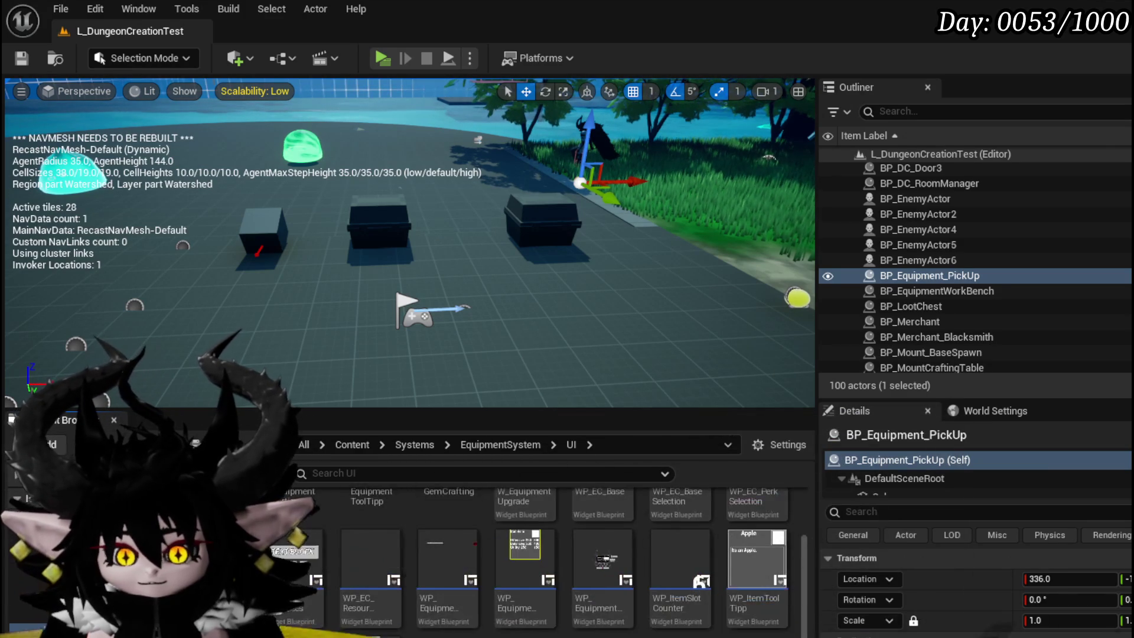
{"action": "scroll", "coordinate": [591, 561], "scroll_direction": "down", "scroll_amount": 1}
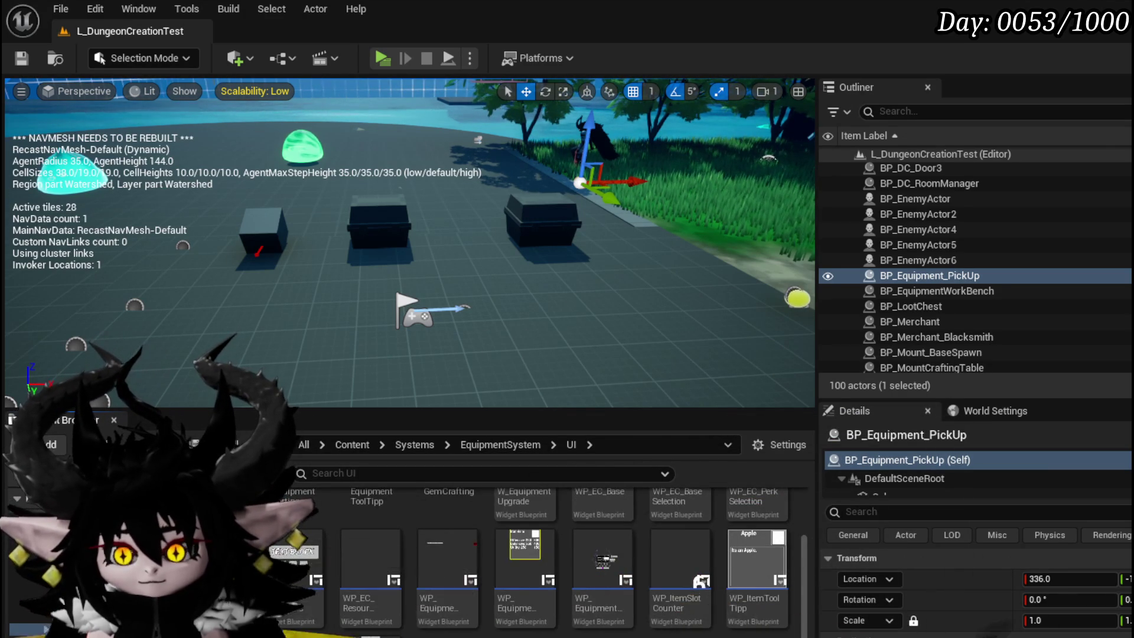
{"action": "double_click", "coordinate": [758, 562]}
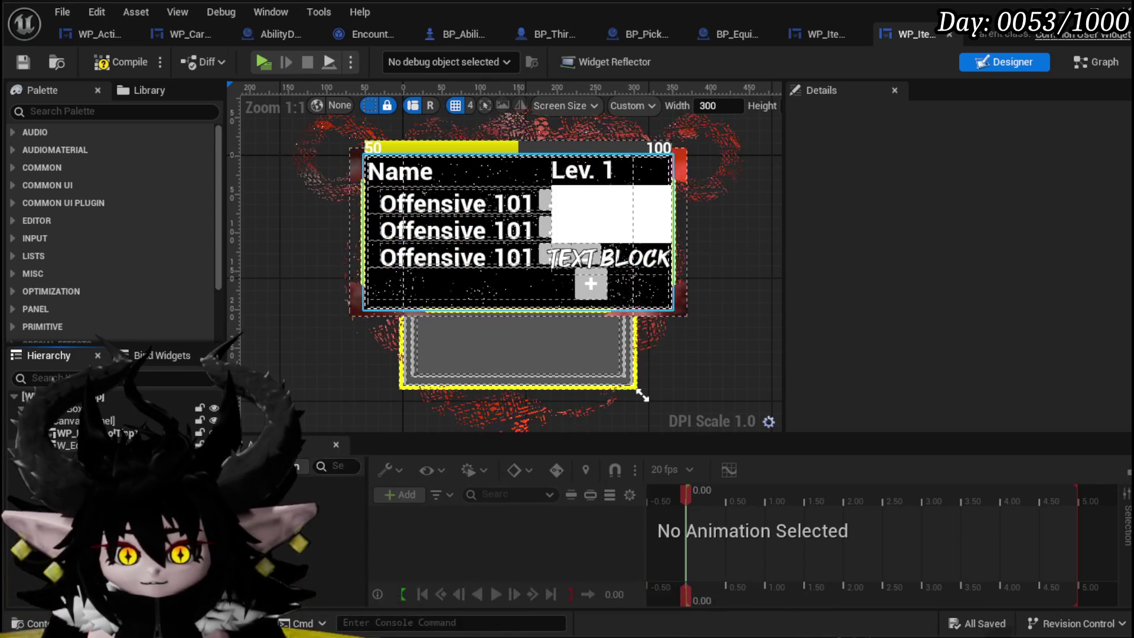
{"action": "left_click", "coordinate": [104, 62]}
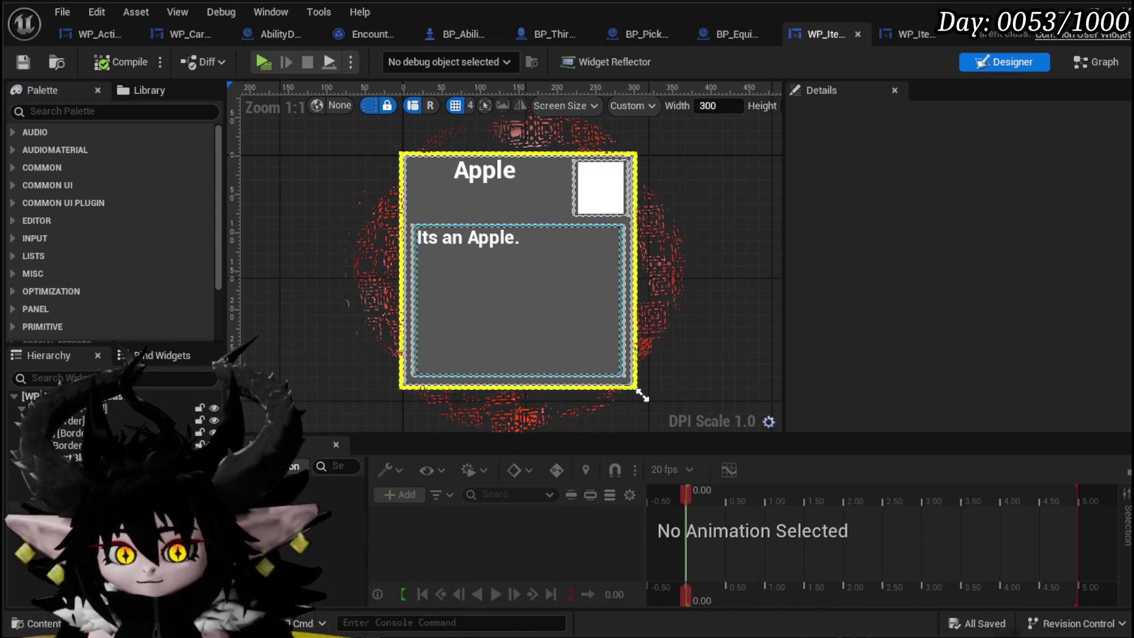
Reposition the UnSelect entry node, inspect the SetData function graph, and go back to BP_PickUp
{"action": "left_click", "coordinate": [1087, 64]}
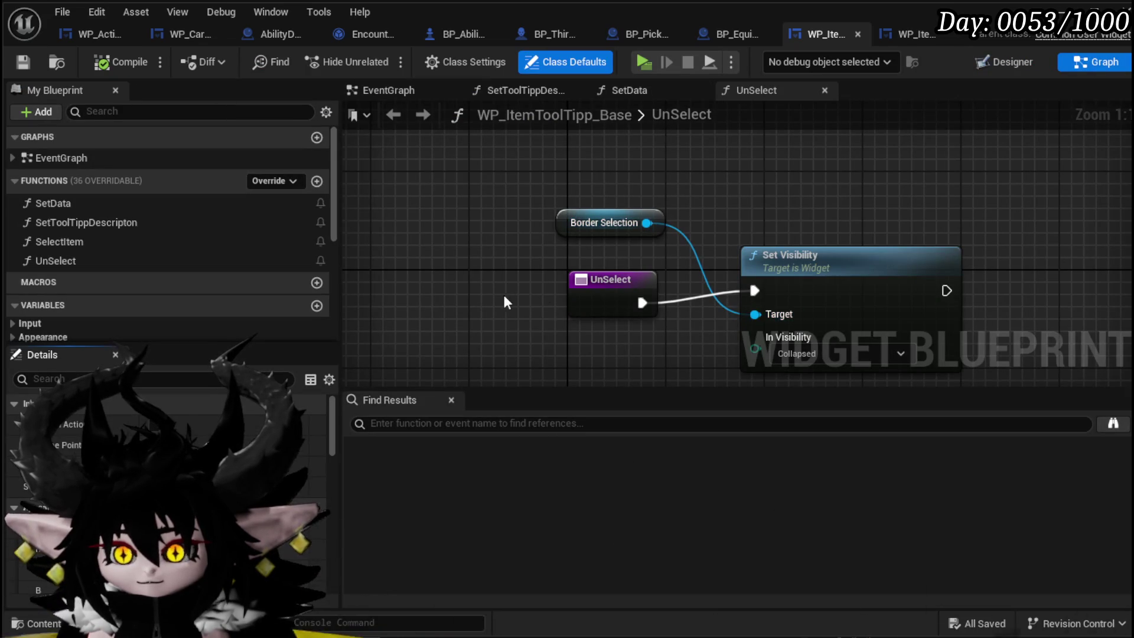
{"action": "left_click_drag", "start_coordinate": [599, 283], "coordinate": [522, 272]}
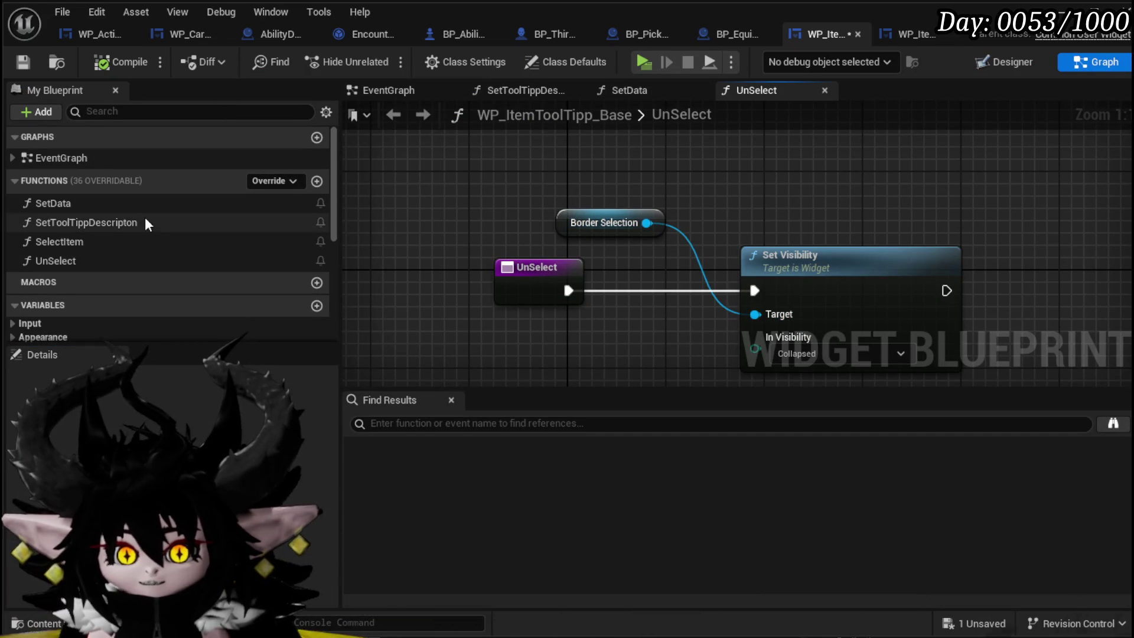
{"action": "double_click", "coordinate": [87, 205]}
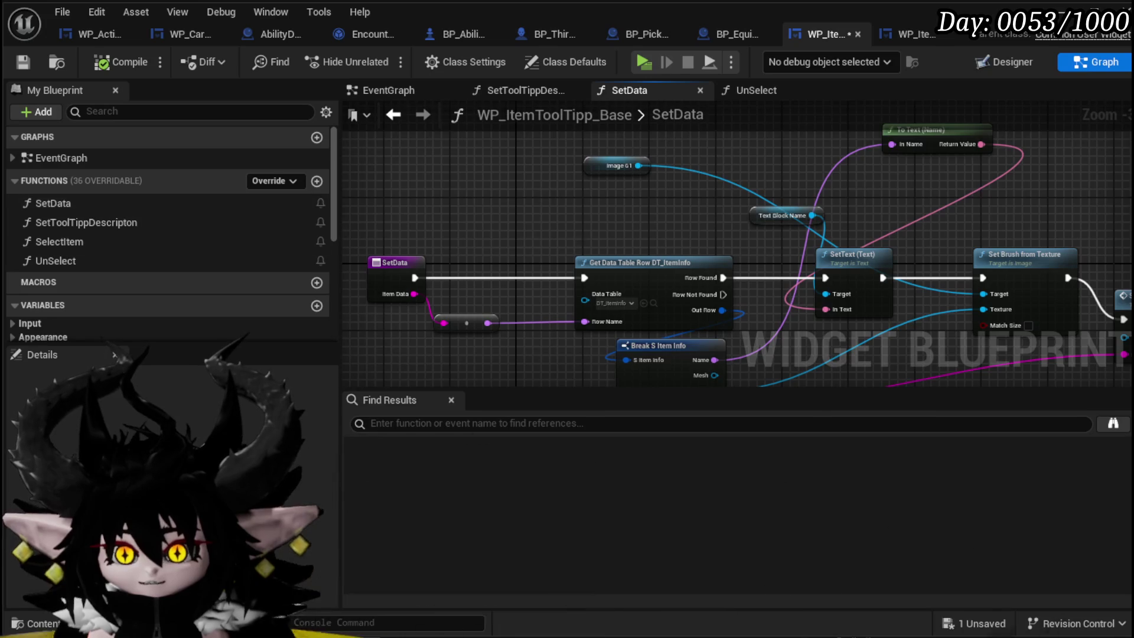
{"action": "mouse_move", "coordinate": [379, 176]}
{"action": "left_mouse_down"}
{"action": "mouse_move", "coordinate": [387, 224]}
{"action": "mouse_move", "coordinate": [461, 283]}
{"action": "left_mouse_up"}
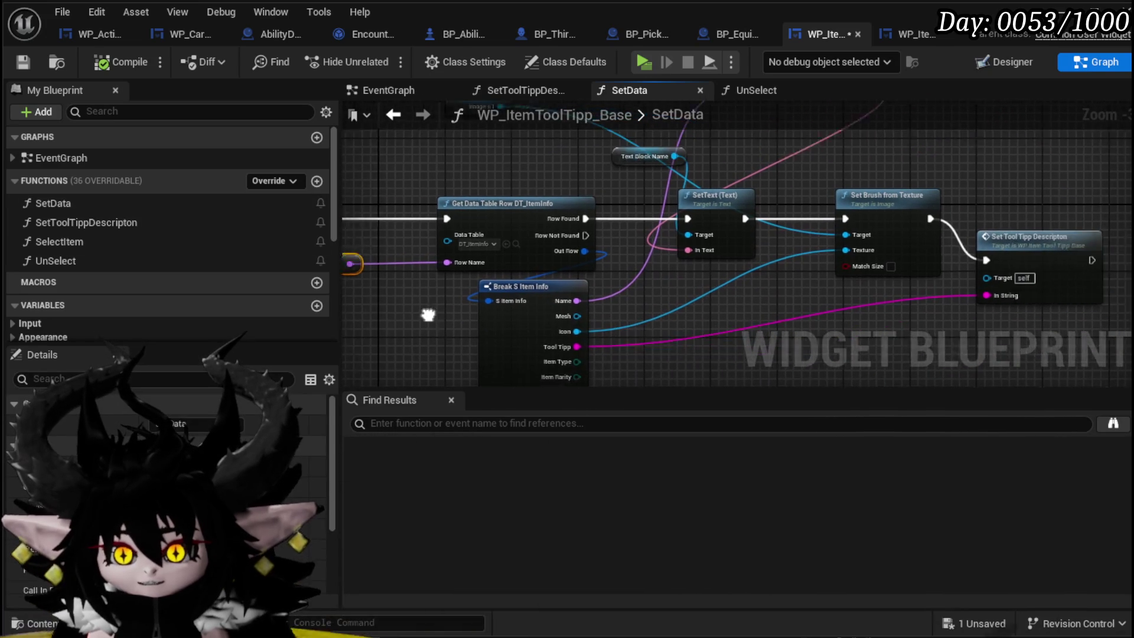
{"action": "scroll", "coordinate": [591, 266], "scroll_direction": "up", "scroll_amount": 2}
{"action": "scroll", "coordinate": [804, 336], "scroll_direction": "down", "scroll_amount": 2}
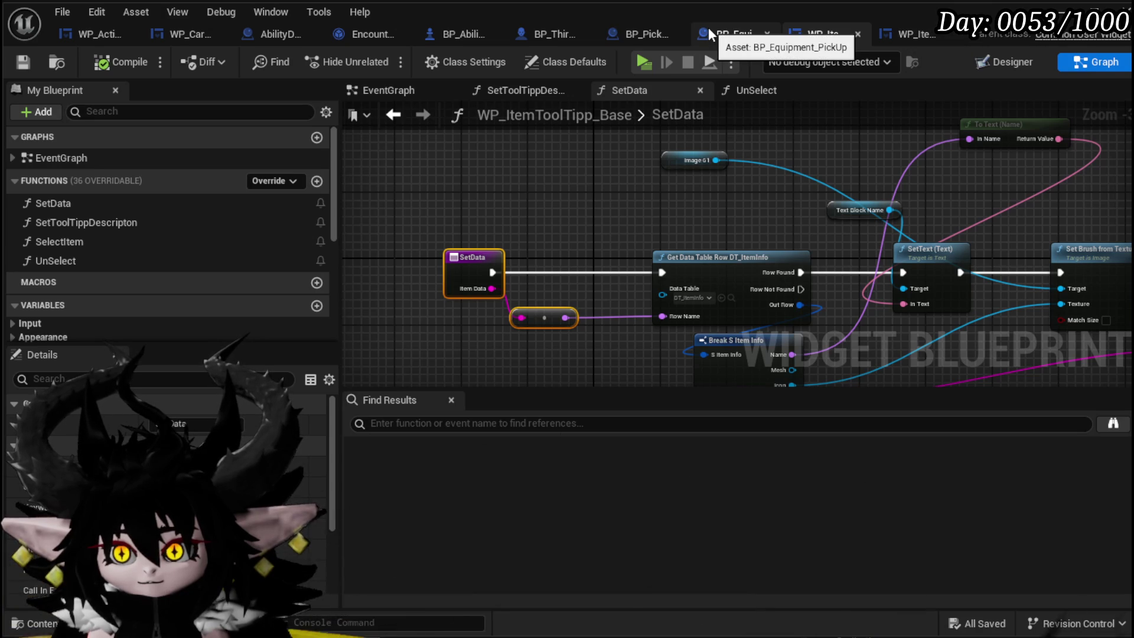
{"action": "left_click", "coordinate": [625, 32]}
Add a Set Data node from Create Widget's return value, placed right after Add to Viewport
{"action": "mouse_move", "coordinate": [566, 195]}
{"action": "left_mouse_down"}
{"action": "mouse_move", "coordinate": [693, 184]}
{"action": "mouse_move", "coordinate": [435, 237]}
{"action": "mouse_move", "coordinate": [479, 288]}
{"action": "left_mouse_up"}
{"action": "left_click_drag", "start_coordinate": [523, 320], "coordinate": [523, 320]}
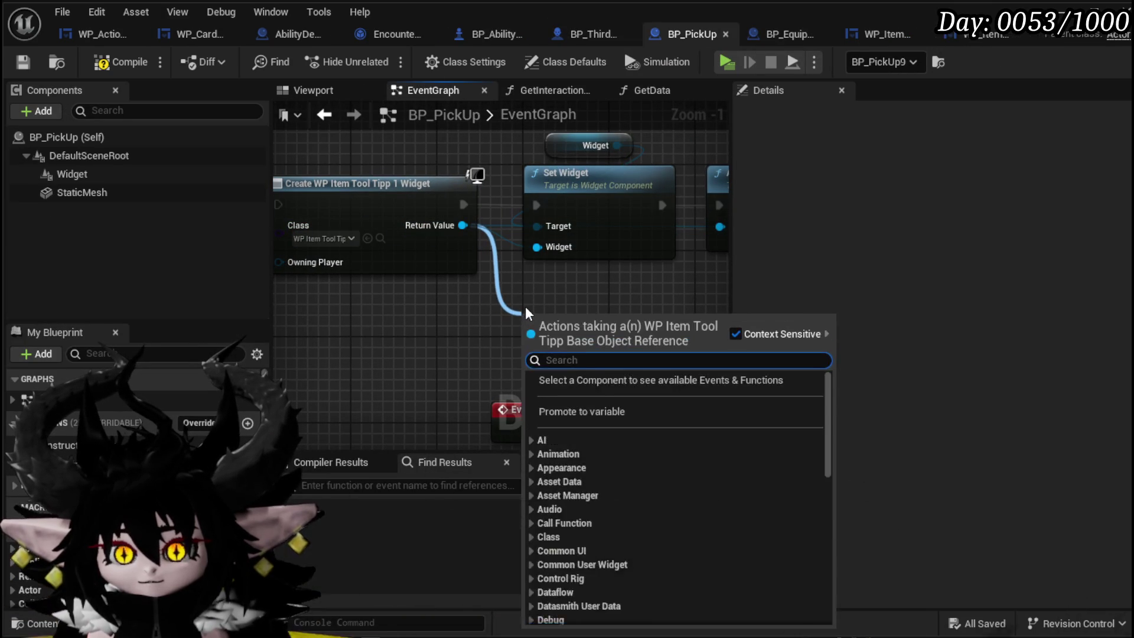
{"action": "type", "text": "Set Data"}
{"action": "key", "text": "Return"}
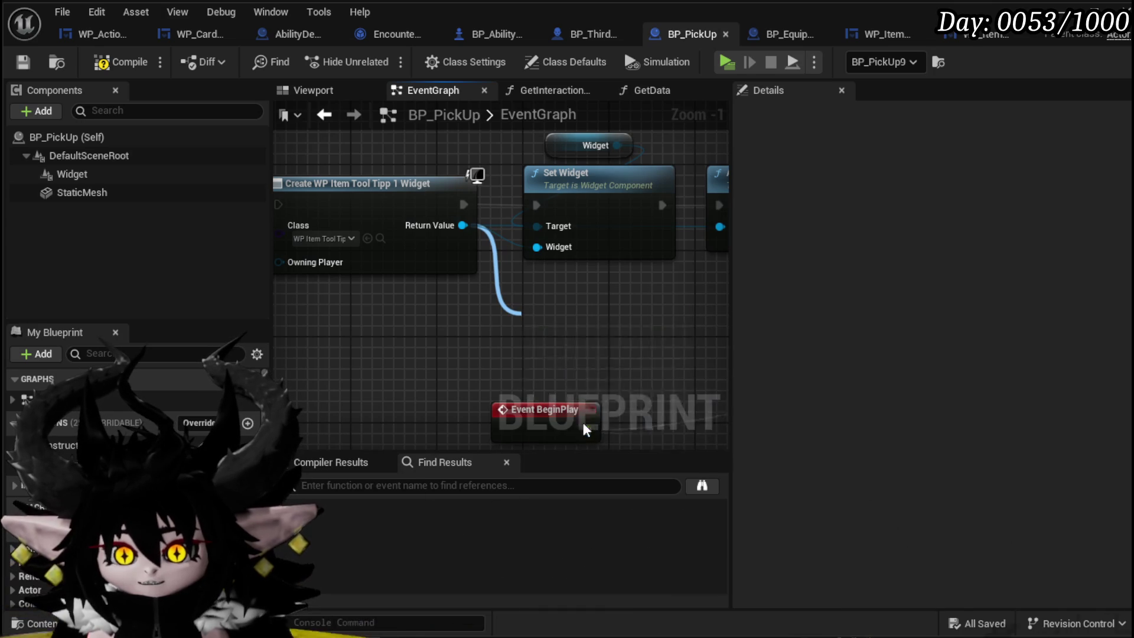
{"action": "scroll", "coordinate": [577, 319], "scroll_direction": "down", "scroll_amount": 2}
{"action": "mouse_move", "coordinate": [432, 381]}
{"action": "left_mouse_down"}
{"action": "mouse_move", "coordinate": [611, 260]}
{"action": "mouse_move", "coordinate": [563, 257]}
{"action": "left_mouse_up"}
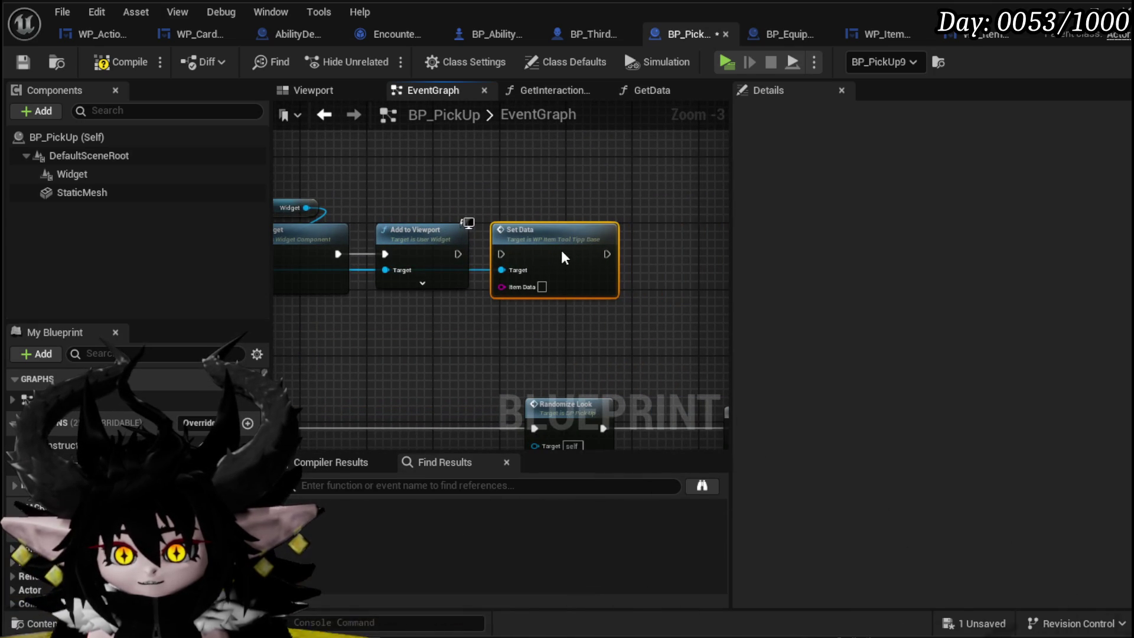
Select and frame the BeginPlay widget-creation node chain in the event graph
{"action": "scroll", "coordinate": [504, 258], "scroll_direction": "down", "scroll_amount": 3}
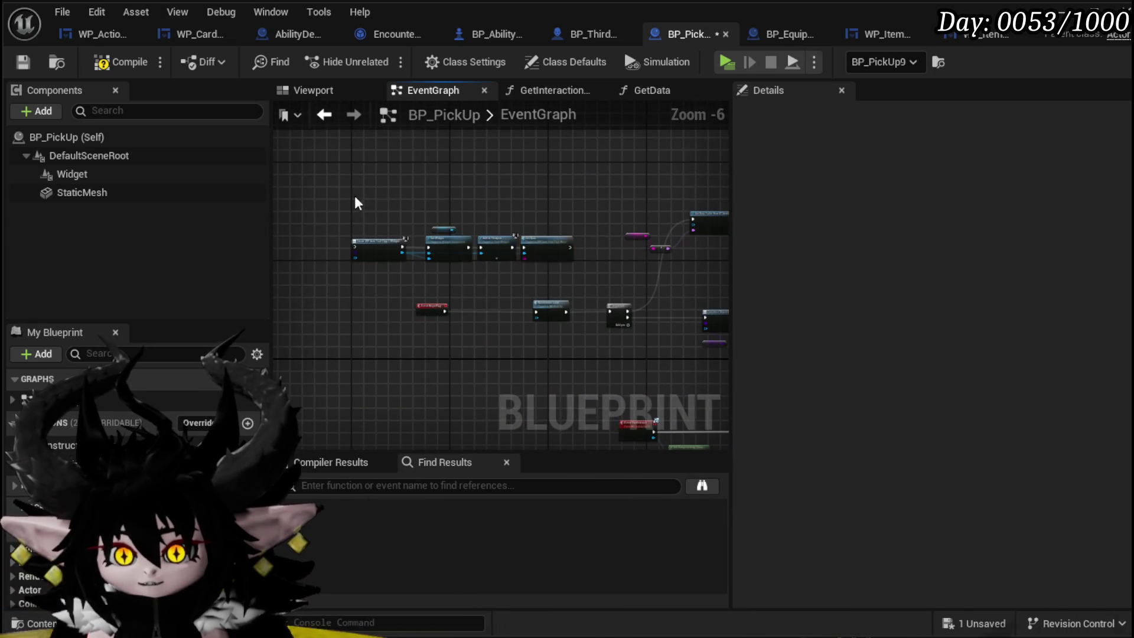
{"action": "mouse_move", "coordinate": [354, 203]}
{"action": "left_mouse_down"}
{"action": "mouse_move", "coordinate": [557, 245]}
{"action": "mouse_move", "coordinate": [636, 493]}
{"action": "mouse_move", "coordinate": [374, 309]}
{"action": "mouse_move", "coordinate": [445, 392]}
{"action": "mouse_move", "coordinate": [396, 435]}
{"action": "left_mouse_up"}
{"action": "scroll", "coordinate": [389, 355], "scroll_direction": "up", "scroll_amount": 4}
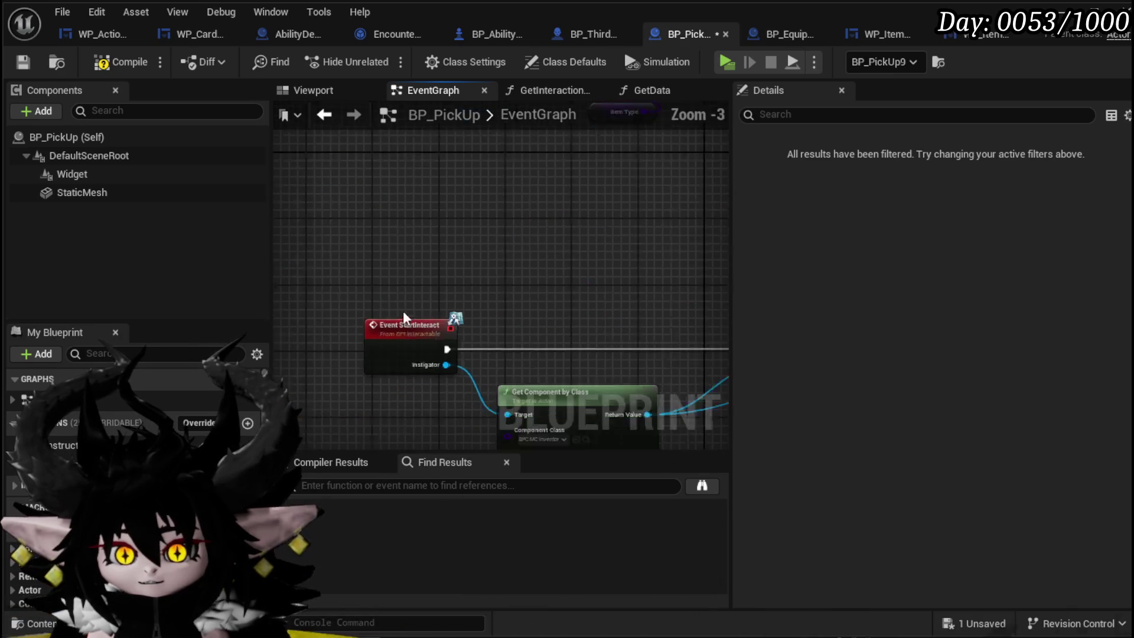
{"action": "scroll", "coordinate": [378, 217], "scroll_direction": "down", "scroll_amount": 3}
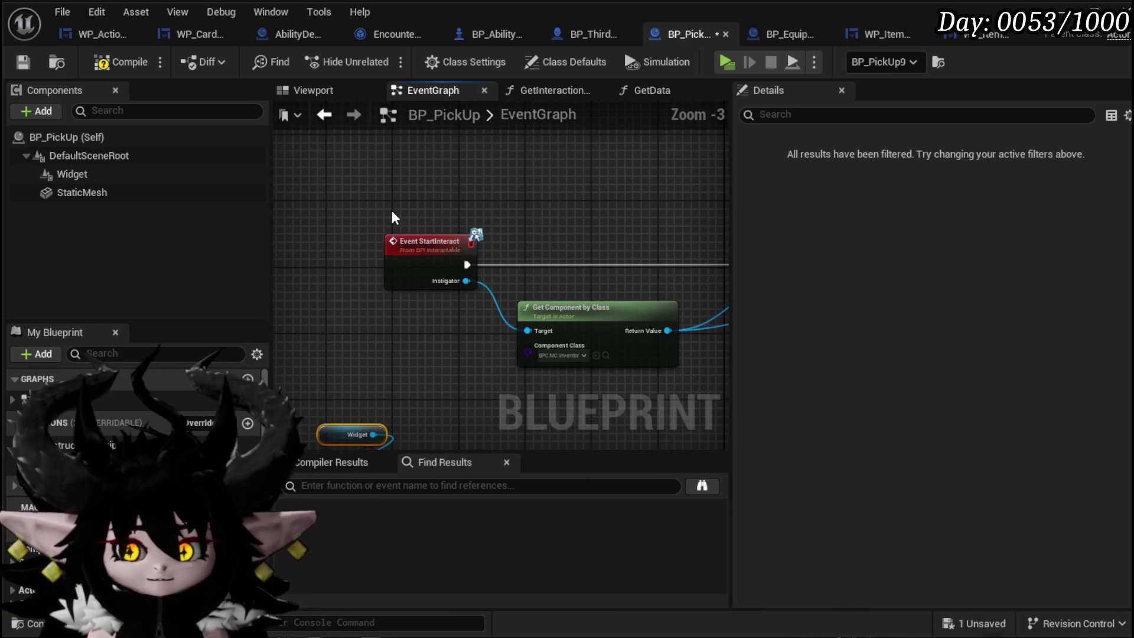
{"action": "mouse_move", "coordinate": [393, 219]}
{"action": "left_mouse_down"}
{"action": "mouse_move", "coordinate": [443, 324]}
{"action": "mouse_move", "coordinate": [494, 366]}
{"action": "left_mouse_up"}
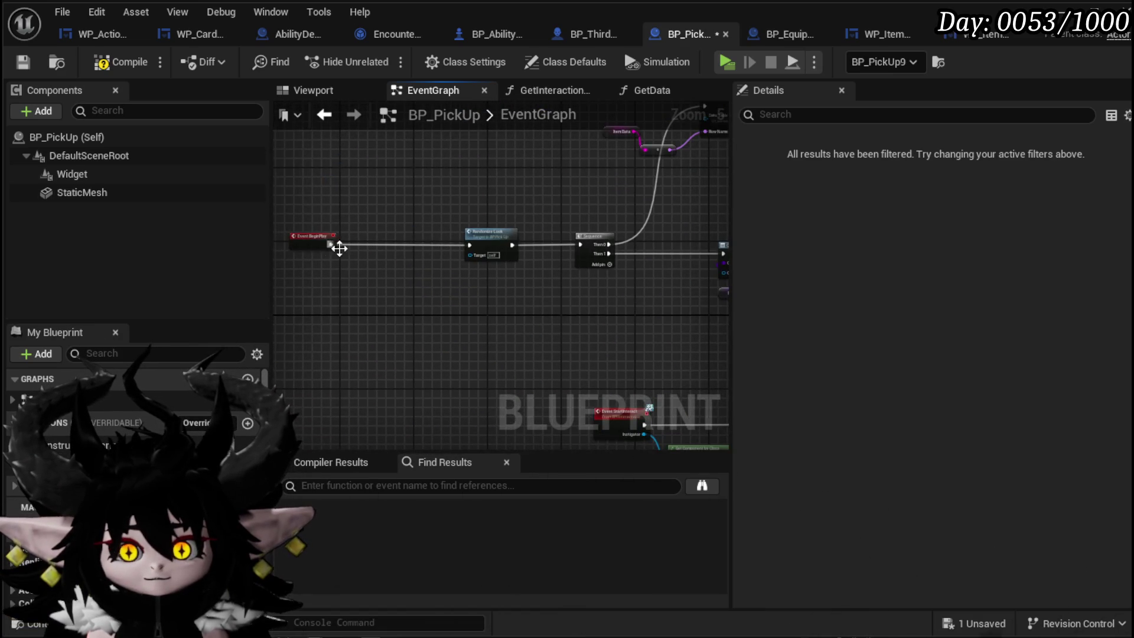
{"action": "scroll", "coordinate": [497, 295], "scroll_direction": "down", "scroll_amount": 7}
{"action": "left_click_drag", "start_coordinate": [426, 301], "coordinate": [530, 240]}
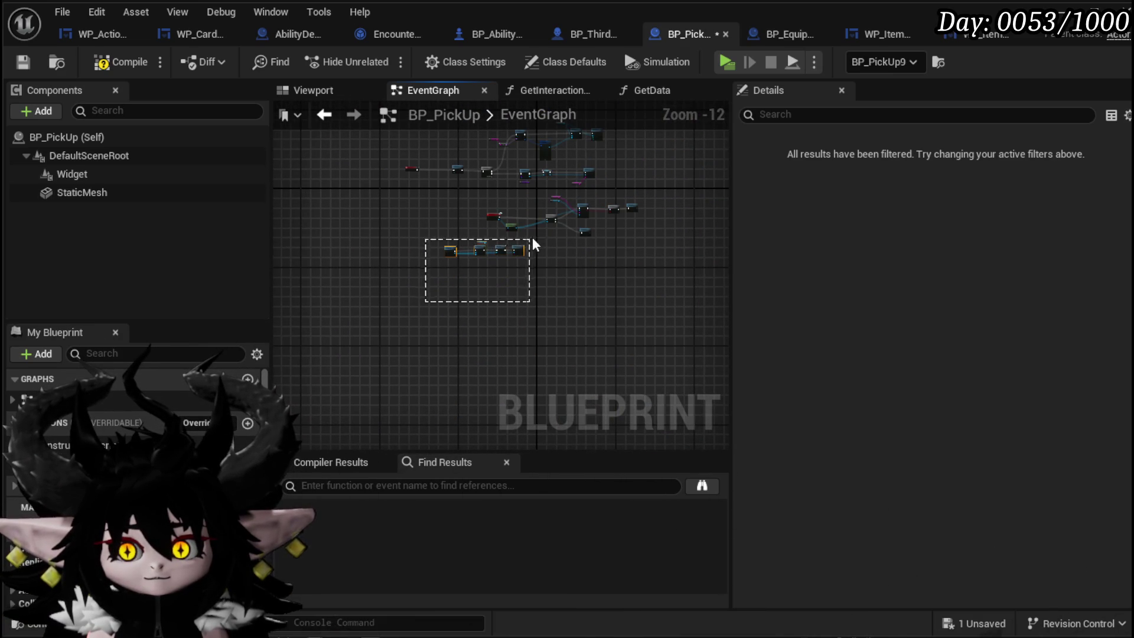
{"action": "scroll", "coordinate": [459, 355], "scroll_direction": "up", "scroll_amount": 4}
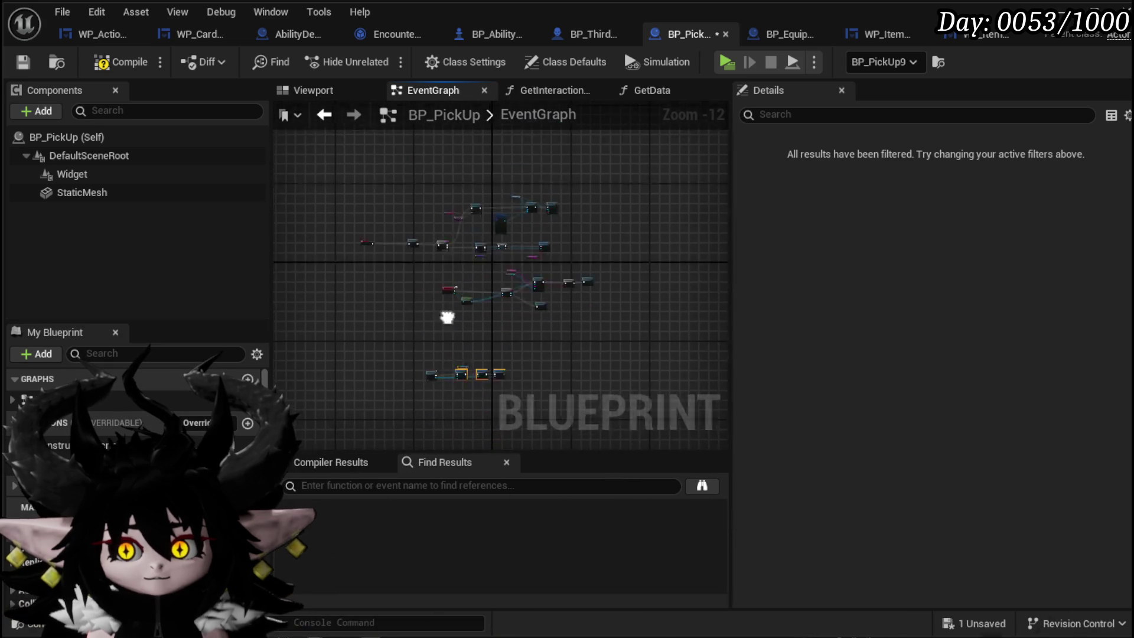
{"action": "key", "text": "f"}
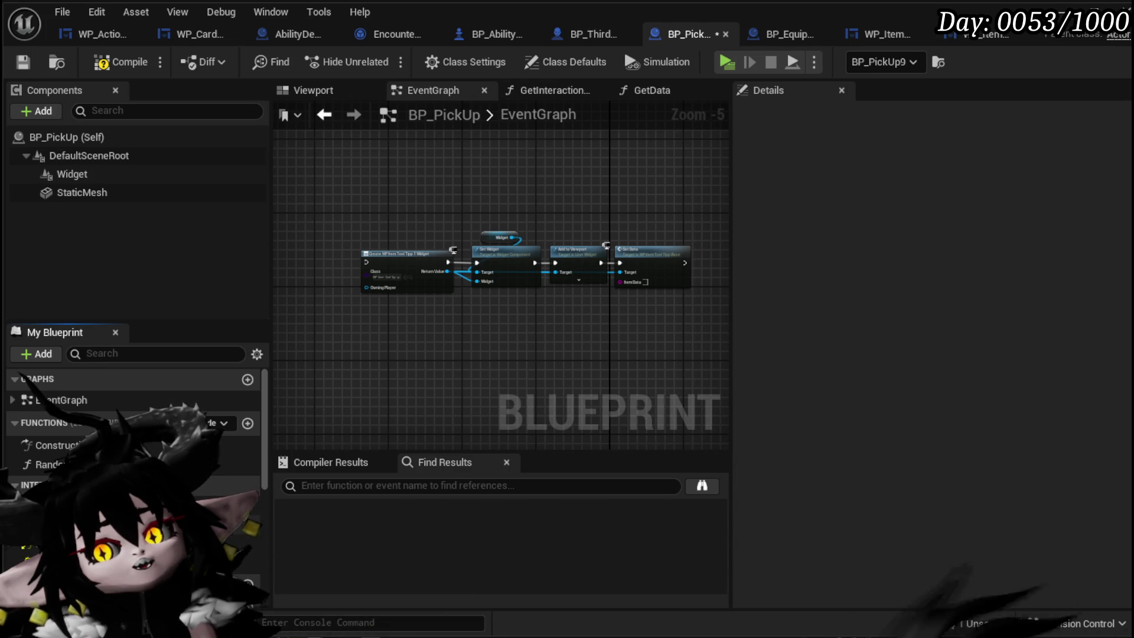
Move GetInteractionIndicator's Return Node further right to tidy the function graph
{"action": "double_click", "coordinate": [65, 505]}
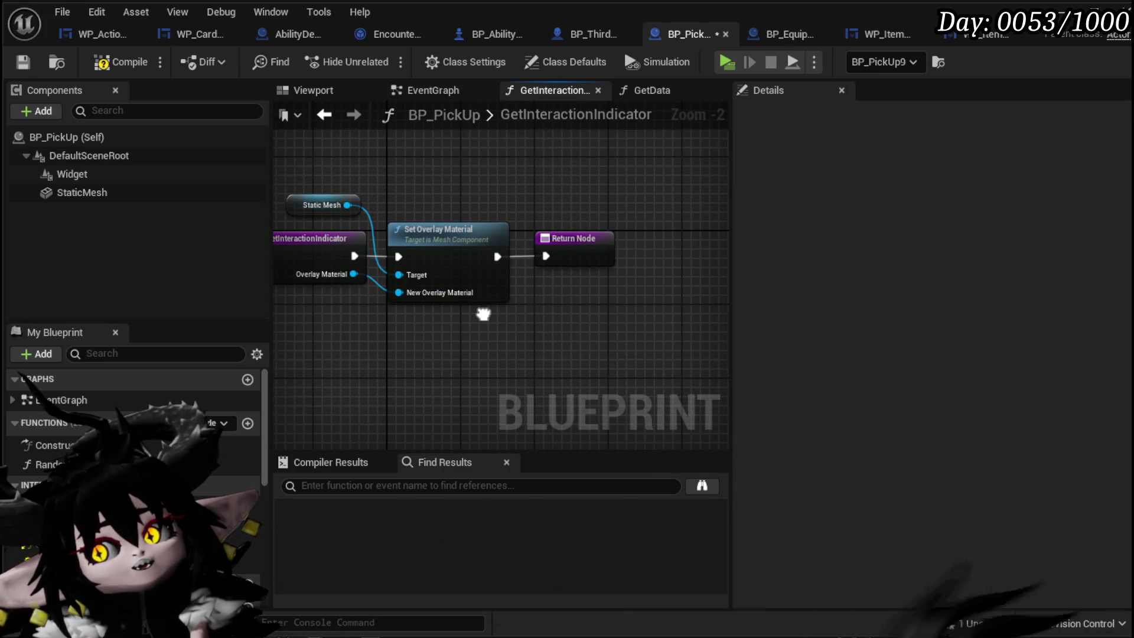
{"action": "left_click_drag", "start_coordinate": [572, 238], "coordinate": [683, 238]}
{"action": "left_click", "coordinate": [581, 301]}
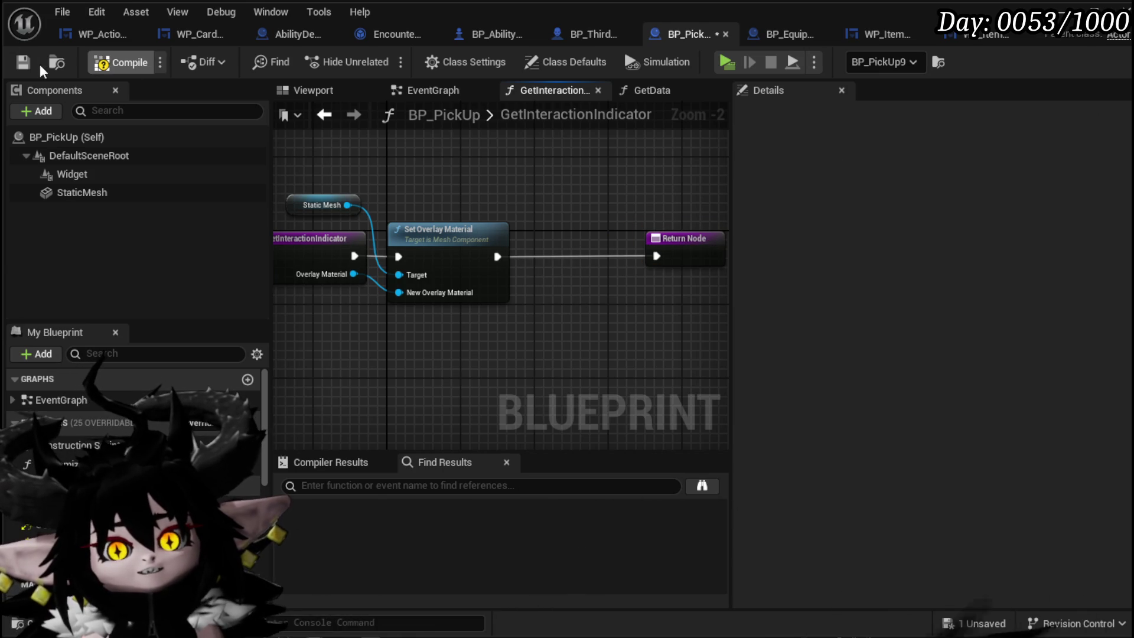
{"action": "left_click_drag", "start_coordinate": [374, 172], "coordinate": [554, 303]}
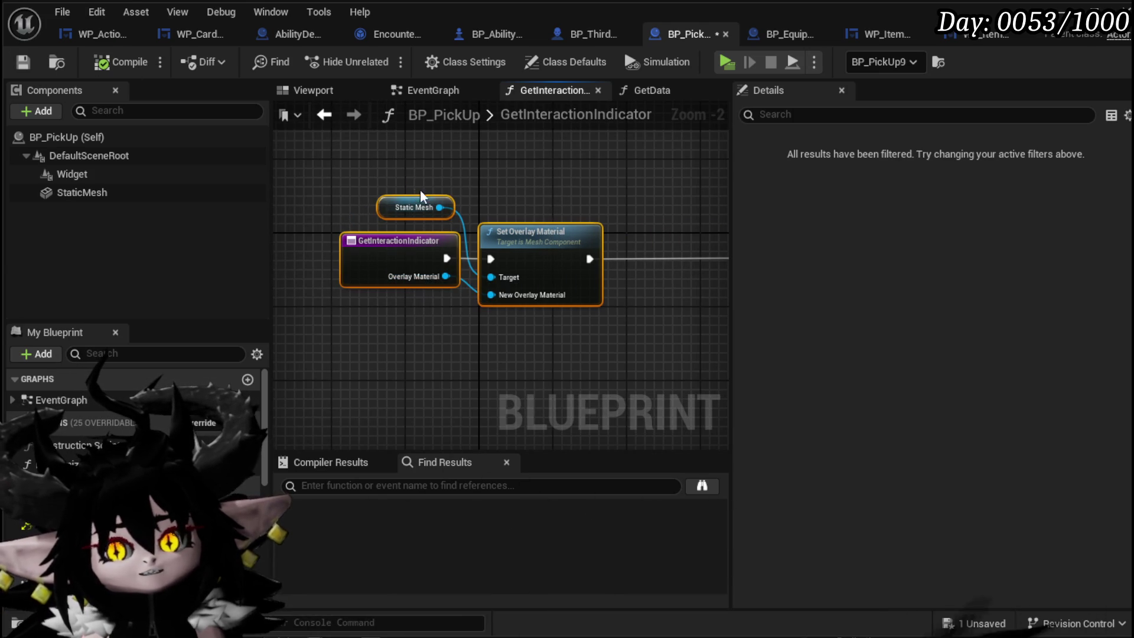
{"action": "left_click", "coordinate": [376, 272]}
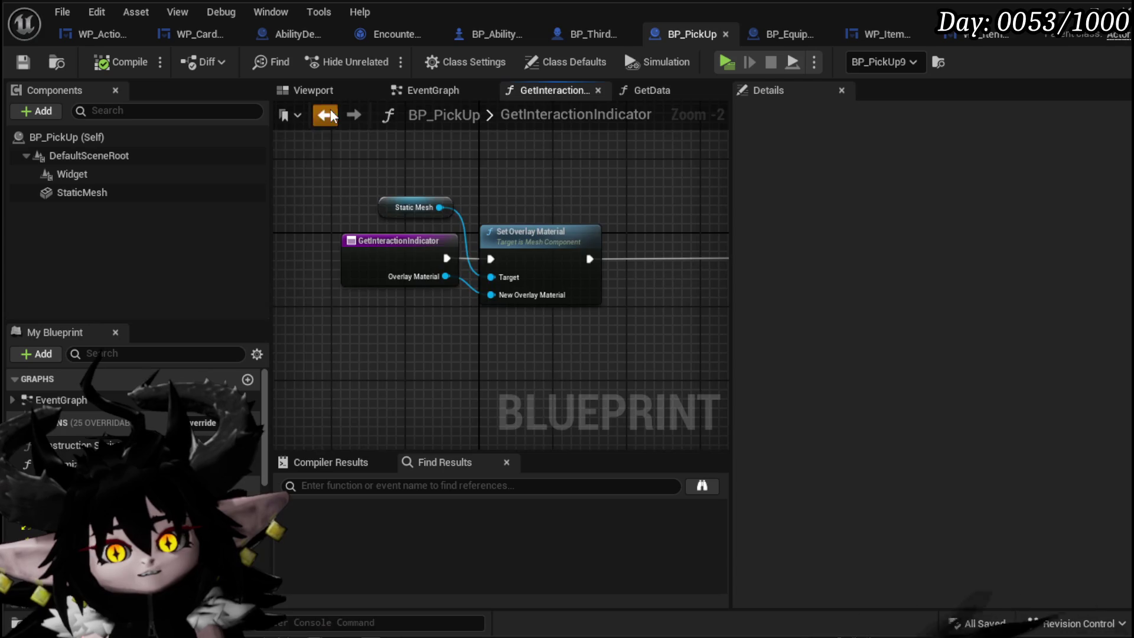
{"action": "left_click", "coordinate": [428, 119]}
Add a Custom Event named ShowToolTipp and wire it to Create Widget
{"action": "left_click_drag", "start_coordinate": [413, 215], "coordinate": [512, 173]}
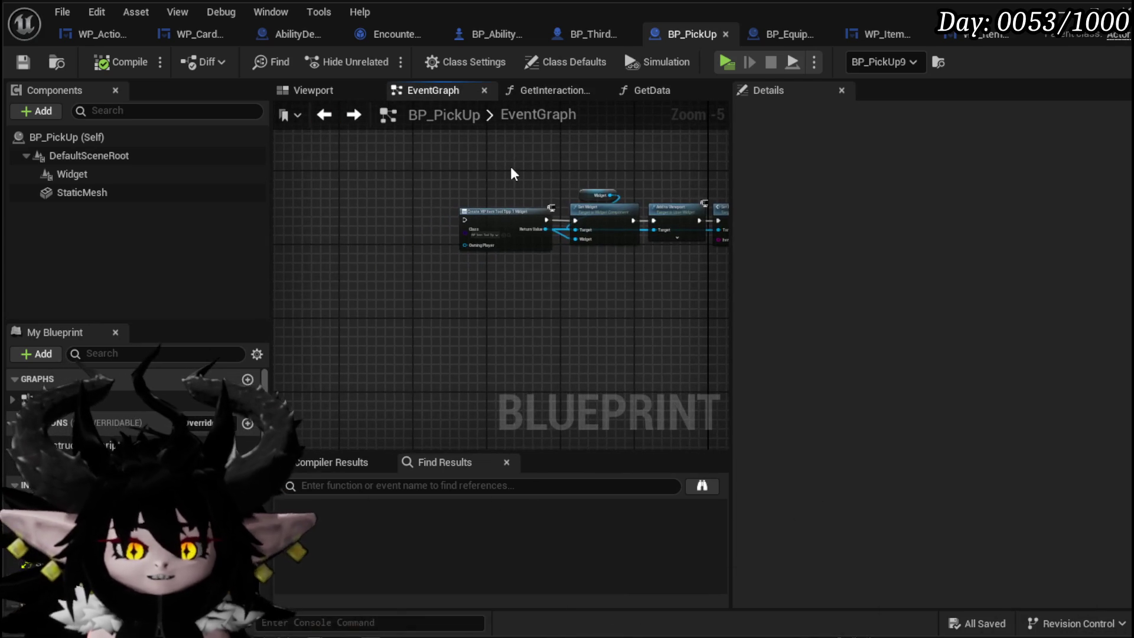
{"action": "scroll", "coordinate": [504, 177], "scroll_direction": "up", "scroll_amount": 2}
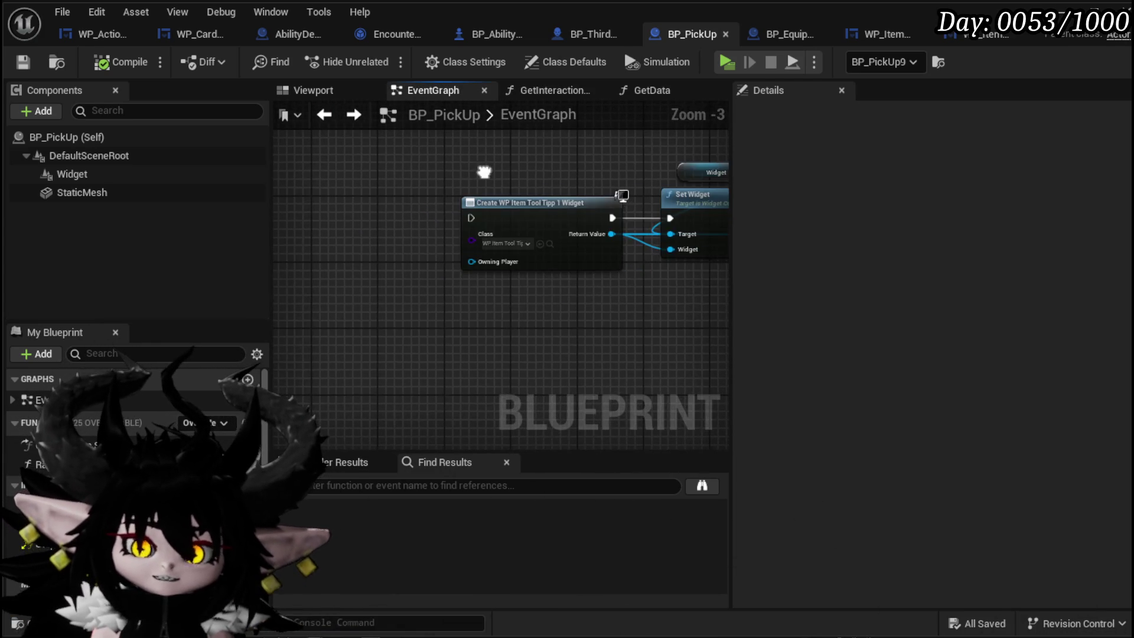
{"action": "right_click", "coordinate": [443, 227]}
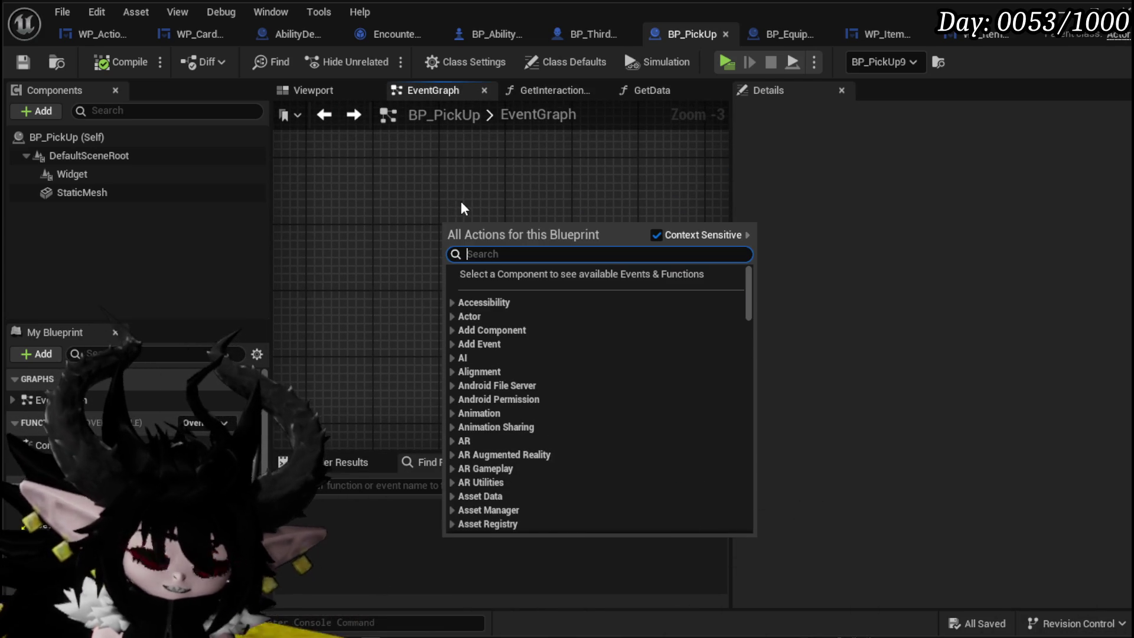
{"action": "type", "text": "custo"}
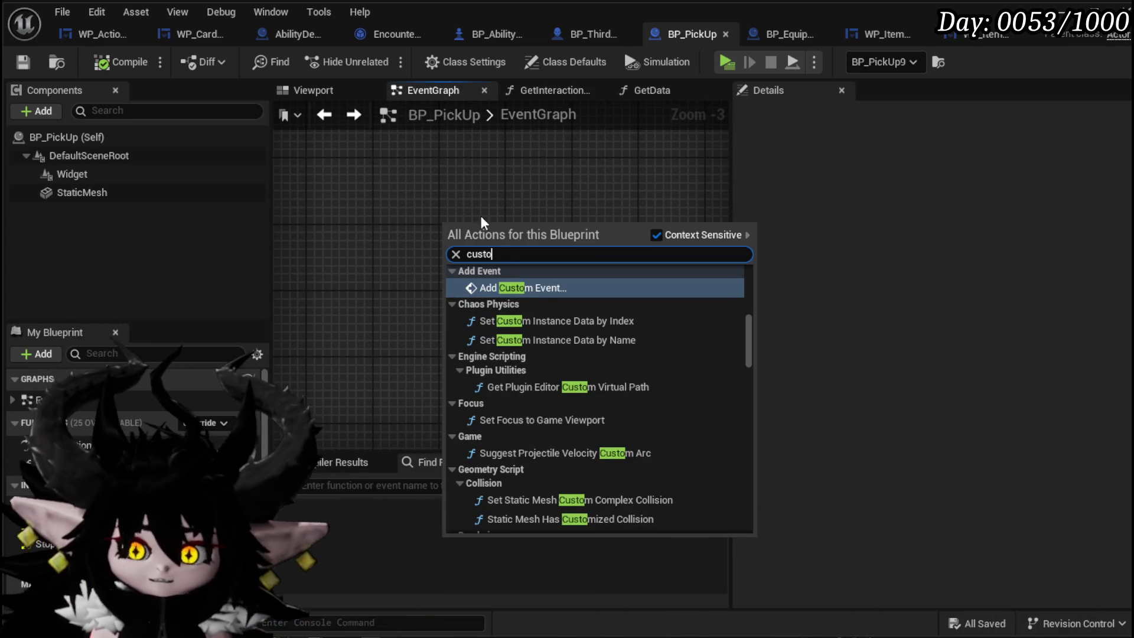
{"action": "left_click", "coordinate": [524, 290]}
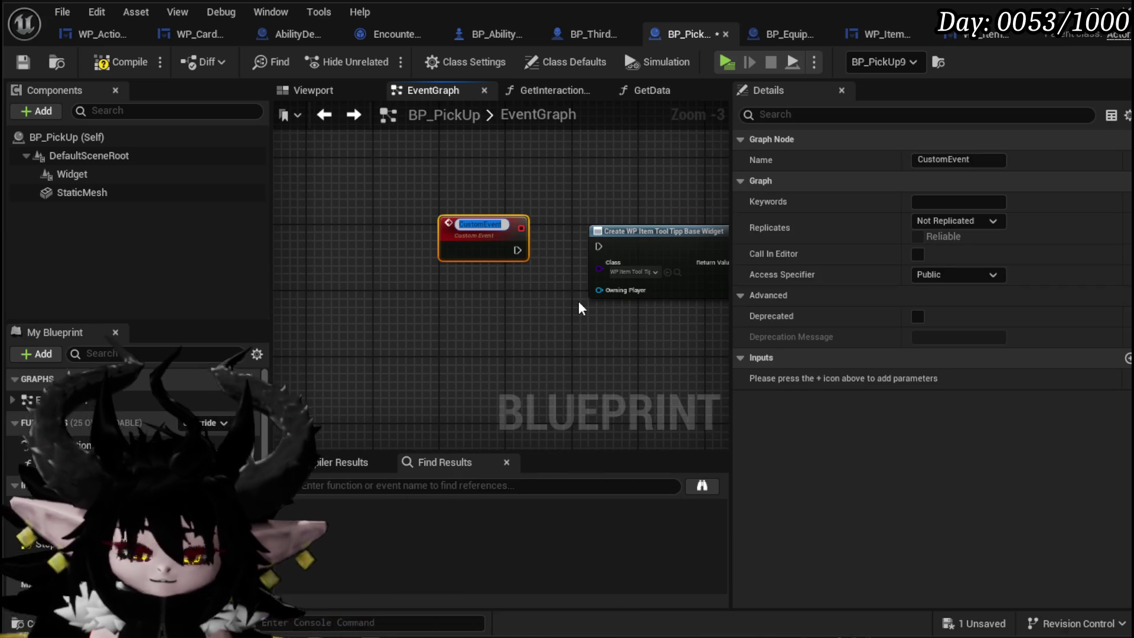
{"action": "type", "text": "ShowToolTipp"}
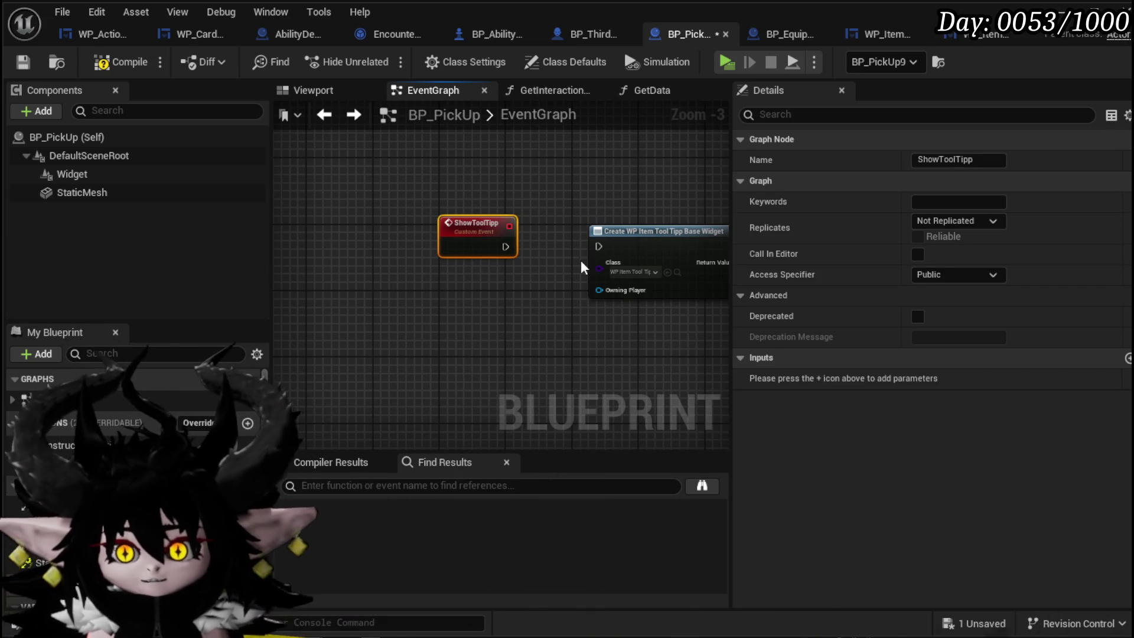
Drop an ItemData getter into the Set Data node's input
{"action": "left_click_drag", "start_coordinate": [604, 253], "coordinate": [336, 299]}
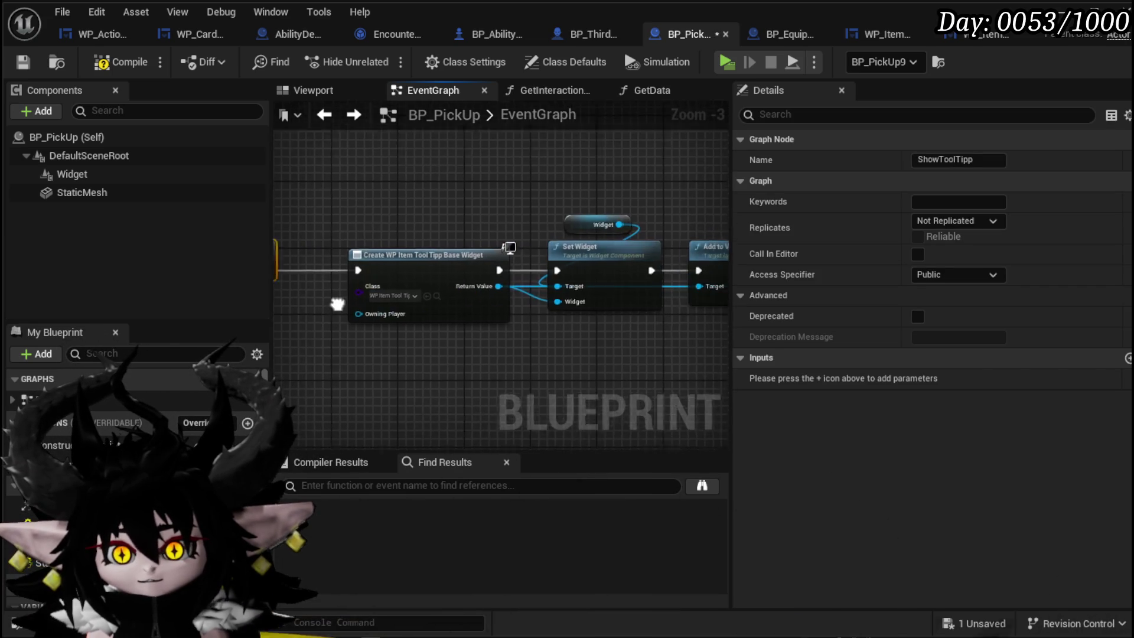
{"action": "left_click_drag", "start_coordinate": [591, 321], "coordinate": [445, 345]}
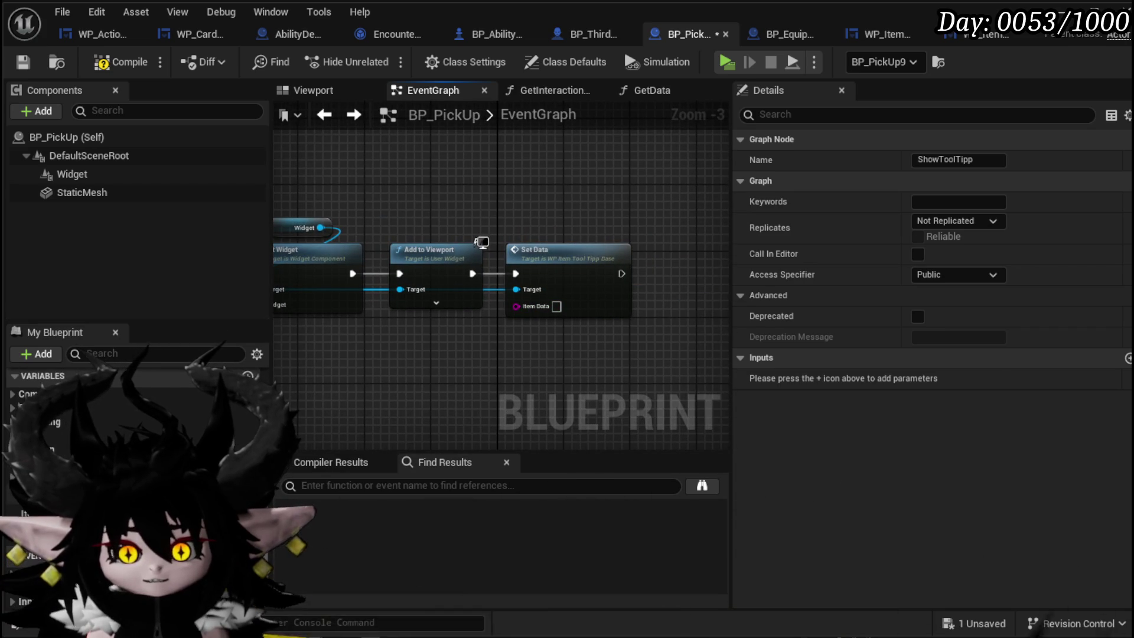
{"action": "mouse_move", "coordinate": [35, 513]}
{"action": "left_mouse_down"}
{"action": "mouse_move", "coordinate": [452, 355]}
{"action": "mouse_move", "coordinate": [458, 340]}
{"action": "mouse_move", "coordinate": [528, 305]}
{"action": "left_mouse_up"}
{"action": "left_click", "coordinate": [488, 349]}
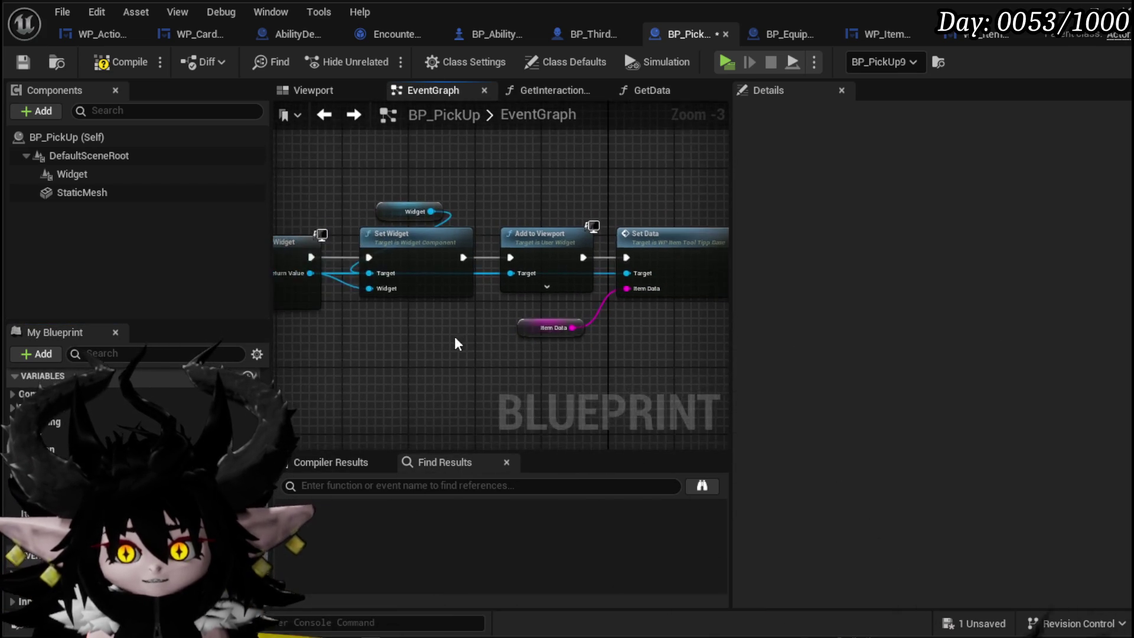
{"action": "double_click", "coordinate": [561, 296]}
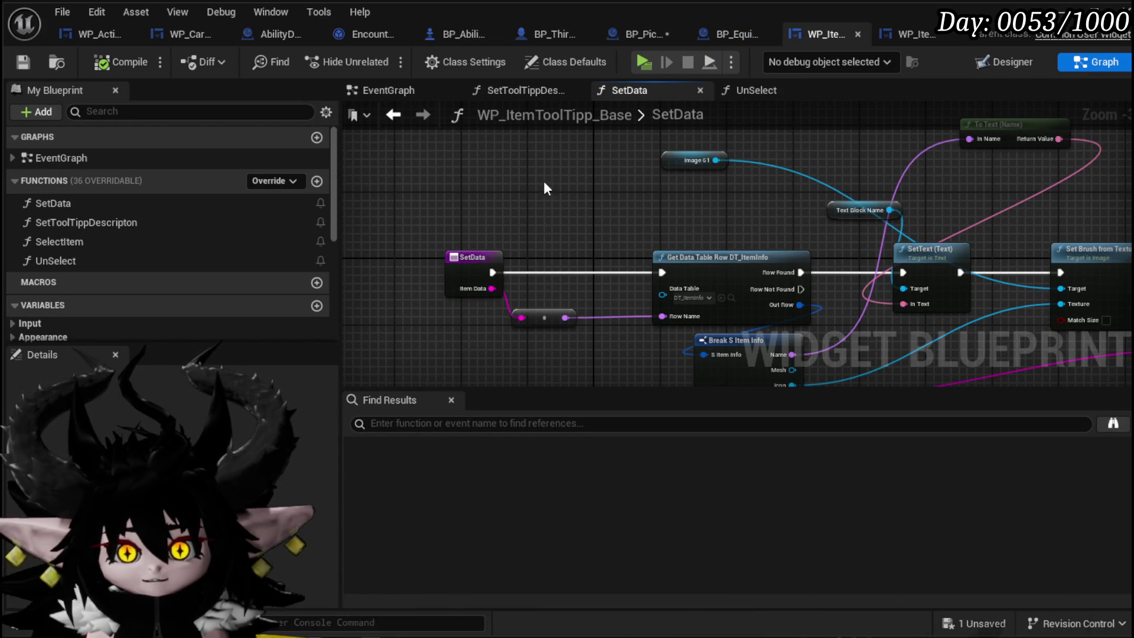
In GetInteractionIndicator, insert a Show Tool Tipp call between Set Overlay Material and the Return Node
{"action": "left_click", "coordinate": [641, 29]}
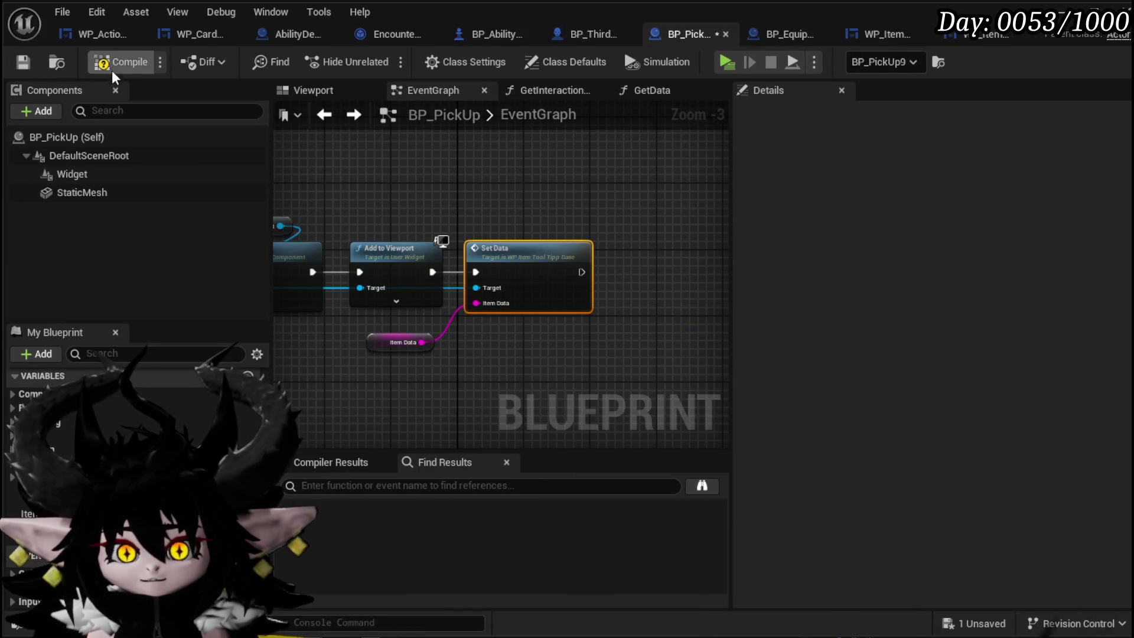
{"action": "scroll", "coordinate": [341, 183], "scroll_direction": "down", "scroll_amount": 3}
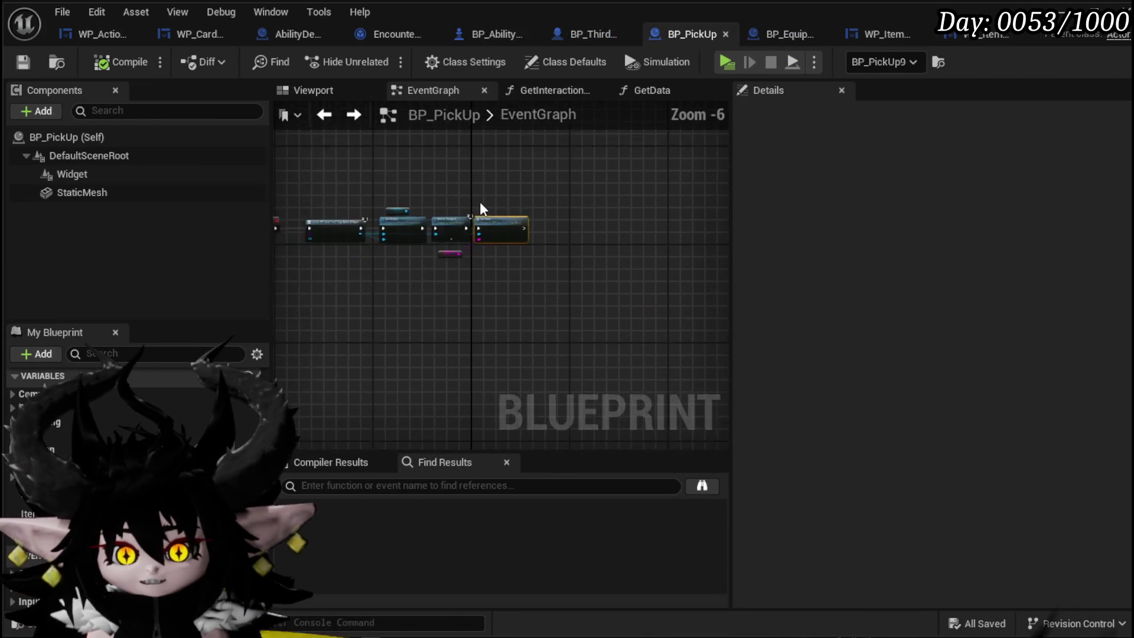
{"action": "left_click_drag", "start_coordinate": [341, 183], "coordinate": [520, 260]}
{"action": "scroll", "coordinate": [507, 282], "scroll_direction": "up", "scroll_amount": 4}
{"action": "scroll", "coordinate": [136, 414], "scroll_direction": "up", "scroll_amount": 5}
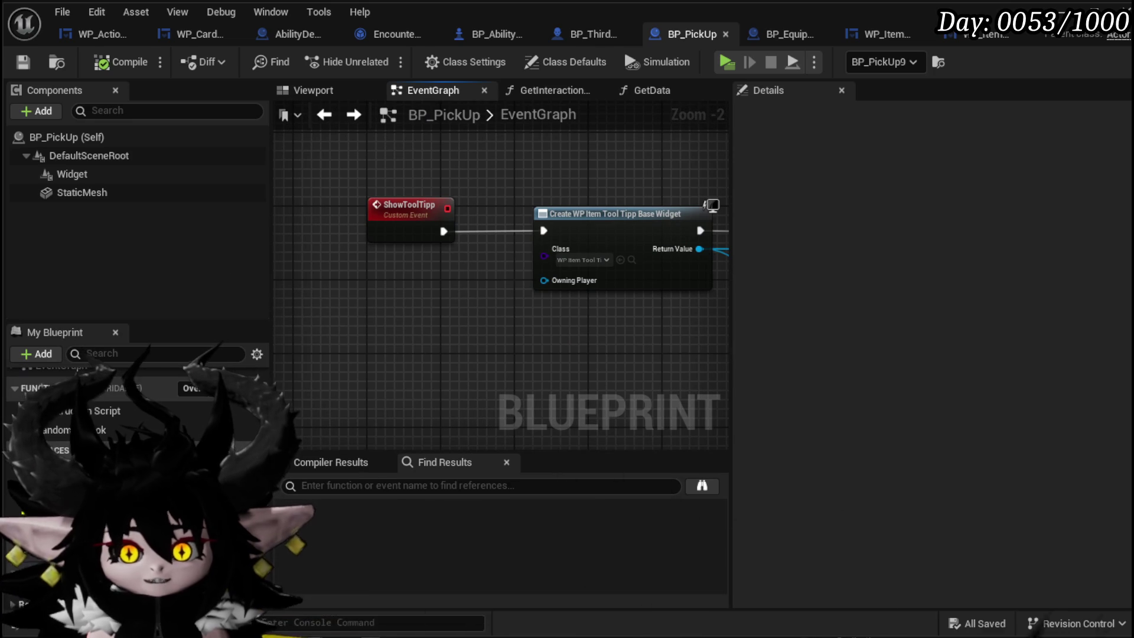
{"action": "left_click", "coordinate": [550, 90]}
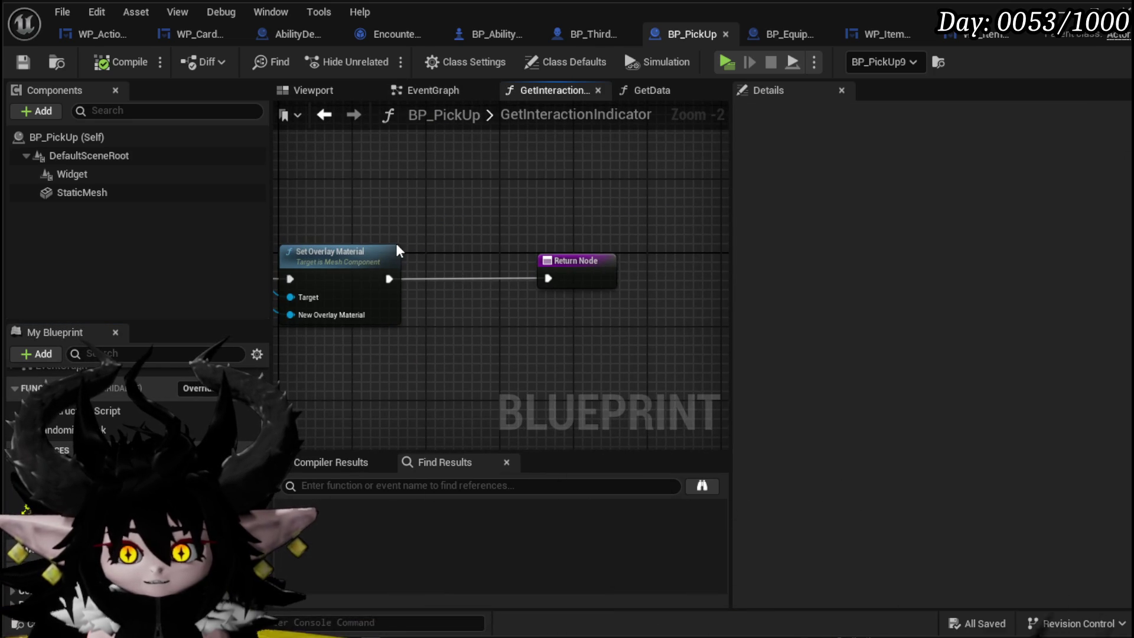
{"action": "right_click", "coordinate": [415, 210]}
{"action": "type", "text": "Show"}
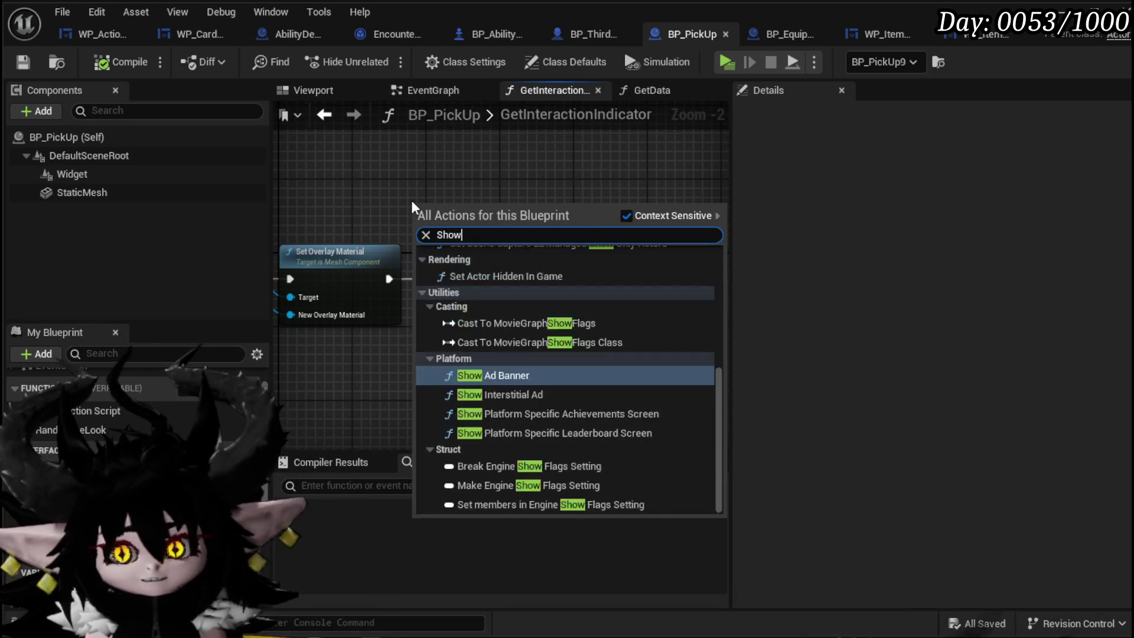
{"action": "type", "text": " tool"}
{"action": "key", "text": "Return"}
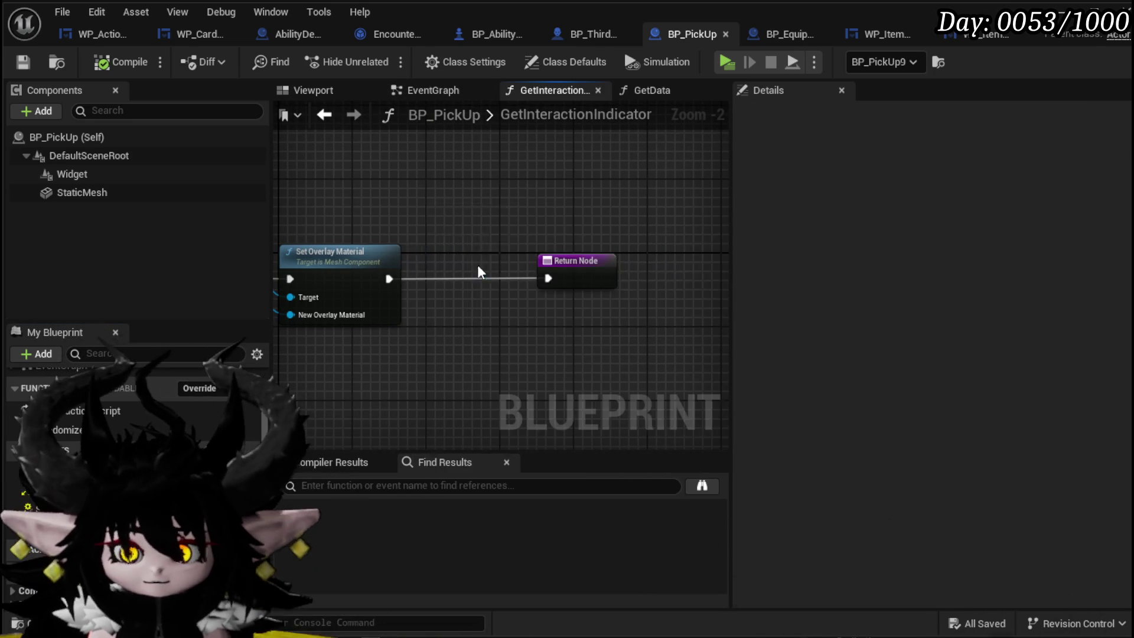
{"action": "left_click_drag", "start_coordinate": [588, 263], "coordinate": [638, 263]}
{"action": "mouse_move", "coordinate": [473, 230]}
{"action": "left_mouse_down"}
{"action": "mouse_move", "coordinate": [559, 266]}
{"action": "mouse_move", "coordinate": [517, 270]}
{"action": "mouse_move", "coordinate": [663, 282]}
{"action": "left_mouse_up"}
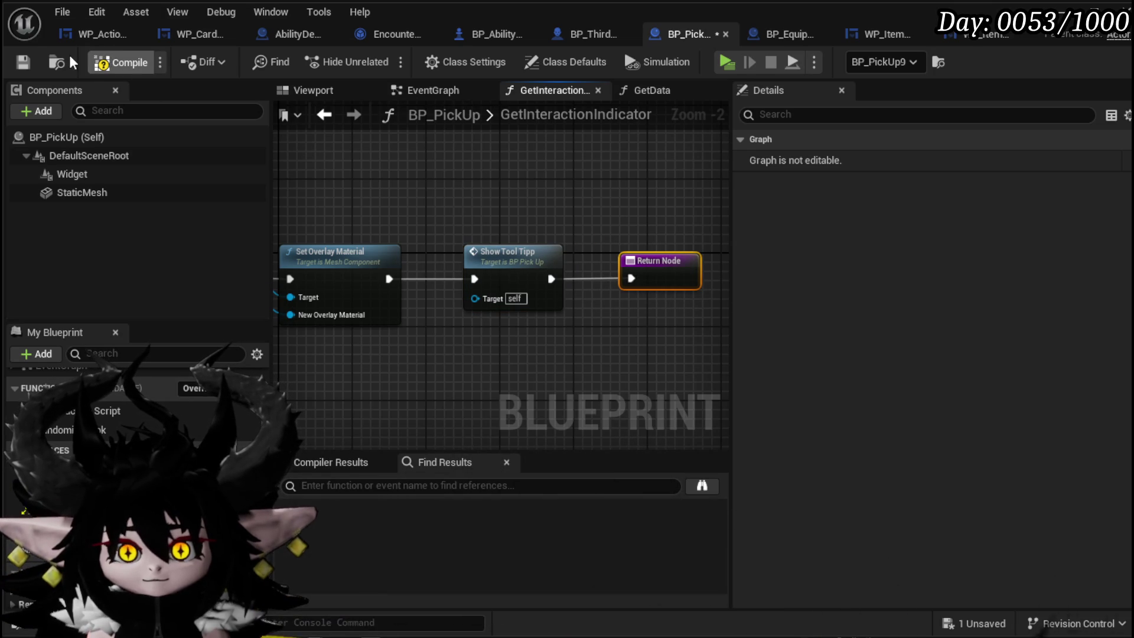
Play the level, interact with the rock to see the Iron Ore tooltip, stop, and save all
{"action": "left_click", "coordinate": [1123, 34]}
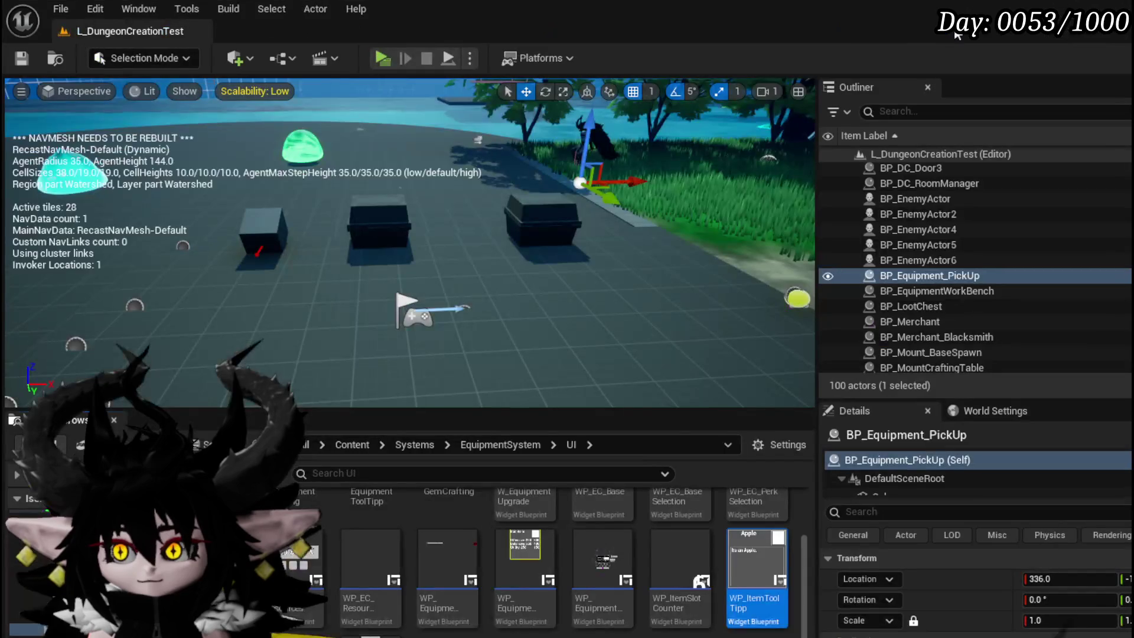
{"action": "left_click", "coordinate": [376, 54]}
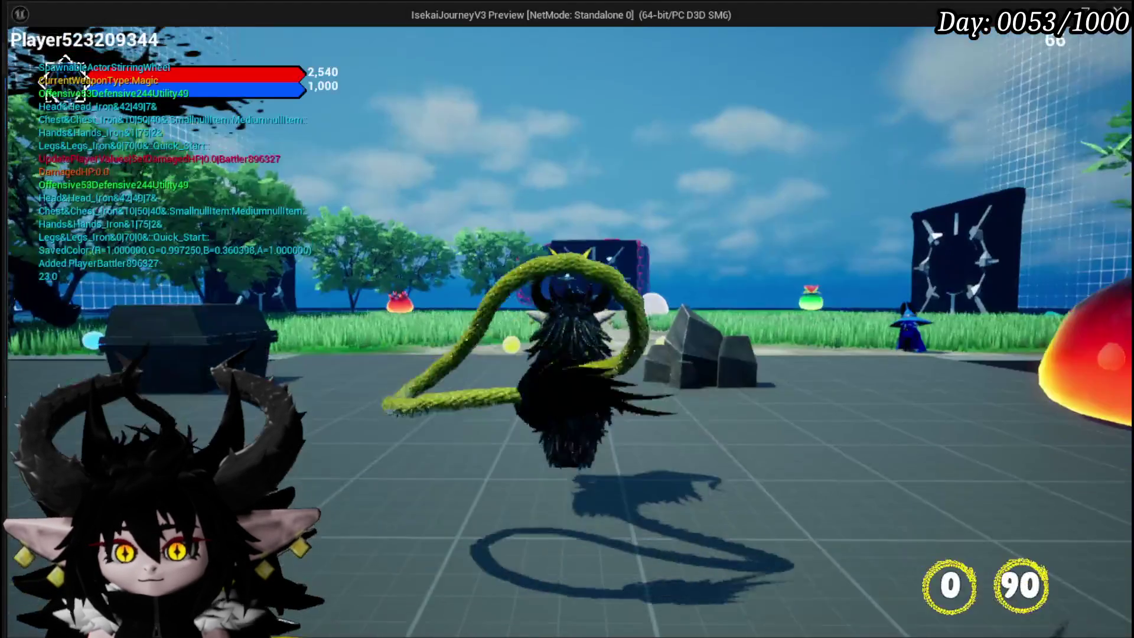
{"action": "key", "text": "w"}
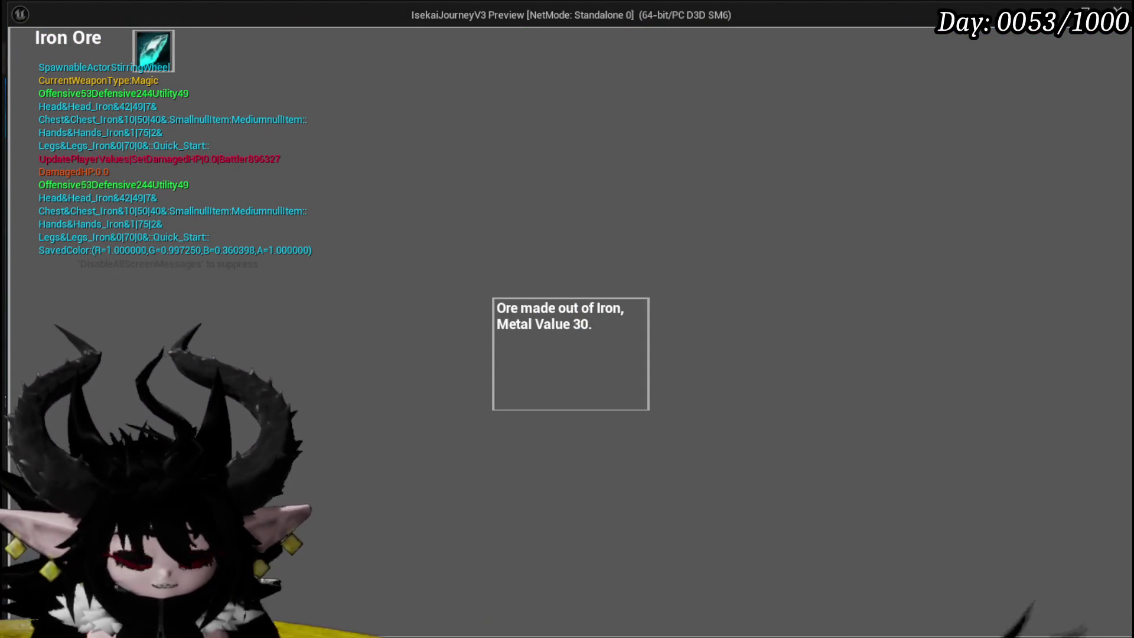
{"action": "key", "text": "Escape"}
{"action": "left_click", "coordinate": [12, 58]}
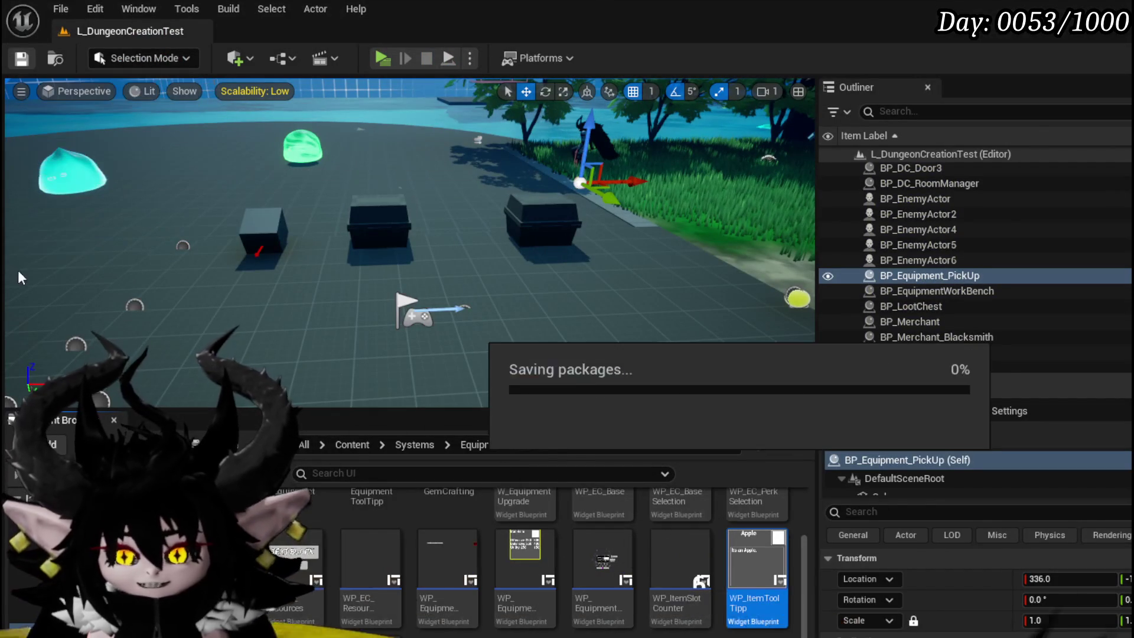
Set BP_PickUp's Widget component Space to World, keeping the Real Time timing policy
{"action": "key", "text": "alt+Tab"}
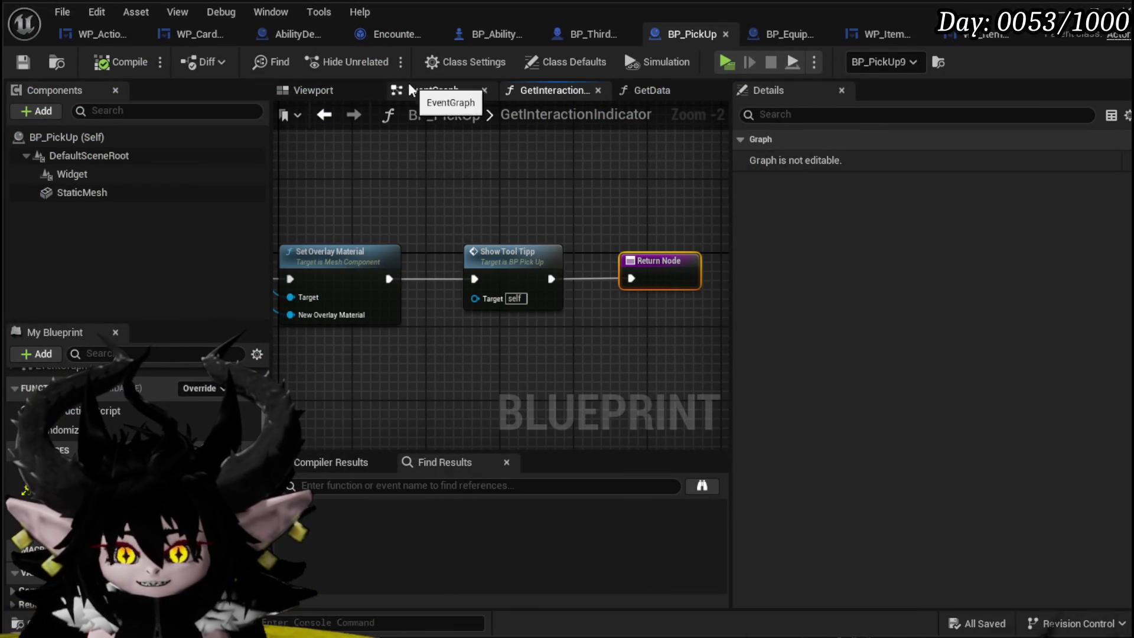
{"action": "left_click", "coordinate": [142, 174]}
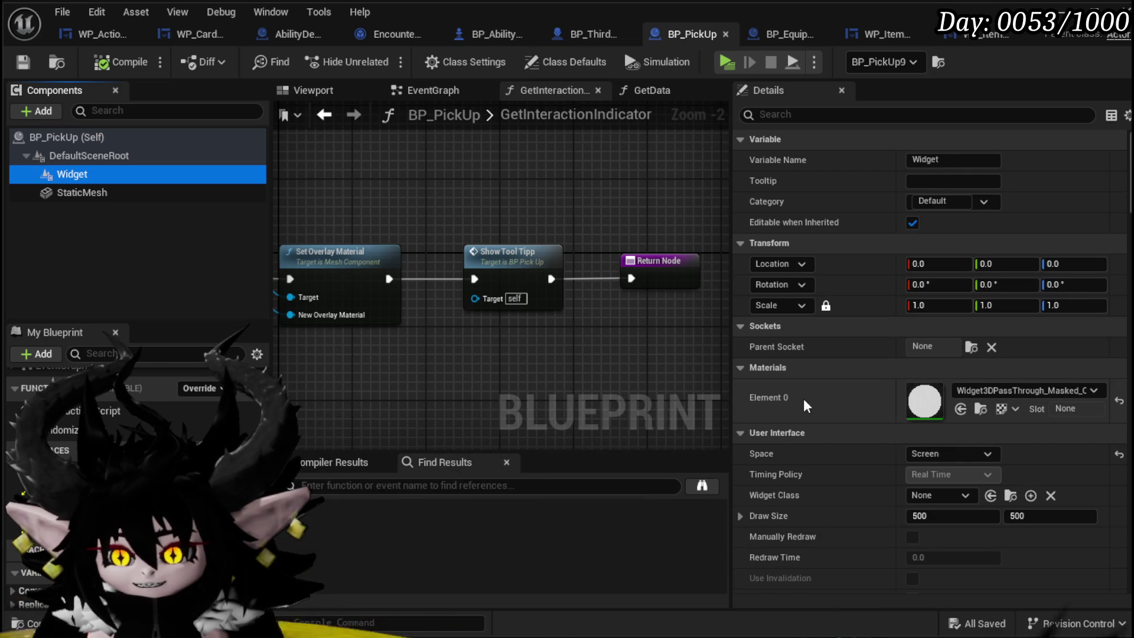
{"action": "scroll", "coordinate": [806, 405], "scroll_direction": "down", "scroll_amount": 2}
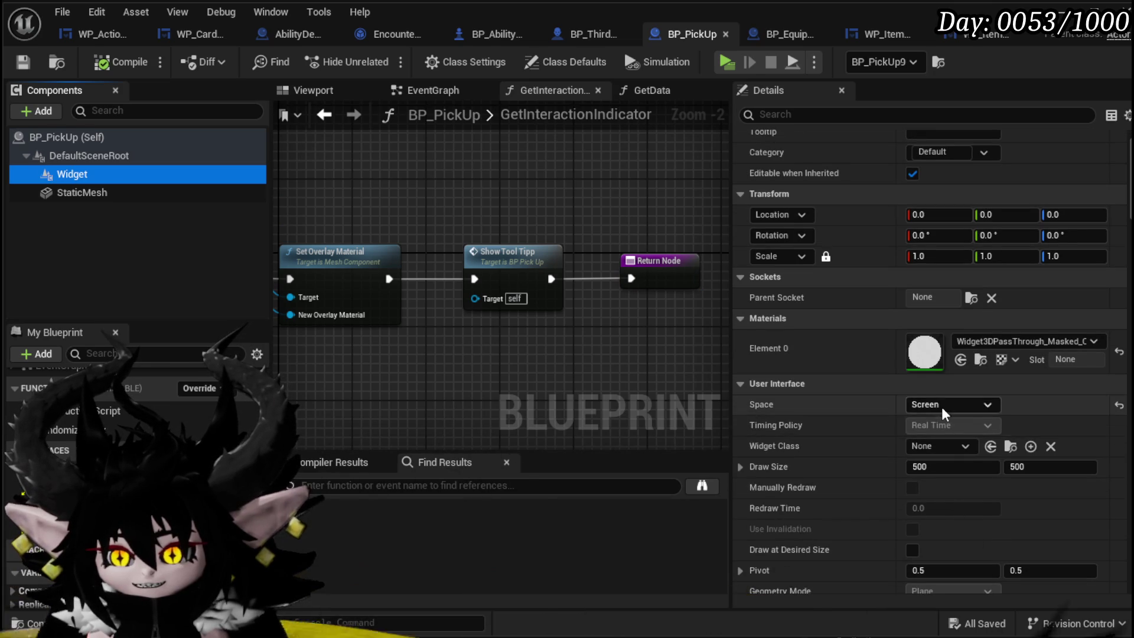
{"action": "left_click", "coordinate": [948, 404]}
{"action": "left_click", "coordinate": [930, 418]}
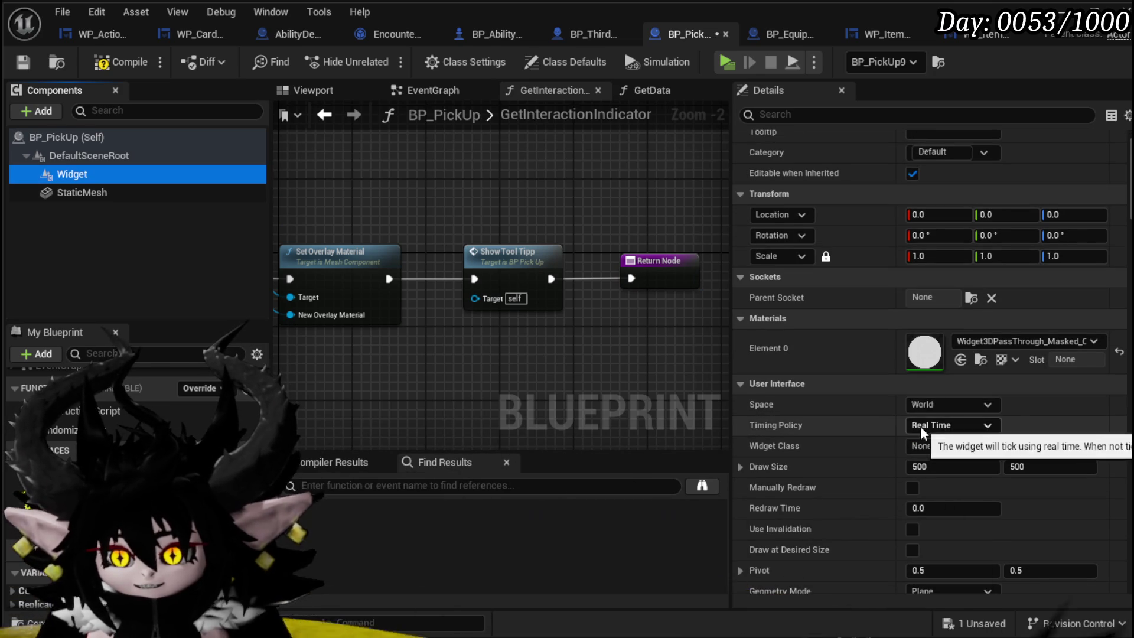
{"action": "scroll", "coordinate": [932, 467], "scroll_direction": "down", "scroll_amount": 2}
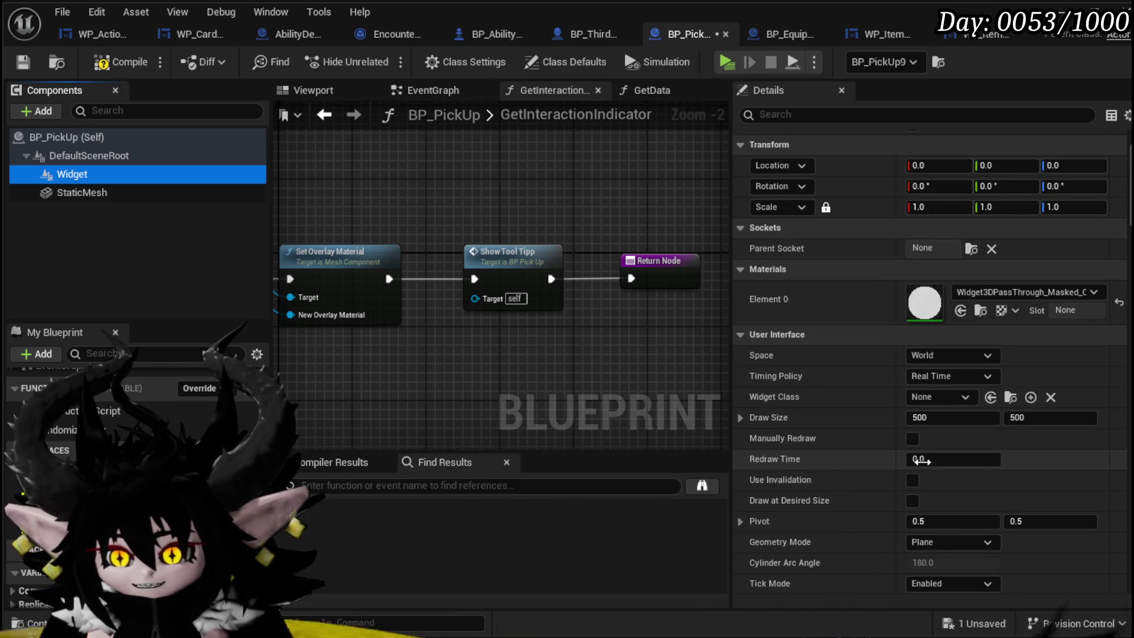
{"action": "left_click", "coordinate": [315, 91]}
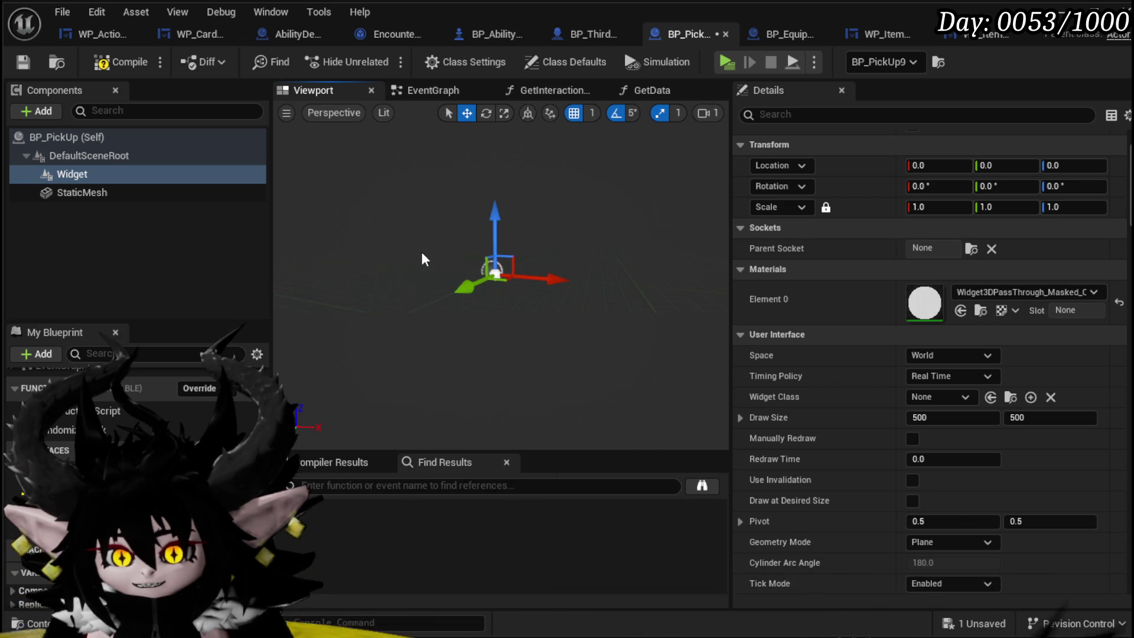
{"action": "left_click", "coordinate": [921, 355]}
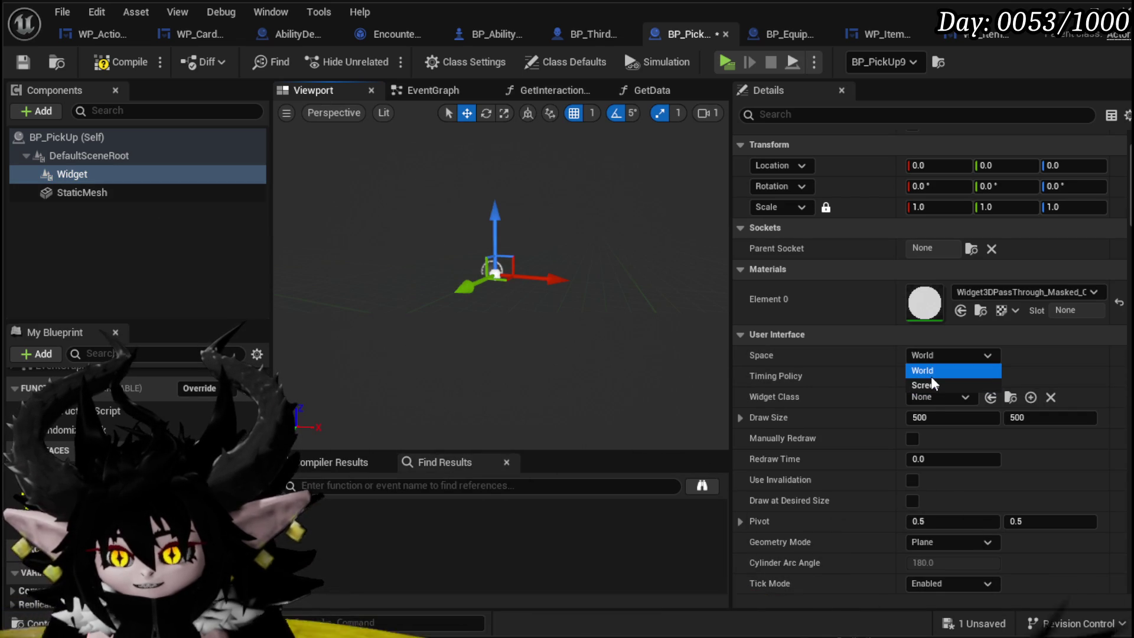
{"action": "left_click", "coordinate": [931, 373]}
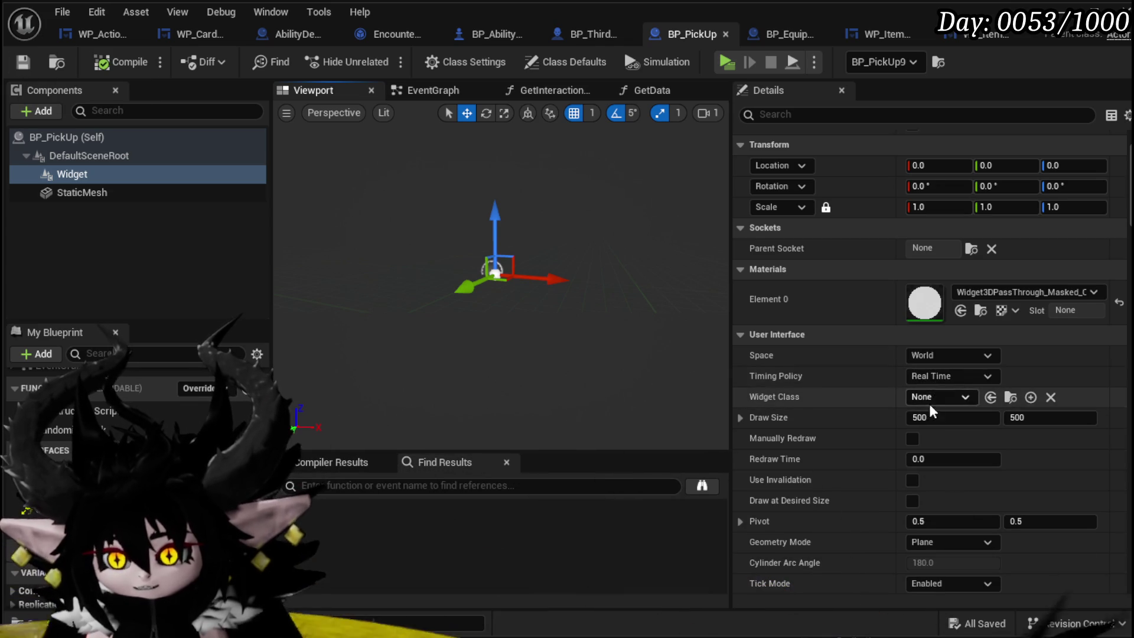
{"action": "left_click", "coordinate": [925, 378]}
{"action": "left_click", "coordinate": [937, 391]}
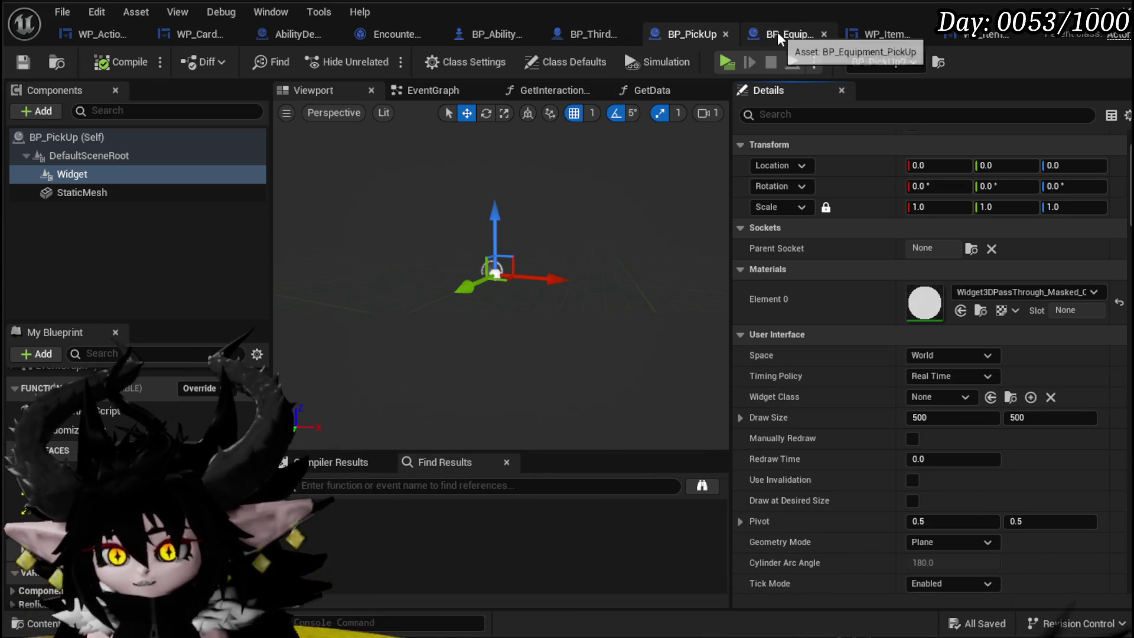
{"action": "left_click", "coordinate": [887, 33]}
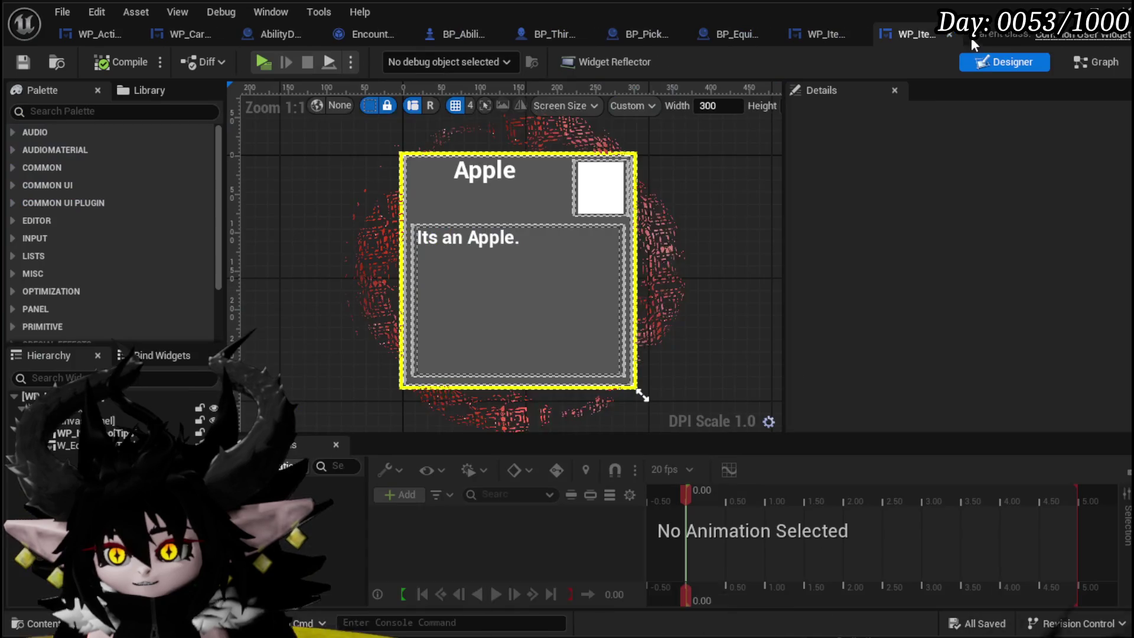
Set the Widget component's Draw Size to 300 × 300
{"action": "left_click", "coordinate": [77, 422]}
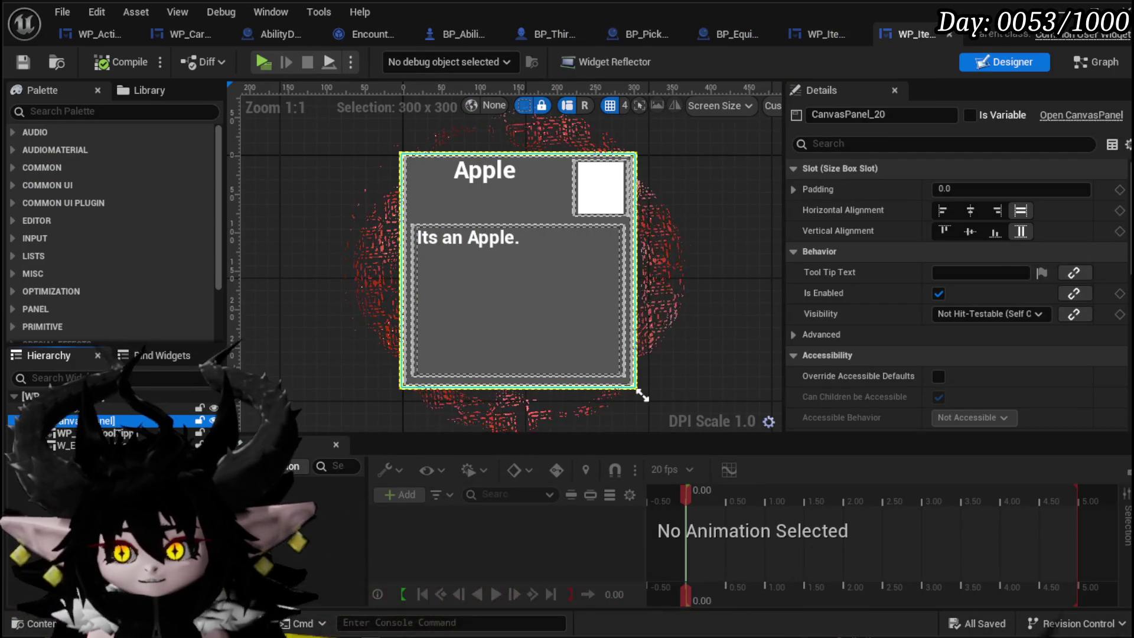
{"action": "left_click", "coordinate": [59, 408]}
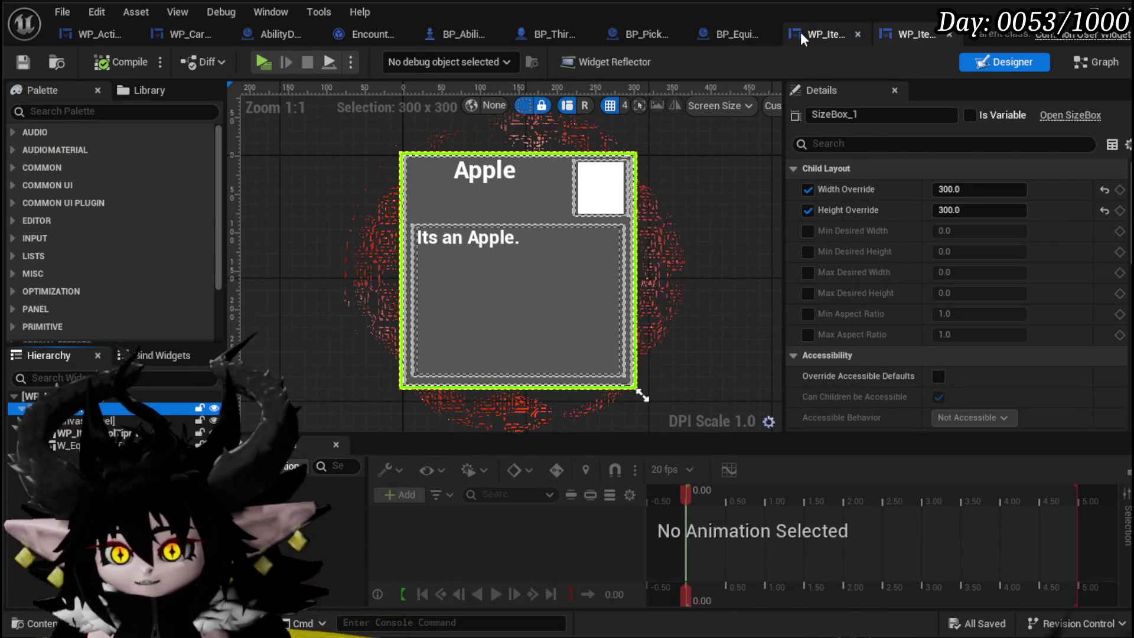
{"action": "left_click", "coordinate": [615, 34]}
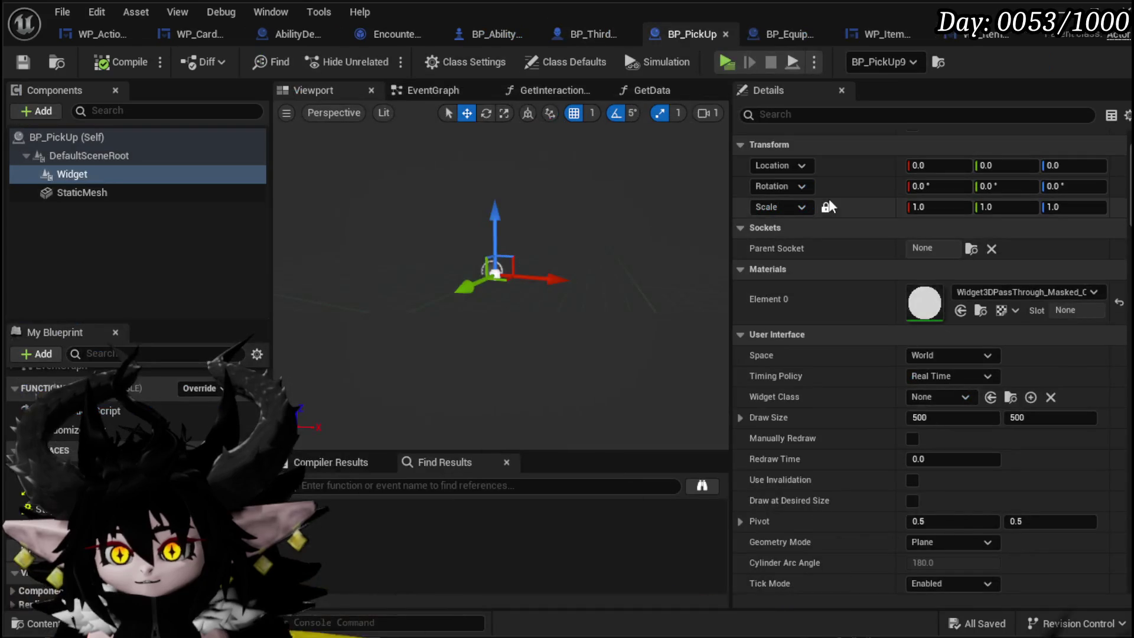
{"action": "left_click", "coordinate": [959, 417]}
{"action": "type", "text": "3"}
{"action": "key", "text": "Return"}
{"action": "type", "text": "300"}
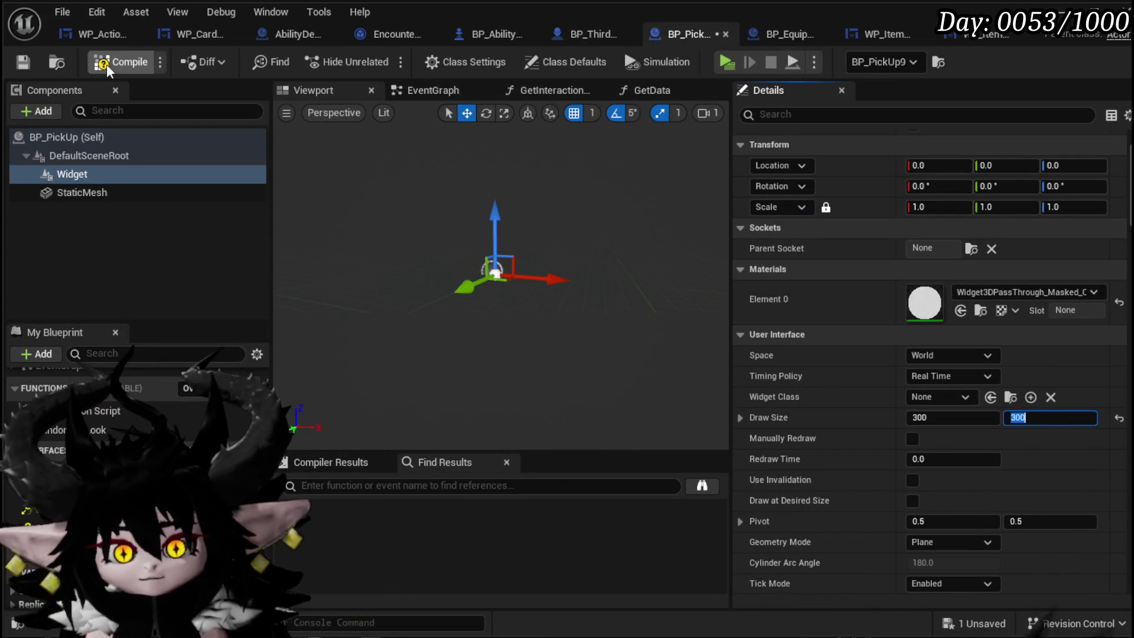
Raise the tooltip widget to Z 163, then compile and save BP_PickUp
{"action": "left_click_drag", "start_coordinate": [509, 276], "coordinate": [499, 148]}
{"action": "left_click", "coordinate": [121, 62]}
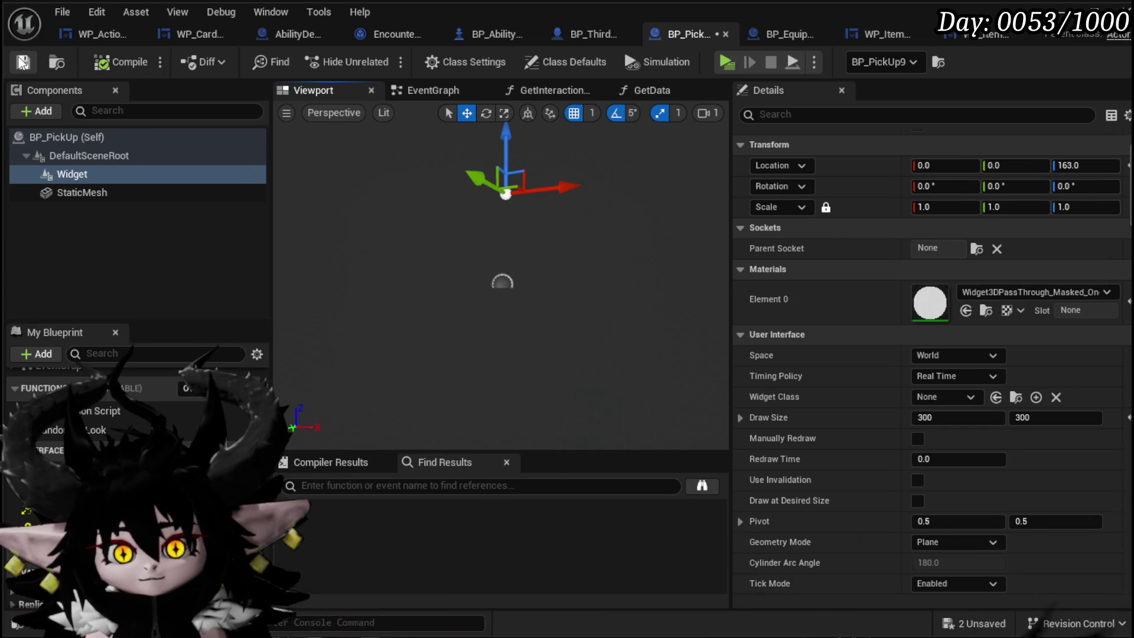
{"action": "left_click", "coordinate": [22, 62]}
{"action": "key", "text": "alt+Tab"}
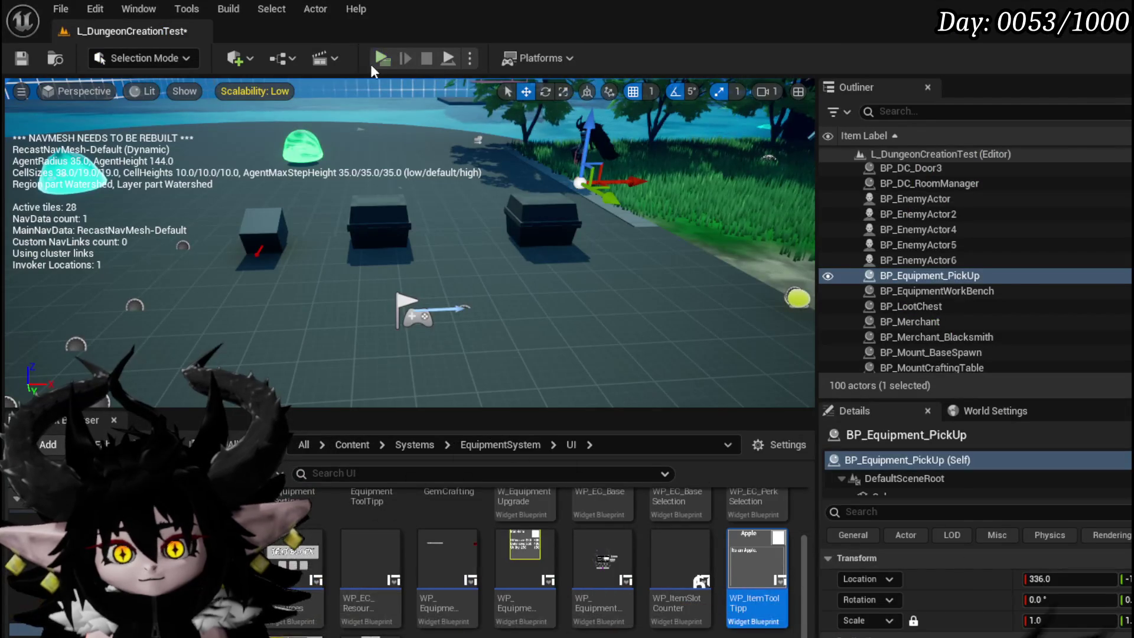
Play-test the level to check the tooltip, then stop and save the level
{"action": "key", "text": "alt+p"}
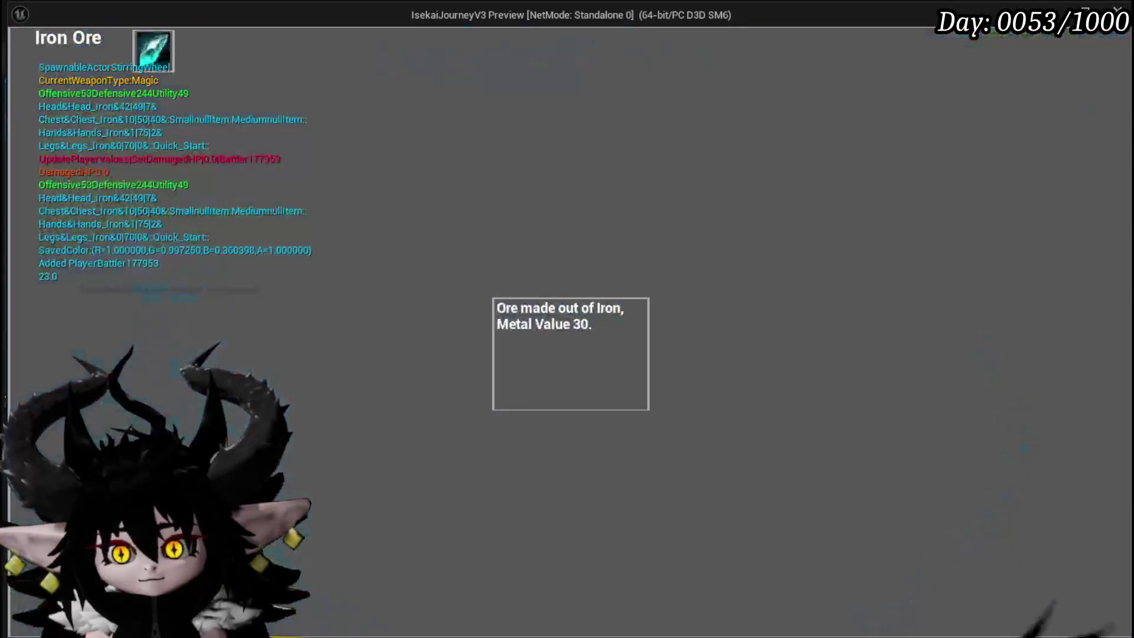
{"action": "key", "text": "Escape"}
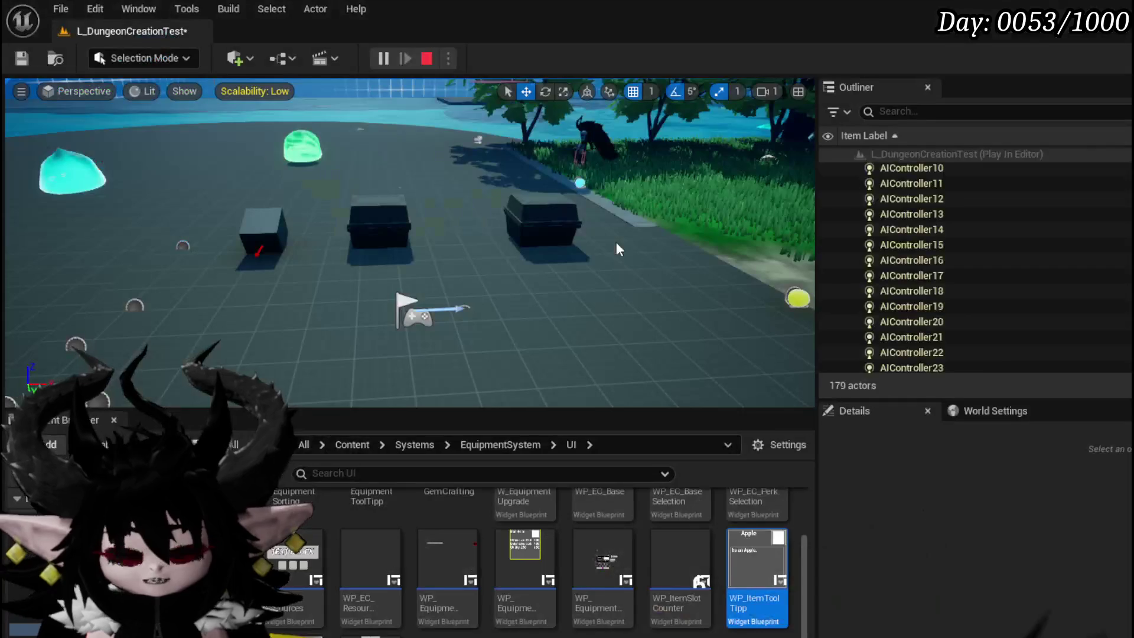
{"action": "left_click", "coordinate": [22, 58]}
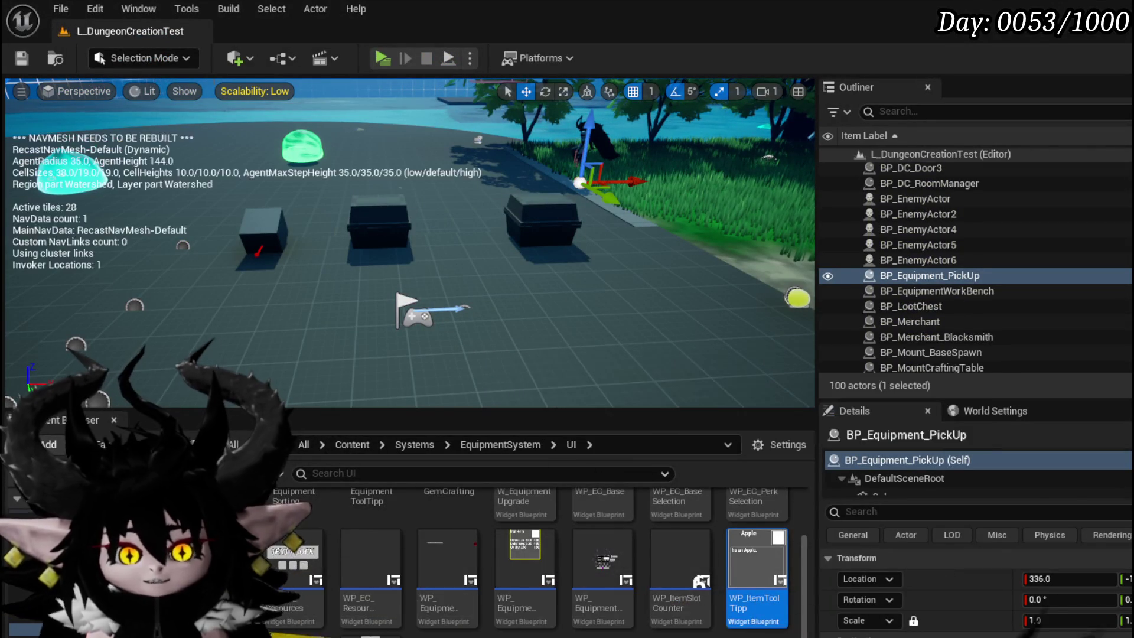
Wire the Widget straight into Set Data, delete Add to Viewport, save, and save the map after testing
{"action": "key", "text": "alt+Tab"}
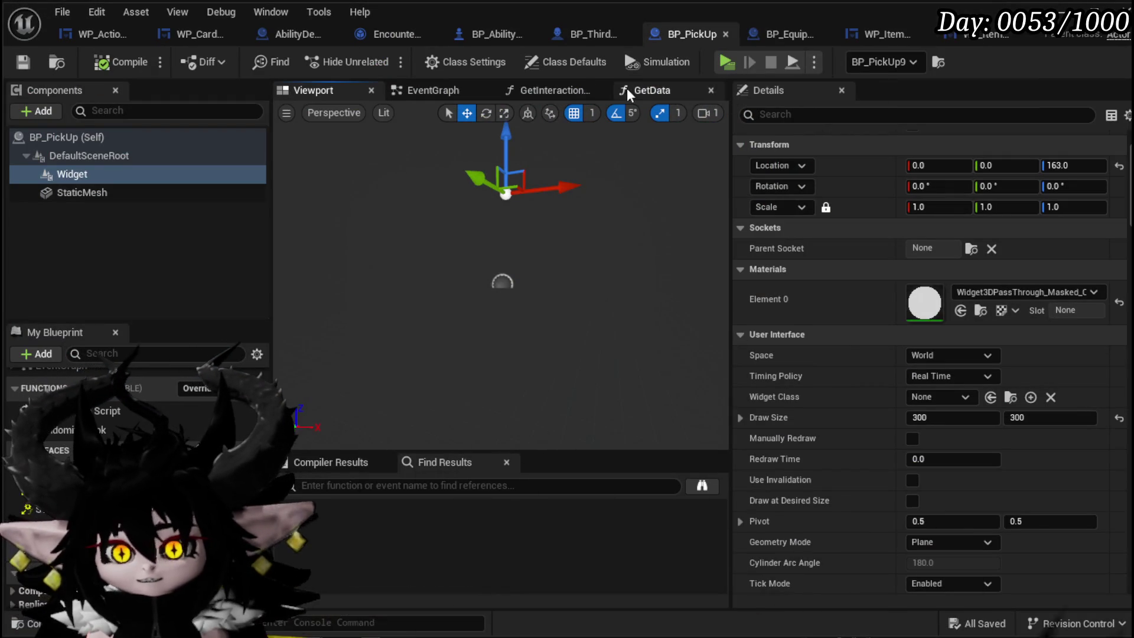
{"action": "left_click", "coordinate": [433, 90]}
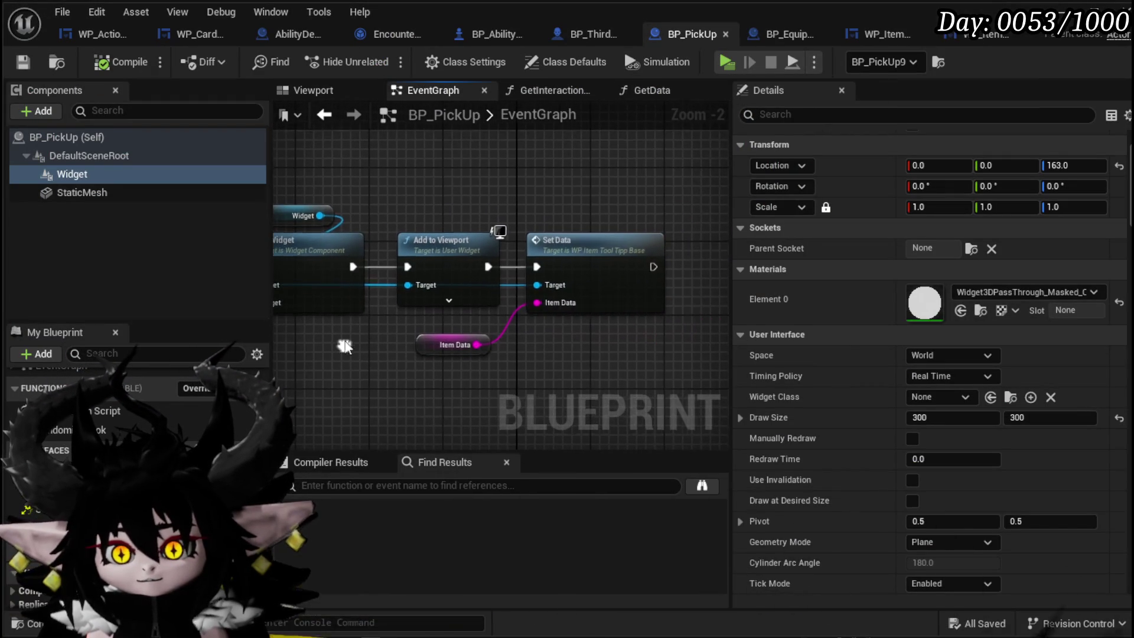
{"action": "mouse_move", "coordinate": [488, 265]}
{"action": "left_mouse_down"}
{"action": "mouse_move", "coordinate": [530, 277]}
{"action": "mouse_move", "coordinate": [536, 266]}
{"action": "left_mouse_up"}
{"action": "left_click", "coordinate": [455, 289]}
{"action": "key", "text": "Delete"}
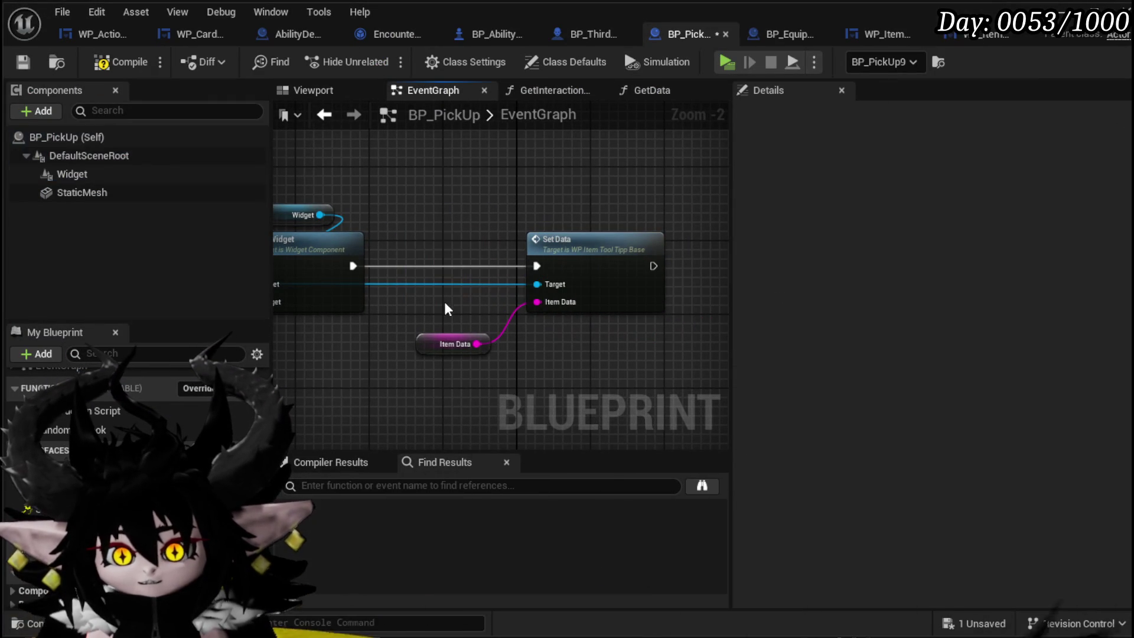
{"action": "left_click", "coordinate": [25, 63]}
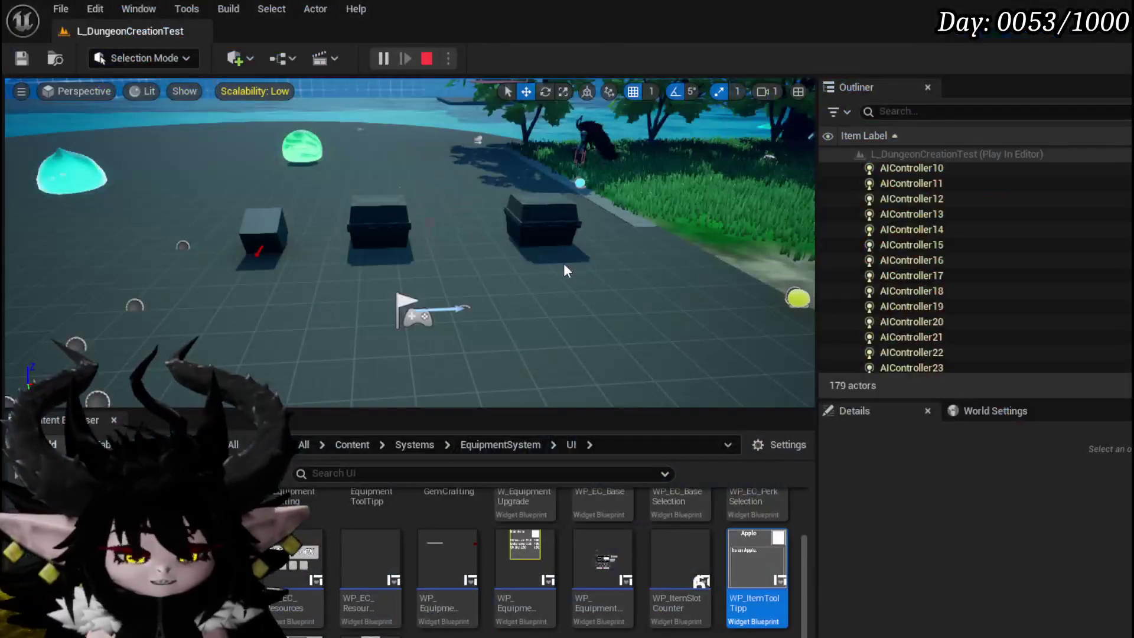
{"action": "key", "text": "Escape"}
{"action": "left_click", "coordinate": [33, 61]}
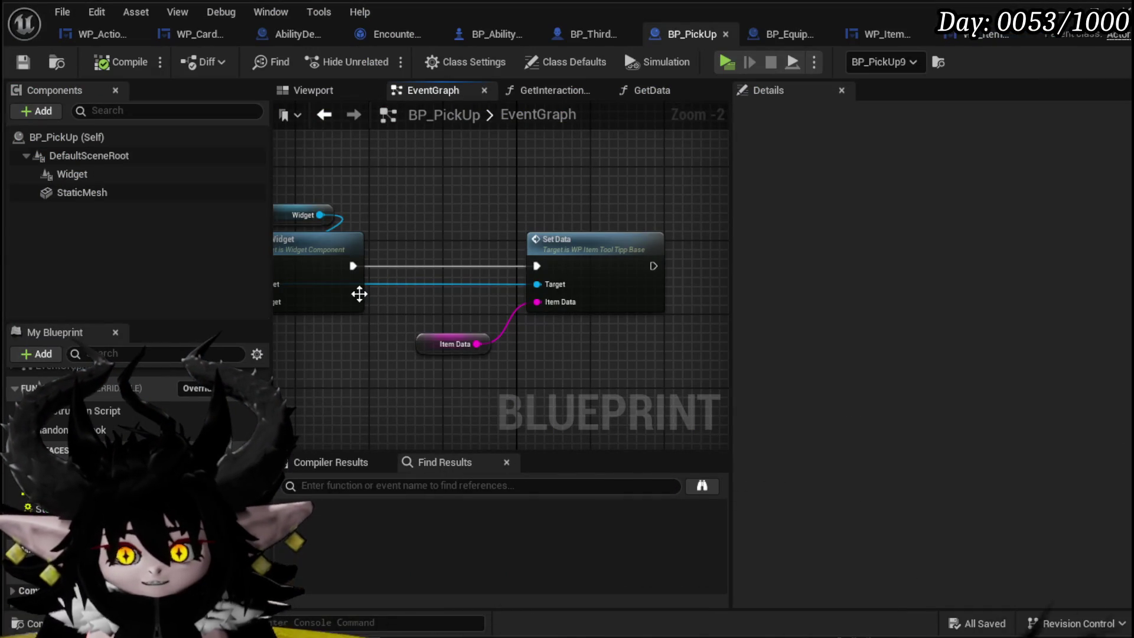
Select the pickup's Widget component and play-test the Copper Ore and Iron Ore tooltips
{"action": "left_click", "coordinate": [108, 174]}
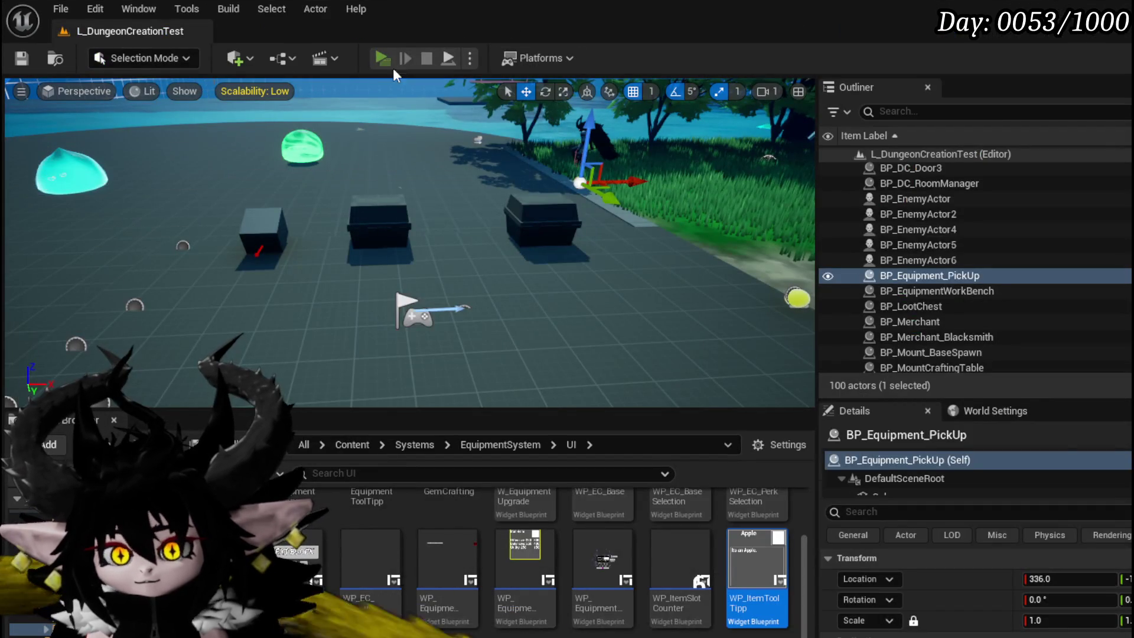
{"action": "left_click", "coordinate": [383, 58]}
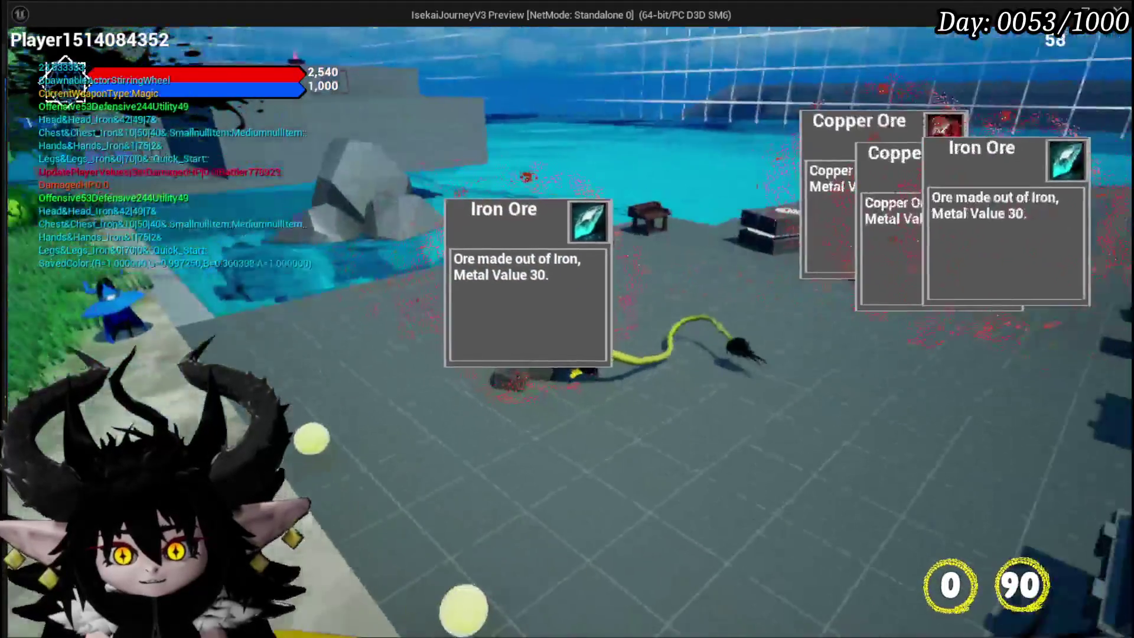
{"action": "scroll", "coordinate": [567, 319], "scroll_direction": "up", "scroll_amount": 3}
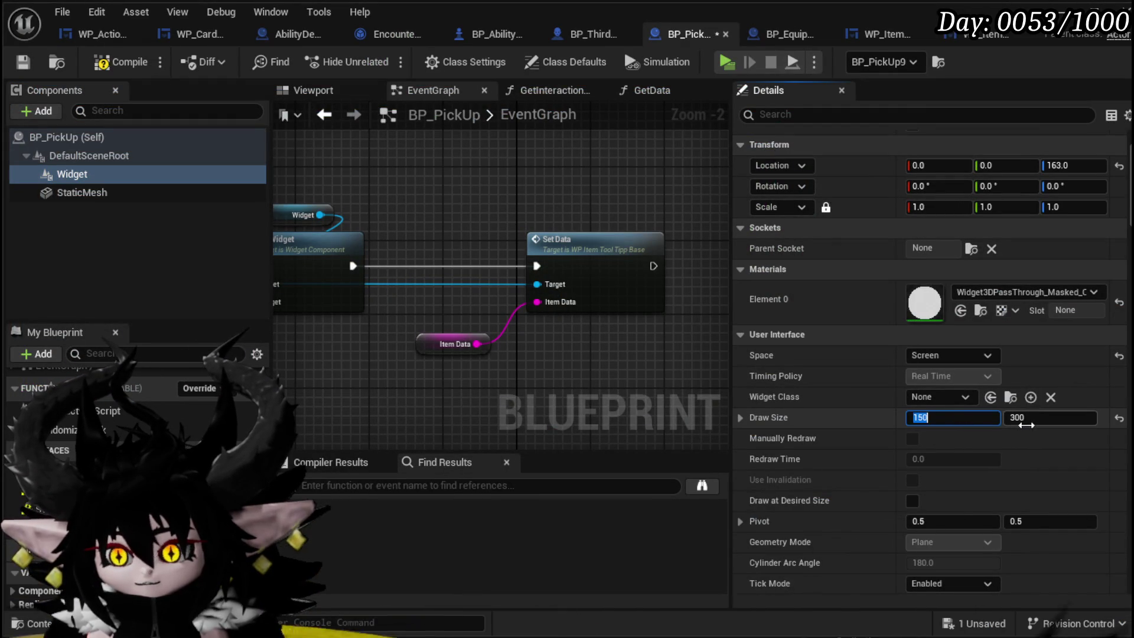
Set the pickup widget Draw Size to 150 × 150, play-test the smaller Iron Ore tooltip, and save the map
{"action": "key", "text": "ctrl+a"}
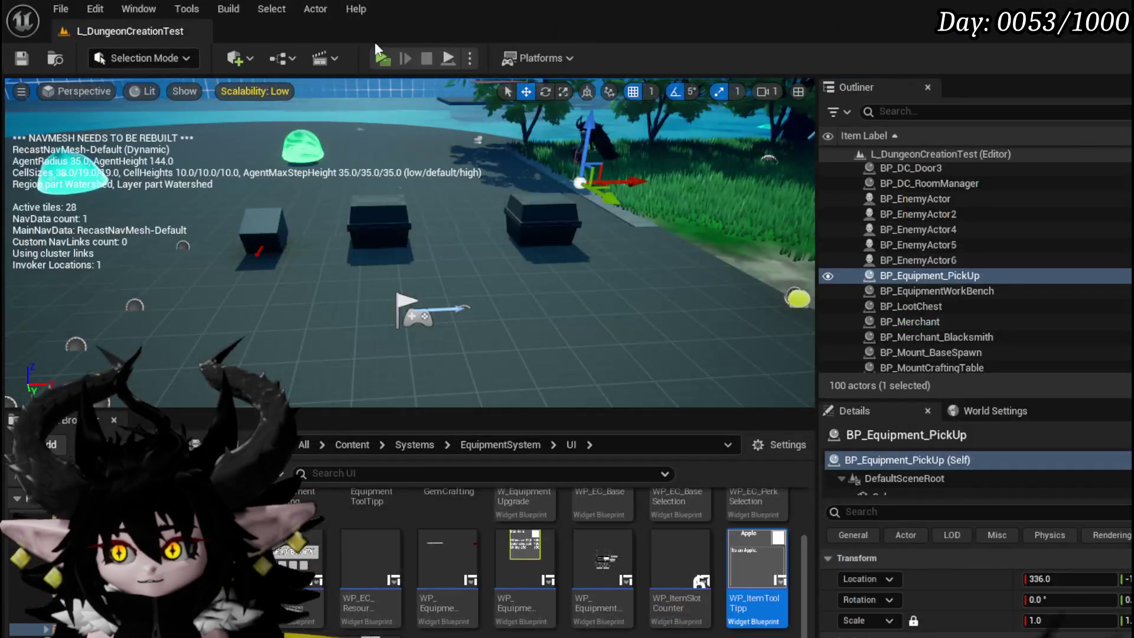
{"action": "left_click", "coordinate": [381, 62]}
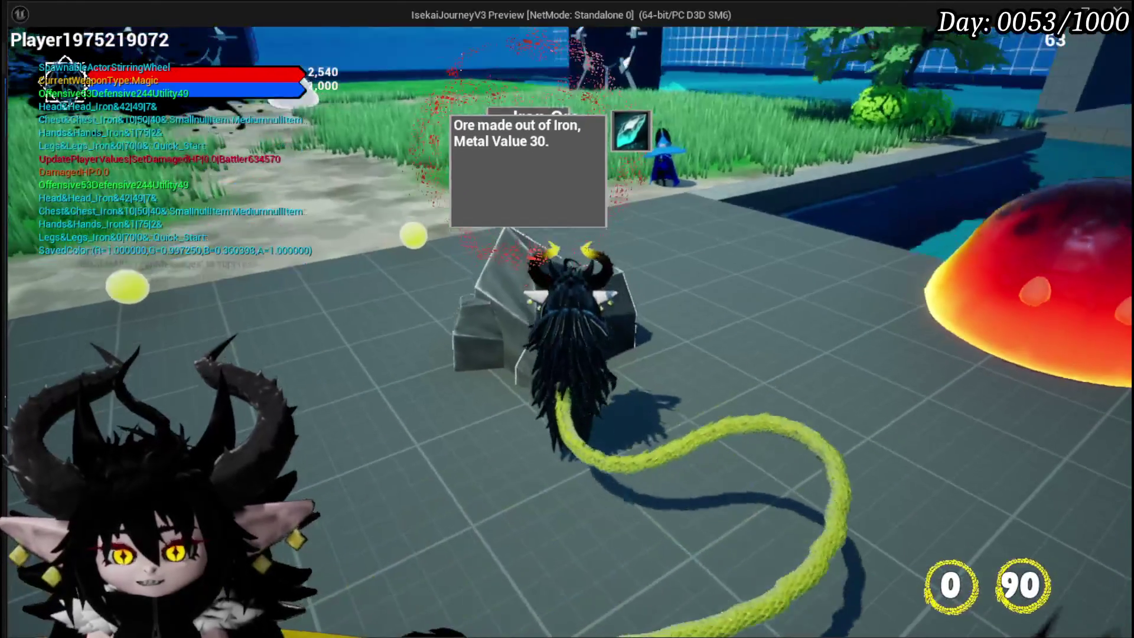
{"action": "key", "text": "Escape"}
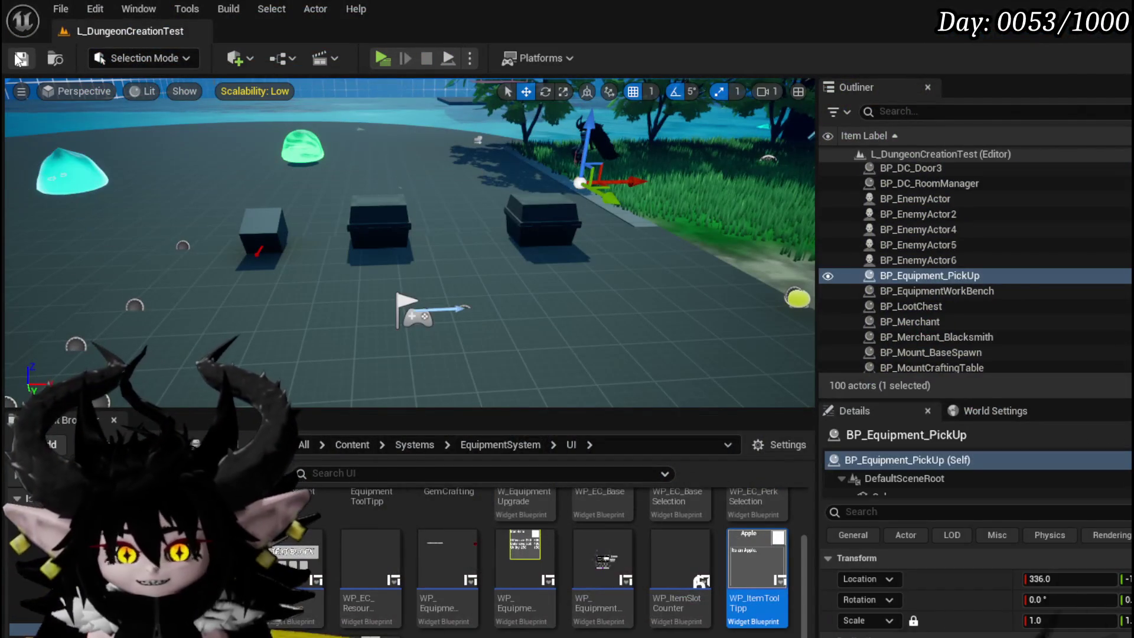
{"action": "key", "text": "ctrl+s"}
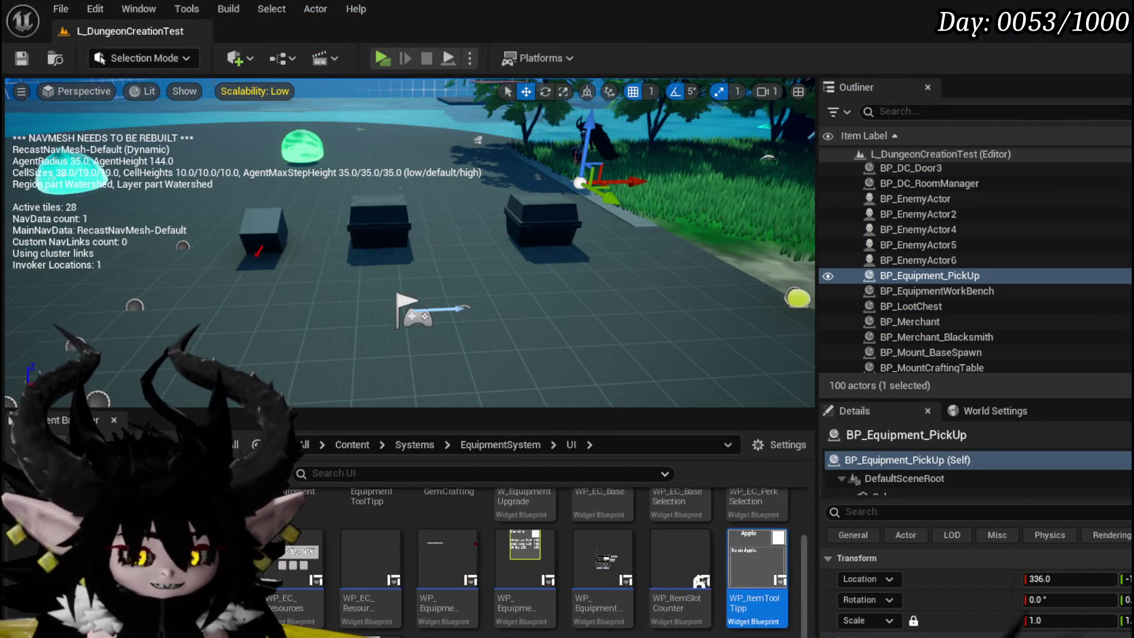
{"action": "key", "text": "alt+Tab"}
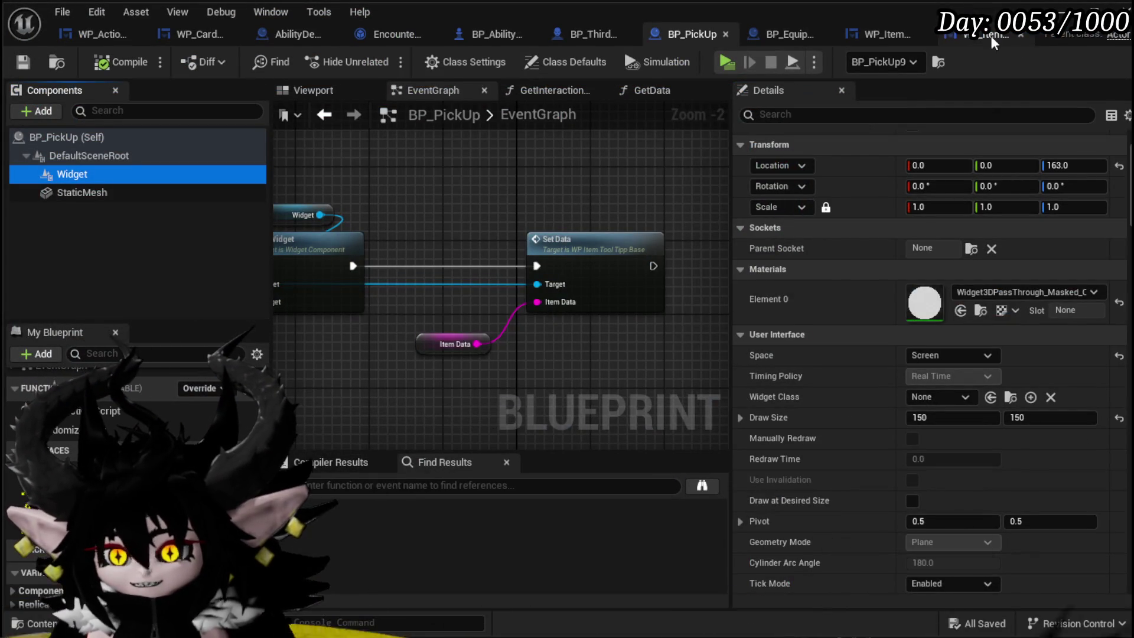
In the item tooltip designer, adjust the size box width override and preview at Desired size
{"action": "left_click", "coordinate": [991, 34]}
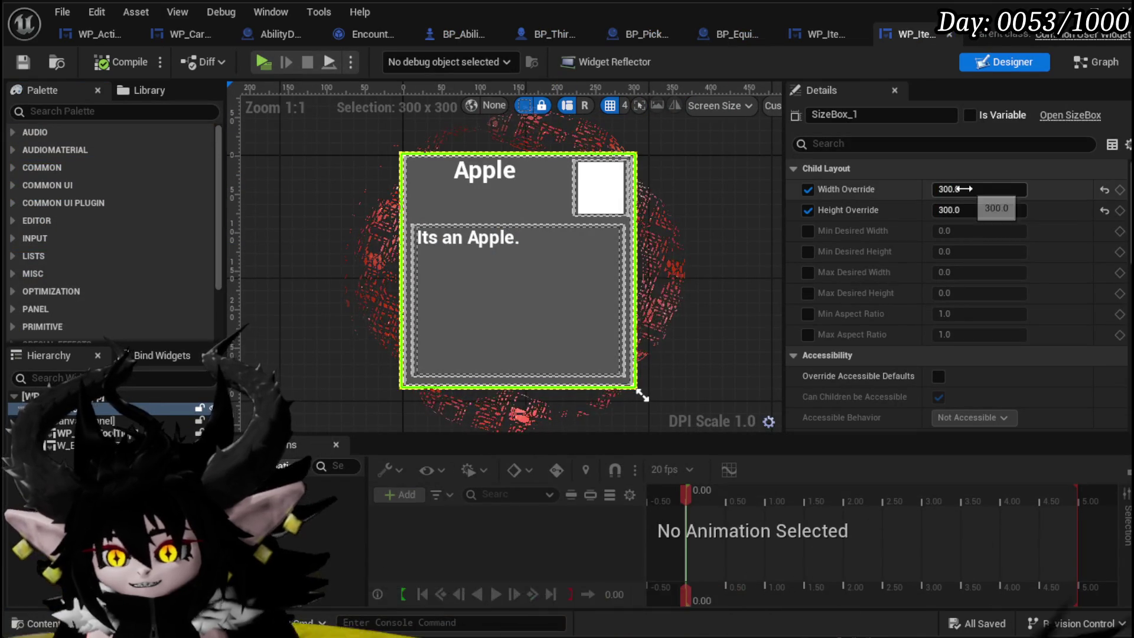
{"action": "left_click", "coordinate": [980, 190]}
{"action": "key", "text": "Return"}
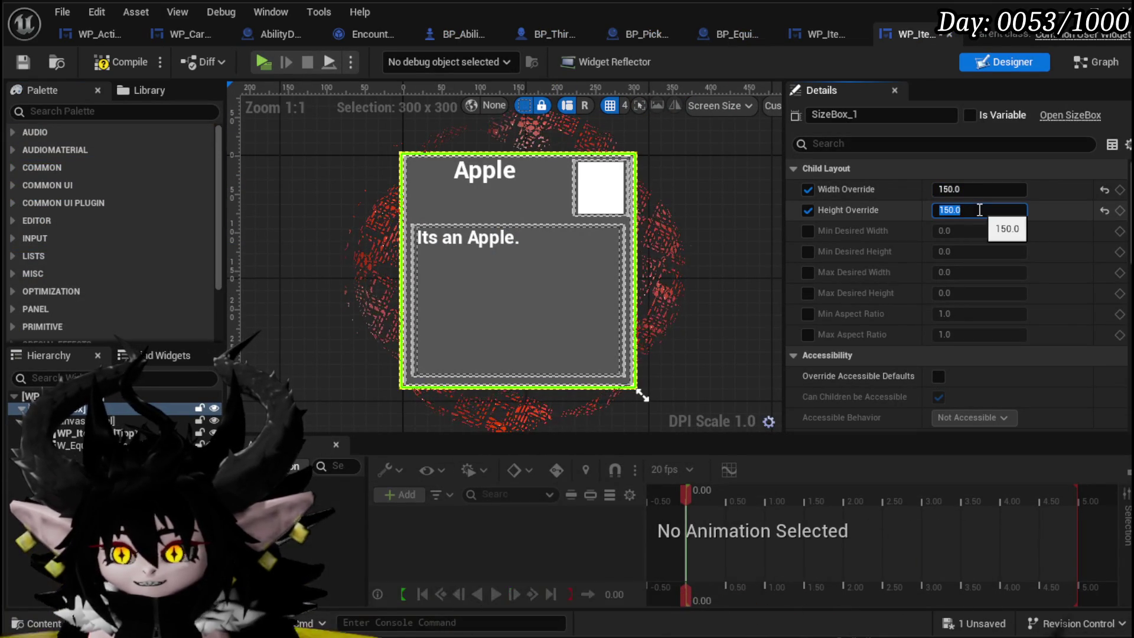
{"action": "left_click", "coordinate": [978, 189]}
{"action": "type", "text": "300"}
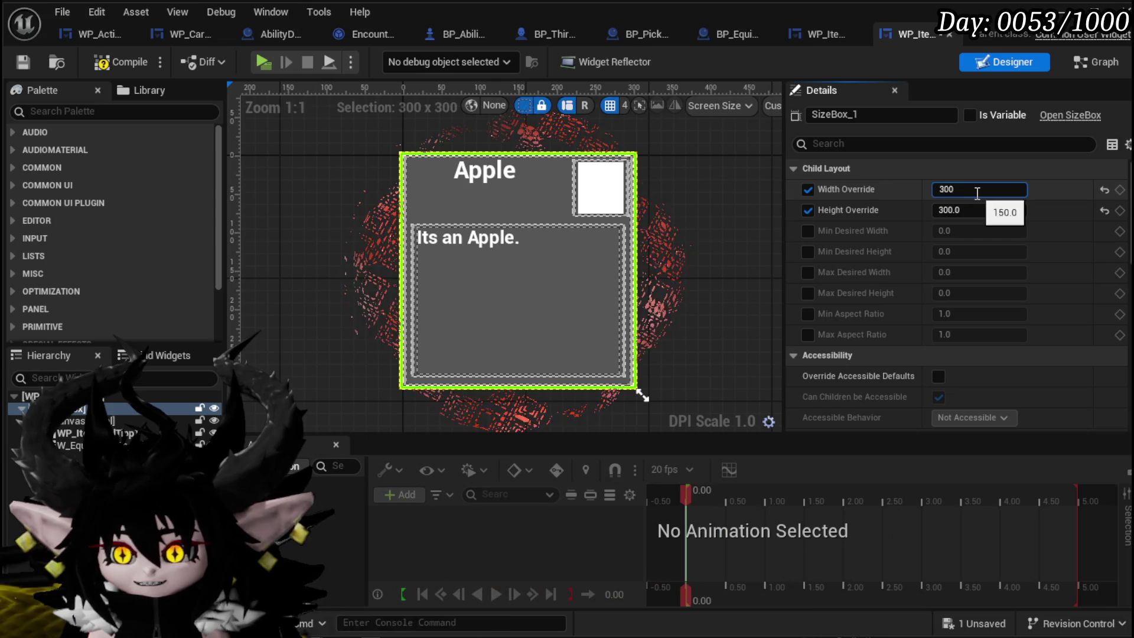
{"action": "key", "text": "Return"}
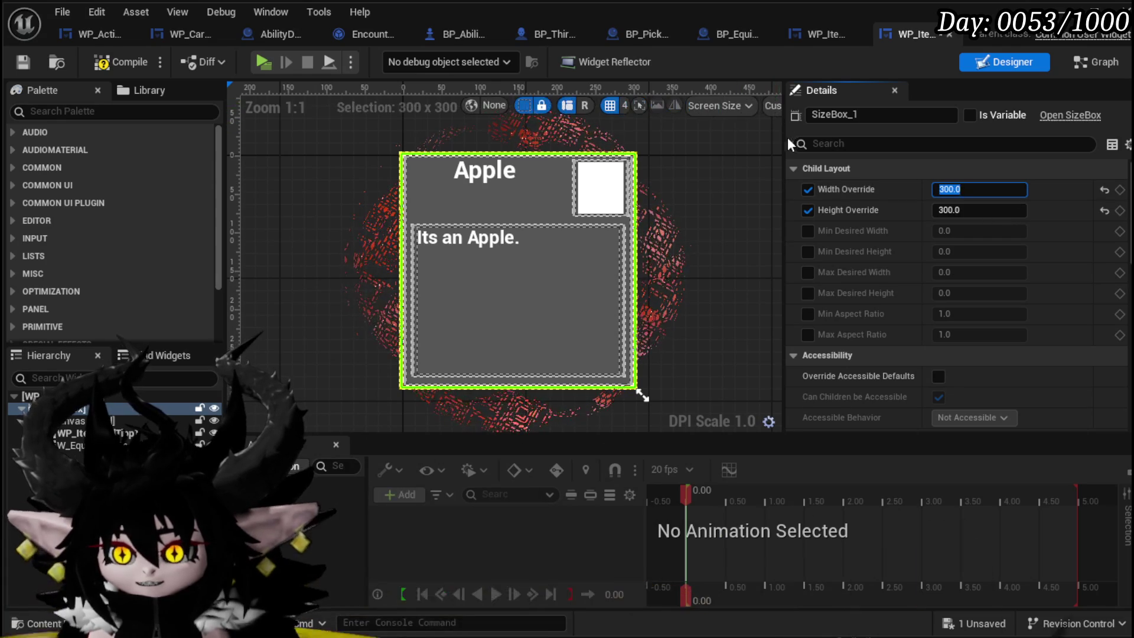
{"action": "left_click_drag", "start_coordinate": [788, 137], "coordinate": [941, 137]}
{"action": "left_click", "coordinate": [882, 112]}
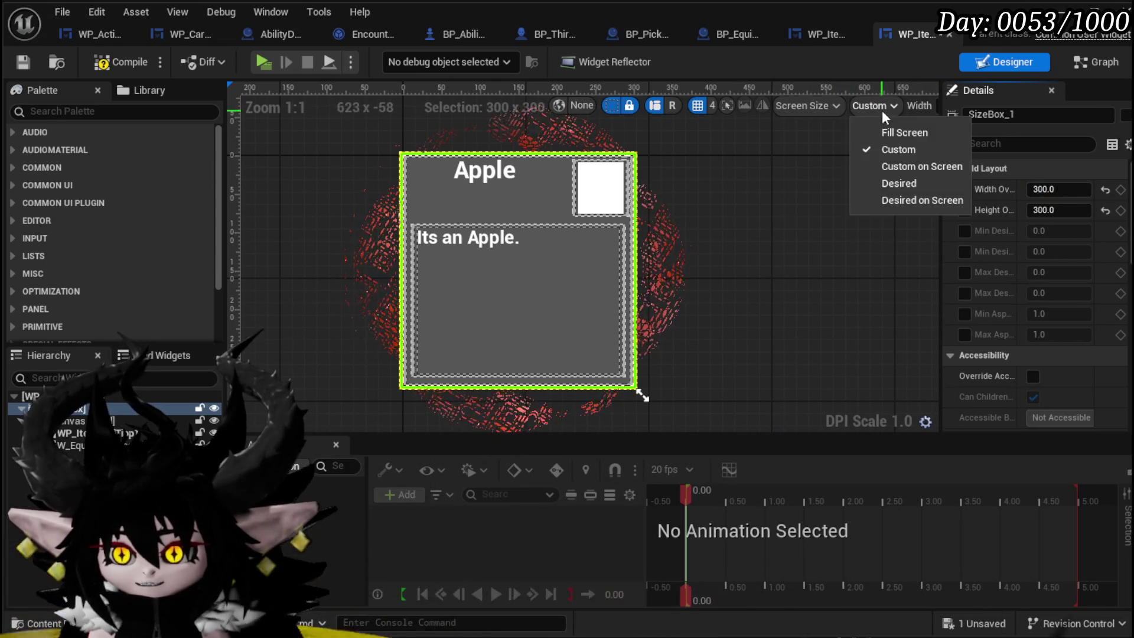
{"action": "left_click", "coordinate": [853, 183]}
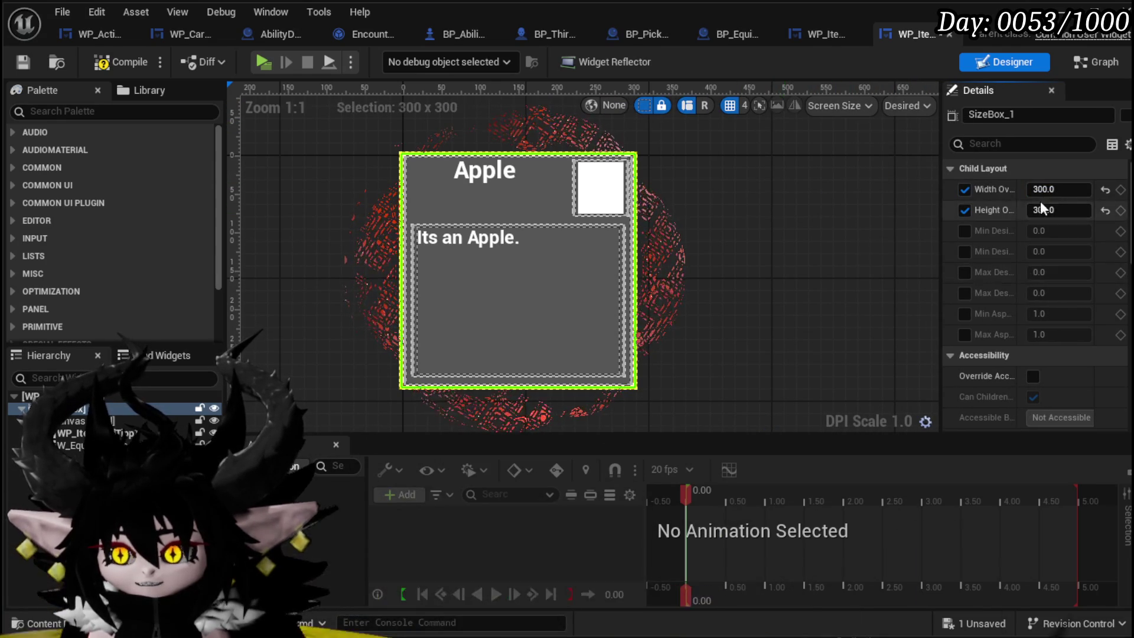
Set the size box height override to 150, then compile and save the tooltip
{"action": "left_click", "coordinate": [1059, 191]}
{"action": "type", "text": "1"}
{"action": "left_click", "coordinate": [1061, 210]}
{"action": "type", "text": "150"}
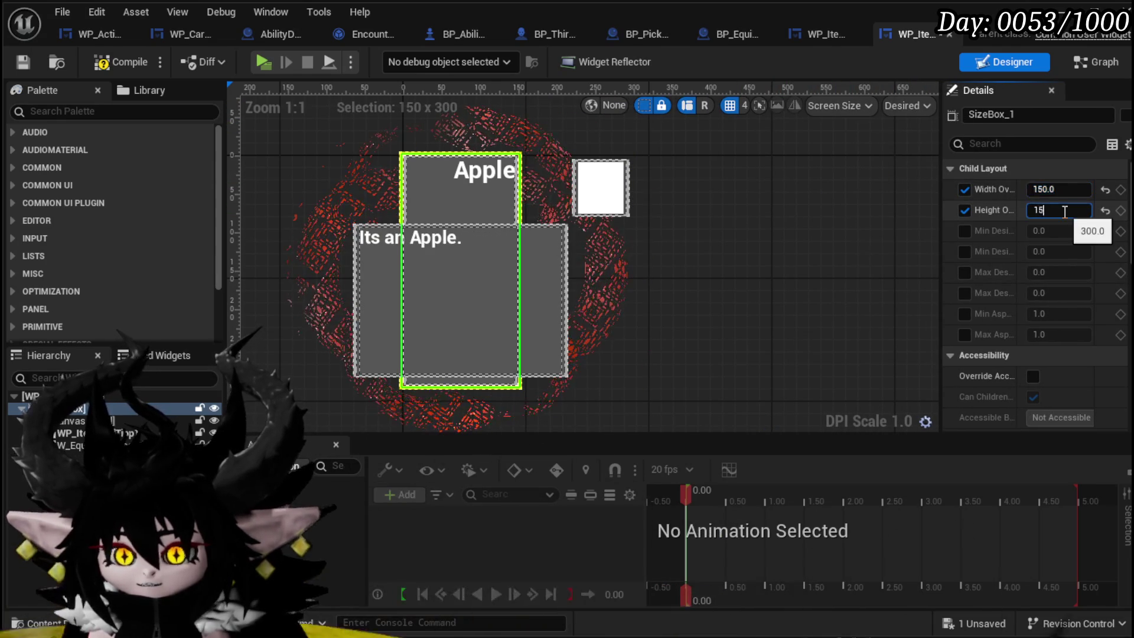
{"action": "key", "text": "Return"}
{"action": "left_click", "coordinate": [112, 61]}
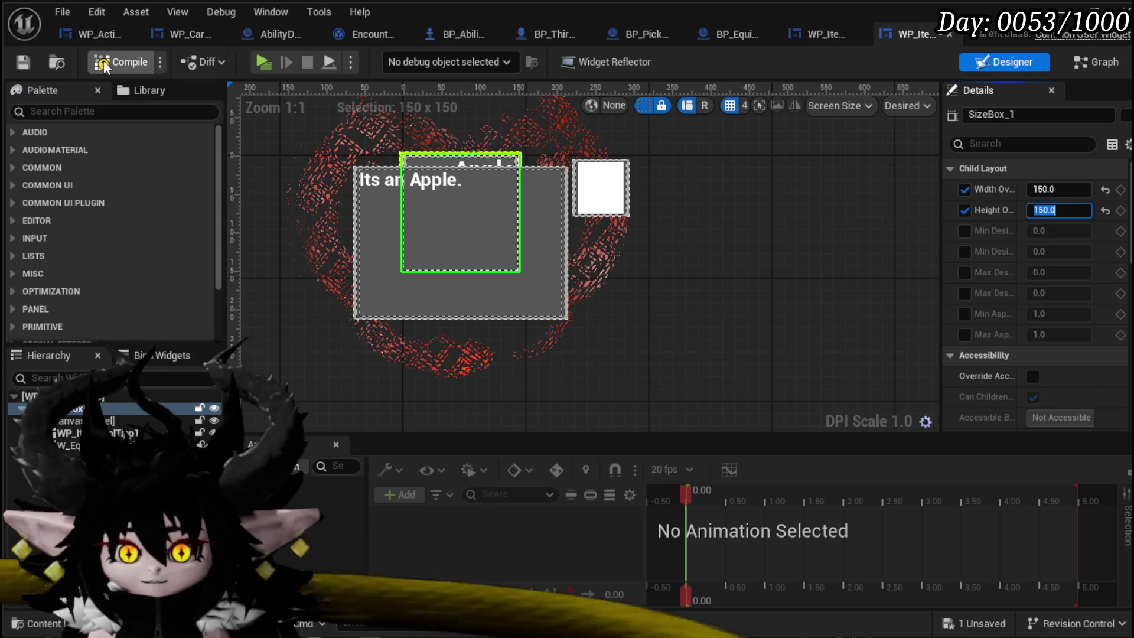
{"action": "left_click", "coordinate": [17, 61]}
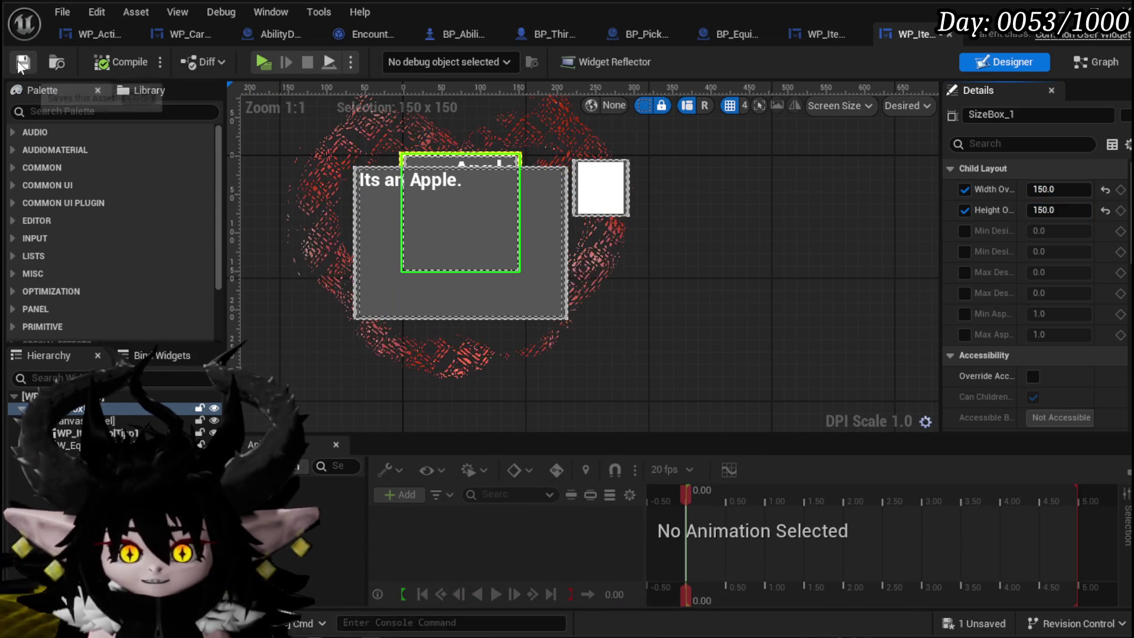
Select the embedded WP_ItemToolTipp1 and open WP_ItemToolTipp_Base's SetData graph
{"action": "left_click", "coordinate": [70, 422]}
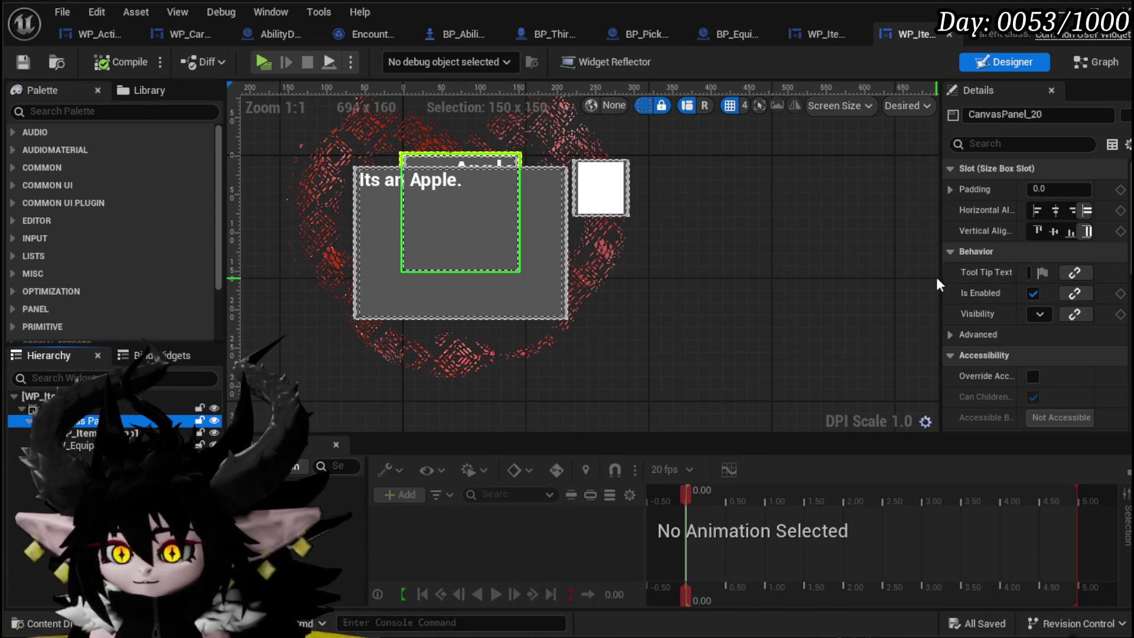
{"action": "left_click_drag", "start_coordinate": [941, 274], "coordinate": [743, 262]}
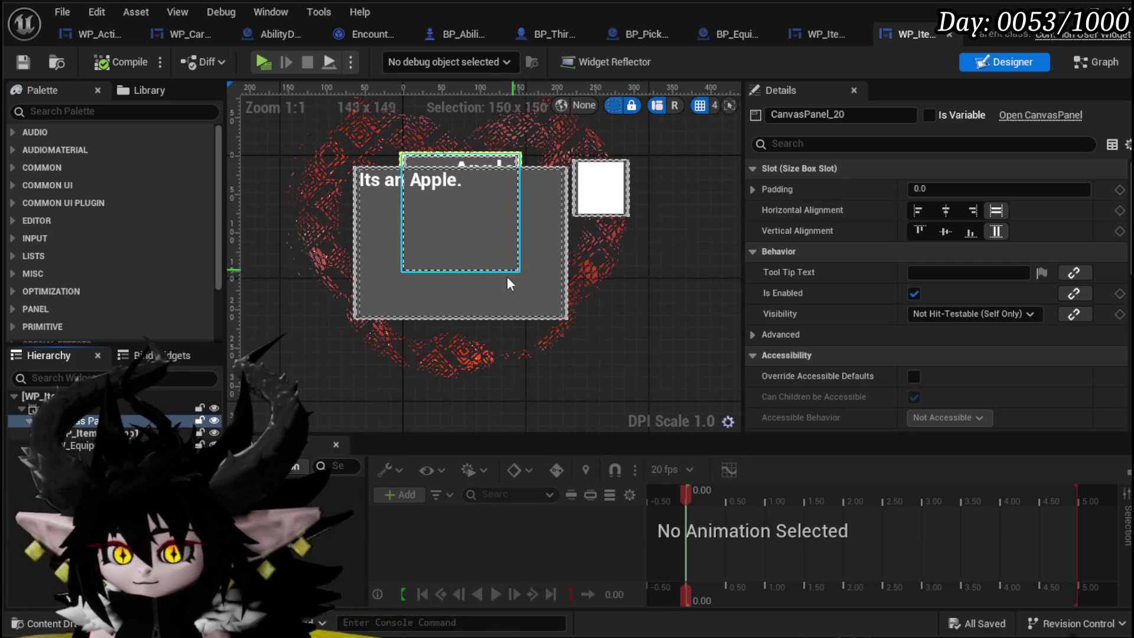
{"action": "left_click", "coordinate": [461, 225]}
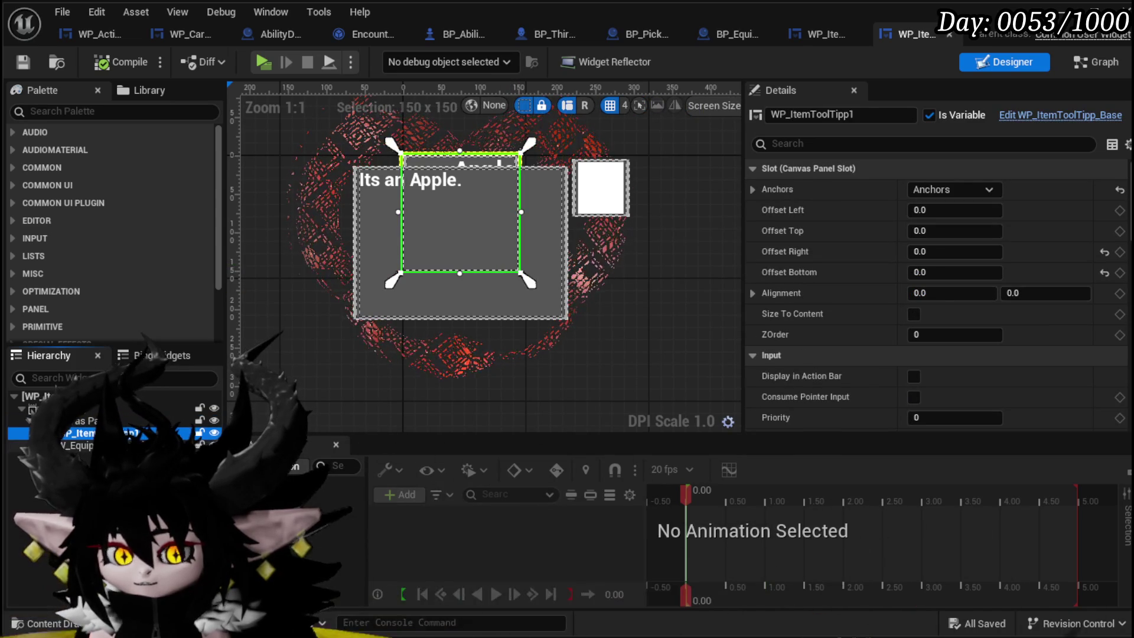
{"action": "left_click", "coordinate": [443, 295]}
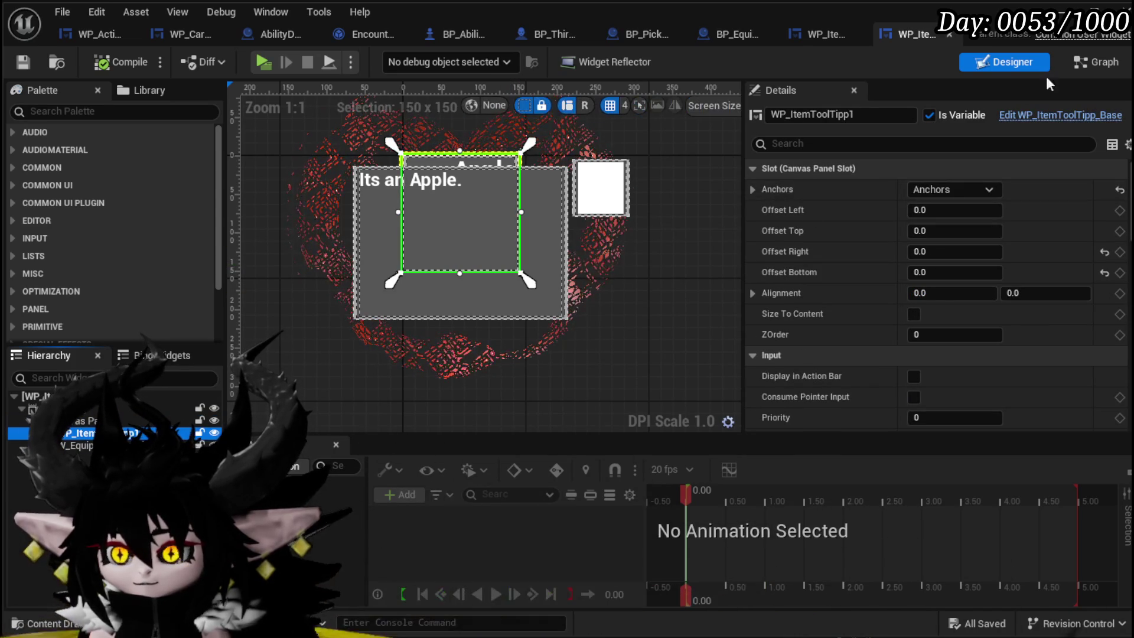
{"action": "left_click", "coordinate": [1086, 115]}
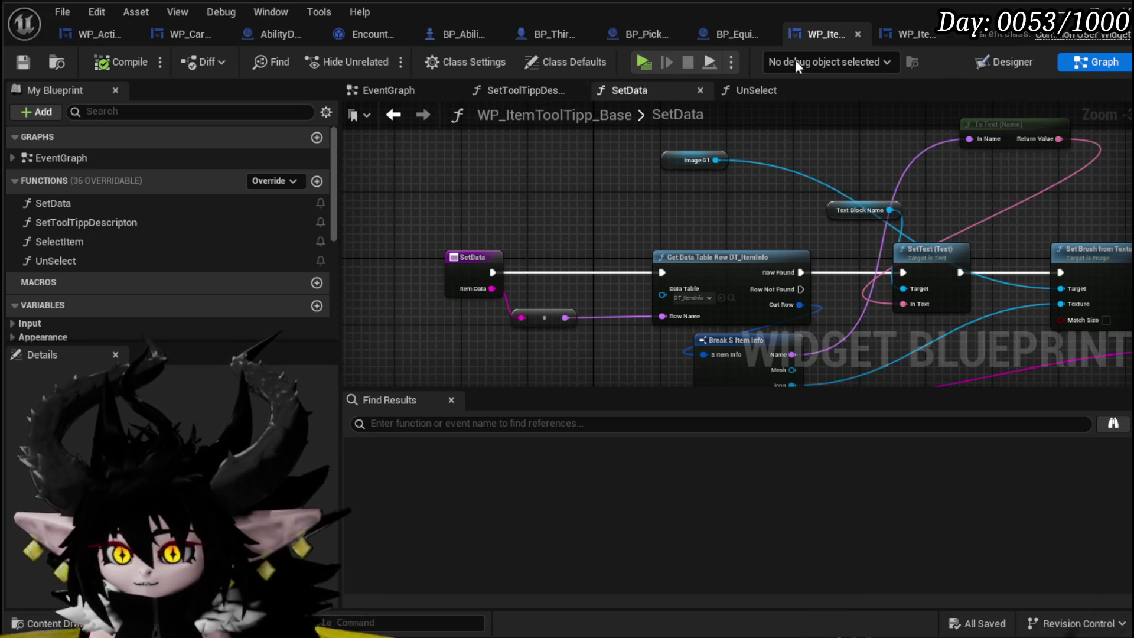
Compile and save the derived tooltip, close its tab, and show WP_ItemToolTipp_Base in Designer
{"action": "left_click", "coordinate": [914, 33]}
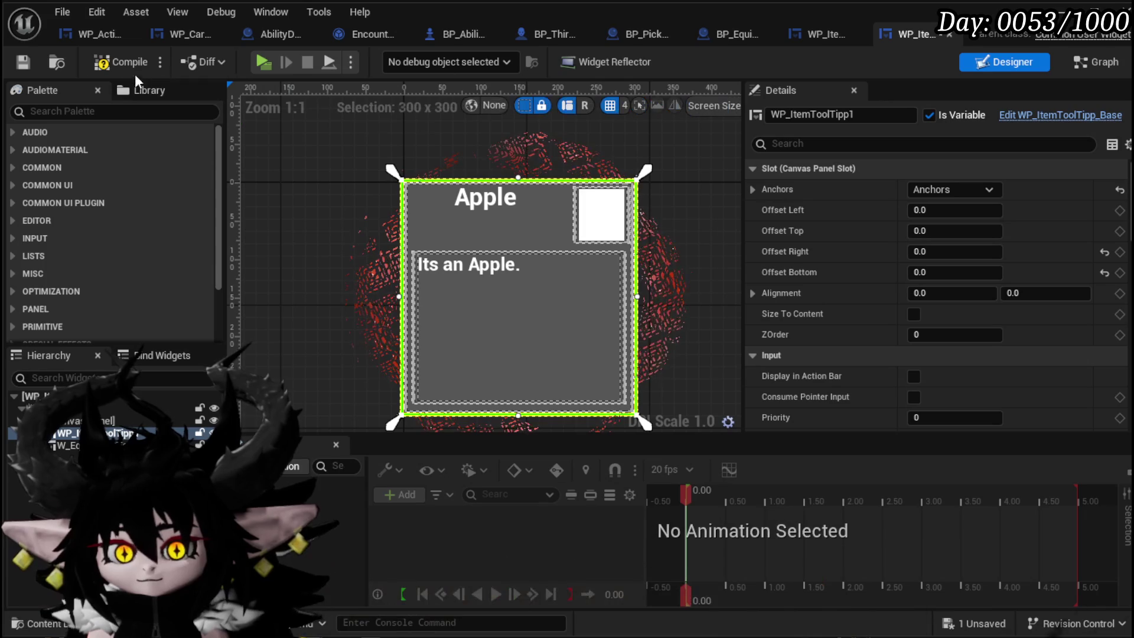
{"action": "left_click", "coordinate": [24, 61]}
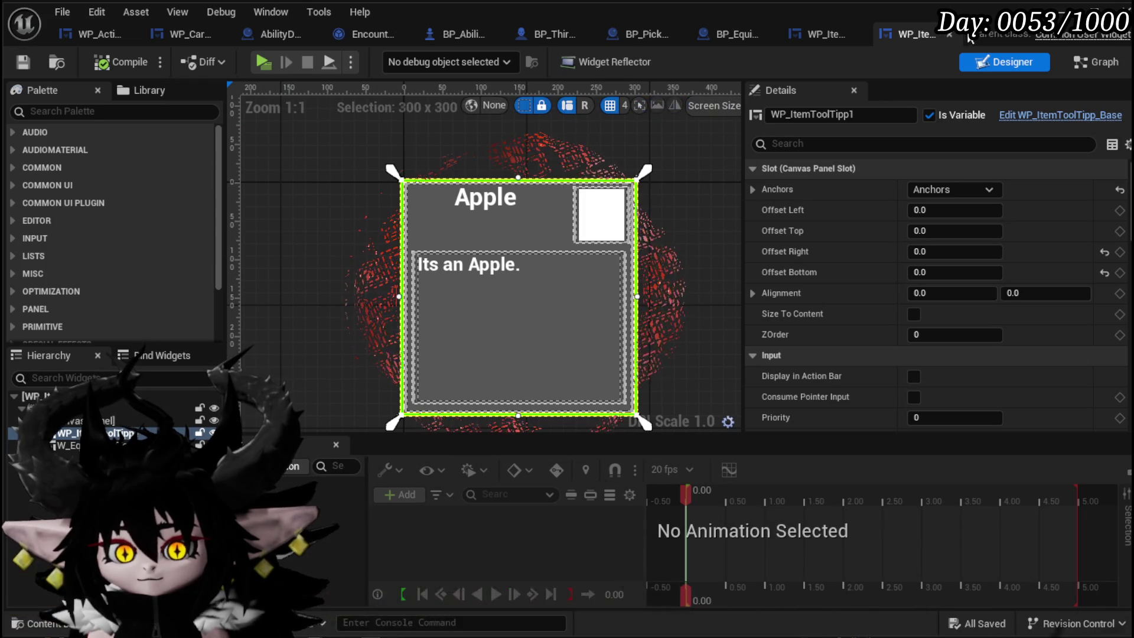
{"action": "left_click", "coordinate": [948, 32]}
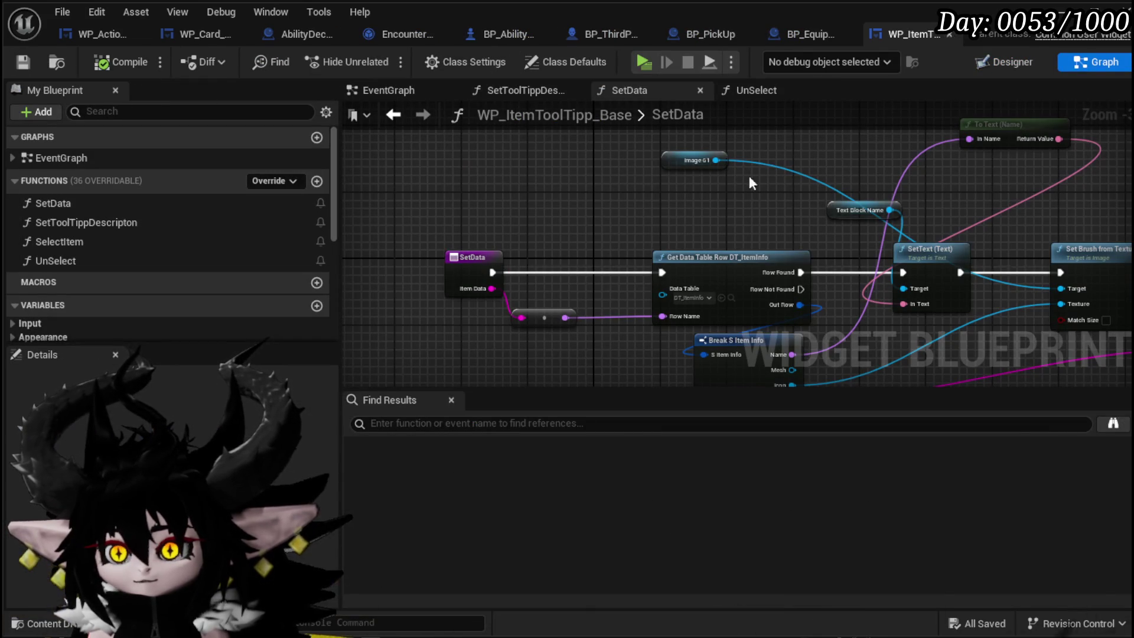
{"action": "left_click", "coordinate": [1040, 59]}
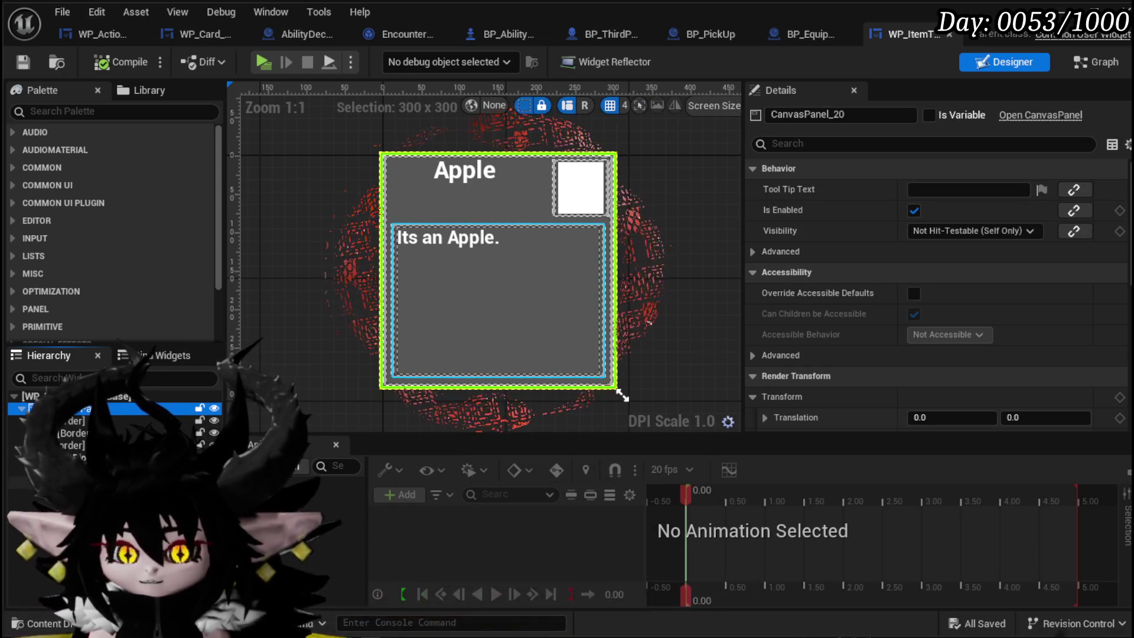
Enable Size To Content on Border_5's Canvas Panel Slot, then compile and save the base tooltip
{"action": "key", "text": "Down"}
{"action": "left_click", "coordinate": [622, 396]}
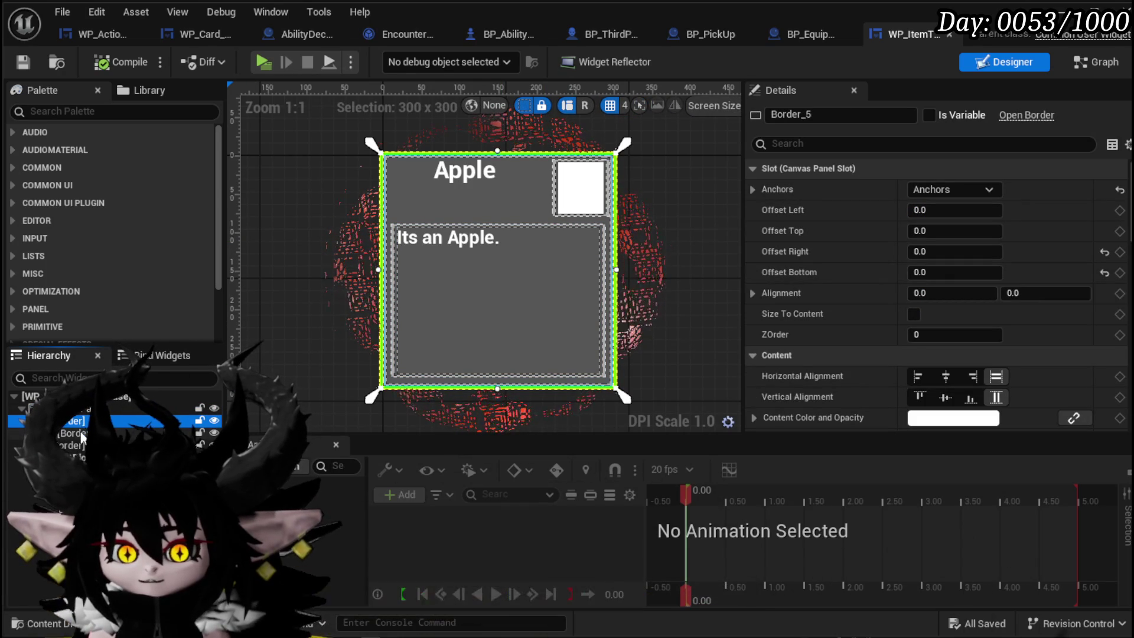
{"action": "left_click", "coordinate": [512, 327]}
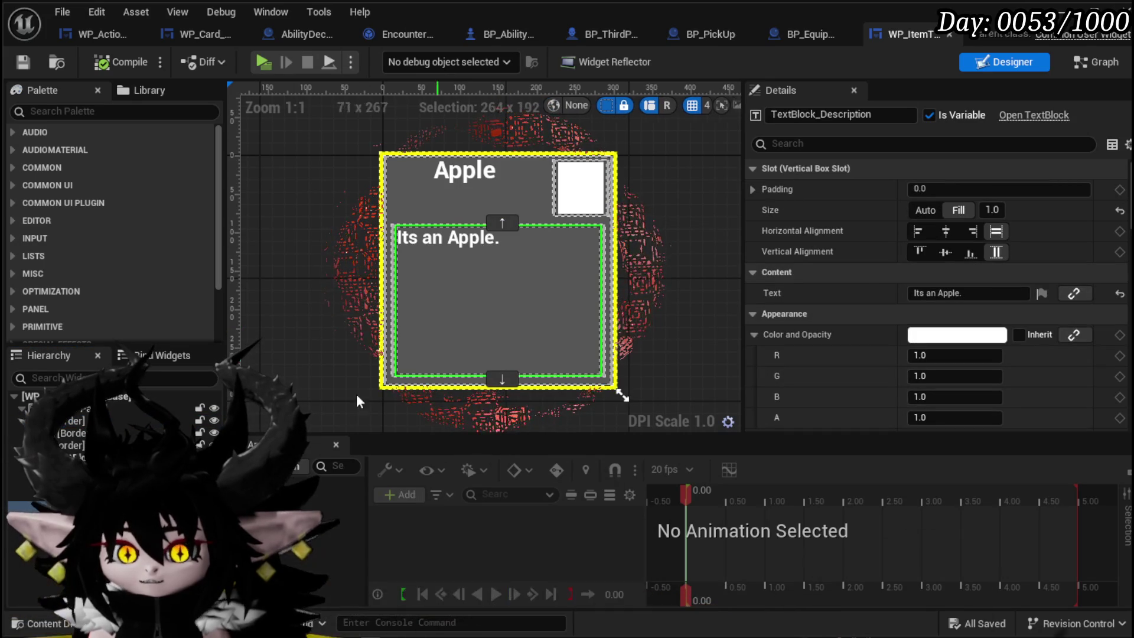
{"action": "key", "text": "Up"}
{"action": "key", "text": "Up"}
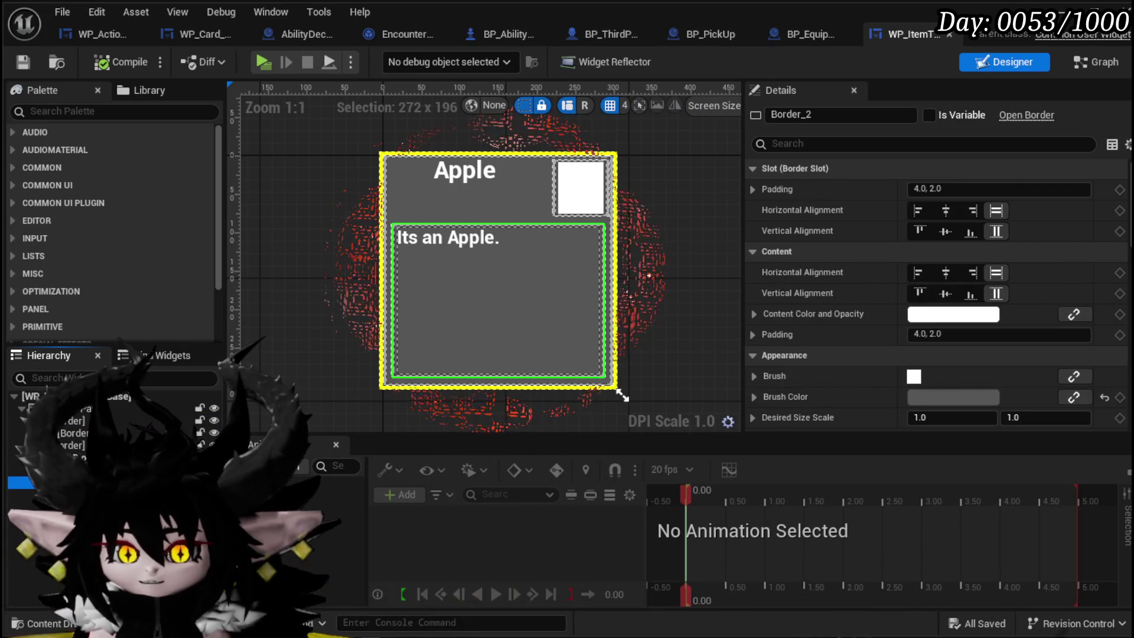
{"action": "left_click", "coordinate": [81, 409]}
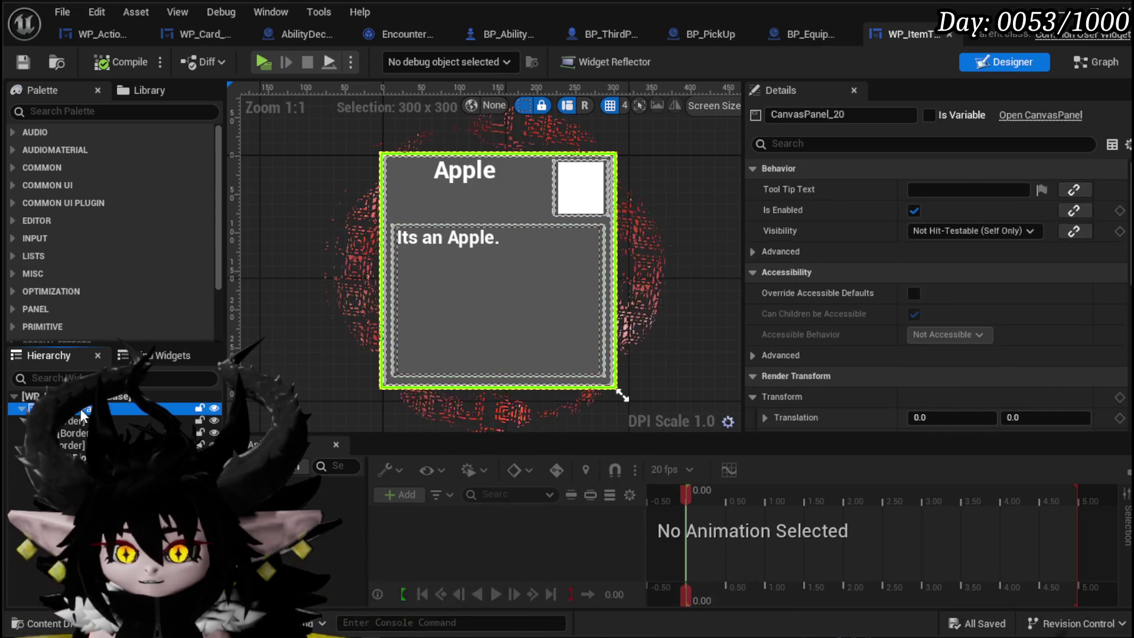
{"action": "left_click", "coordinate": [77, 421]}
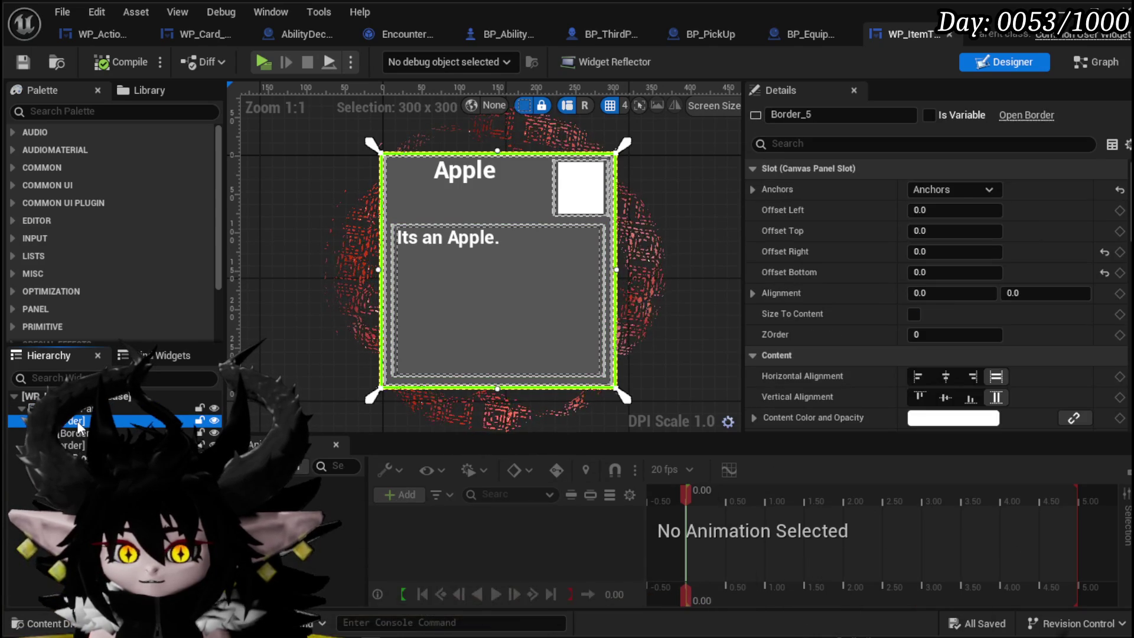
{"action": "left_click", "coordinate": [914, 314]}
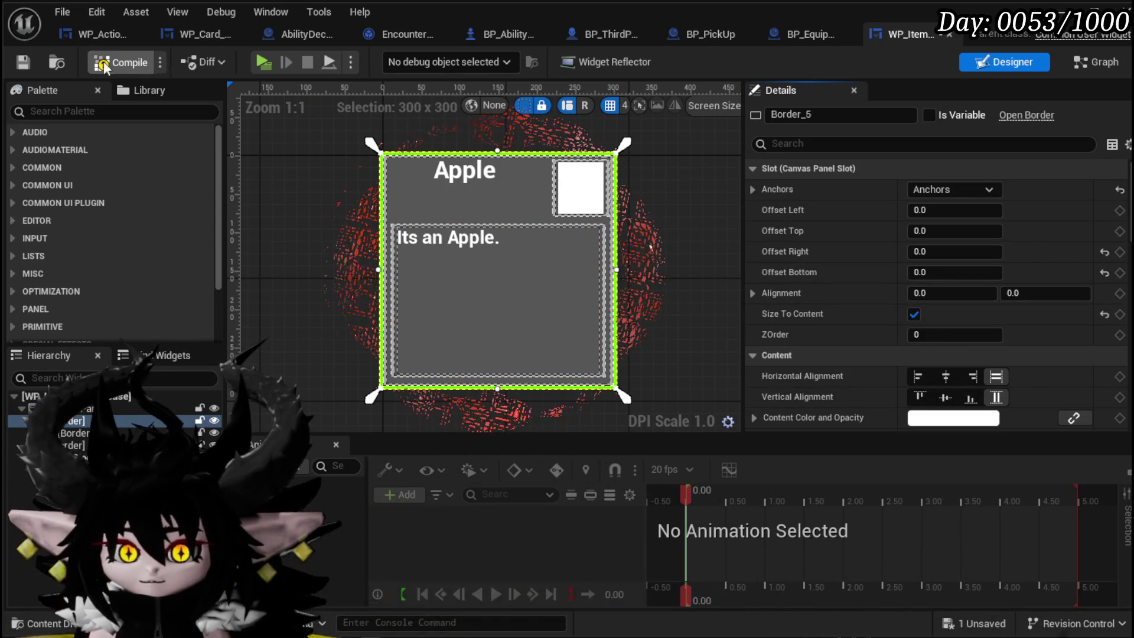
{"action": "left_click", "coordinate": [22, 64]}
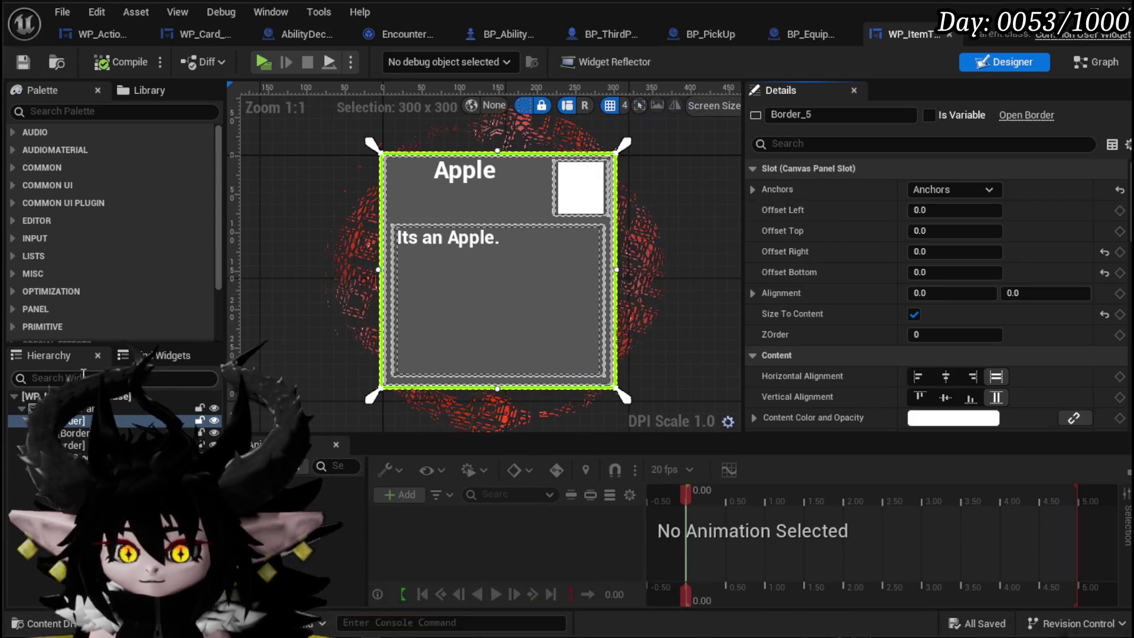
{"action": "left_click", "coordinate": [81, 408]}
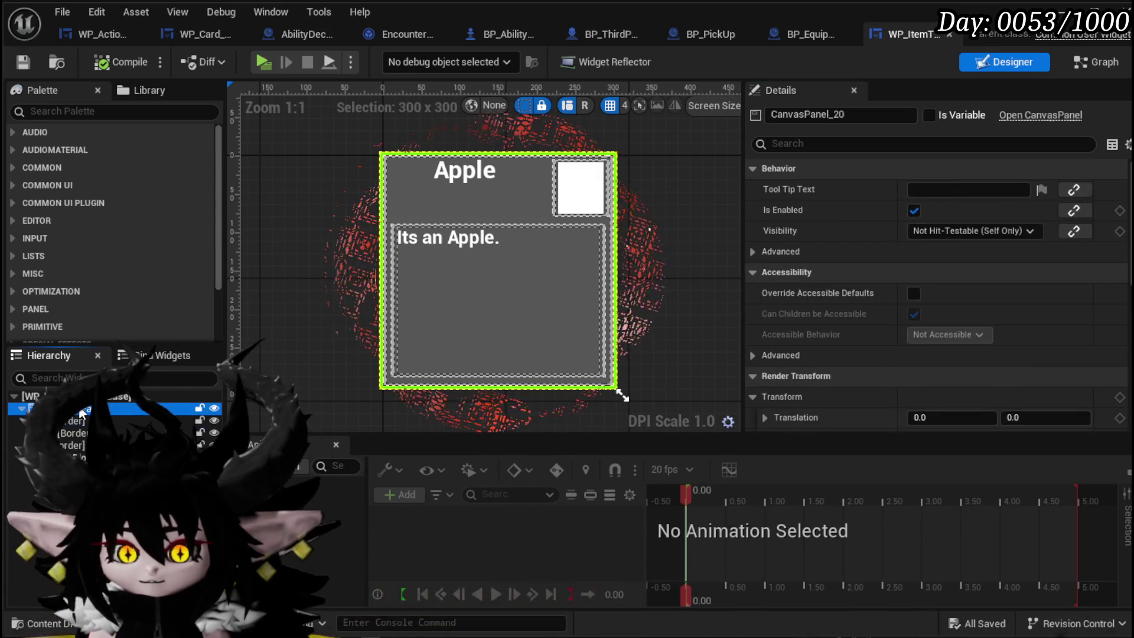
Wrap the CanvasPanel in a Size Box with width and height overrides enabled
{"action": "mouse_move", "coordinate": [277, 574]}
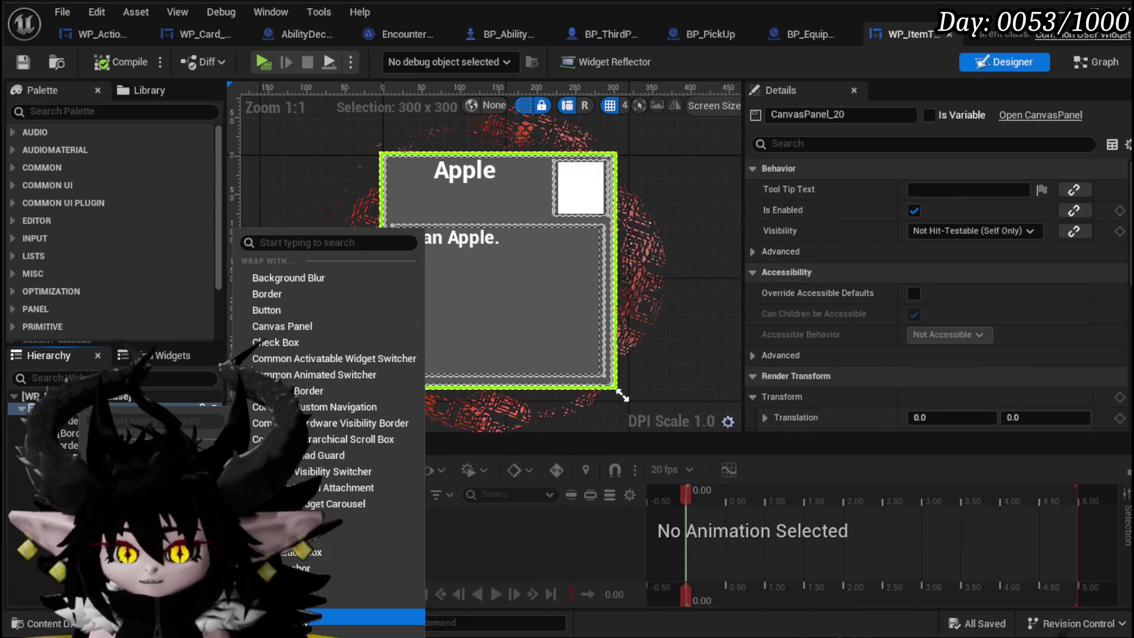
{"action": "left_click", "coordinate": [283, 614]}
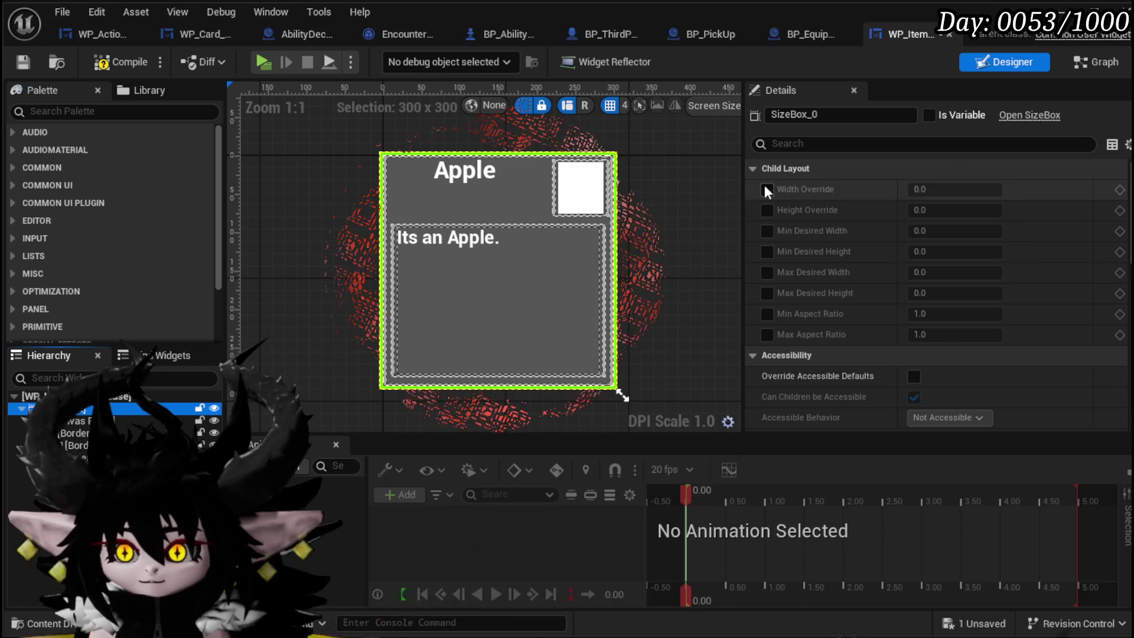
{"action": "left_click", "coordinate": [767, 189]}
{"action": "left_click", "coordinate": [767, 211]}
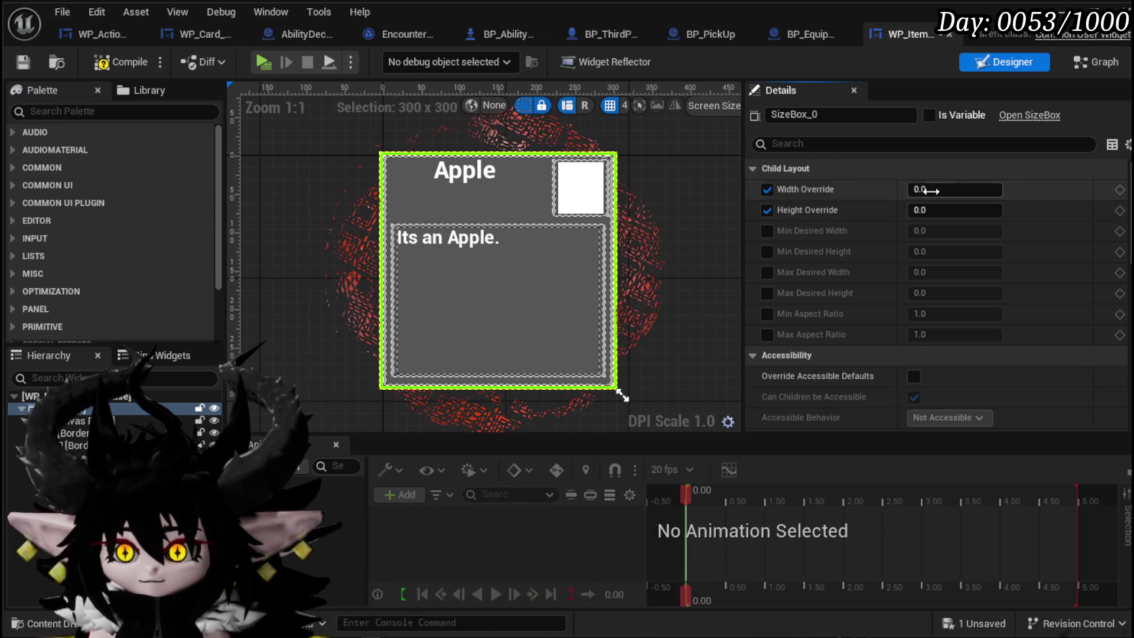
{"action": "left_click", "coordinate": [941, 185]}
{"action": "type", "text": "300"}
{"action": "left_click", "coordinate": [962, 210]}
{"action": "type", "text": "30"}
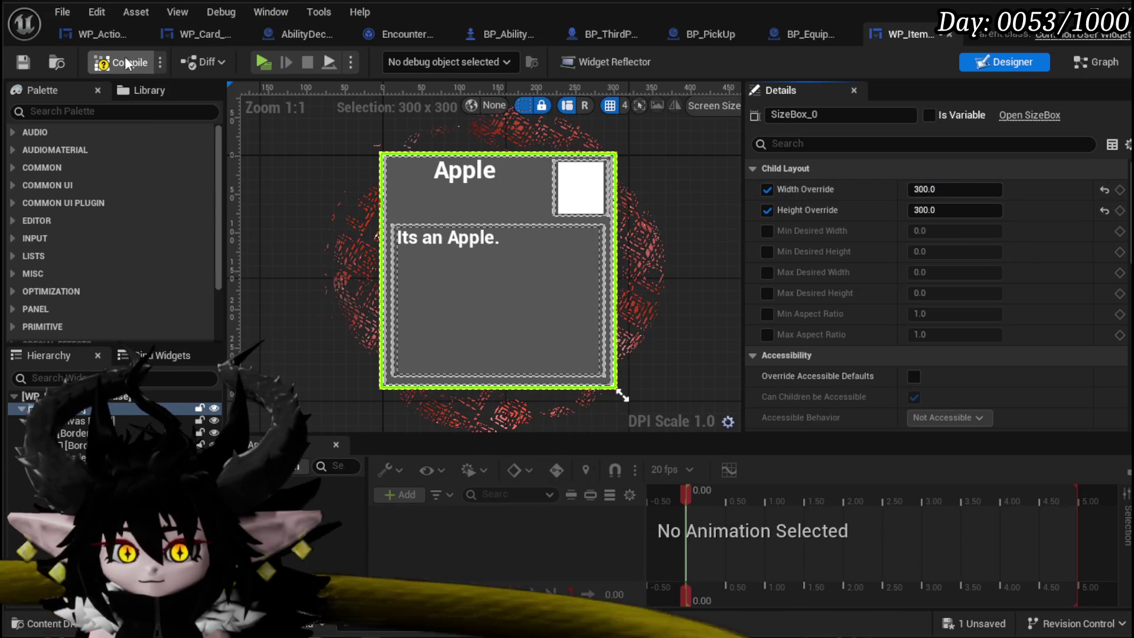
{"action": "left_click", "coordinate": [125, 59]}
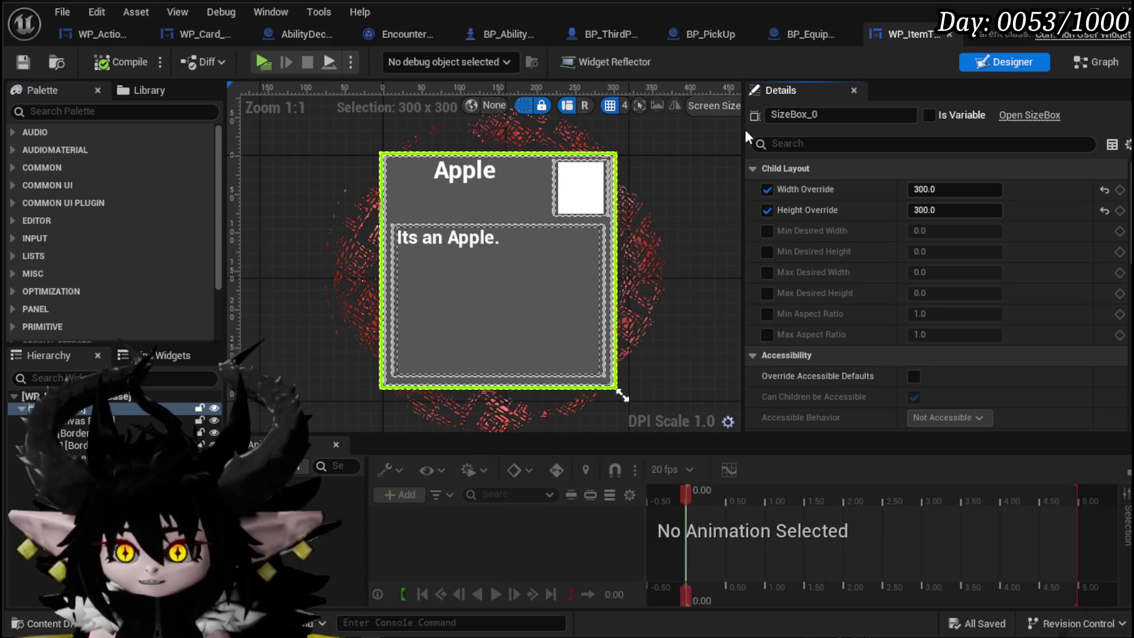
Preview at Desired size, set both size box overrides to 150, then compile and save
{"action": "mouse_move", "coordinate": [748, 131]}
{"action": "left_mouse_down"}
{"action": "mouse_move", "coordinate": [922, 125]}
{"action": "mouse_move", "coordinate": [896, 123]}
{"action": "left_mouse_up"}
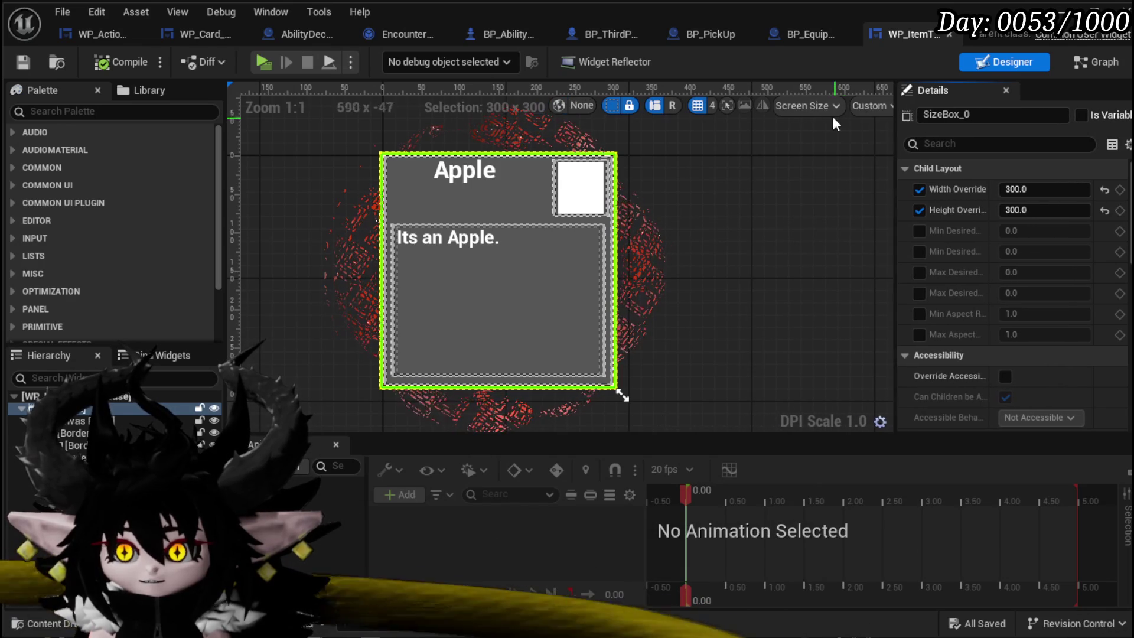
{"action": "left_click", "coordinate": [876, 108]}
{"action": "key", "text": "Escape"}
{"action": "left_click", "coordinate": [851, 185]}
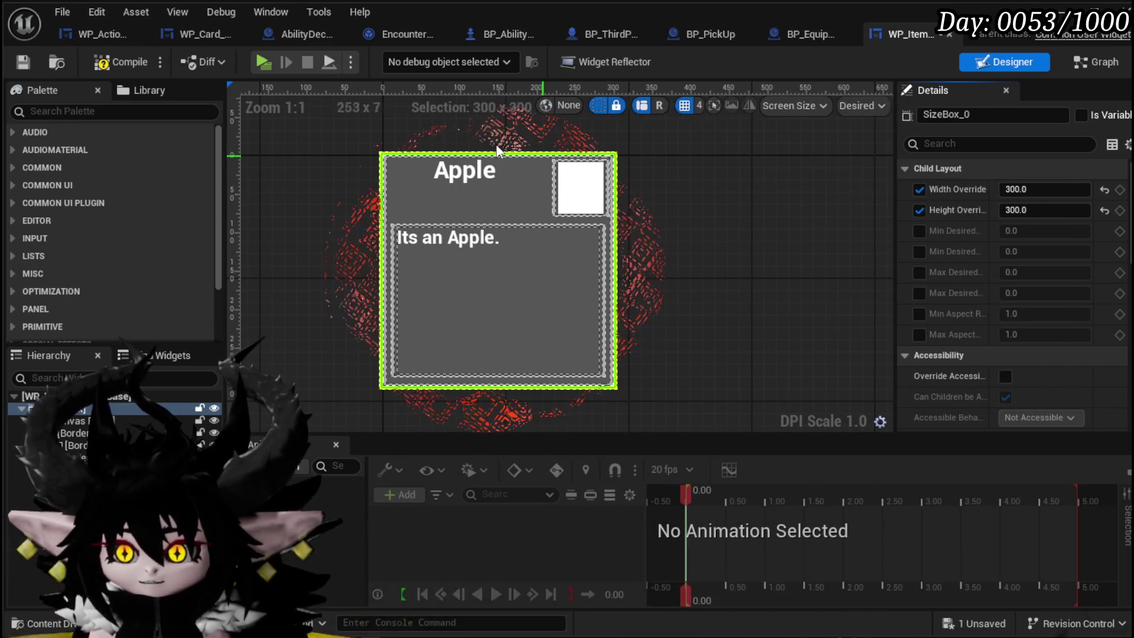
{"action": "left_click", "coordinate": [23, 62]}
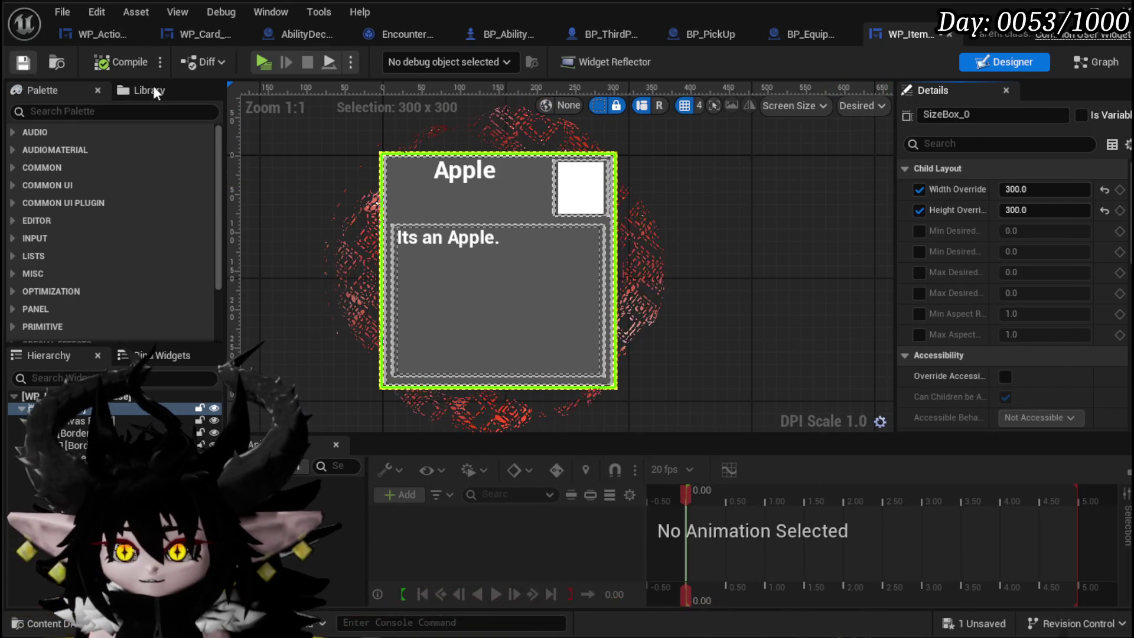
{"action": "type", "text": "150"}
{"action": "key", "text": "Return"}
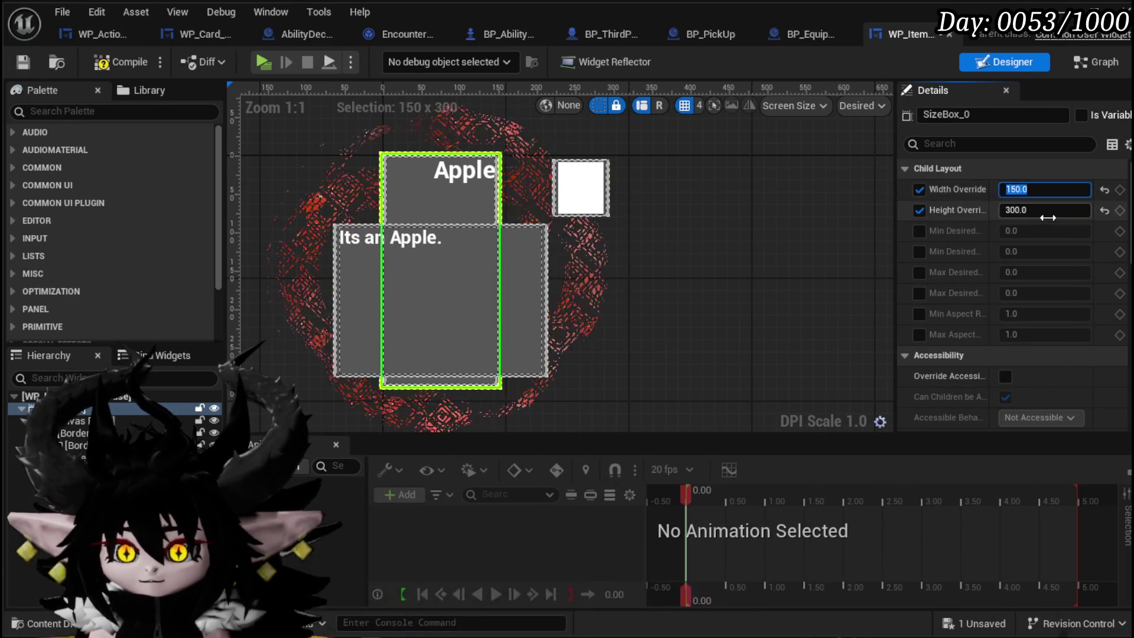
{"action": "type", "text": "150"}
{"action": "key", "text": "Return"}
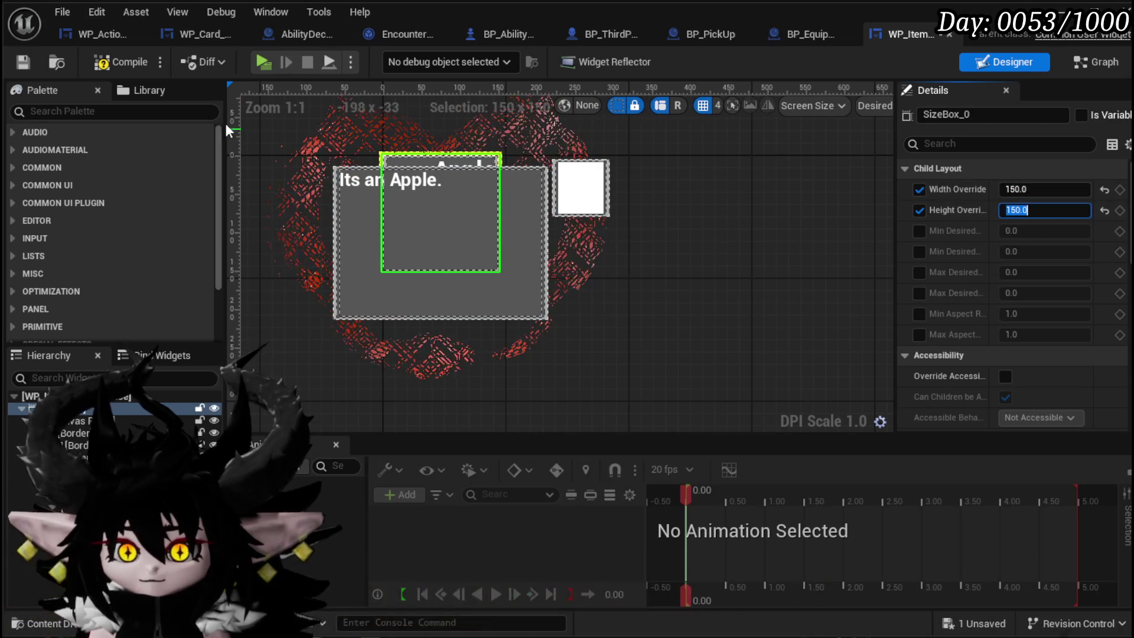
{"action": "left_click", "coordinate": [27, 62]}
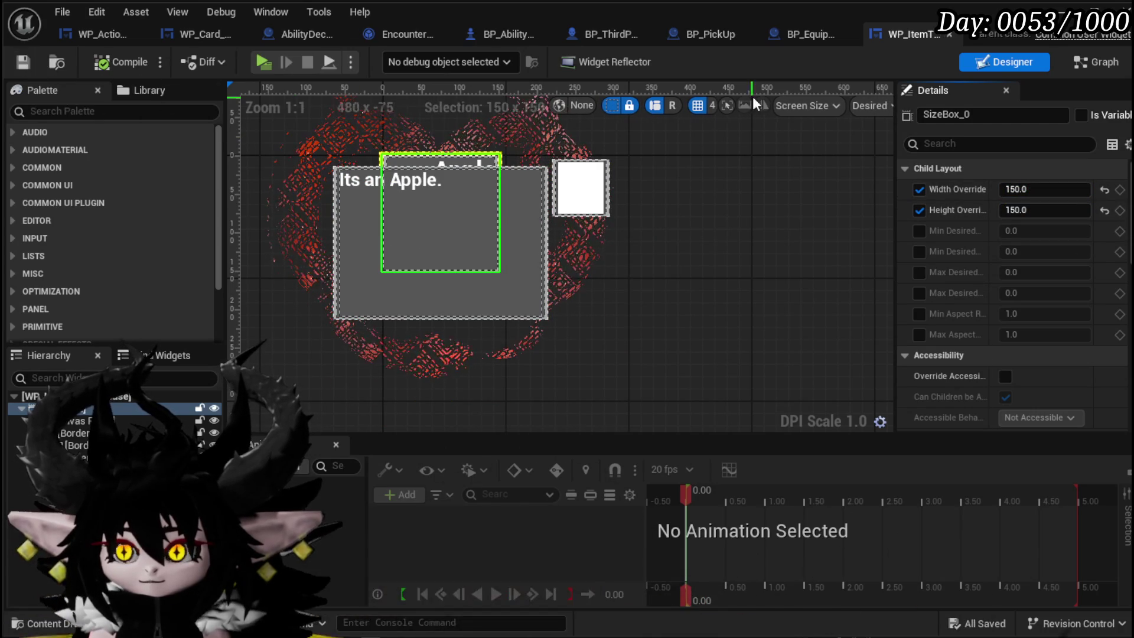
Open WP_ItemToolTipp from the Content Browser and switch to the other tooltip widget's editor
{"action": "left_click", "coordinate": [1045, 35]}
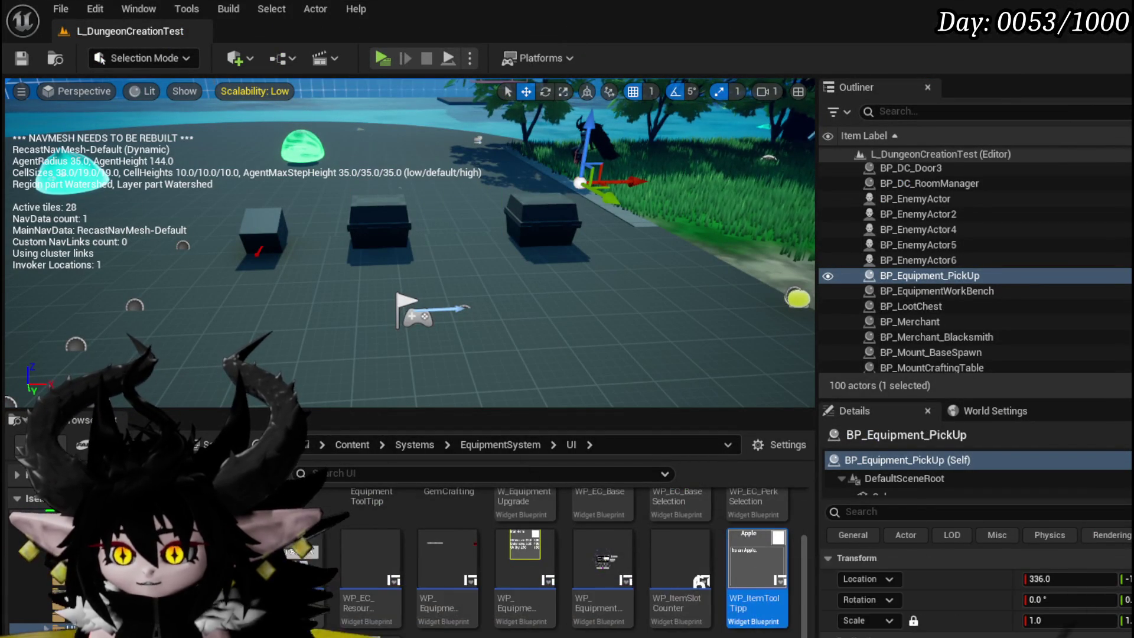
{"action": "double_click", "coordinate": [746, 559]}
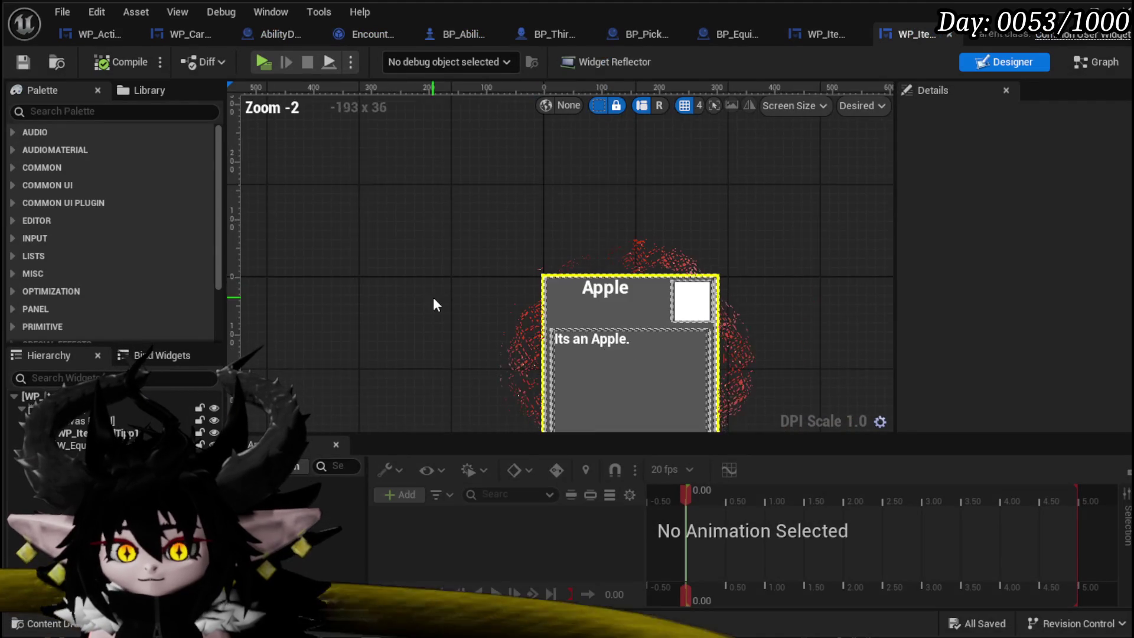
{"action": "left_click_drag", "start_coordinate": [434, 296], "coordinate": [405, 239]}
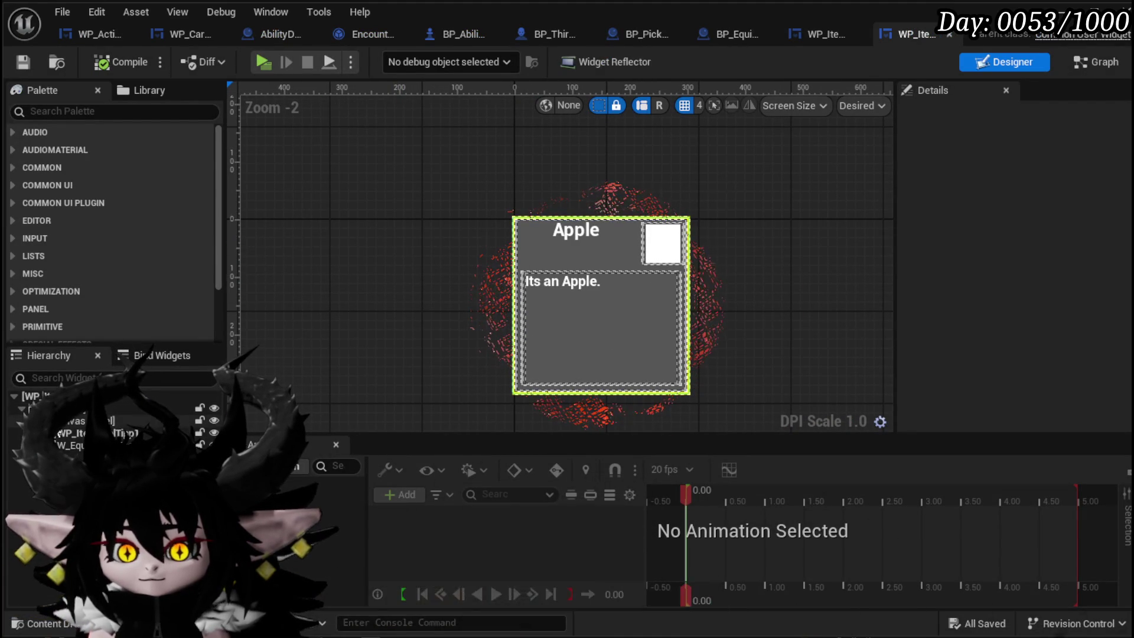
{"action": "left_click", "coordinate": [601, 331]}
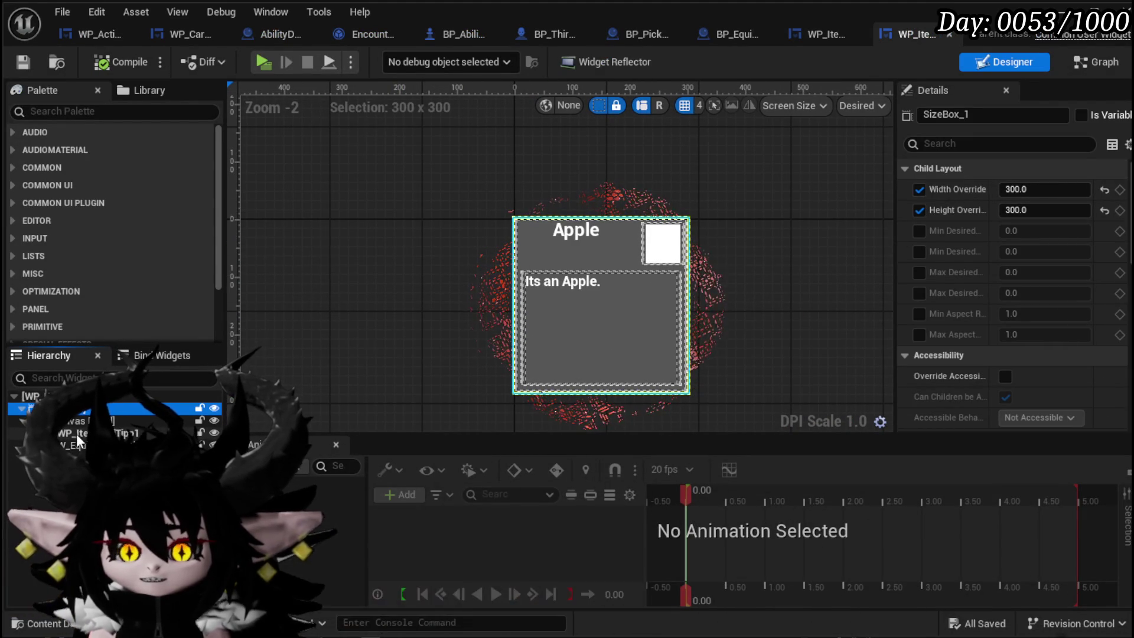
{"action": "left_click", "coordinate": [485, 264]}
{"action": "left_click", "coordinate": [826, 34]}
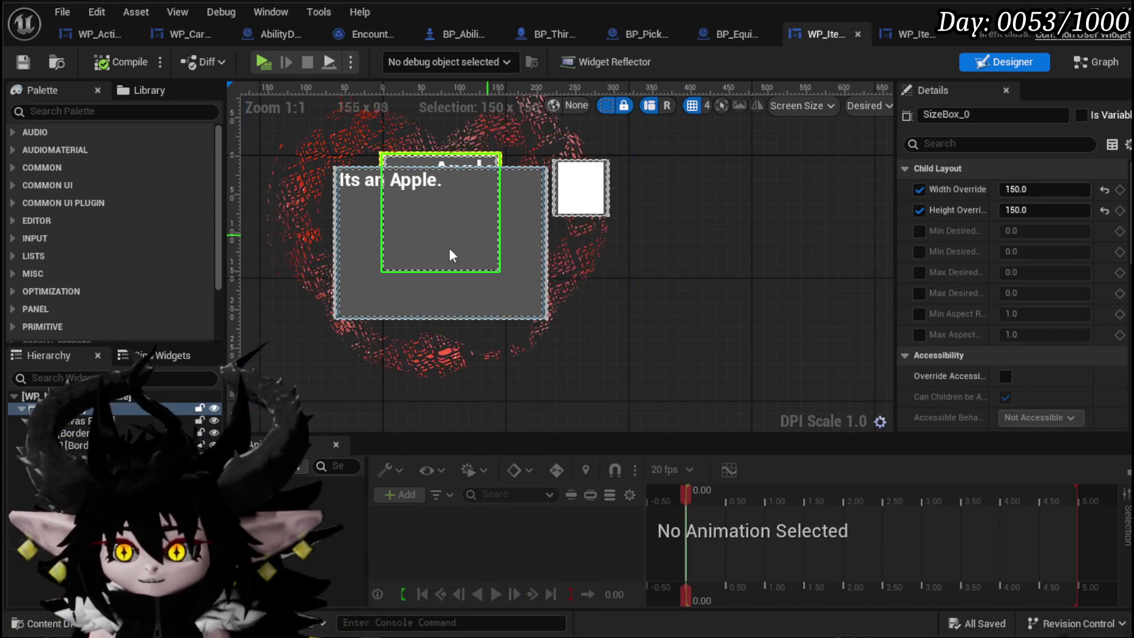
Inspect the tooltip's borders, then enable Size To Content on the icon square Border_0
{"action": "left_click", "coordinate": [75, 422]}
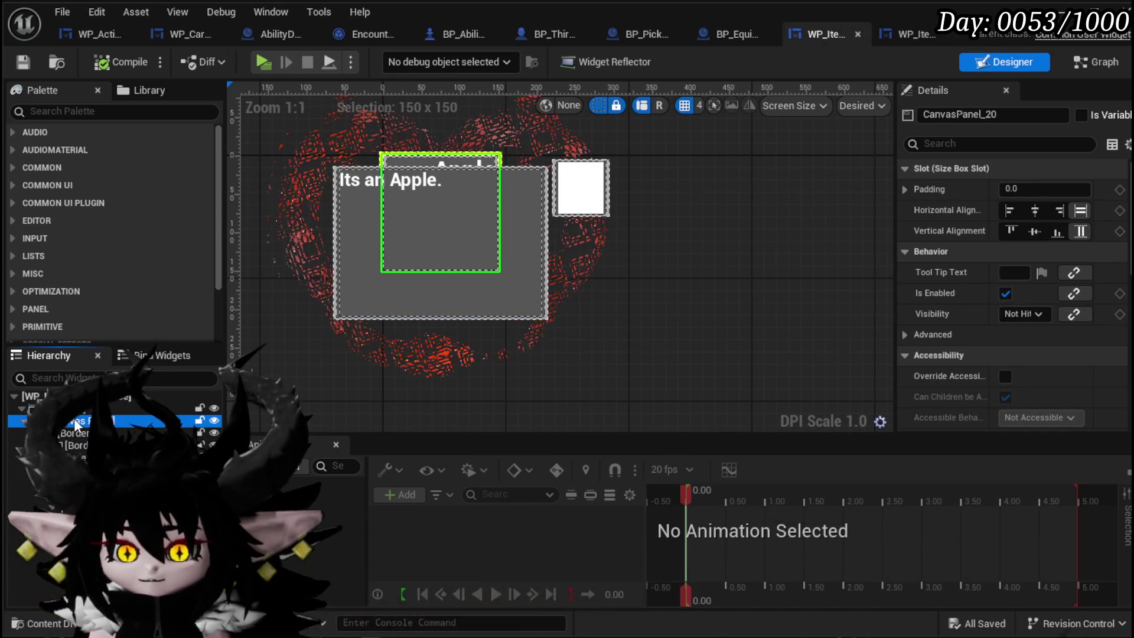
{"action": "left_click", "coordinate": [74, 433]}
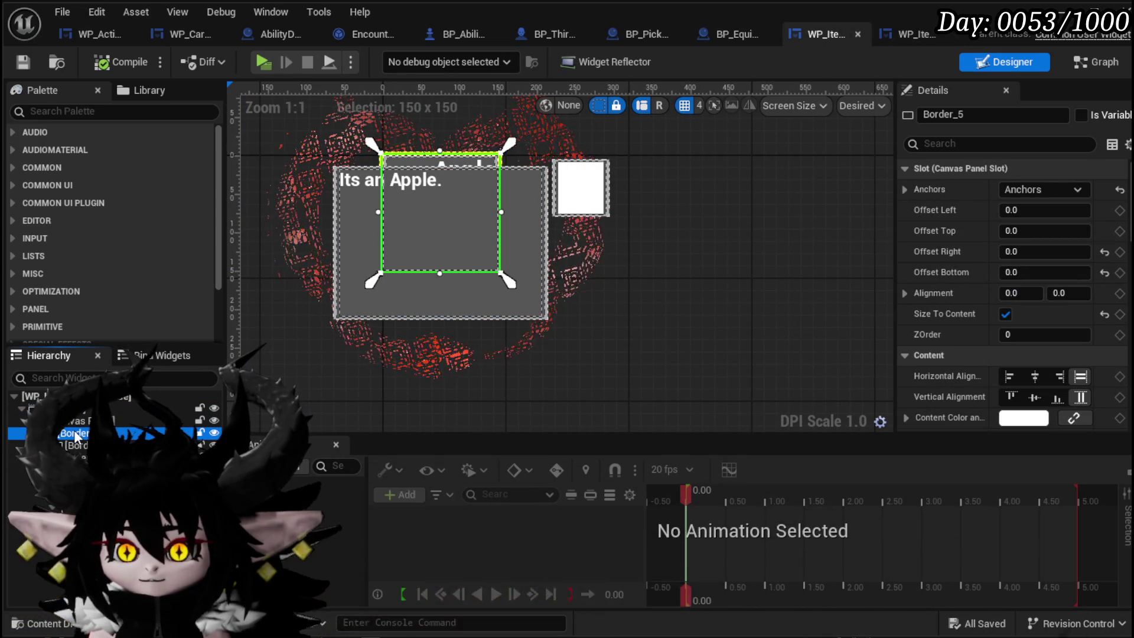
{"action": "left_click", "coordinate": [84, 447]}
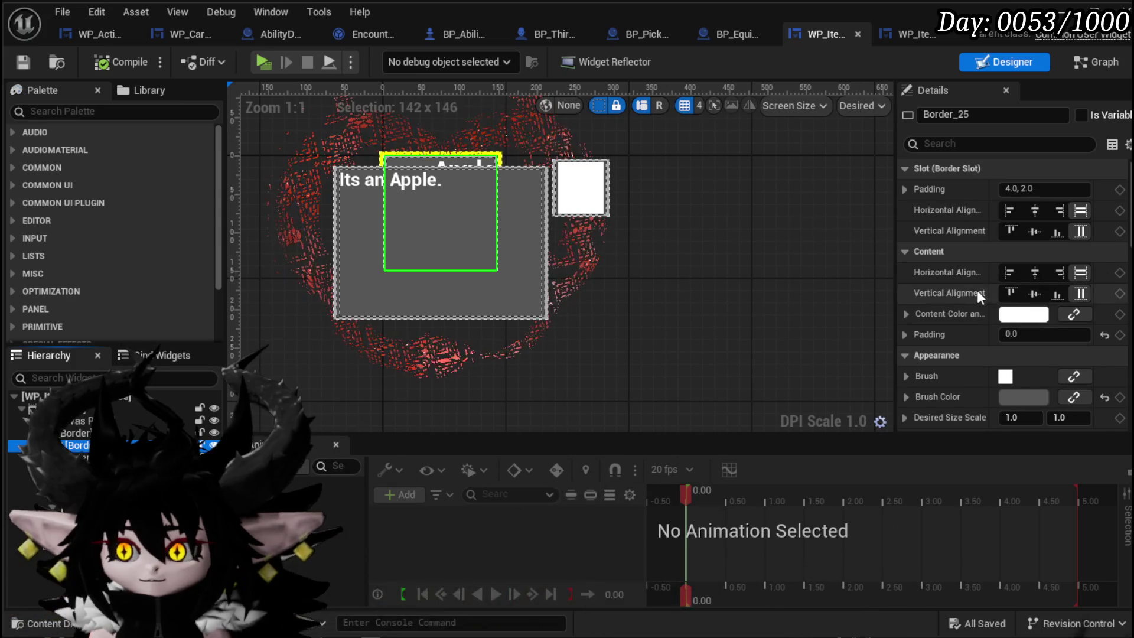
{"action": "scroll", "coordinate": [1068, 355], "scroll_direction": "down", "scroll_amount": 3}
{"action": "scroll", "coordinate": [1068, 352], "scroll_direction": "down", "scroll_amount": 3}
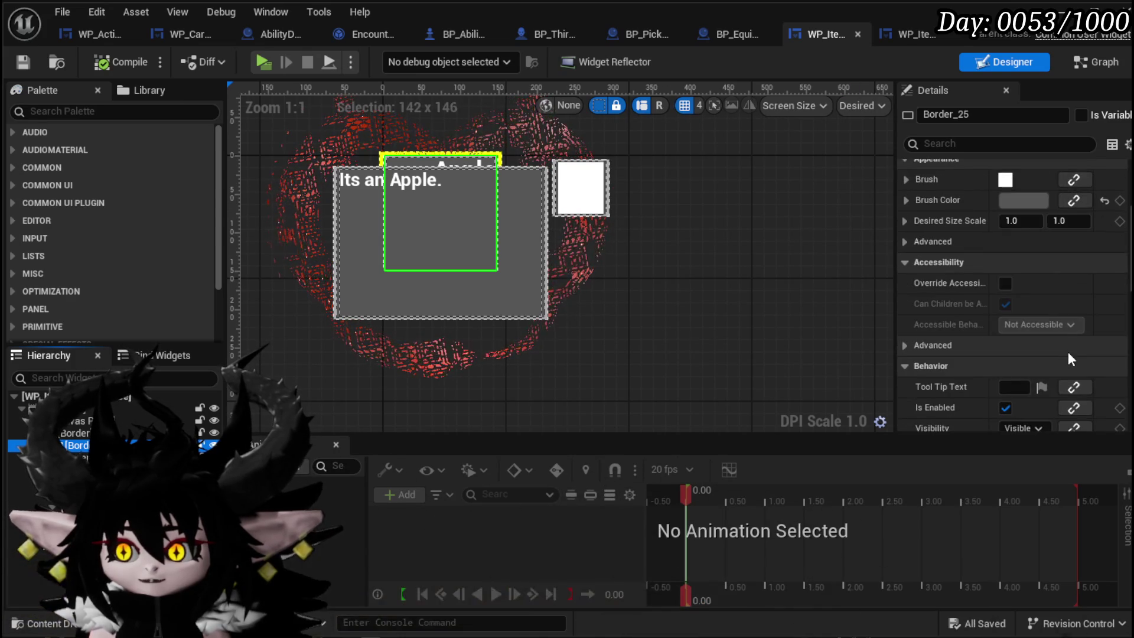
{"action": "scroll", "coordinate": [1069, 352], "scroll_direction": "down", "scroll_amount": 1}
{"action": "scroll", "coordinate": [1068, 352], "scroll_direction": "up", "scroll_amount": 4}
{"action": "scroll", "coordinate": [1068, 352], "scroll_direction": "up", "scroll_amount": 4}
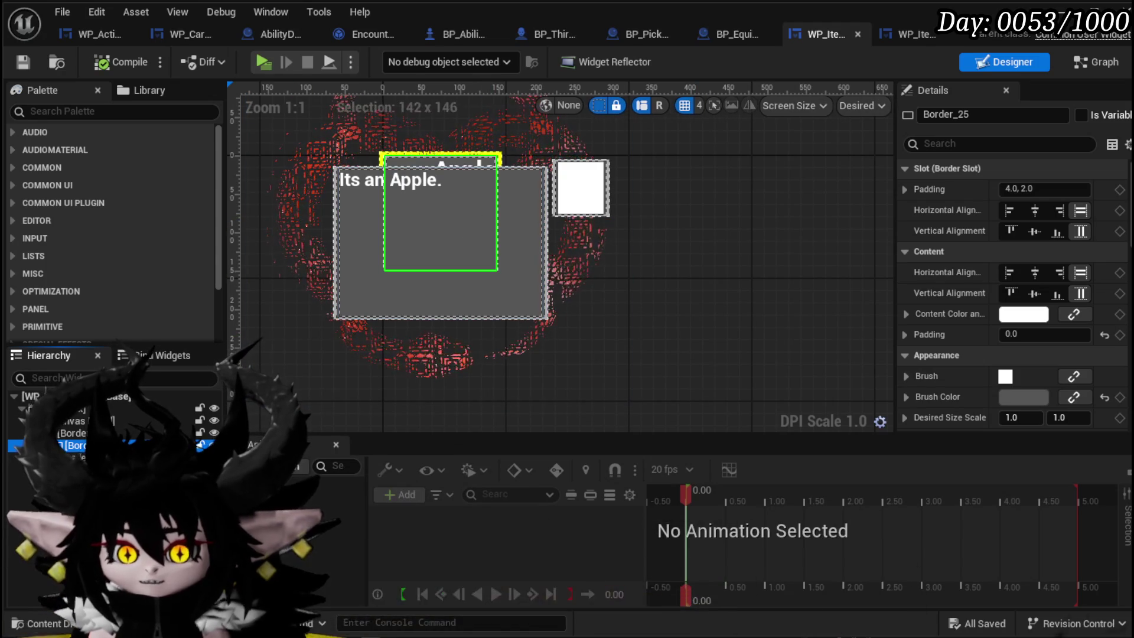
{"action": "left_click", "coordinate": [74, 457]}
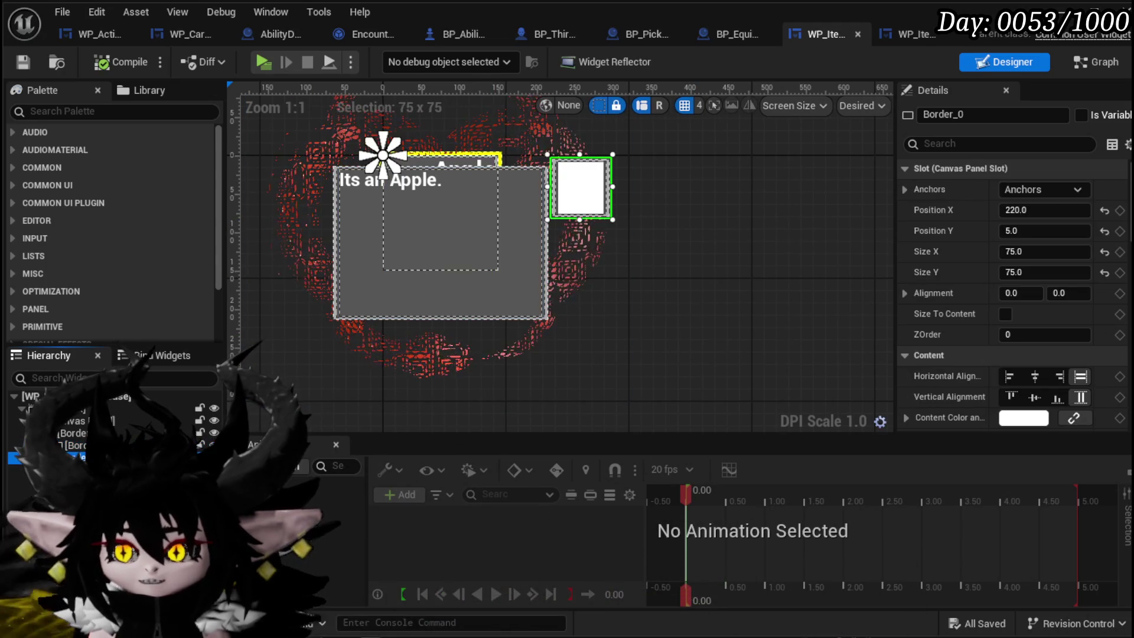
{"action": "left_click", "coordinate": [1005, 315]}
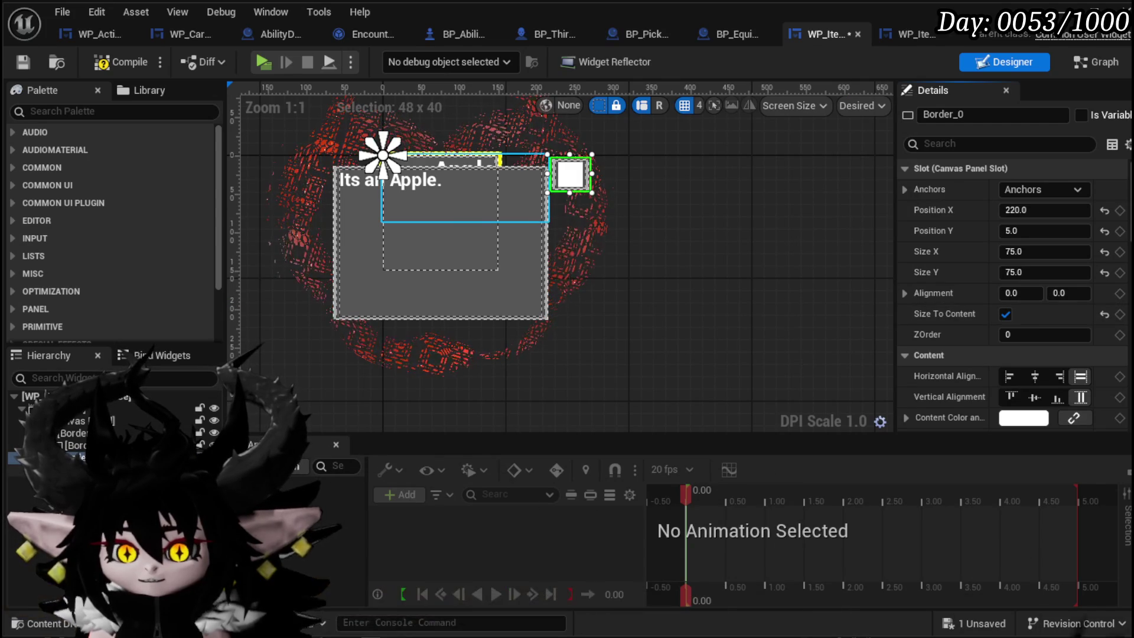
Enable Size To Content on TextBlock_Name, Border_1 and Border_Selection, and center Border_Selection horizontally
{"action": "left_click", "coordinate": [466, 195]}
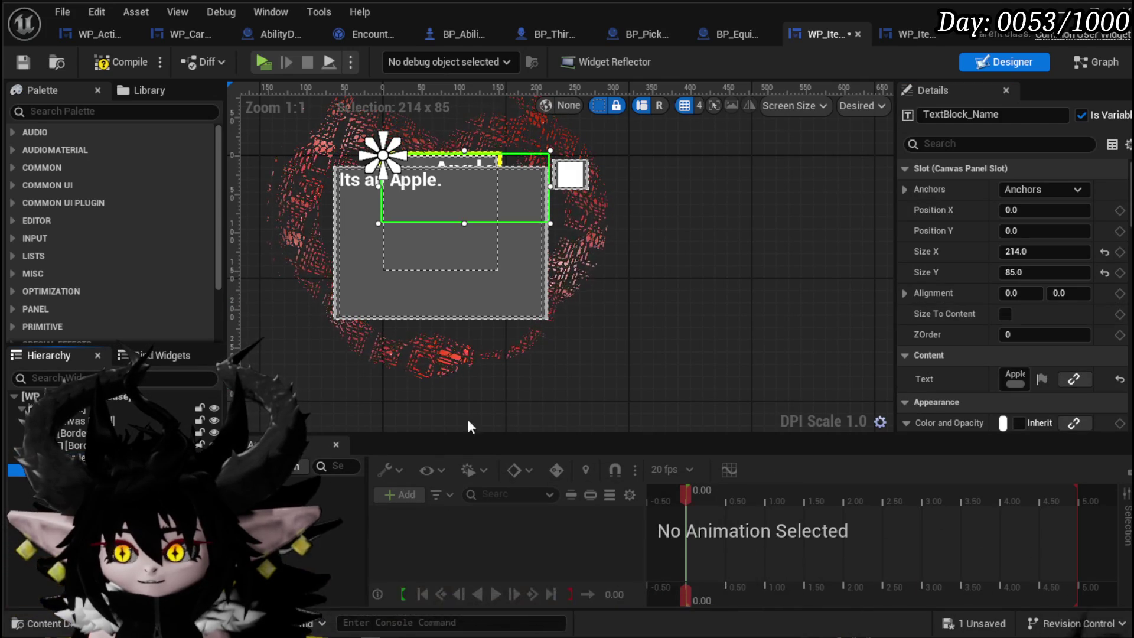
{"action": "left_click", "coordinate": [1005, 314]}
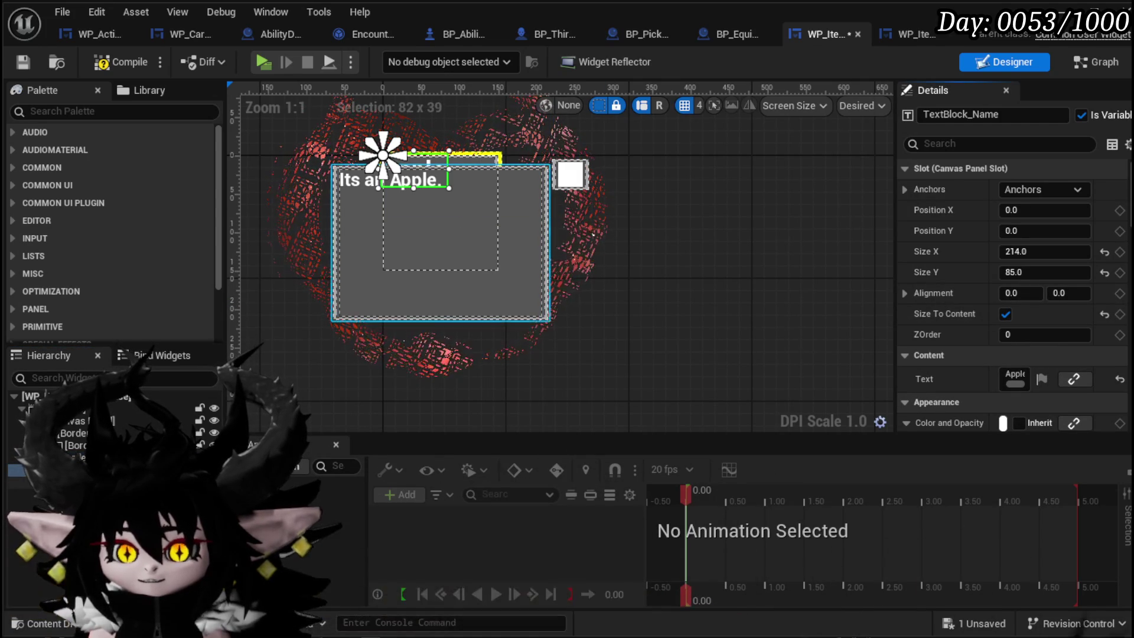
{"action": "left_click", "coordinate": [440, 213]}
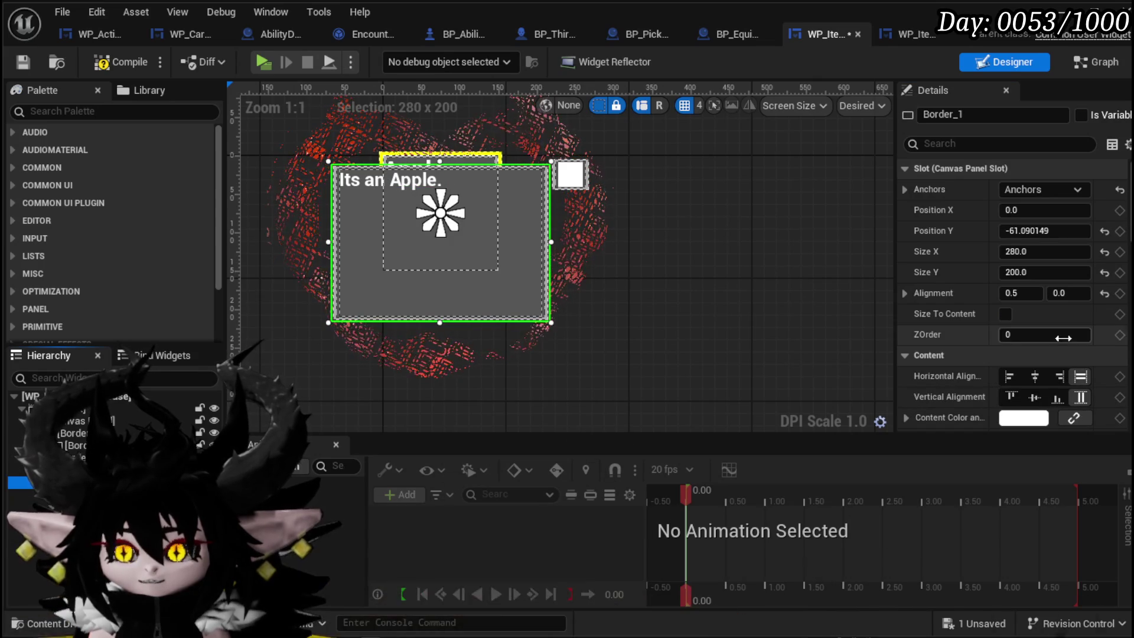
{"action": "left_click", "coordinate": [1008, 313]}
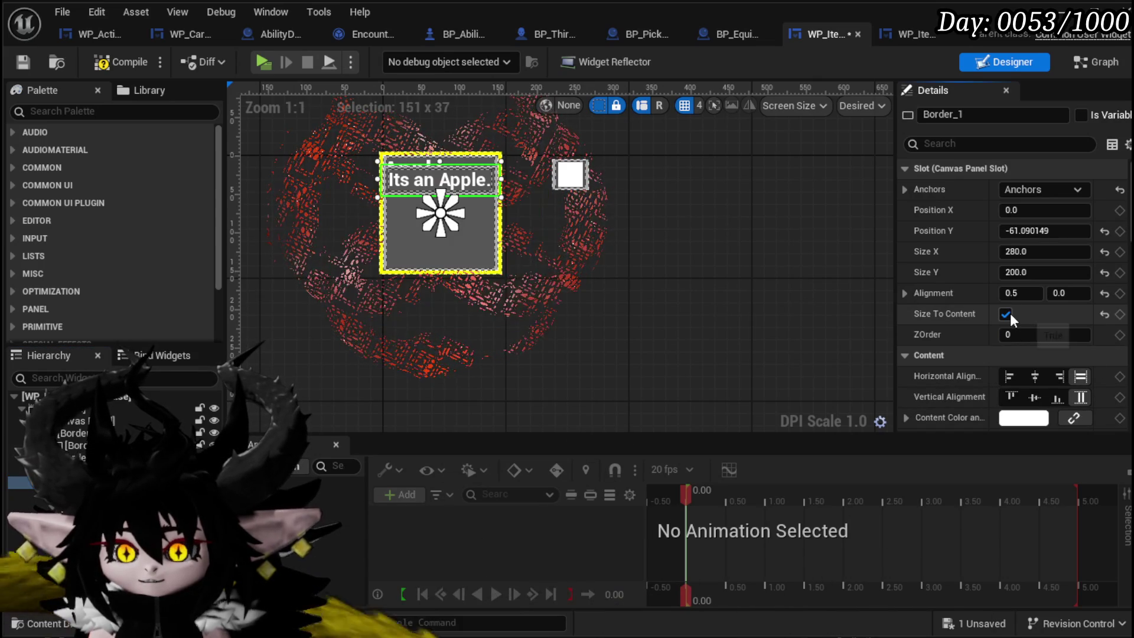
{"action": "left_click", "coordinate": [77, 445]}
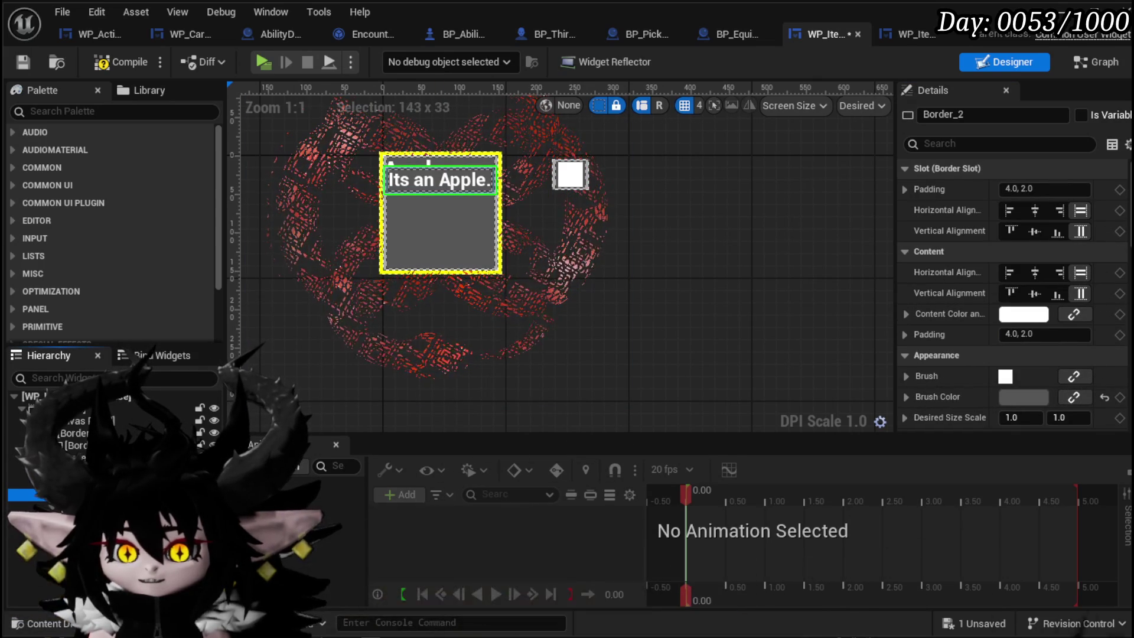
{"action": "left_click", "coordinate": [74, 433]}
{"action": "left_click", "coordinate": [1035, 377]}
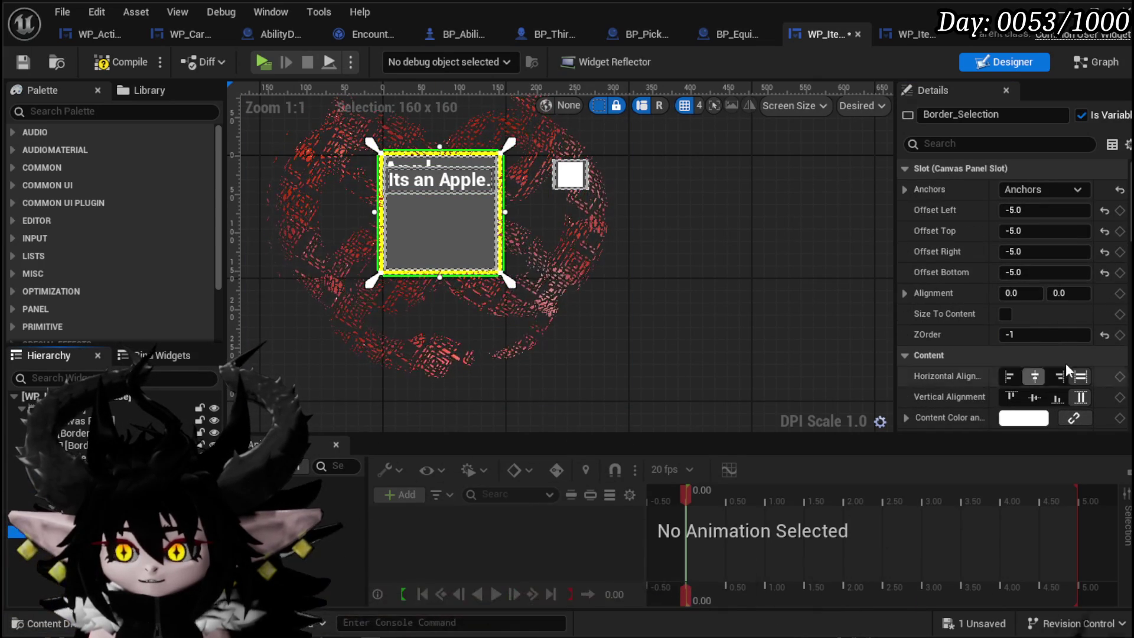
{"action": "left_click", "coordinate": [1005, 315]}
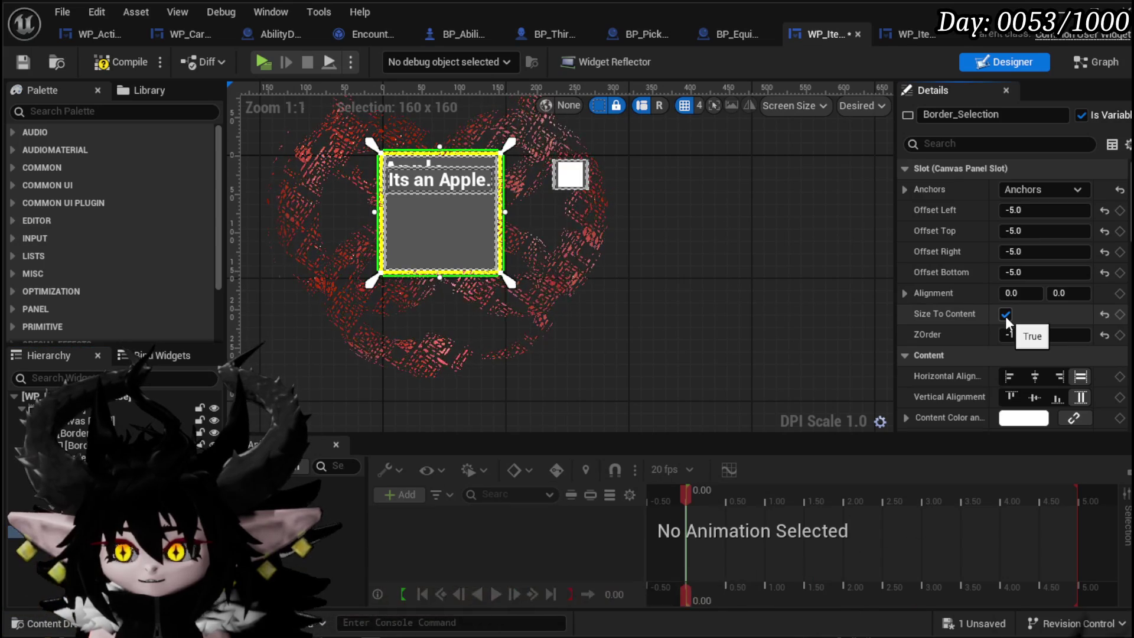
Compile and save the tooltip widget, then return to the L_DungeonCreationTest level editor
{"action": "left_click", "coordinate": [591, 354]}
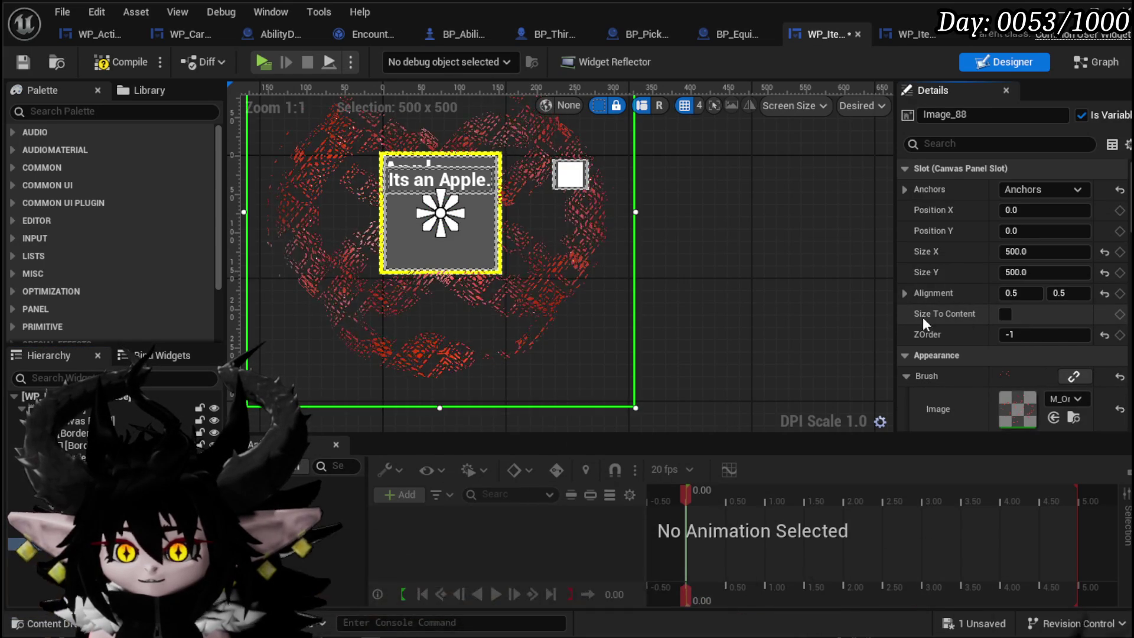
{"action": "left_click", "coordinate": [115, 65]}
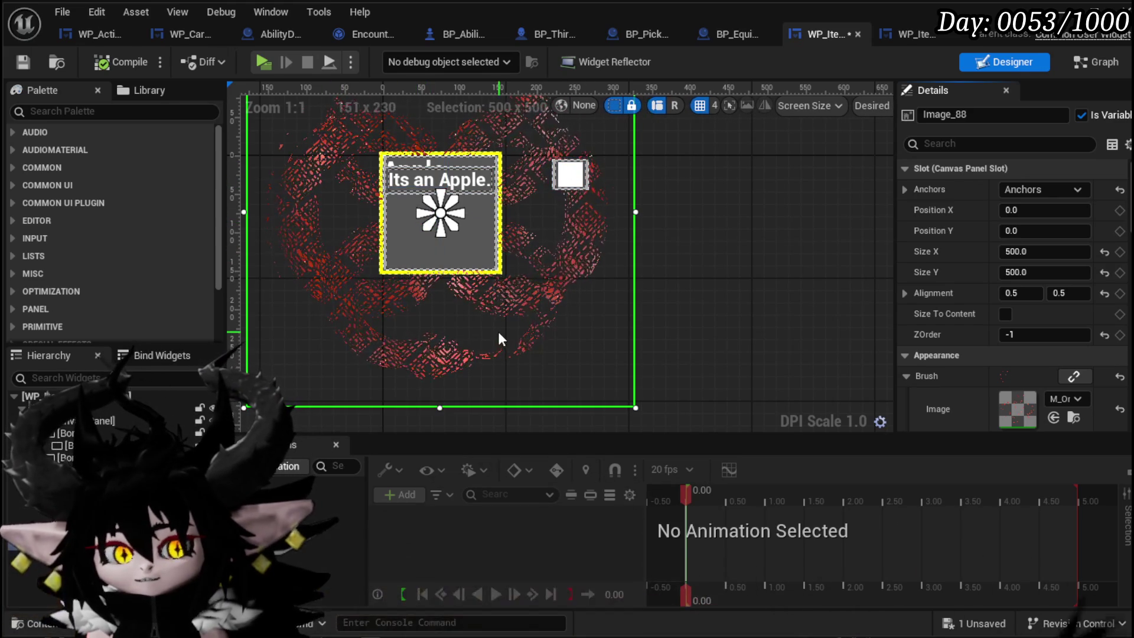
{"action": "left_click", "coordinate": [98, 421]}
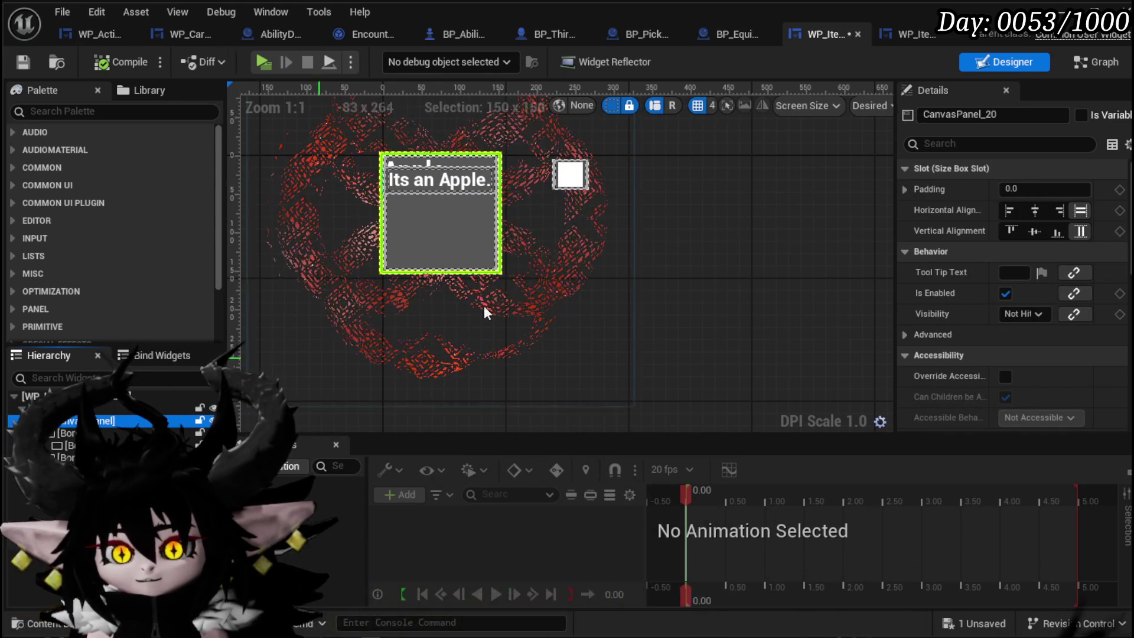
{"action": "left_click", "coordinate": [25, 61]}
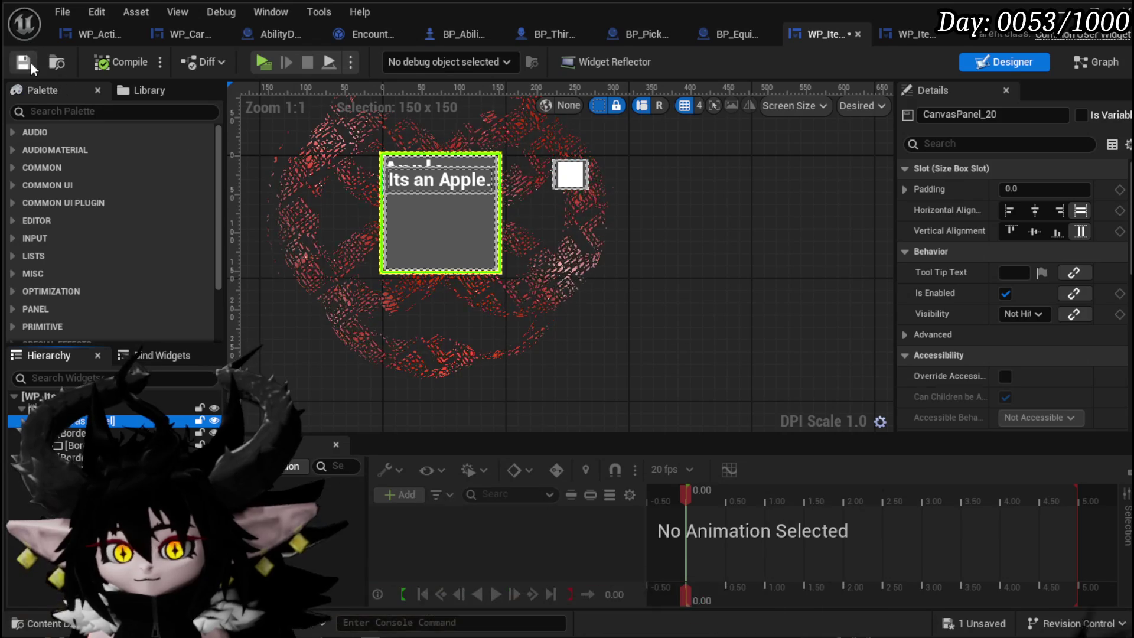
{"action": "left_click", "coordinate": [906, 35]}
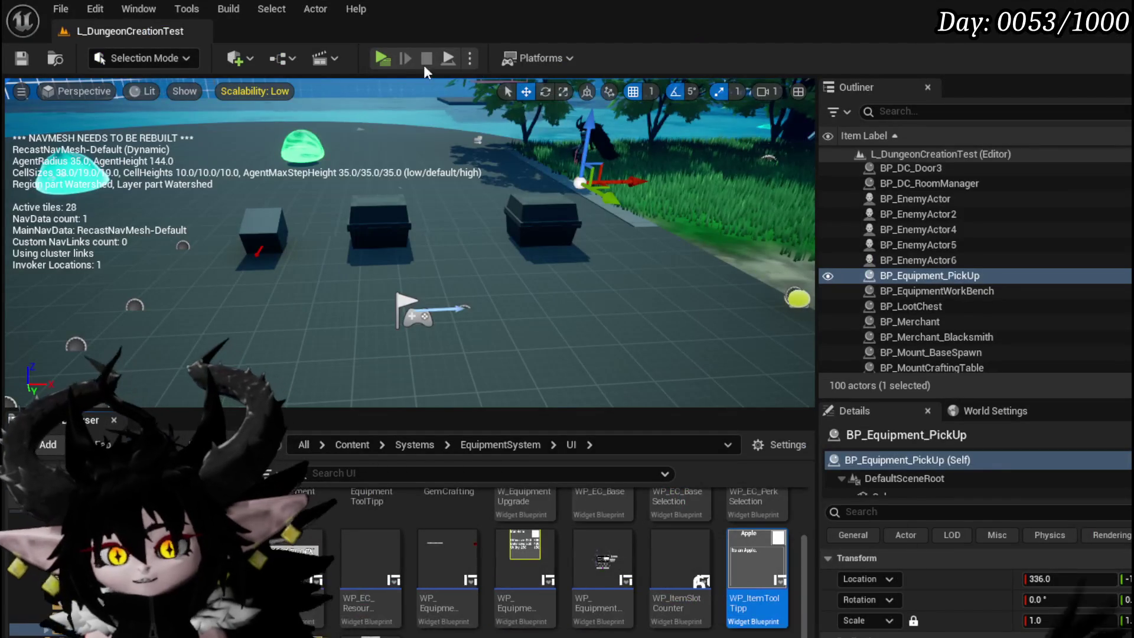
Play-test the level, browse the inventory's materials and equipment items to check tooltips, then stop
{"action": "left_click", "coordinate": [381, 57]}
{"action": "key", "text": "Tab"}
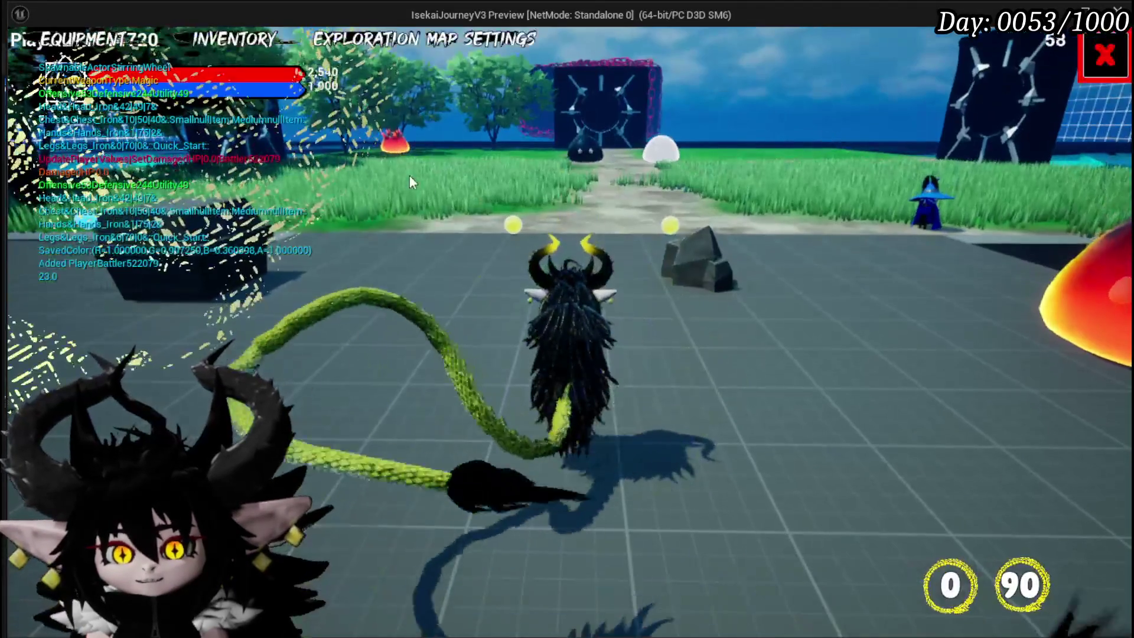
{"action": "left_click", "coordinate": [246, 44]}
{"action": "left_click", "coordinate": [428, 120]}
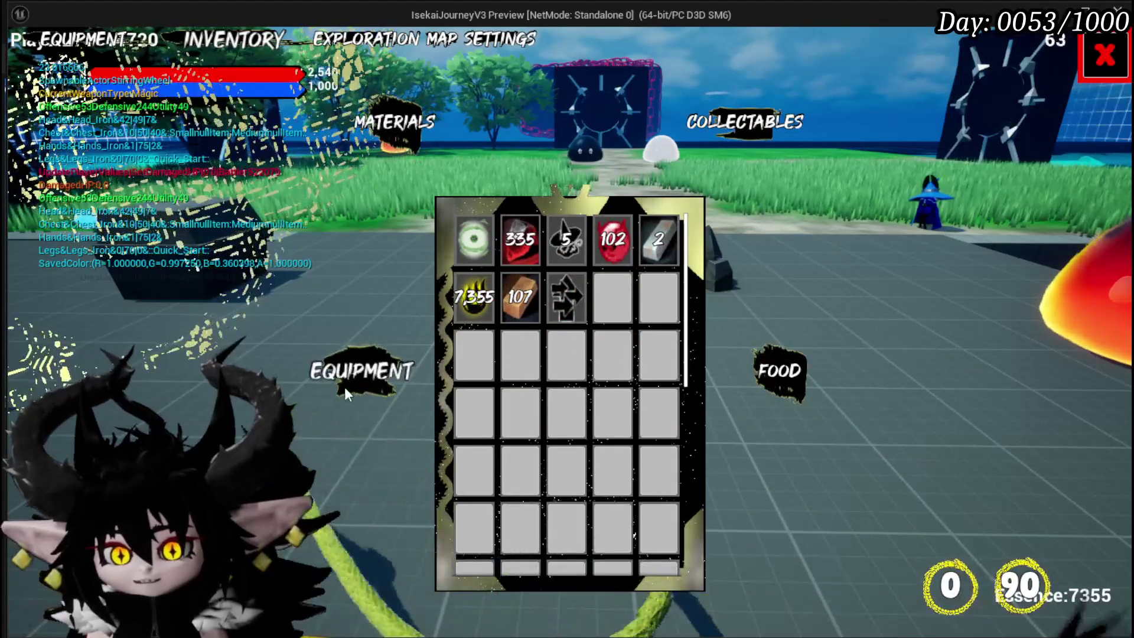
{"action": "left_click", "coordinate": [360, 371]}
{"action": "left_click", "coordinate": [396, 129]}
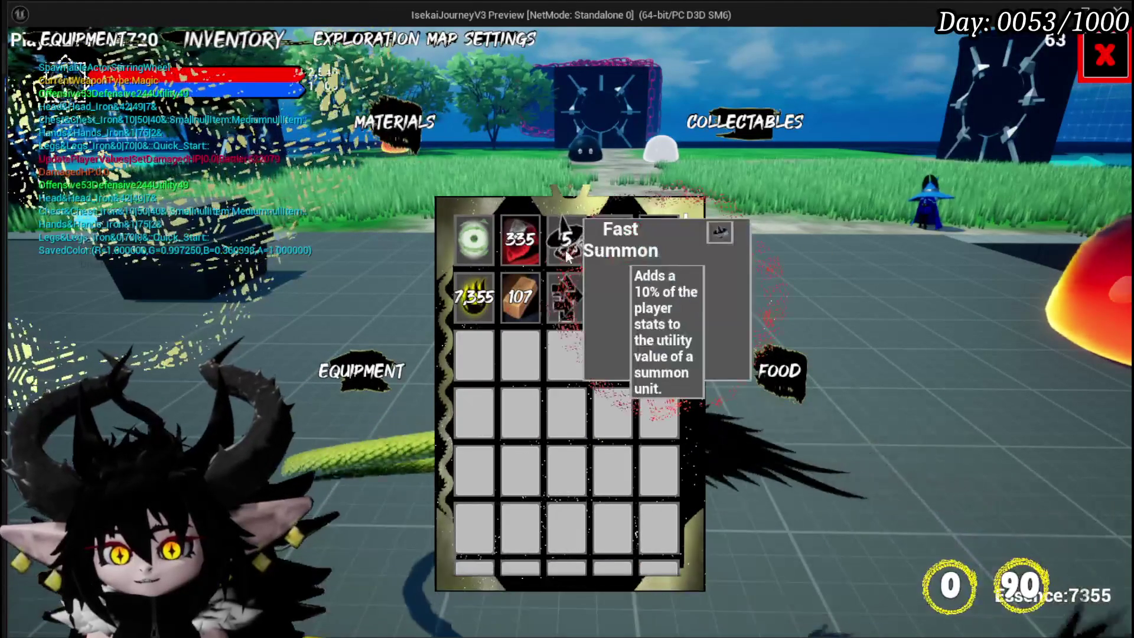
{"action": "key", "text": "Escape"}
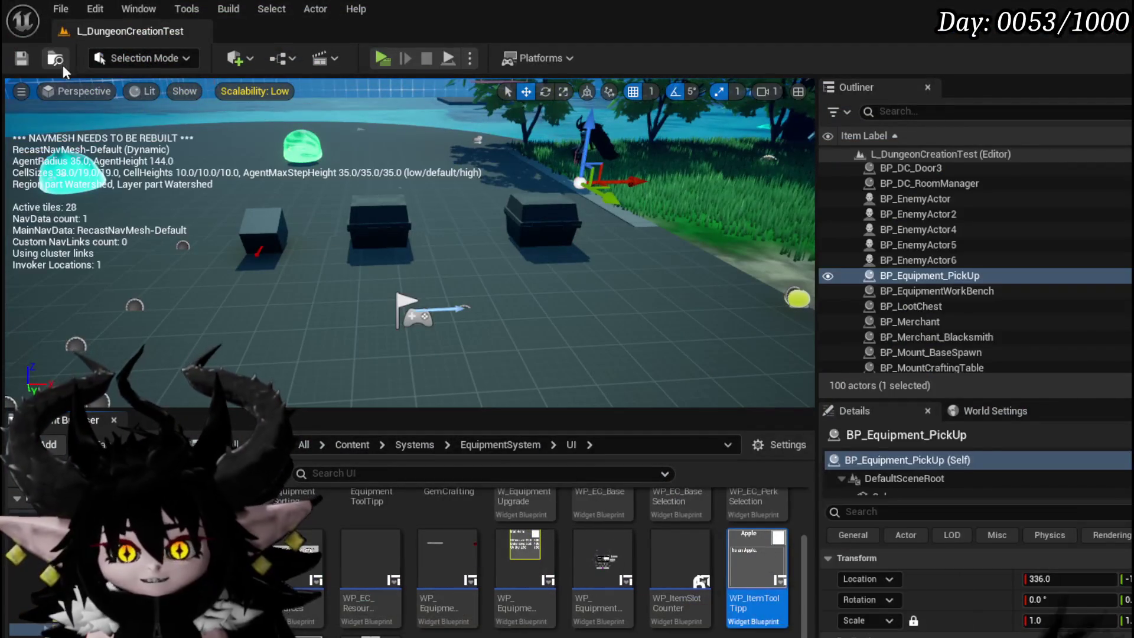
{"action": "key", "text": "ctrl+s"}
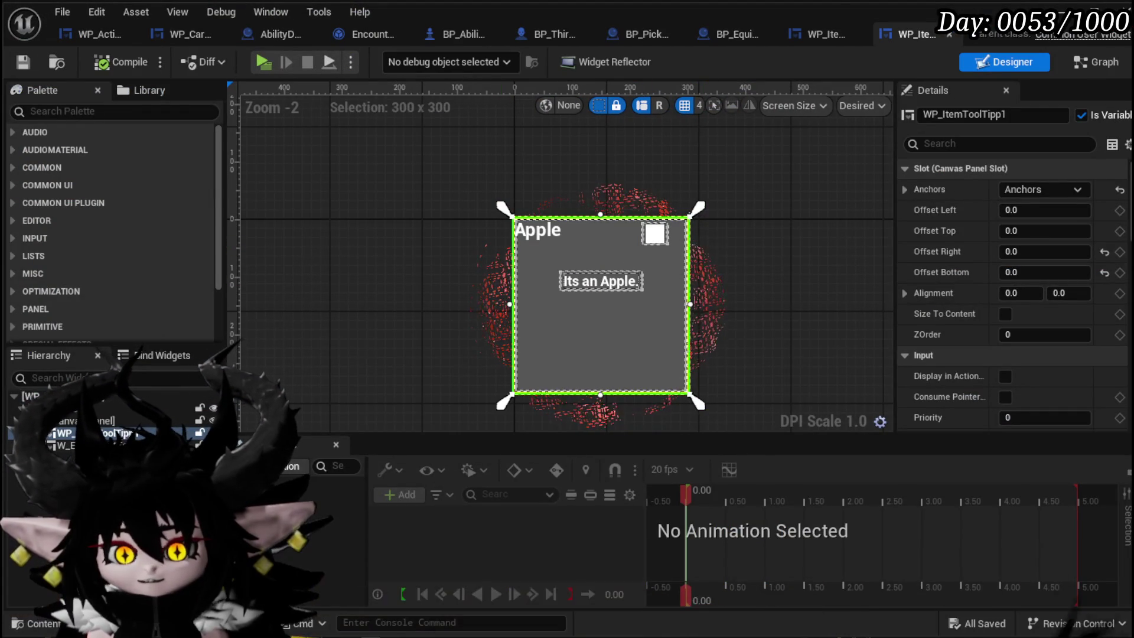
In the other tooltip widget's Designer, select the TextBlock_Name text block at the top of the border
{"action": "left_click", "coordinate": [827, 34]}
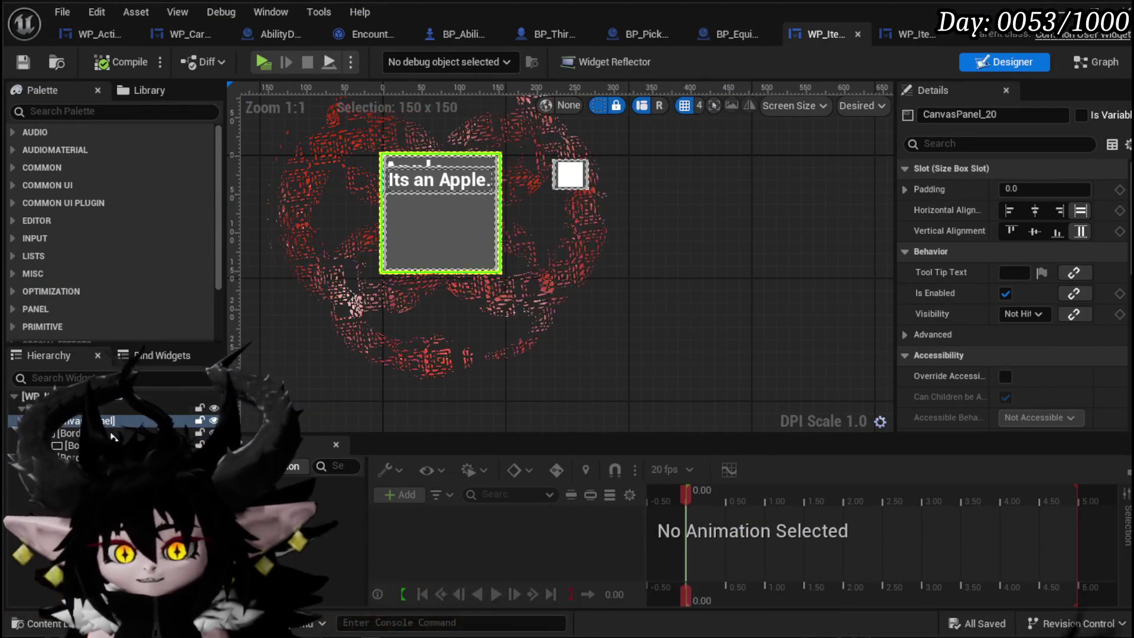
{"action": "left_click", "coordinate": [68, 433]}
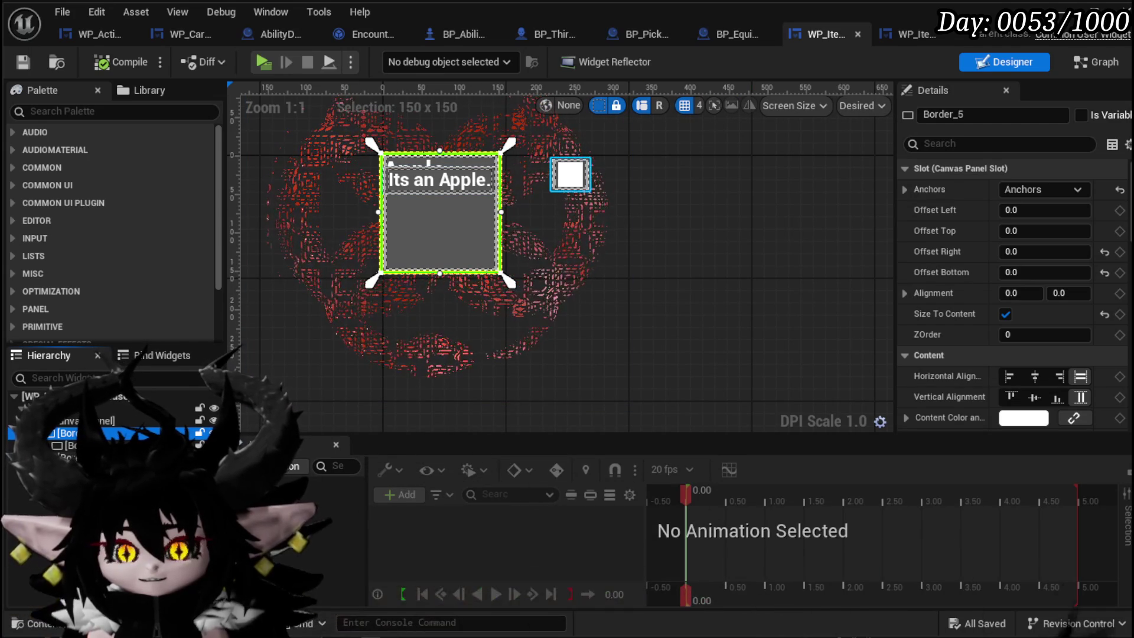
{"action": "left_click", "coordinate": [386, 156]}
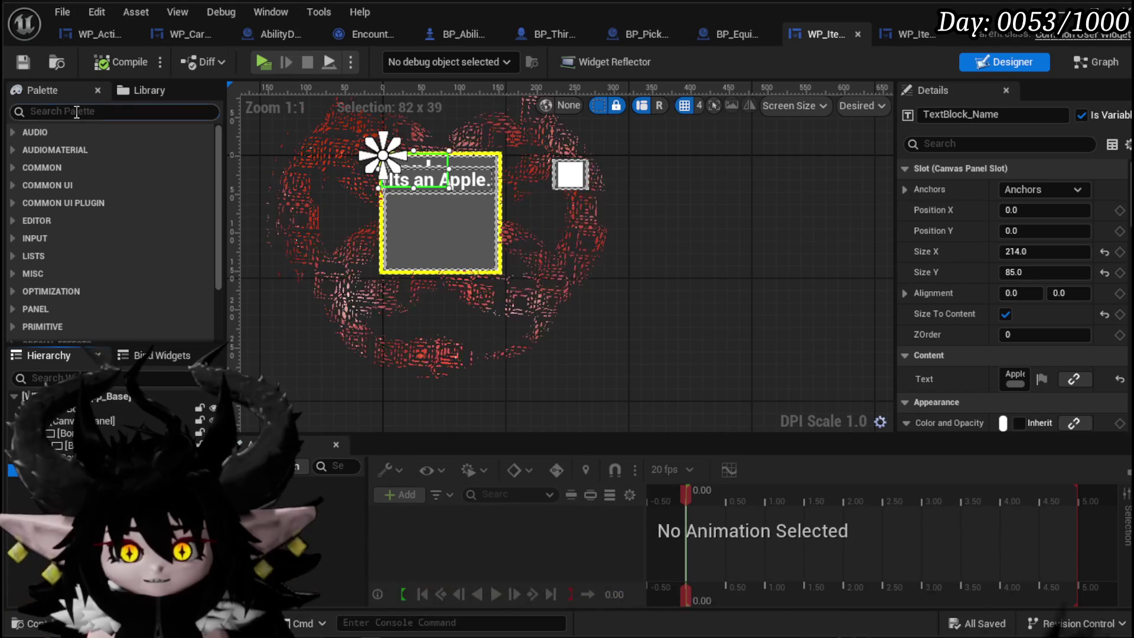
Add an MW Text widget from the Palette to the tooltip and name it MW_Text_Name
{"action": "type", "text": "MW Text"}
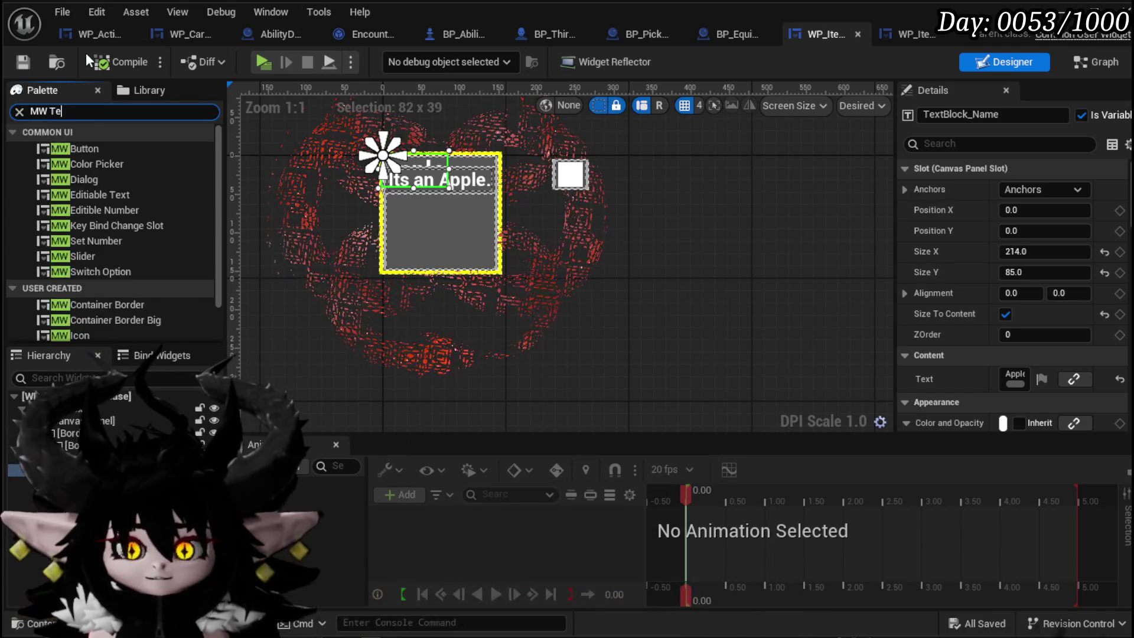
{"action": "left_click", "coordinate": [90, 182]}
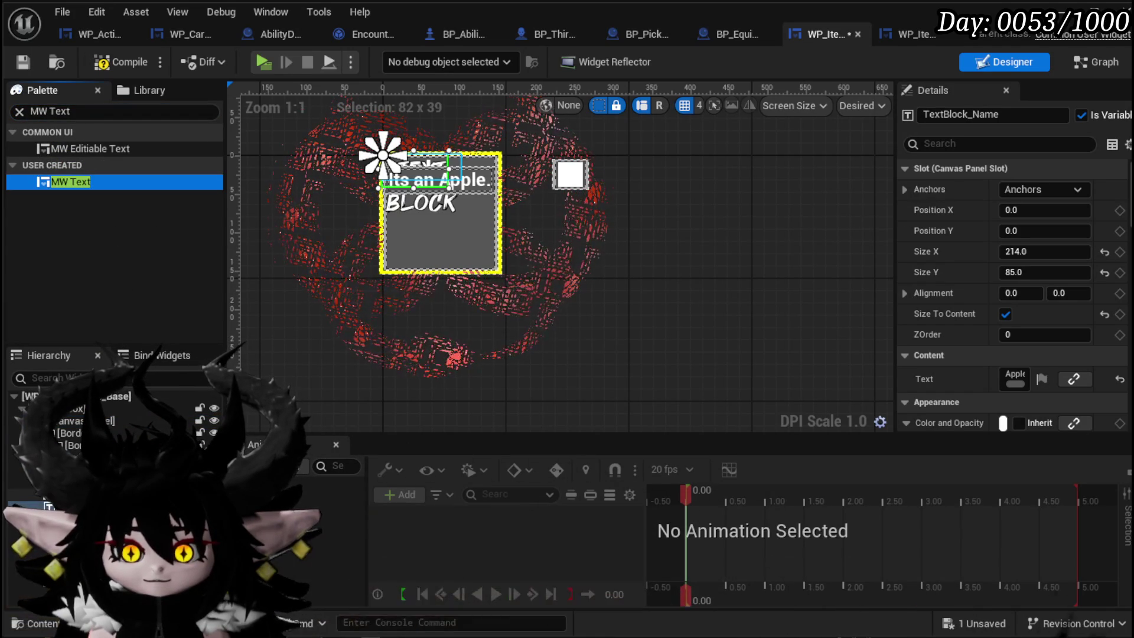
{"action": "left_click_drag", "start_coordinate": [71, 182], "coordinate": [53, 469]}
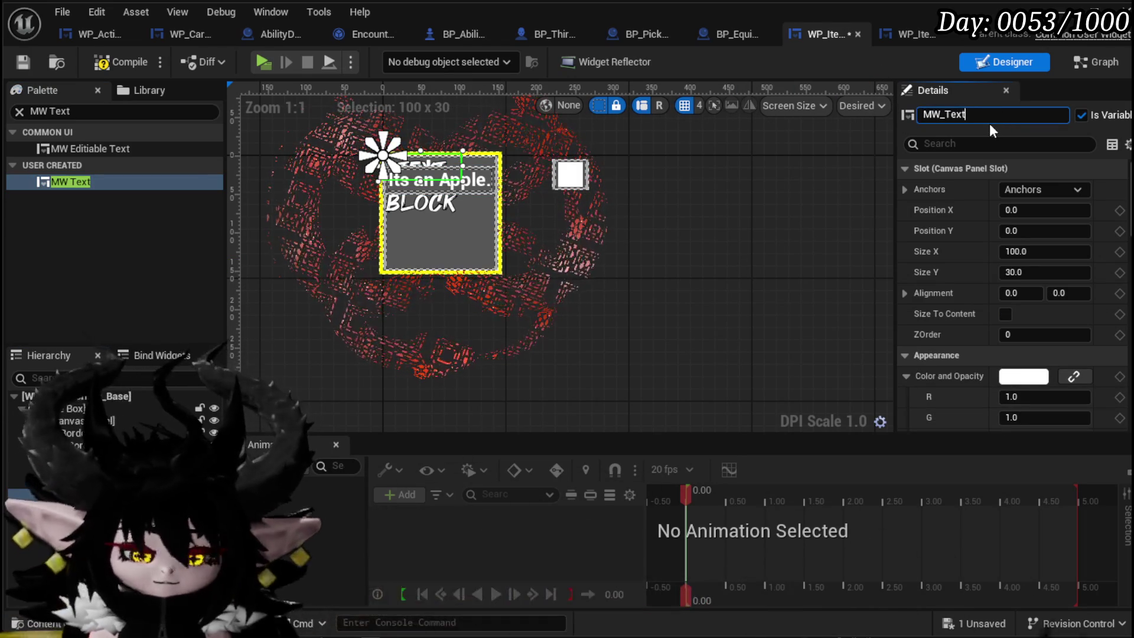
{"action": "type", "text": "_Name"}
{"action": "key", "text": "Return"}
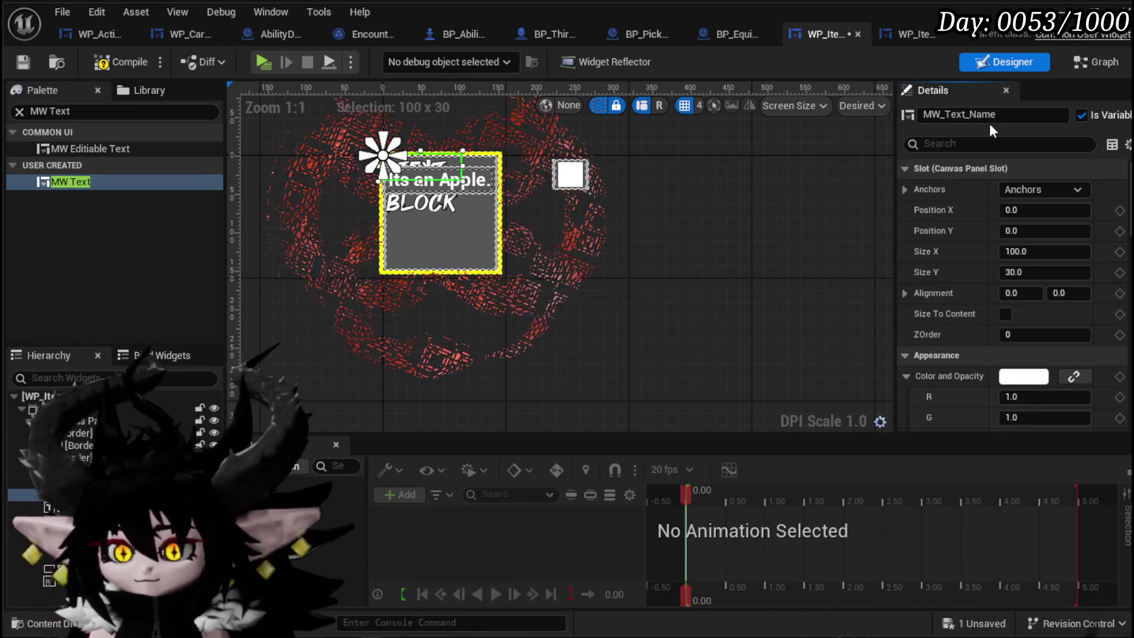
Delete the old TextBlock_Name and save, producing the missing TextBlock_Name compile error
{"action": "left_click", "coordinate": [59, 507]}
{"action": "left_click", "coordinate": [634, 108]}
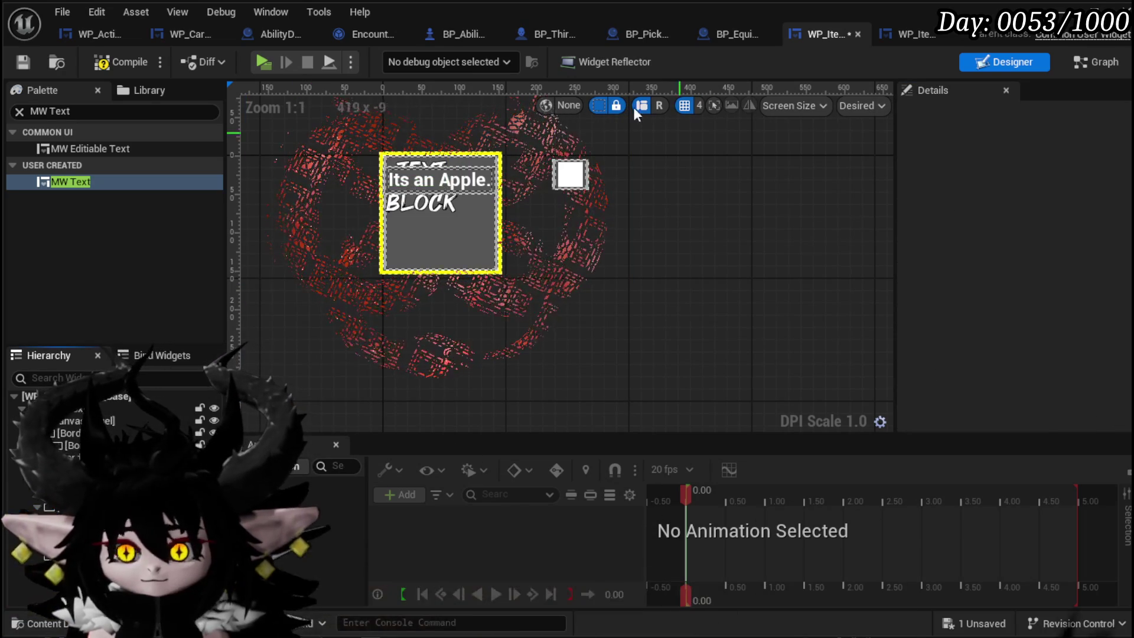
{"action": "left_click", "coordinate": [18, 59]}
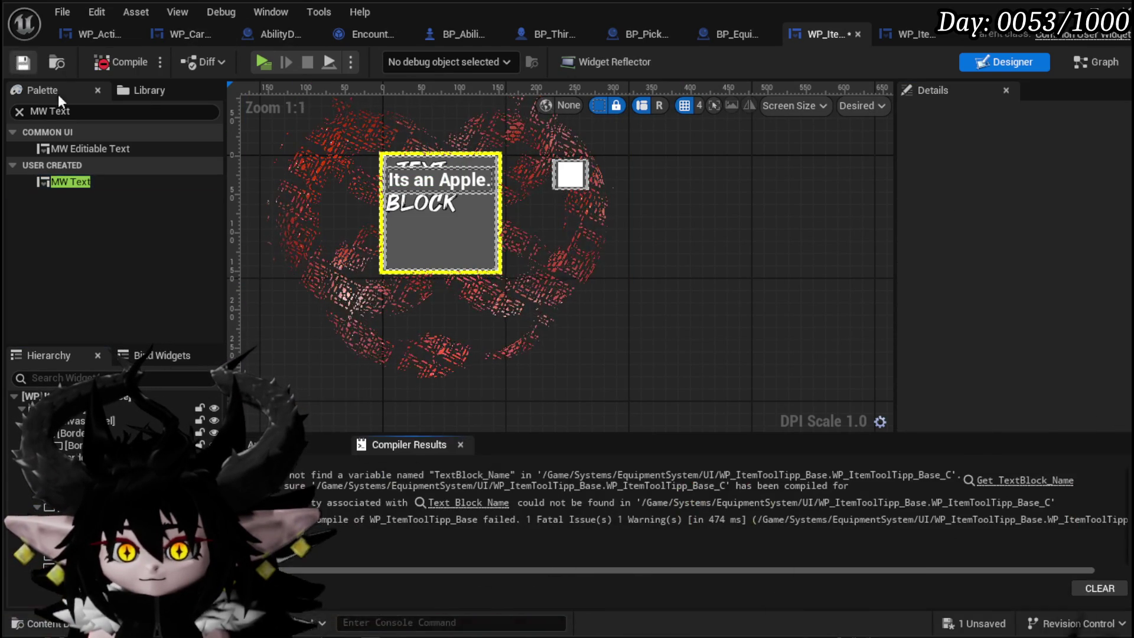
In SetData, wire MW_Text_Name's MW Text into SetText, delete the broken Text Block Name getter, and compile
{"action": "left_click", "coordinate": [965, 476]}
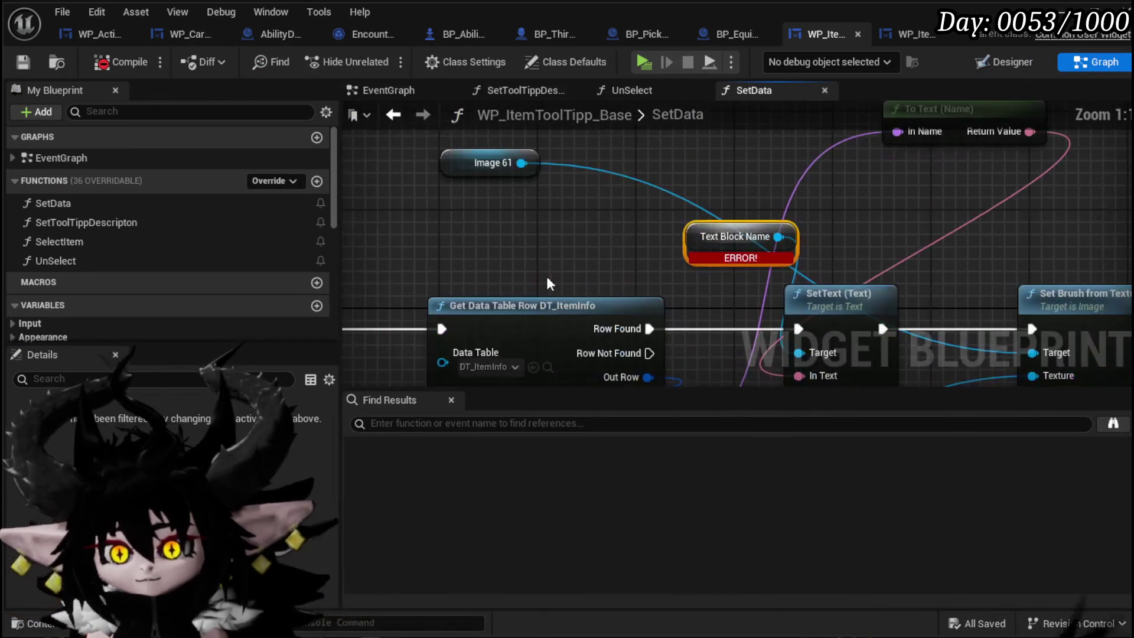
{"action": "scroll", "coordinate": [122, 243], "scroll_direction": "down", "scroll_amount": 6}
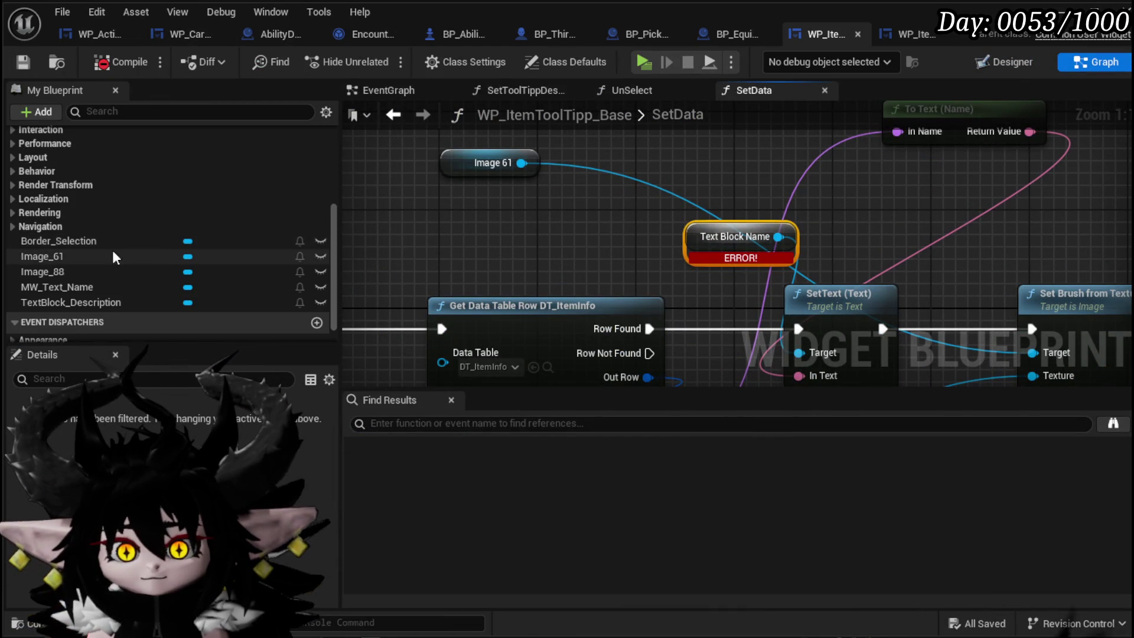
{"action": "mouse_move", "coordinate": [71, 287]}
{"action": "left_mouse_down"}
{"action": "mouse_move", "coordinate": [562, 243]}
{"action": "mouse_move", "coordinate": [569, 257]}
{"action": "left_mouse_up"}
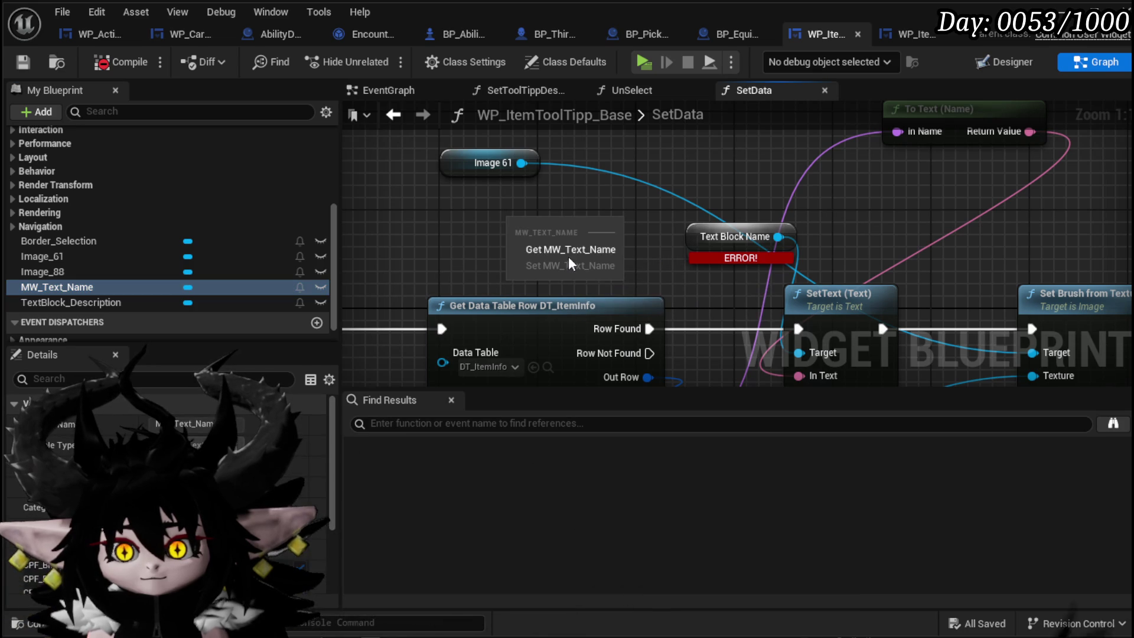
{"action": "left_click", "coordinate": [579, 246]}
{"action": "left_click_drag", "start_coordinate": [417, 163], "coordinate": [483, 200]}
{"action": "mouse_move", "coordinate": [594, 200]}
{"action": "left_mouse_down"}
{"action": "mouse_move", "coordinate": [650, 290]}
{"action": "mouse_move", "coordinate": [640, 300]}
{"action": "mouse_move", "coordinate": [629, 292]}
{"action": "left_mouse_up"}
{"action": "left_click", "coordinate": [550, 218]}
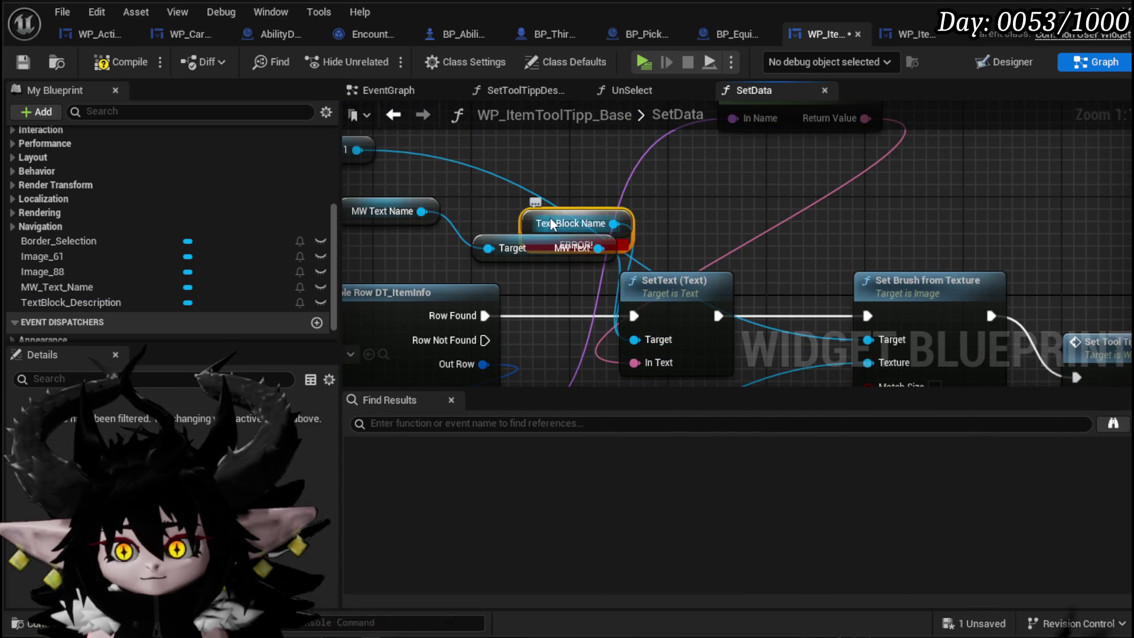
{"action": "key", "text": "Delete"}
{"action": "scroll", "coordinate": [751, 200], "scroll_direction": "down", "scroll_amount": 6}
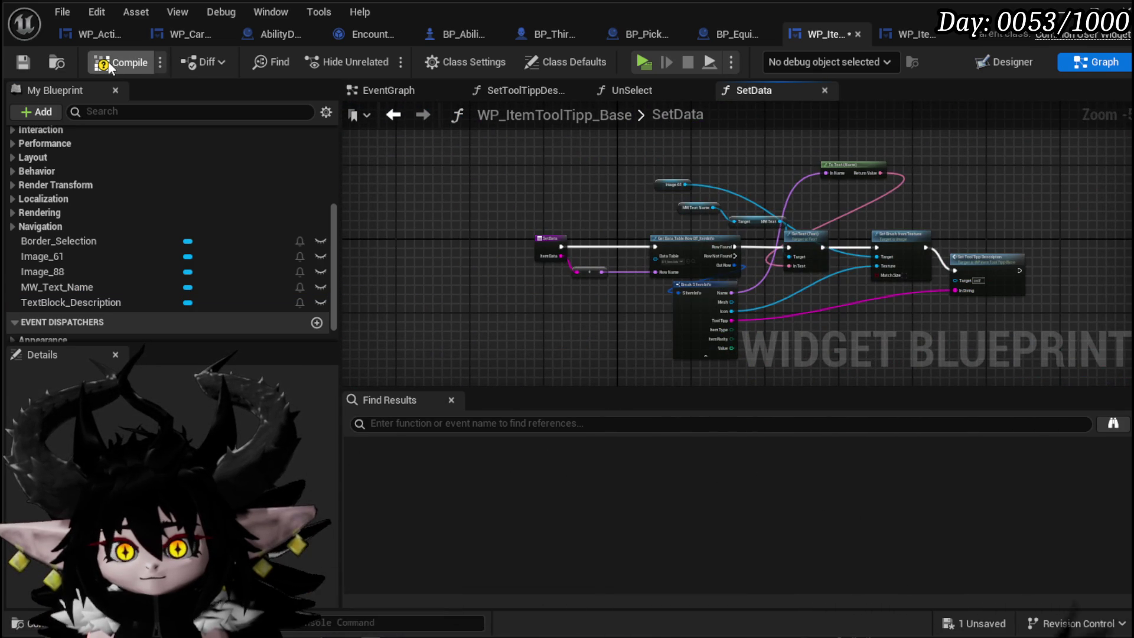
{"action": "left_click", "coordinate": [15, 64]}
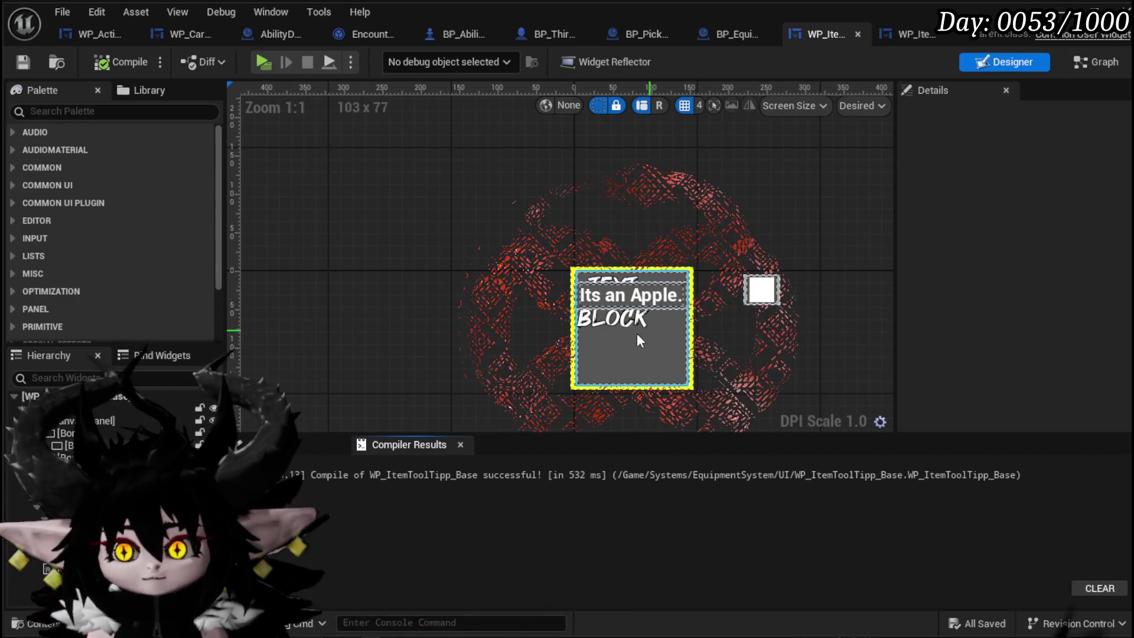
Add an MW Text widget below the description and name it MW_Text_ToolTipp
{"action": "left_click", "coordinate": [626, 295]}
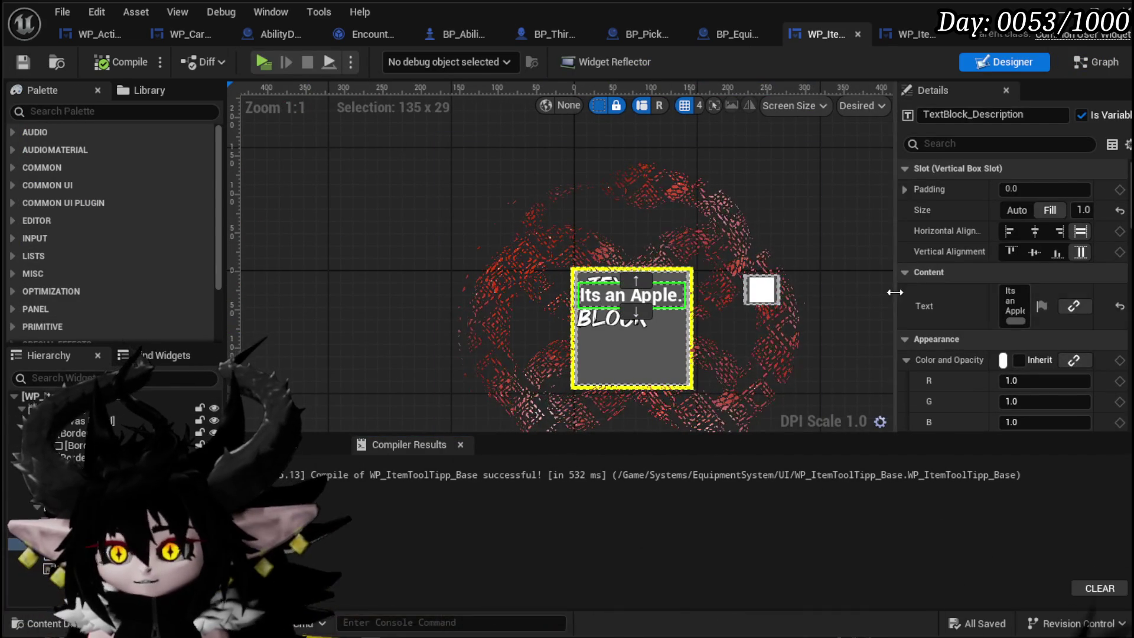
{"action": "mouse_move", "coordinate": [894, 291]}
{"action": "left_mouse_down"}
{"action": "mouse_move", "coordinate": [724, 292]}
{"action": "mouse_move", "coordinate": [774, 303]}
{"action": "left_mouse_up"}
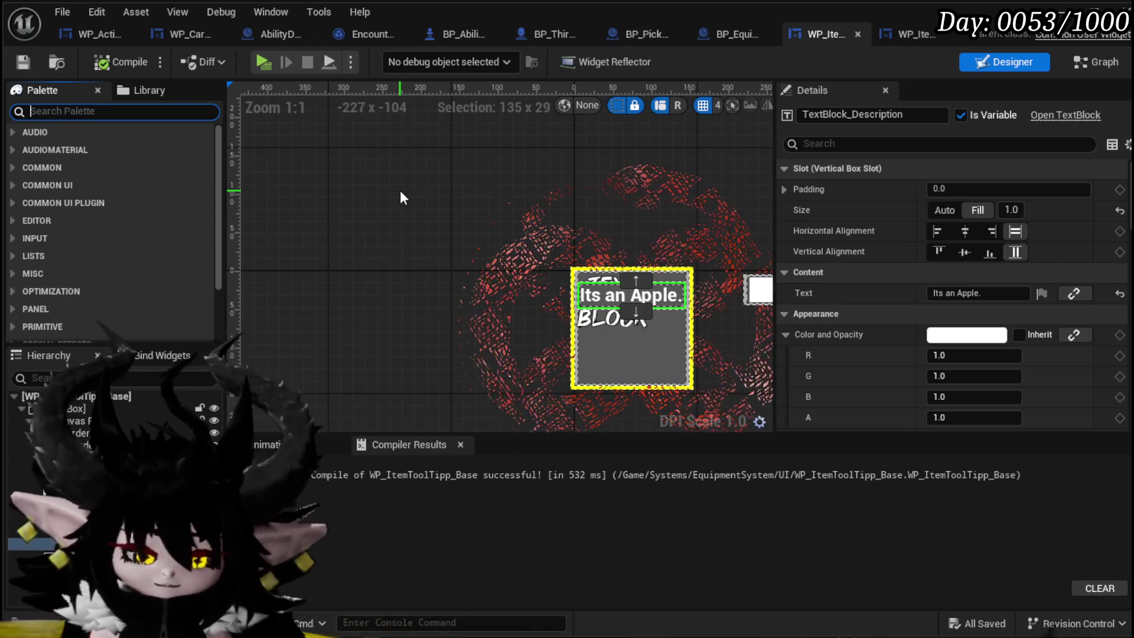
{"action": "type", "text": "MW Text"}
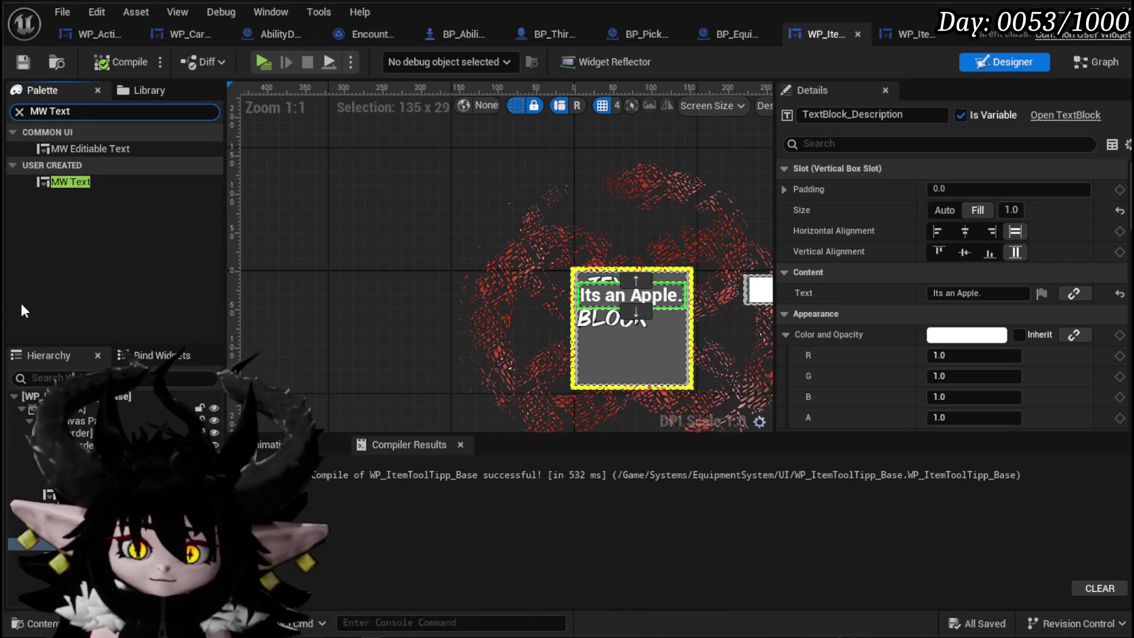
{"action": "left_click_drag", "start_coordinate": [72, 178], "coordinate": [71, 534]}
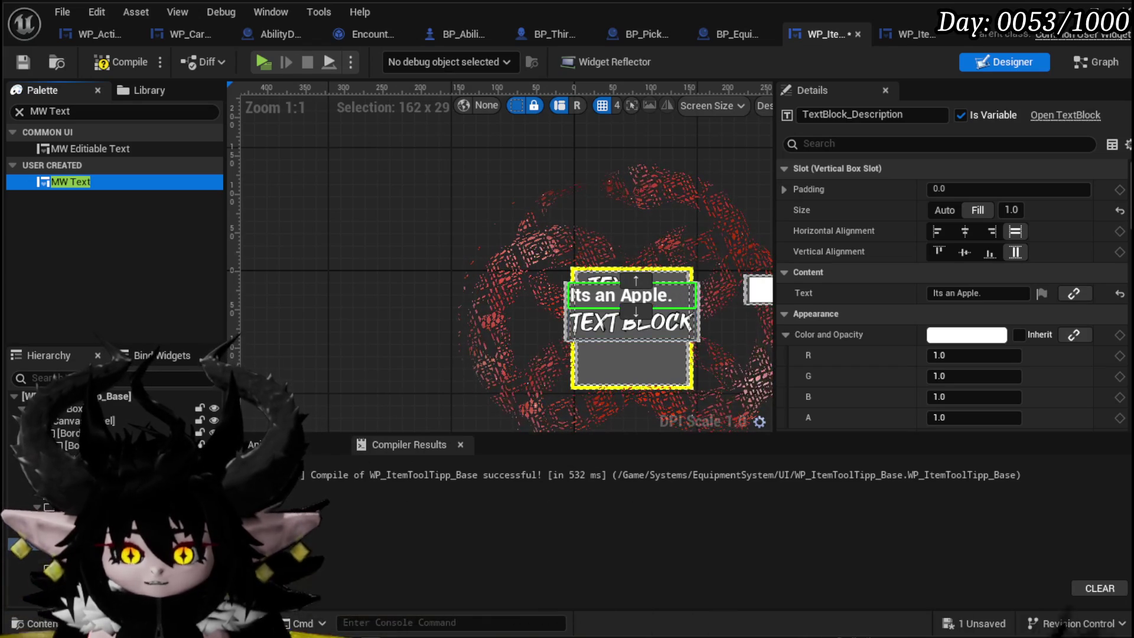
{"action": "left_click", "coordinate": [630, 322]}
{"action": "left_click", "coordinate": [880, 115]}
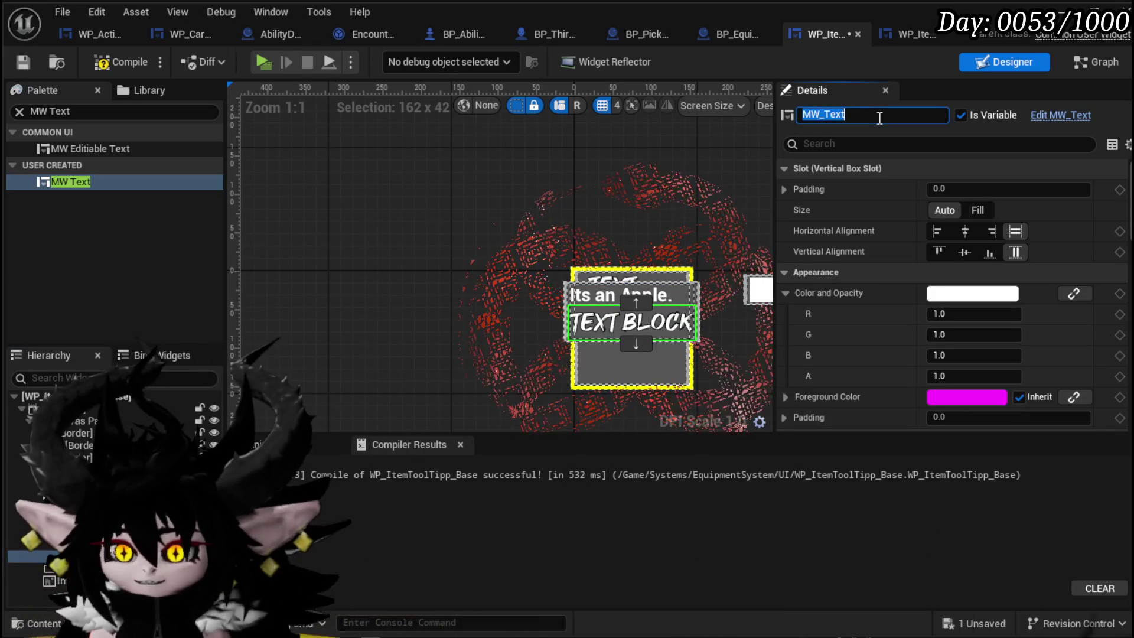
{"action": "type", "text": "_ToolTipp"}
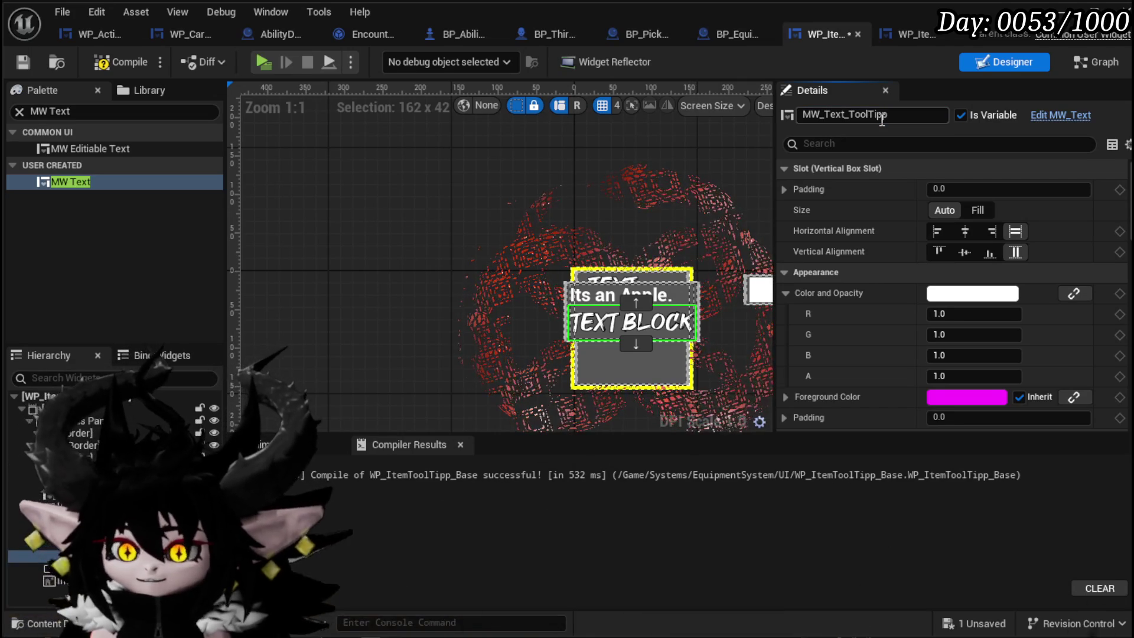
Delete the old 'Its an Apple.' description text block, compile, and go to the resulting error
{"action": "left_click", "coordinate": [597, 294]}
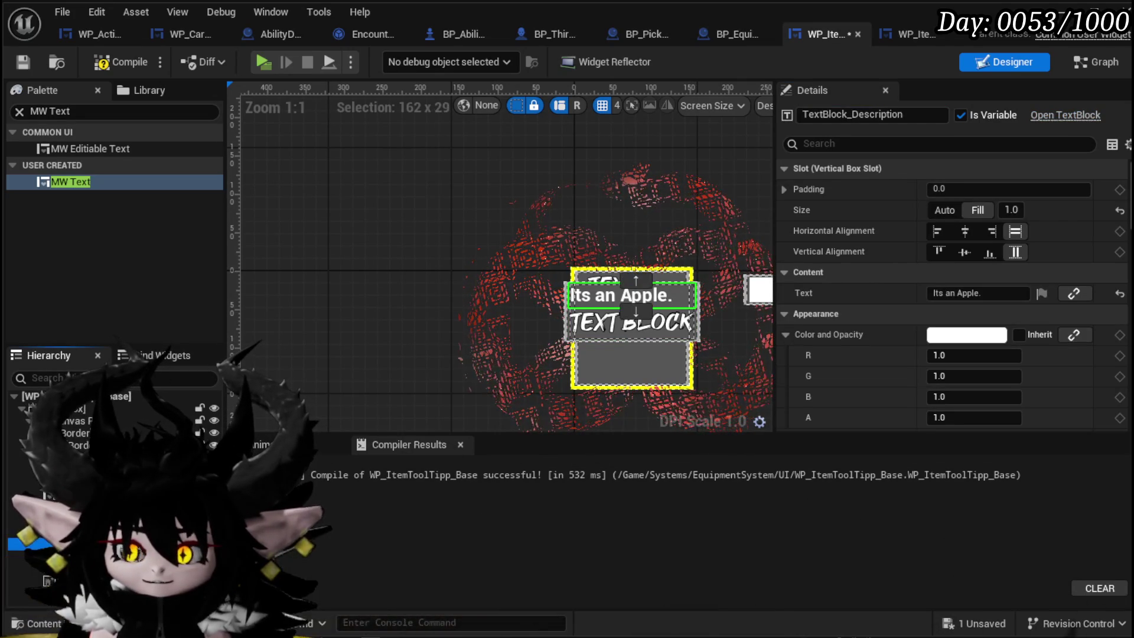
{"action": "key", "text": "Delete"}
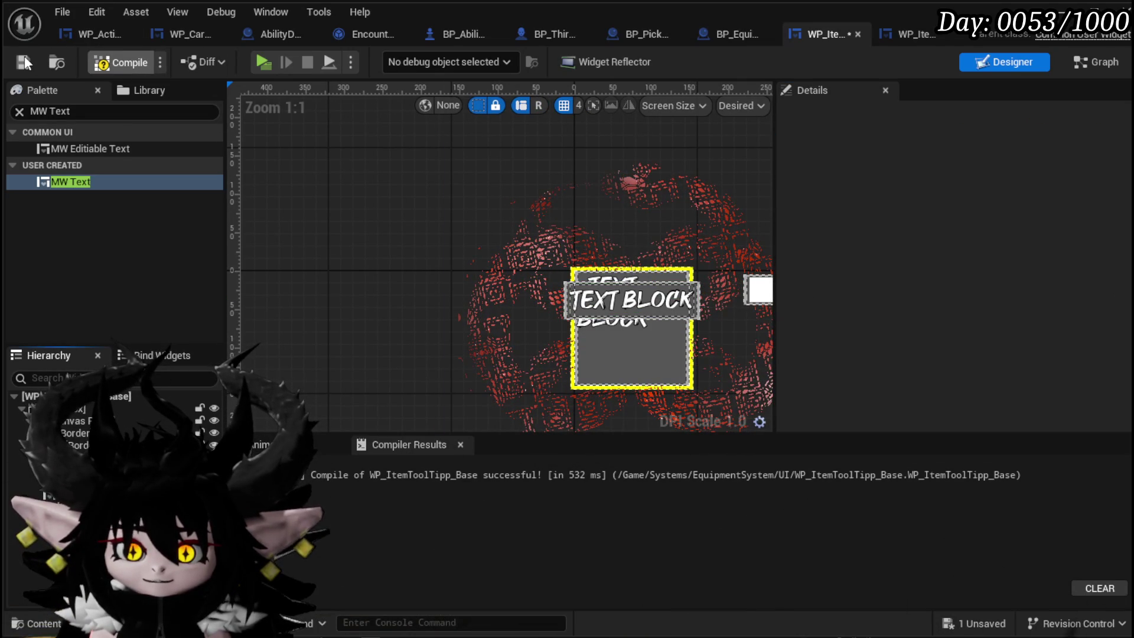
{"action": "left_click", "coordinate": [115, 61]}
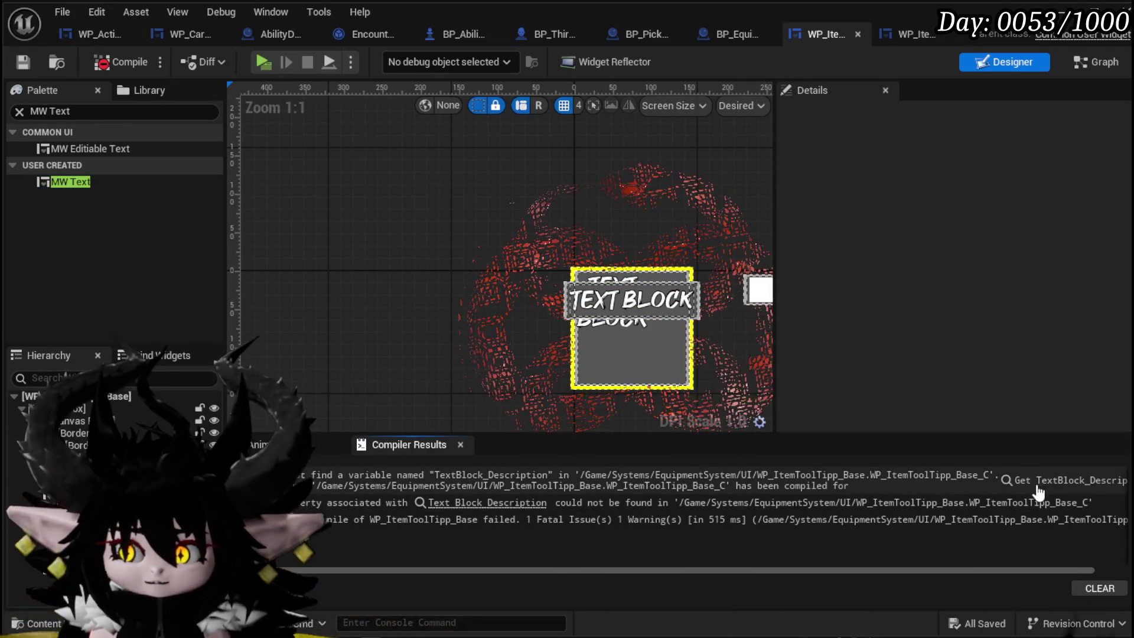
{"action": "left_click", "coordinate": [1011, 480]}
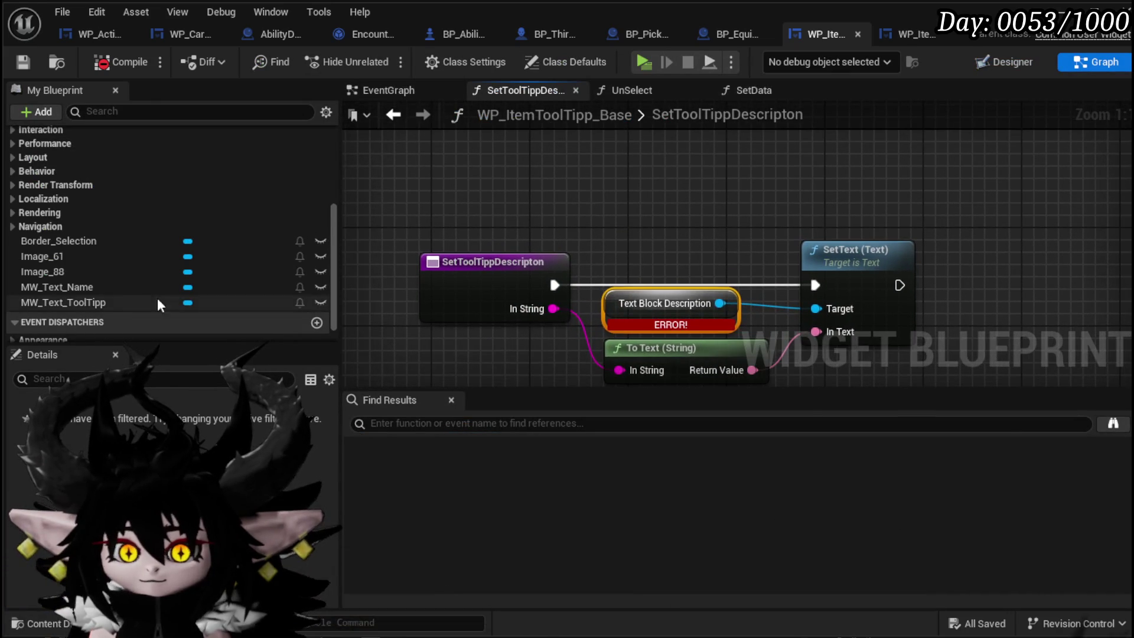
Wire MW_Text_ToolTipp's MW Text into SetText, delete the broken Text Block Description node, and return to Designer
{"action": "mouse_move", "coordinate": [118, 301]}
{"action": "left_mouse_down"}
{"action": "mouse_move", "coordinate": [621, 178]}
{"action": "mouse_move", "coordinate": [660, 220]}
{"action": "mouse_move", "coordinate": [650, 195]}
{"action": "left_mouse_up"}
{"action": "mouse_move", "coordinate": [693, 192]}
{"action": "left_mouse_down"}
{"action": "mouse_move", "coordinate": [718, 247]}
{"action": "mouse_move", "coordinate": [824, 312]}
{"action": "left_mouse_up"}
{"action": "left_click", "coordinate": [671, 303]}
{"action": "key", "text": "Delete"}
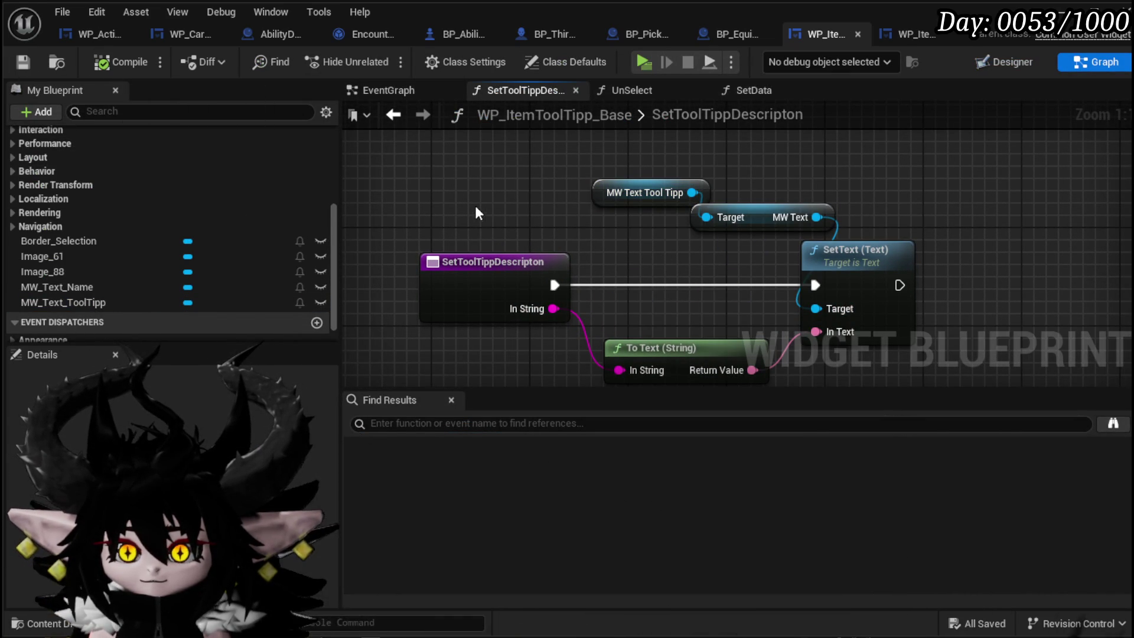
{"action": "left_click", "coordinate": [1004, 62]}
Replace VerticalBox_97 with its child text widget from the Hierarchy context menu
{"action": "scroll", "coordinate": [498, 251], "scroll_direction": "up", "scroll_amount": 3}
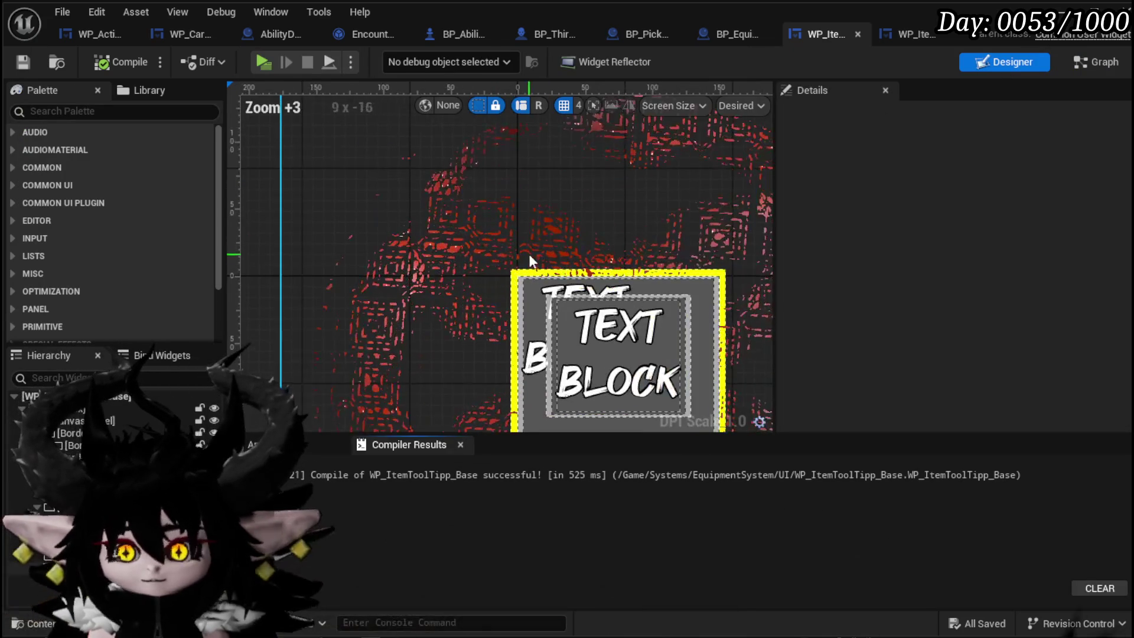
{"action": "scroll", "coordinate": [416, 170], "scroll_direction": "down", "scroll_amount": 1}
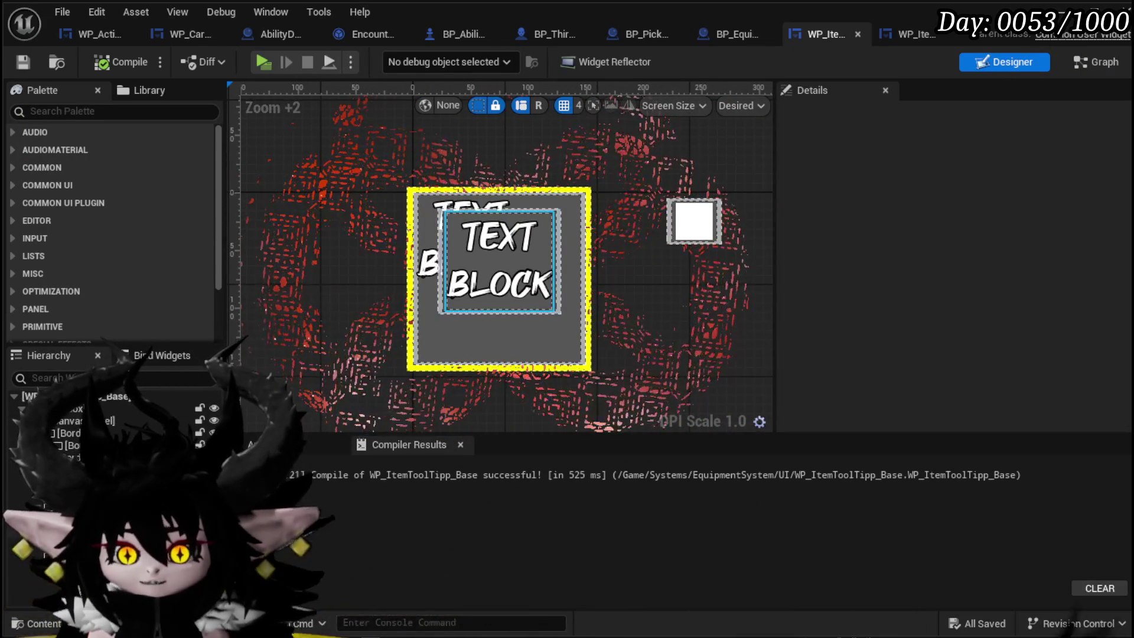
{"action": "left_click", "coordinate": [71, 532]}
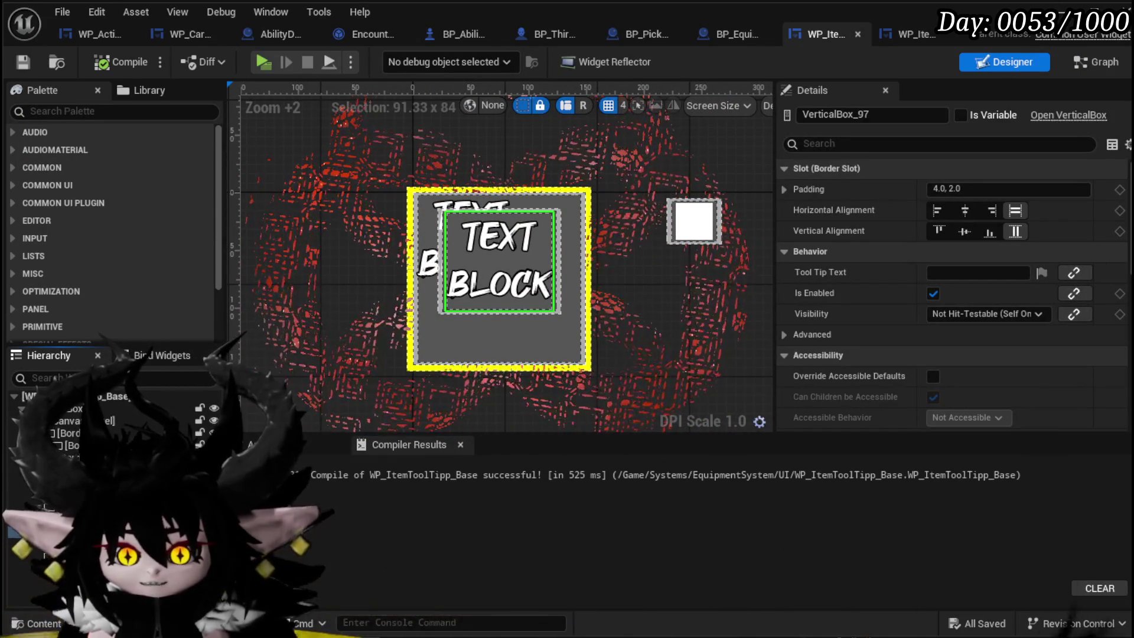
{"action": "right_click", "coordinate": [71, 532]}
{"action": "mouse_move", "coordinate": [224, 242]}
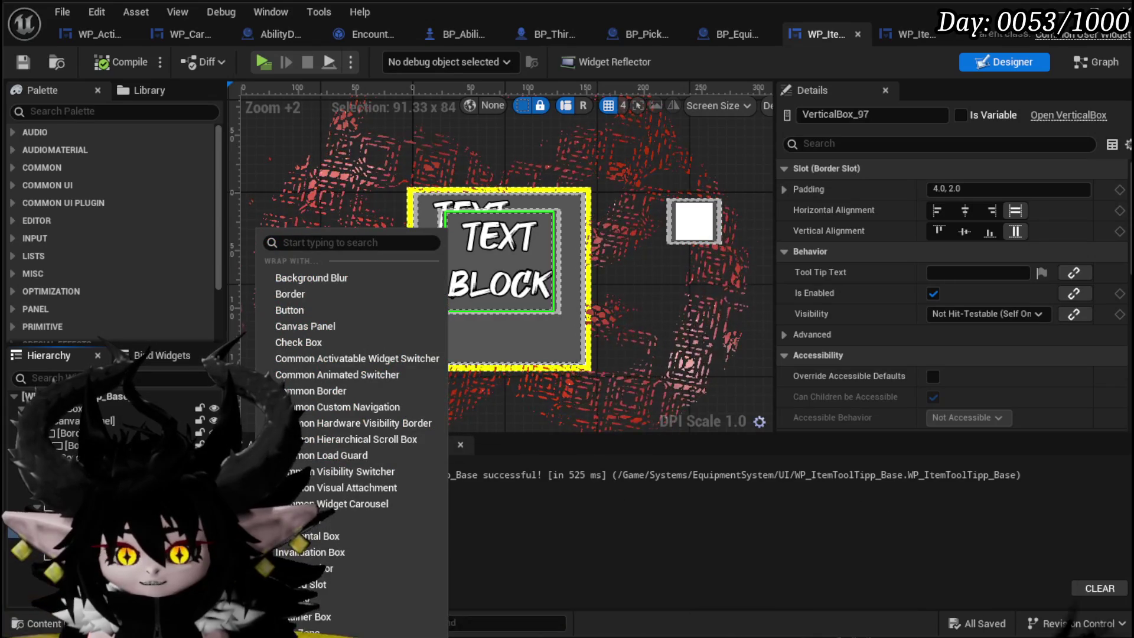
{"action": "mouse_move", "coordinate": [225, 466]}
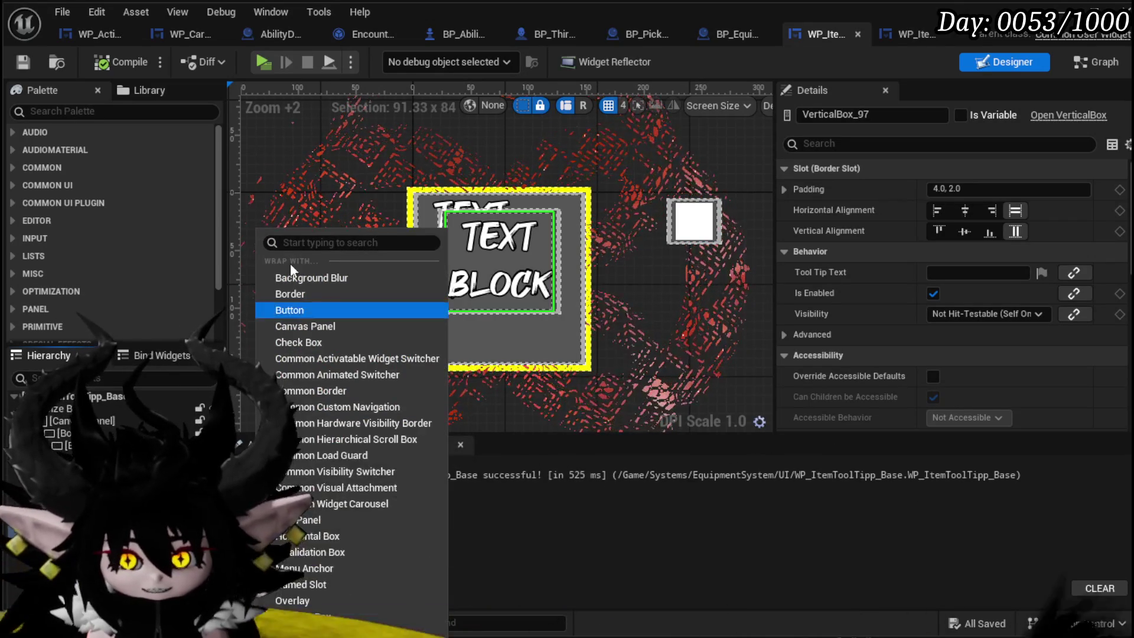
{"action": "key", "text": "Escape"}
{"action": "mouse_move", "coordinate": [236, 462]}
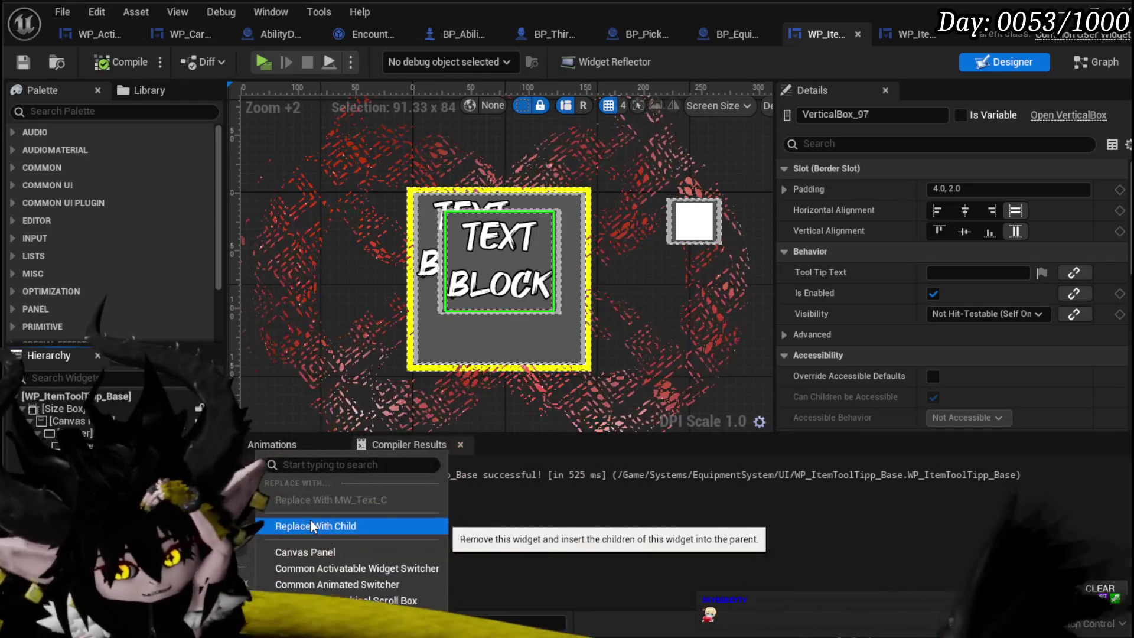
{"action": "left_click", "coordinate": [313, 526]}
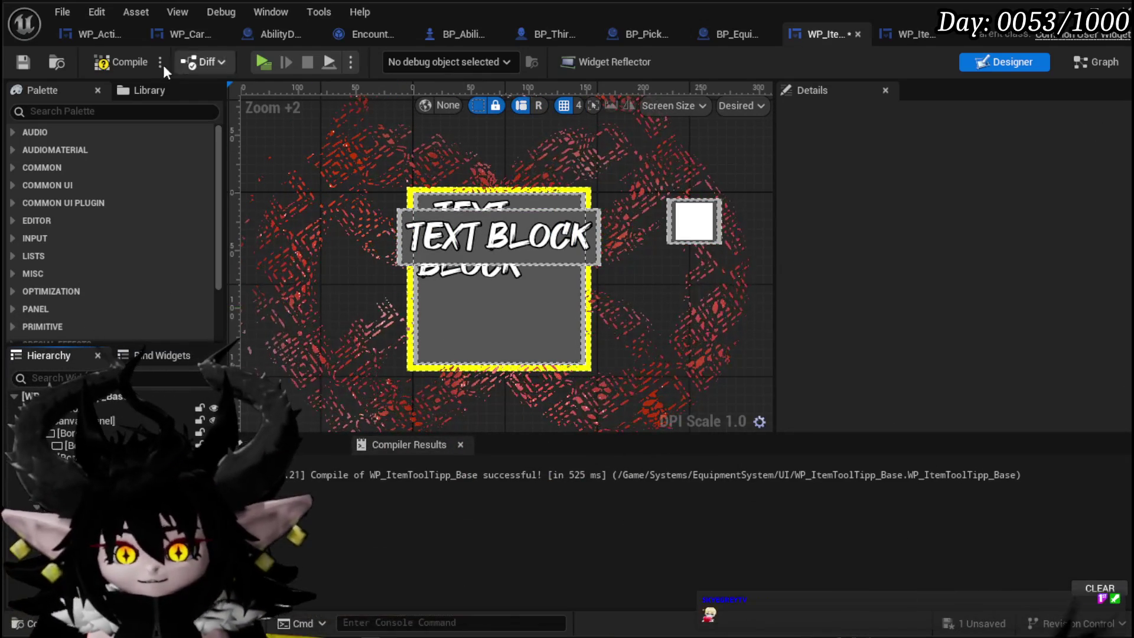
Compile, then give Border_2 around the name text Center horizontal and Bottom vertical alignment
{"action": "left_click", "coordinate": [120, 63]}
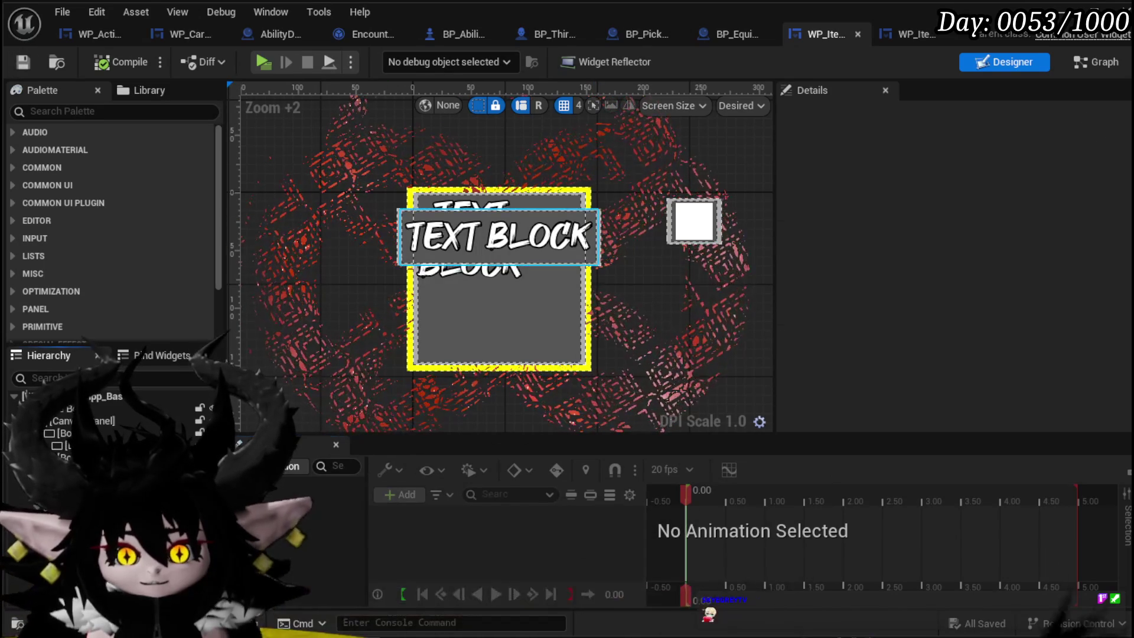
{"action": "left_click", "coordinate": [499, 236]}
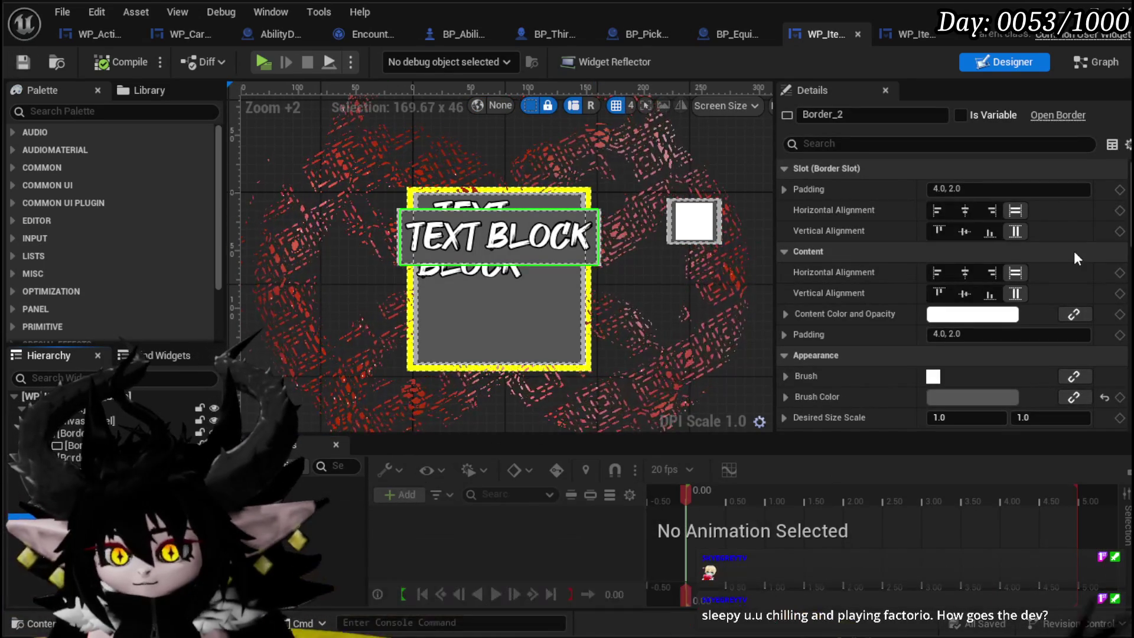
{"action": "left_click", "coordinate": [963, 213]}
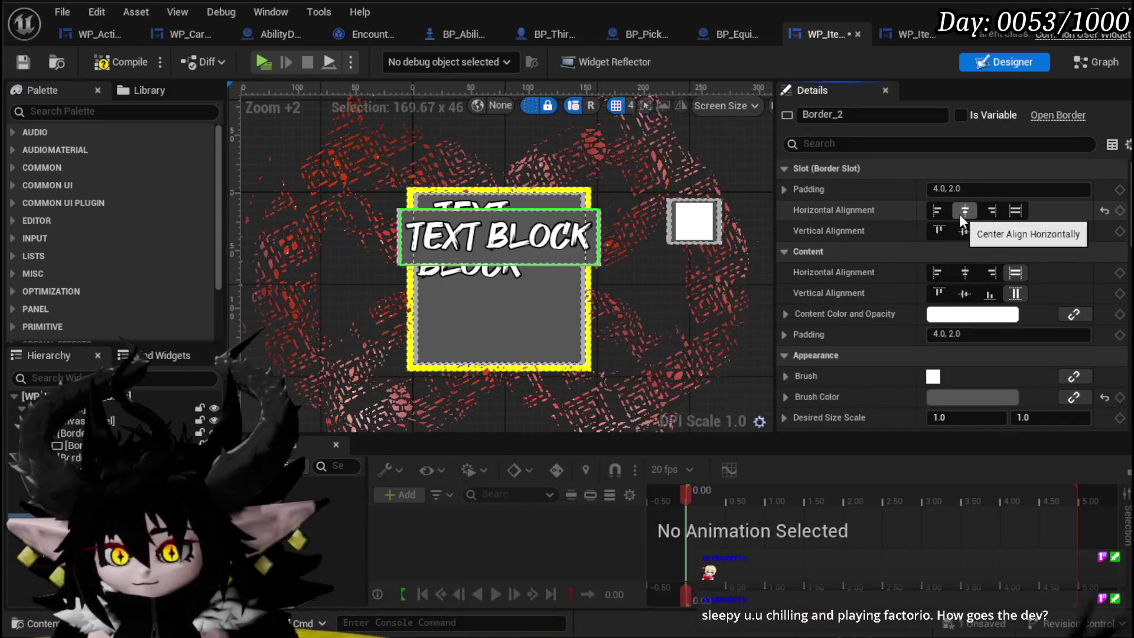
{"action": "left_click", "coordinate": [983, 233]}
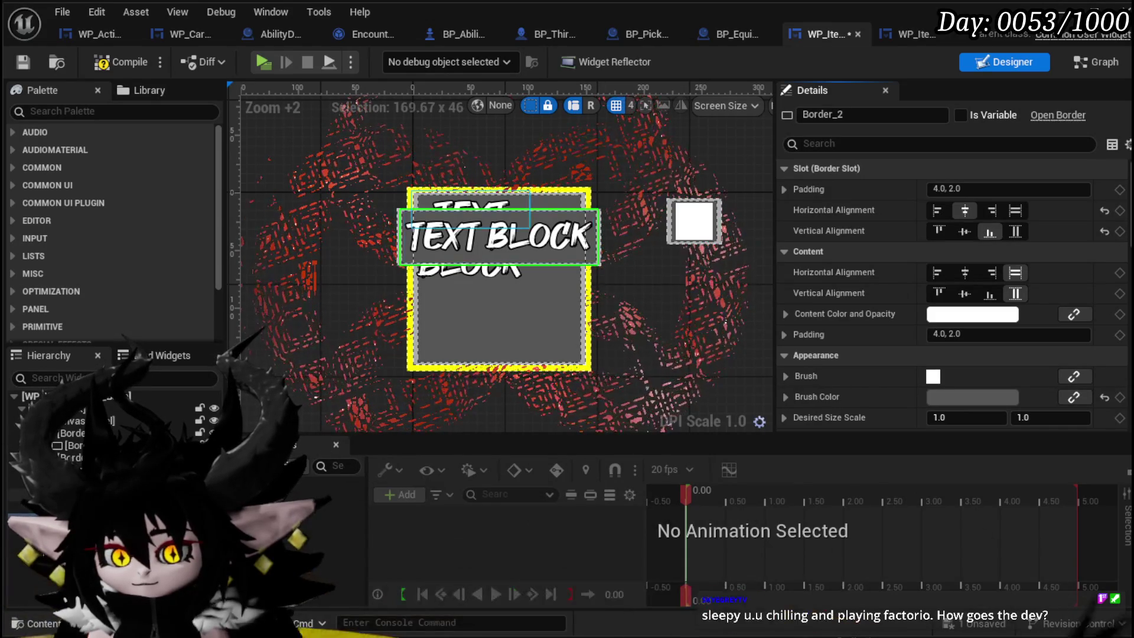
Anchor Border_1 to bottom centre with Position Y 0 and Alignment Y 1.0, then compile and save
{"action": "left_click", "coordinate": [499, 278]}
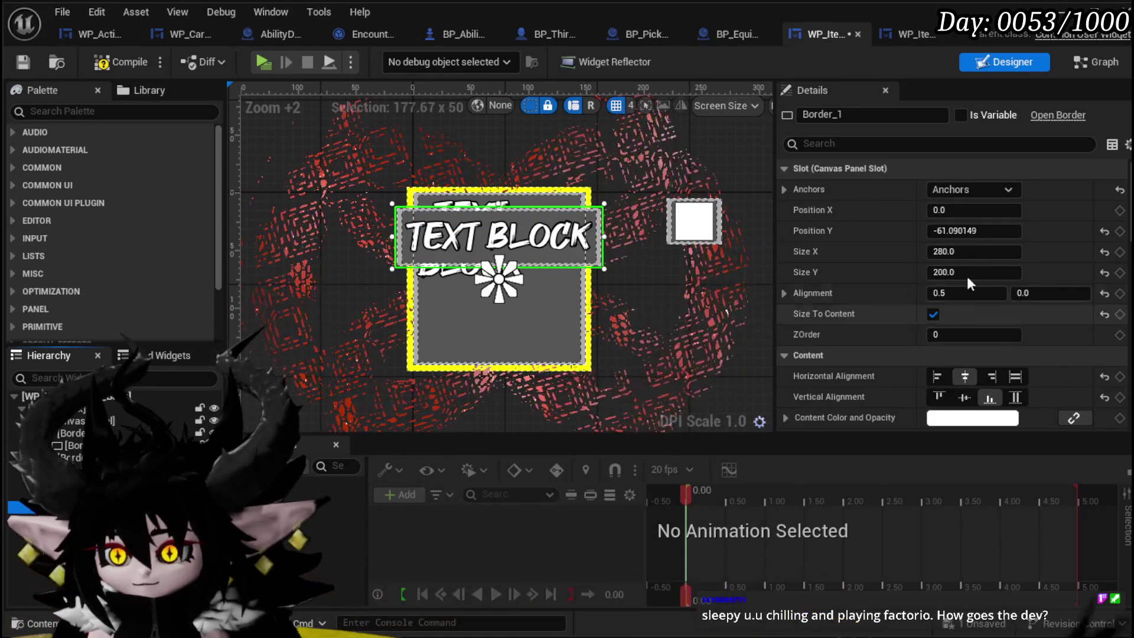
{"action": "left_click", "coordinate": [959, 190]}
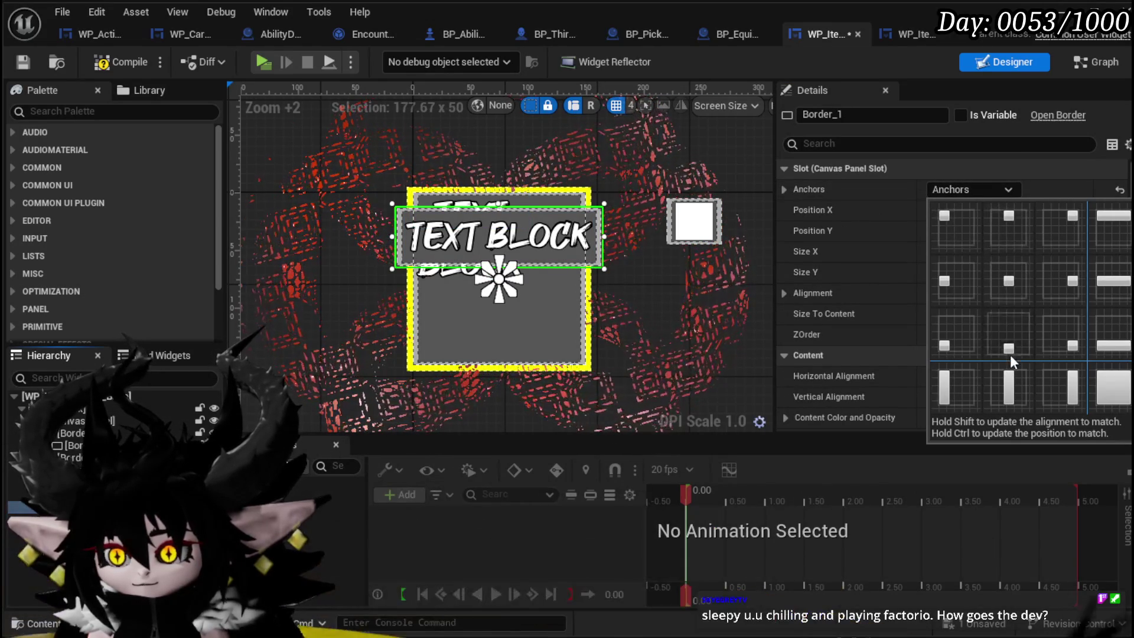
{"action": "left_click", "coordinate": [1010, 347]}
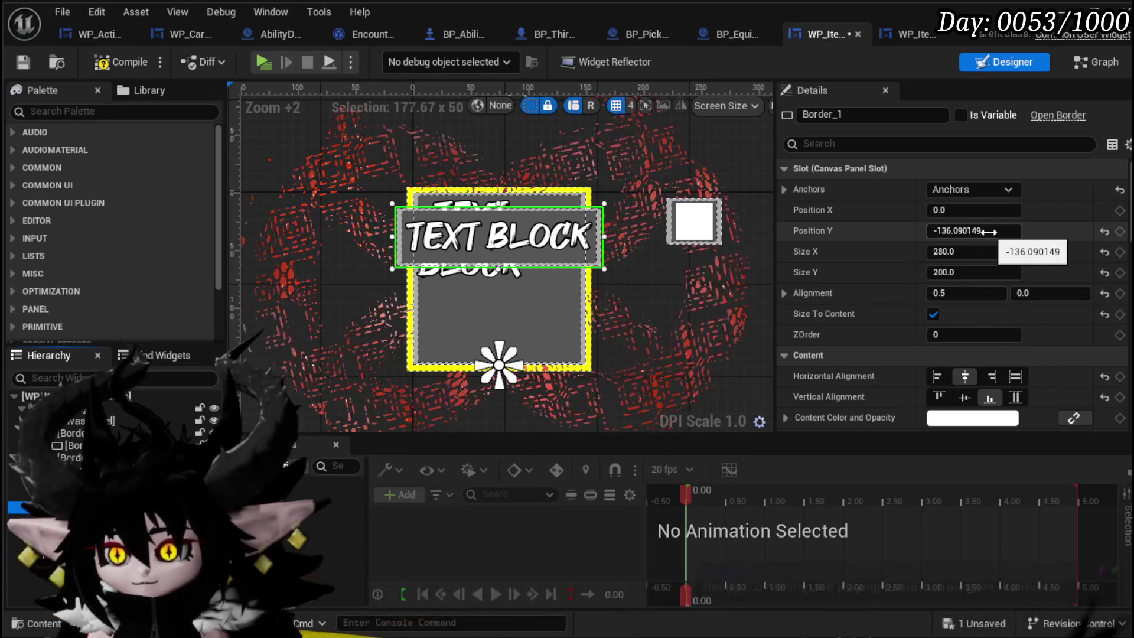
{"action": "type", "text": "0"}
{"action": "key", "text": "Return"}
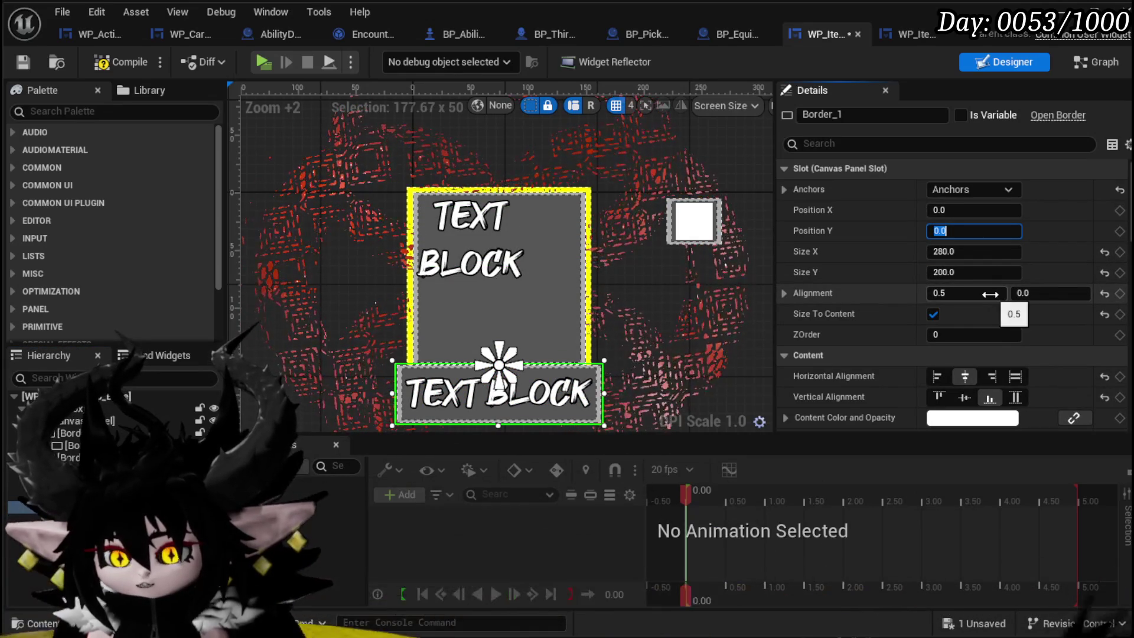
{"action": "type", "text": "1"}
{"action": "key", "text": "Return"}
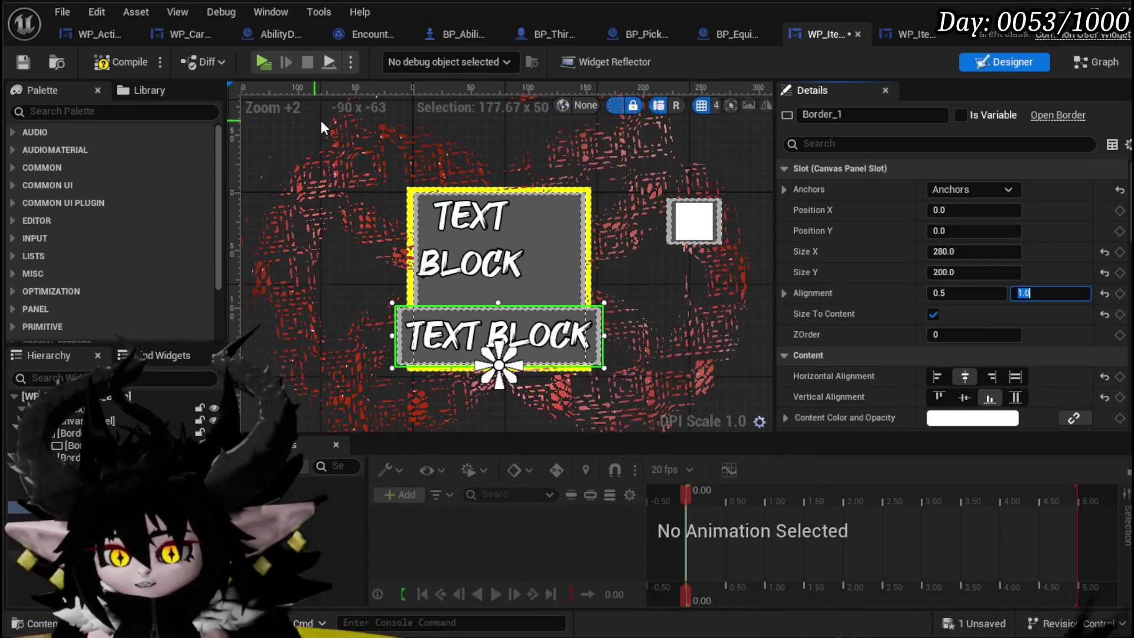
{"action": "left_click", "coordinate": [21, 63]}
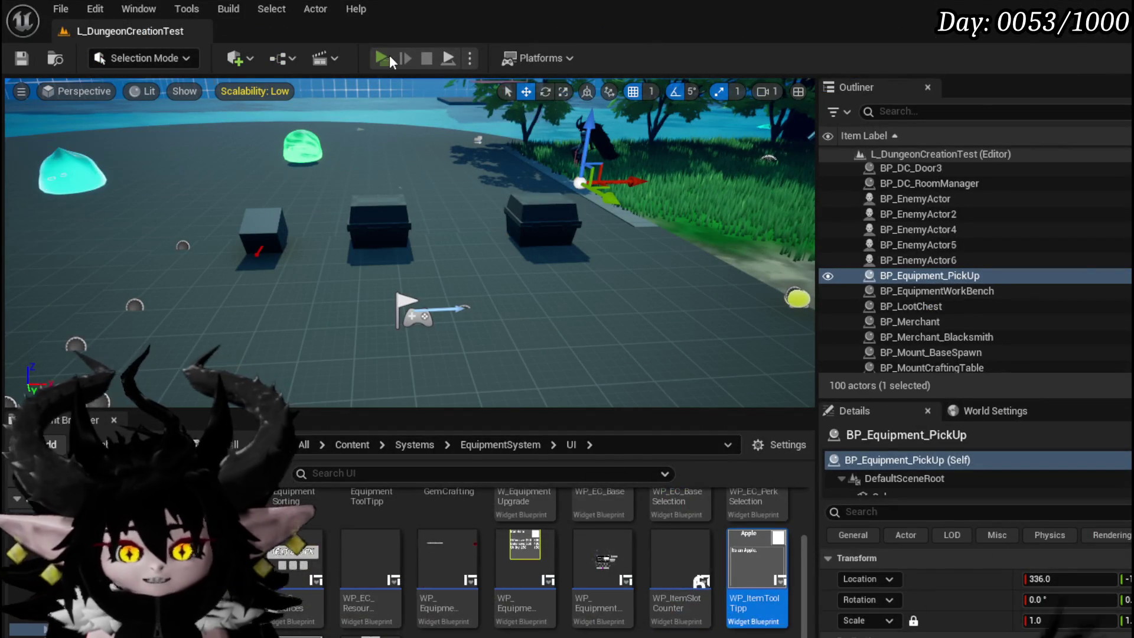
Launch a play session, view the Equipment screen from the Tab menu, then close it
{"action": "left_click", "coordinate": [389, 55]}
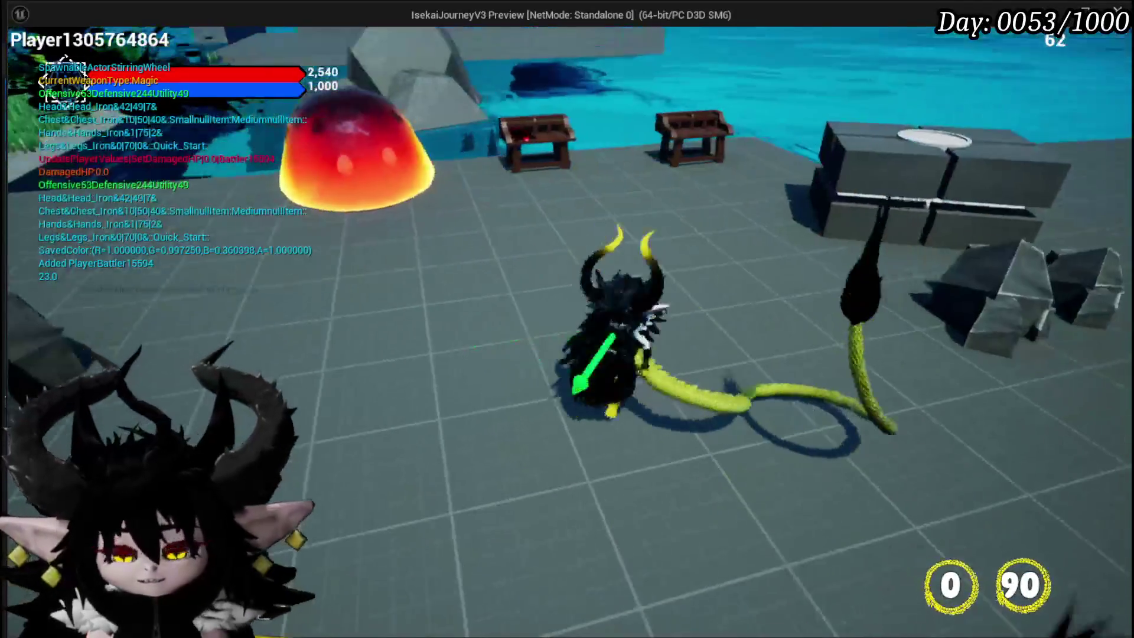
{"action": "key", "text": "Tab"}
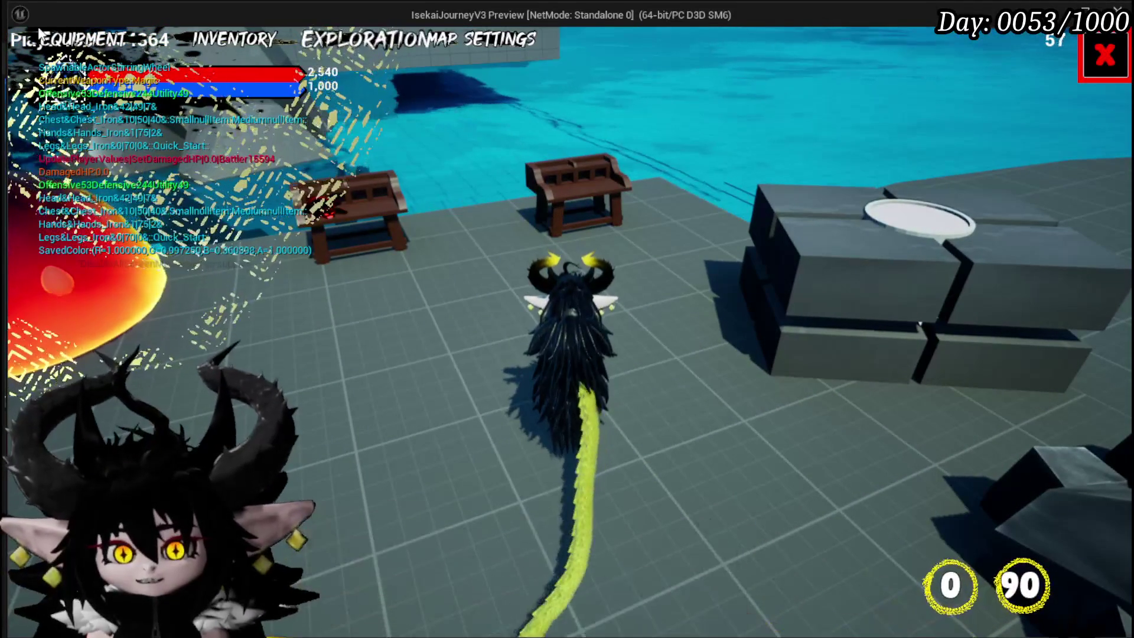
{"action": "left_click", "coordinate": [94, 41]}
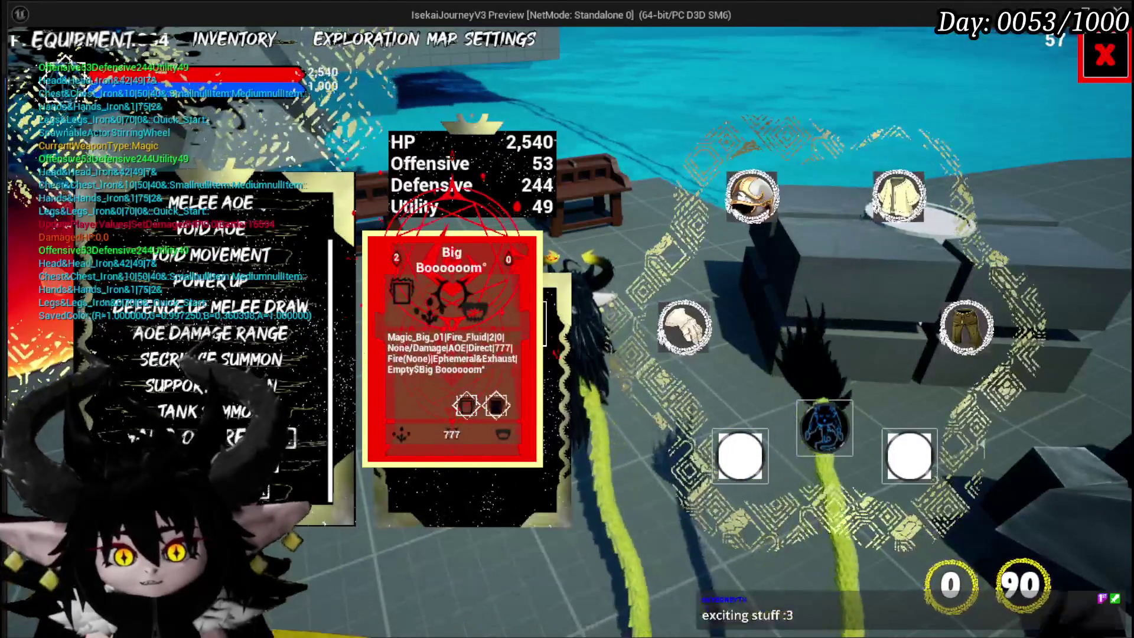
{"action": "left_click", "coordinate": [1104, 56]}
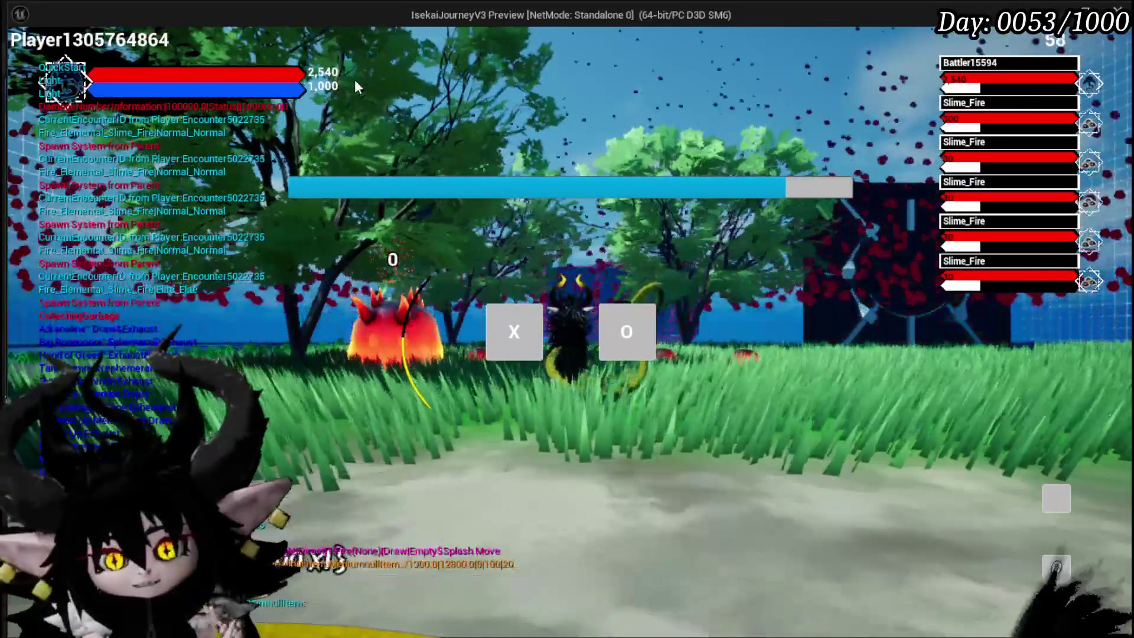
Begin the card battle and cast the Splash Move card at a slime
{"action": "left_click", "coordinate": [626, 331]}
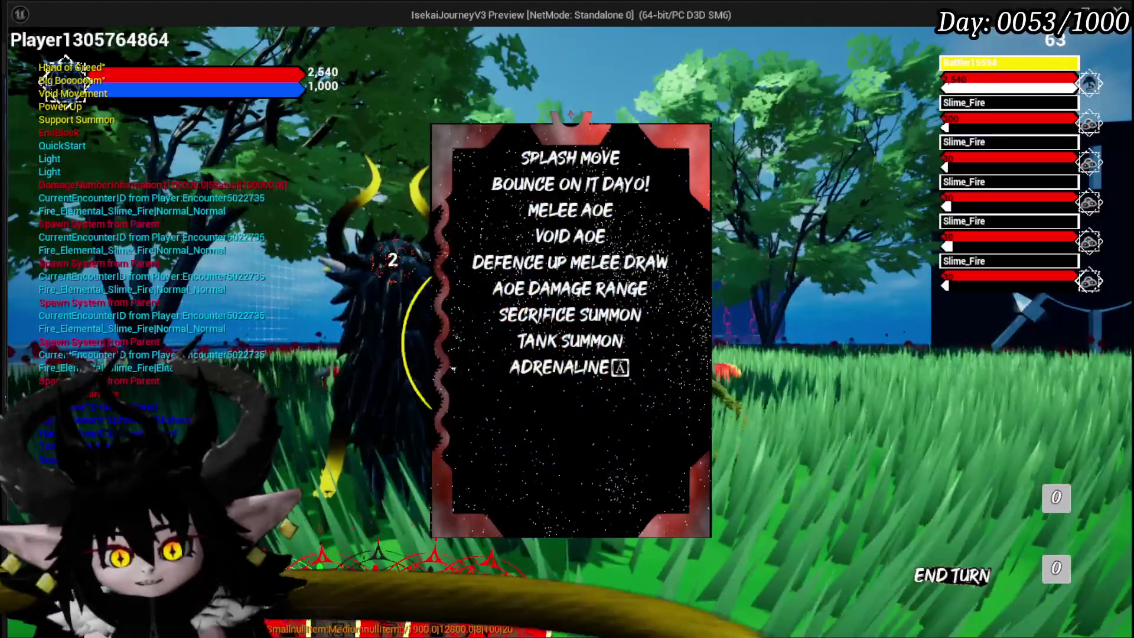
{"action": "mouse_move", "coordinate": [543, 165]}
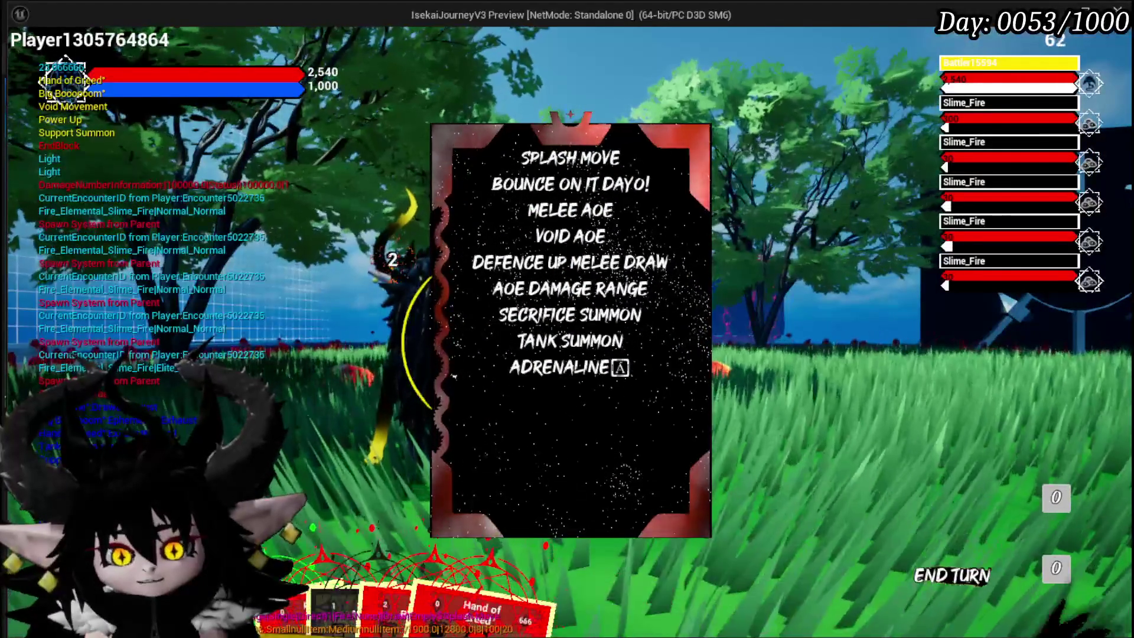
{"action": "key", "text": "Escape"}
{"action": "mouse_move", "coordinate": [573, 478]}
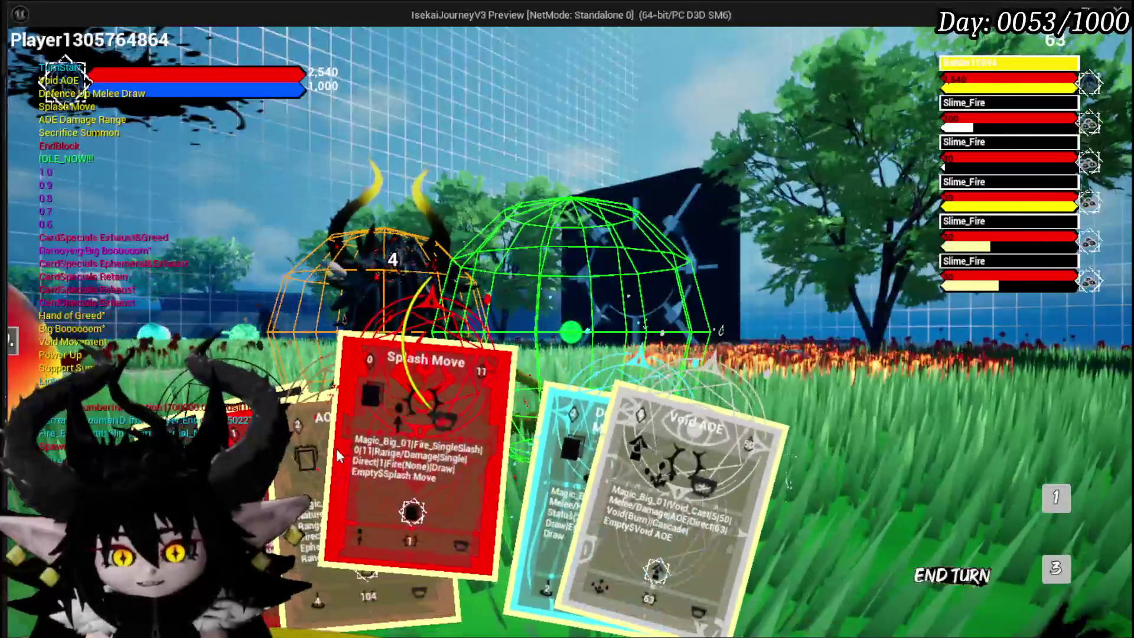
{"action": "left_click", "coordinate": [376, 400]}
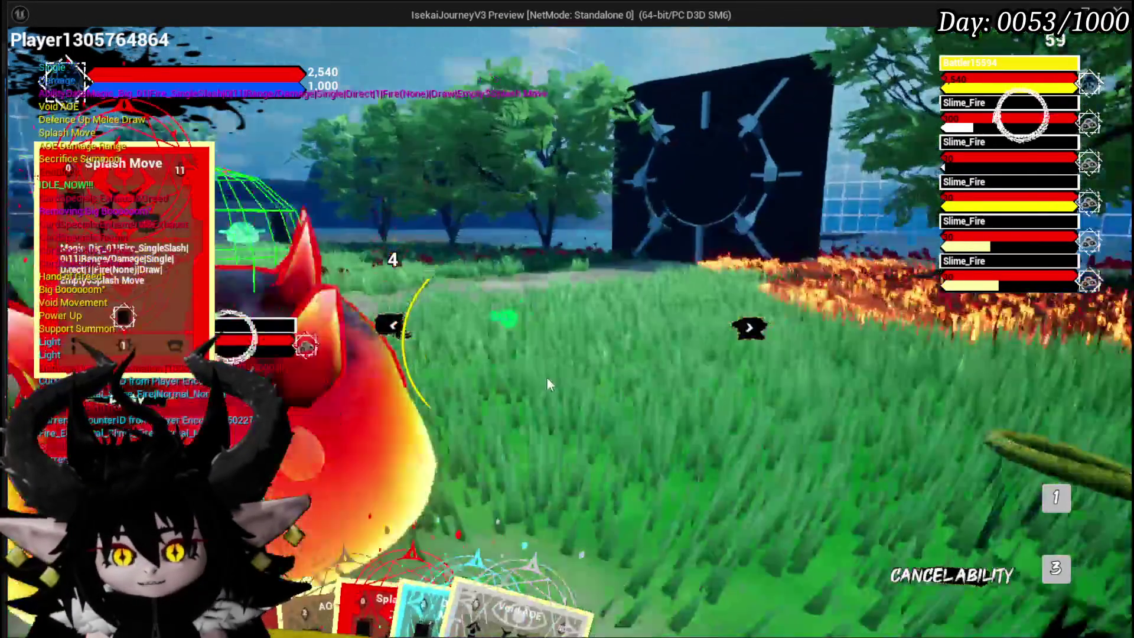
{"action": "left_click", "coordinate": [553, 381]}
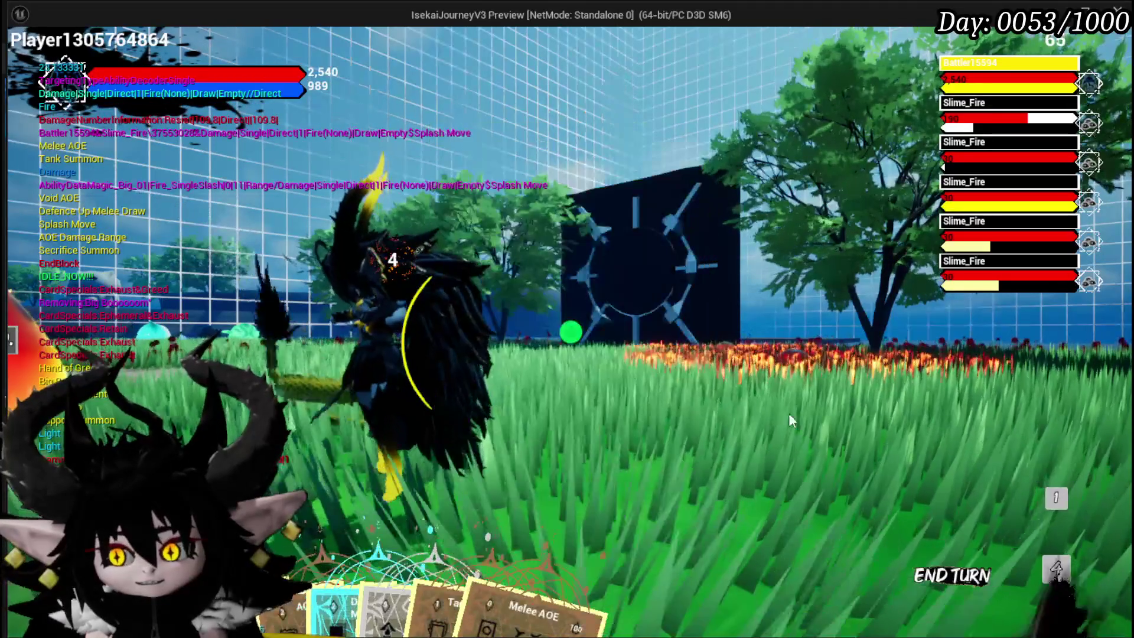
Play AOE Damage Range on the slimes, then play the Melee AOE card
{"action": "mouse_move", "coordinate": [587, 530]}
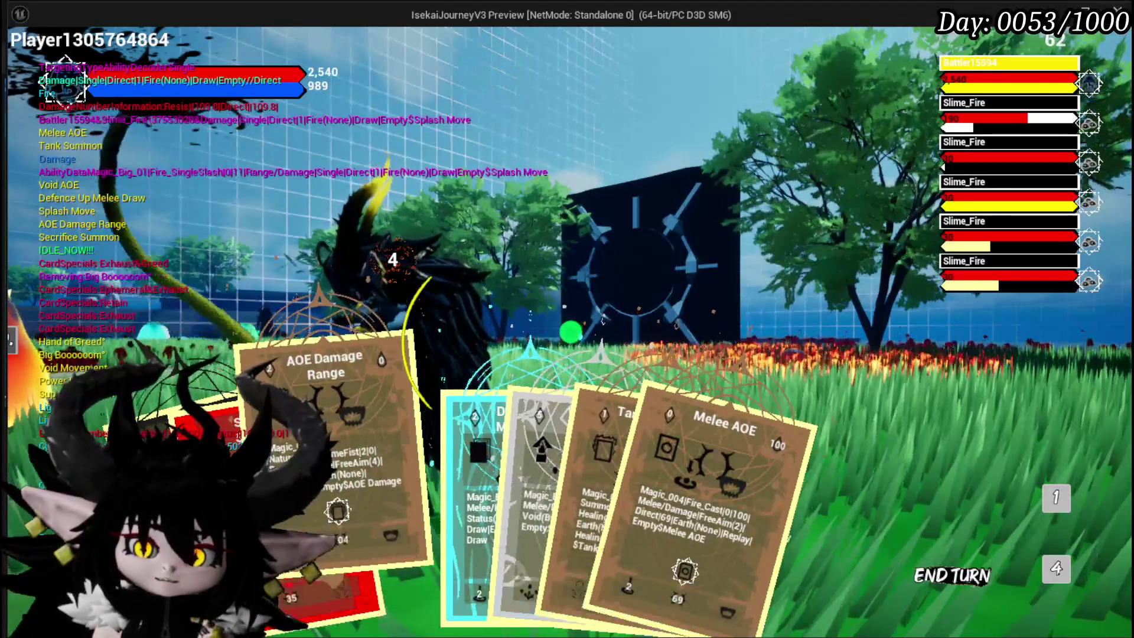
{"action": "left_click", "coordinate": [331, 450]}
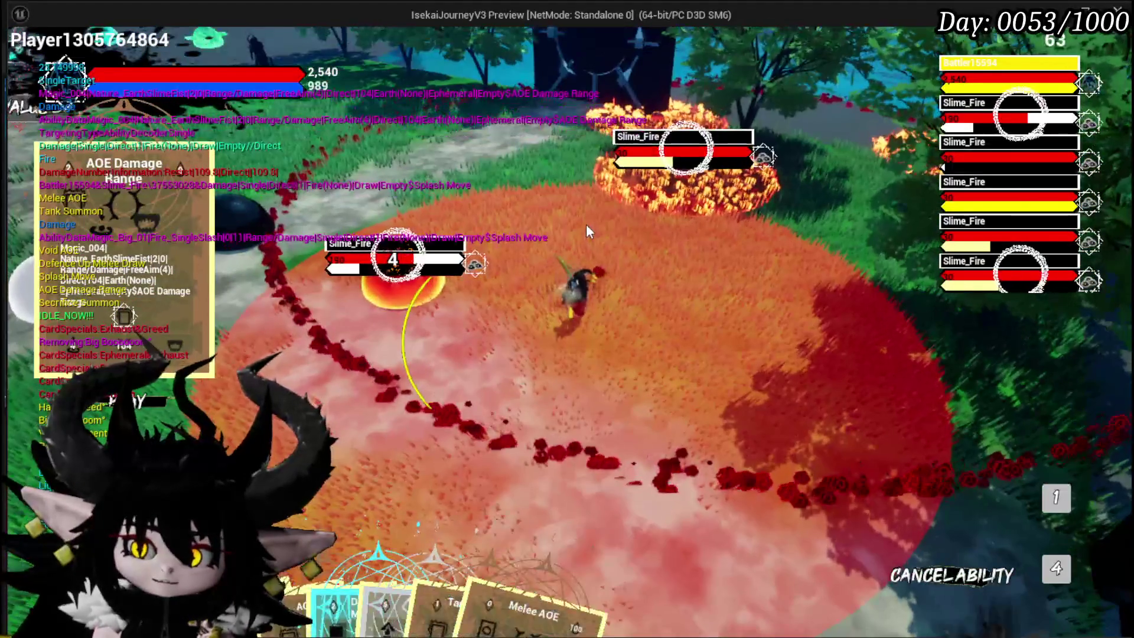
{"action": "left_click", "coordinate": [587, 225]}
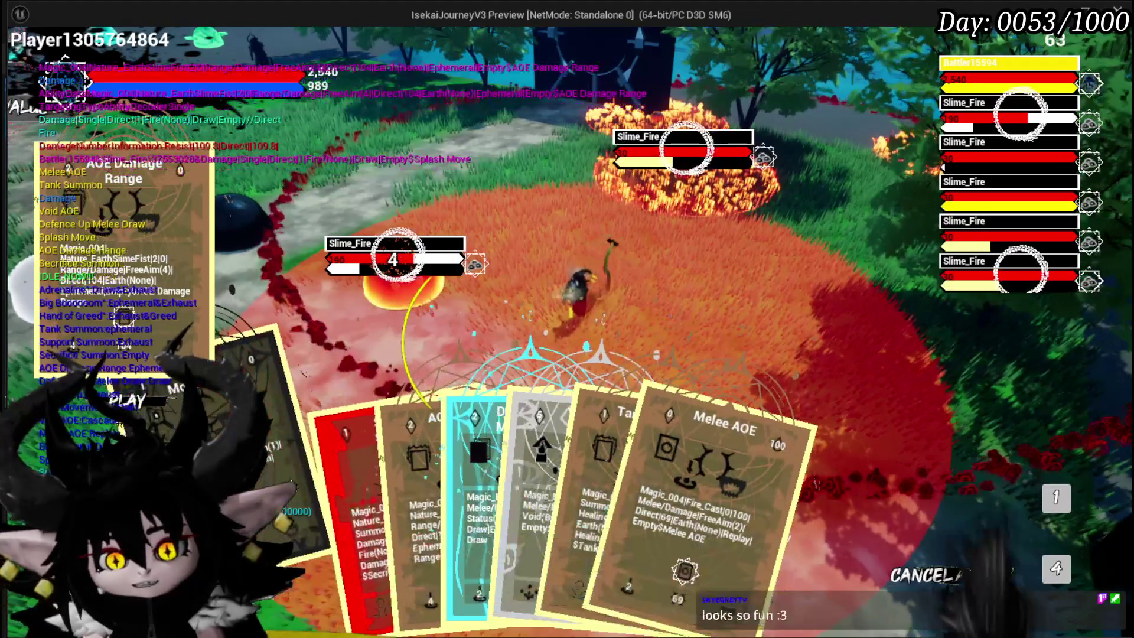
{"action": "left_click", "coordinate": [680, 472]}
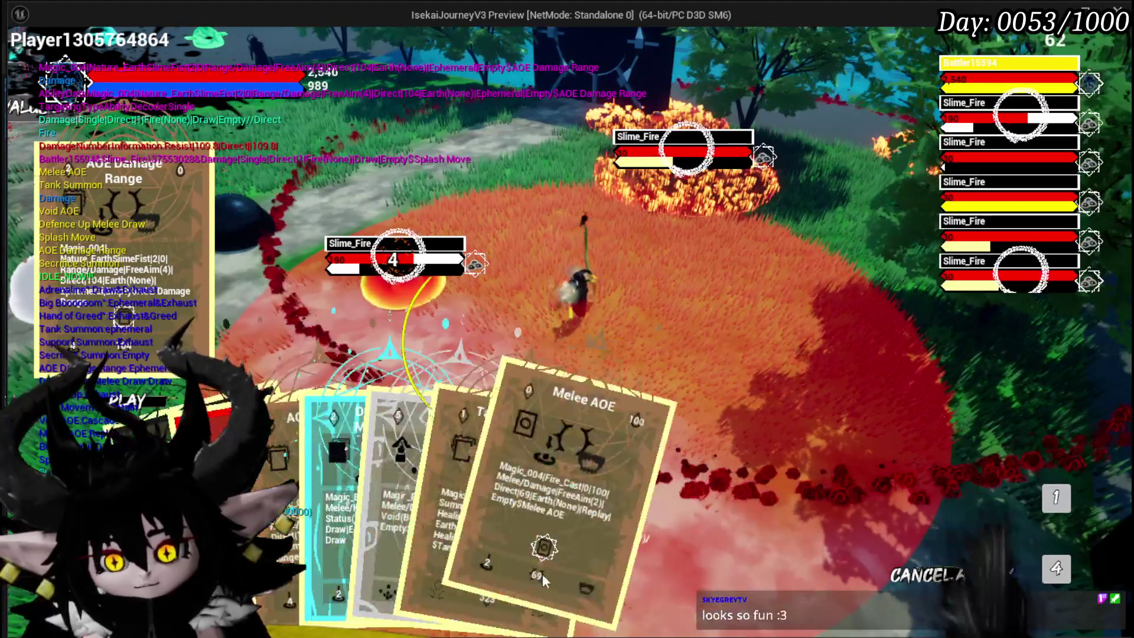
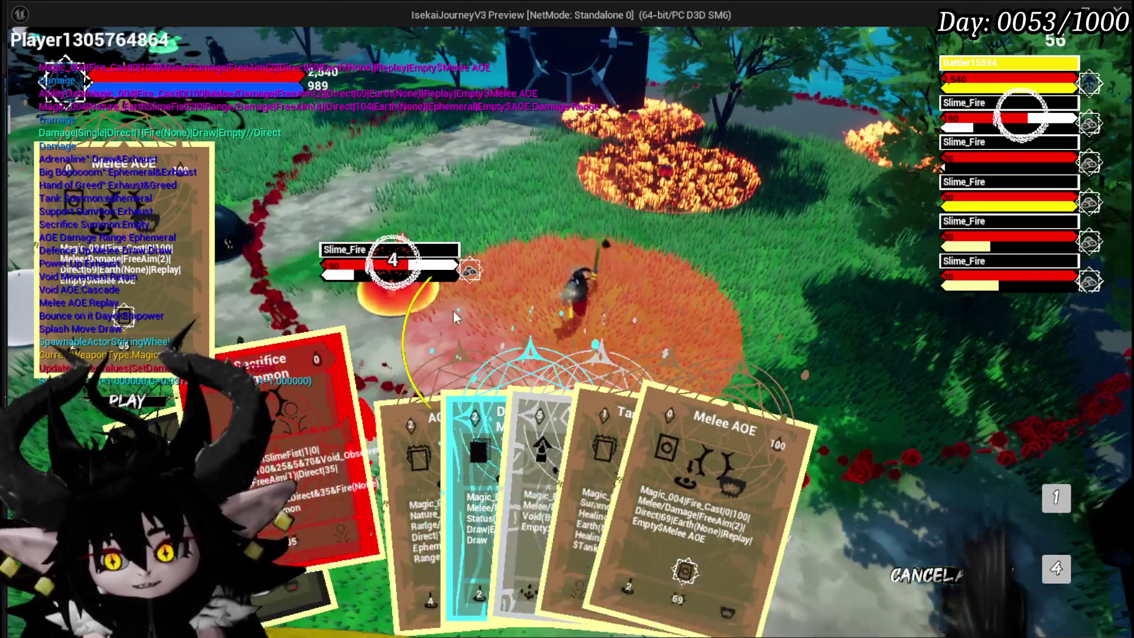
Play the Adrenaline and Hand of Greed cards on the enemy, then stop the Standalone preview
{"action": "left_click", "coordinate": [639, 224]}
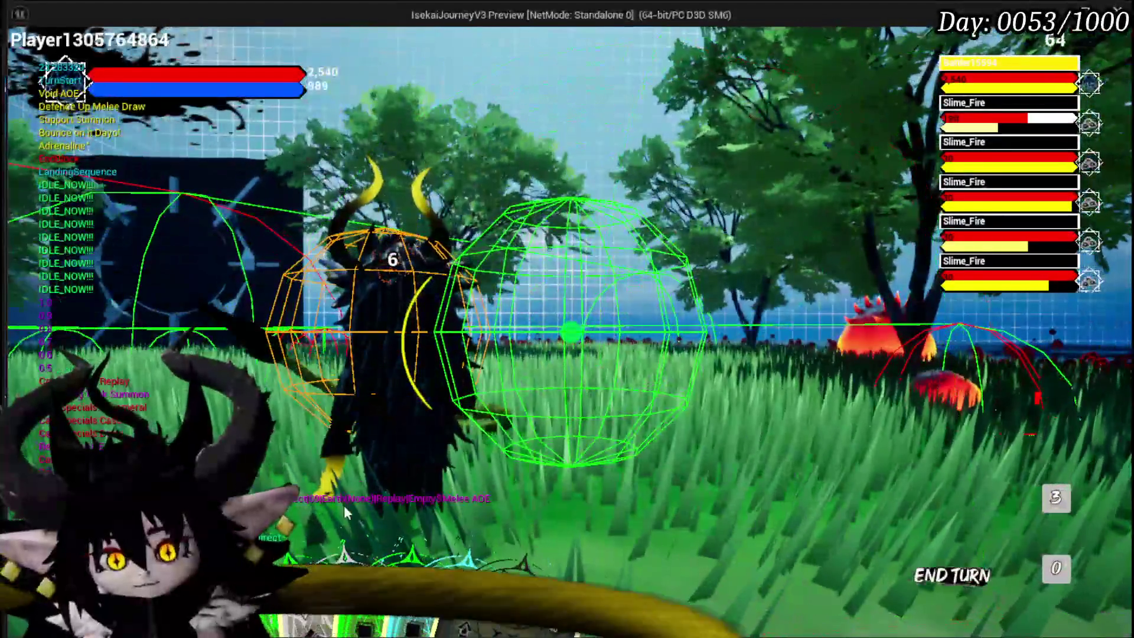
{"action": "mouse_move", "coordinate": [325, 509]}
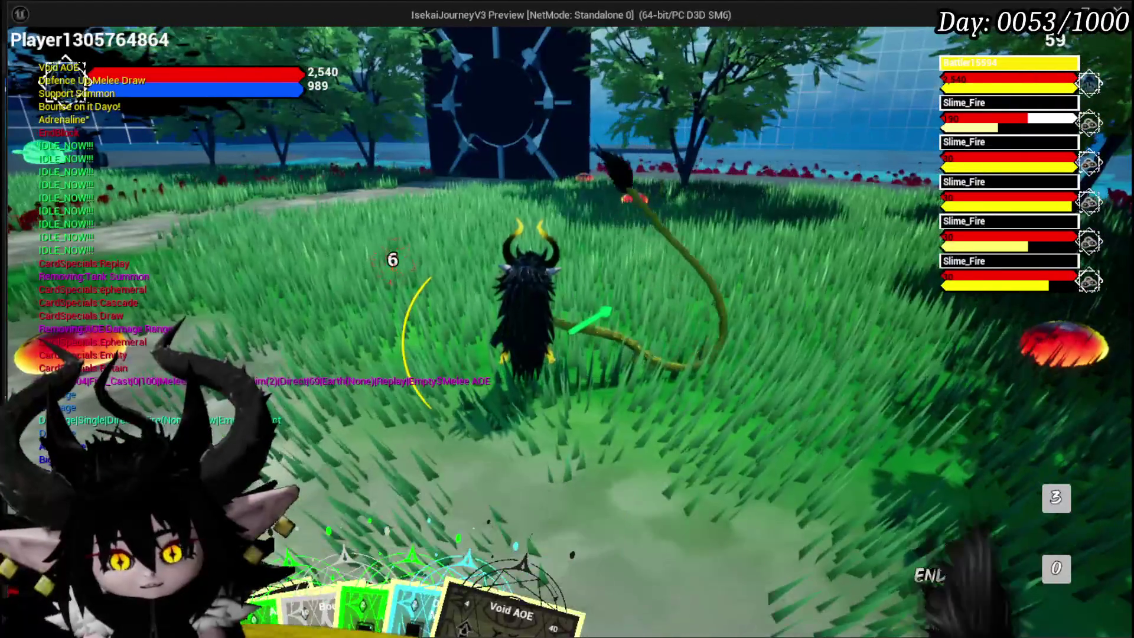
{"action": "left_click", "coordinate": [301, 502]}
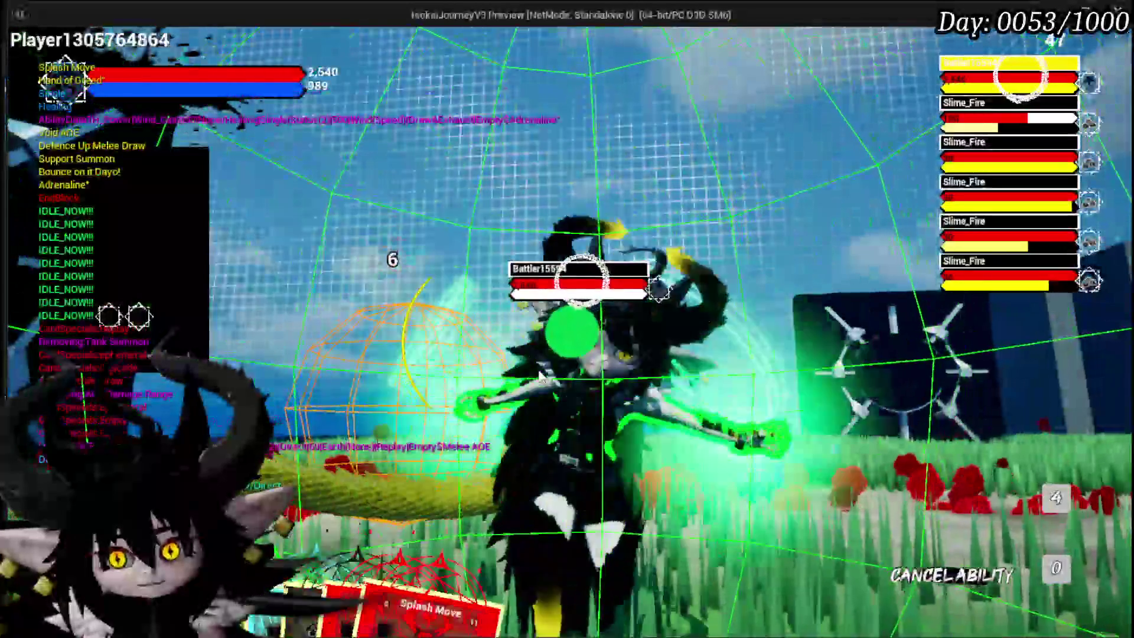
{"action": "left_click", "coordinate": [539, 374]}
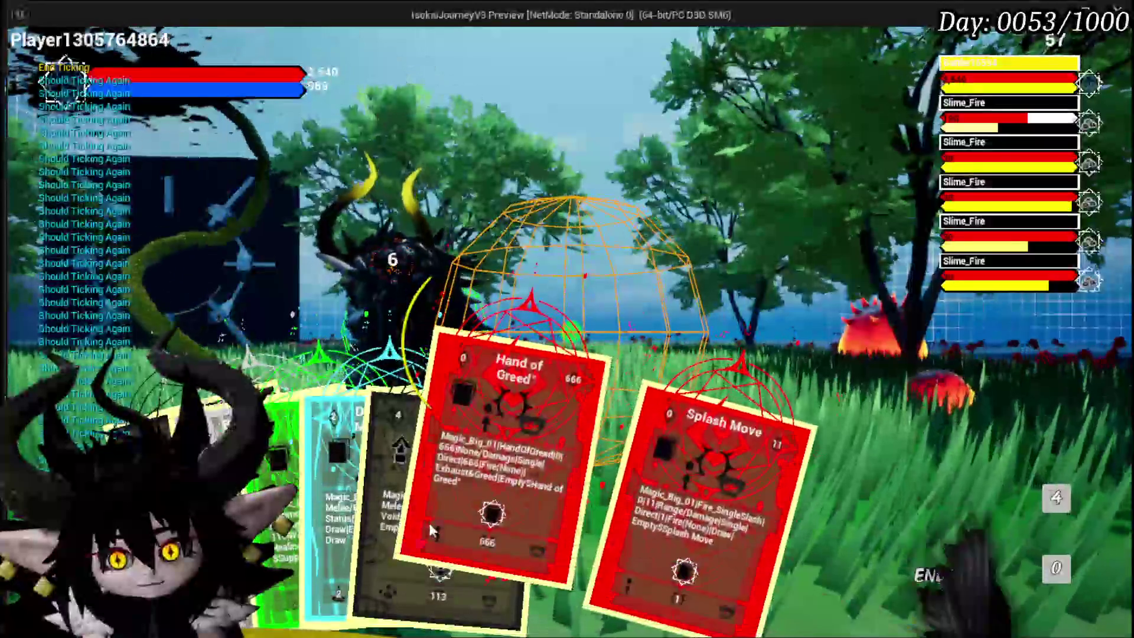
{"action": "left_click", "coordinate": [429, 523]}
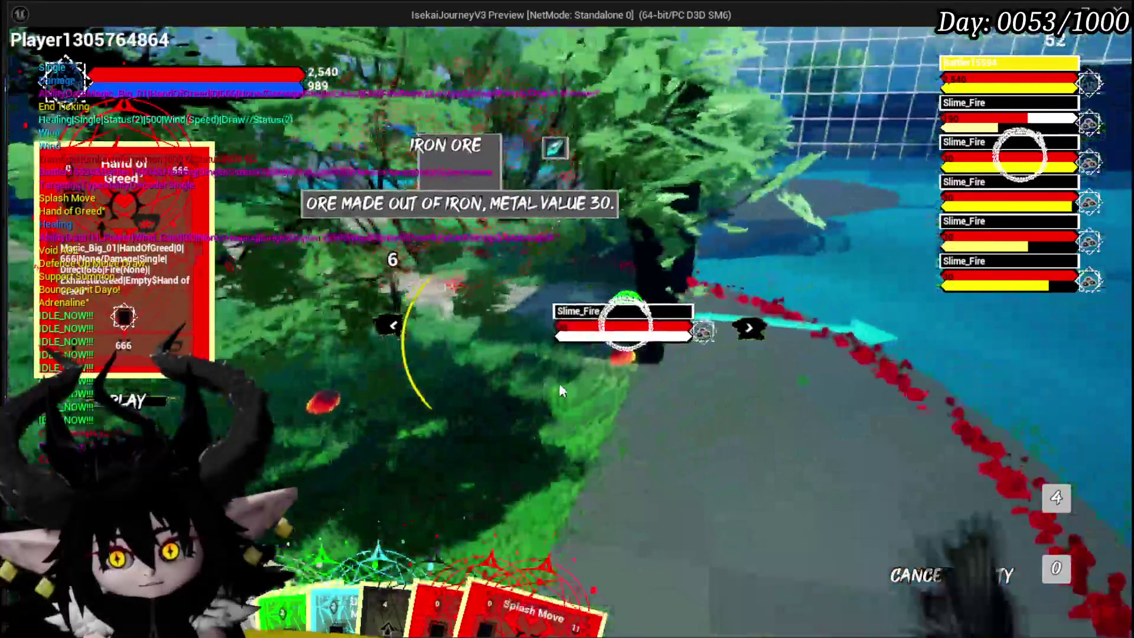
{"action": "key", "text": "Escape"}
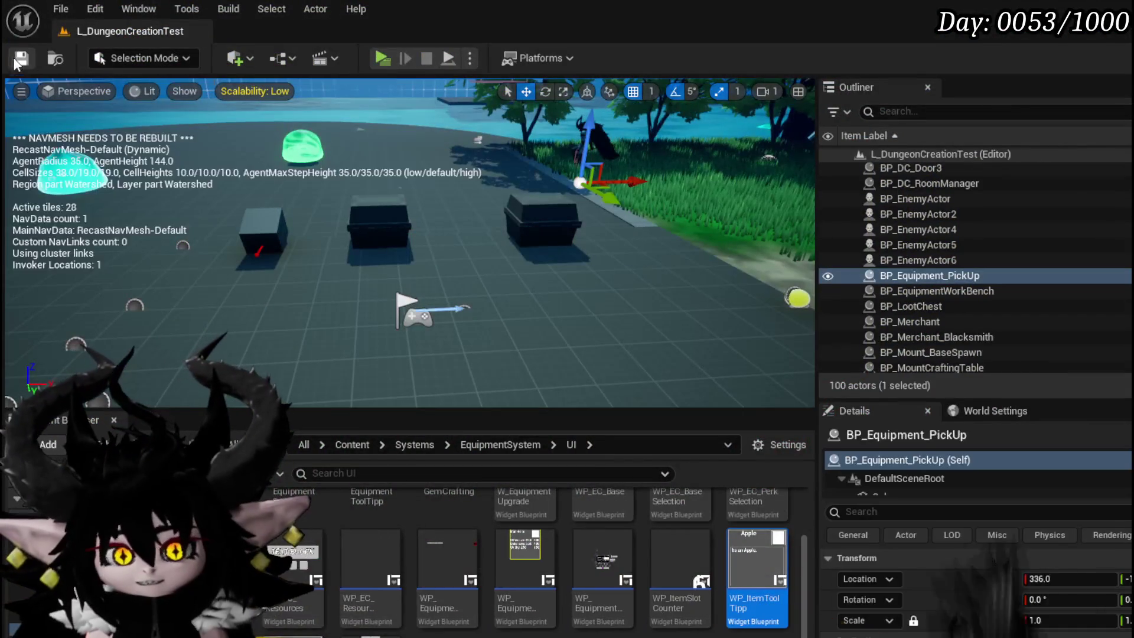
Save the level, anchor Border_1 to bottom stretch, then compile and save the tooltip widget
{"action": "key", "text": "ctrl+s"}
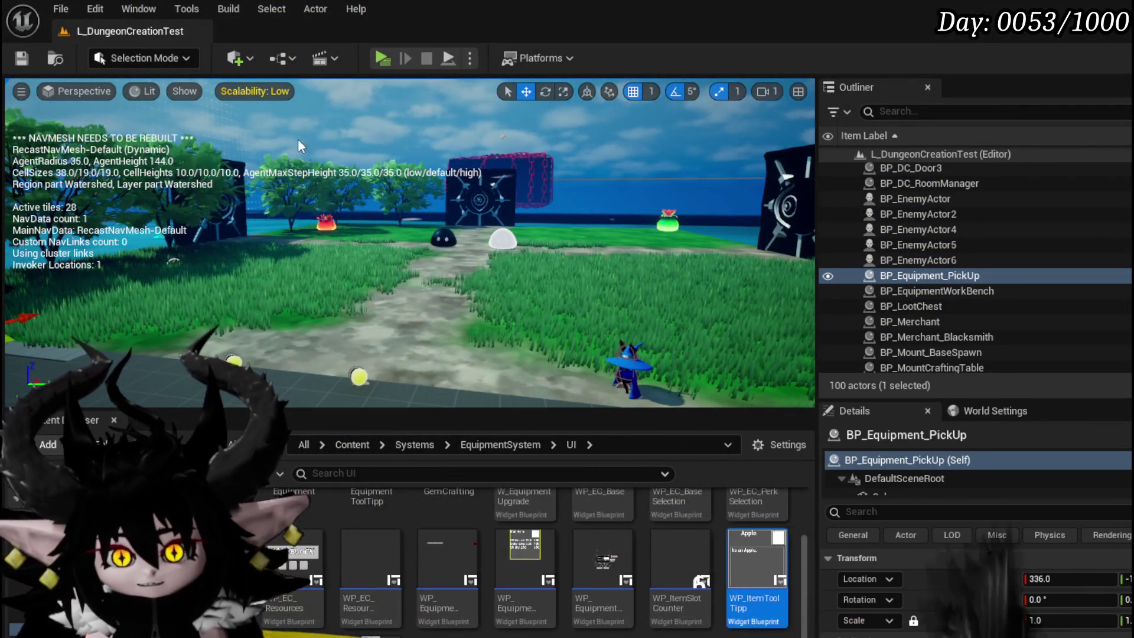
{"action": "left_click", "coordinate": [29, 56]}
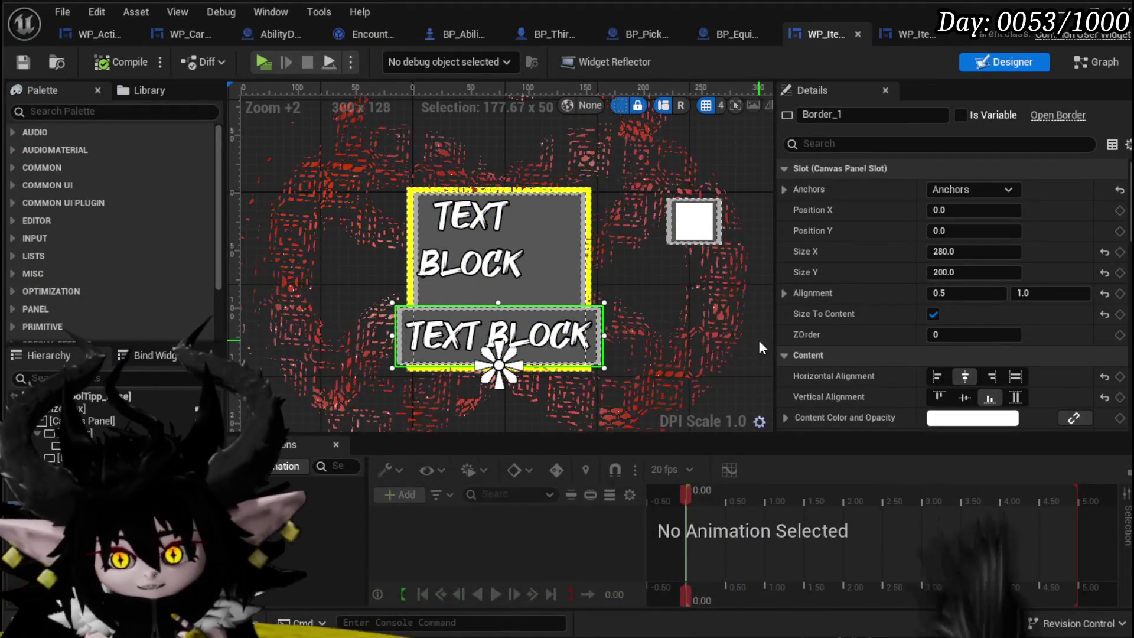
{"action": "left_click", "coordinate": [948, 193]}
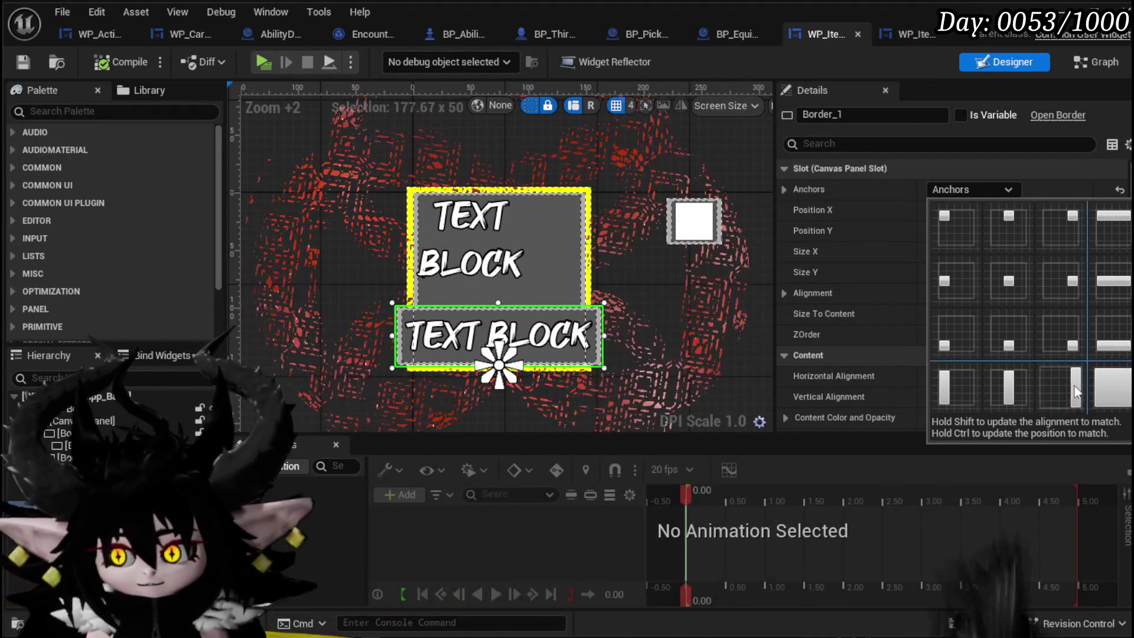
{"action": "left_click", "coordinate": [1126, 338], "text": "ctrl+shift"}
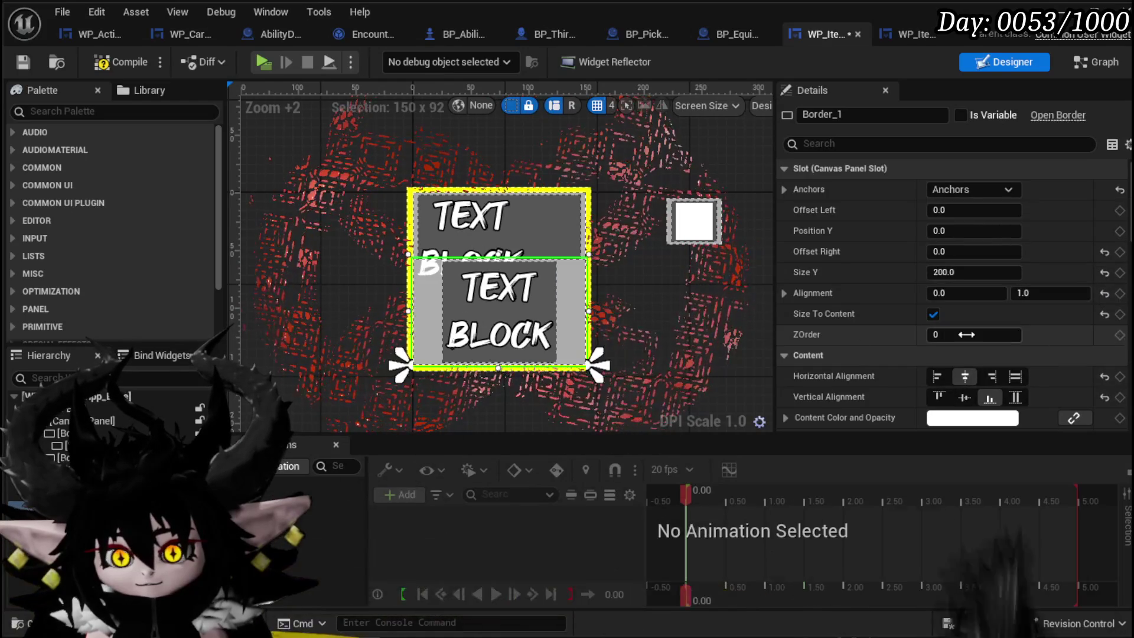
{"action": "left_click", "coordinate": [123, 63]}
{"action": "left_click", "coordinate": [22, 63]}
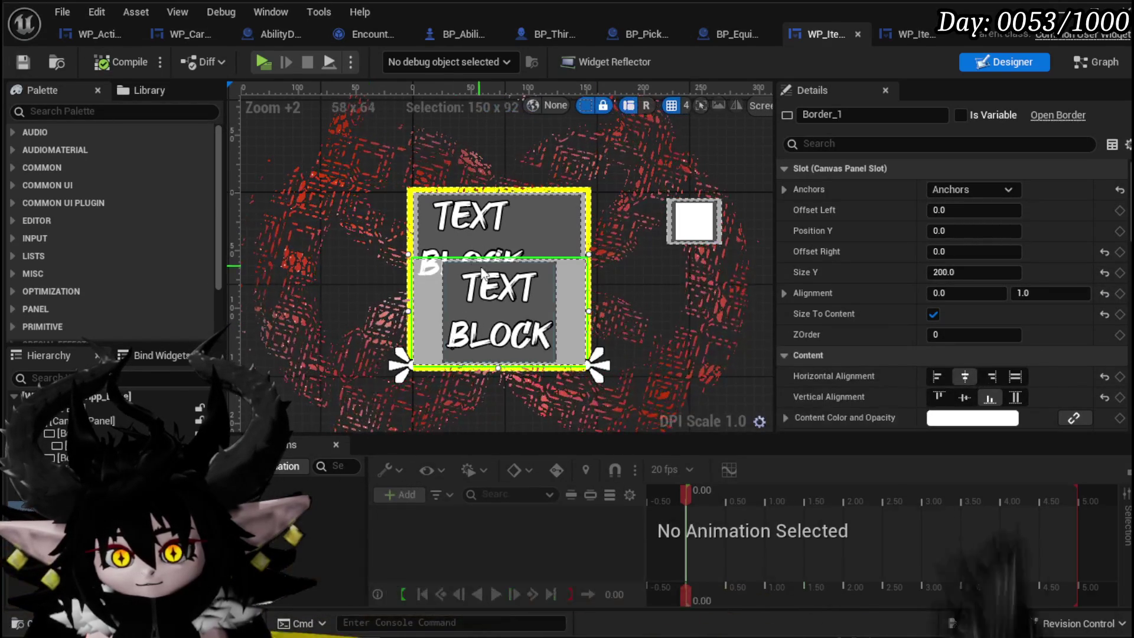
Set Border_2's horizontal and vertical alignment to Fill
{"action": "left_click", "coordinate": [499, 361]}
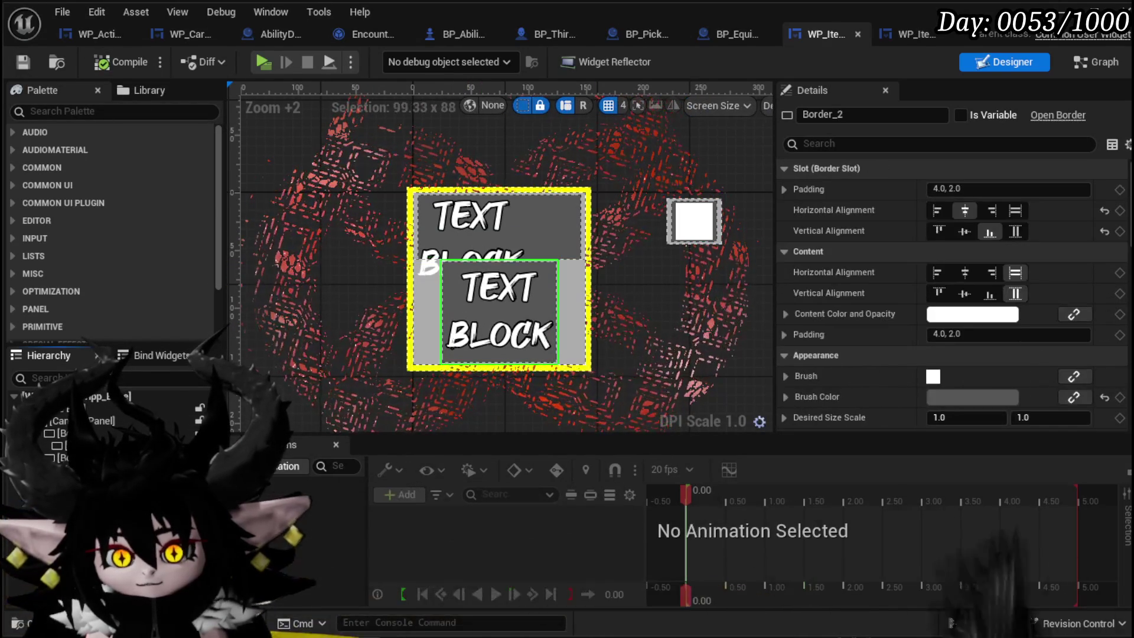
{"action": "left_click", "coordinate": [1022, 231]}
{"action": "left_click", "coordinate": [1018, 213]}
{"action": "left_click", "coordinate": [1019, 216]}
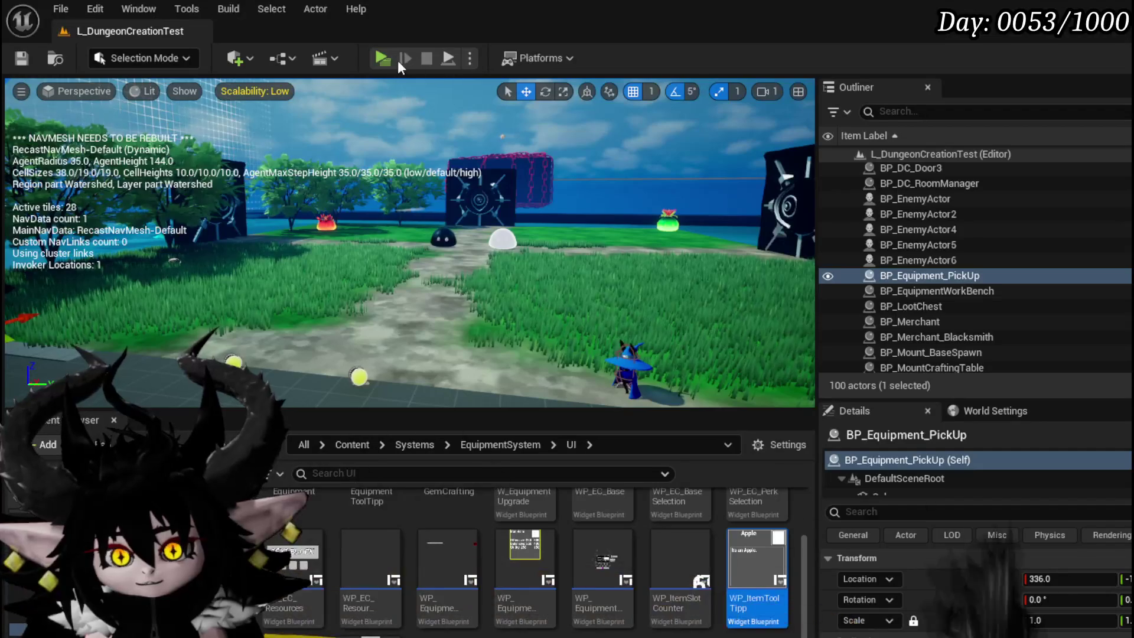
Playtest by walking up to the iron ore to check its tooltip, then stop and save the level
{"action": "left_click", "coordinate": [396, 55]}
{"action": "key", "text": "w"}
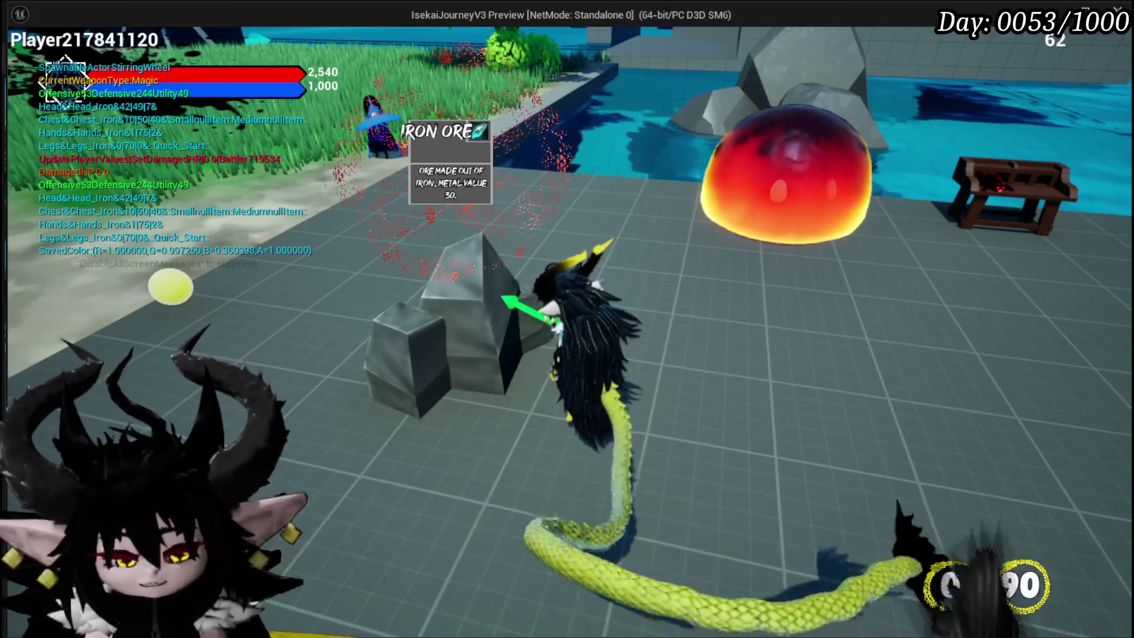
{"action": "key", "text": "Escape"}
{"action": "left_click", "coordinate": [14, 61]}
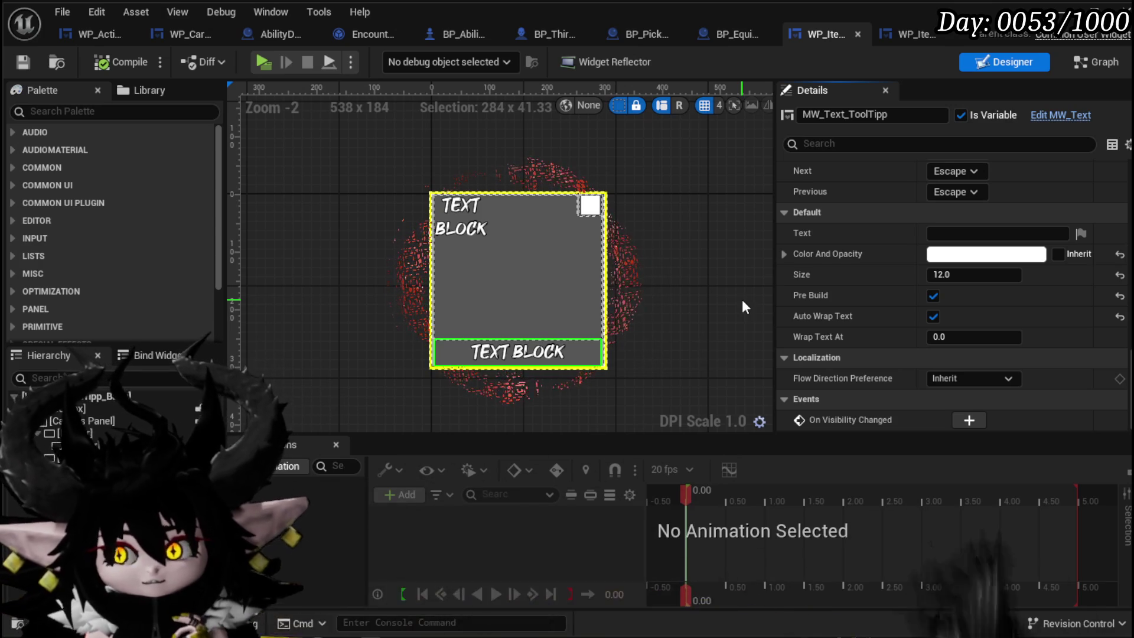
Select MW_Text_Name and set its Color and Opacity to white
{"action": "left_click", "coordinate": [464, 220]}
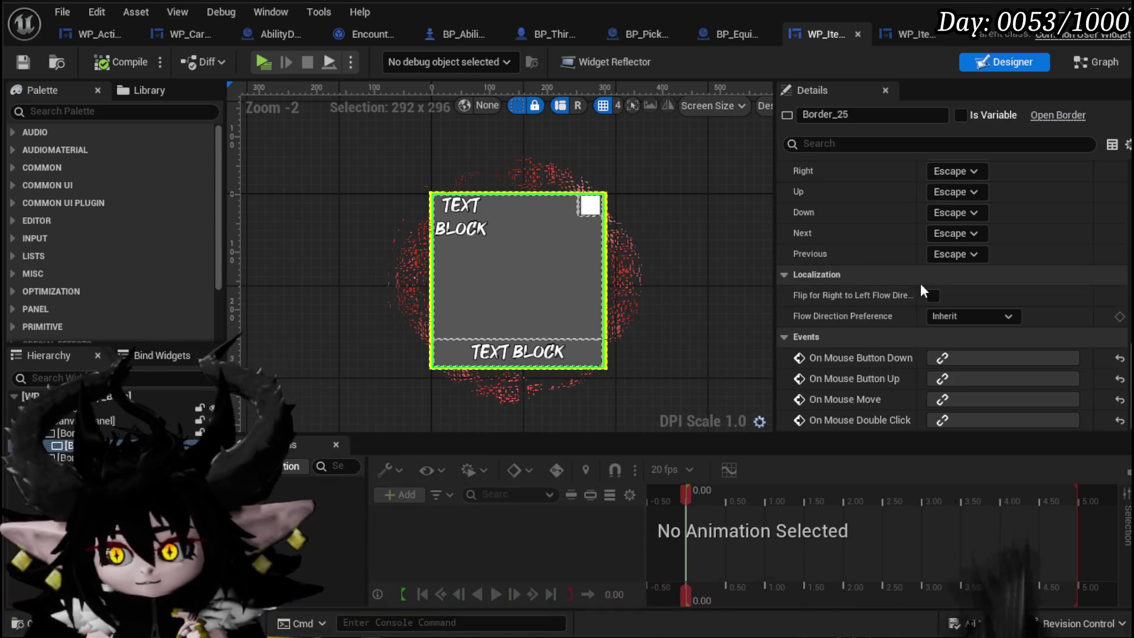
{"action": "scroll", "coordinate": [921, 276], "scroll_direction": "up", "scroll_amount": 5}
{"action": "scroll", "coordinate": [921, 270], "scroll_direction": "up", "scroll_amount": 3}
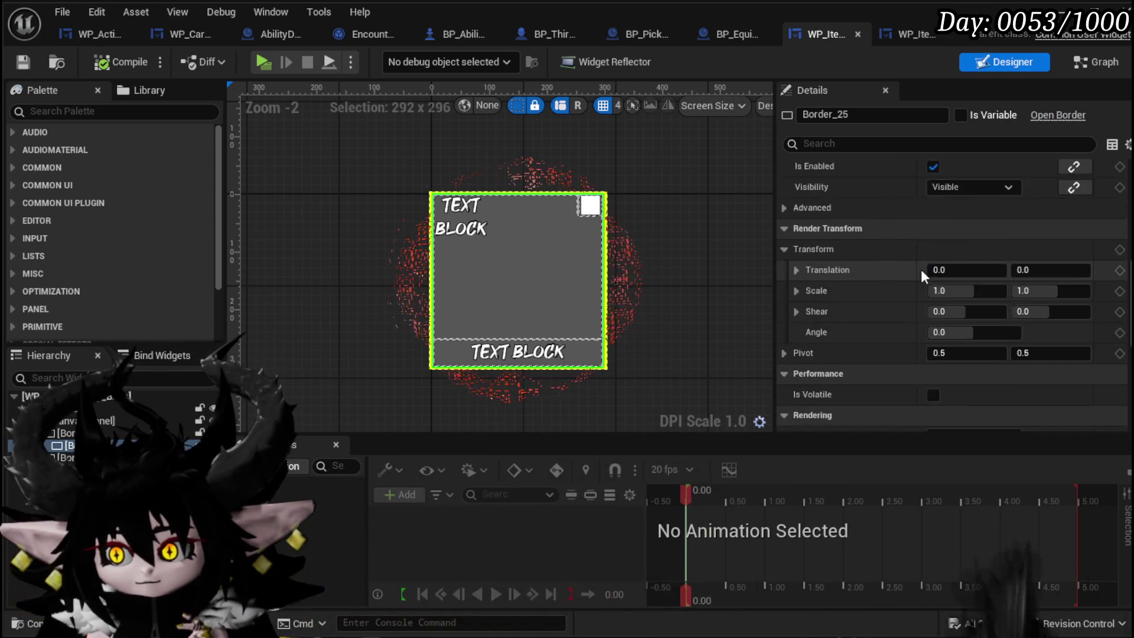
{"action": "scroll", "coordinate": [922, 267], "scroll_direction": "down", "scroll_amount": 10}
{"action": "scroll", "coordinate": [921, 267], "scroll_direction": "up", "scroll_amount": 8}
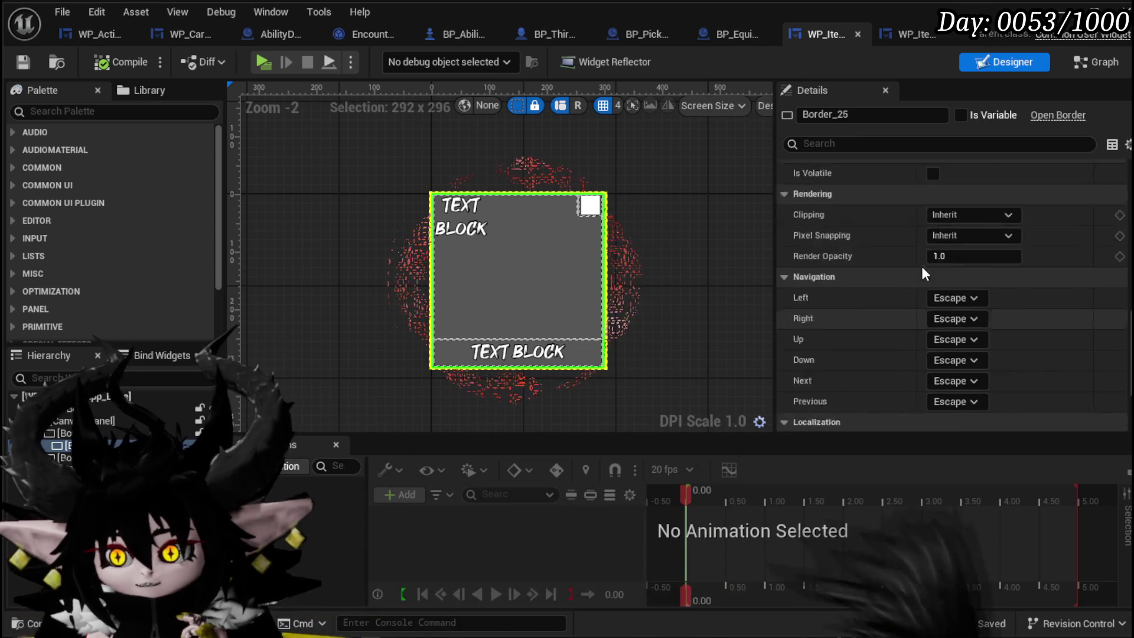
{"action": "left_click", "coordinate": [432, 195]}
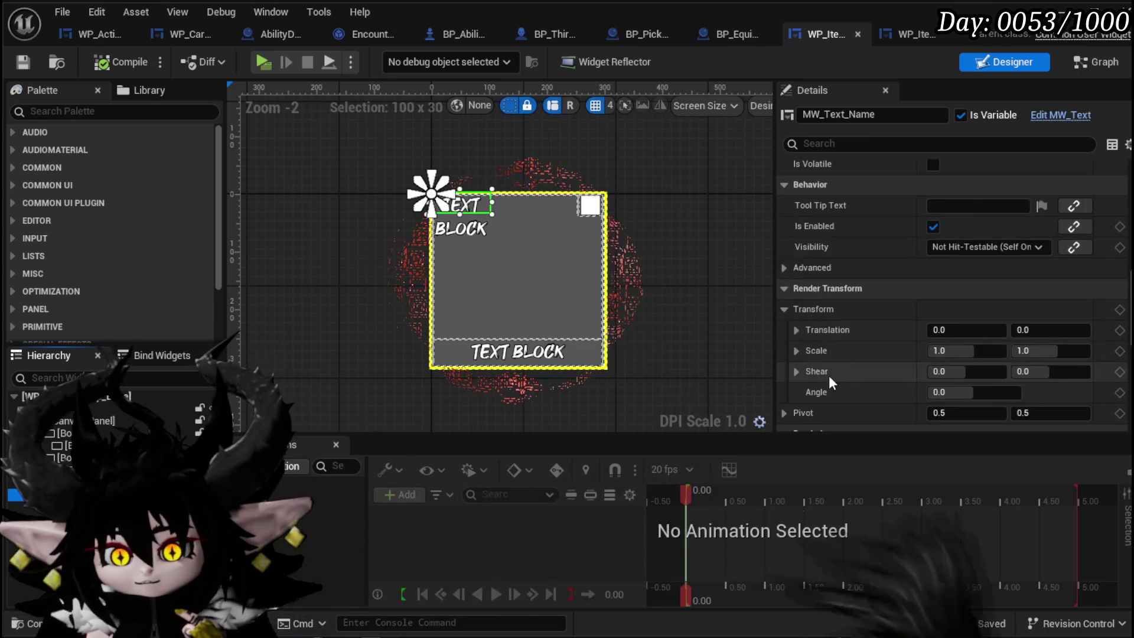
{"action": "scroll", "coordinate": [978, 251], "scroll_direction": "up", "scroll_amount": 6}
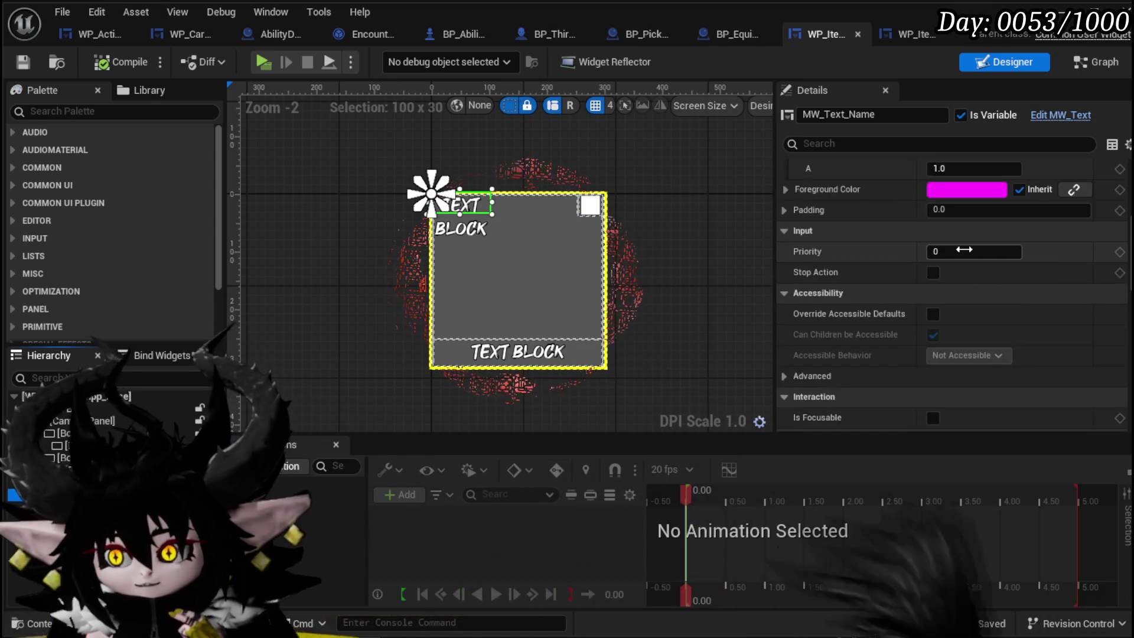
{"action": "scroll", "coordinate": [992, 298], "scroll_direction": "up", "scroll_amount": 3}
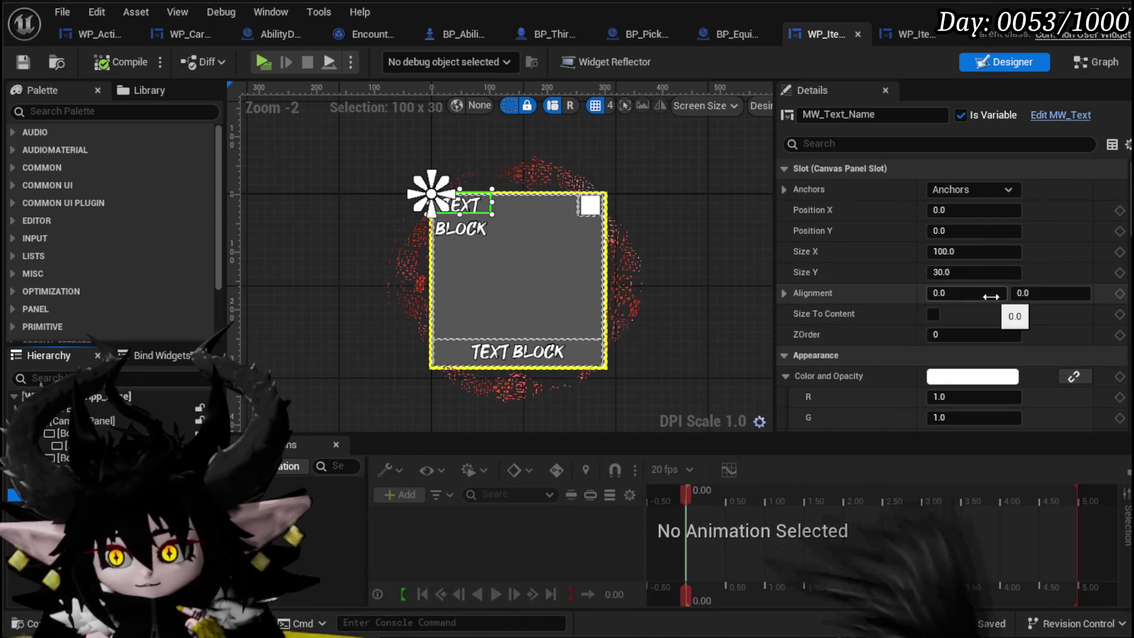
{"action": "scroll", "coordinate": [991, 295], "scroll_direction": "down", "scroll_amount": 10}
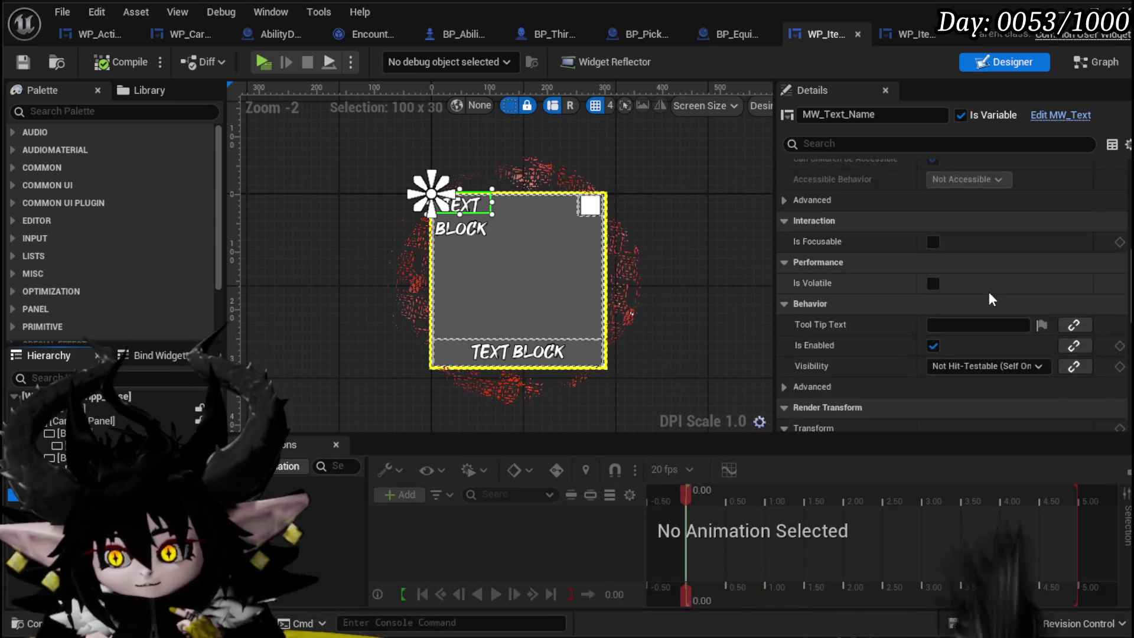
{"action": "scroll", "coordinate": [989, 292], "scroll_direction": "down", "scroll_amount": 8}
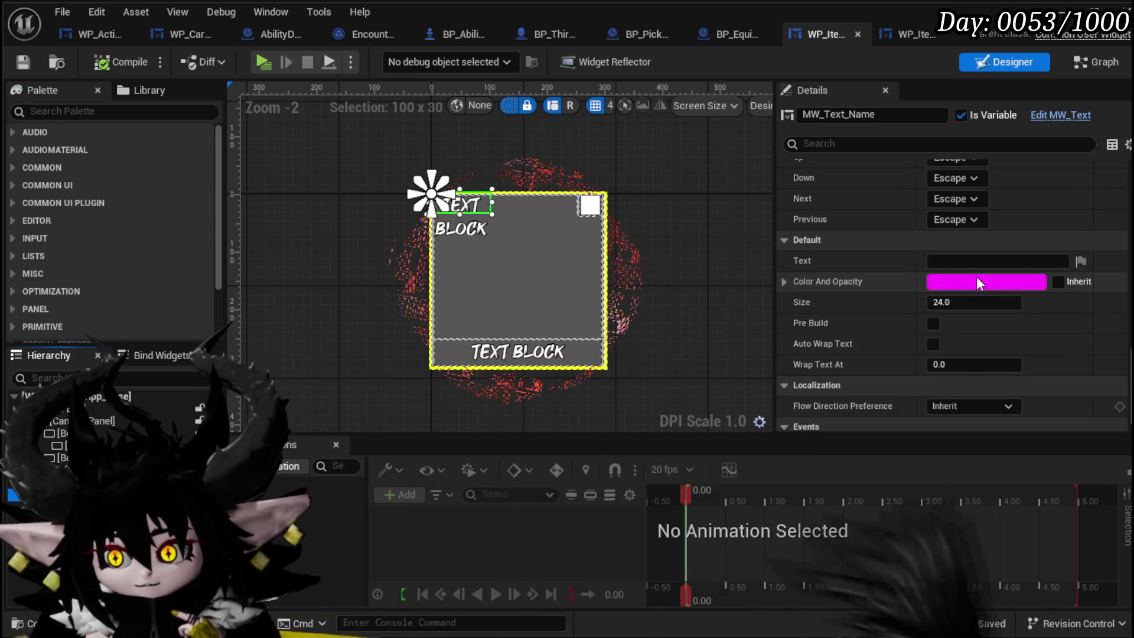
{"action": "left_click", "coordinate": [981, 282]}
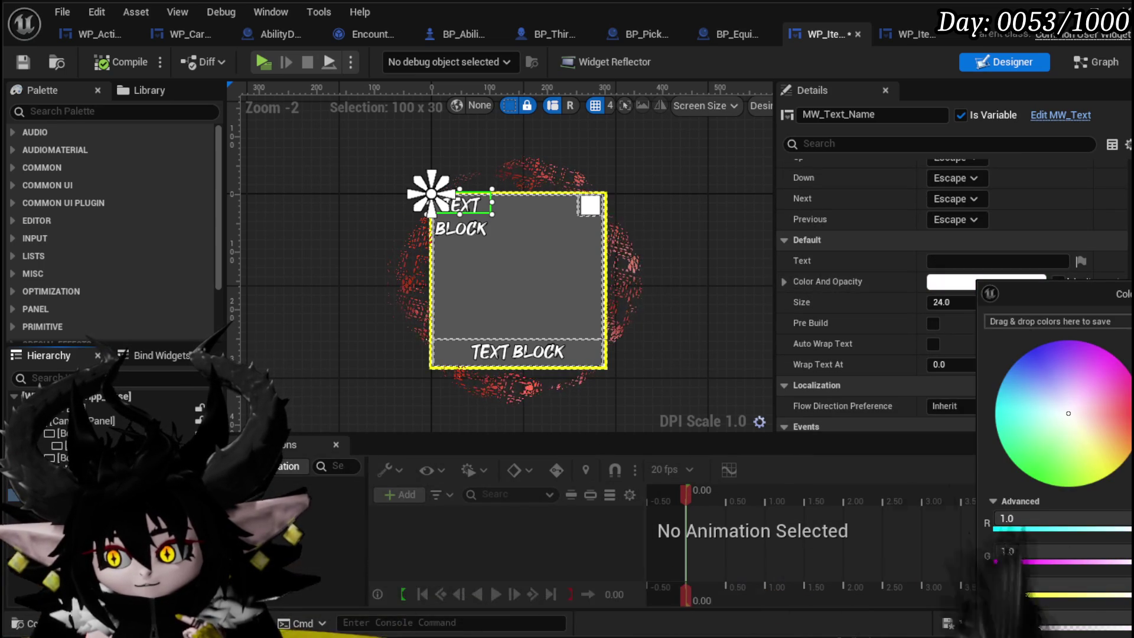
{"action": "left_click", "coordinate": [1017, 473]}
{"action": "left_click", "coordinate": [972, 298]}
{"action": "type", "text": "12"}
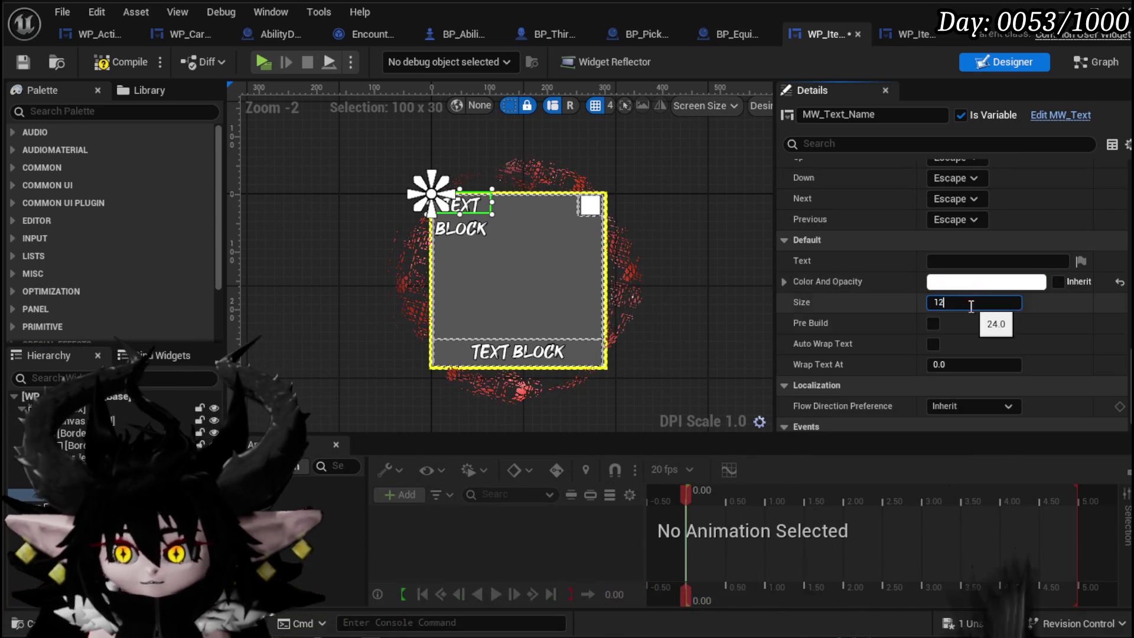
Set the name text size to 12, enable Auto Wrap Text, and close the widget editor
{"action": "left_click", "coordinate": [933, 324]}
{"action": "left_click", "coordinate": [934, 345]}
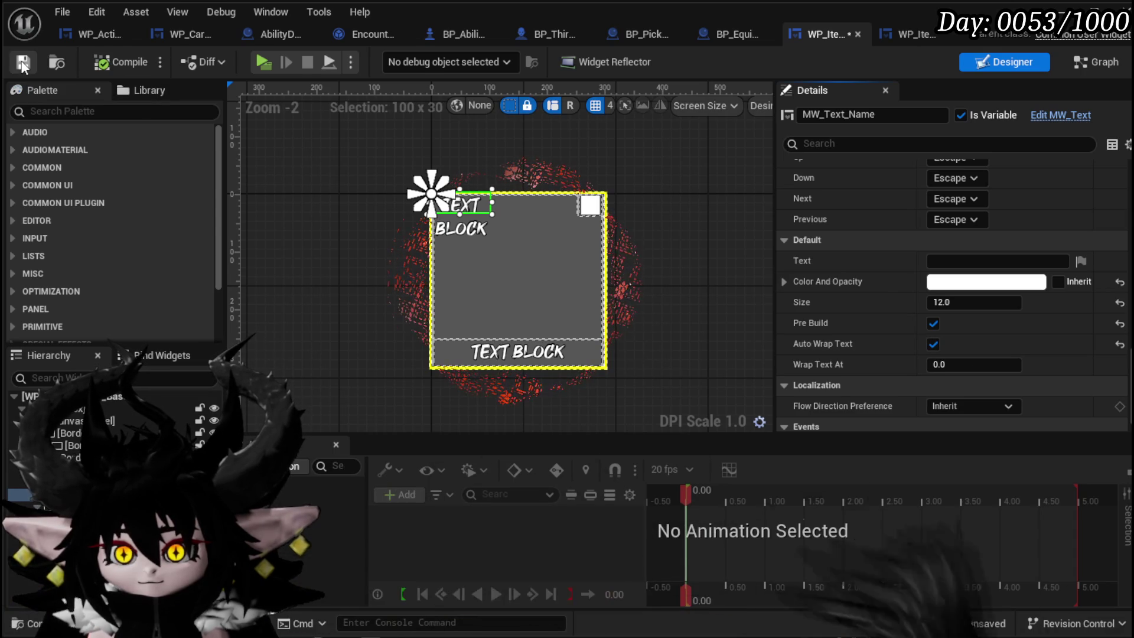
{"action": "left_click", "coordinate": [1063, 11]}
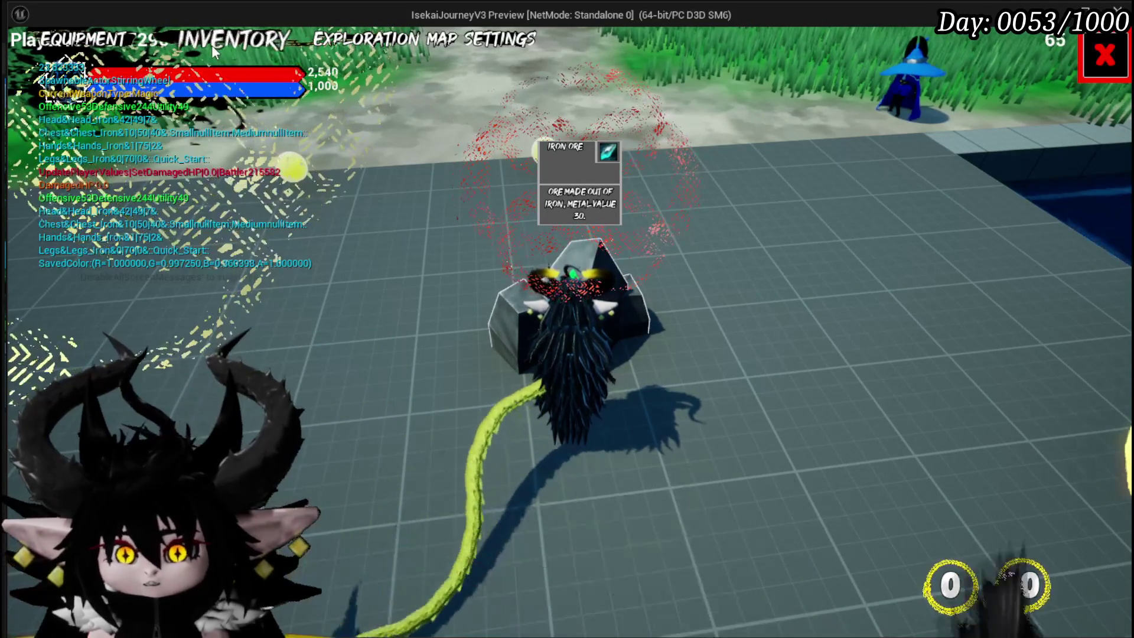
{"action": "left_click", "coordinate": [213, 47]}
{"action": "left_click", "coordinate": [389, 133]}
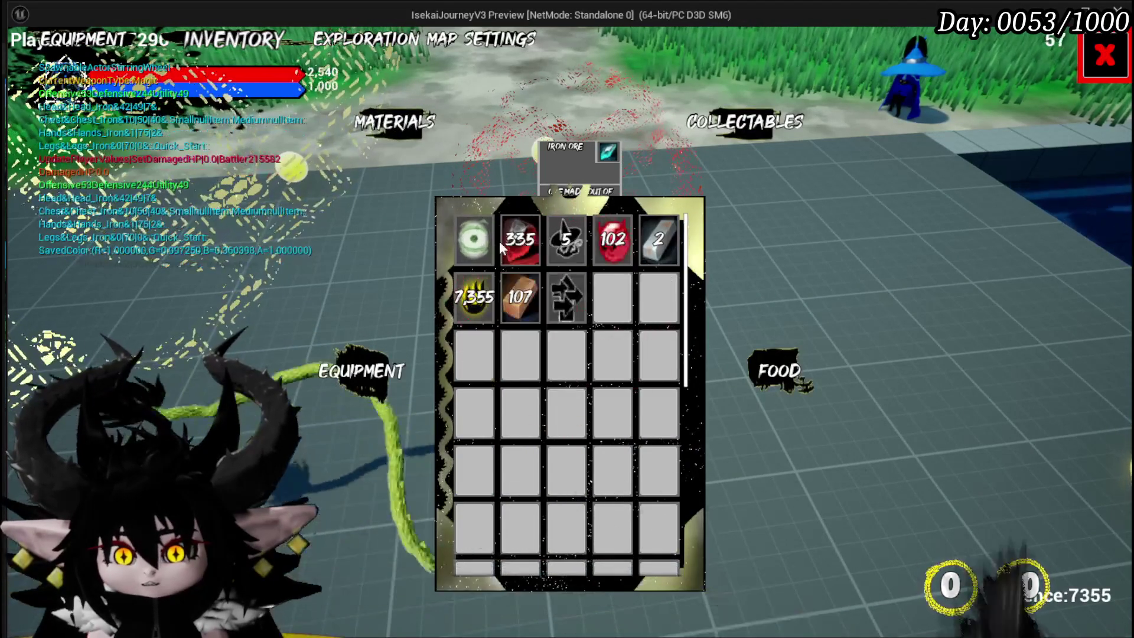
{"action": "mouse_move", "coordinate": [513, 243]}
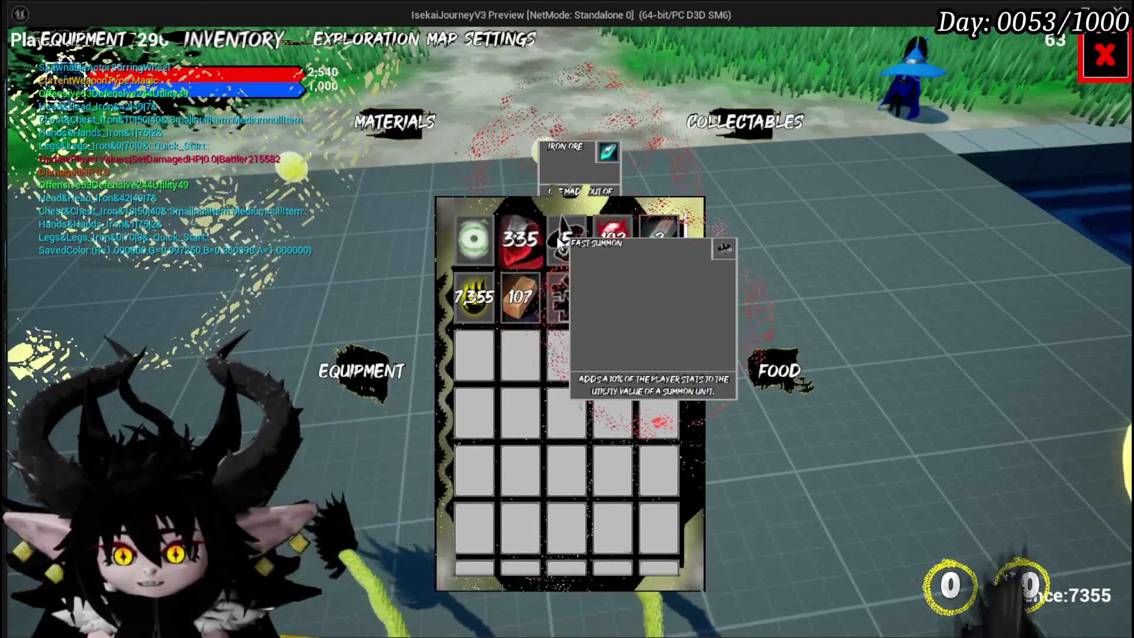
{"action": "mouse_move", "coordinate": [637, 255]}
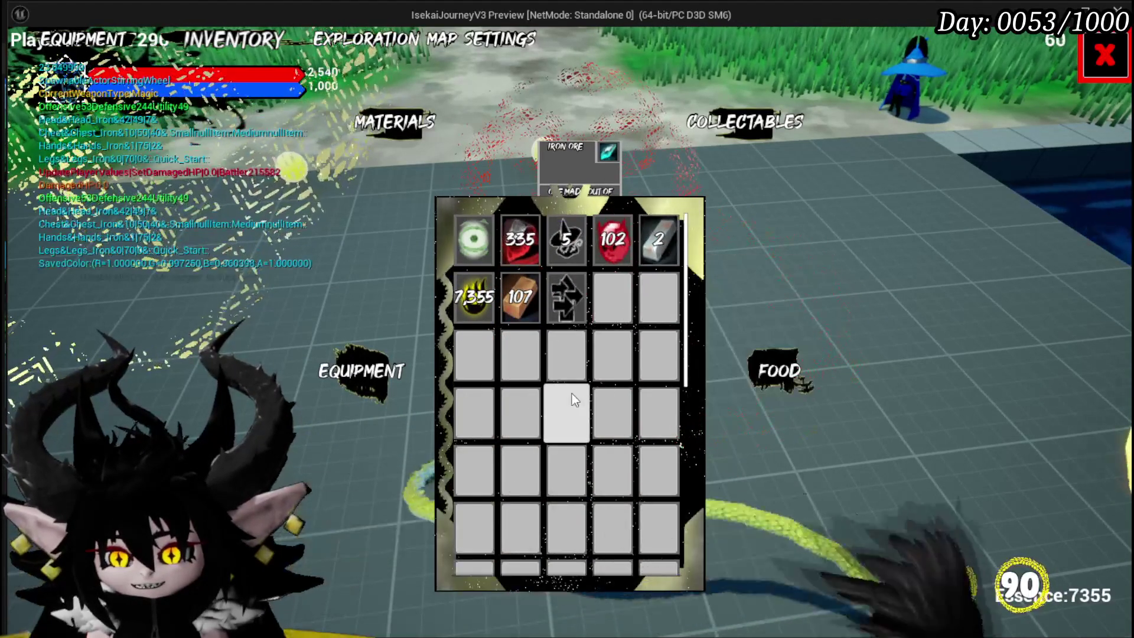
{"action": "key", "text": "Escape"}
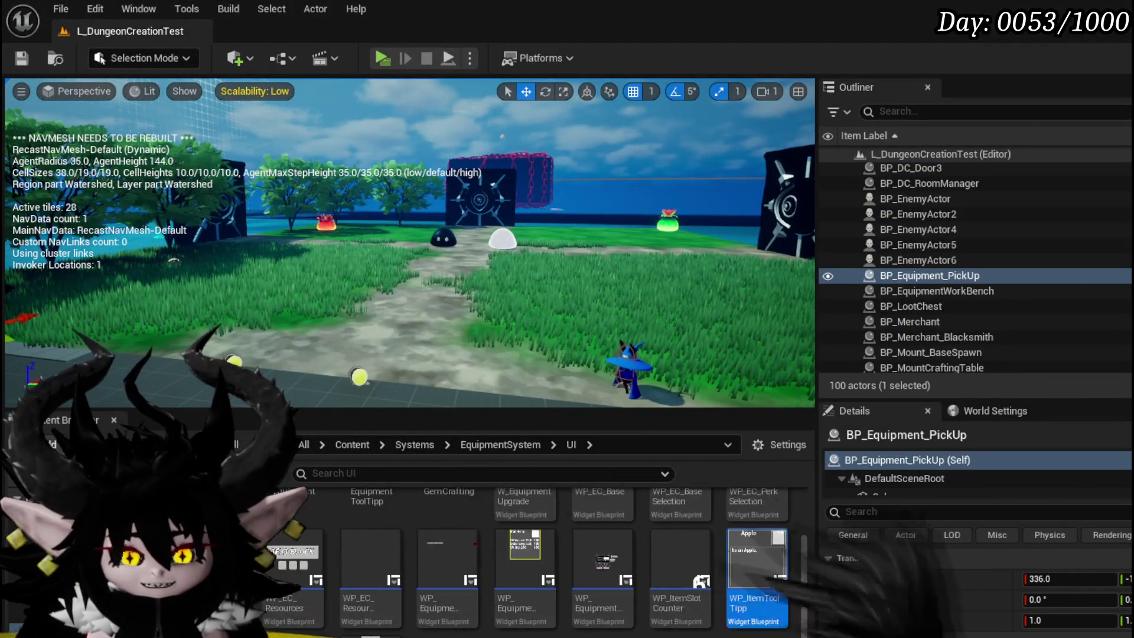
In WP_ItemToolTipp's graph, add a new function named ScaleSize and compile
{"action": "key", "text": "Return"}
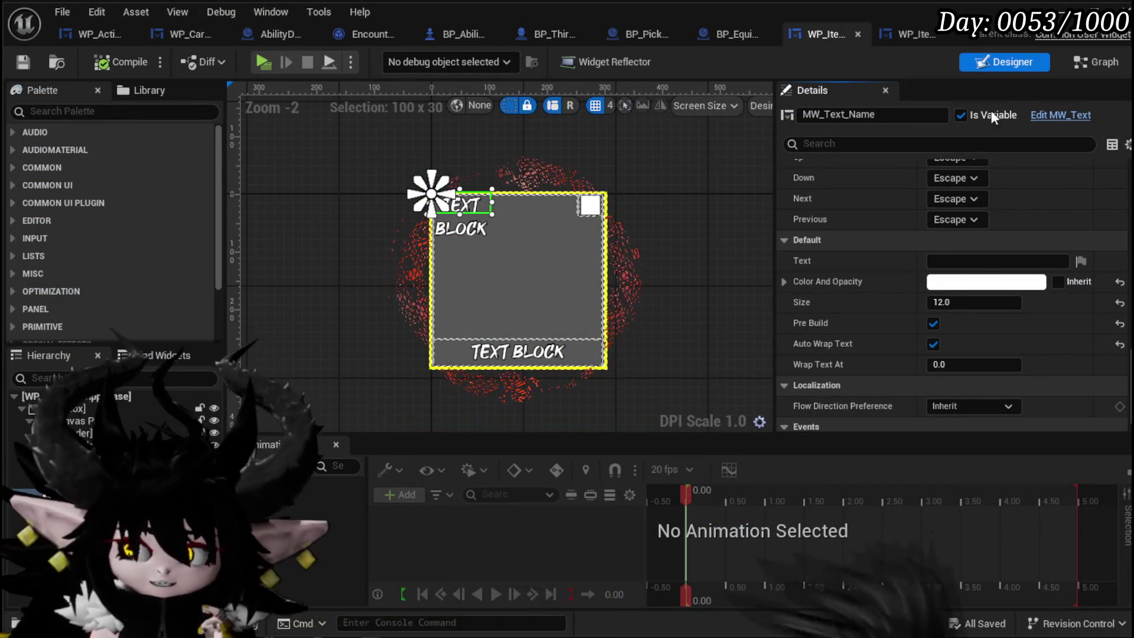
{"action": "left_click", "coordinate": [1090, 69]}
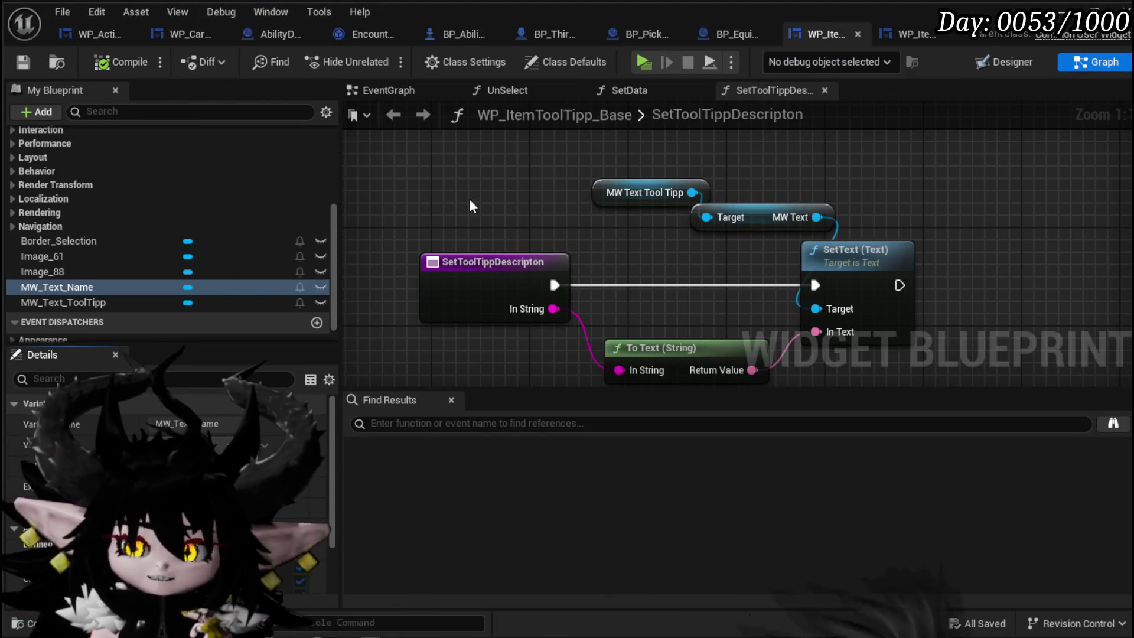
{"action": "scroll", "coordinate": [258, 207], "scroll_direction": "up", "scroll_amount": 5}
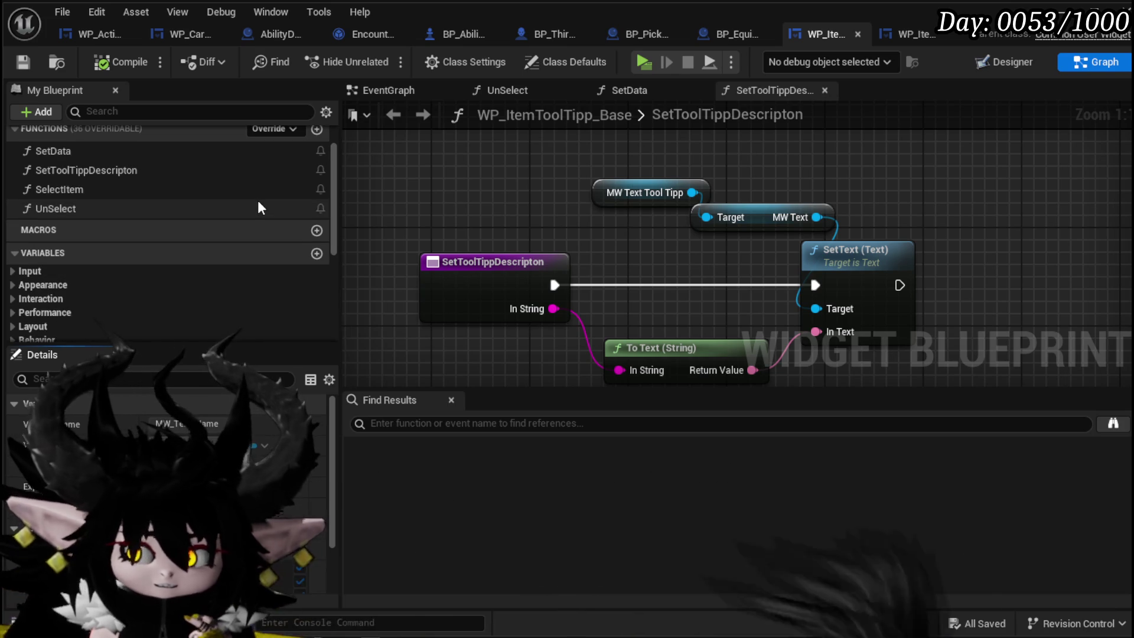
{"action": "double_click", "coordinate": [116, 149]}
{"action": "left_click_drag", "start_coordinate": [721, 260], "coordinate": [711, 218]}
{"action": "scroll", "coordinate": [710, 222], "scroll_direction": "up", "scroll_amount": 2}
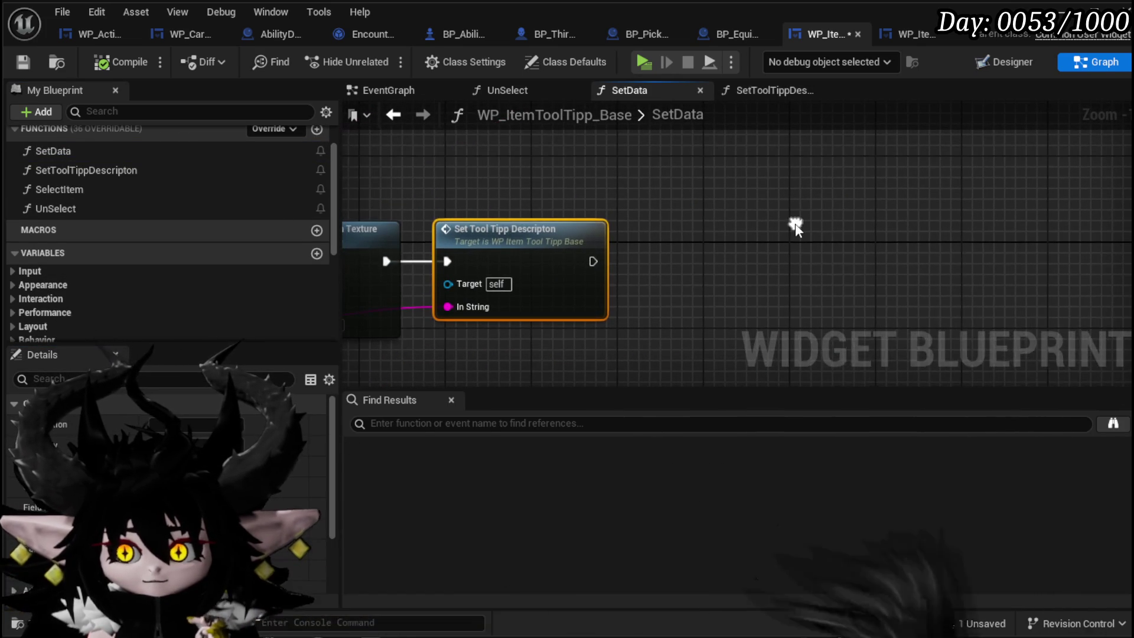
{"action": "right_click", "coordinate": [795, 224]}
{"action": "scroll", "coordinate": [329, 182], "scroll_direction": "up", "scroll_amount": 2}
{"action": "left_click", "coordinate": [317, 181]}
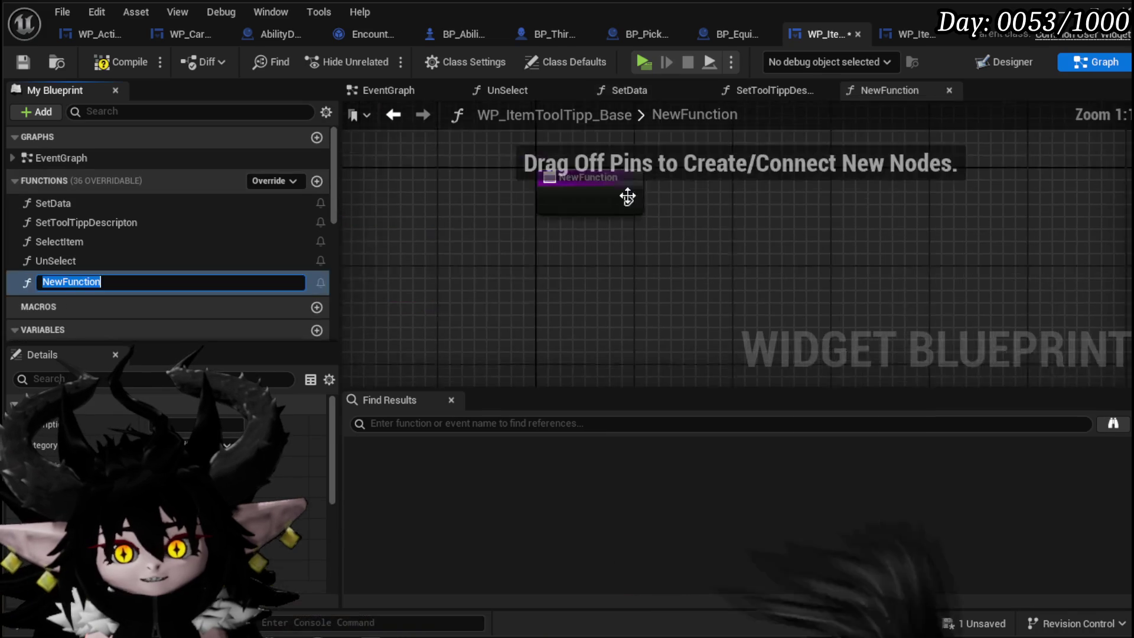
{"action": "type", "text": "Si"}
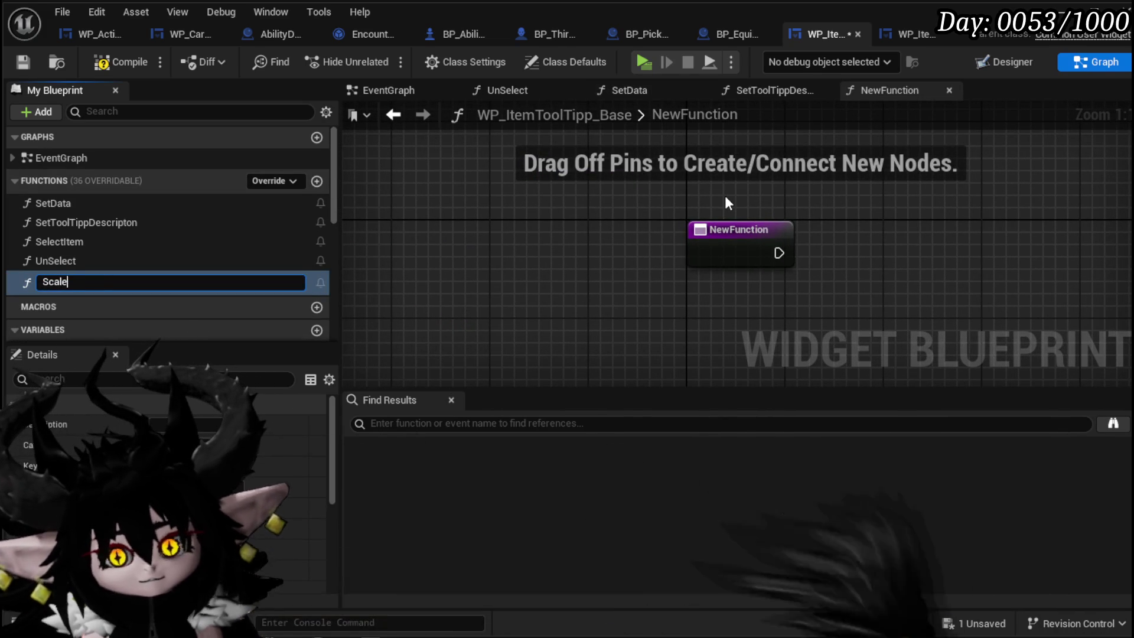
{"action": "type", "text": "ze"}
{"action": "key", "text": "Return"}
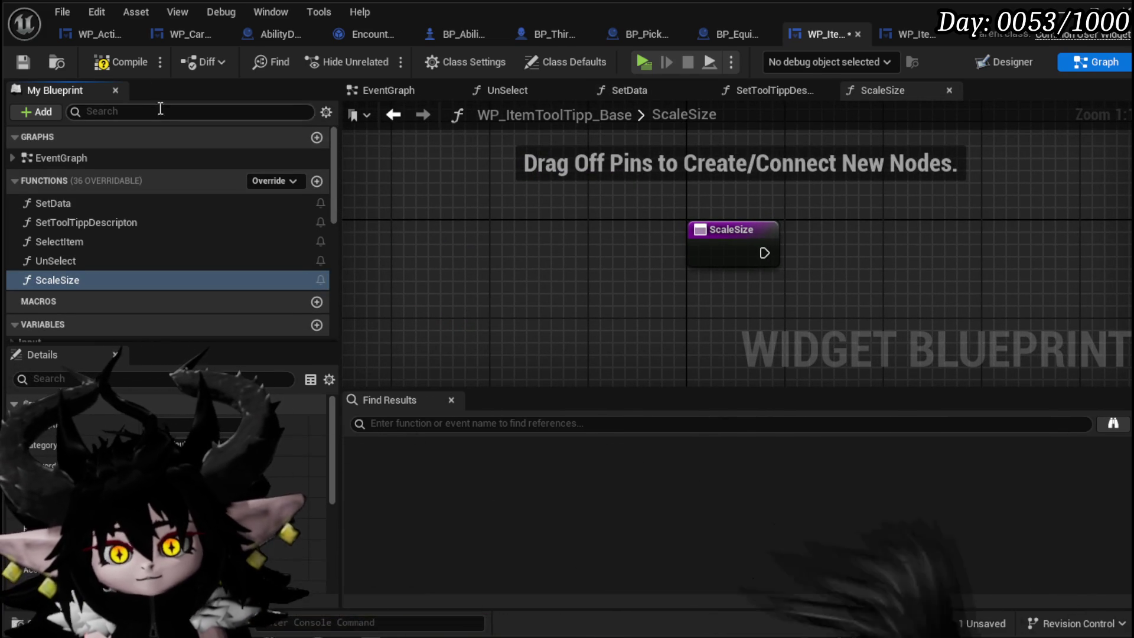
{"action": "left_click", "coordinate": [19, 61]}
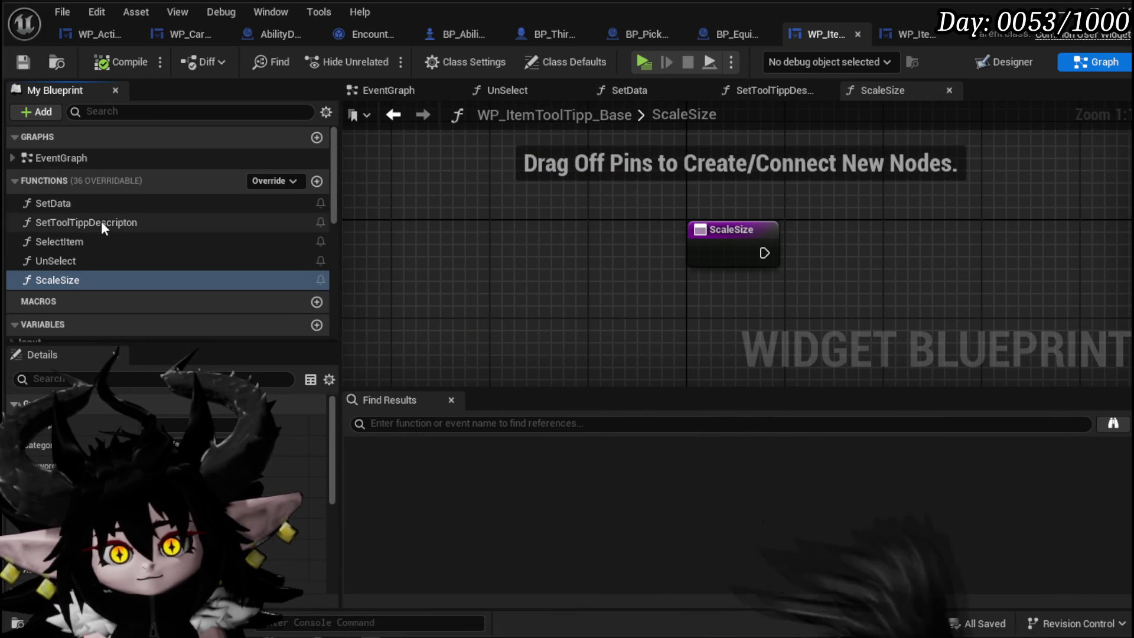
In SetData, call ScaleSize right after Set Tool Tipp Descripton and compile
{"action": "double_click", "coordinate": [79, 204]}
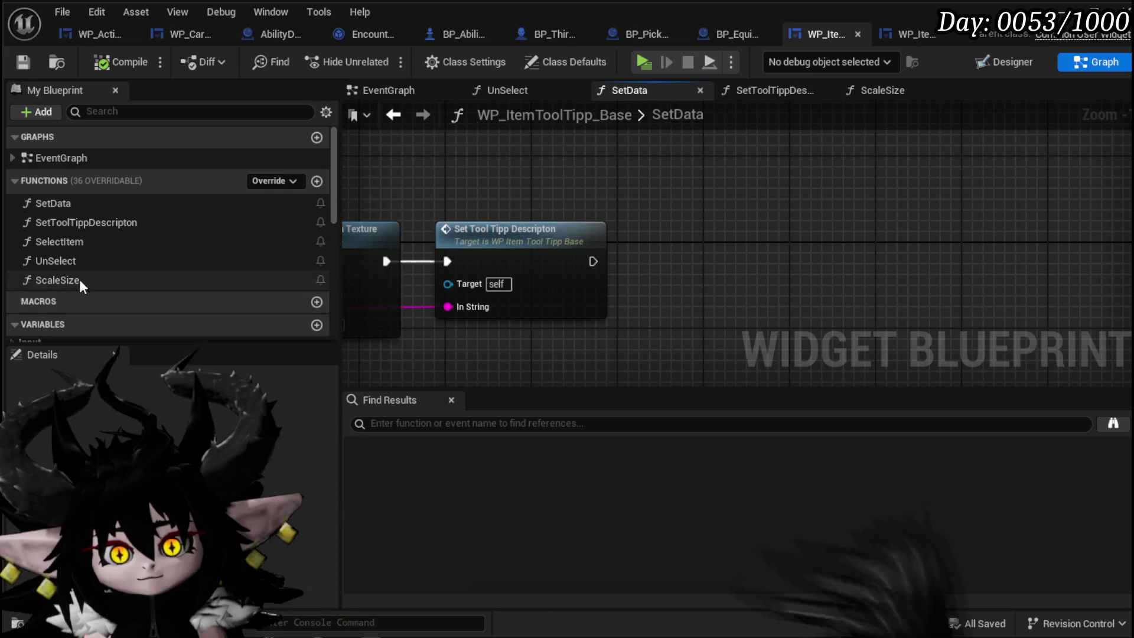
{"action": "left_click_drag", "start_coordinate": [79, 279], "coordinate": [696, 226]}
{"action": "left_click_drag", "start_coordinate": [693, 267], "coordinate": [713, 244]}
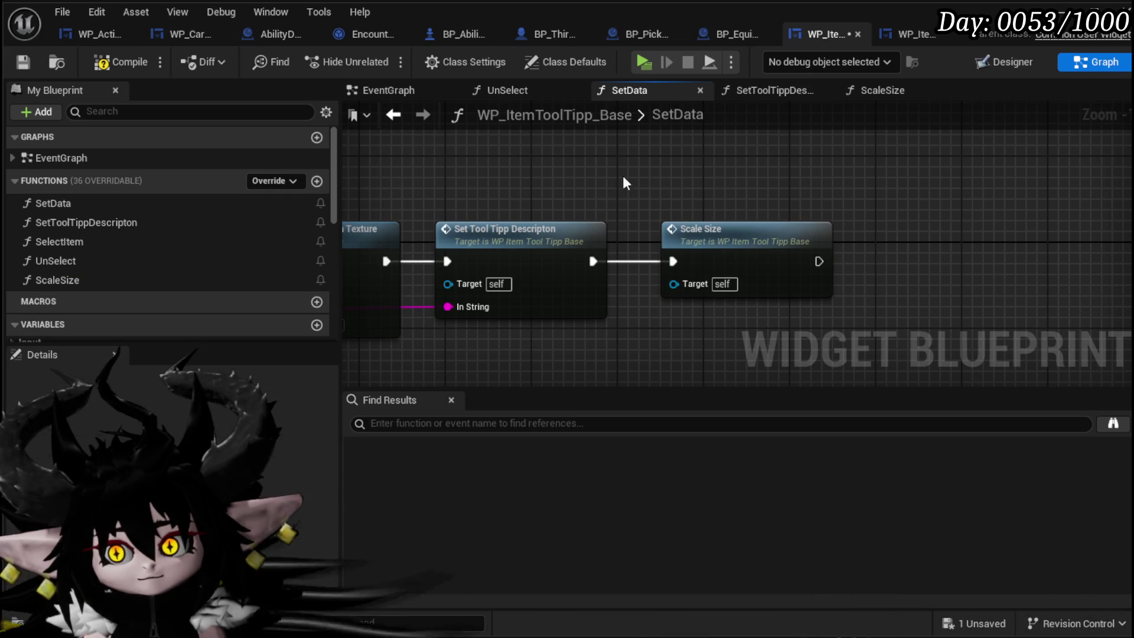
{"action": "left_click", "coordinate": [21, 63]}
{"action": "scroll", "coordinate": [862, 181], "scroll_direction": "down", "scroll_amount": 4}
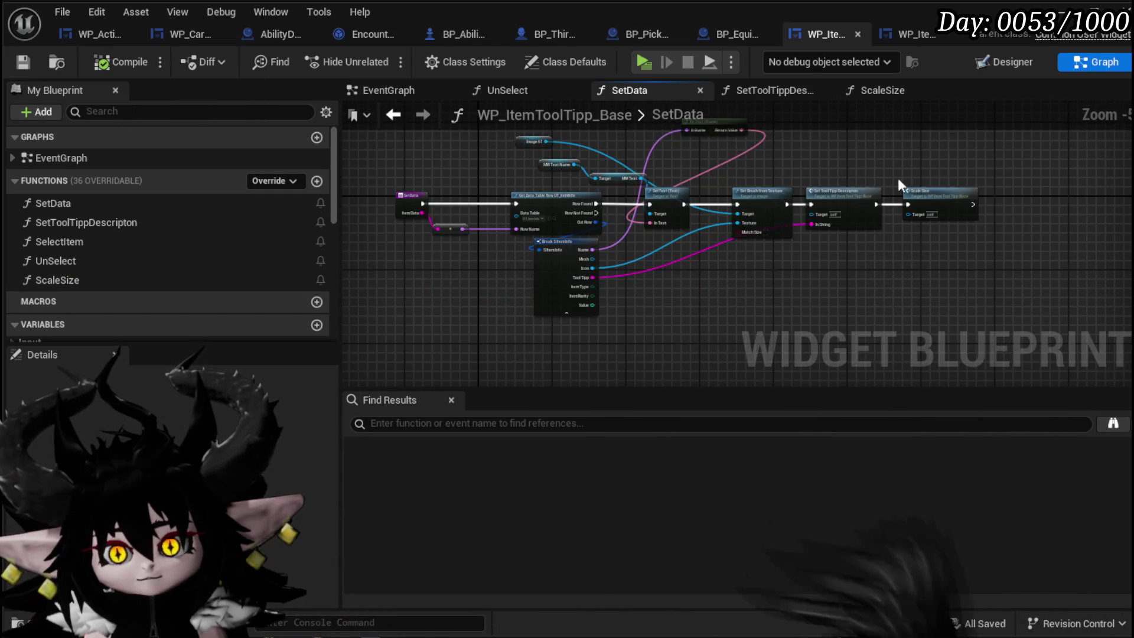
Create an instance-editable Float variable named Size
{"action": "double_click", "coordinate": [913, 192]}
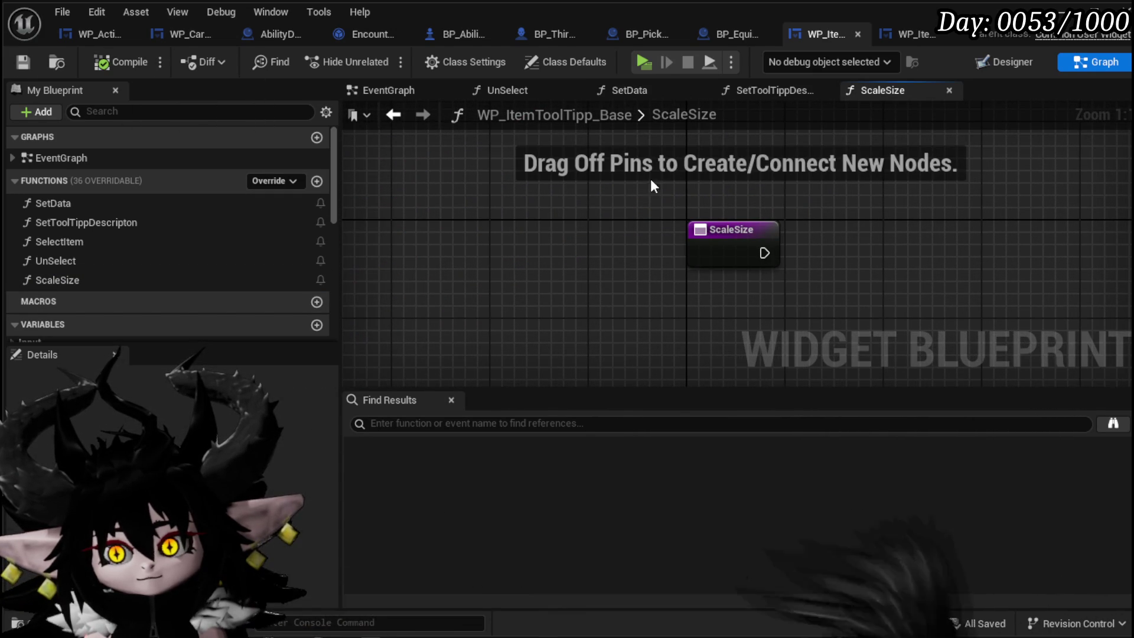
{"action": "scroll", "coordinate": [225, 241], "scroll_direction": "down", "scroll_amount": 5}
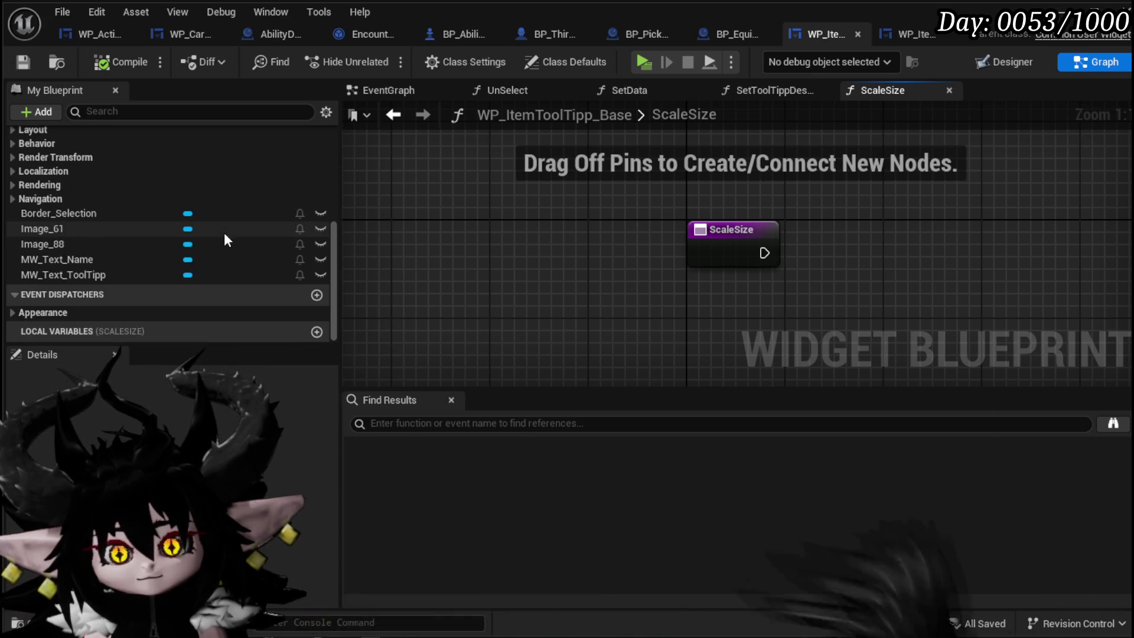
{"action": "scroll", "coordinate": [222, 235], "scroll_direction": "up", "scroll_amount": 2}
{"action": "left_click", "coordinate": [316, 131]}
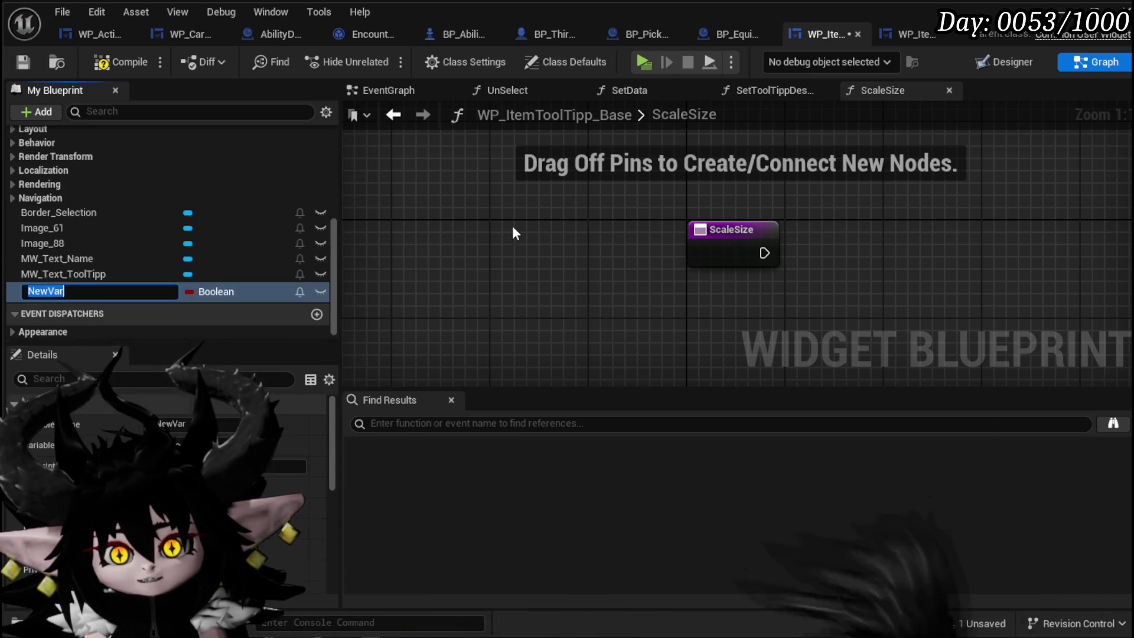
{"action": "type", "text": "Size"}
{"action": "key", "text": "Return"}
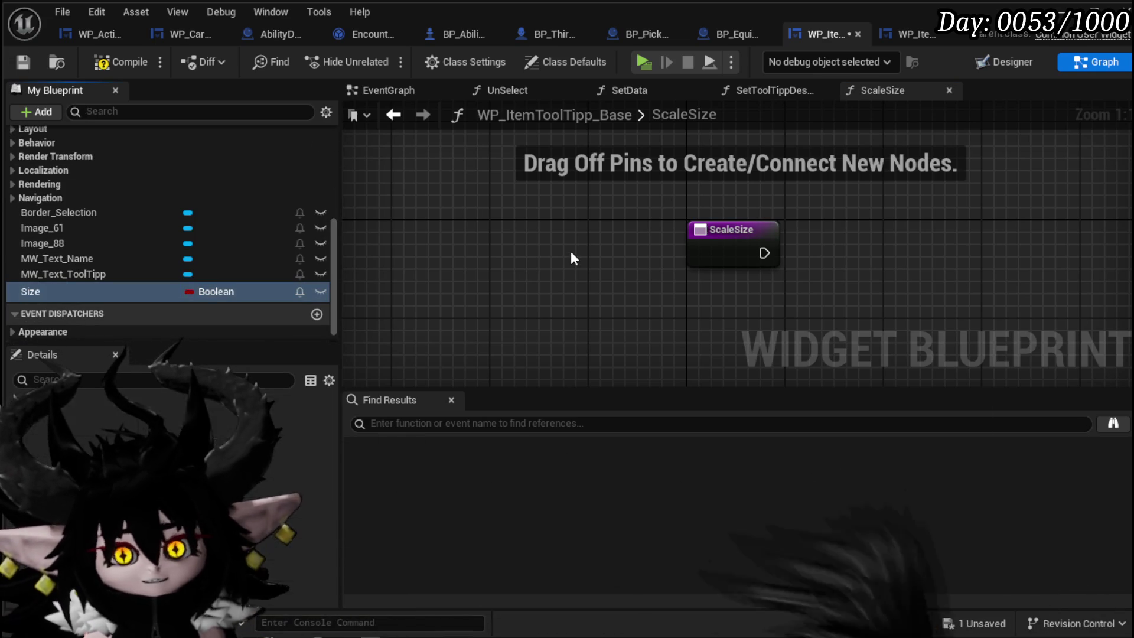
{"action": "left_click", "coordinate": [195, 293]}
{"action": "left_click", "coordinate": [237, 396]}
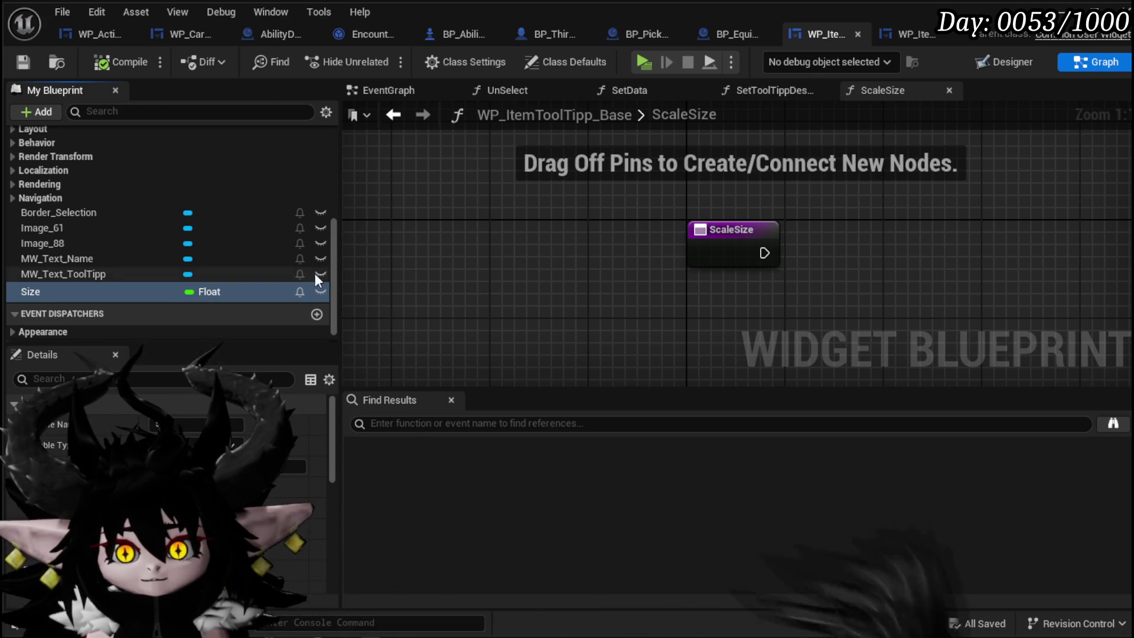
{"action": "left_click_drag", "start_coordinate": [334, 274], "coordinate": [338, 320]}
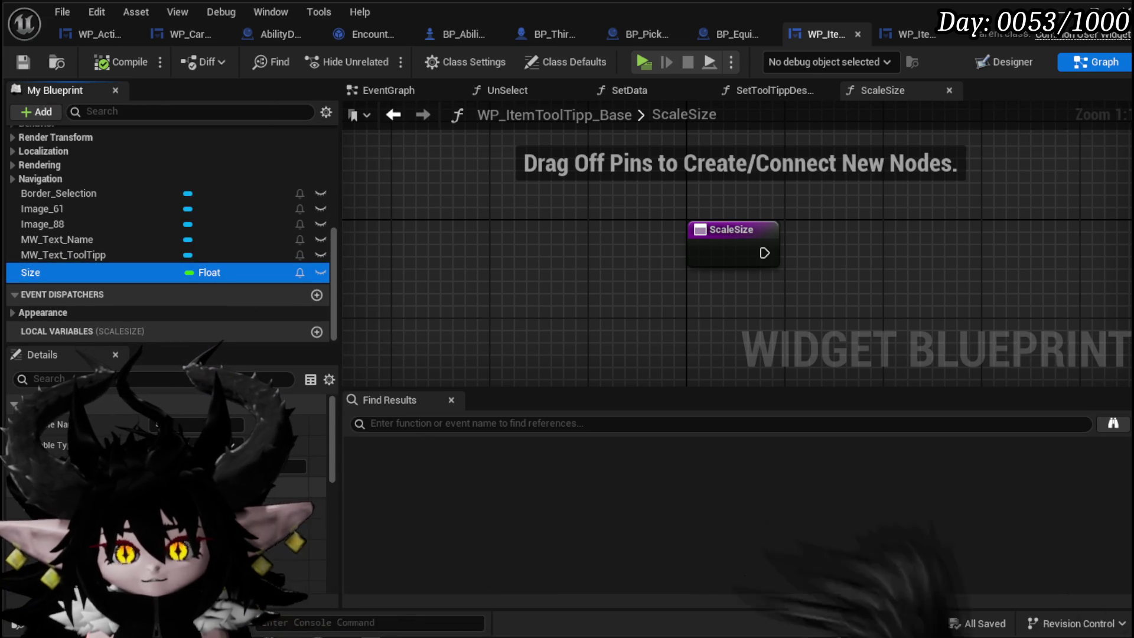
{"action": "left_click", "coordinate": [157, 436]}
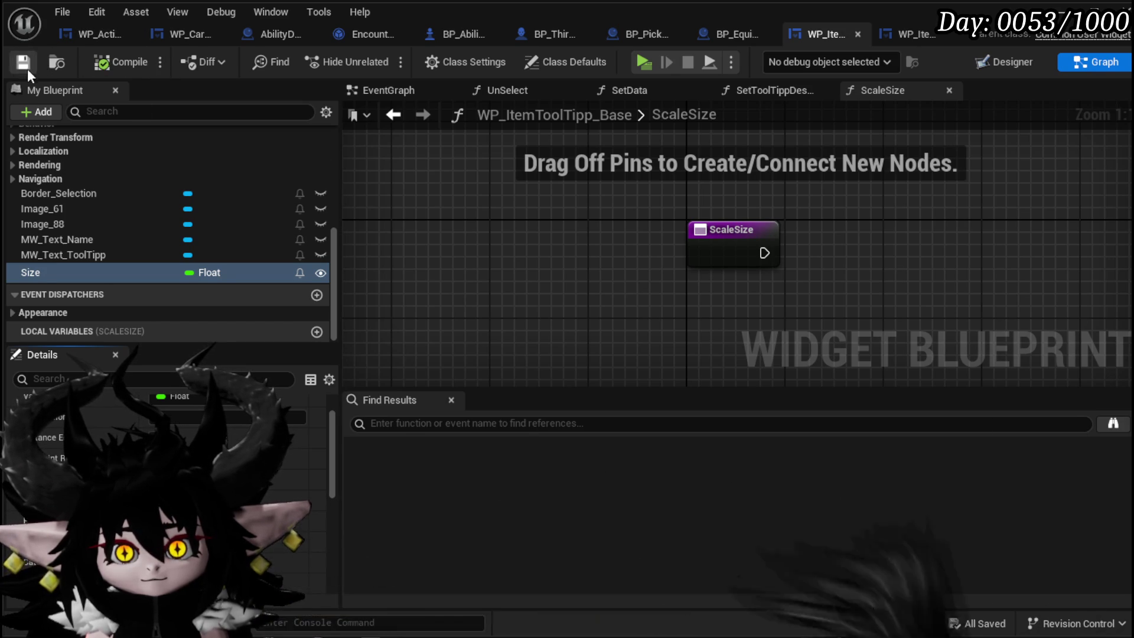
In ScaleSize, wire a Size != 0.0 check into a Branch
{"action": "left_click_drag", "start_coordinate": [611, 267], "coordinate": [438, 308]}
{"action": "left_click_drag", "start_coordinate": [79, 278], "coordinate": [504, 192]}
{"action": "left_click_drag", "start_coordinate": [583, 209], "coordinate": [674, 242]}
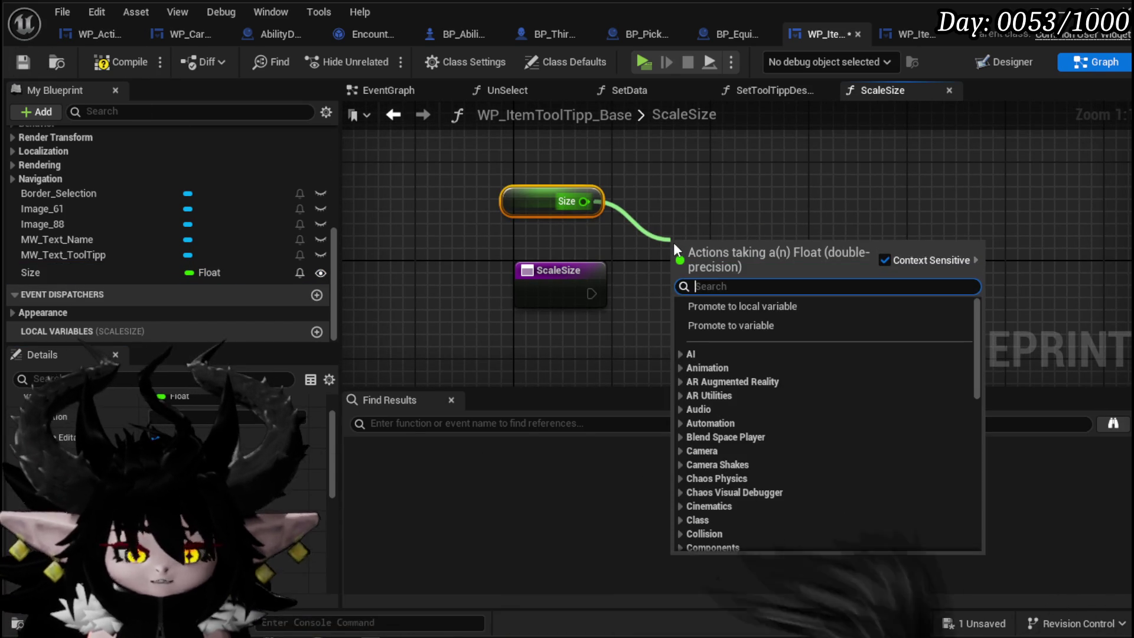
{"action": "type", "text": "=="}
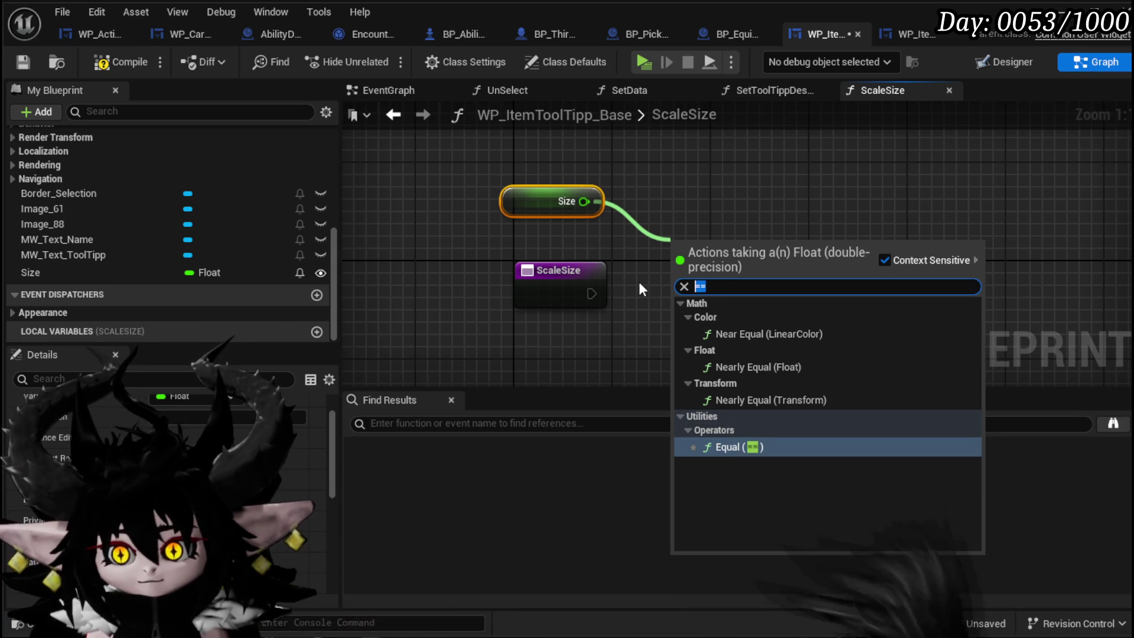
{"action": "type", "text": "not"}
{"action": "key", "text": "Return"}
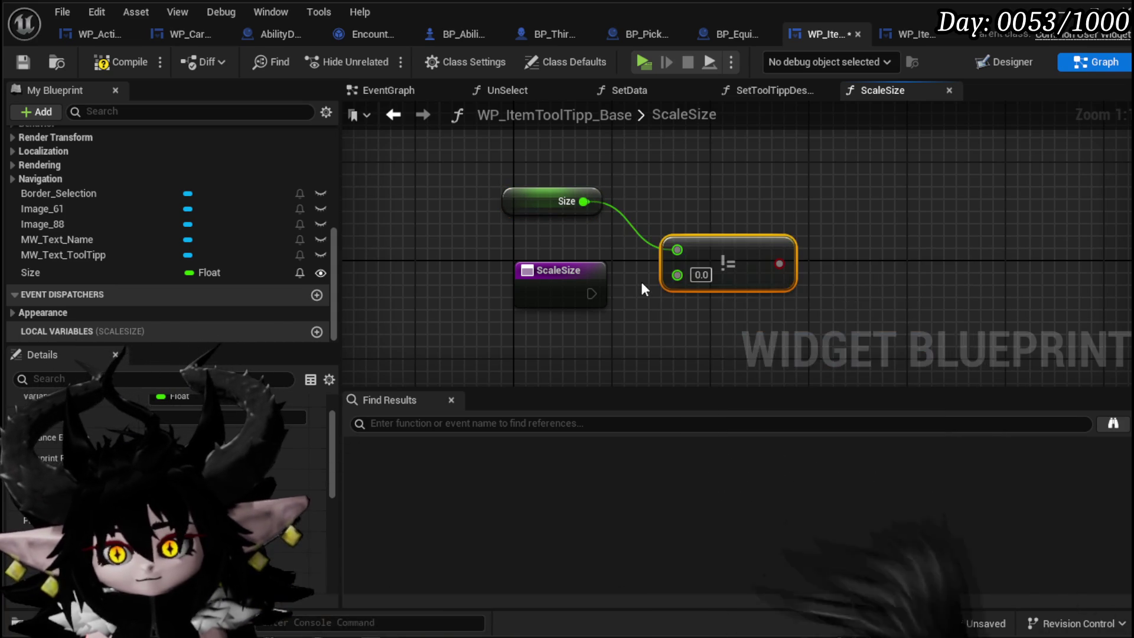
{"action": "left_click_drag", "start_coordinate": [770, 264], "coordinate": [512, 362]}
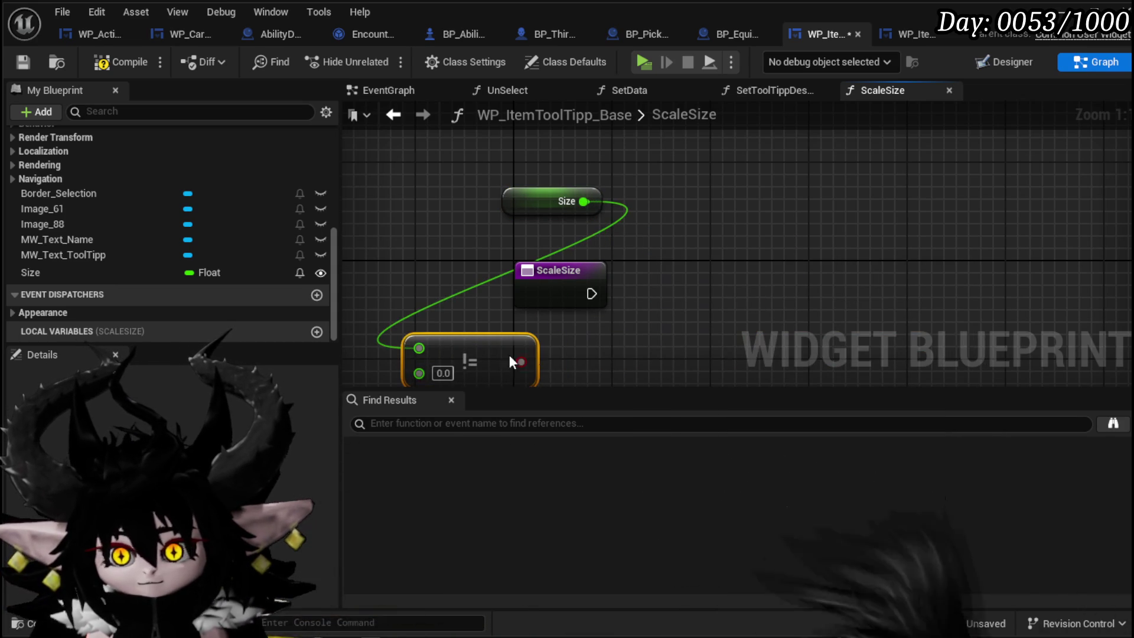
{"action": "left_click_drag", "start_coordinate": [622, 311], "coordinate": [625, 308]}
{"action": "left_click_drag", "start_coordinate": [558, 284], "coordinate": [473, 297]}
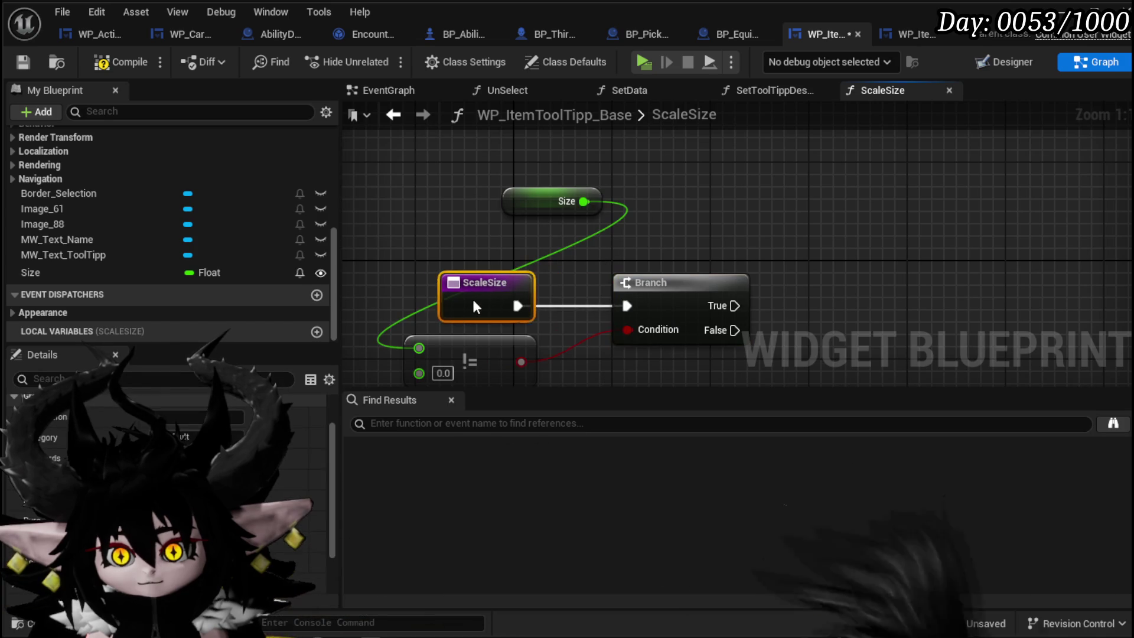
{"action": "mouse_move", "coordinate": [515, 203]}
{"action": "left_mouse_down"}
{"action": "mouse_move", "coordinate": [363, 347]}
{"action": "mouse_move", "coordinate": [332, 314]}
{"action": "mouse_move", "coordinate": [372, 265]}
{"action": "left_mouse_up"}
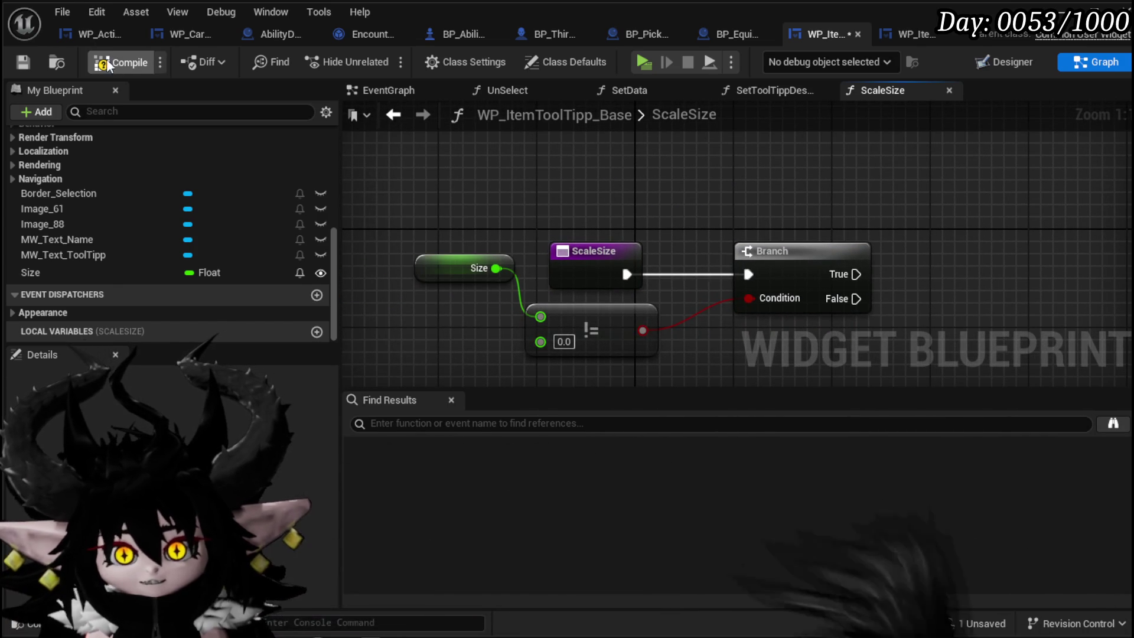
{"action": "left_click", "coordinate": [923, 36]}
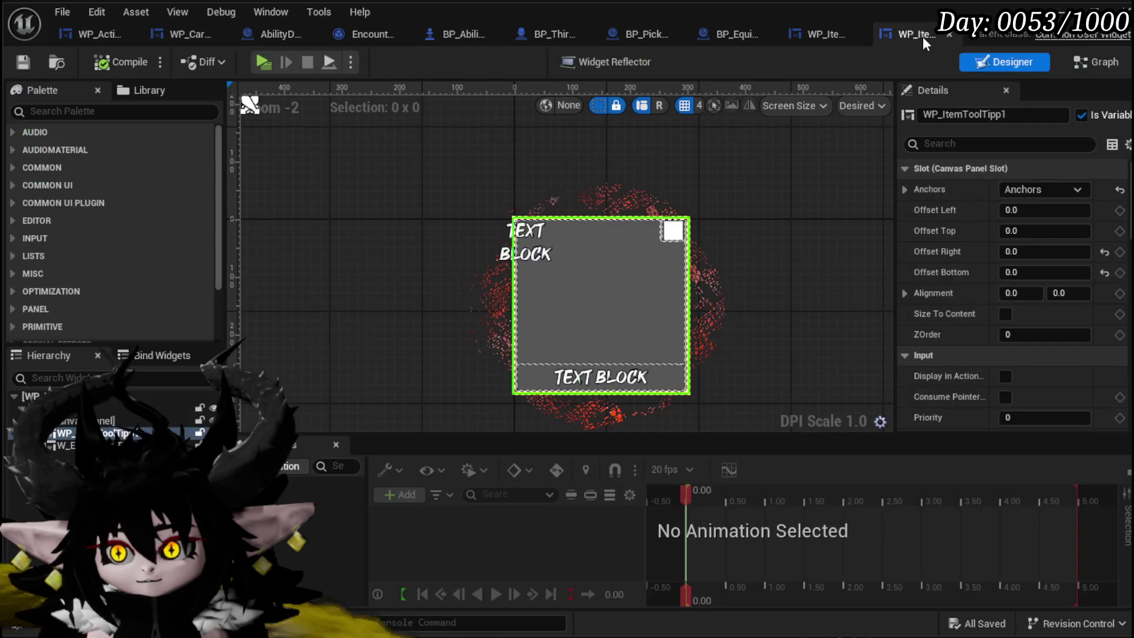
In the Designer, set the font size of MW_Text_Name and MW_Text_ToolTipp to 24
{"action": "left_click", "coordinate": [824, 37]}
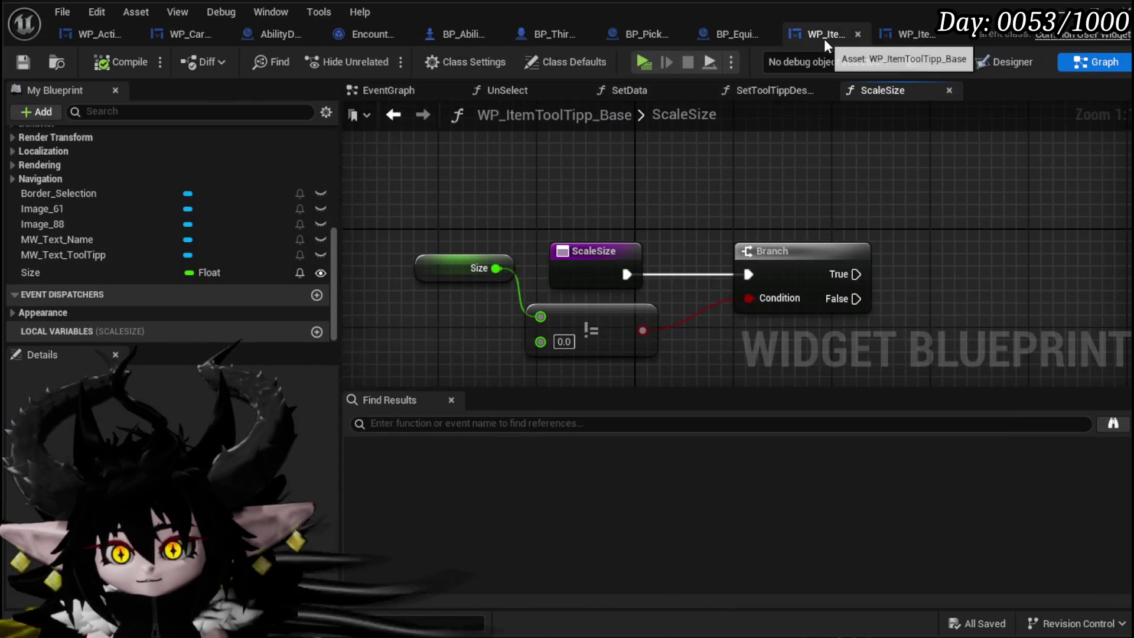
{"action": "left_click", "coordinate": [978, 62]}
{"action": "scroll", "coordinate": [593, 327], "scroll_direction": "down", "scroll_amount": 1}
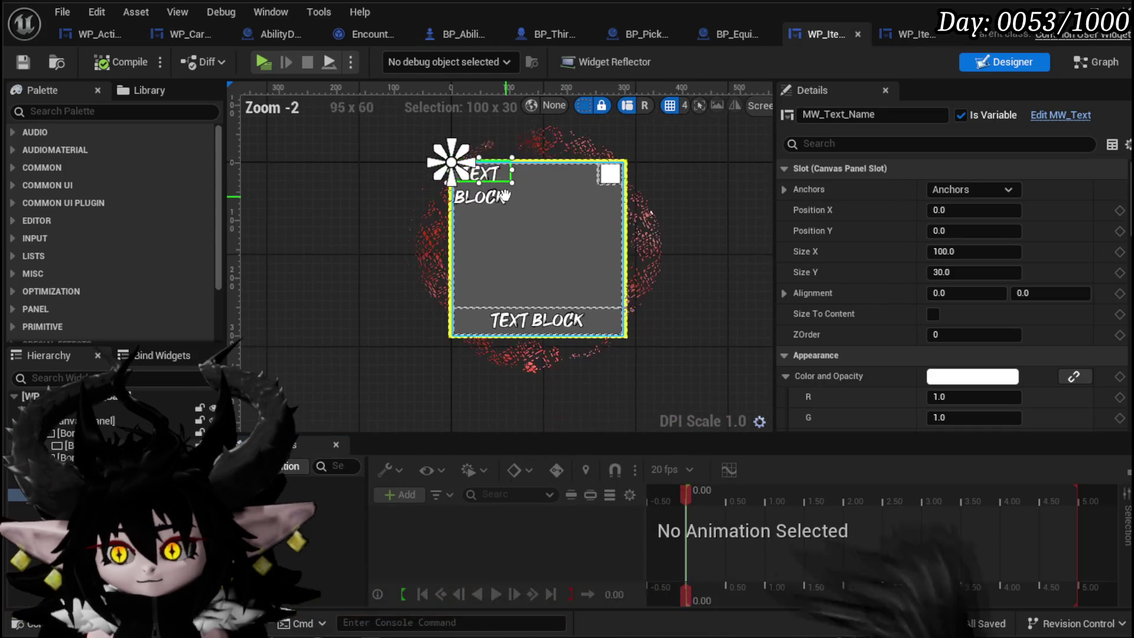
{"action": "scroll", "coordinate": [916, 297], "scroll_direction": "down", "scroll_amount": 10}
{"action": "scroll", "coordinate": [916, 297], "scroll_direction": "down", "scroll_amount": 10}
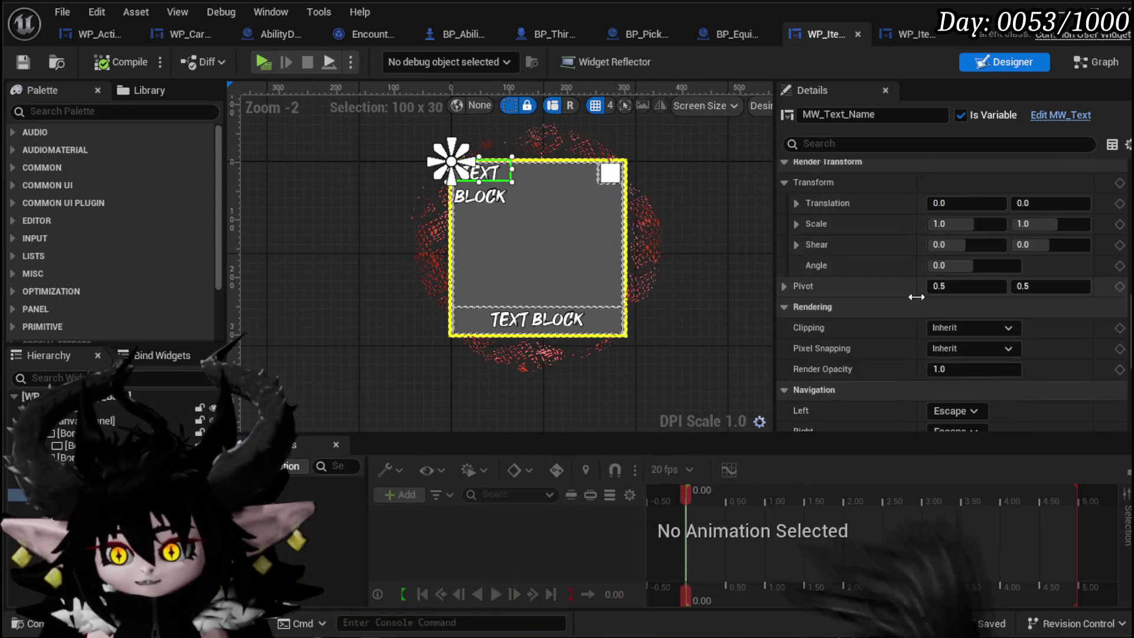
{"action": "left_click", "coordinate": [948, 302]}
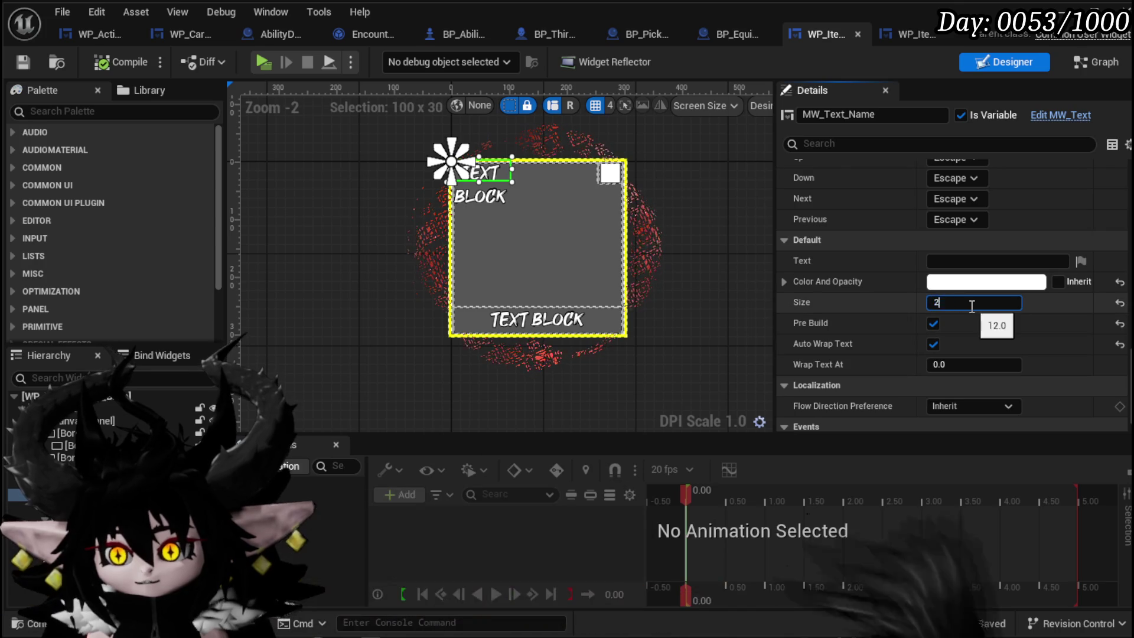
{"action": "type", "text": "24"}
{"action": "key", "text": "Return"}
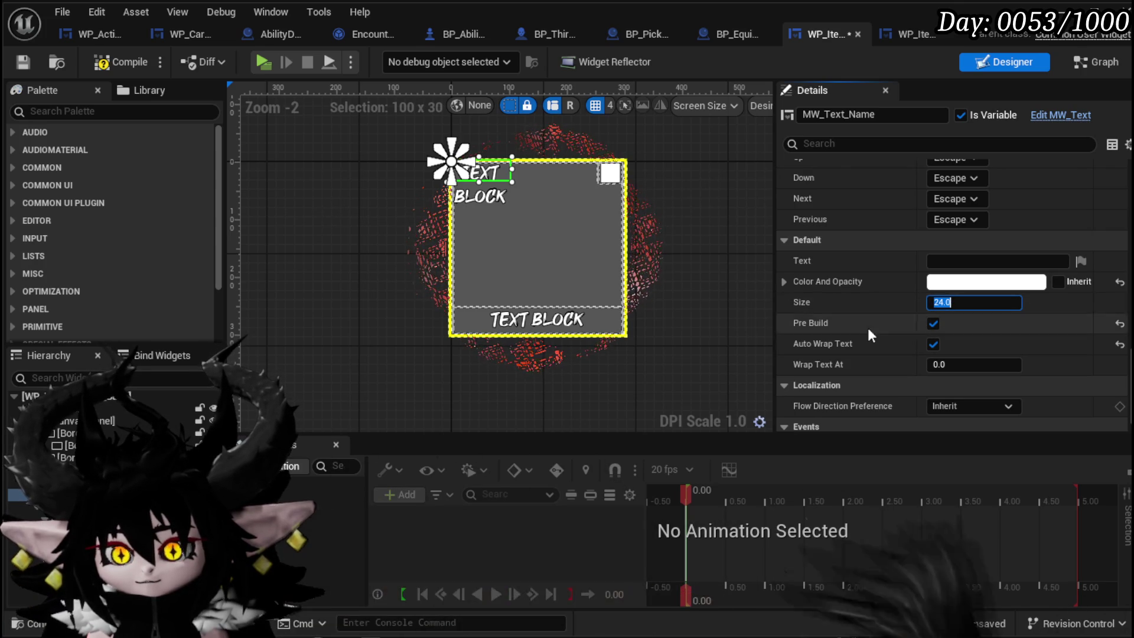
{"action": "left_click", "coordinate": [537, 321]}
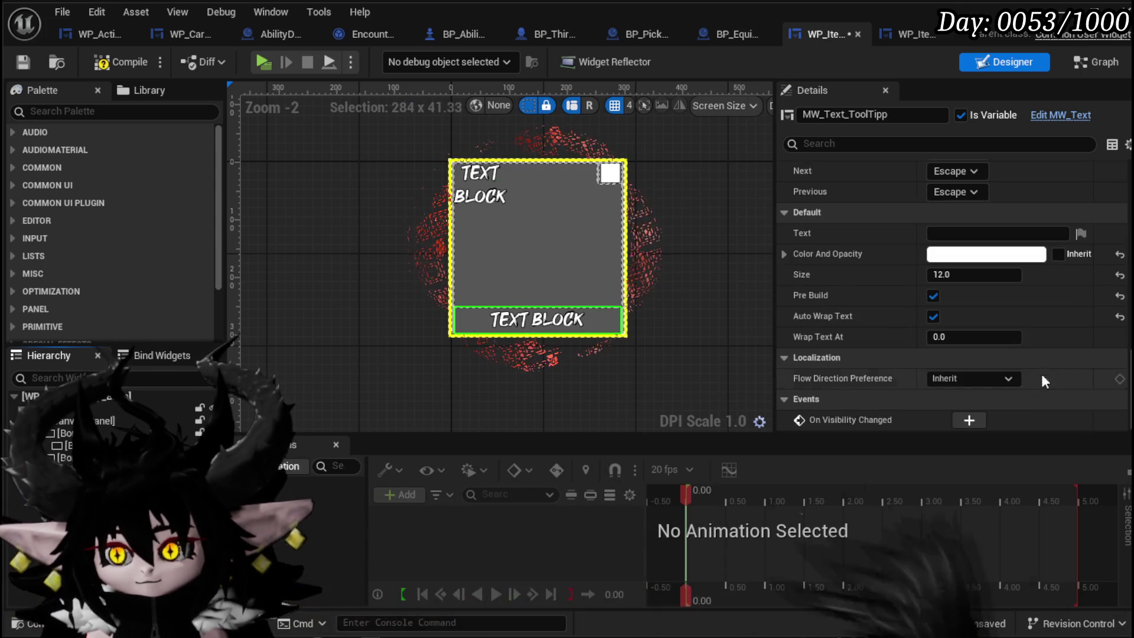
{"action": "type", "text": "24"}
{"action": "key", "text": "Return"}
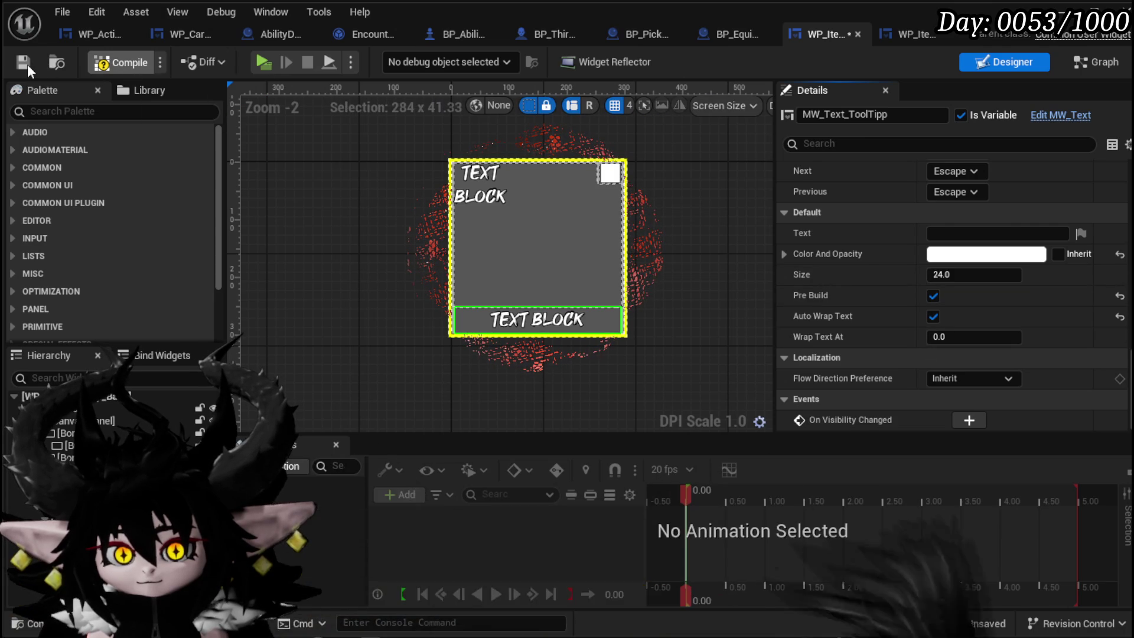
{"action": "left_click", "coordinate": [607, 179]}
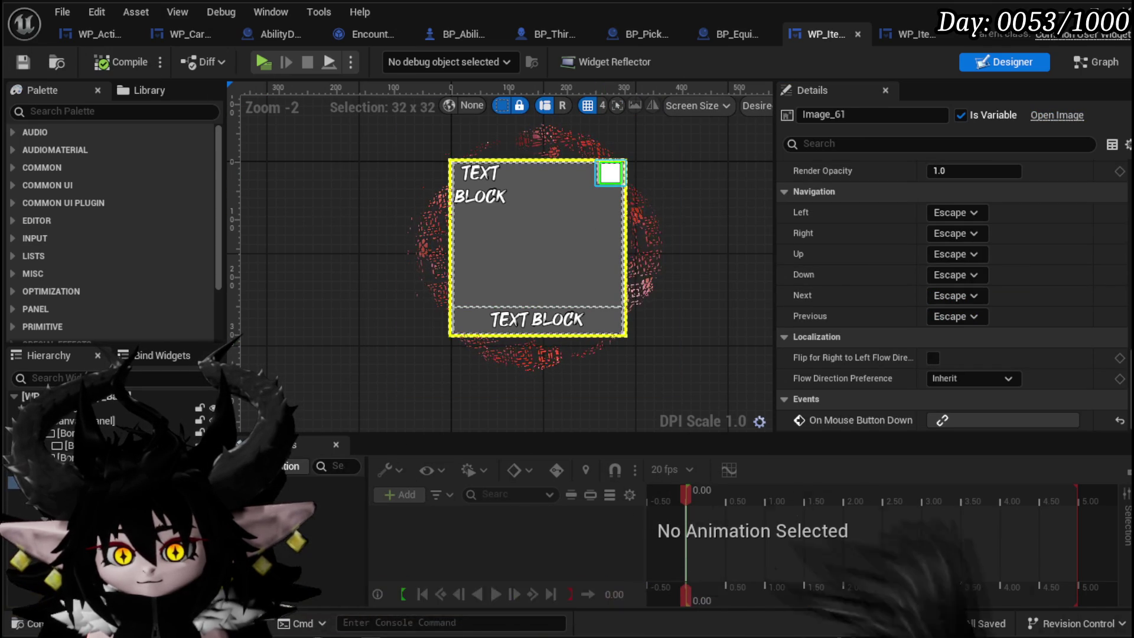
Select the corner border Border_0 and try a size of 150 by 150
{"action": "left_click", "coordinate": [608, 177]}
{"action": "scroll", "coordinate": [971, 300], "scroll_direction": "up", "scroll_amount": 8}
{"action": "scroll", "coordinate": [971, 300], "scroll_direction": "up", "scroll_amount": 10}
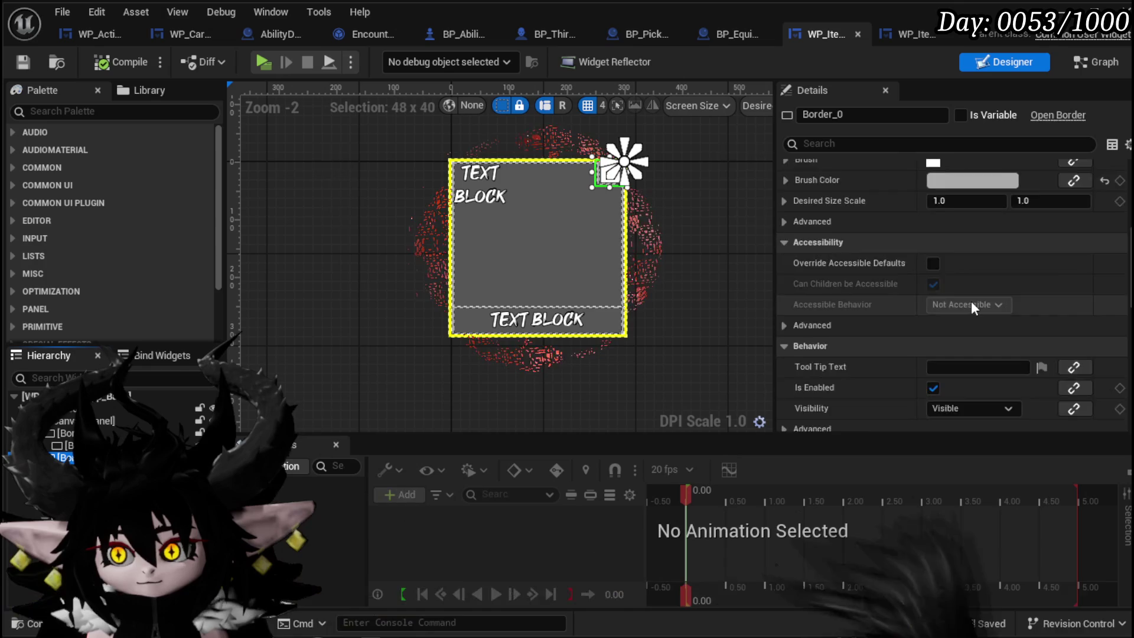
{"action": "left_click", "coordinate": [975, 251]}
{"action": "type", "text": "1"}
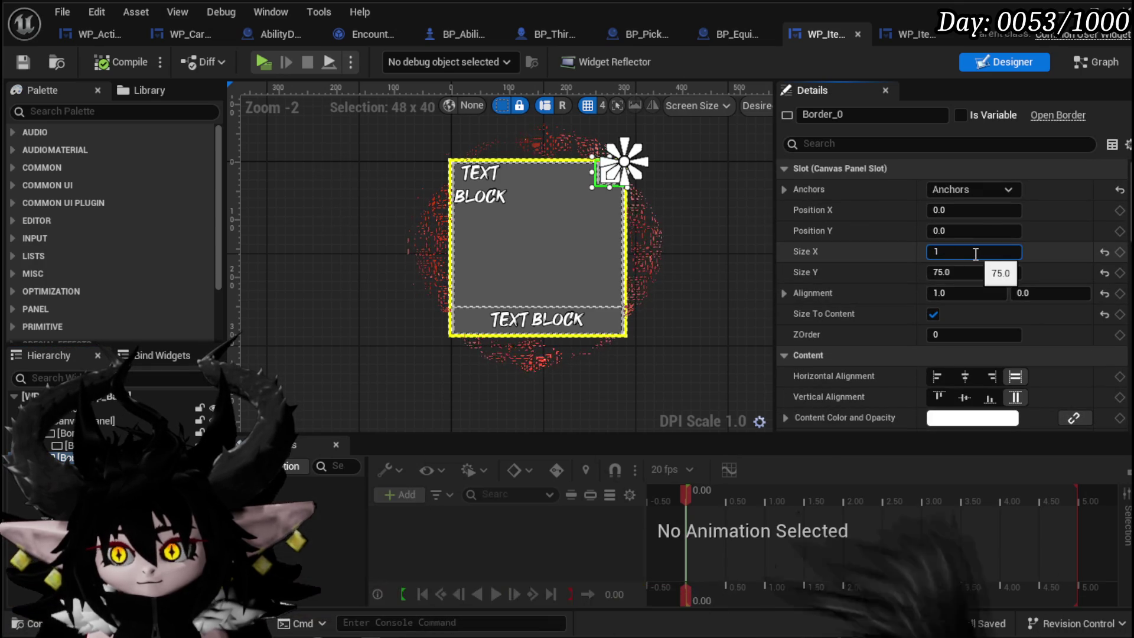
{"action": "type", "text": "50"}
{"action": "key", "text": "Return"}
{"action": "type", "text": "50"}
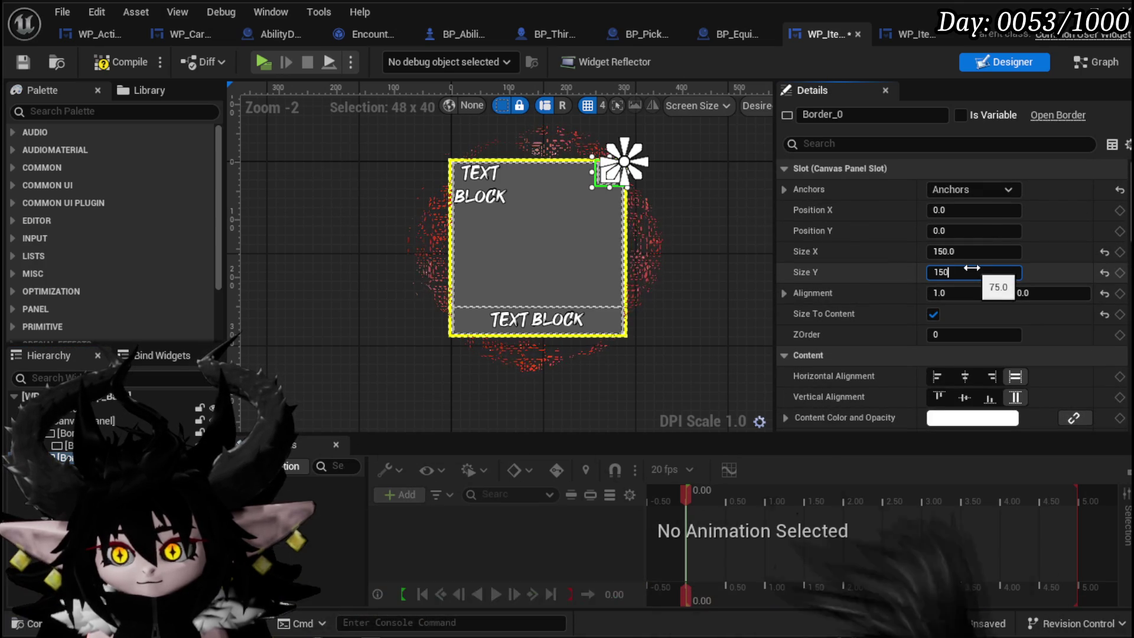
{"action": "key", "text": "Return"}
Turn off Size To Content and set Border_0's size to 100 by 100
{"action": "left_click", "coordinate": [939, 313]}
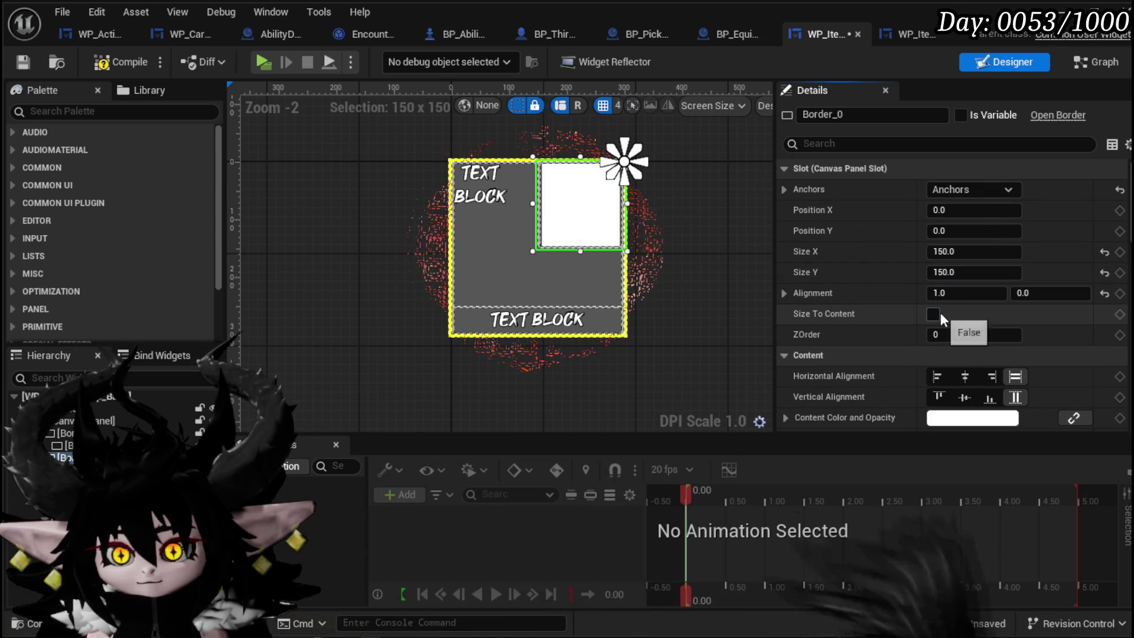
{"action": "left_click", "coordinate": [966, 252]}
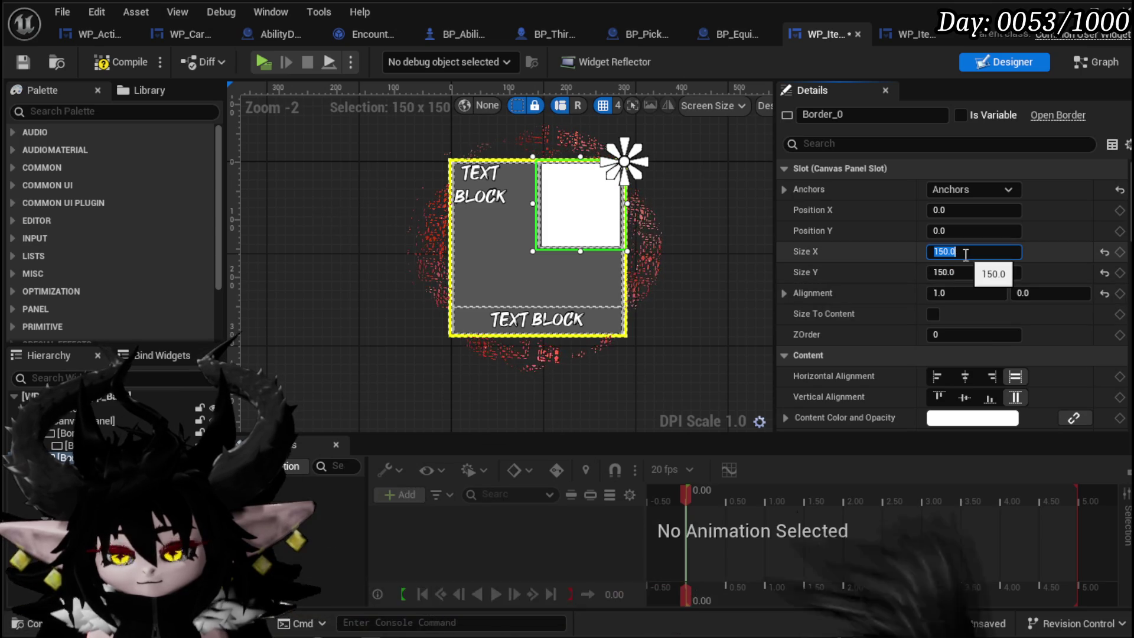
{"action": "type", "text": "75"}
{"action": "left_click", "coordinate": [966, 272]}
{"action": "type", "text": "75"}
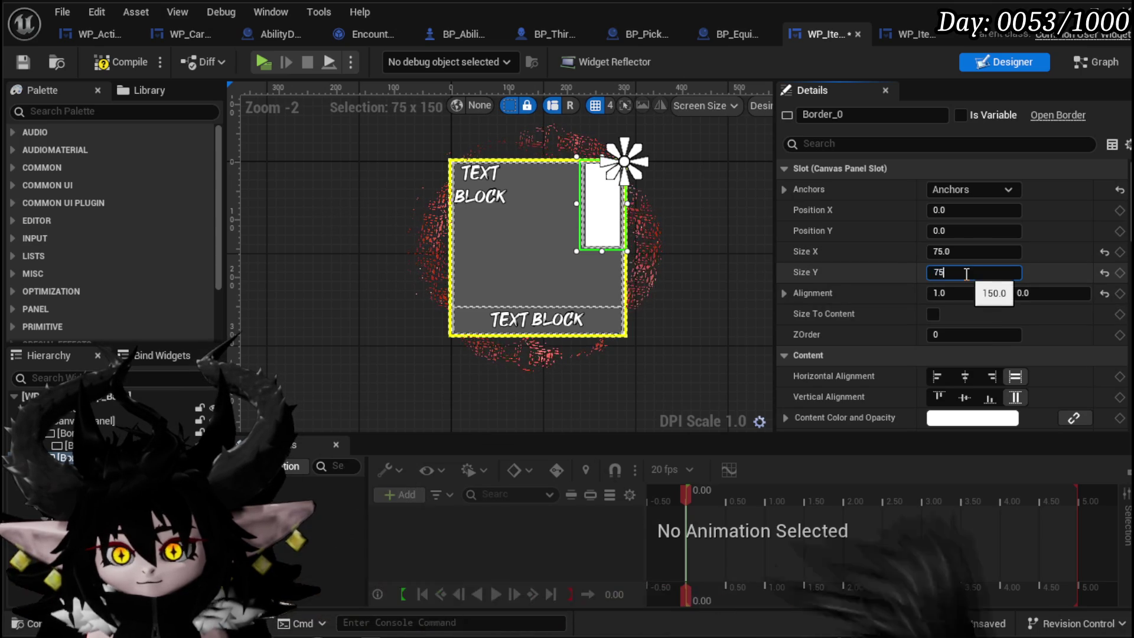
{"action": "key", "text": "Return"}
{"action": "left_click", "coordinate": [967, 253]}
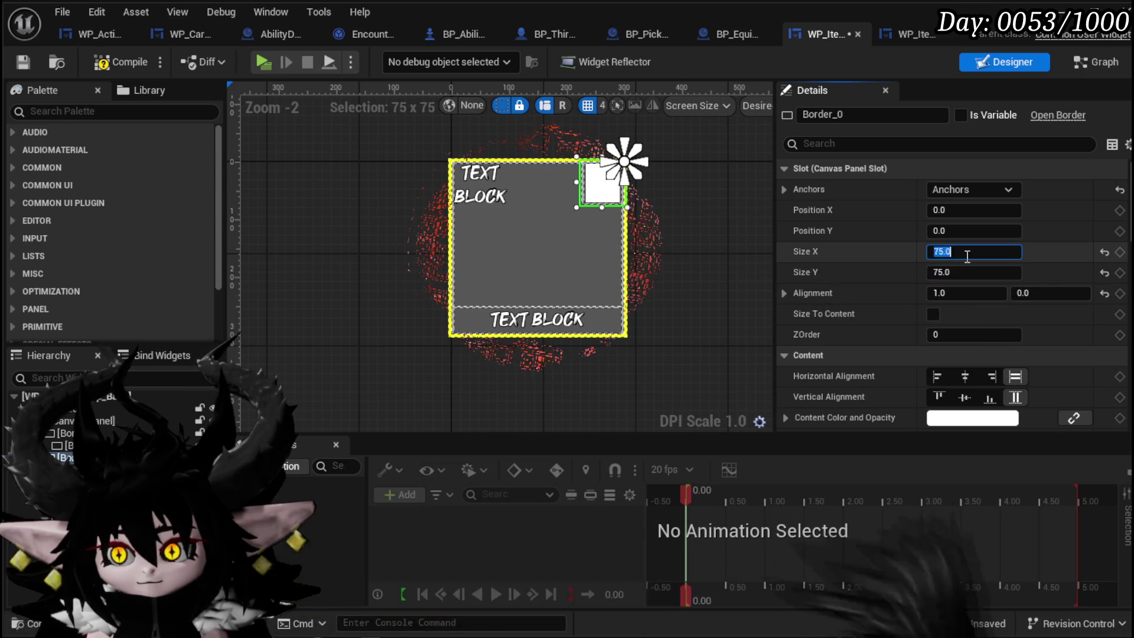
{"action": "type", "text": "100"}
{"action": "key", "text": "Return"}
{"action": "key", "text": "Return"}
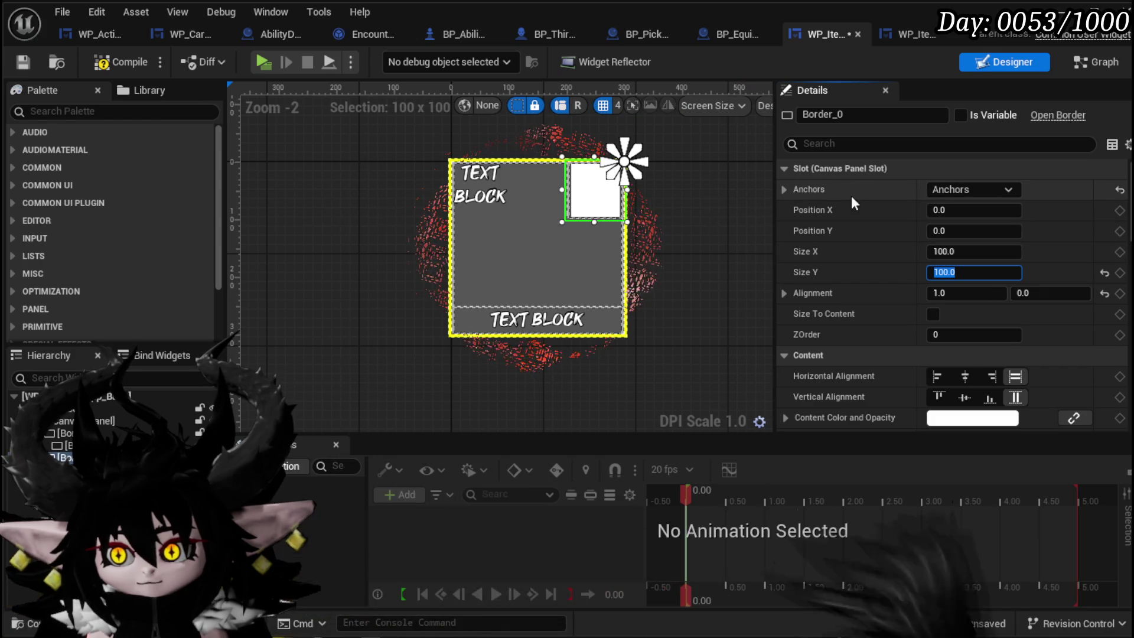
Try position offsets of -50 and 150 on Border_0, keeping its width at 100
{"action": "scroll", "coordinate": [650, 224], "scroll_direction": "up", "scroll_amount": 5}
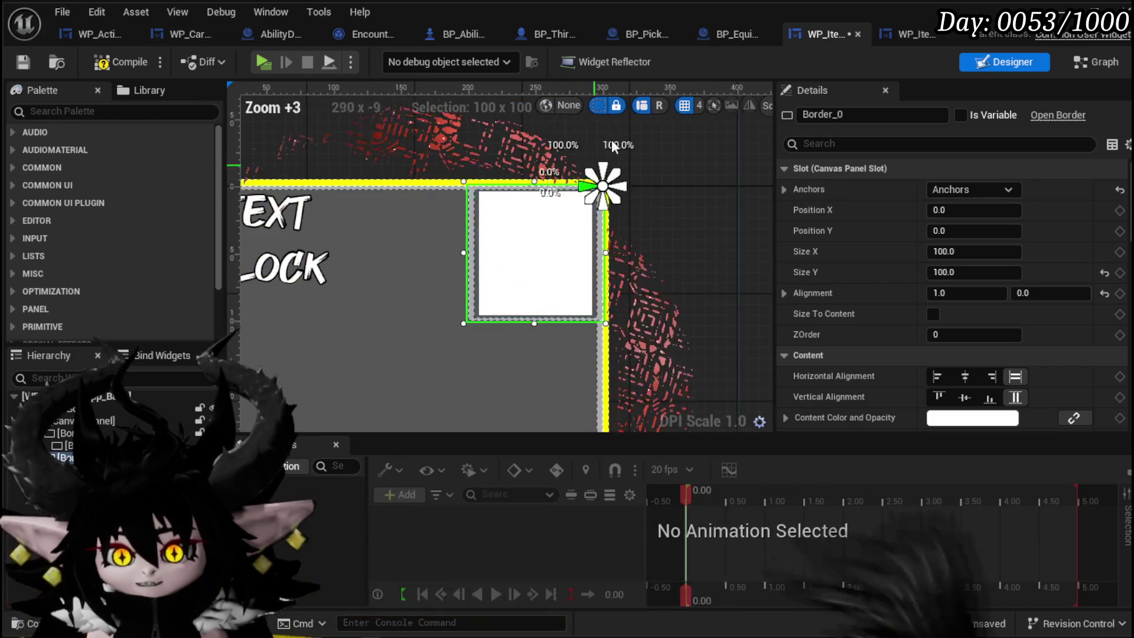
{"action": "scroll", "coordinate": [686, 242], "scroll_direction": "down", "scroll_amount": 2}
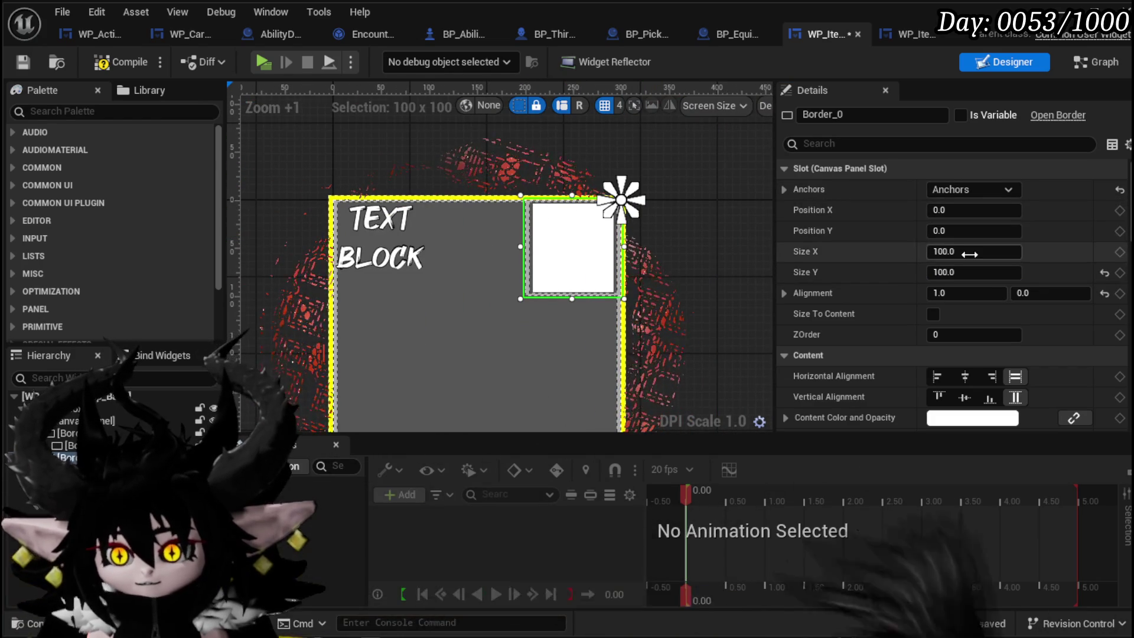
{"action": "left_click_drag", "start_coordinate": [973, 230], "coordinate": [999, 232]}
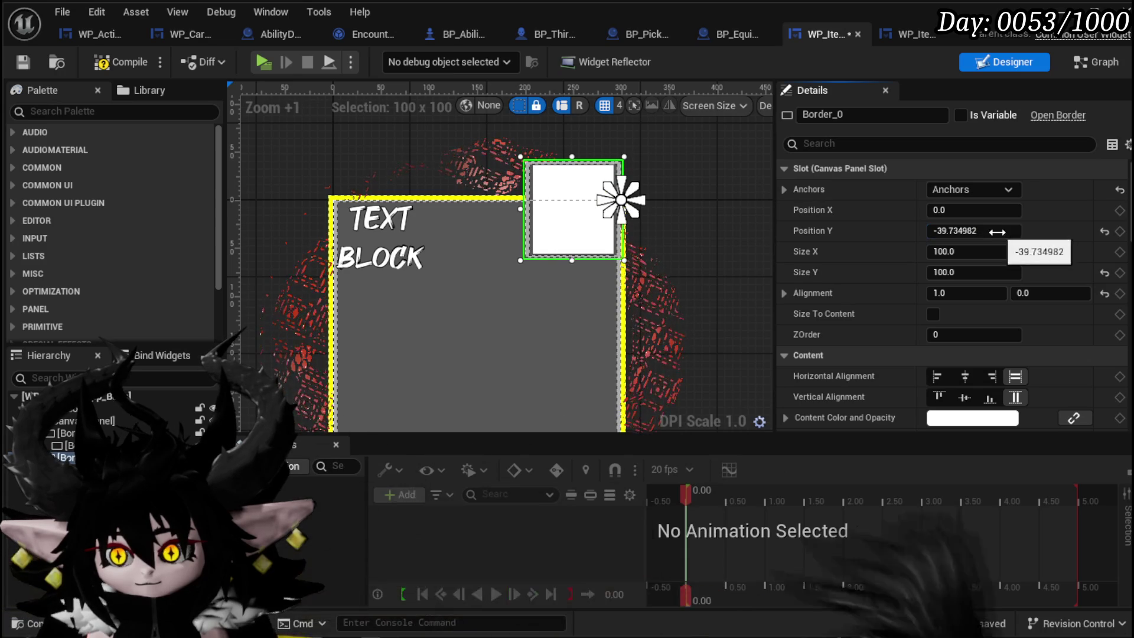
{"action": "type", "text": "50"}
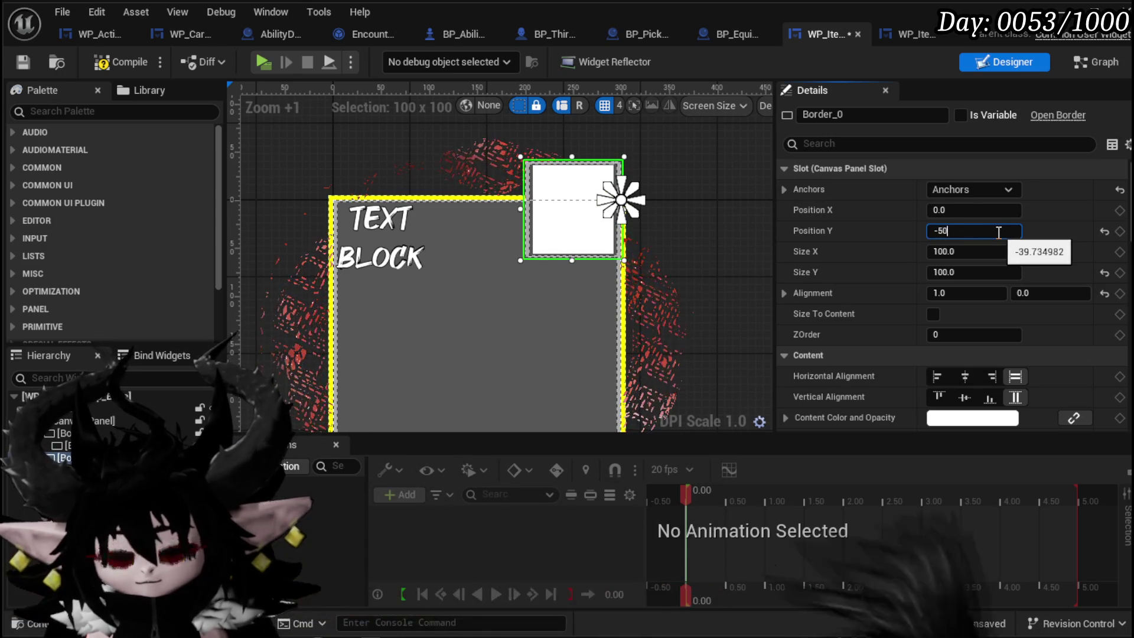
{"action": "key", "text": "Return"}
{"action": "type", "text": "50"}
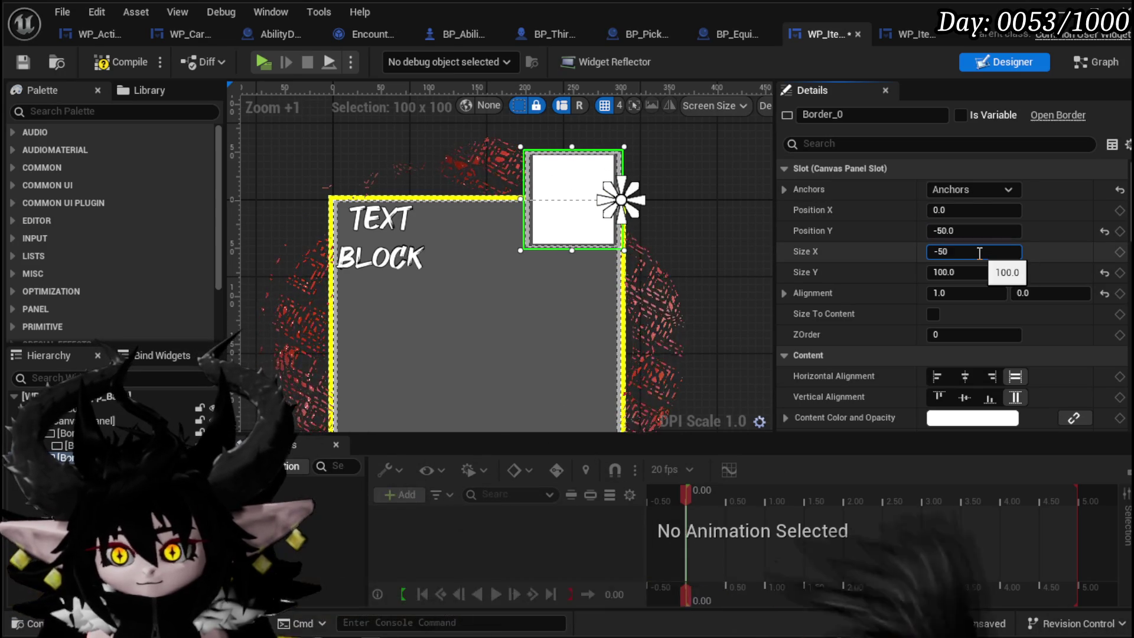
{"action": "key", "text": "Return"}
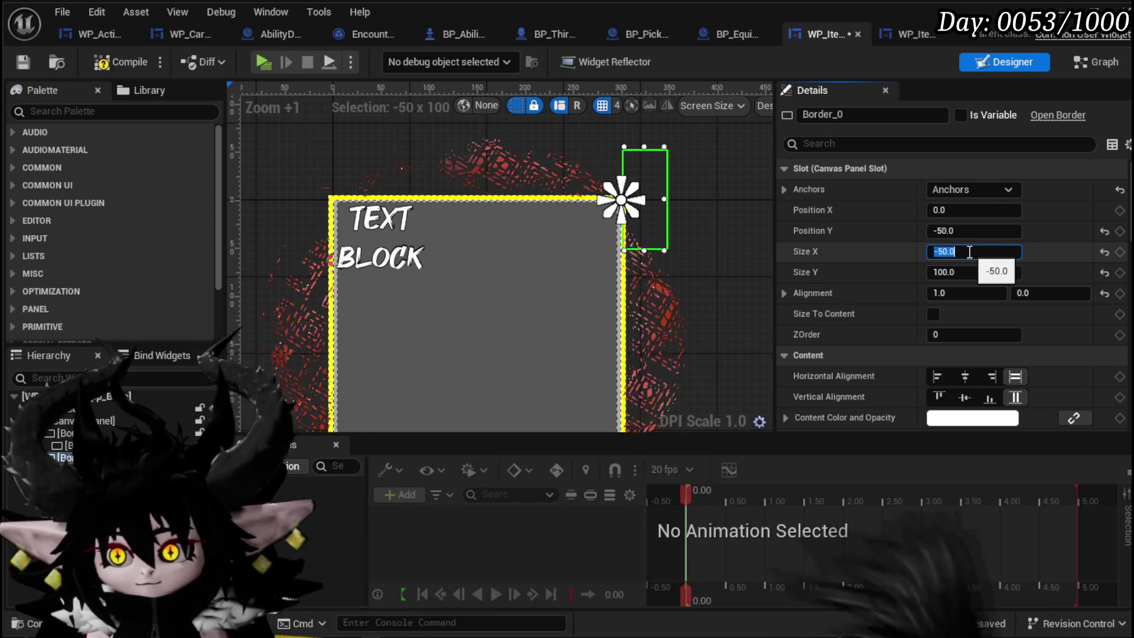
{"action": "type", "text": "100"}
{"action": "key", "text": "Return"}
{"action": "left_click", "coordinate": [969, 211]}
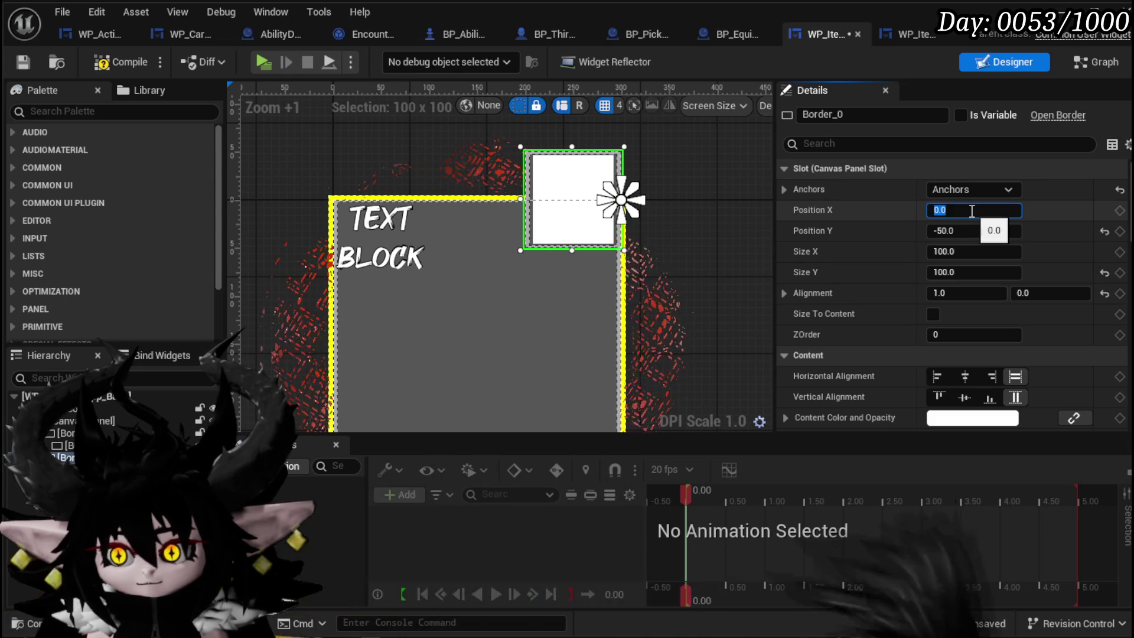
{"action": "type", "text": "-50"}
{"action": "key", "text": "Return"}
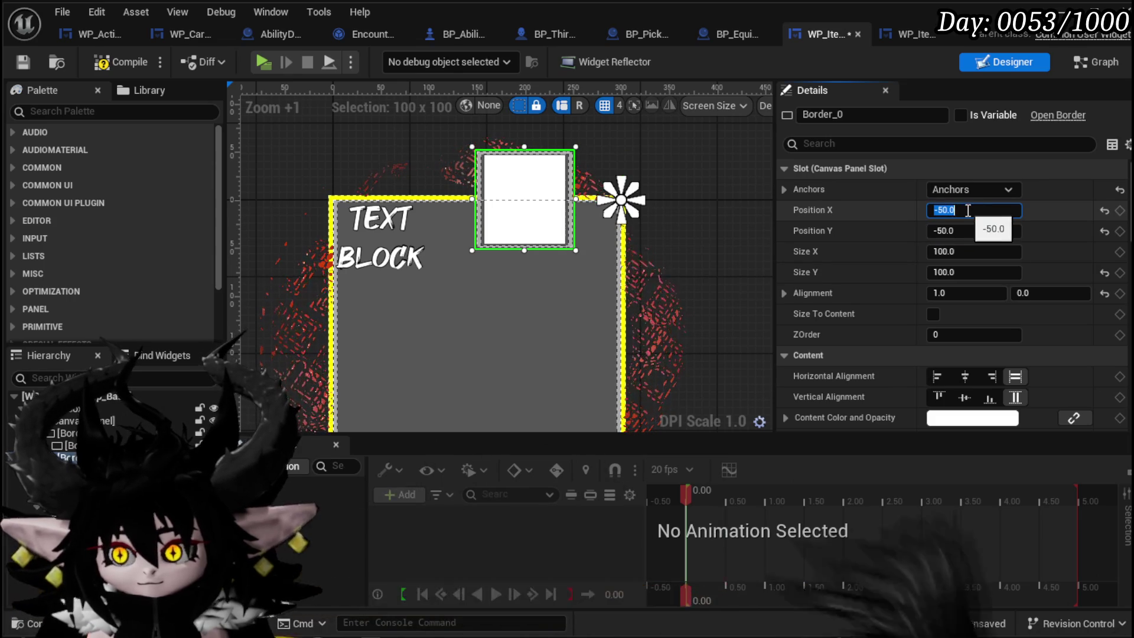
{"action": "type", "text": "50"}
{"action": "key", "text": "Return"}
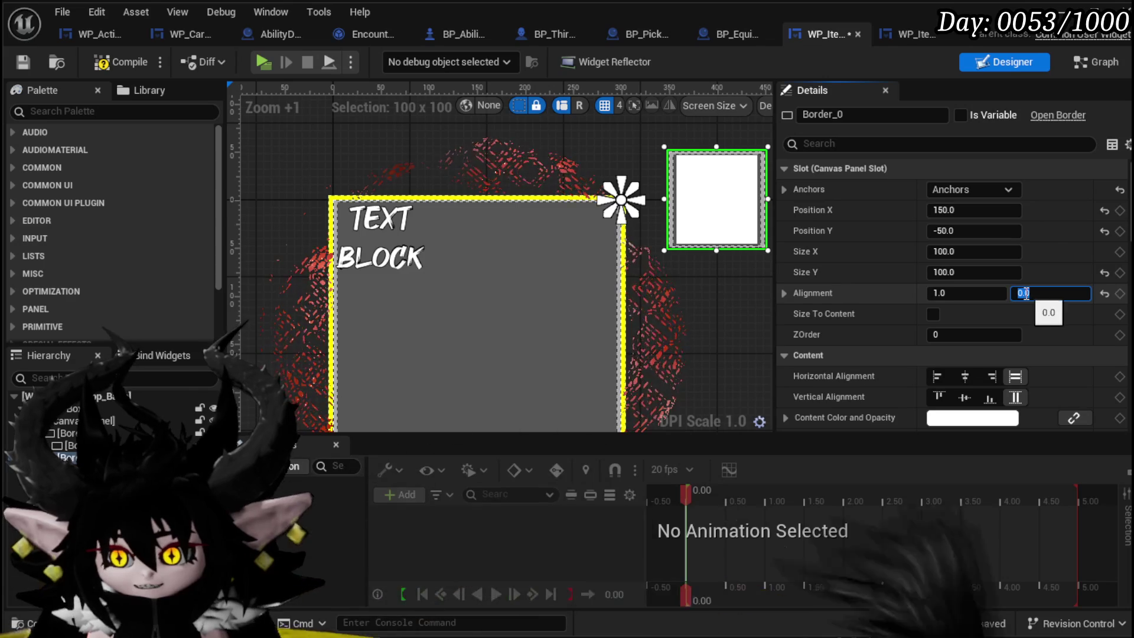
{"action": "type", "text": "0.5"}
Set Border_0's alignment to 0.5 and reset its position to 0, 0
{"action": "left_click", "coordinate": [965, 293]}
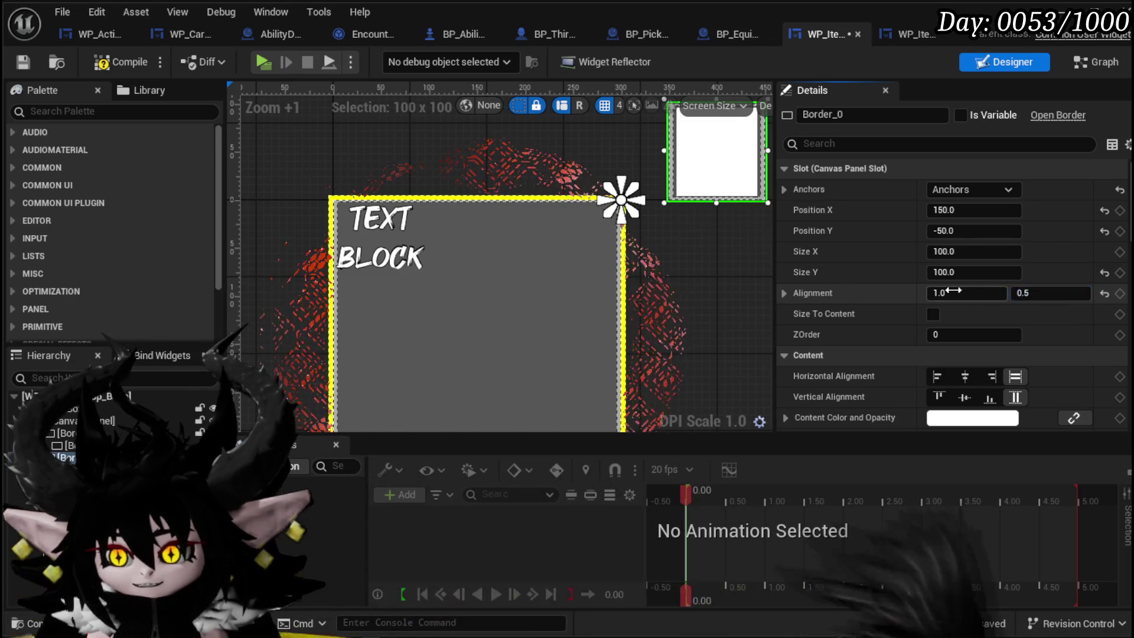
{"action": "type", "text": ".5"}
{"action": "key", "text": "Return"}
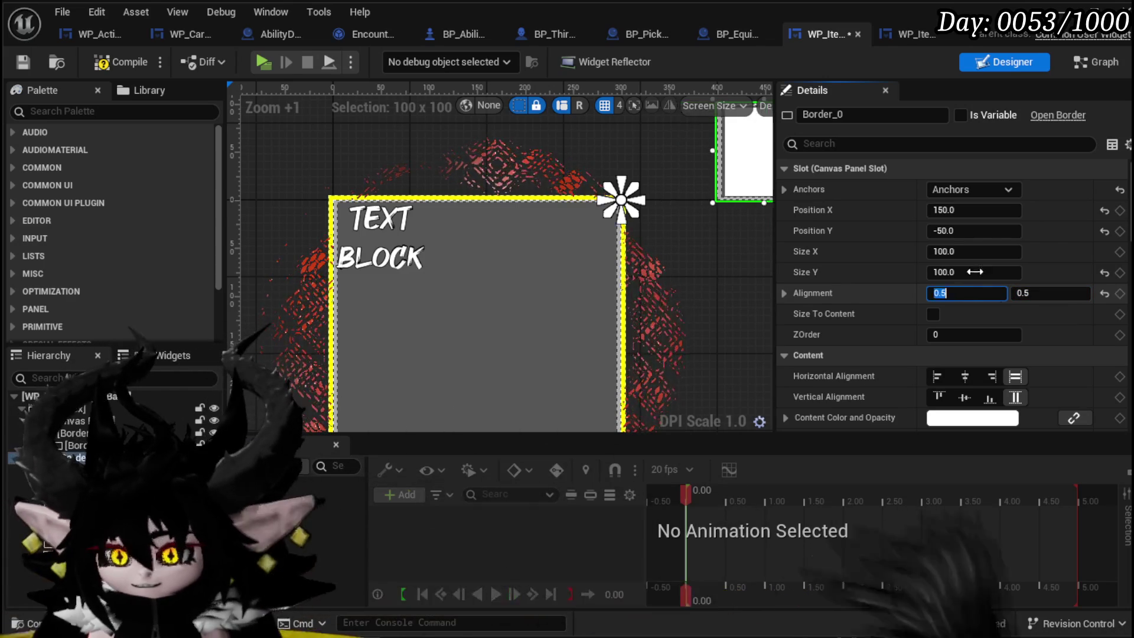
{"action": "left_click", "coordinate": [958, 210]}
{"action": "type", "text": "0"}
{"action": "key", "text": "Return"}
{"action": "left_click", "coordinate": [955, 231]}
{"action": "type", "text": "0"}
{"action": "key", "text": "Return"}
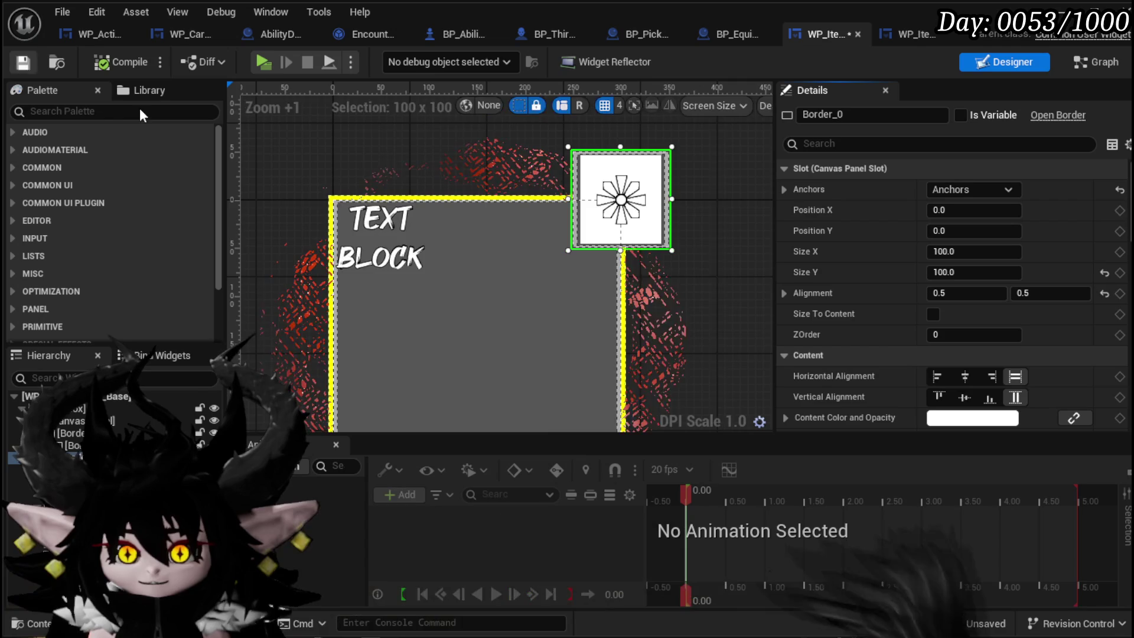
{"action": "scroll", "coordinate": [527, 183], "scroll_direction": "down", "scroll_amount": 4}
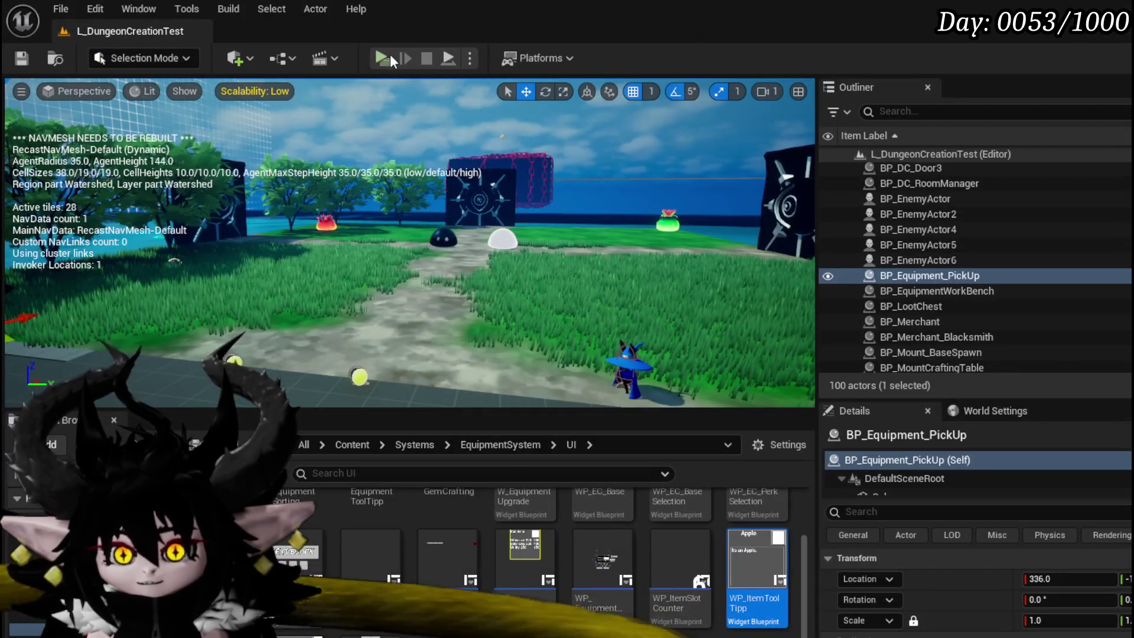
{"action": "left_click", "coordinate": [389, 58]}
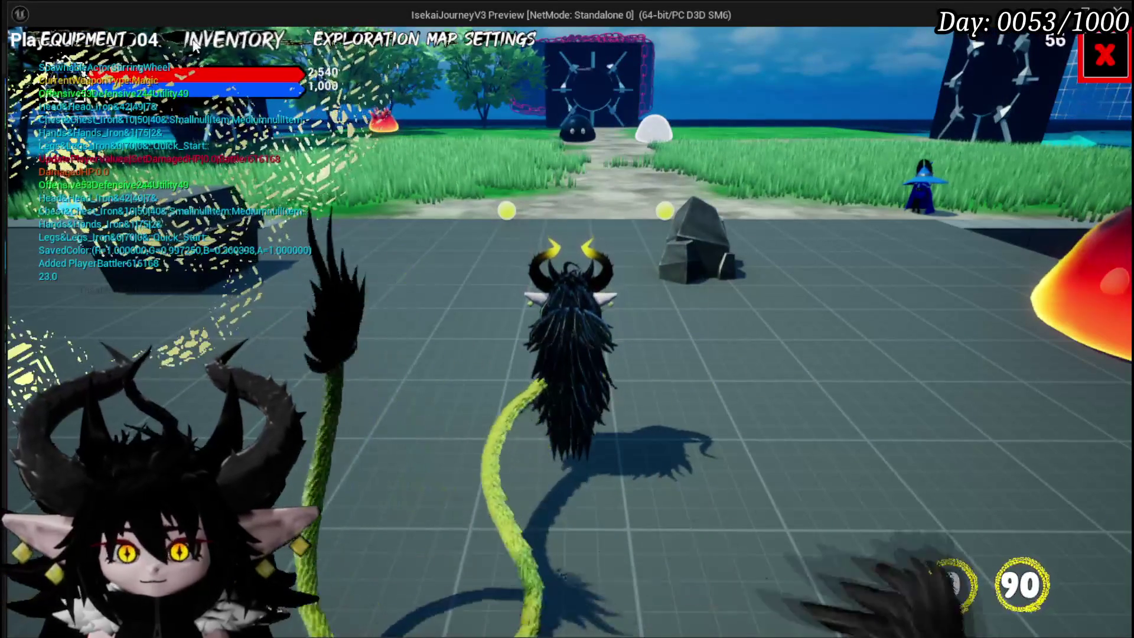
{"action": "left_click", "coordinate": [234, 39]}
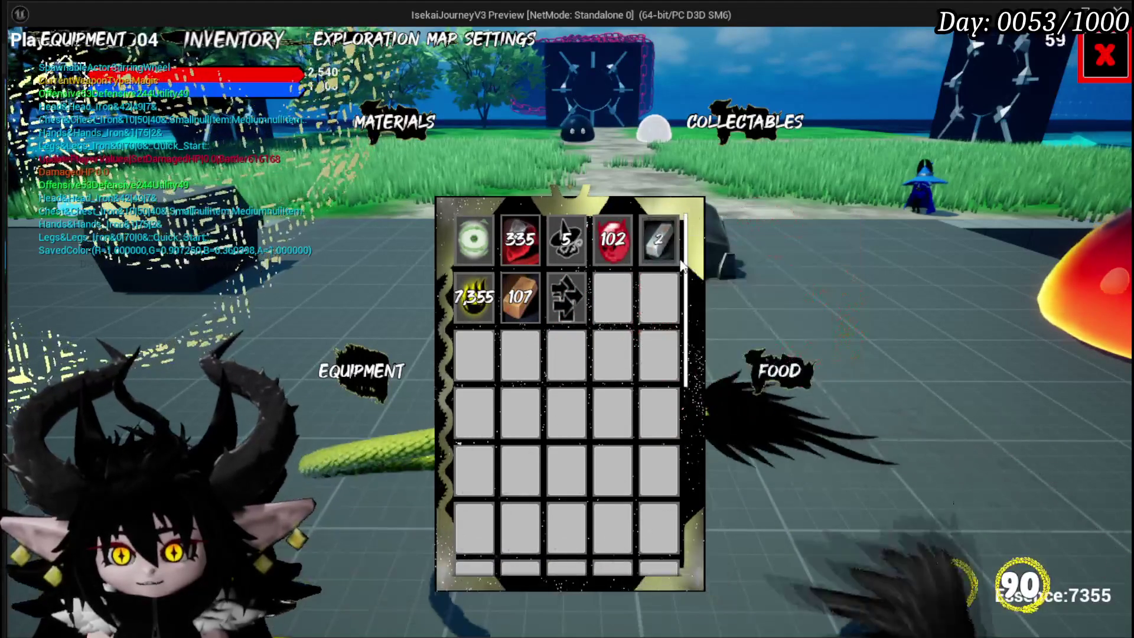
{"action": "key", "text": "Escape"}
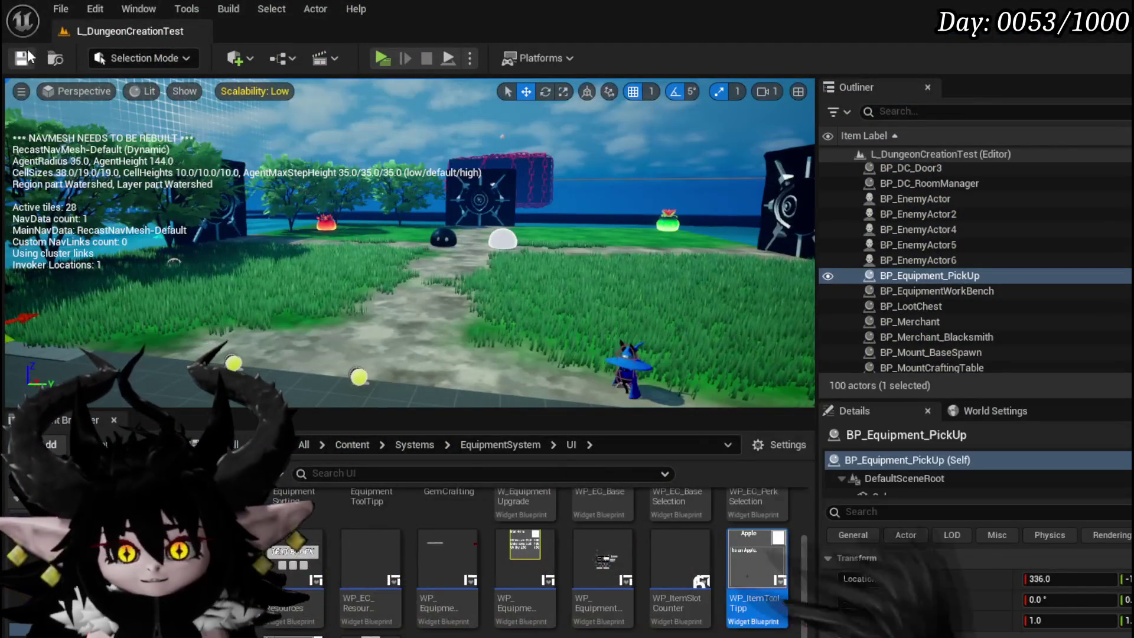
{"action": "key", "text": "ctrl+s"}
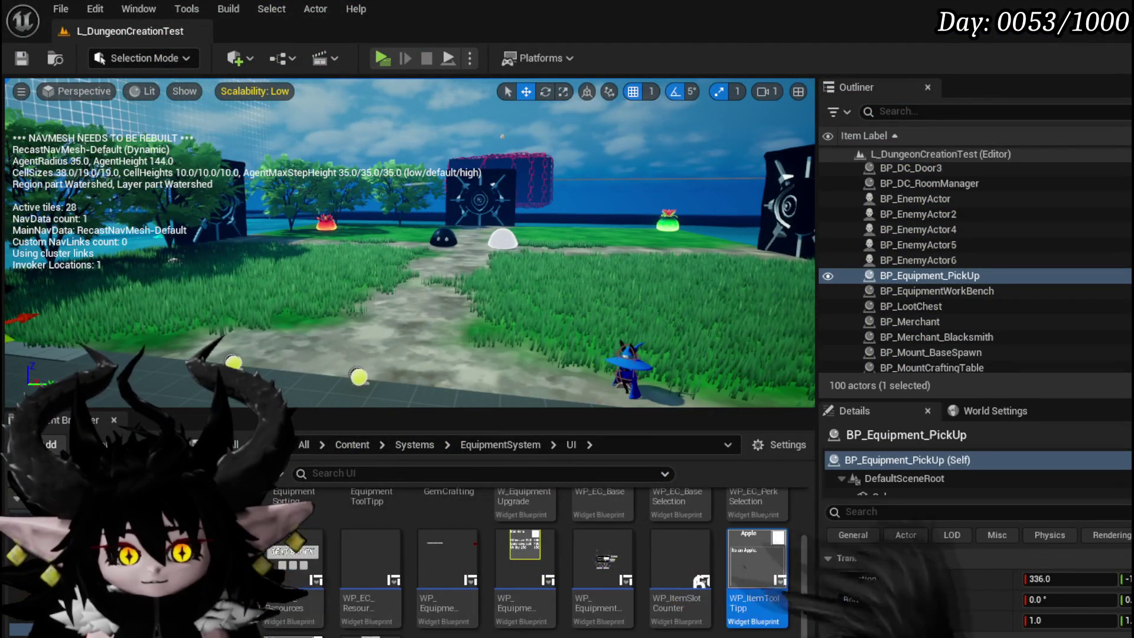
{"action": "key", "text": "alt+Tab"}
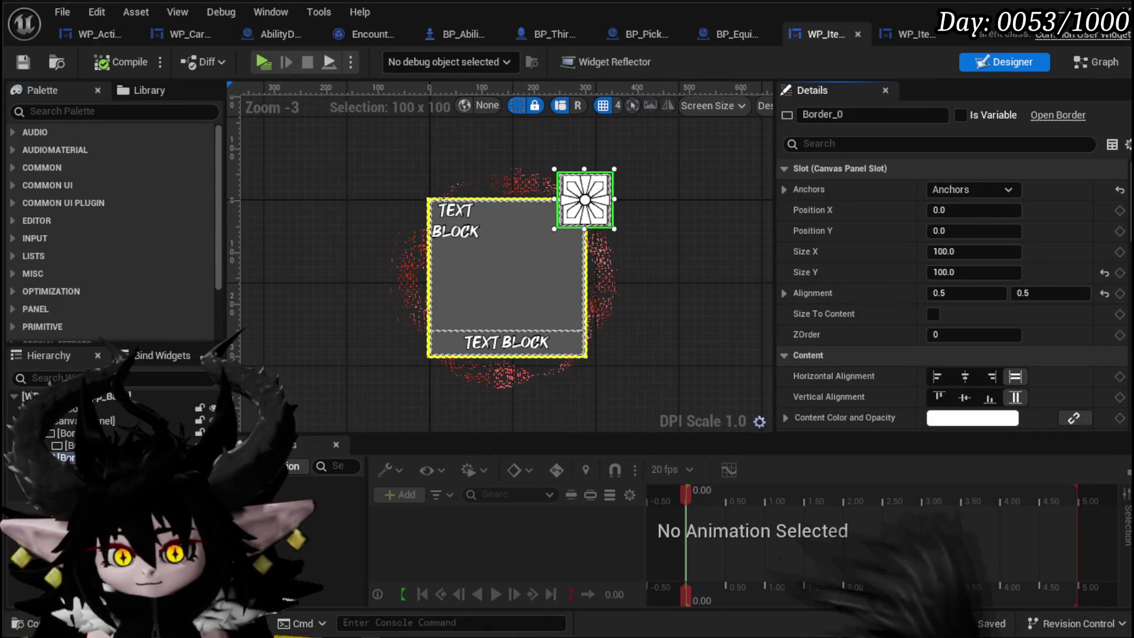
{"action": "scroll", "coordinate": [957, 284], "scroll_direction": "down", "scroll_amount": 5}
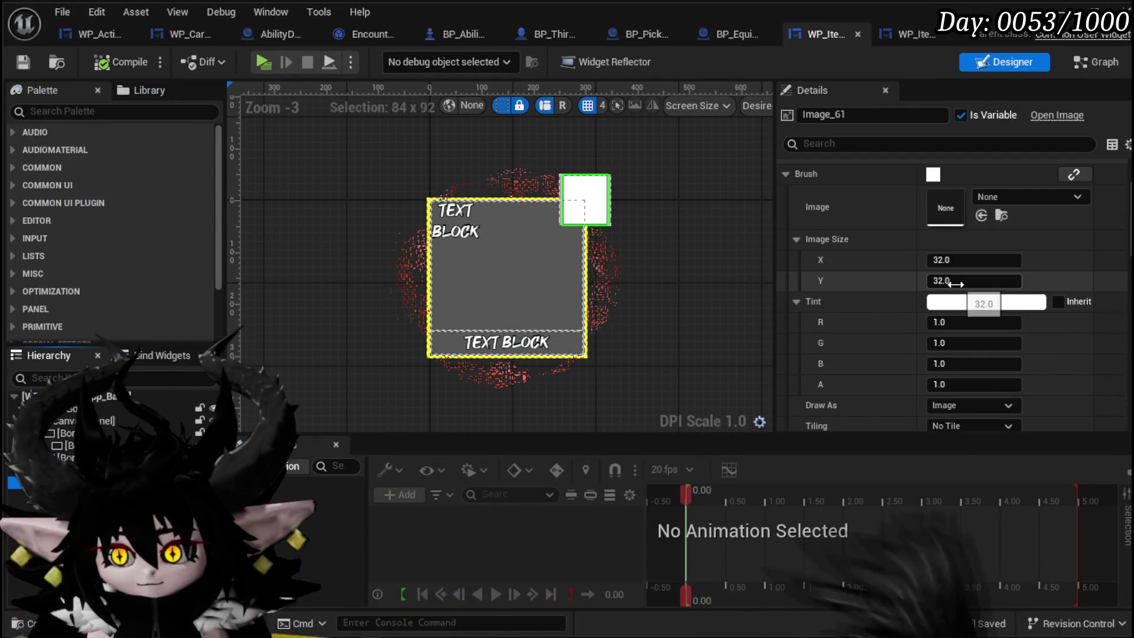
{"action": "scroll", "coordinate": [956, 285], "scroll_direction": "down", "scroll_amount": 8}
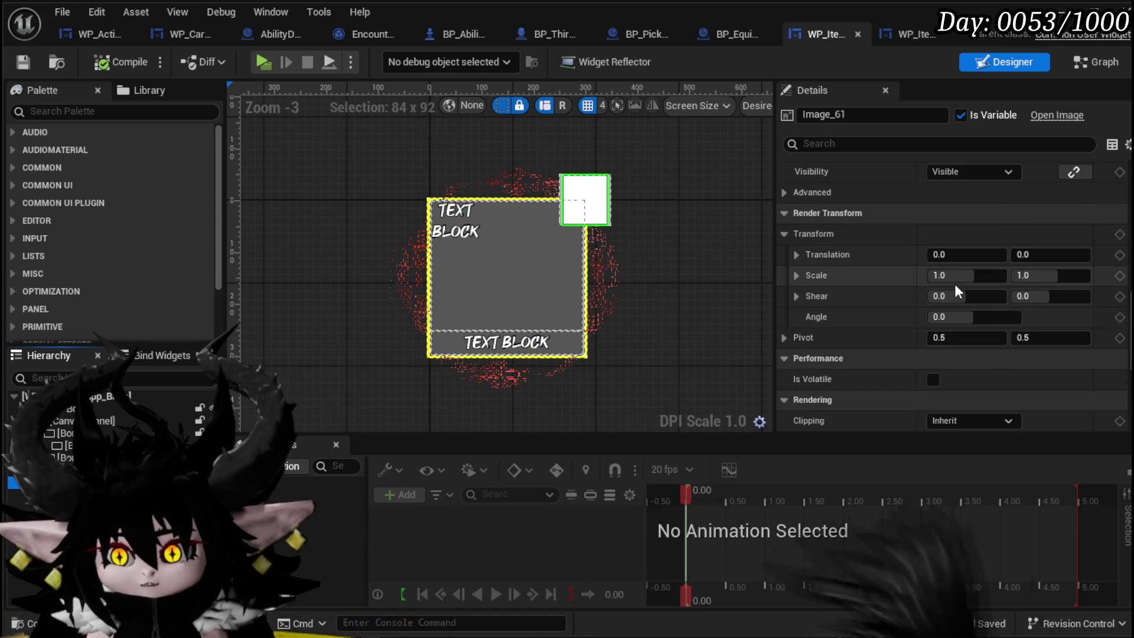
{"action": "scroll", "coordinate": [955, 287], "scroll_direction": "down", "scroll_amount": 2}
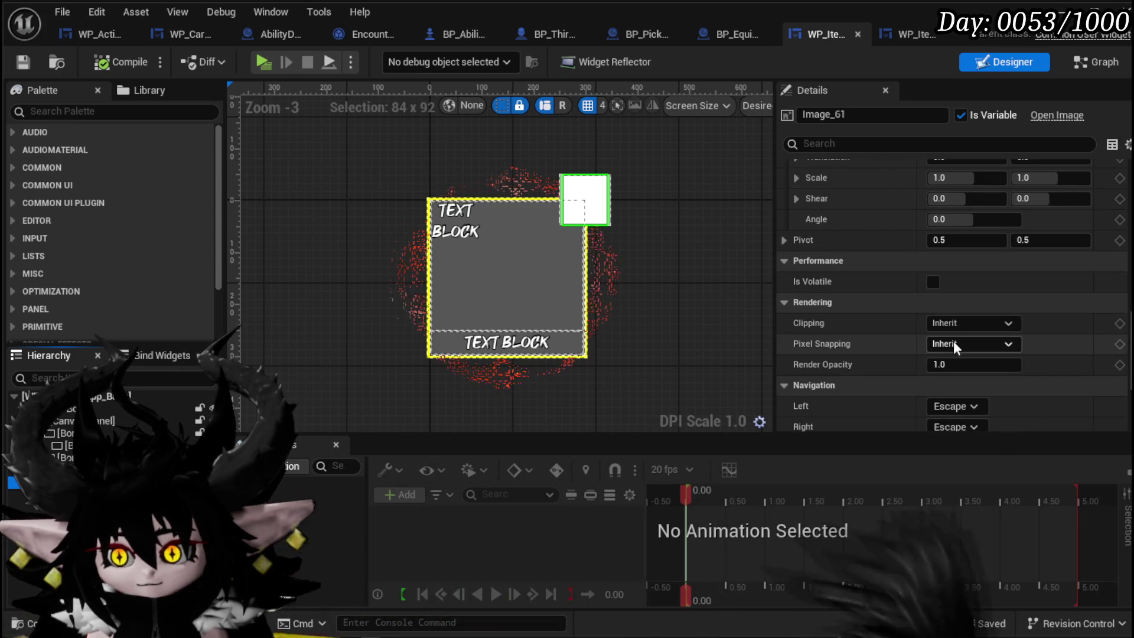
{"action": "scroll", "coordinate": [953, 342], "scroll_direction": "down", "scroll_amount": 6}
{"action": "scroll", "coordinate": [952, 342], "scroll_direction": "up", "scroll_amount": 10}
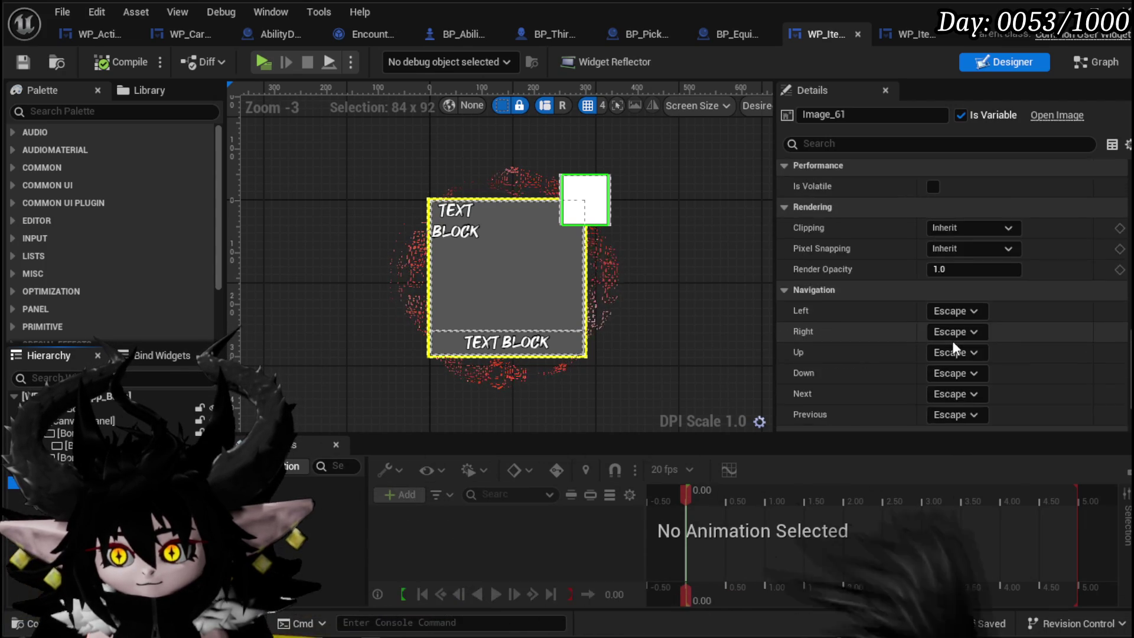
{"action": "scroll", "coordinate": [952, 342], "scroll_direction": "up", "scroll_amount": 5}
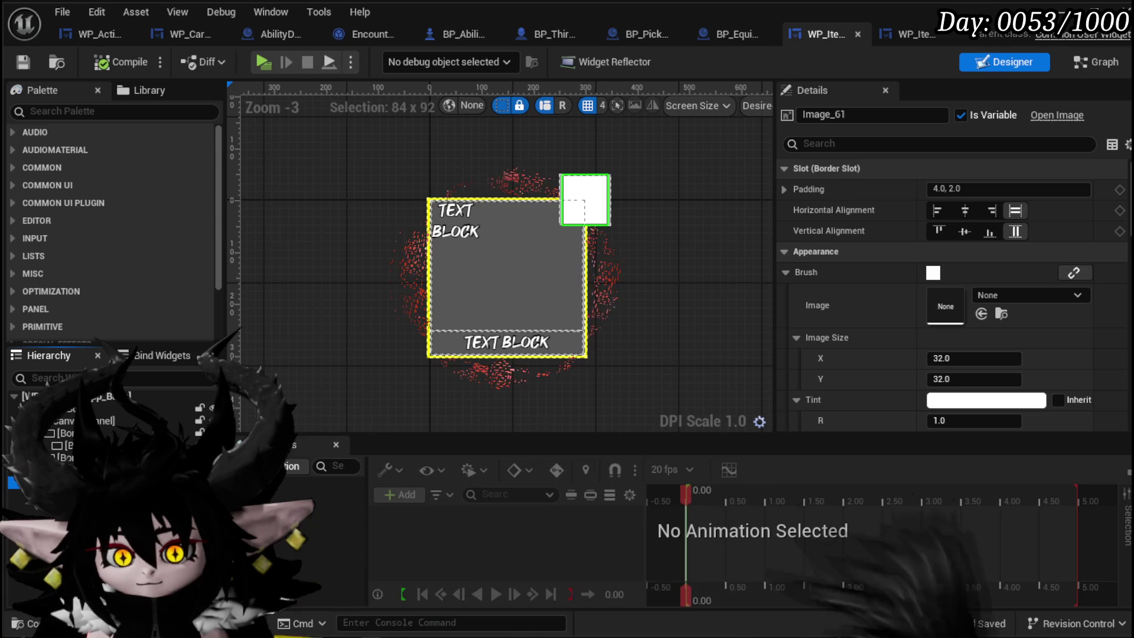
{"action": "left_click", "coordinate": [464, 211]}
{"action": "scroll", "coordinate": [968, 271], "scroll_direction": "down", "scroll_amount": 3}
Widen the name text block to 242 px and compile the tooltip widget
{"action": "scroll", "coordinate": [967, 272], "scroll_direction": "down", "scroll_amount": 10}
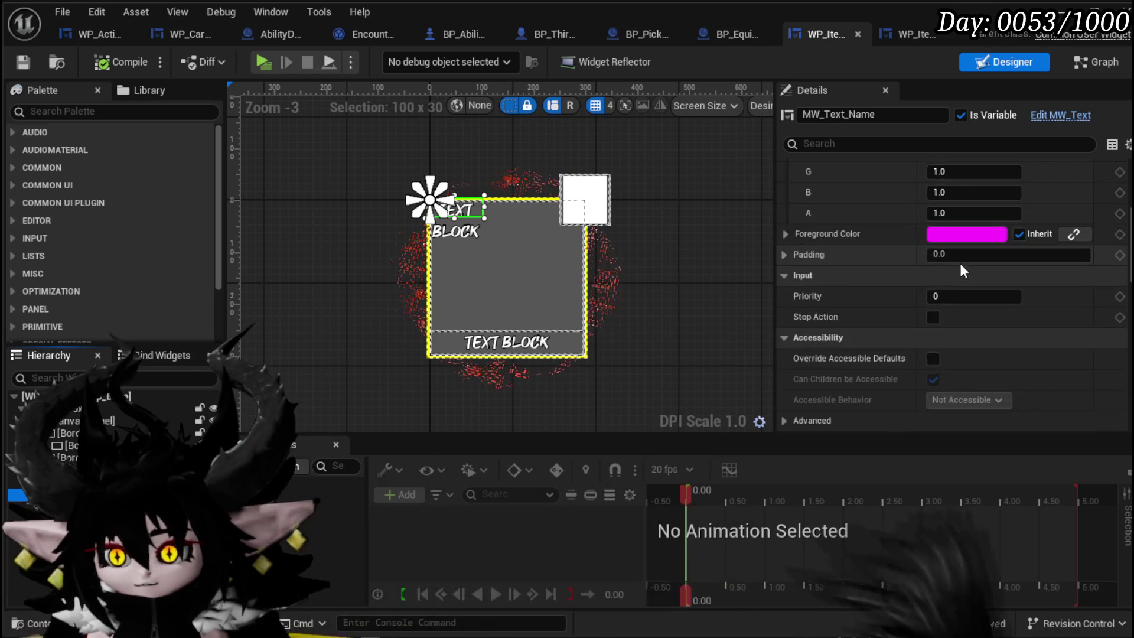
{"action": "scroll", "coordinate": [959, 272], "scroll_direction": "down", "scroll_amount": 5}
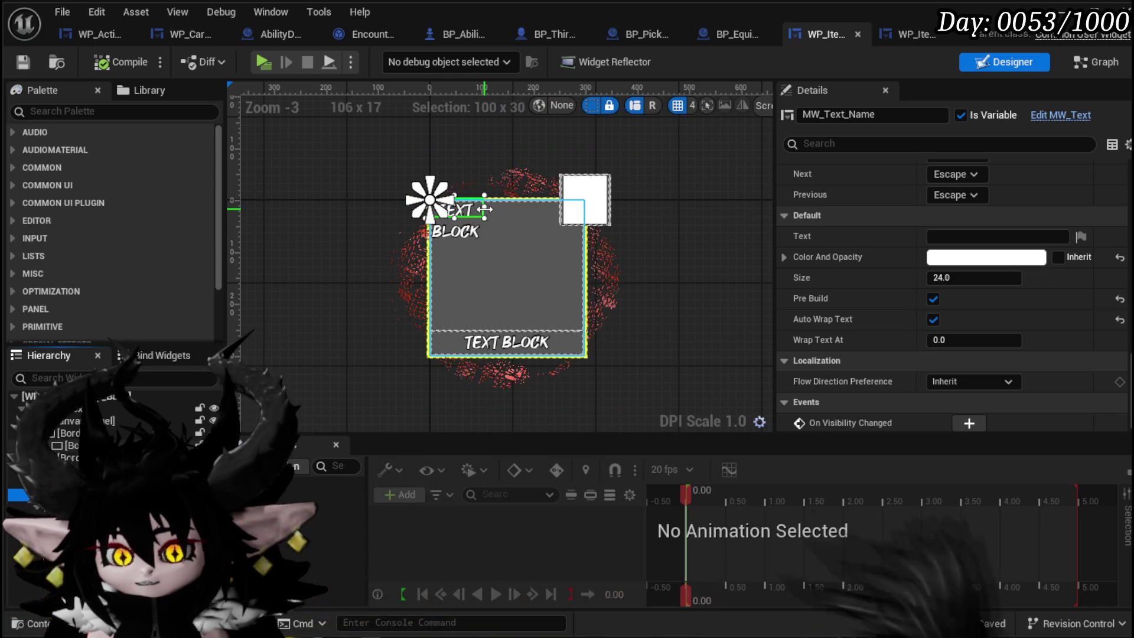
{"action": "mouse_move", "coordinate": [485, 209]}
{"action": "left_mouse_down"}
{"action": "mouse_move", "coordinate": [558, 214]}
{"action": "mouse_move", "coordinate": [490, 226]}
{"action": "left_mouse_up"}
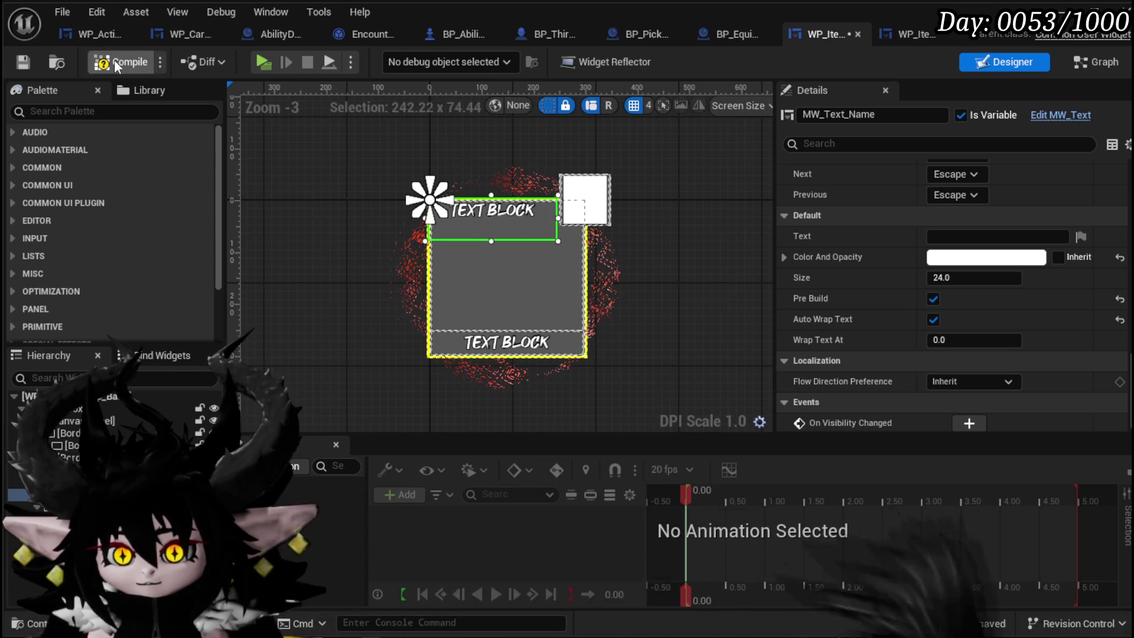
{"action": "left_click", "coordinate": [27, 59]}
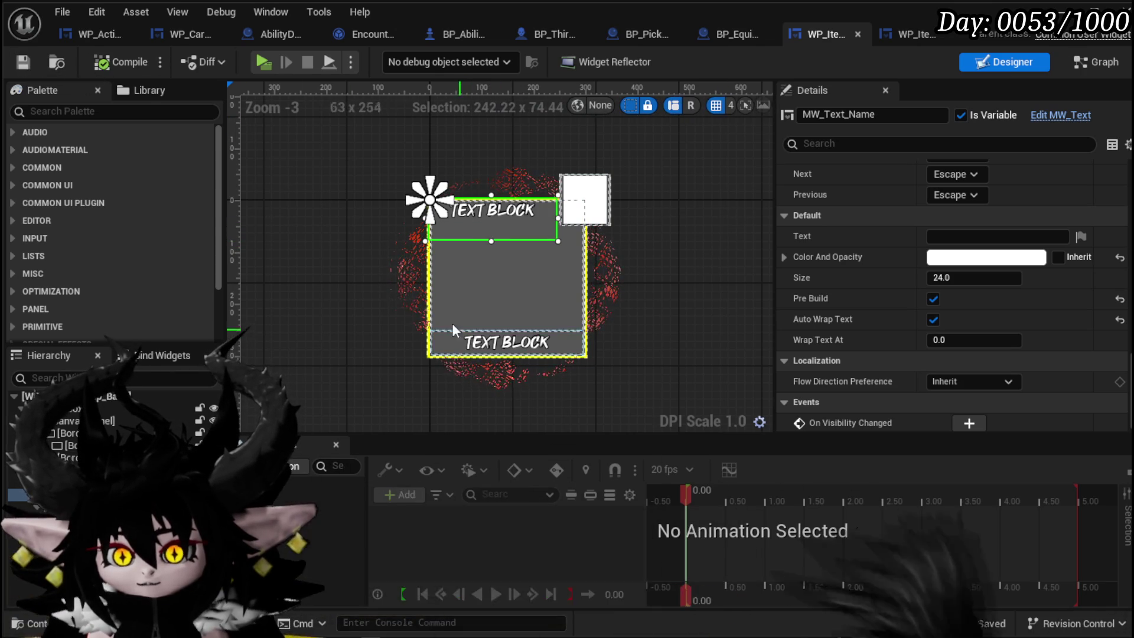
Uncheck Size To Content on Border_1 and resize it to about 217.8 tall
{"action": "left_click", "coordinate": [440, 342]}
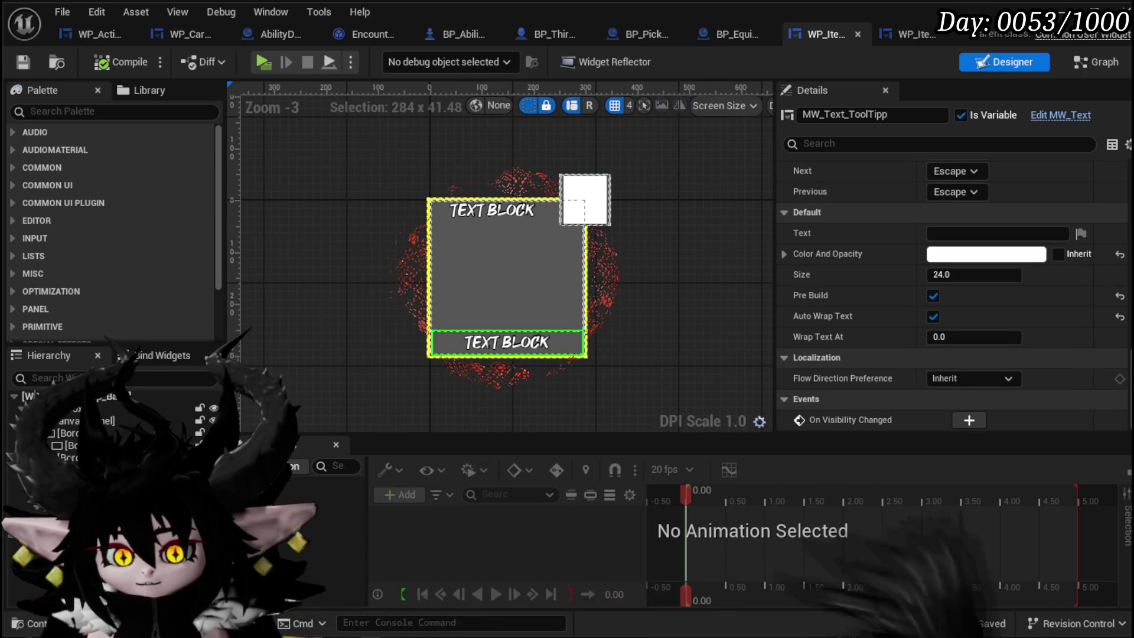
{"action": "left_click", "coordinate": [435, 346]}
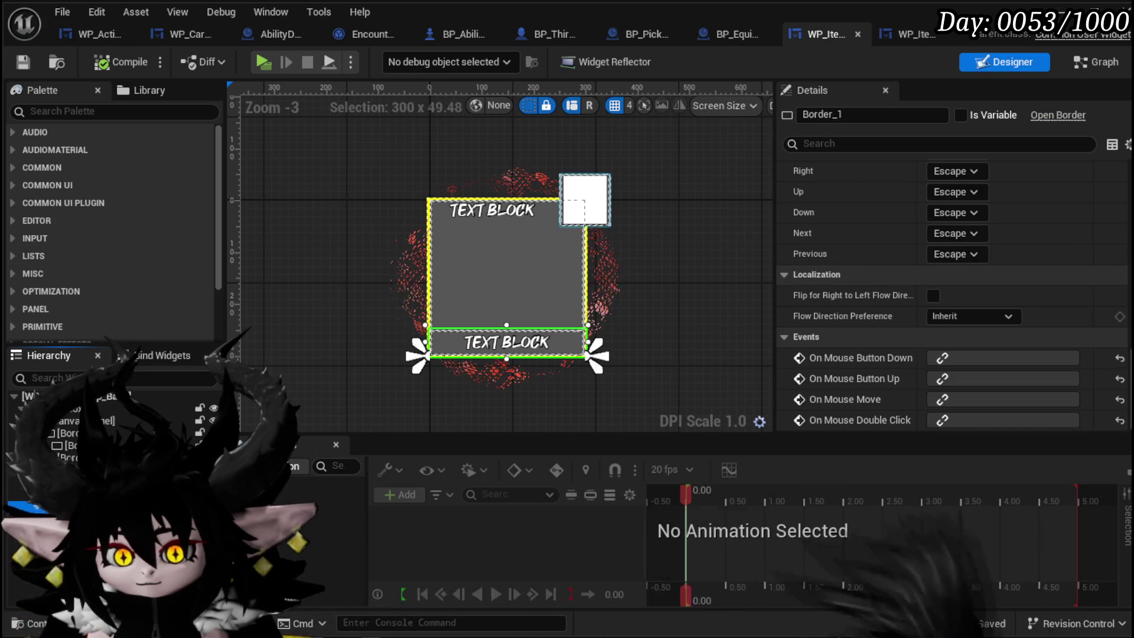
{"action": "left_click_drag", "start_coordinate": [506, 324], "coordinate": [508, 294]}
{"action": "scroll", "coordinate": [919, 246], "scroll_direction": "up", "scroll_amount": 10}
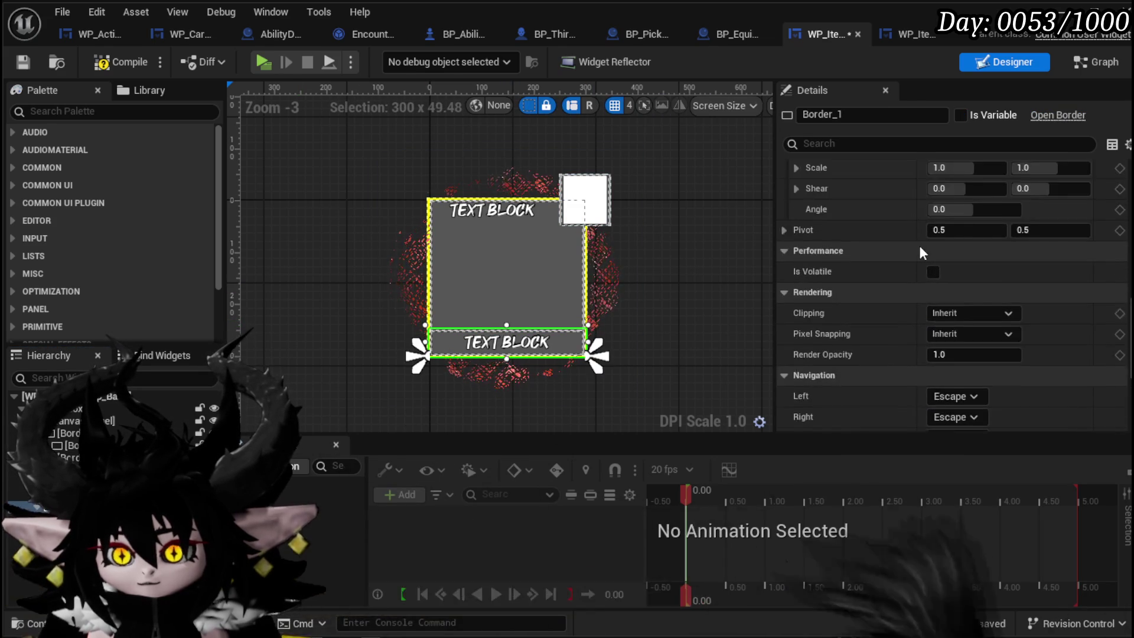
{"action": "scroll", "coordinate": [919, 247], "scroll_direction": "up", "scroll_amount": 6}
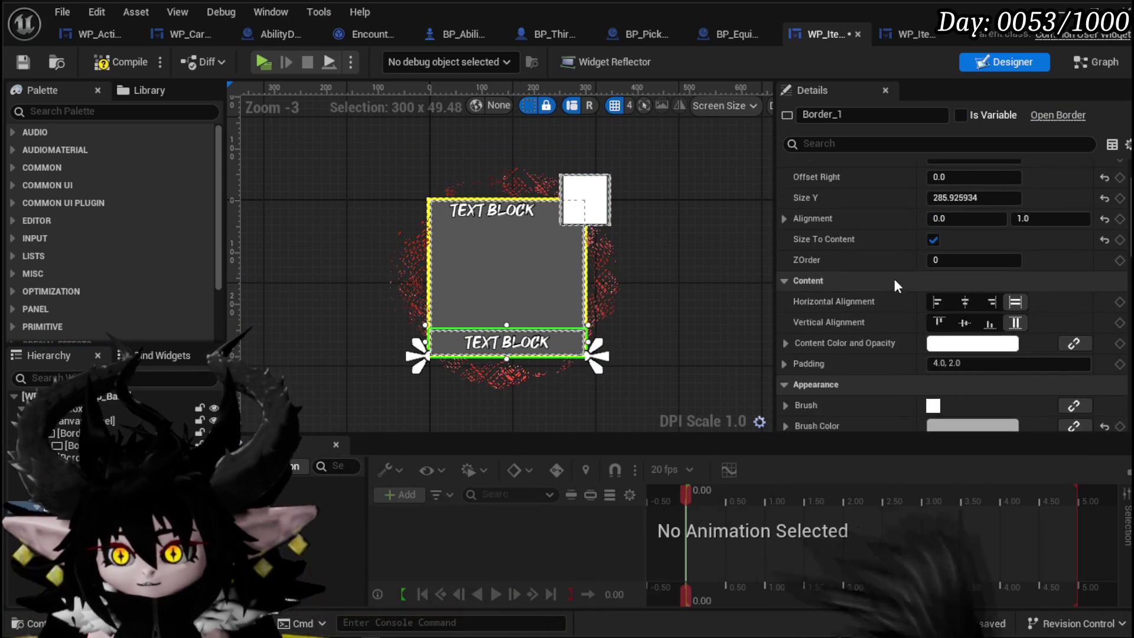
{"action": "left_click", "coordinate": [935, 314]}
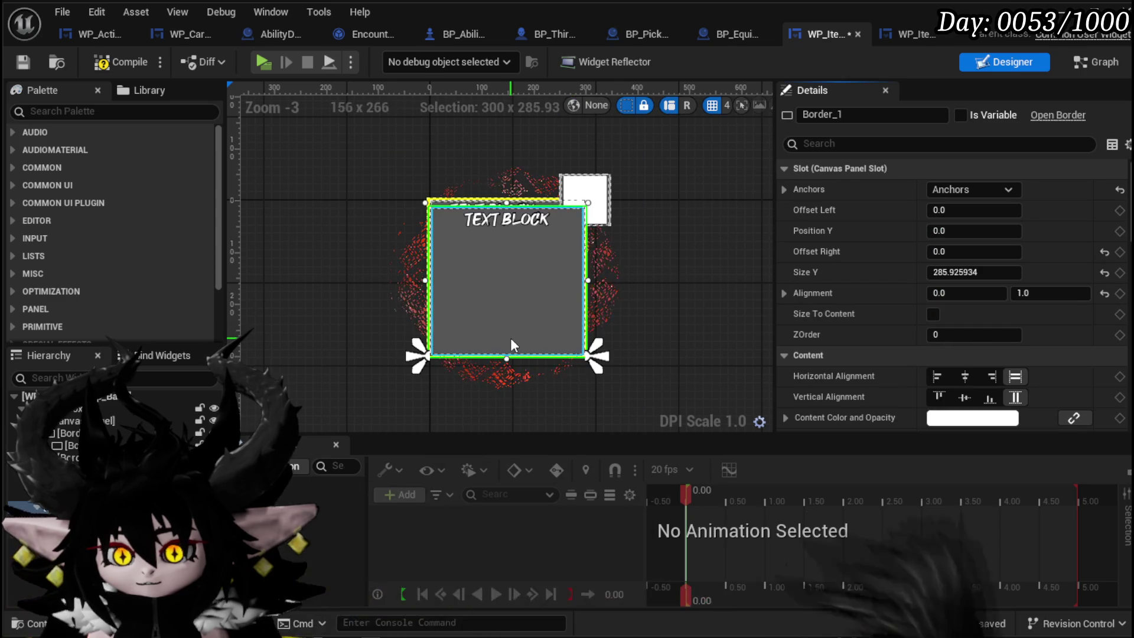
{"action": "left_click_drag", "start_coordinate": [508, 202], "coordinate": [508, 237]}
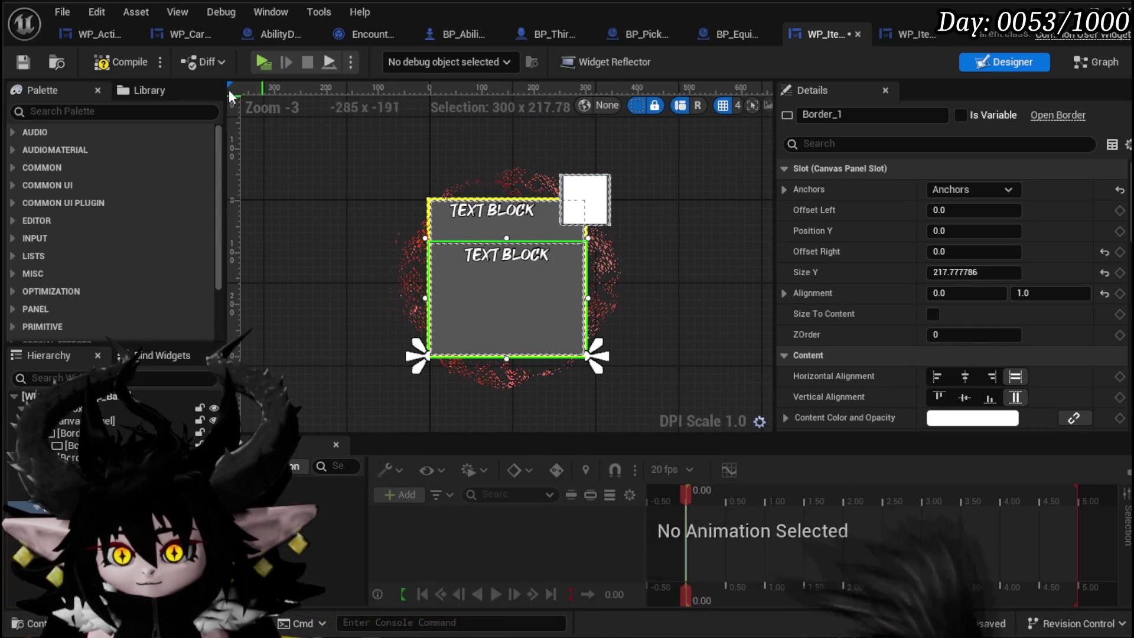
Compile, then playtest the inventory to check the enlarged Fast Summon, Copper Ore and Iron Ingot tooltips
{"action": "left_click", "coordinate": [23, 62]}
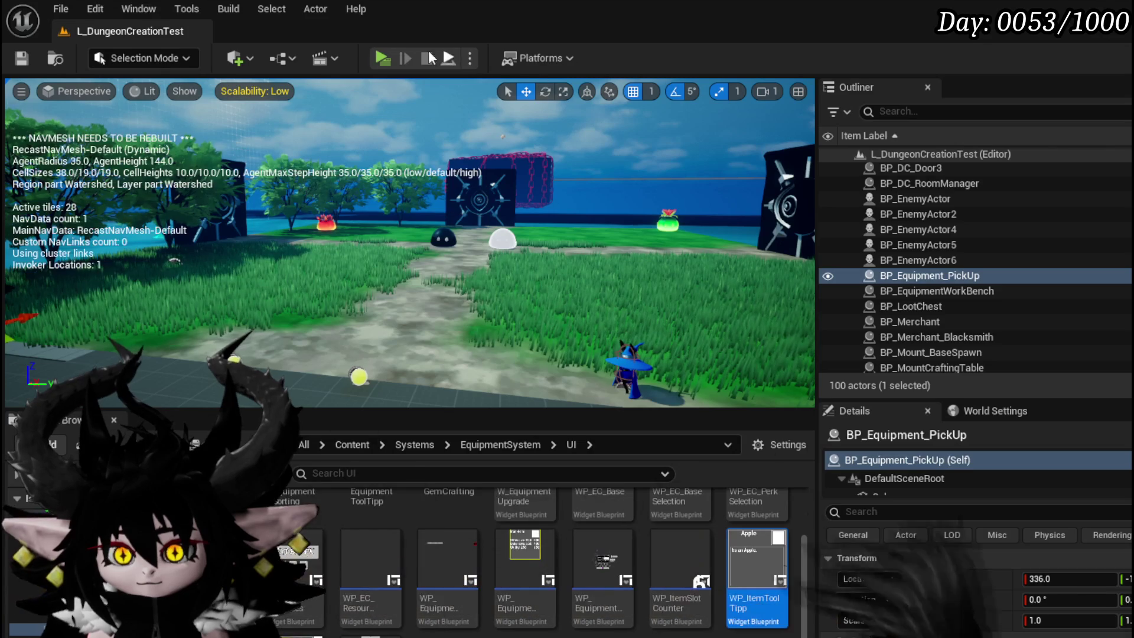
{"action": "key", "text": "alt+p"}
{"action": "key", "text": "Tab"}
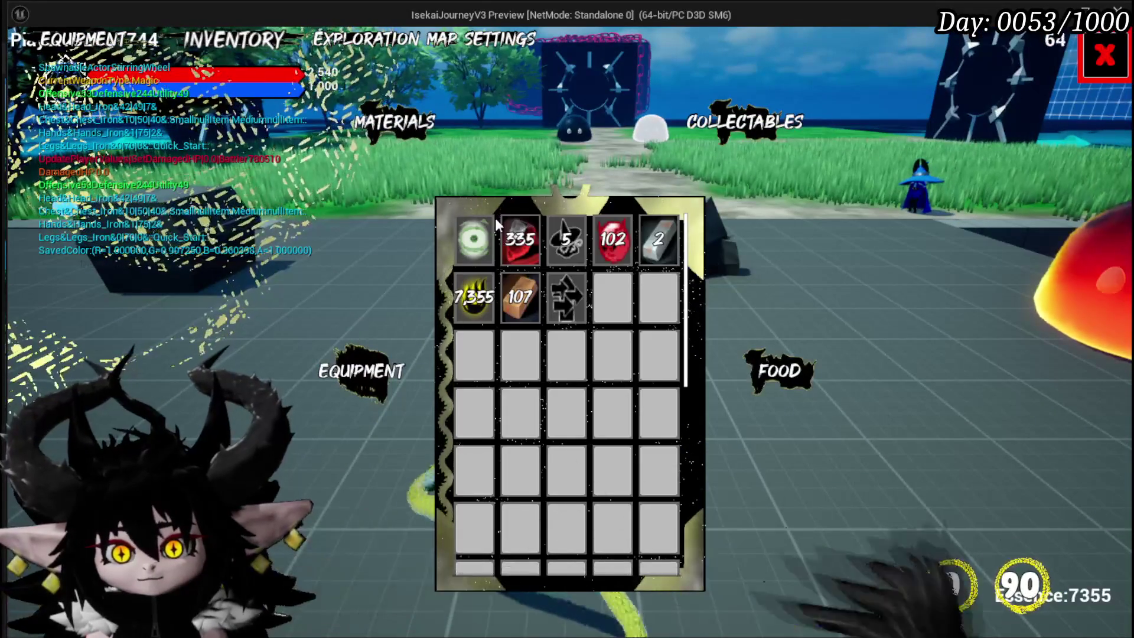
{"action": "mouse_move", "coordinate": [601, 244]}
{"action": "mouse_move", "coordinate": [663, 247]}
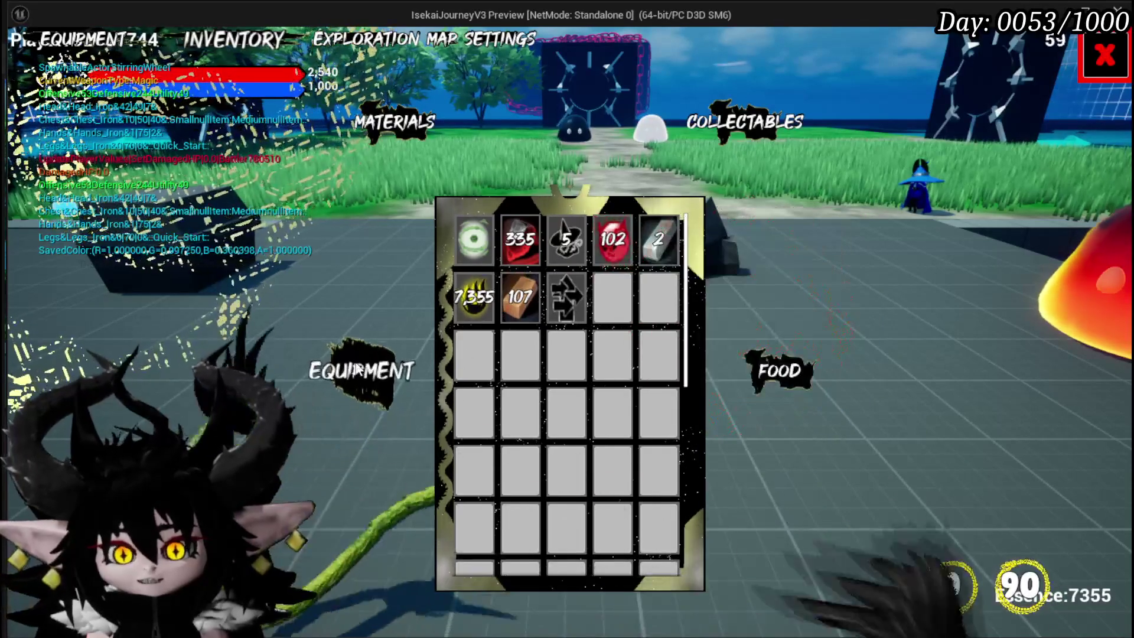
{"action": "scroll", "coordinate": [523, 253], "scroll_direction": "down", "scroll_amount": 1}
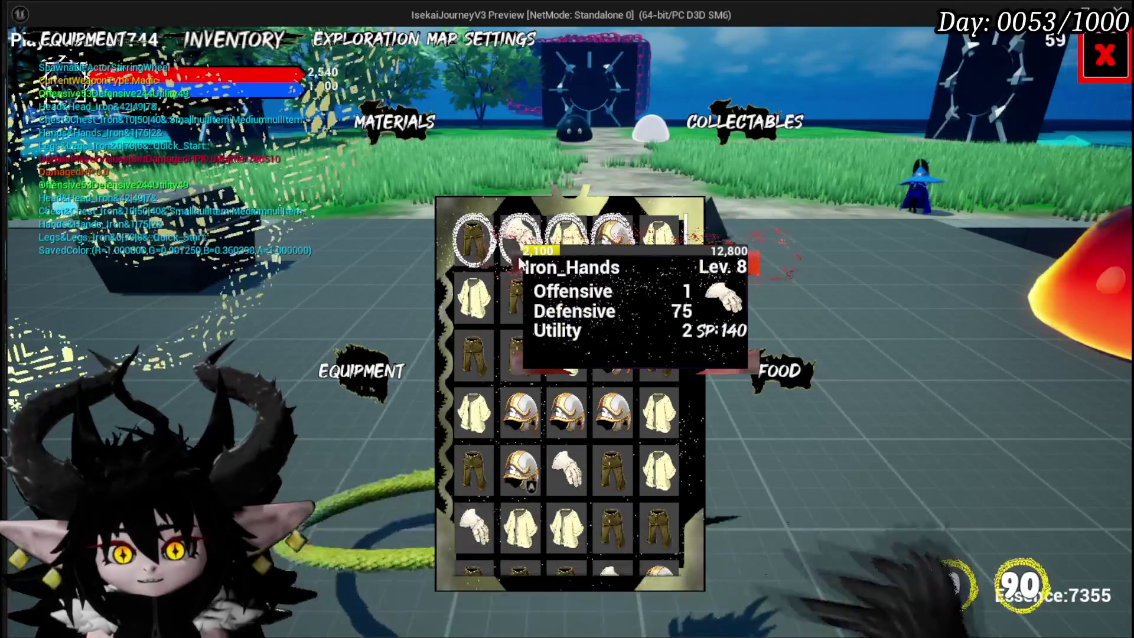
{"action": "scroll", "coordinate": [508, 263], "scroll_direction": "up", "scroll_amount": 1}
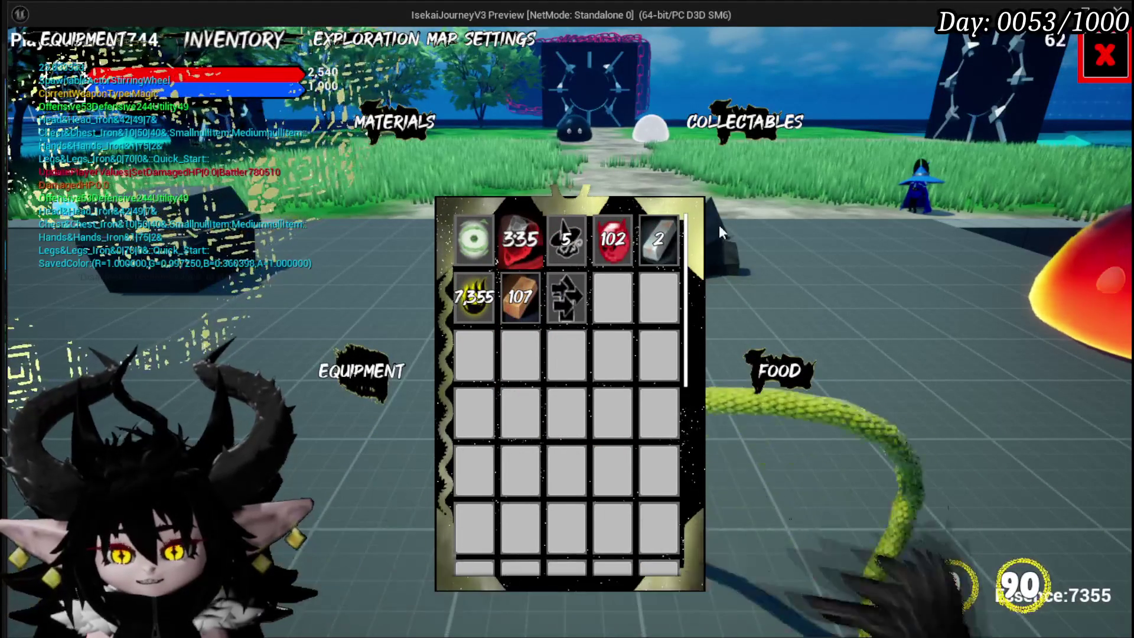
{"action": "mouse_move", "coordinate": [552, 242]}
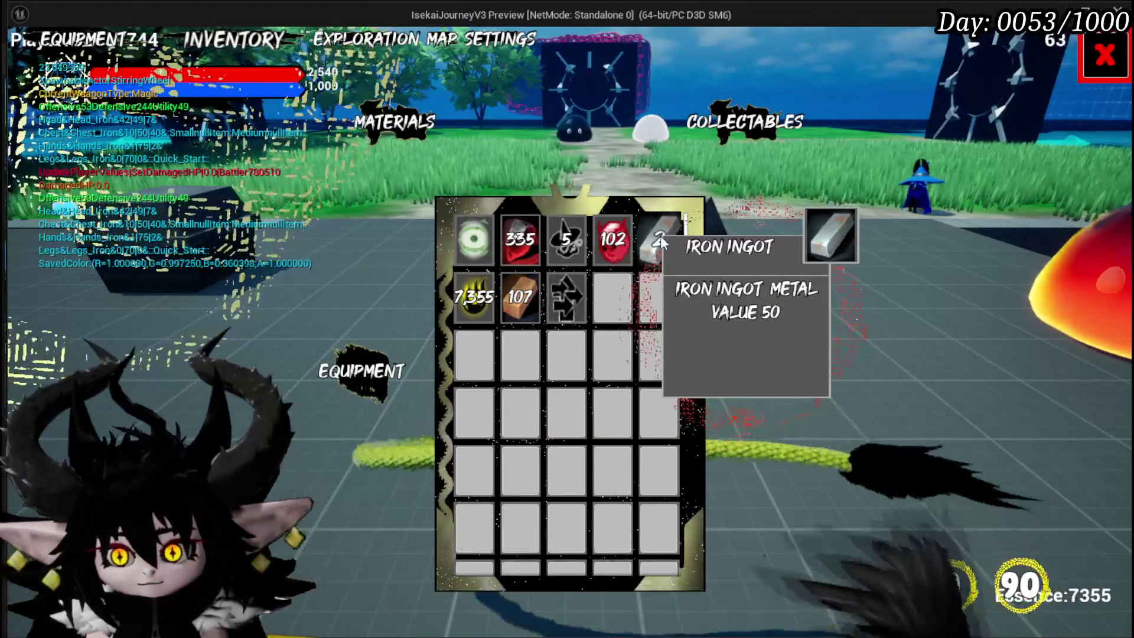
{"action": "left_click", "coordinate": [361, 371]}
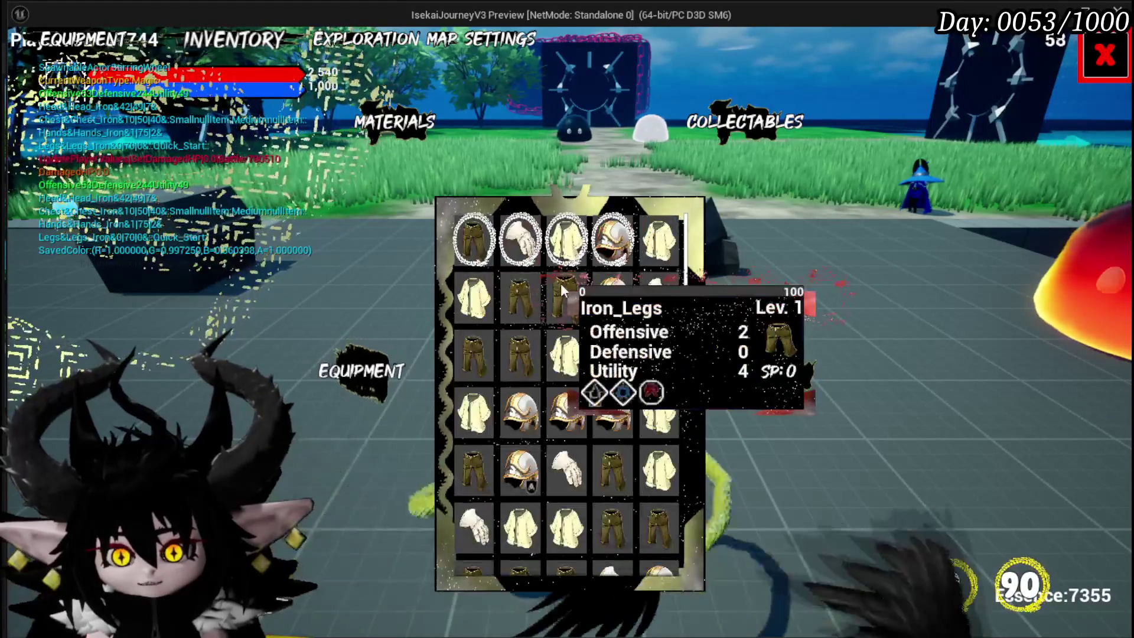
{"action": "key", "text": "Escape"}
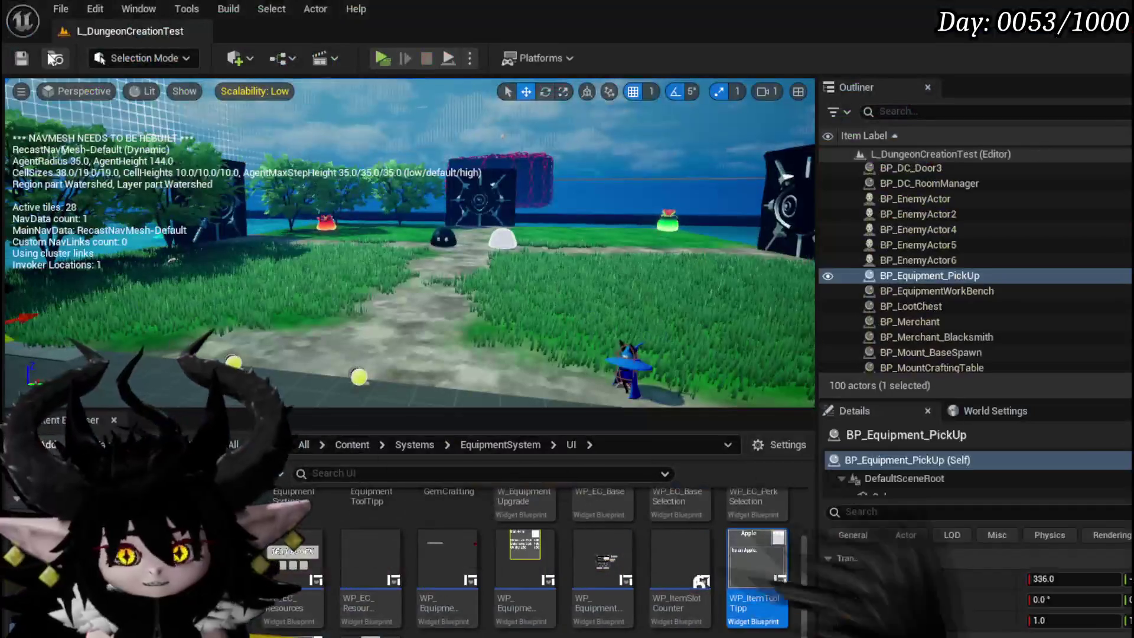
Save the level and open W_EquipmentToolTip from the WP_ItemToolTip widget
{"action": "left_click", "coordinate": [23, 60]}
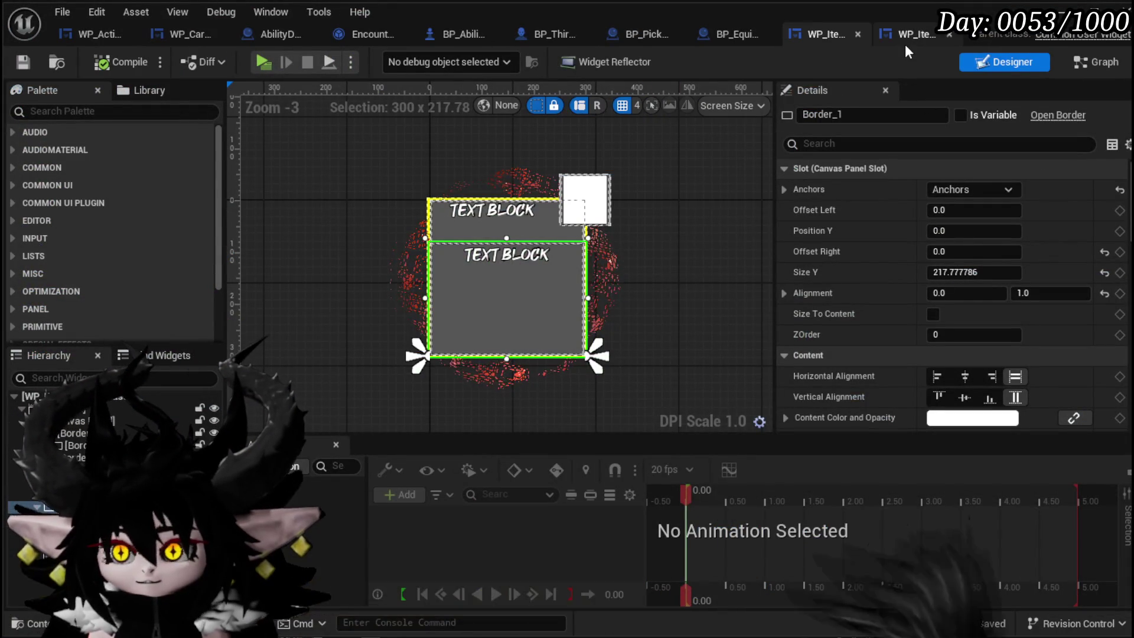
{"action": "left_click", "coordinate": [905, 43]}
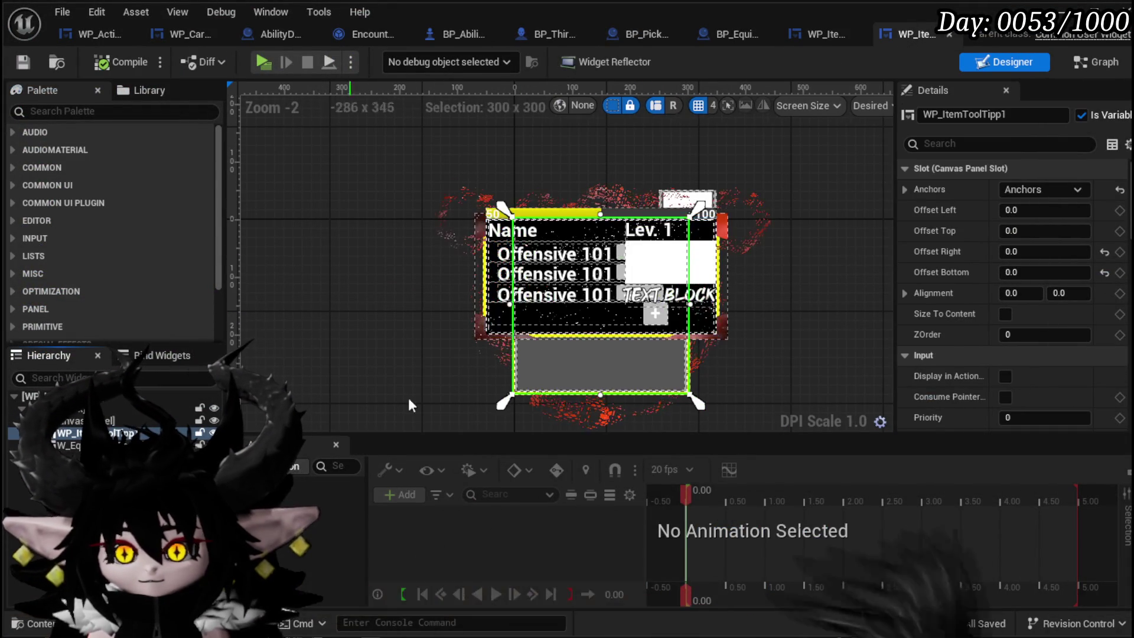
{"action": "left_click", "coordinate": [496, 318]}
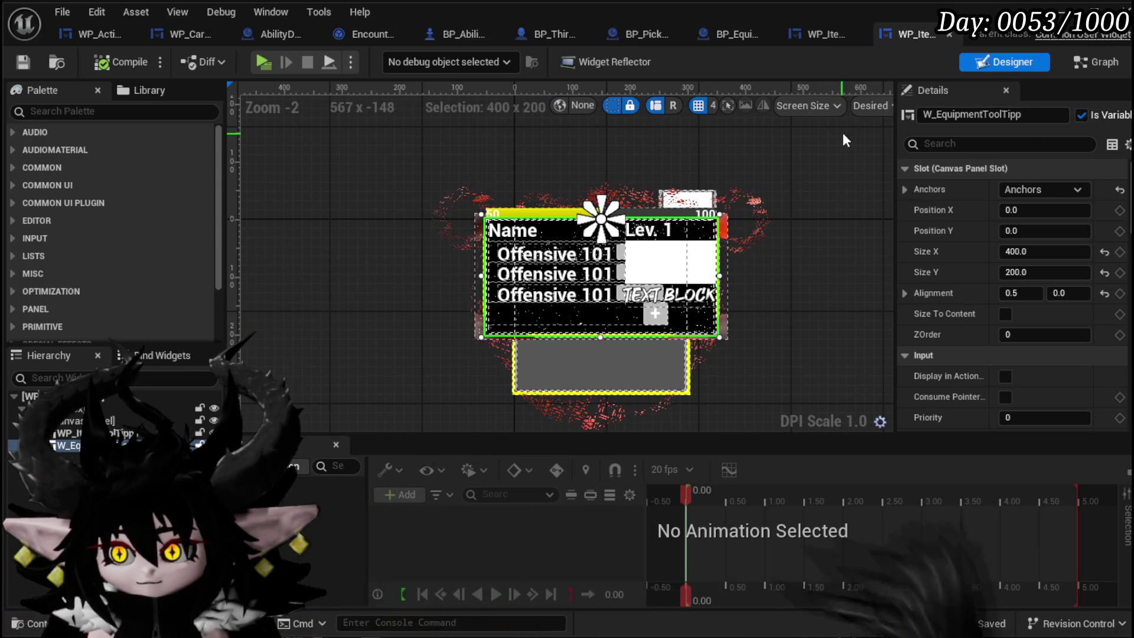
{"action": "left_click_drag", "start_coordinate": [890, 133], "coordinate": [791, 132]}
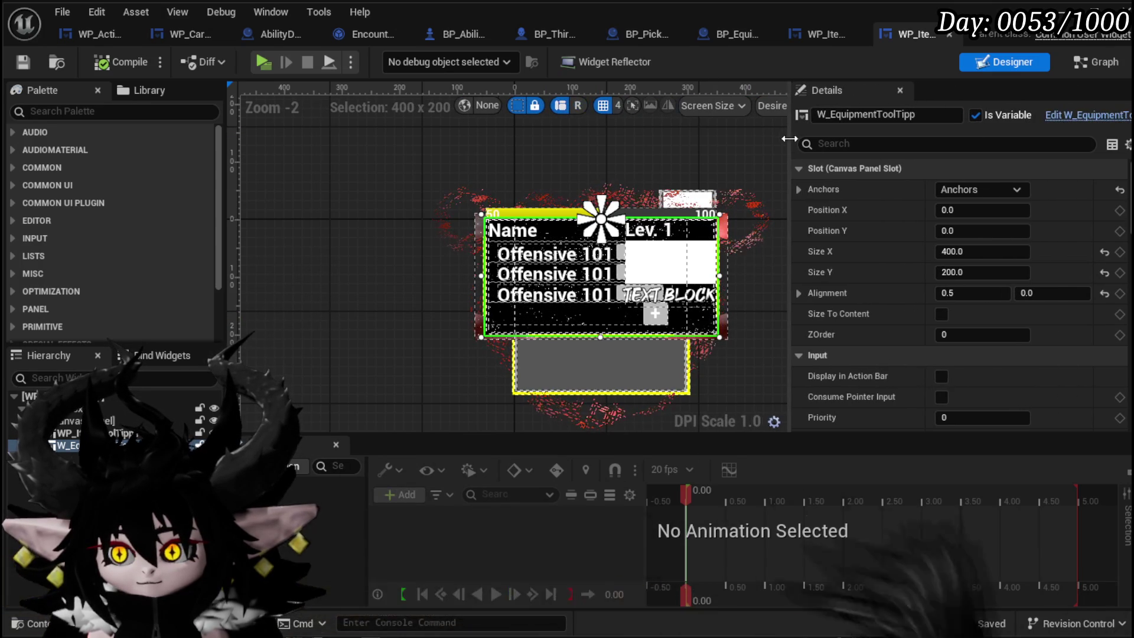
{"action": "double_click", "coordinate": [722, 173]}
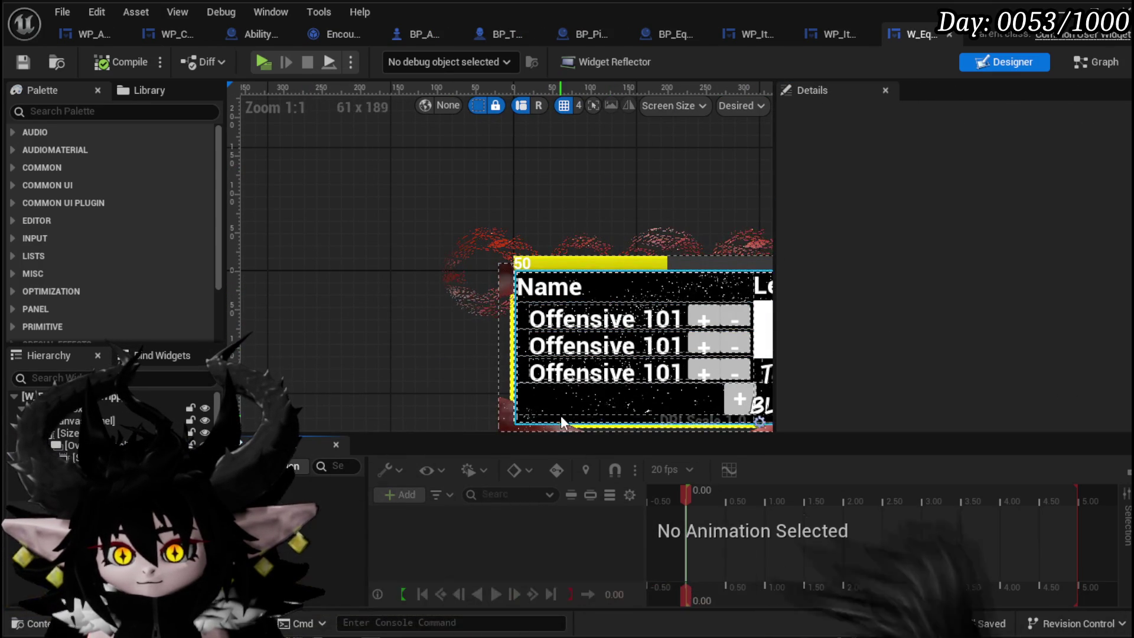
Select Border_2, the border with the starry background, in W_EquipmentToolTip
{"action": "left_click", "coordinate": [551, 403]}
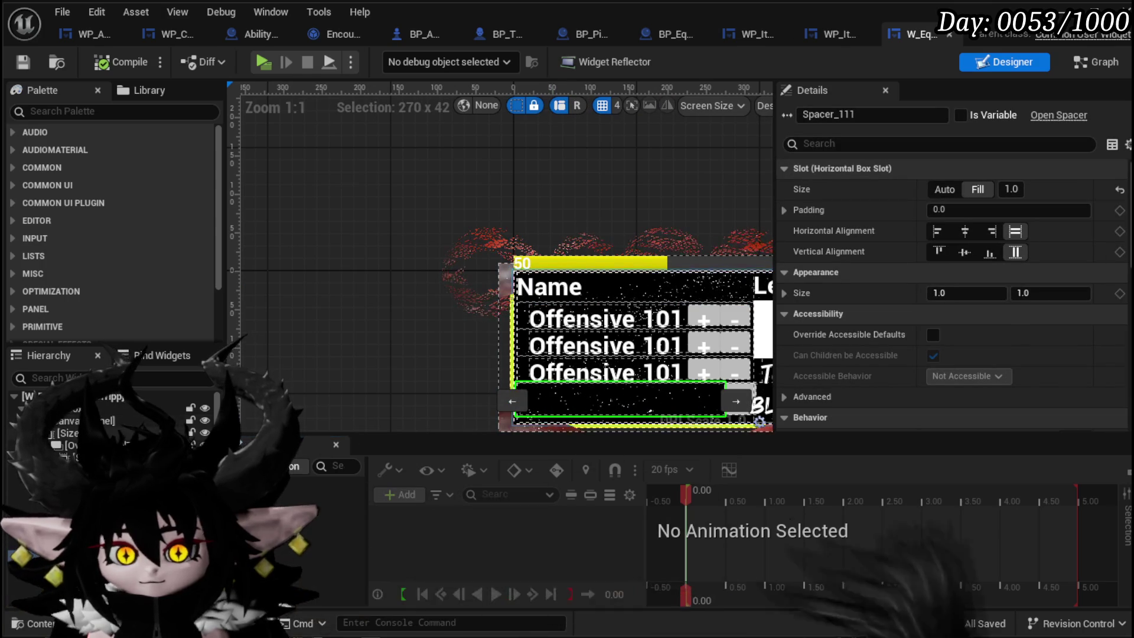
{"action": "left_click", "coordinate": [504, 263]}
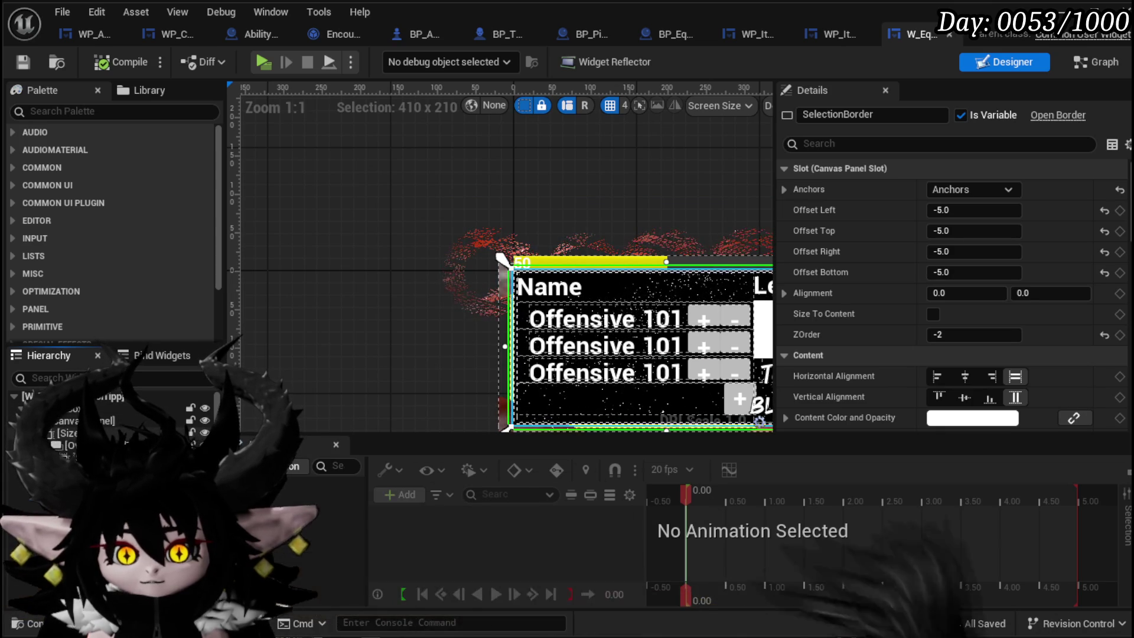
{"action": "left_click", "coordinate": [64, 469]}
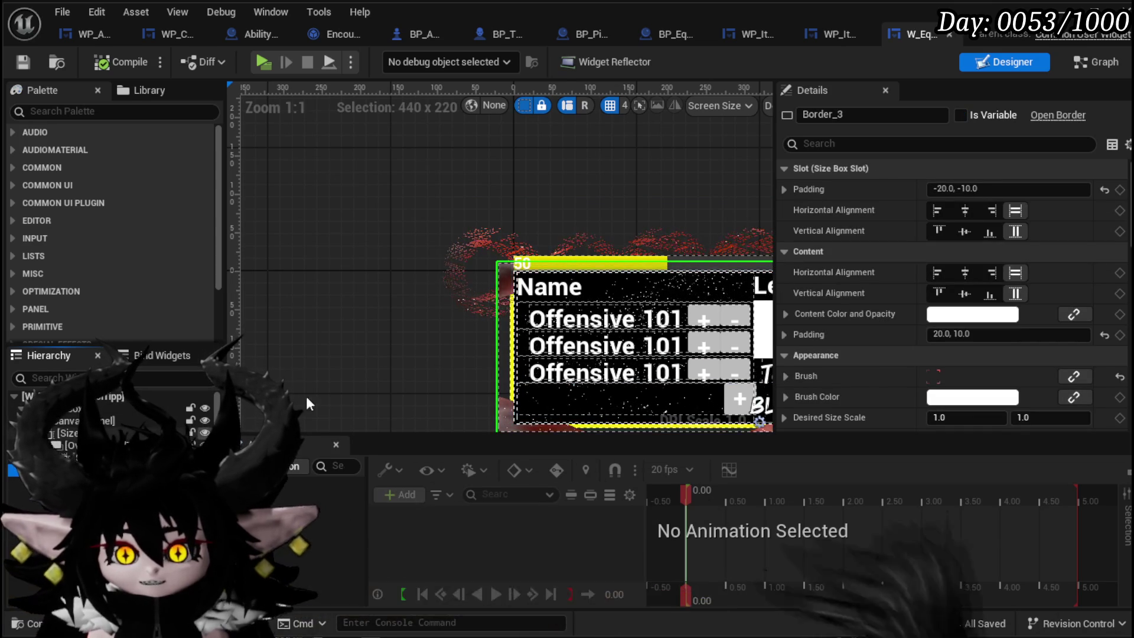
{"action": "scroll", "coordinate": [463, 311], "scroll_direction": "down", "scroll_amount": 2}
{"action": "left_click_drag", "start_coordinate": [456, 405], "coordinate": [414, 366]}
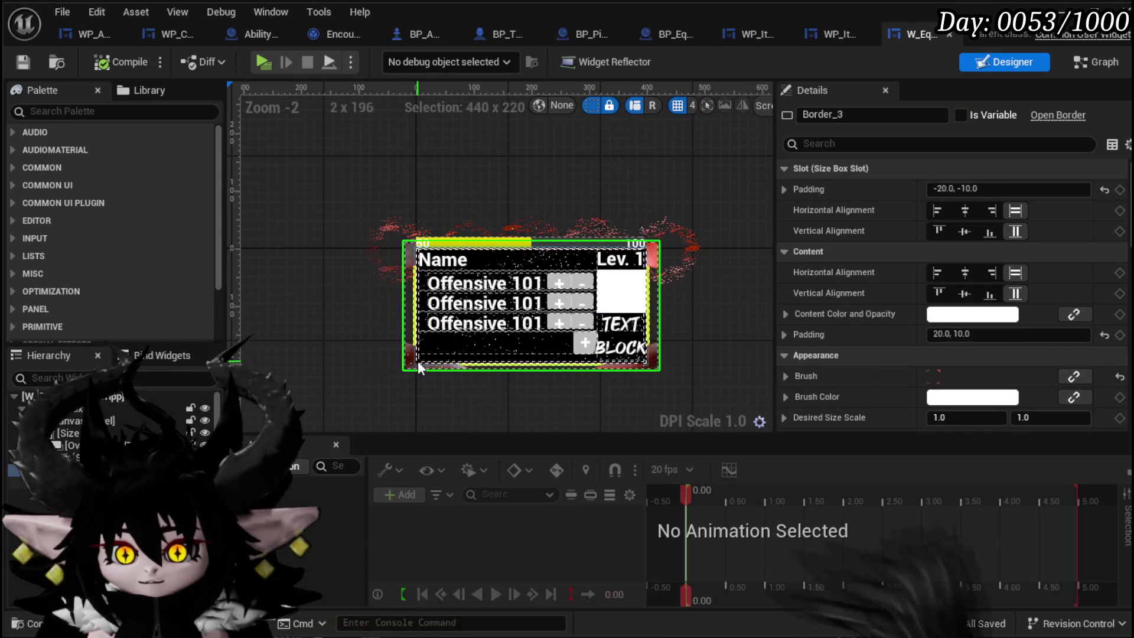
{"action": "left_click", "coordinate": [650, 359]}
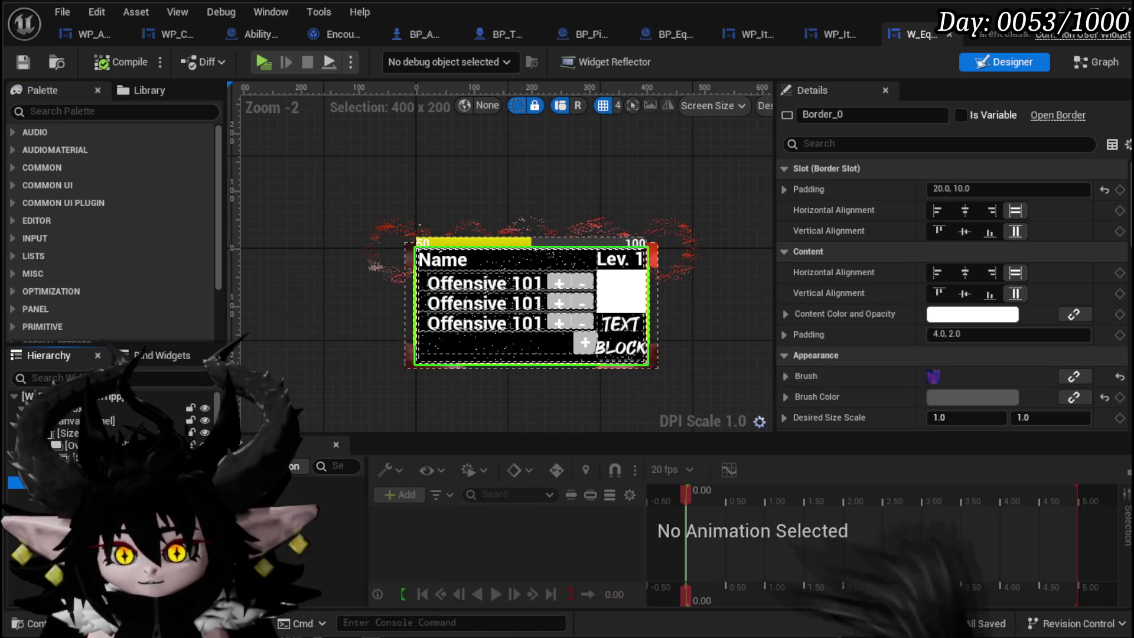
{"action": "left_click", "coordinate": [646, 358]}
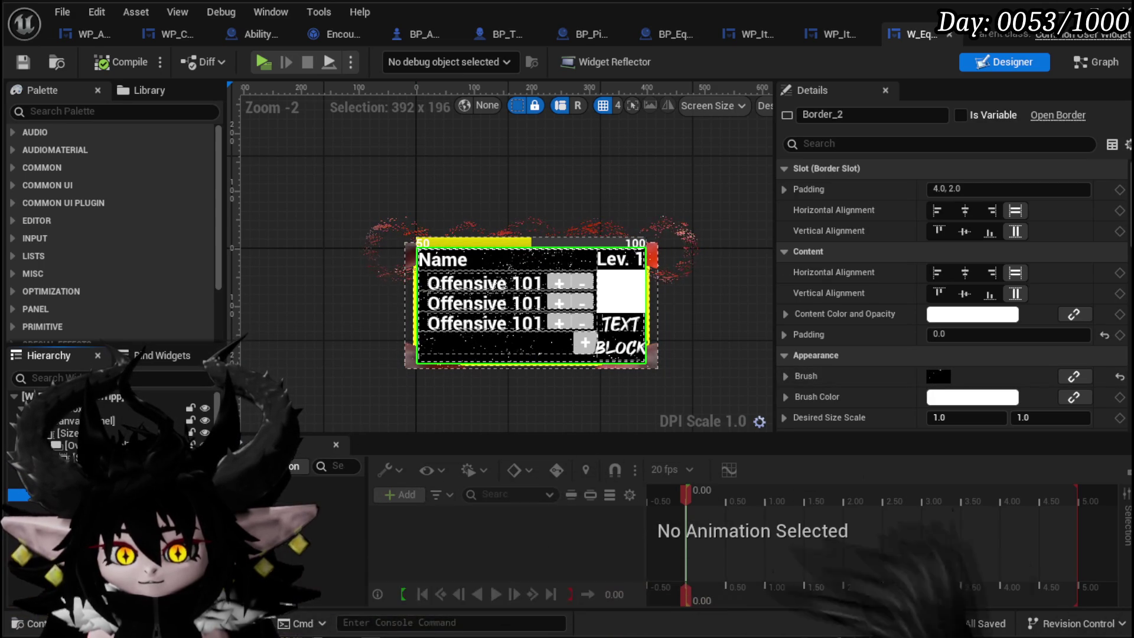
Copy Border_2's brush image M_BackgroundStars
{"action": "scroll", "coordinate": [796, 354], "scroll_direction": "down", "scroll_amount": 1}
{"action": "left_click", "coordinate": [789, 351]}
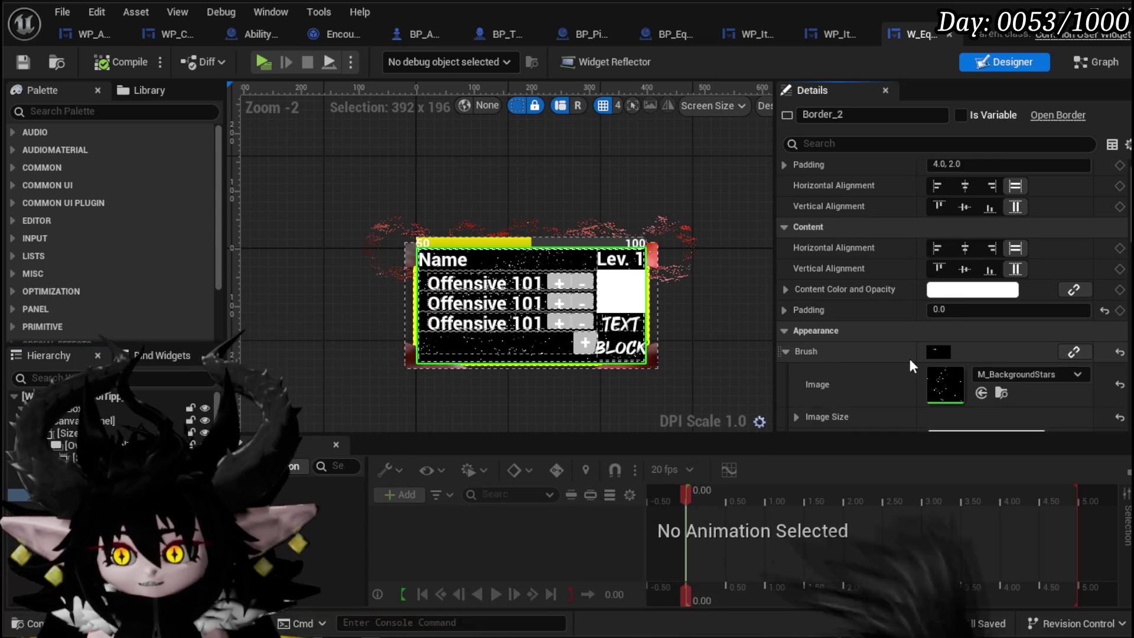
{"action": "scroll", "coordinate": [910, 360], "scroll_direction": "down", "scroll_amount": 2}
{"action": "right_click", "coordinate": [934, 326]}
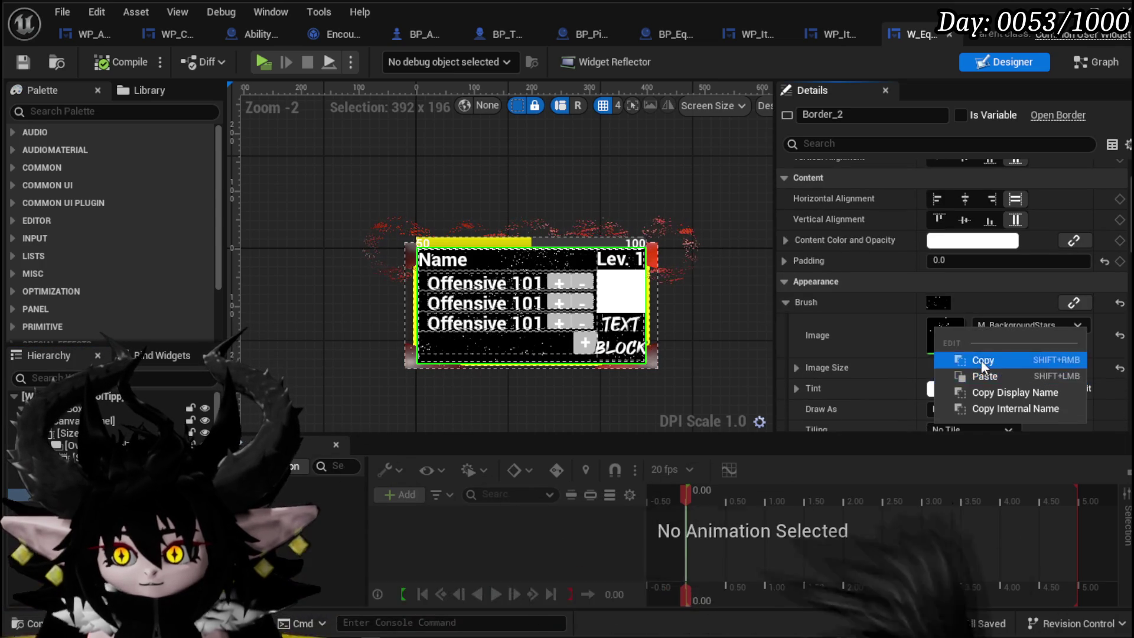
{"action": "left_click", "coordinate": [981, 360]}
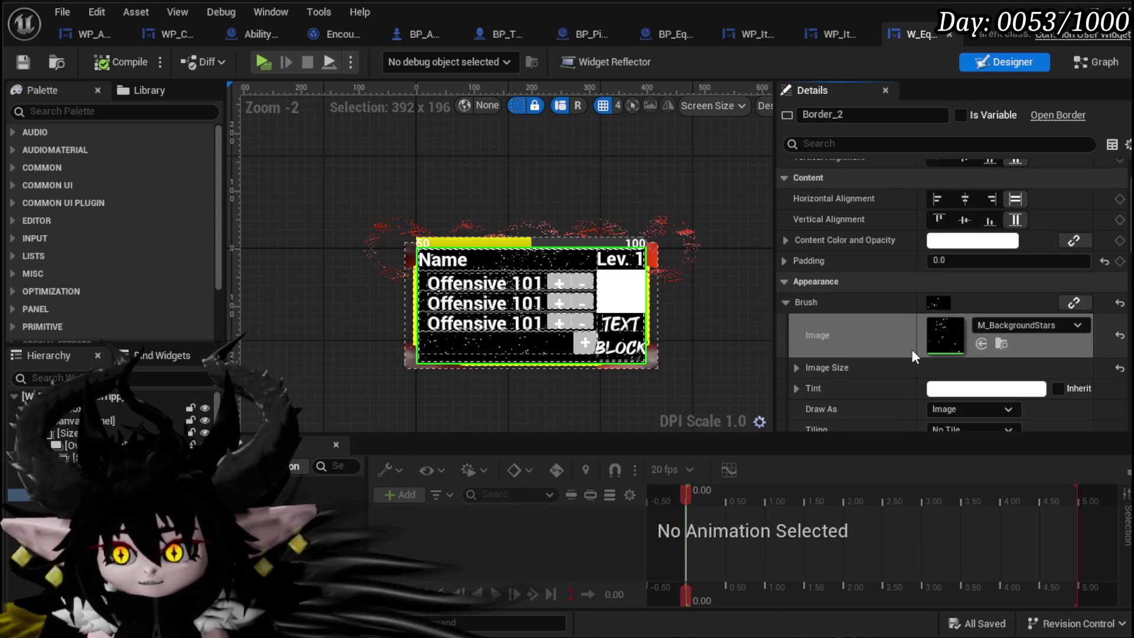
In WP_ItemToolTipp_Base, paste M_BackgroundStars as the inner Border_2's brush image
{"action": "left_click", "coordinate": [763, 30]}
{"action": "scroll", "coordinate": [986, 411], "scroll_direction": "down", "scroll_amount": 6}
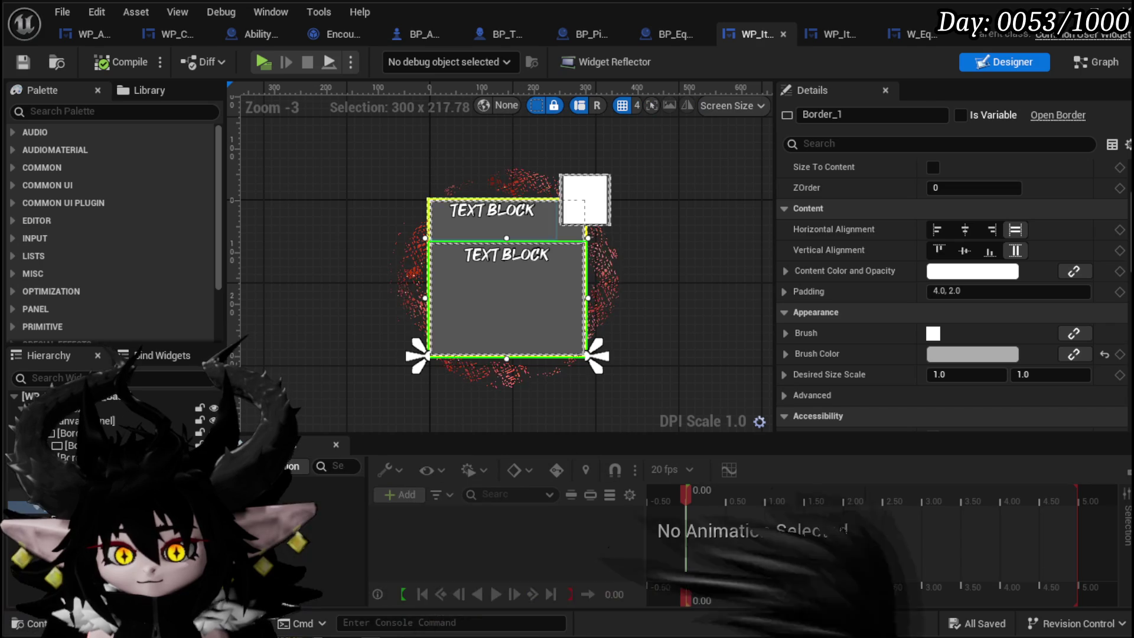
{"action": "left_click", "coordinate": [507, 299]}
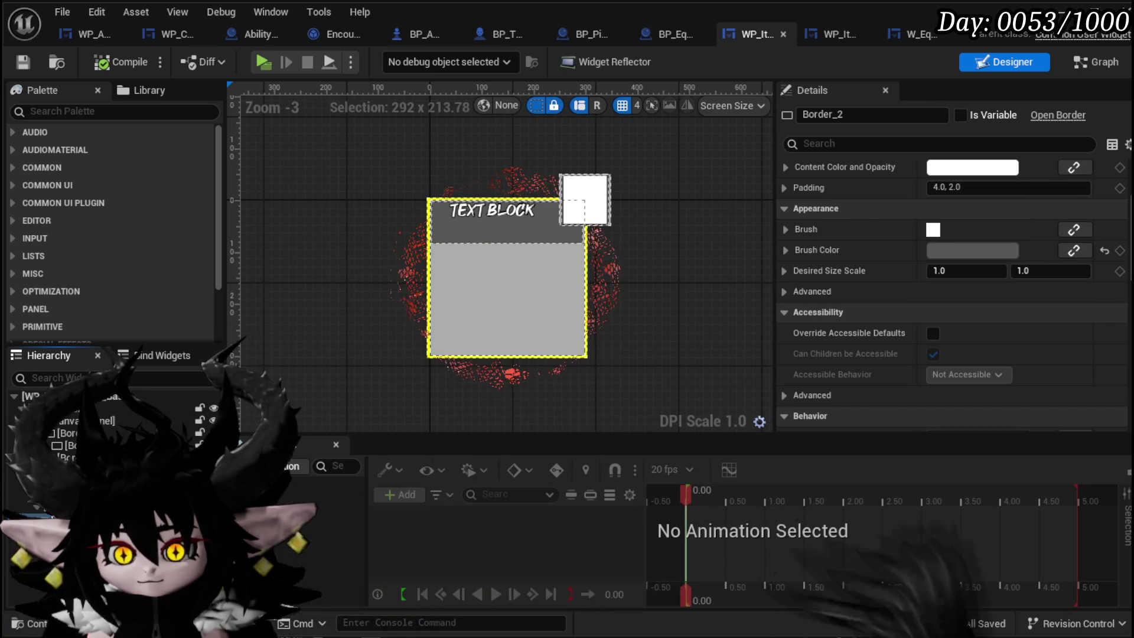
{"action": "left_click", "coordinate": [213, 511]}
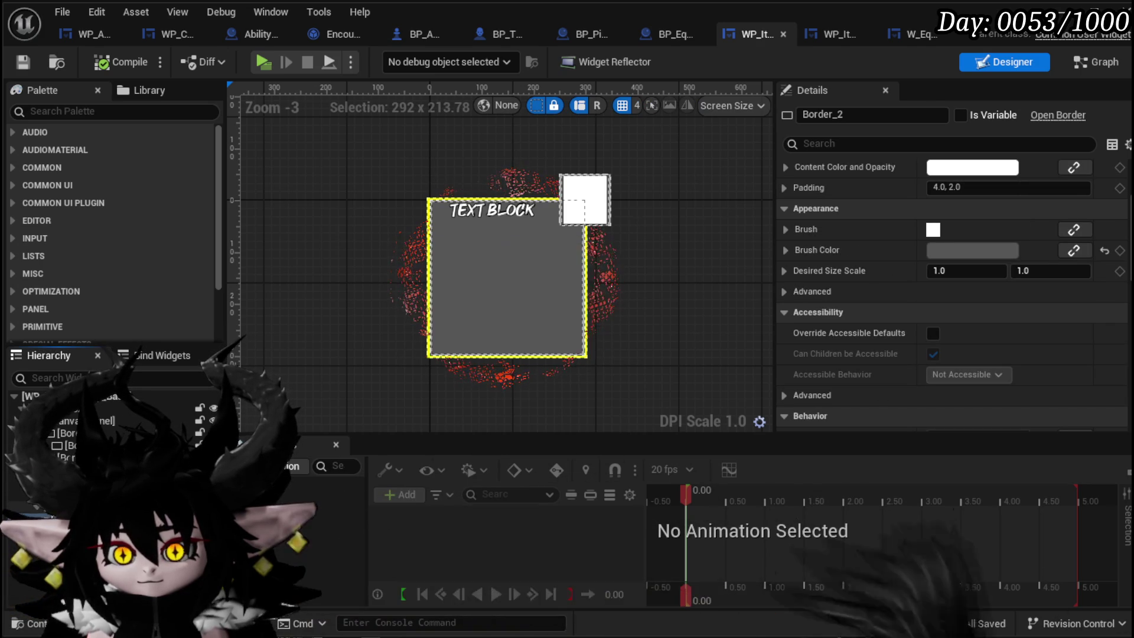
{"action": "left_click", "coordinate": [212, 511]}
{"action": "scroll", "coordinate": [435, 299], "scroll_direction": "up", "scroll_amount": 5}
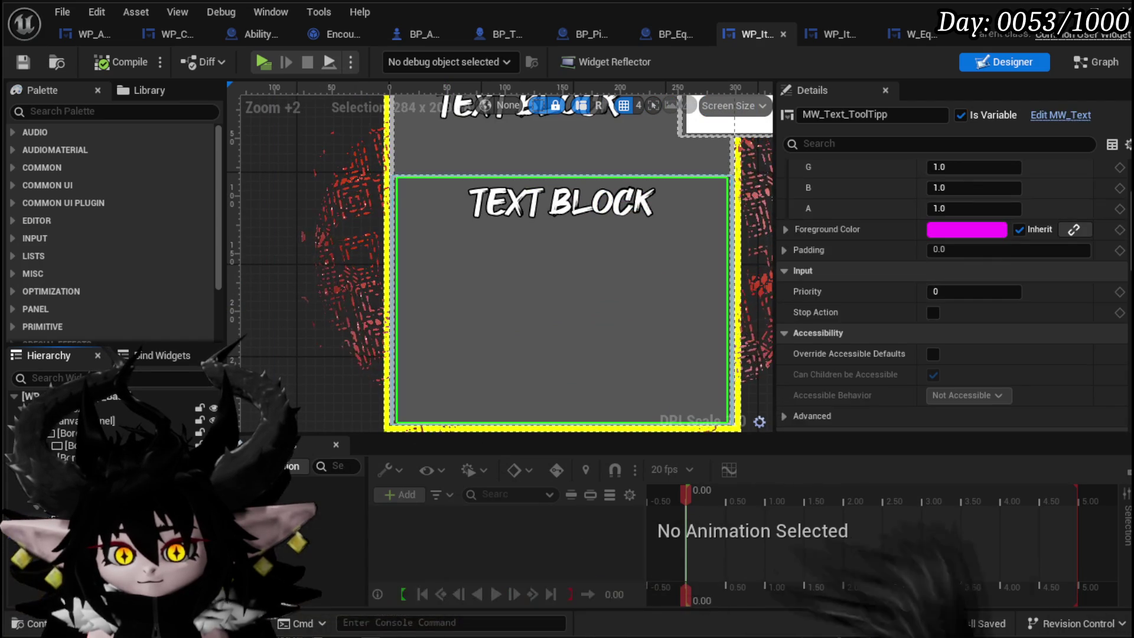
{"action": "scroll", "coordinate": [934, 222], "scroll_direction": "down", "scroll_amount": 4}
{"action": "scroll", "coordinate": [781, 219], "scroll_direction": "up", "scroll_amount": 3}
{"action": "left_click", "coordinate": [784, 225]}
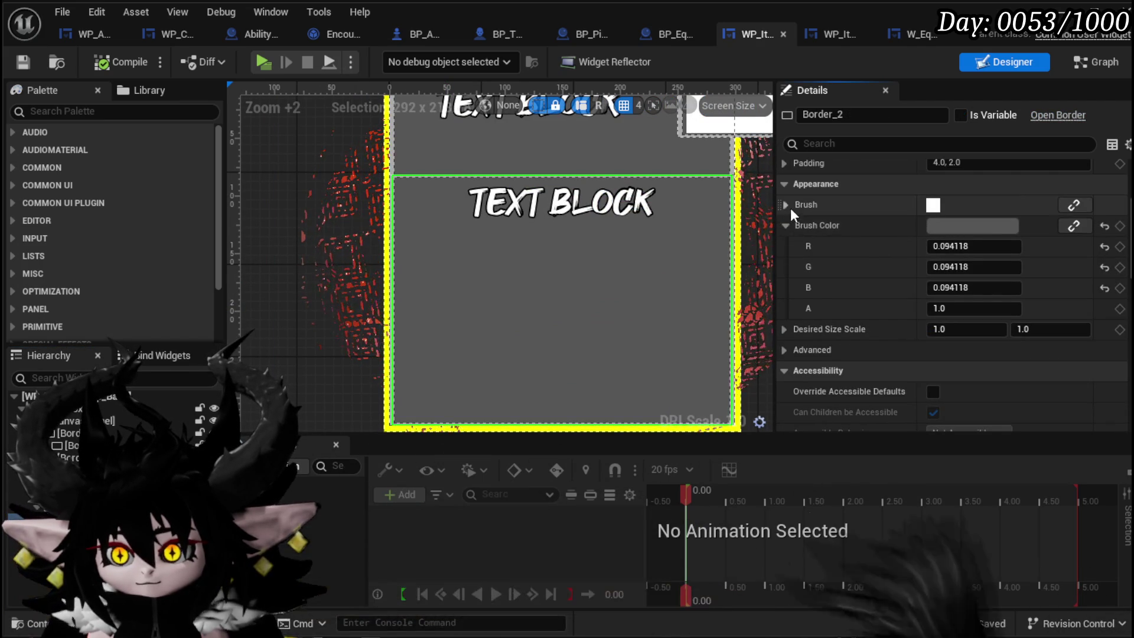
{"action": "left_click", "coordinate": [789, 207]}
{"action": "right_click", "coordinate": [951, 242]}
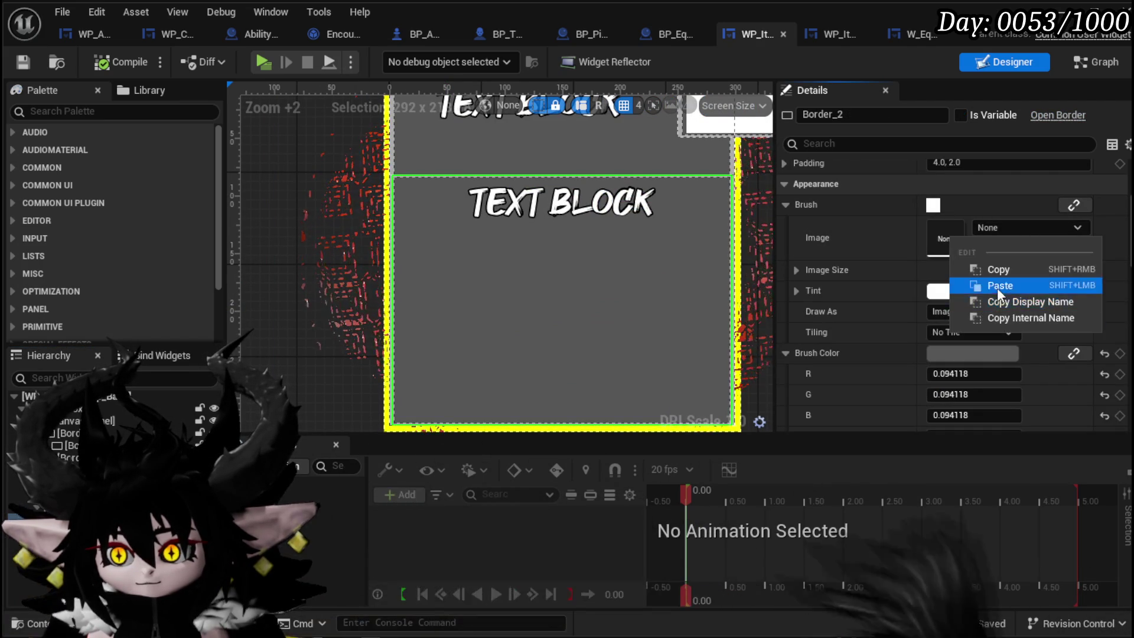
{"action": "left_click", "coordinate": [997, 288]}
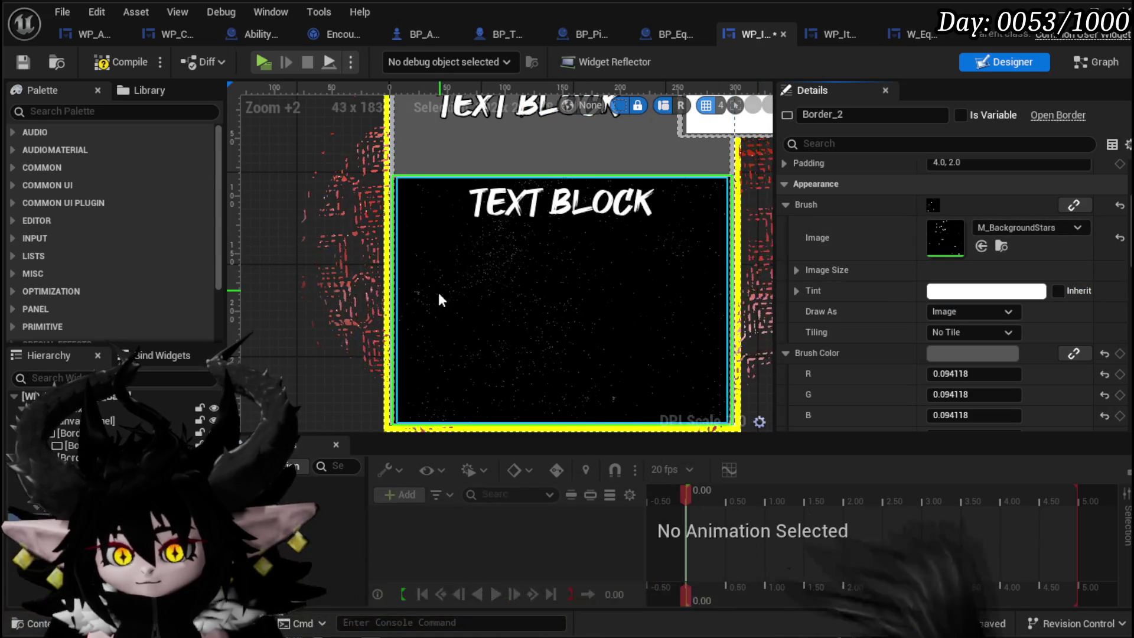
Paste M_BackgroundStars onto the outer grey Border_25 and save the widget
{"action": "scroll", "coordinate": [438, 282], "scroll_direction": "down", "scroll_amount": 2}
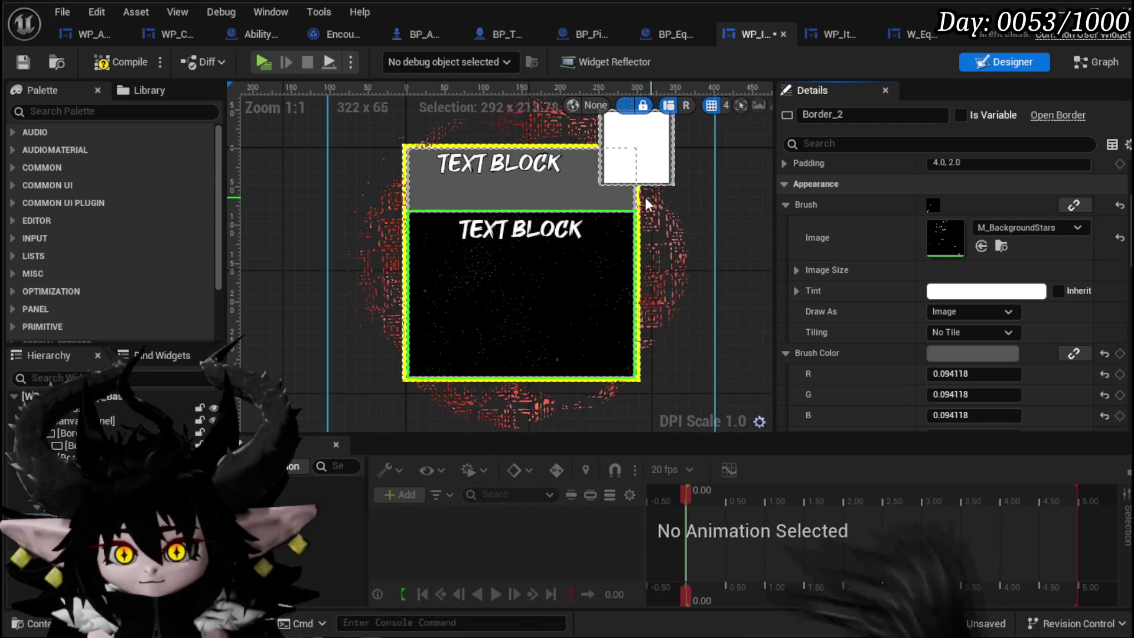
{"action": "left_click", "coordinate": [611, 196]}
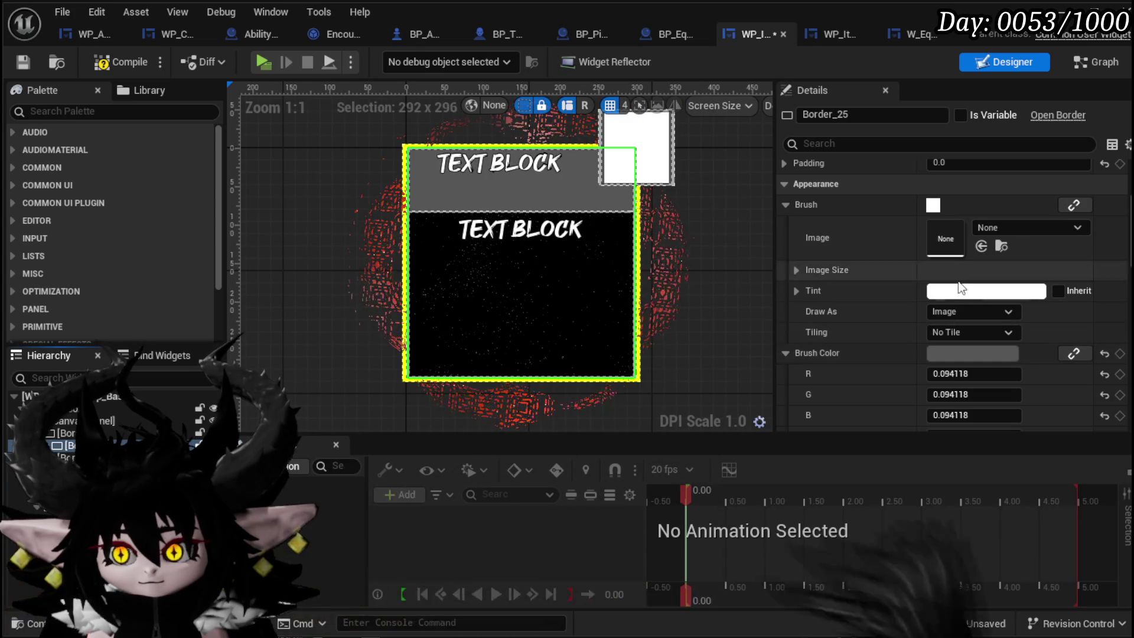
{"action": "right_click", "coordinate": [939, 241]}
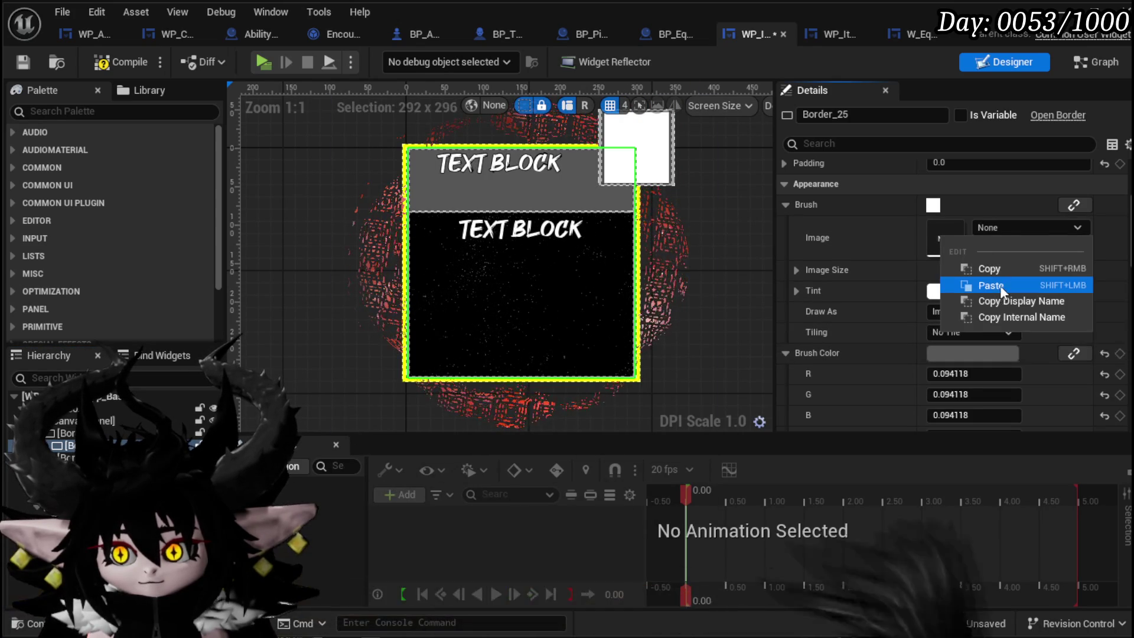
{"action": "left_click", "coordinate": [1001, 287]}
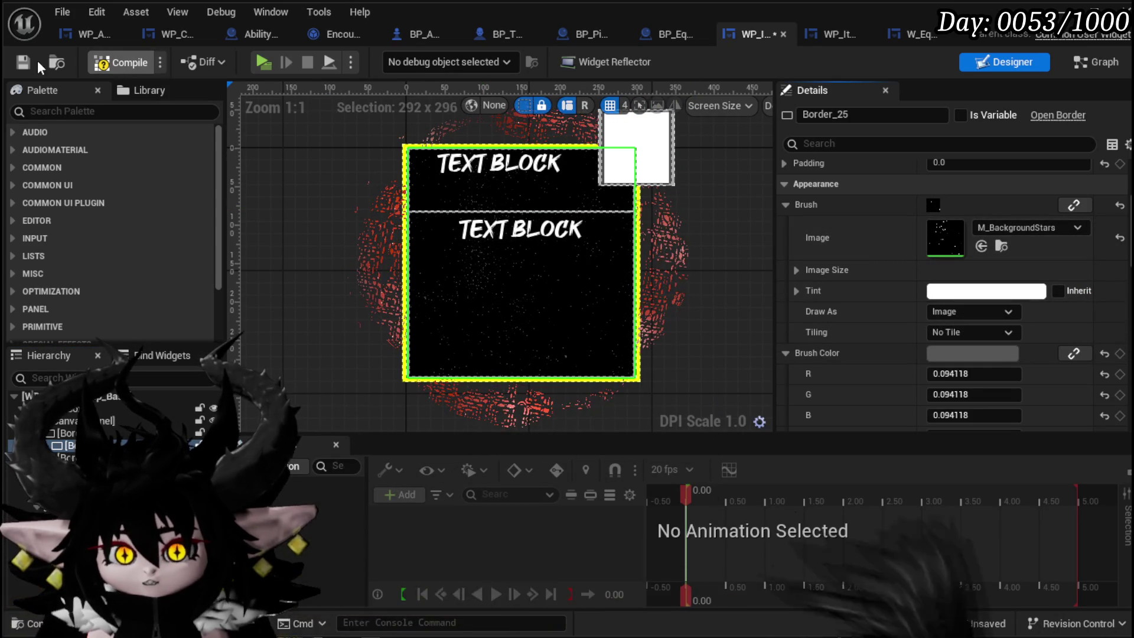
{"action": "left_click", "coordinate": [19, 61]}
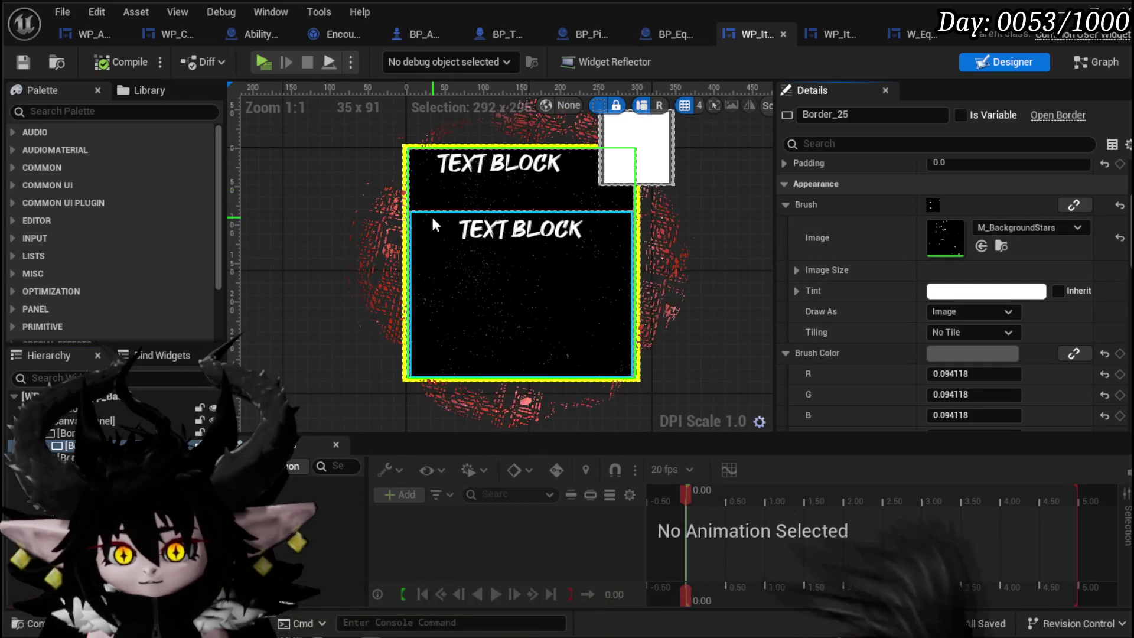
Inspect the outermost Border_1, then move on to the widget's logic graph
{"action": "scroll", "coordinate": [413, 212], "scroll_direction": "up", "scroll_amount": 6}
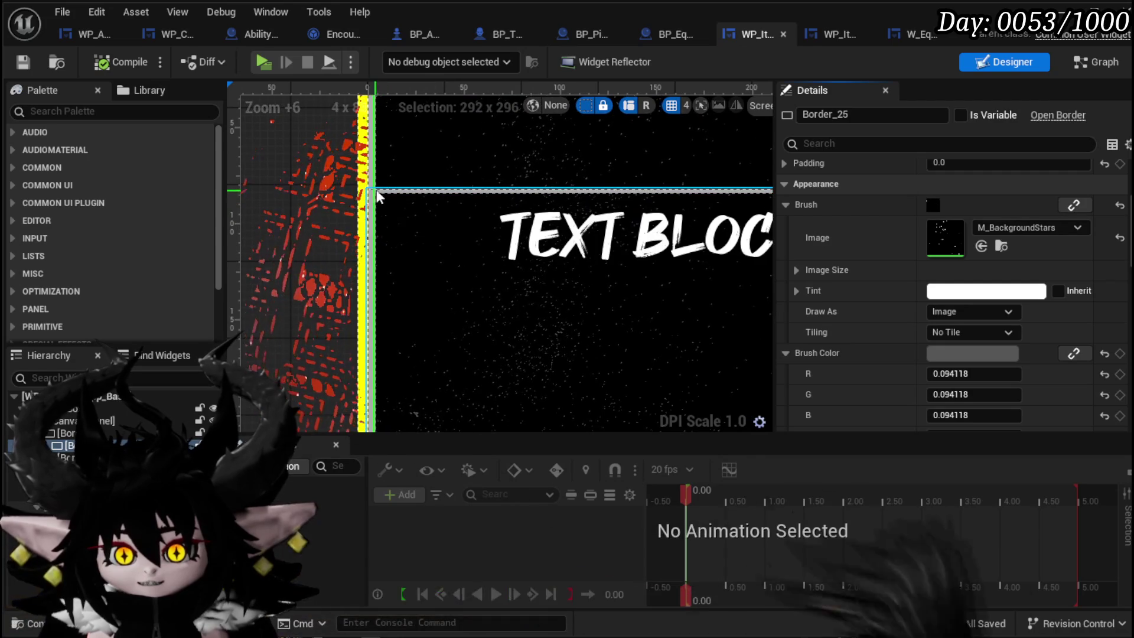
{"action": "scroll", "coordinate": [376, 189], "scroll_direction": "up", "scroll_amount": 5}
{"action": "left_click", "coordinate": [357, 185]}
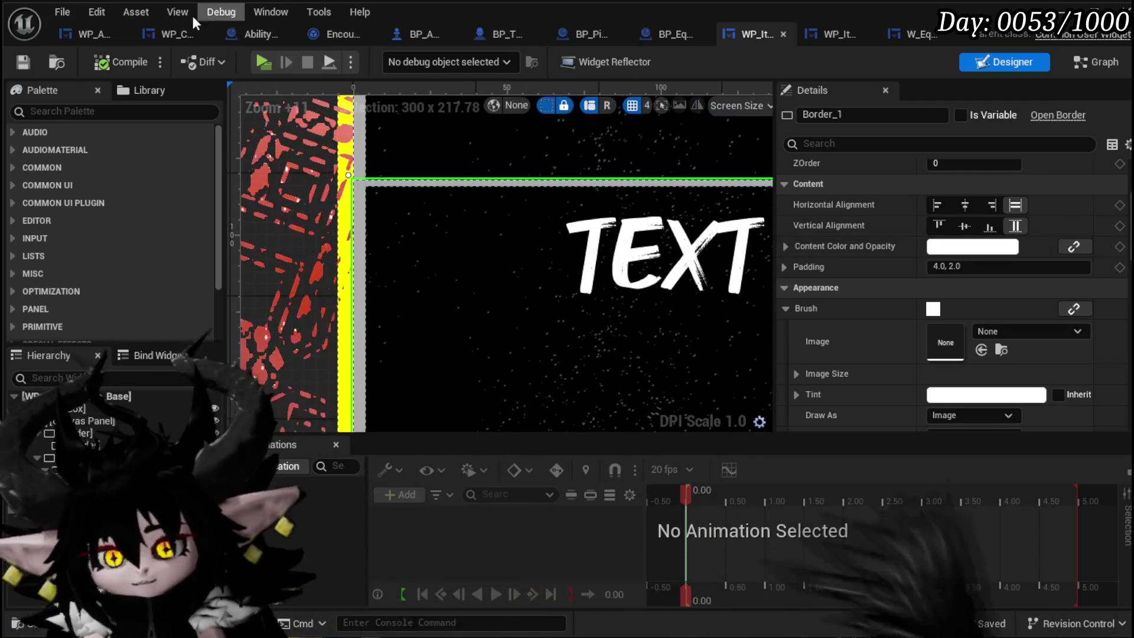
{"action": "scroll", "coordinate": [524, 231], "scroll_direction": "down", "scroll_amount": 11}
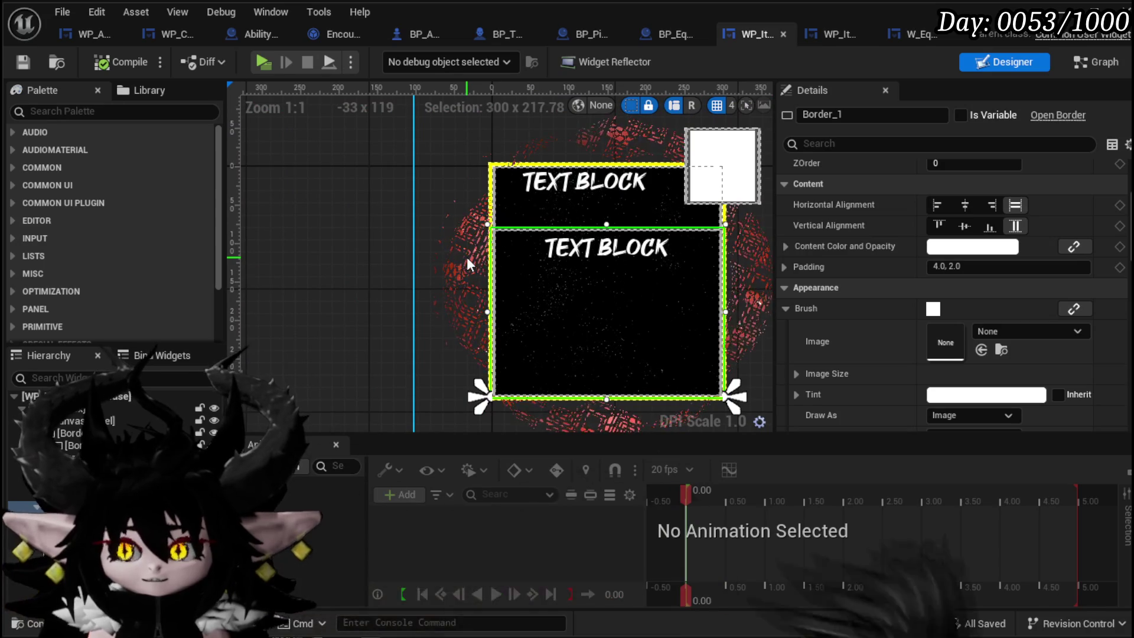
{"action": "left_click_drag", "start_coordinate": [466, 264], "coordinate": [336, 243]}
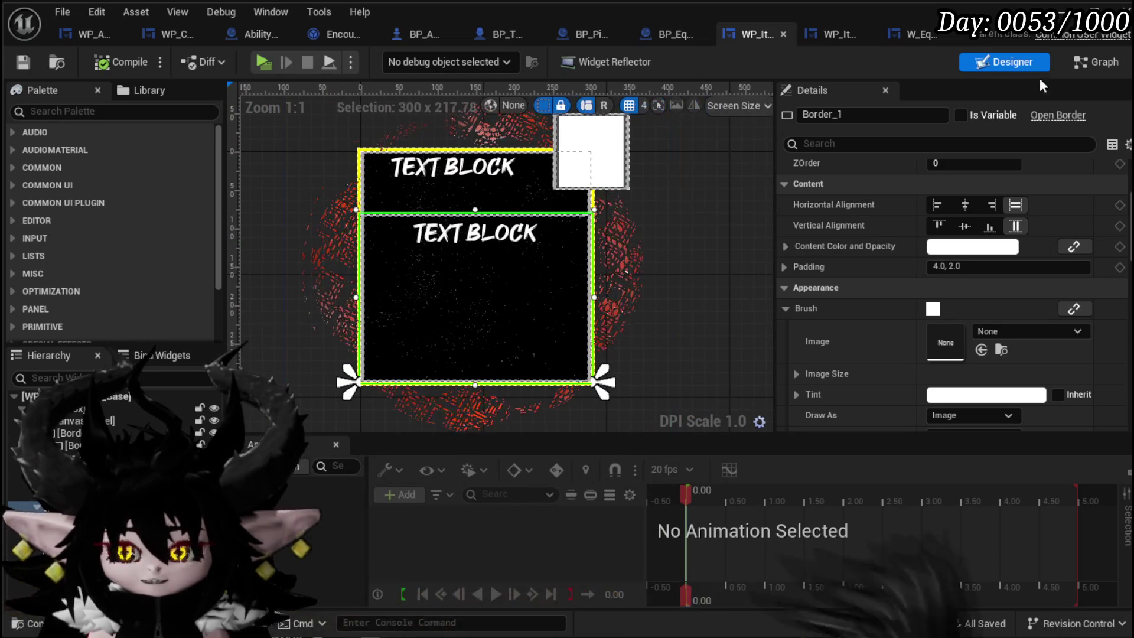
{"action": "left_click", "coordinate": [1086, 63]}
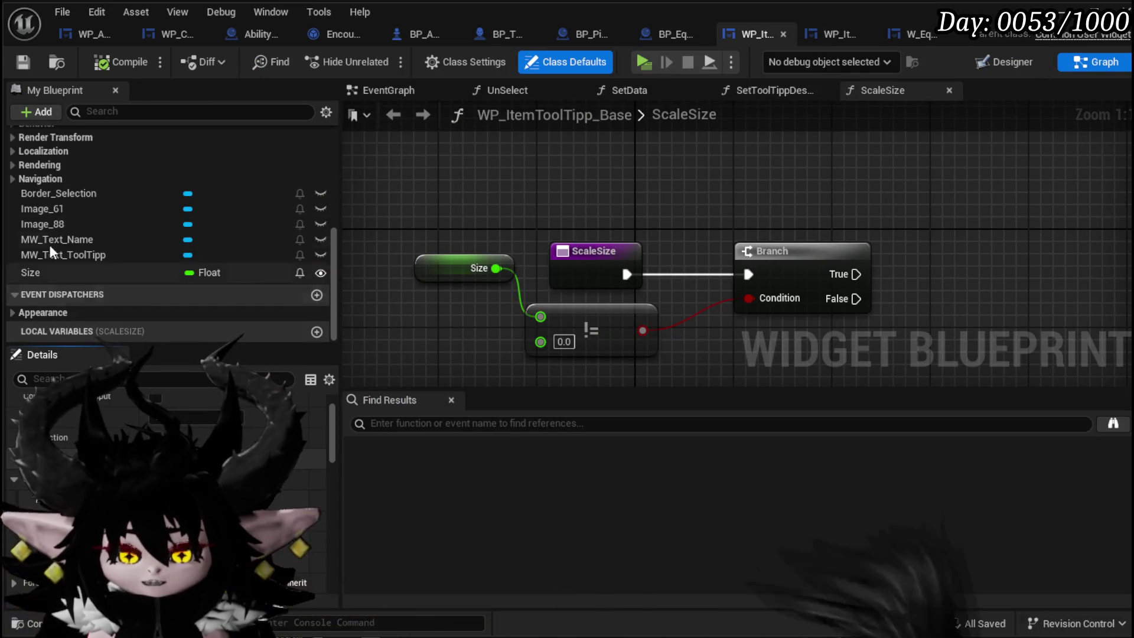
Add the BPI Changable Color interface in Class Settings and place Event SetColor in the EventGraph
{"action": "scroll", "coordinate": [65, 237], "scroll_direction": "up", "scroll_amount": 10}
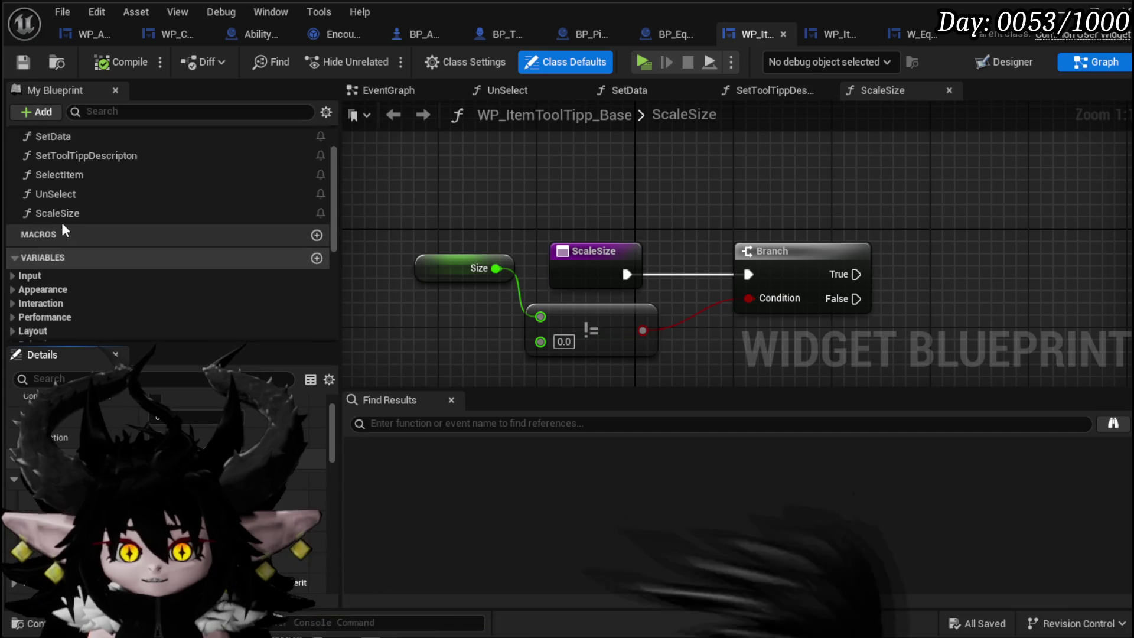
{"action": "left_click", "coordinate": [458, 62]}
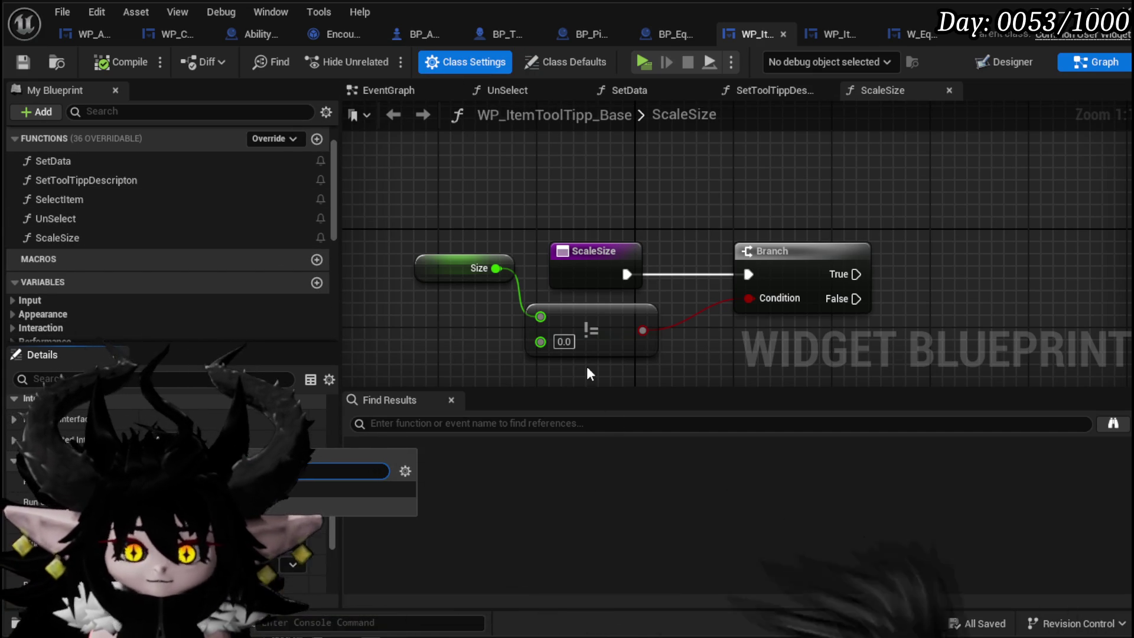
{"action": "key", "text": "Return"}
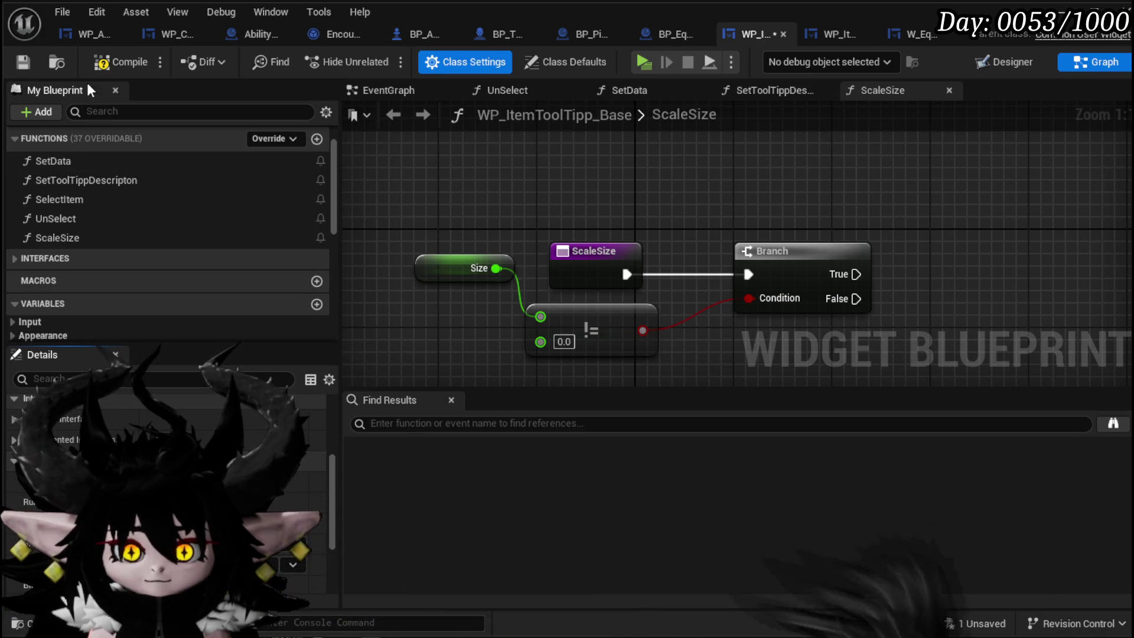
{"action": "left_click", "coordinate": [23, 61]}
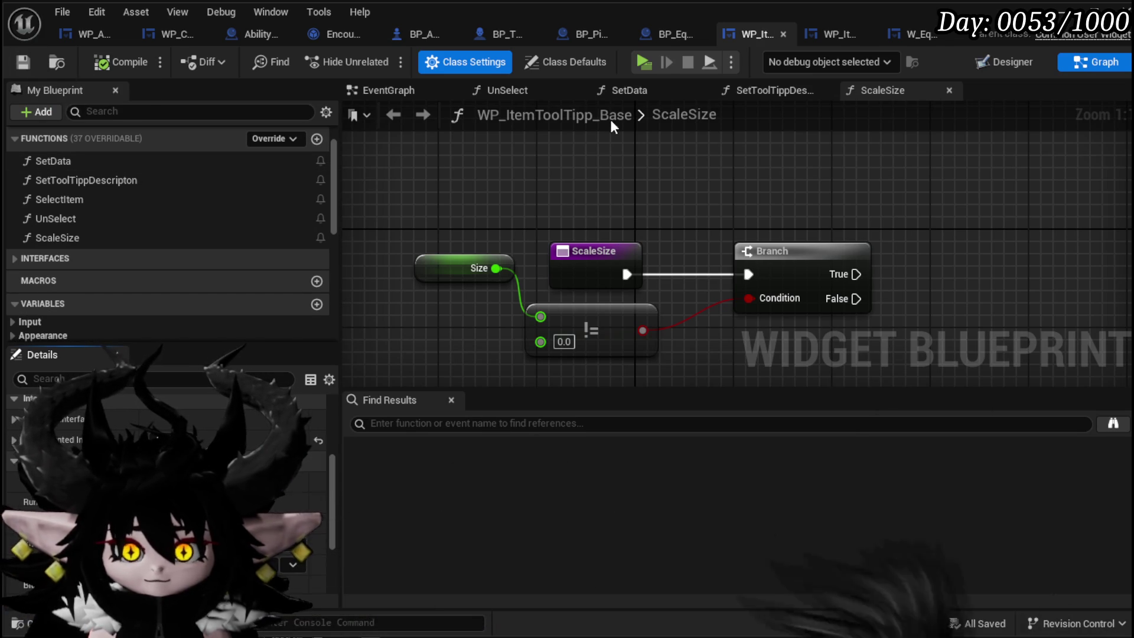
{"action": "left_click", "coordinate": [382, 93]}
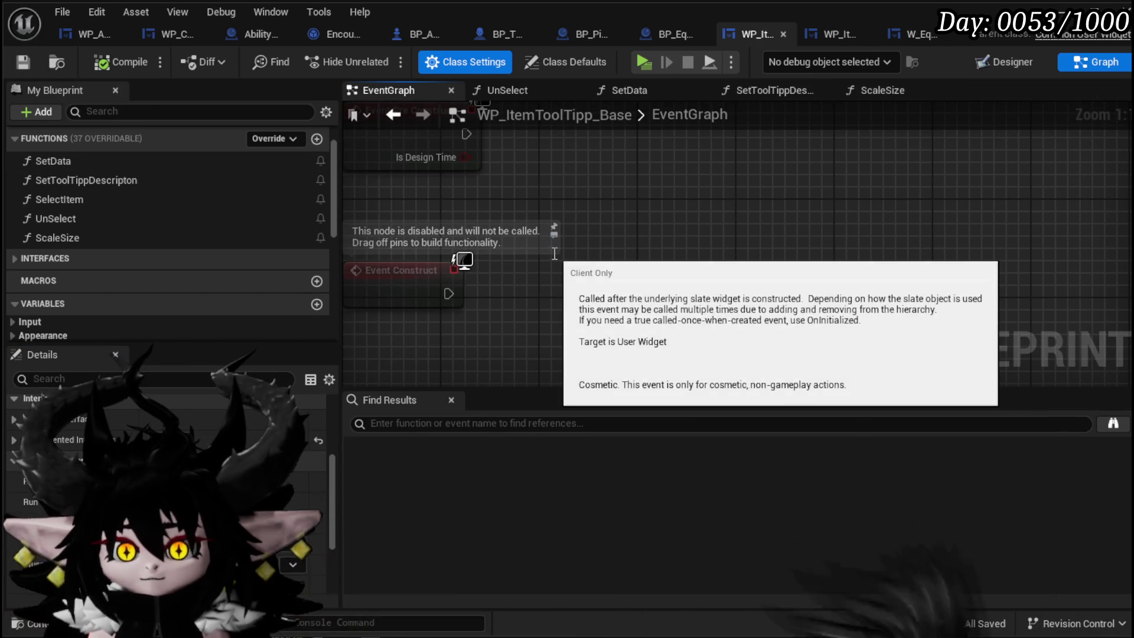
{"action": "left_click", "coordinate": [14, 257]}
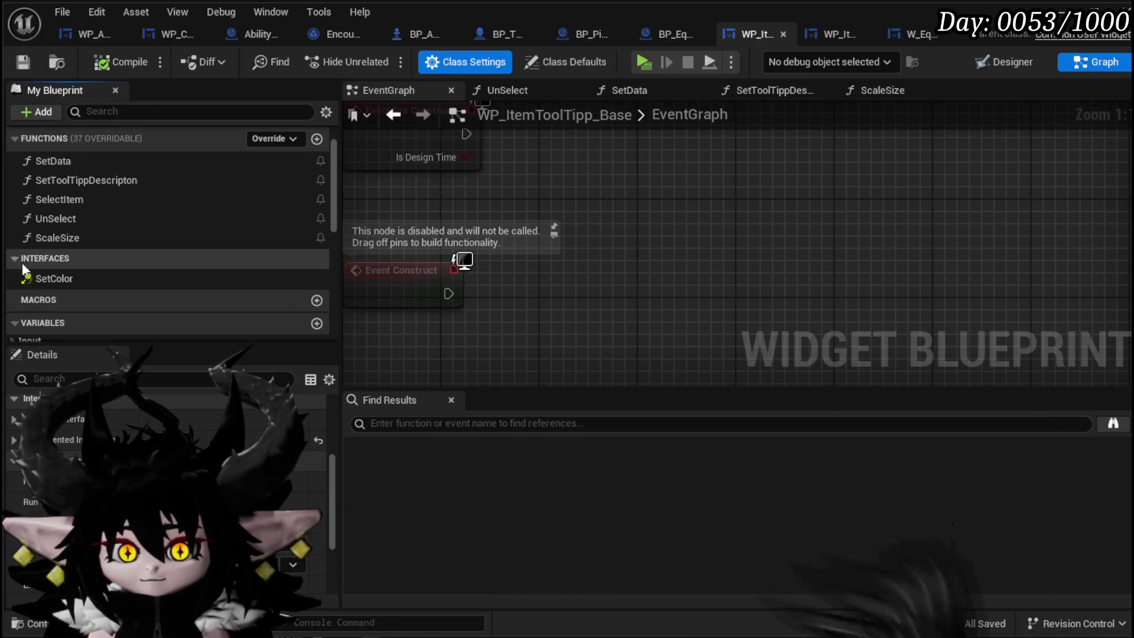
{"action": "double_click", "coordinate": [52, 279]}
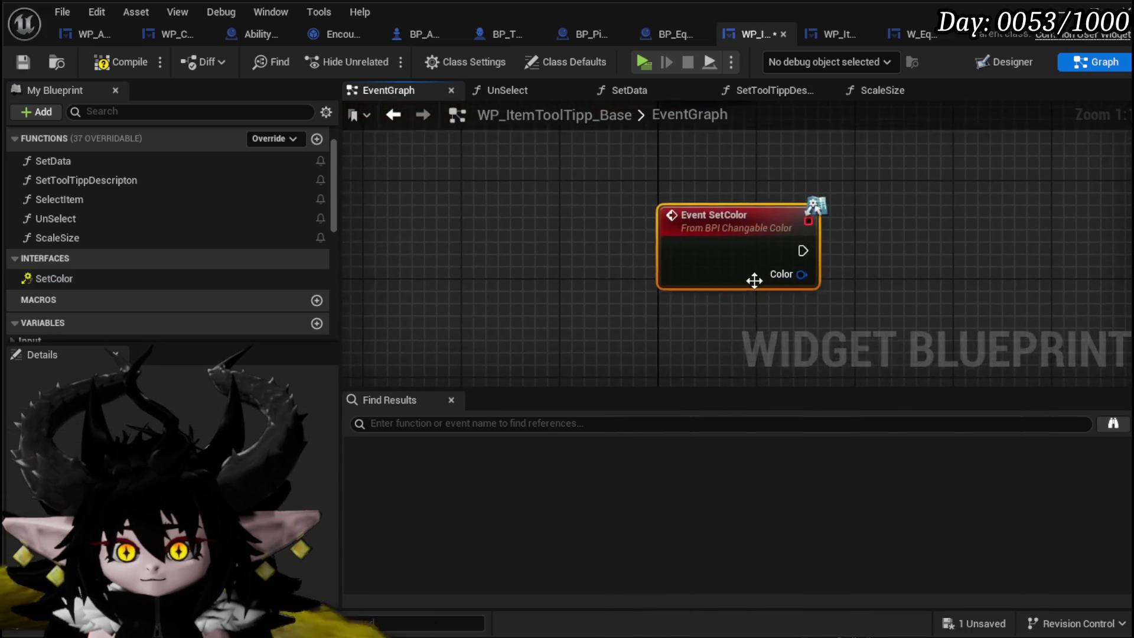
Rename two borders to Border_ColorOutline_1 and Border_ColorOutline_2, making the second a variable
{"action": "left_click", "coordinate": [1014, 61]}
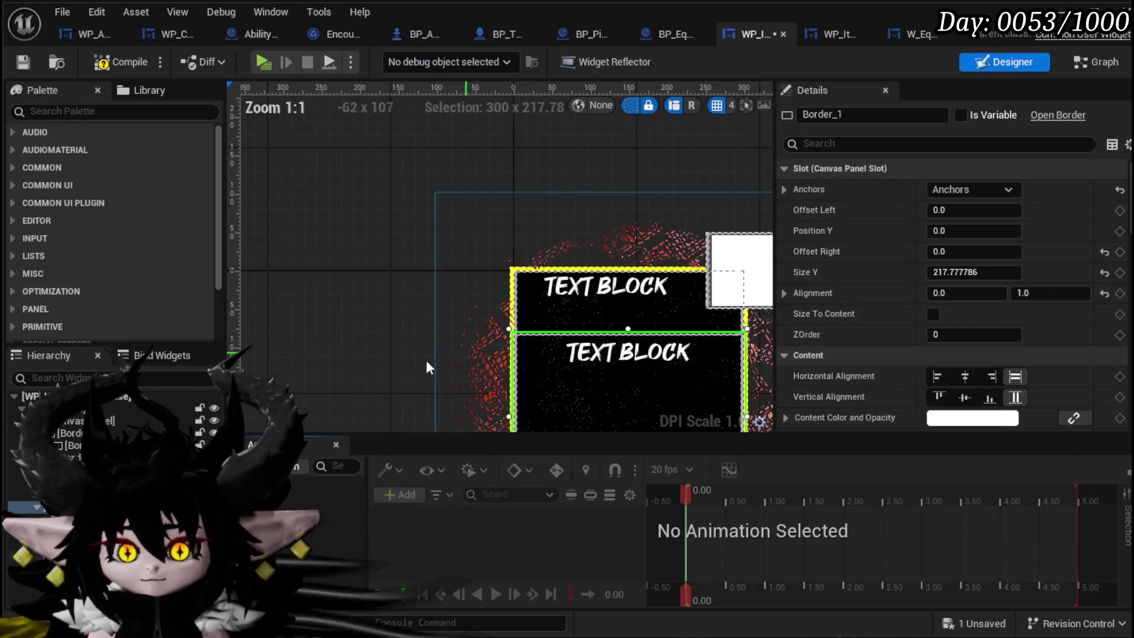
{"action": "left_click", "coordinate": [838, 114]}
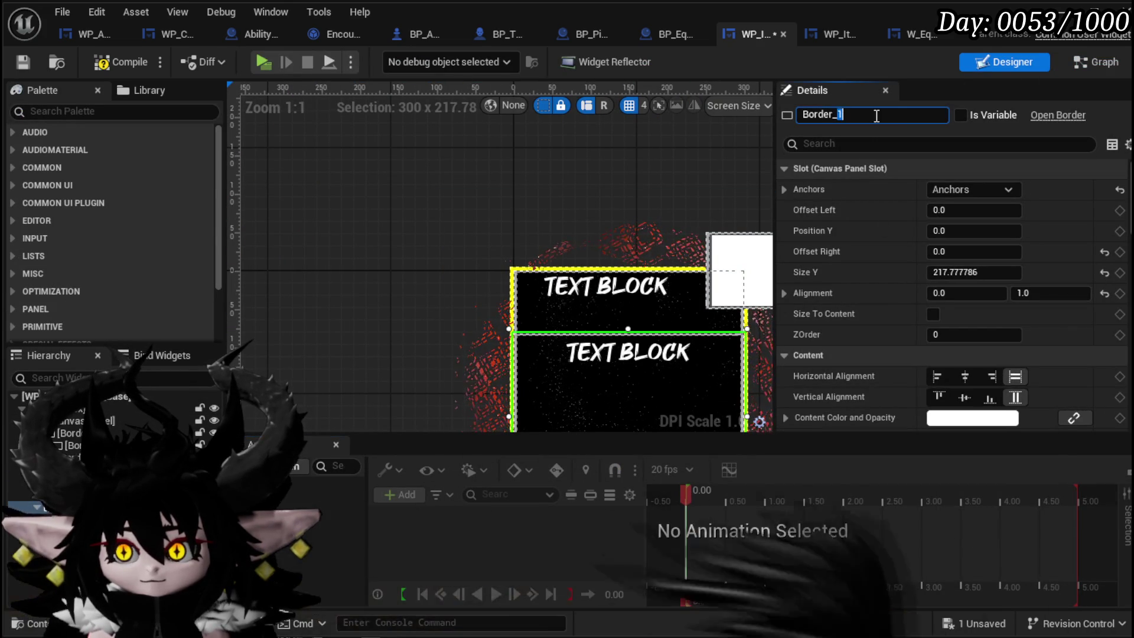
{"action": "type", "text": "ColorOutline"}
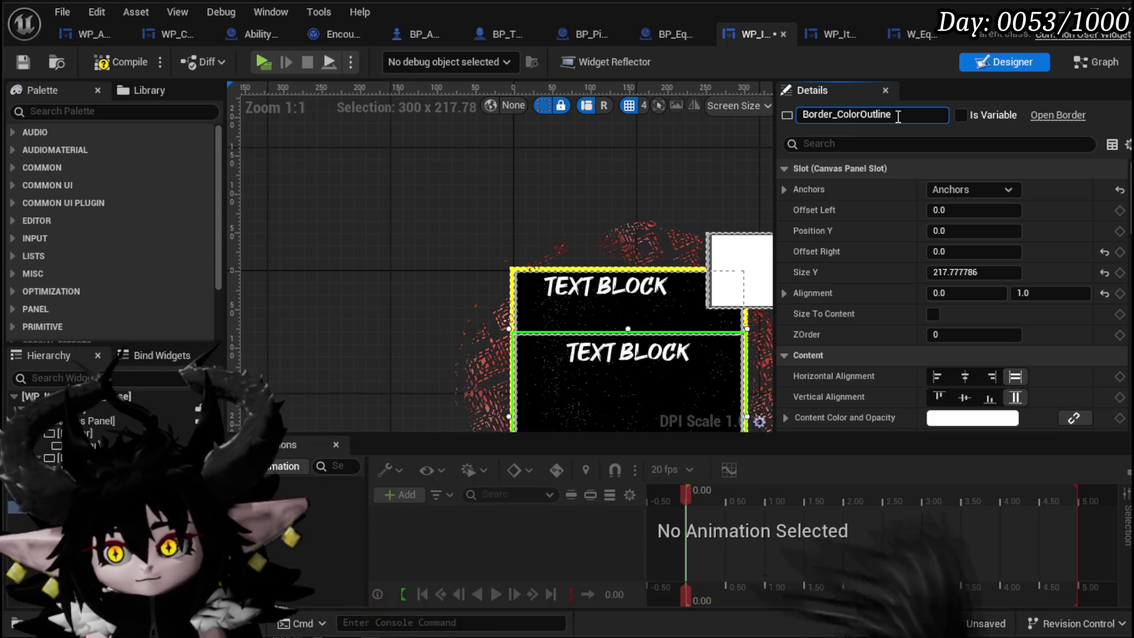
{"action": "type", "text": "_"}
{"action": "type", "text": "1"}
{"action": "key", "text": "Return"}
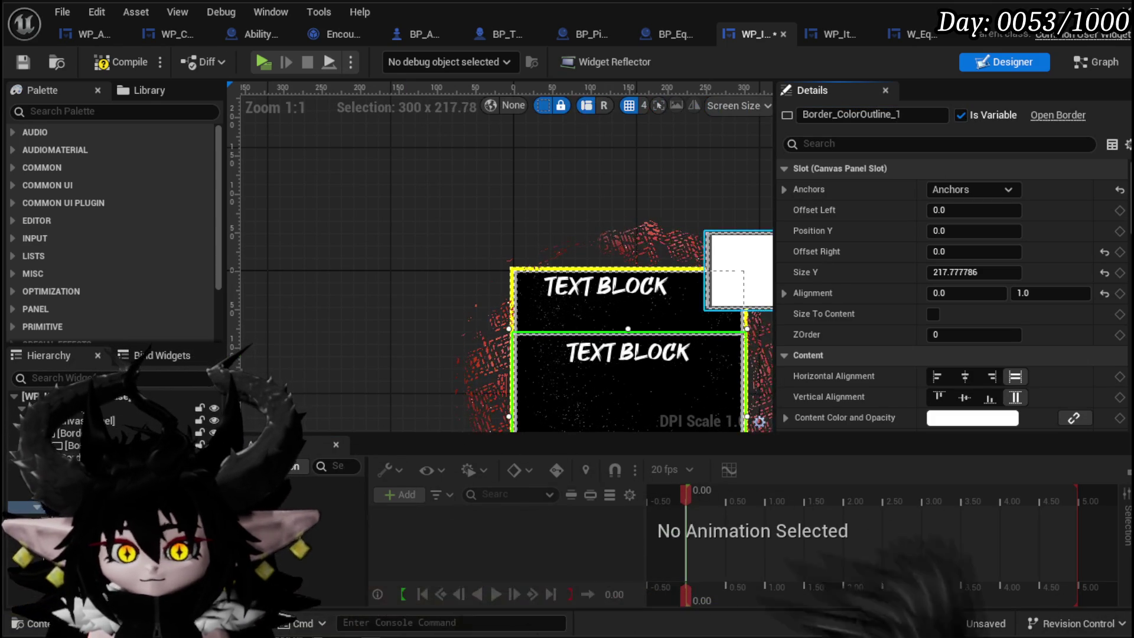
{"action": "left_click", "coordinate": [739, 271]}
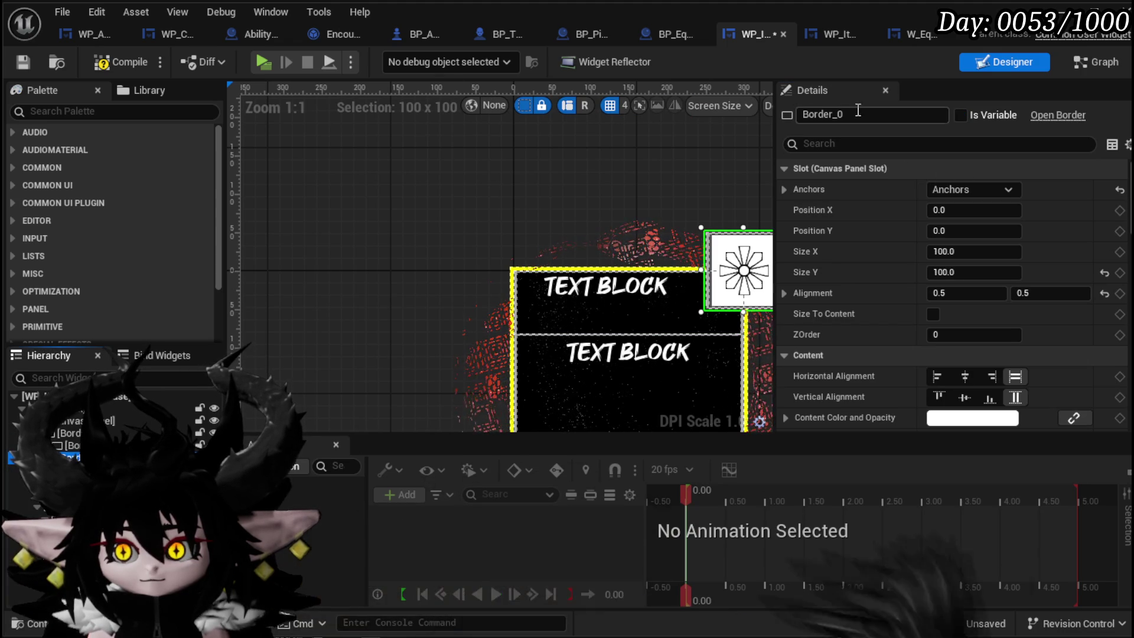
{"action": "type", "text": "Co"}
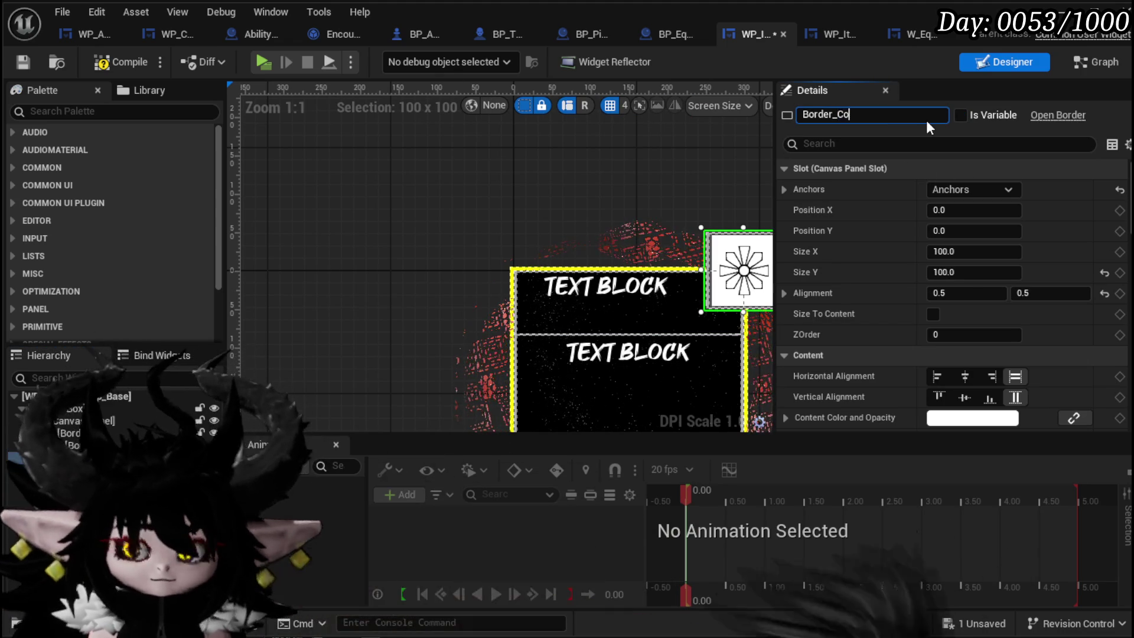
{"action": "type", "text": "lorOutline_2"}
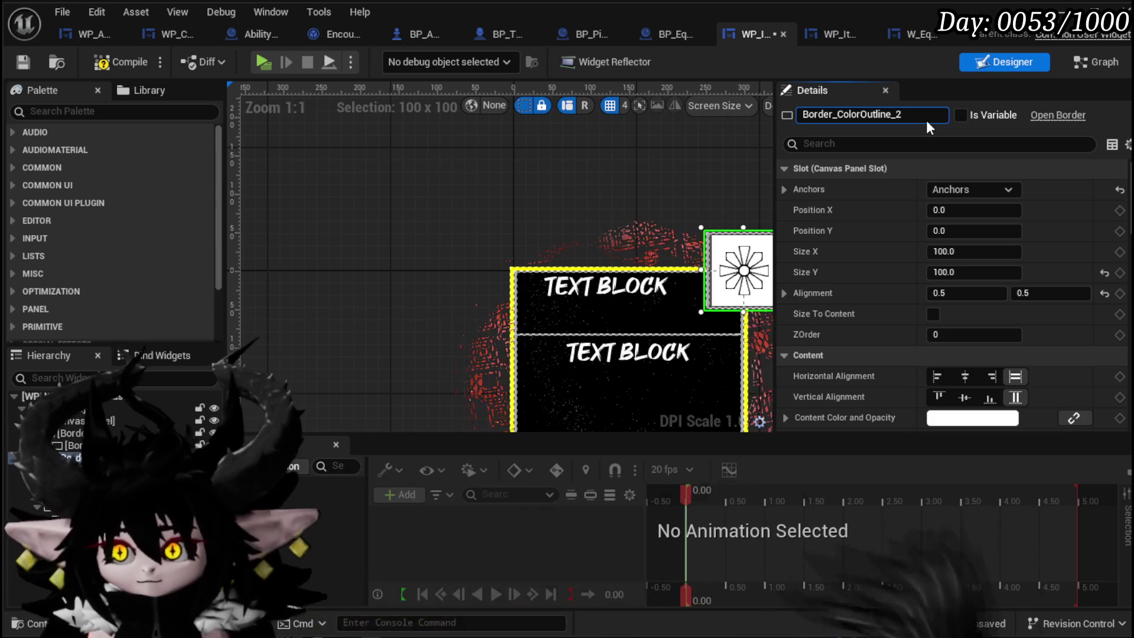
{"action": "key", "text": "Return"}
{"action": "left_click", "coordinate": [965, 115]}
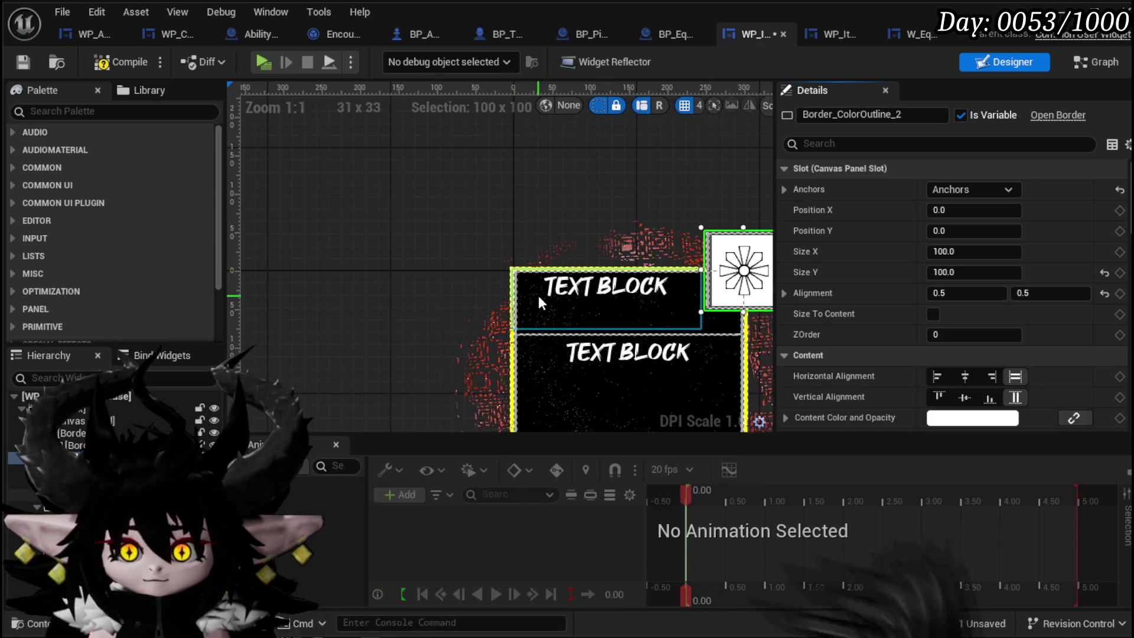
Find and select the tooltip's outer border widget in the hierarchy
{"action": "scroll", "coordinate": [477, 276], "scroll_direction": "up", "scroll_amount": 12}
{"action": "left_click", "coordinate": [483, 275]}
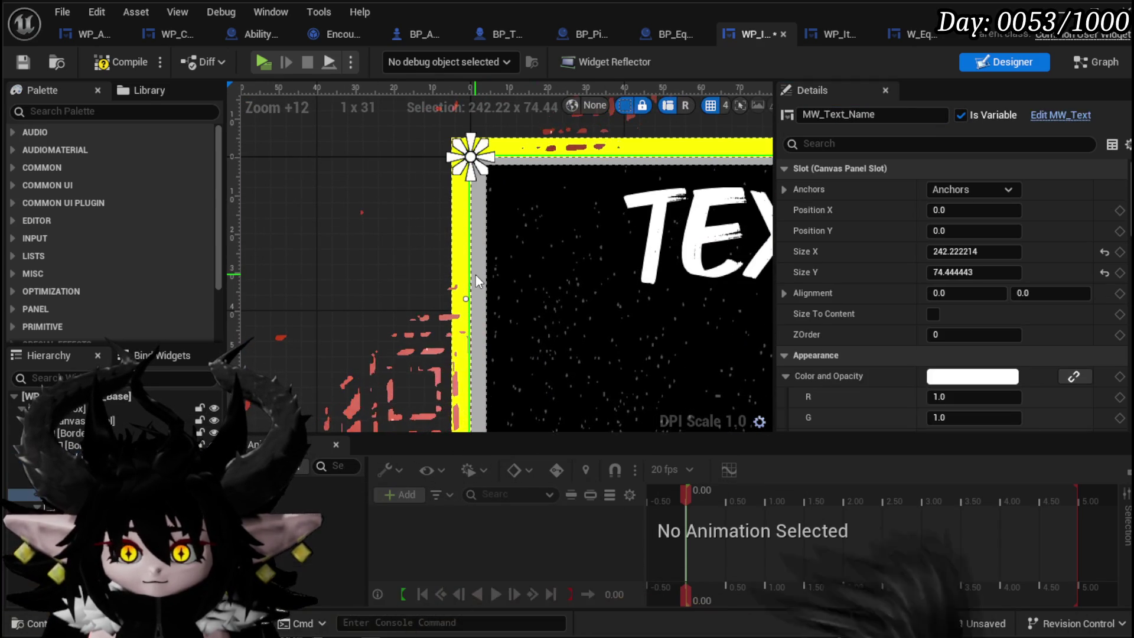
{"action": "scroll", "coordinate": [1020, 296], "scroll_direction": "down", "scroll_amount": 4}
{"action": "scroll", "coordinate": [981, 342], "scroll_direction": "down", "scroll_amount": 3}
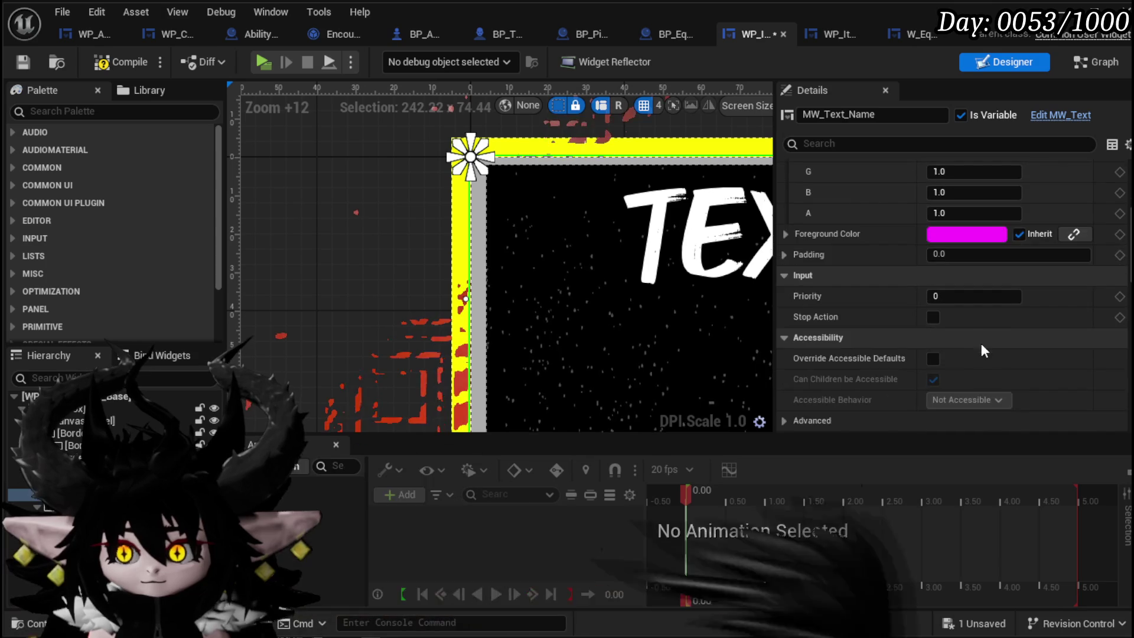
{"action": "scroll", "coordinate": [987, 344], "scroll_direction": "up", "scroll_amount": 6}
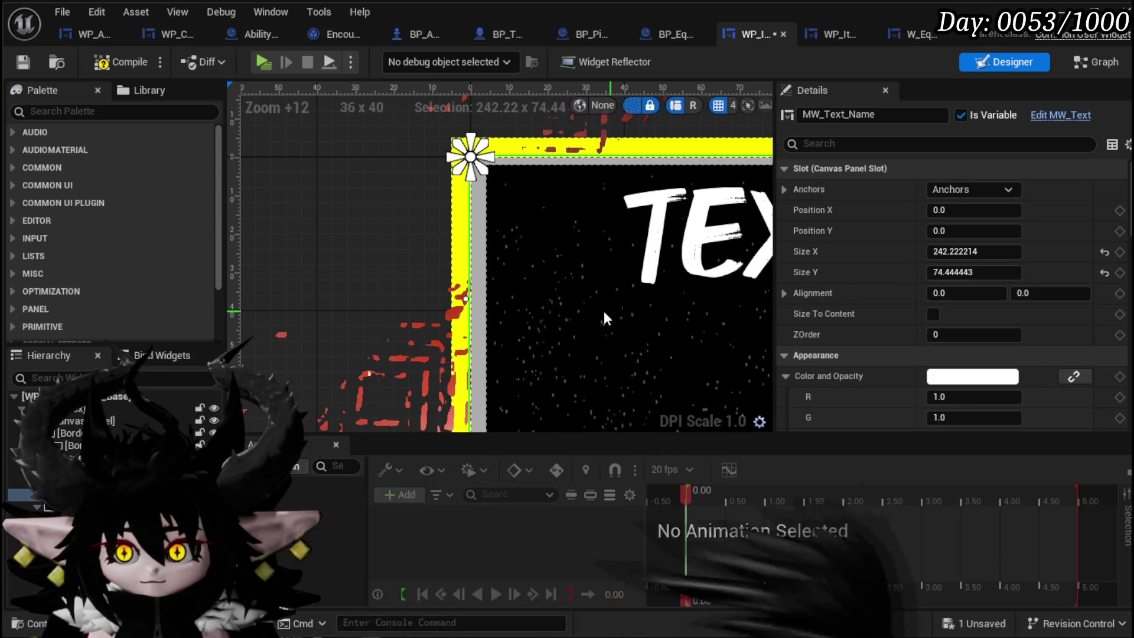
{"action": "scroll", "coordinate": [436, 379], "scroll_direction": "down", "scroll_amount": 5}
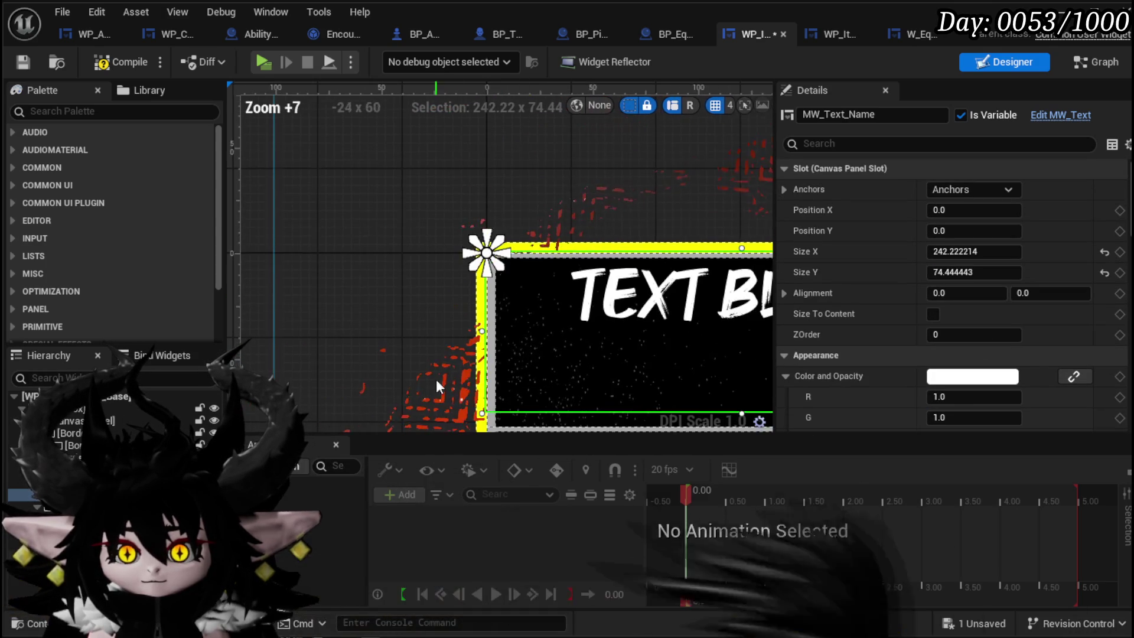
{"action": "scroll", "coordinate": [385, 291], "scroll_direction": "up", "scroll_amount": 4}
{"action": "left_click", "coordinate": [386, 291]}
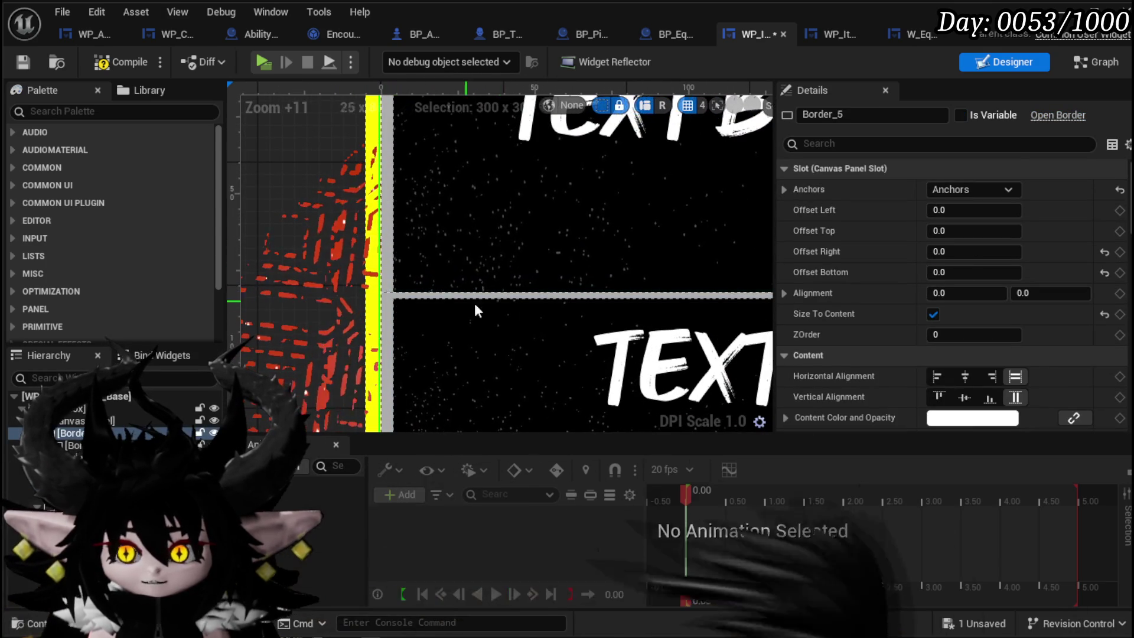
{"action": "scroll", "coordinate": [865, 321], "scroll_direction": "down", "scroll_amount": 5}
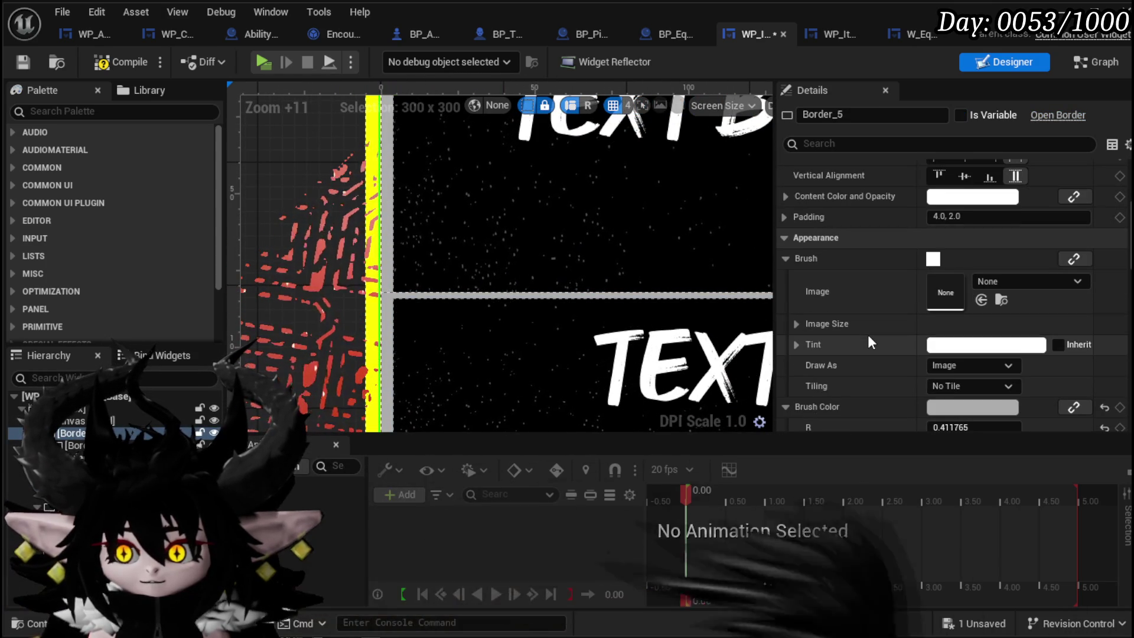
Rename it Border_ColorOutline_3, make it a variable, then compile and save
{"action": "left_click", "coordinate": [838, 114]}
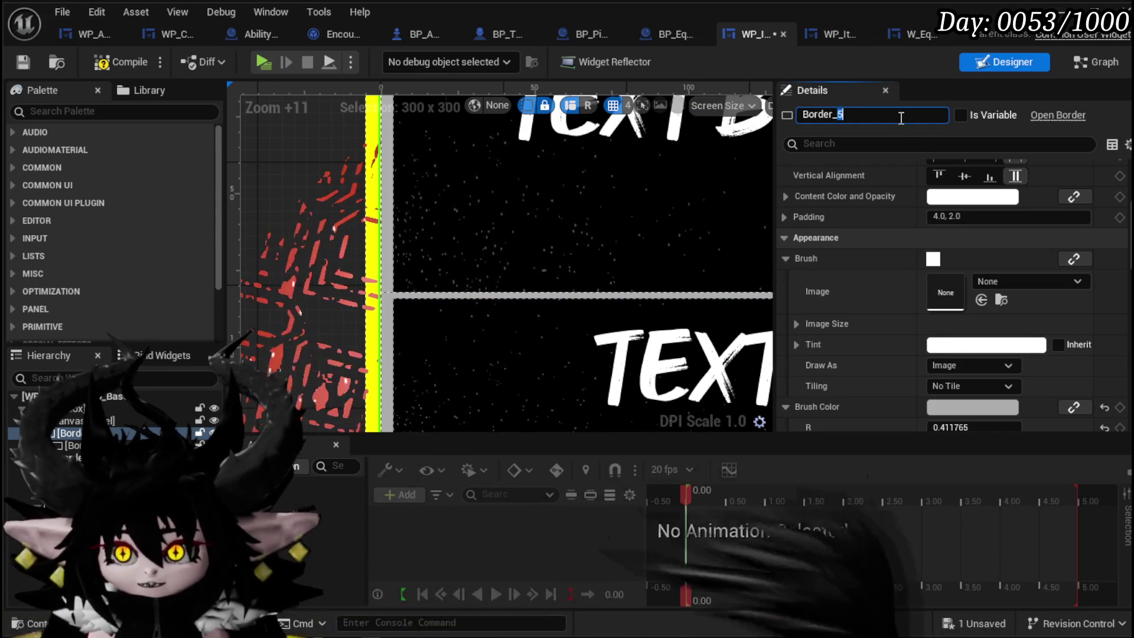
{"action": "type", "text": "Border_ColorOutline"}
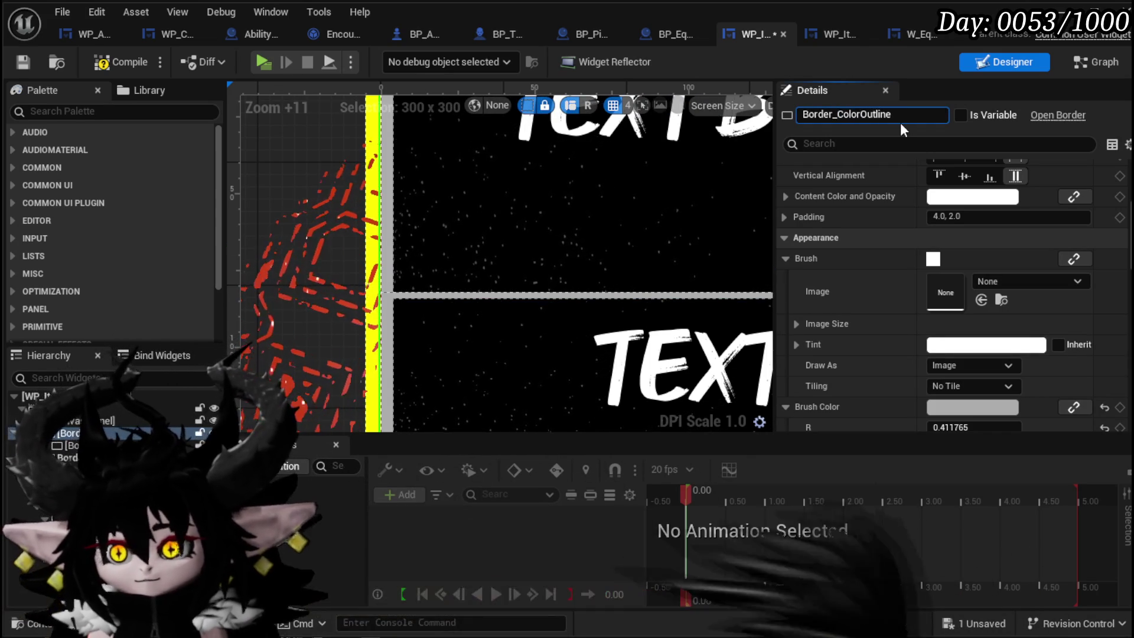
{"action": "type", "text": "_3"}
{"action": "key", "text": "Return"}
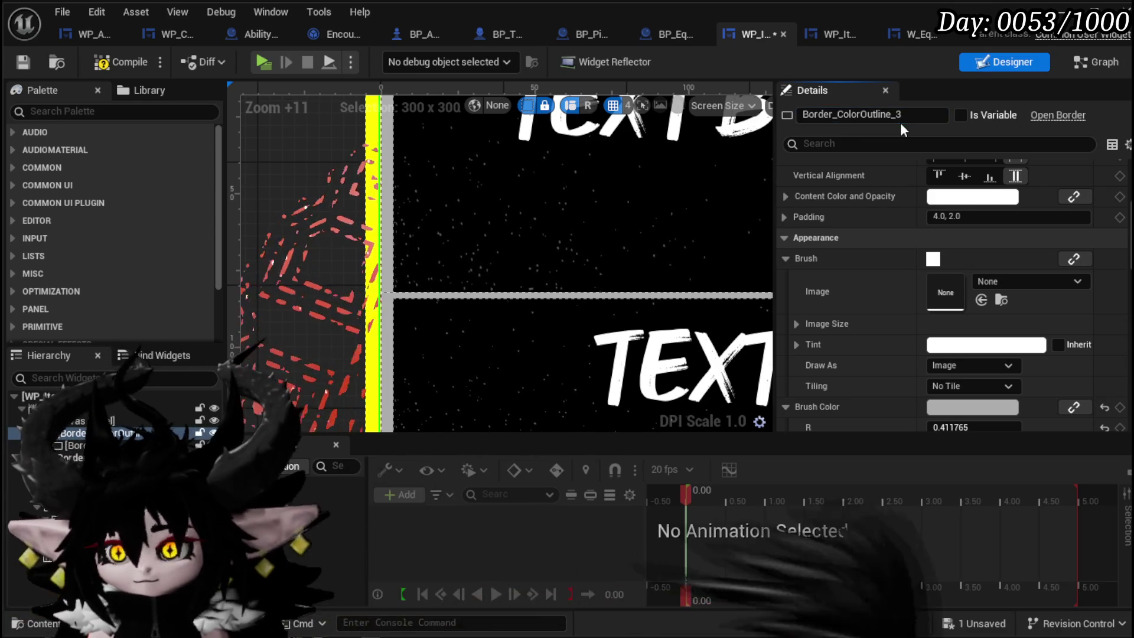
{"action": "left_click", "coordinate": [961, 115]}
{"action": "left_click", "coordinate": [121, 62]}
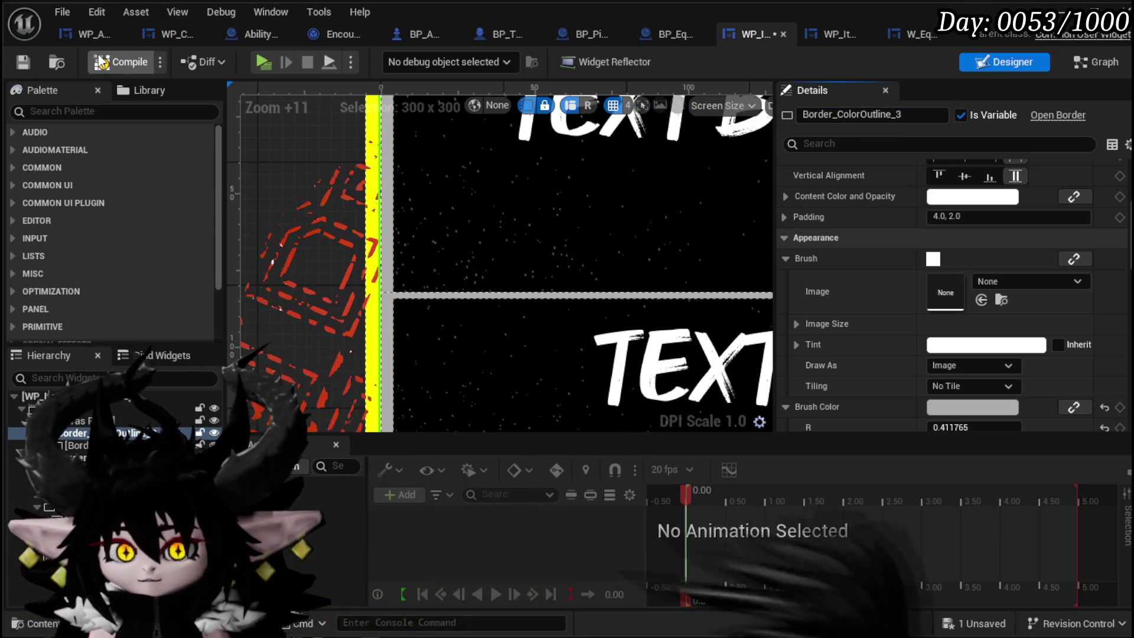
{"action": "left_click", "coordinate": [22, 61]}
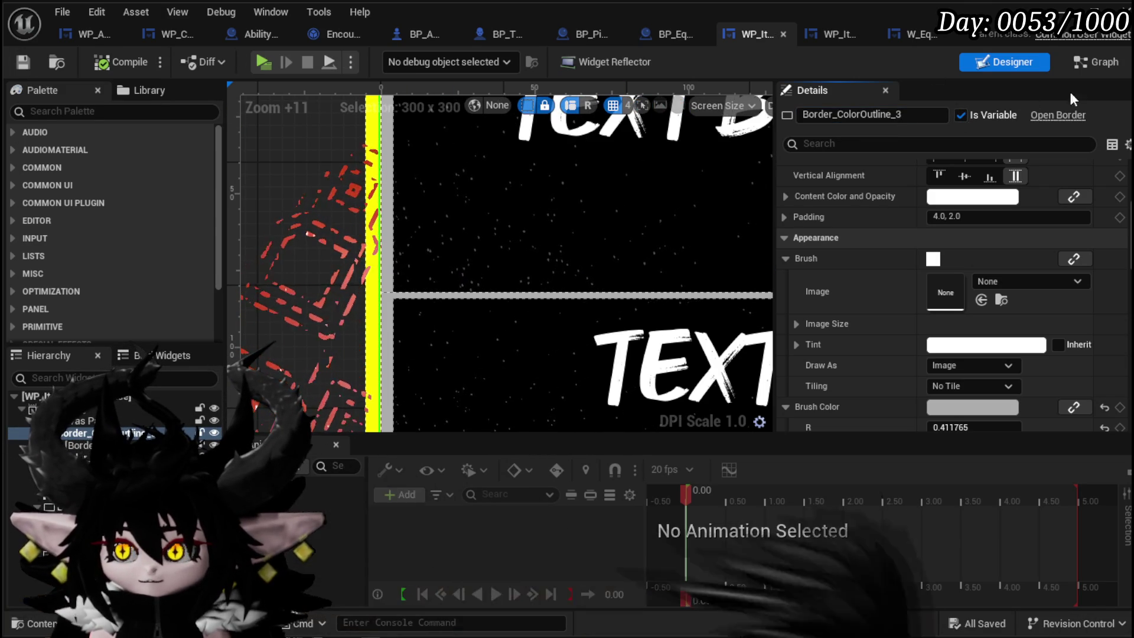
{"action": "left_click", "coordinate": [1093, 60]}
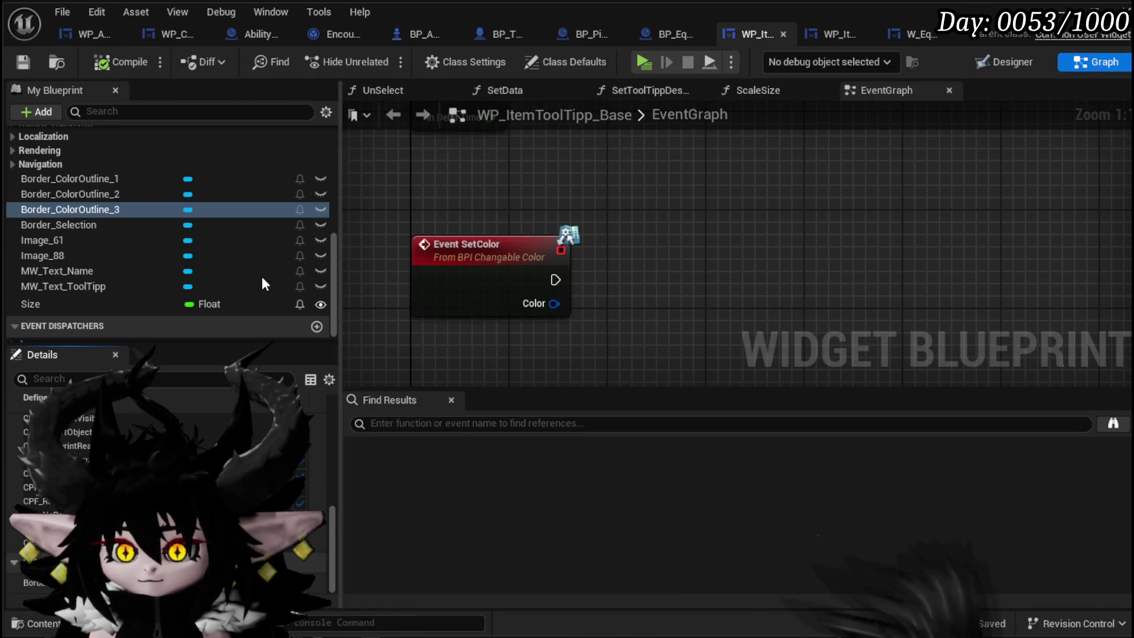
Add getters for Border_ColorOutline_1, _2 and _3 to the event graph
{"action": "mouse_move", "coordinate": [80, 177]}
{"action": "left_mouse_down"}
{"action": "mouse_move", "coordinate": [513, 148]}
{"action": "mouse_move", "coordinate": [455, 155]}
{"action": "left_mouse_up"}
{"action": "left_click", "coordinate": [487, 180]}
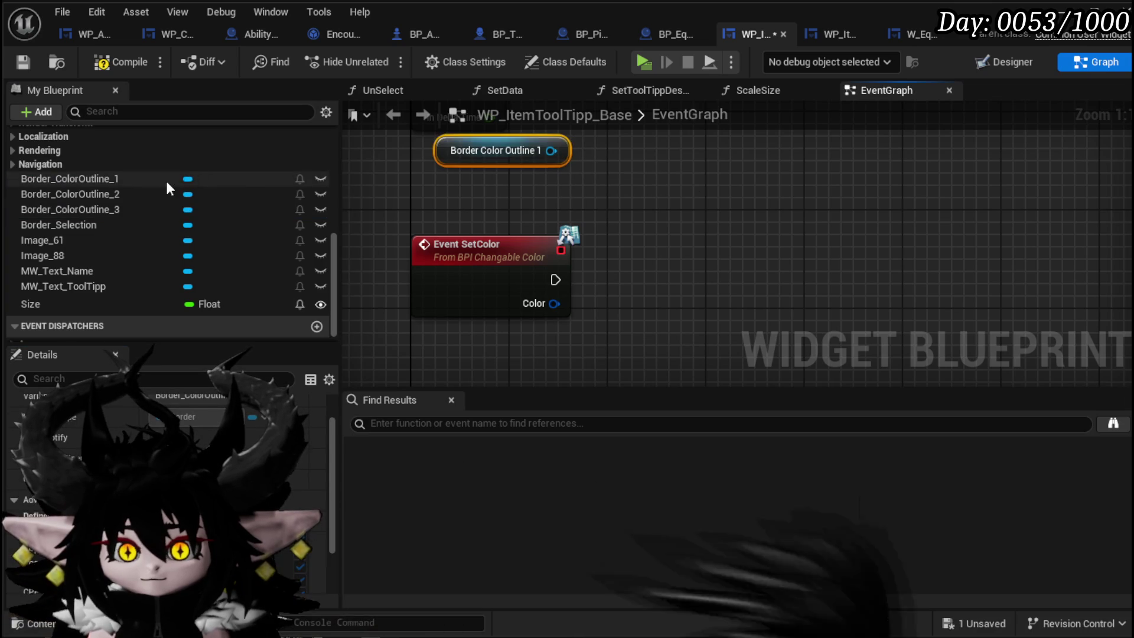
{"action": "left_click_drag", "start_coordinate": [166, 194], "coordinate": [643, 149]}
{"action": "left_click", "coordinate": [700, 165]}
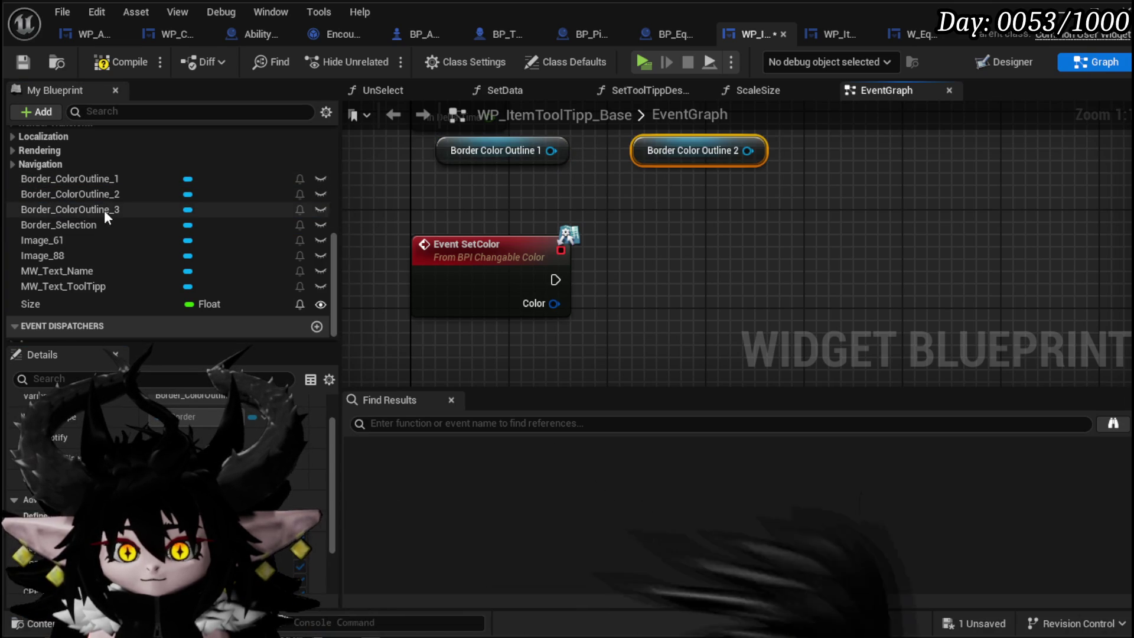
{"action": "mouse_move", "coordinate": [104, 211]}
{"action": "left_mouse_down"}
{"action": "mouse_move", "coordinate": [795, 133]}
{"action": "mouse_move", "coordinate": [842, 149]}
{"action": "left_mouse_up"}
Add a Set Brush Color node targeting each of the three outline borders
{"action": "mouse_move", "coordinate": [552, 150]}
{"action": "left_mouse_down"}
{"action": "mouse_move", "coordinate": [661, 198]}
{"action": "mouse_move", "coordinate": [715, 200]}
{"action": "left_mouse_up"}
{"action": "type", "text": "Set Brush"}
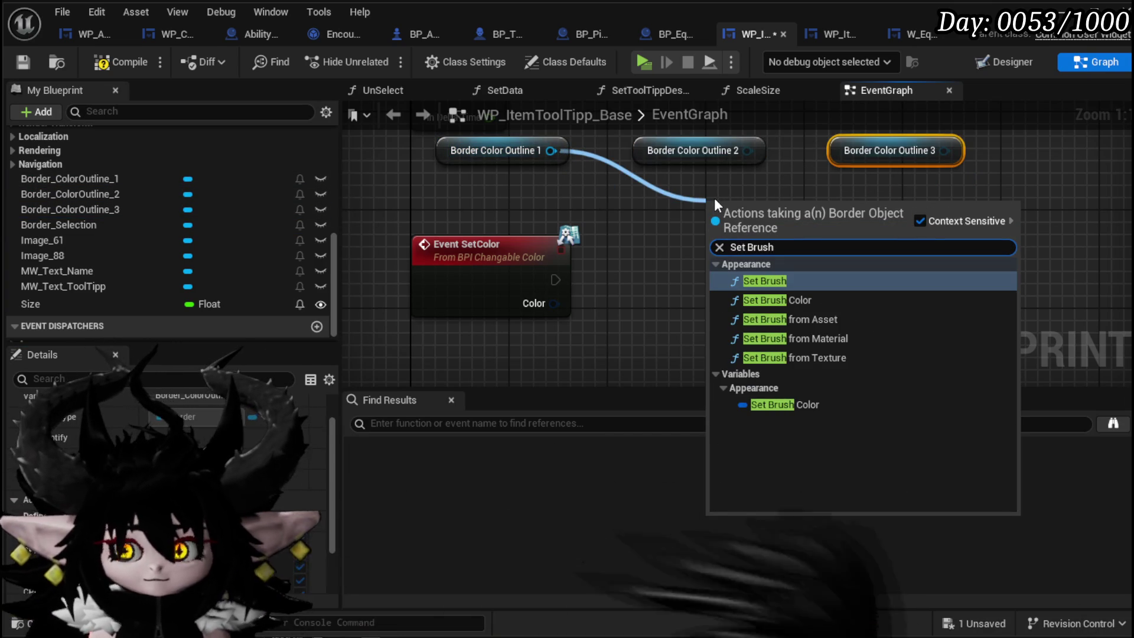
{"action": "left_click", "coordinate": [788, 299]}
{"action": "left_click_drag", "start_coordinate": [817, 226], "coordinate": [857, 237]}
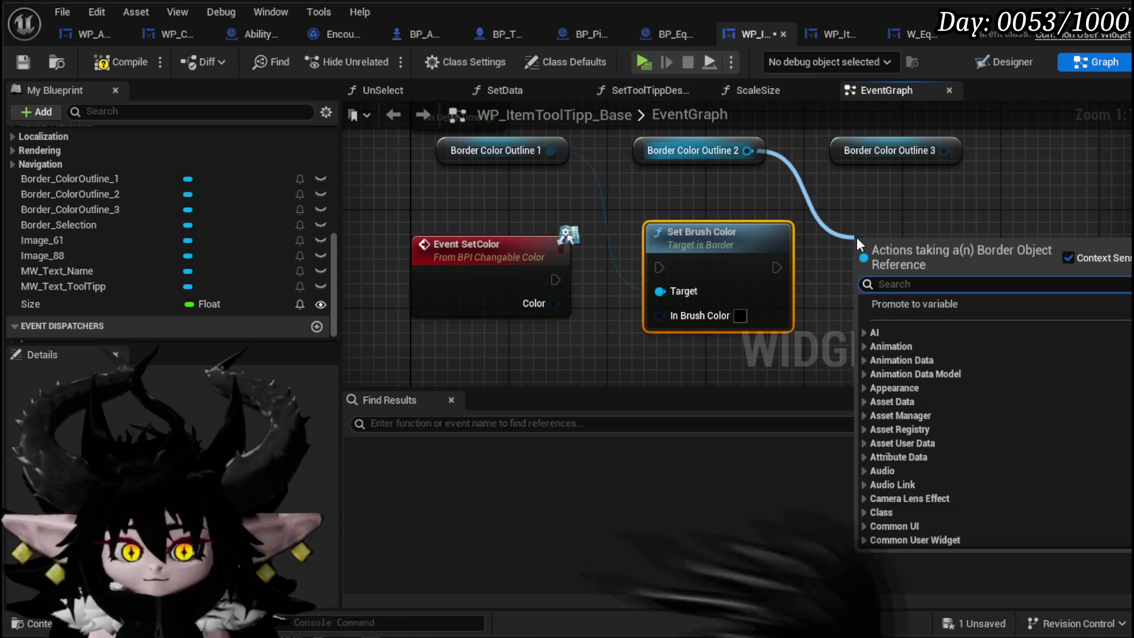
{"action": "type", "text": "Set"}
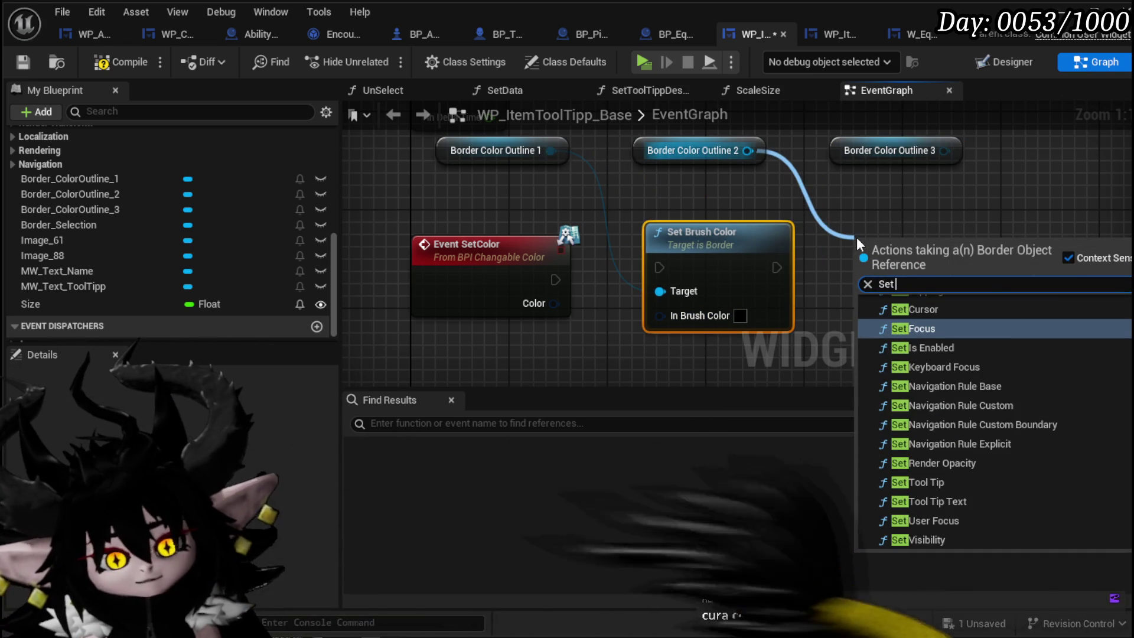
{"action": "type", "text": " C"}
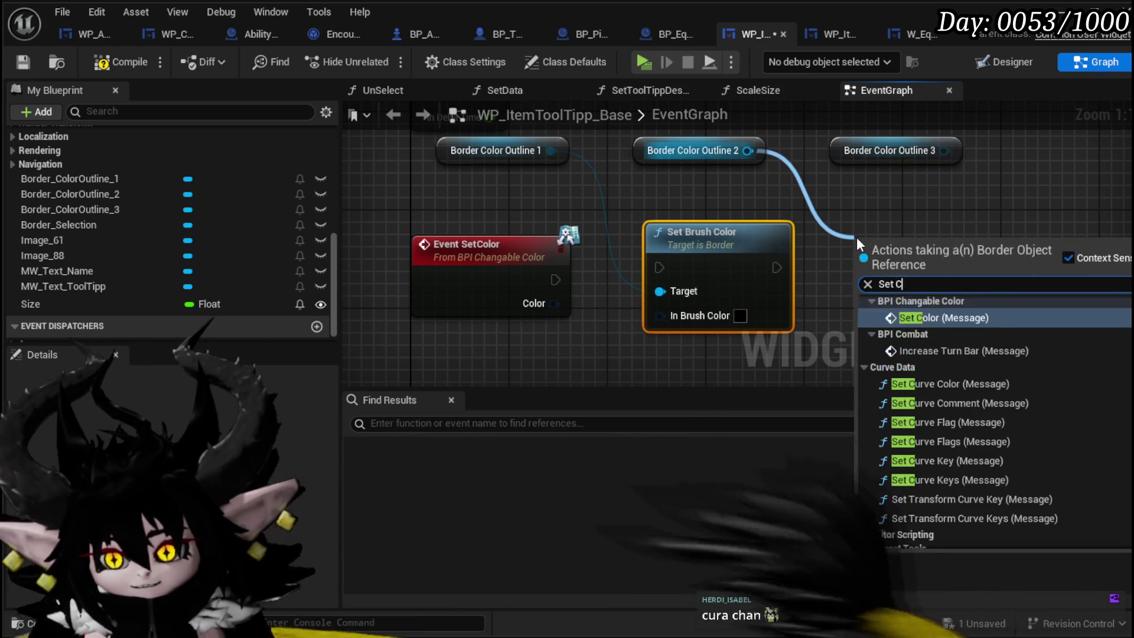
{"action": "key", "text": "BackSpace"}
{"action": "type", "text": "Brush"}
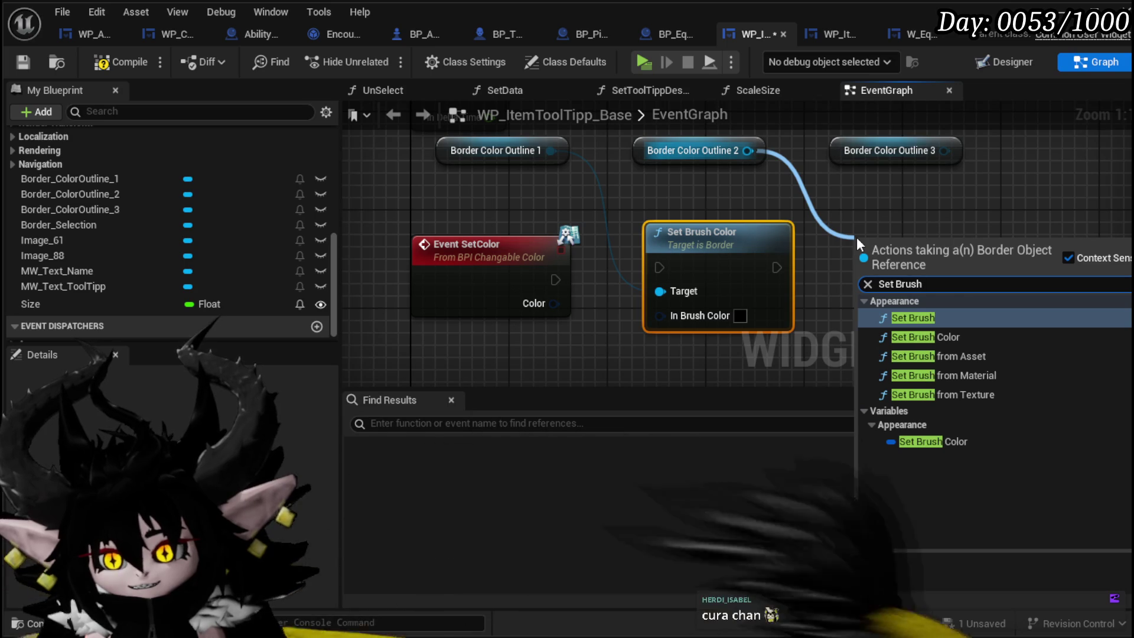
{"action": "left_click", "coordinate": [943, 338]}
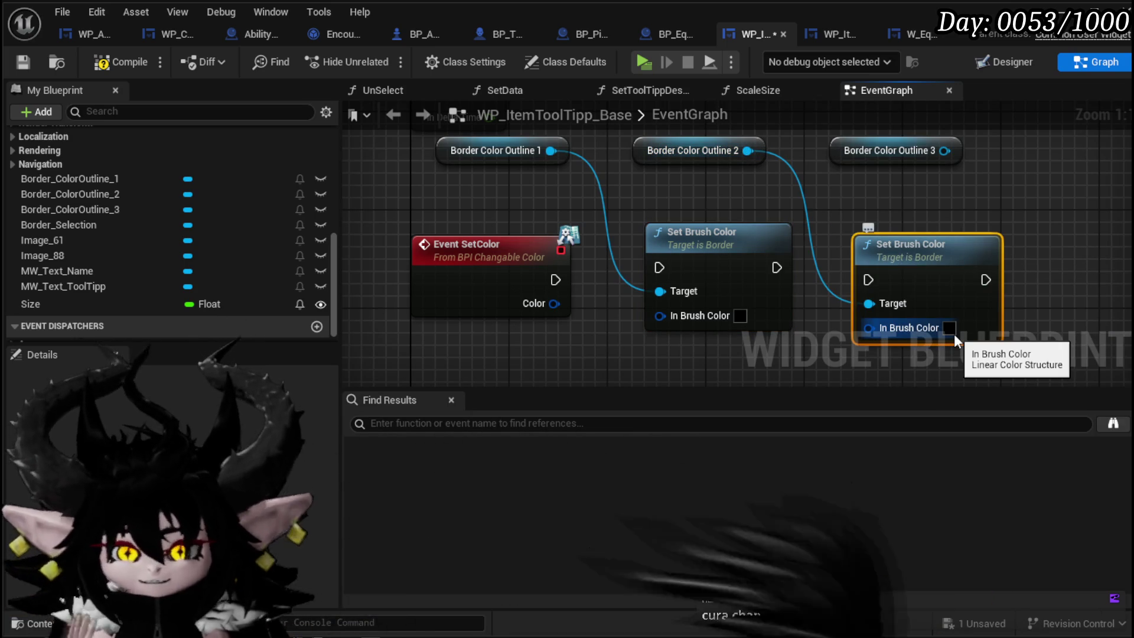
{"action": "left_click_drag", "start_coordinate": [955, 335], "coordinate": [793, 355]}
{"action": "left_click_drag", "start_coordinate": [783, 173], "coordinate": [888, 224]}
{"action": "type", "text": "Set Brus"}
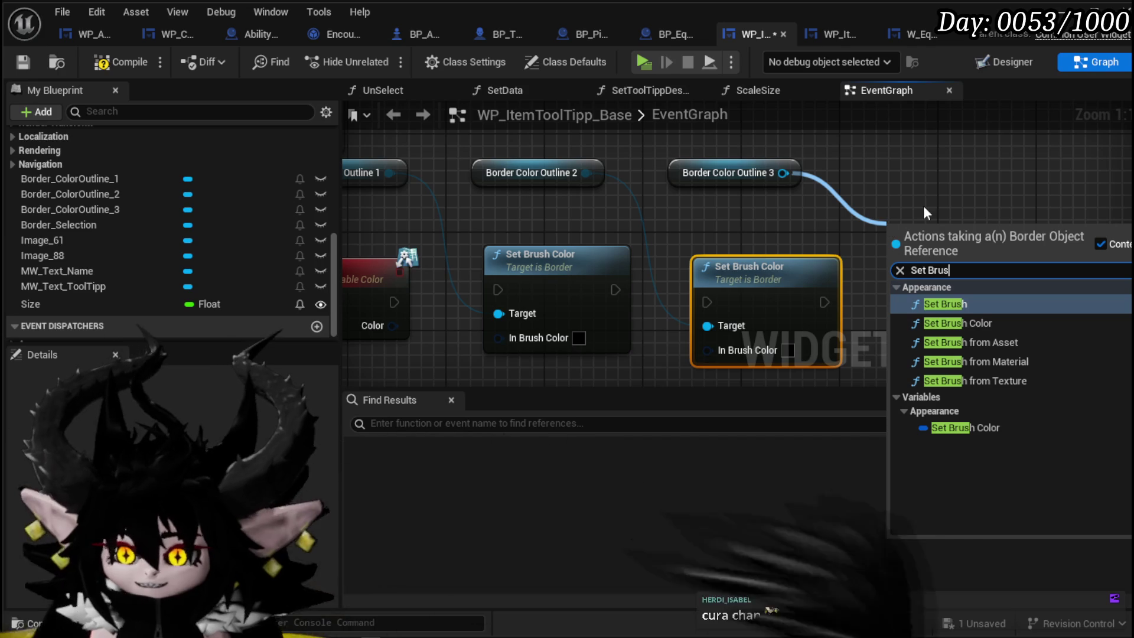
{"action": "left_click", "coordinate": [951, 323]}
{"action": "left_click_drag", "start_coordinate": [952, 254], "coordinate": [953, 279]}
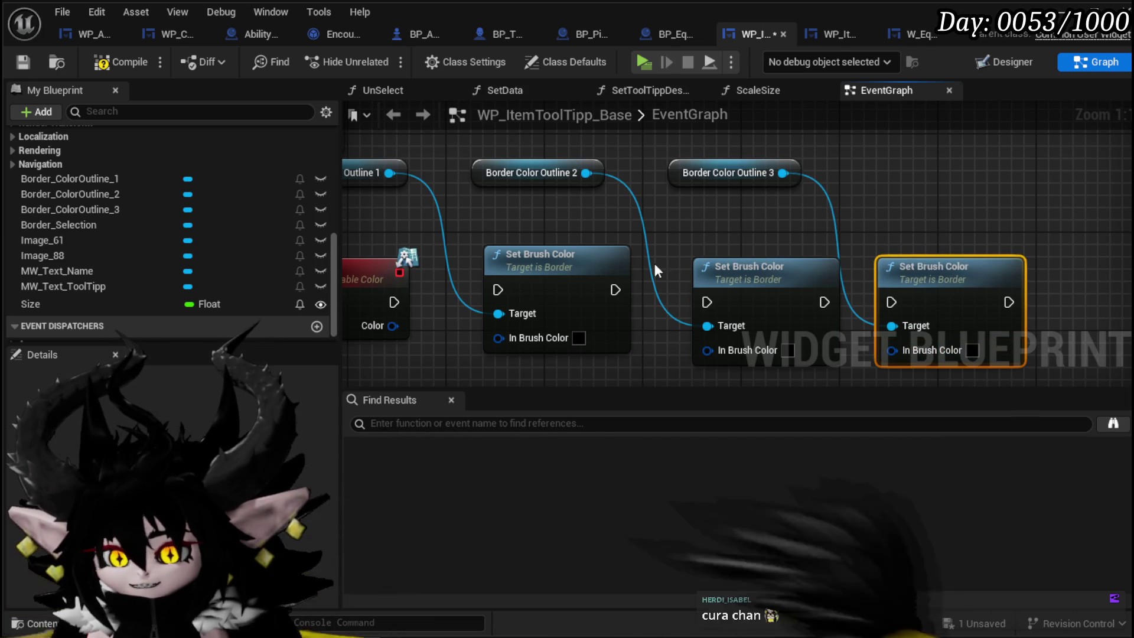
Chain the three Set Brush Color nodes from Event SetColor, feed Color into each, compile and save
{"action": "left_click_drag", "start_coordinate": [615, 289], "coordinate": [717, 301]}
{"action": "left_click_drag", "start_coordinate": [825, 304], "coordinate": [892, 301]}
{"action": "left_click_drag", "start_coordinate": [596, 271], "coordinate": [630, 285]}
{"action": "scroll", "coordinate": [763, 242], "scroll_direction": "down", "scroll_amount": 2}
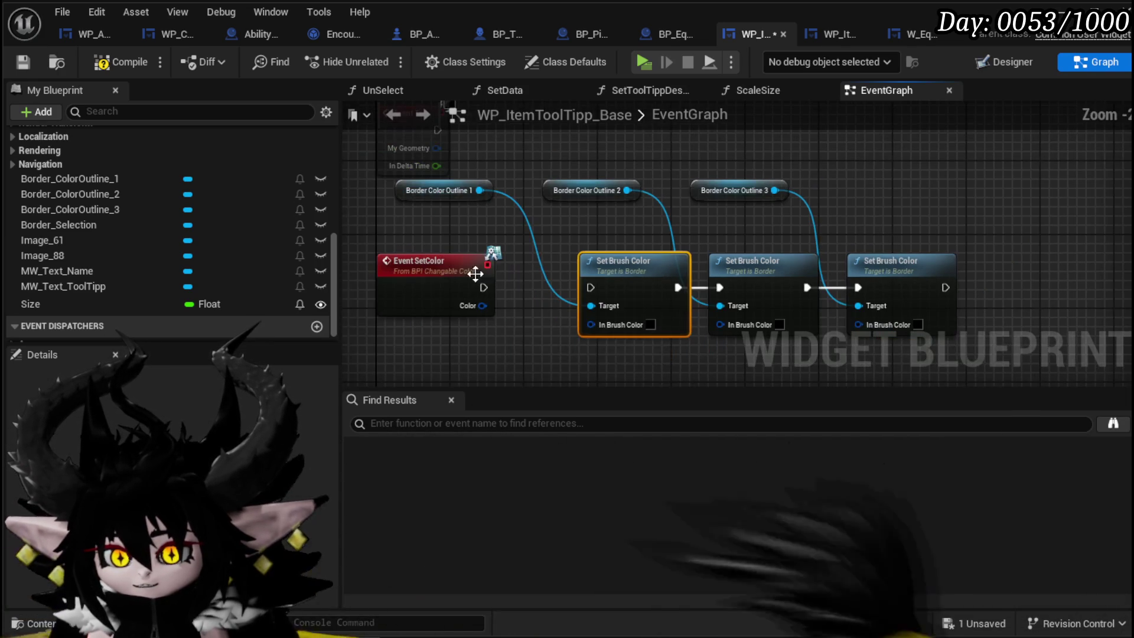
{"action": "left_click_drag", "start_coordinate": [597, 286], "coordinate": [591, 288]}
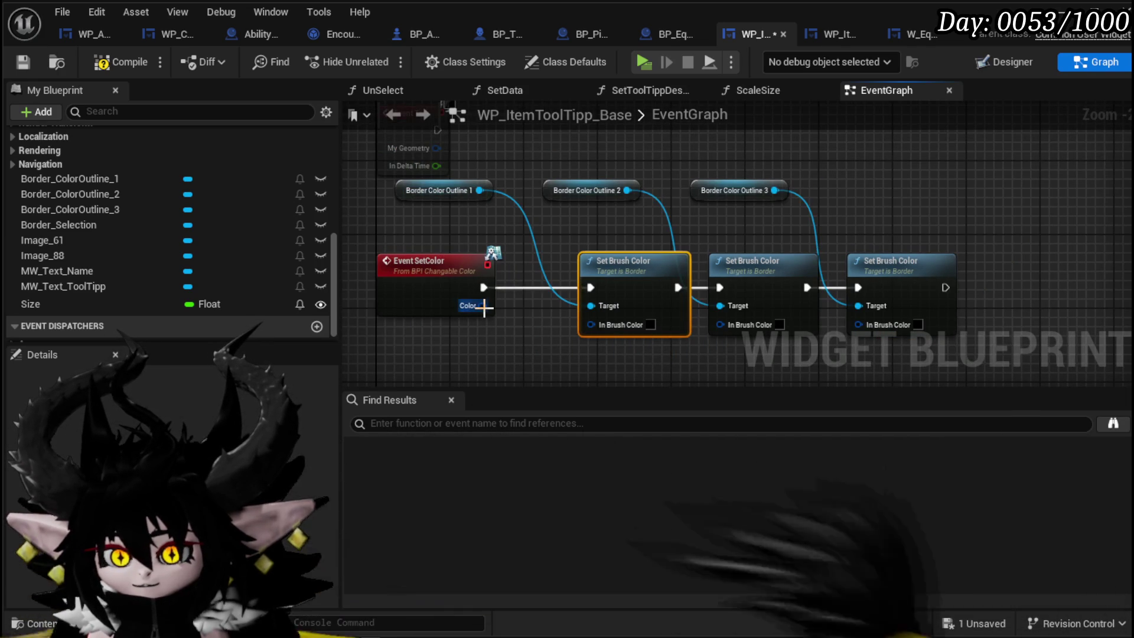
{"action": "mouse_move", "coordinate": [482, 305]}
{"action": "left_mouse_down"}
{"action": "mouse_move", "coordinate": [591, 324]}
{"action": "mouse_move", "coordinate": [858, 324]}
{"action": "left_mouse_up"}
{"action": "left_click", "coordinate": [121, 63]}
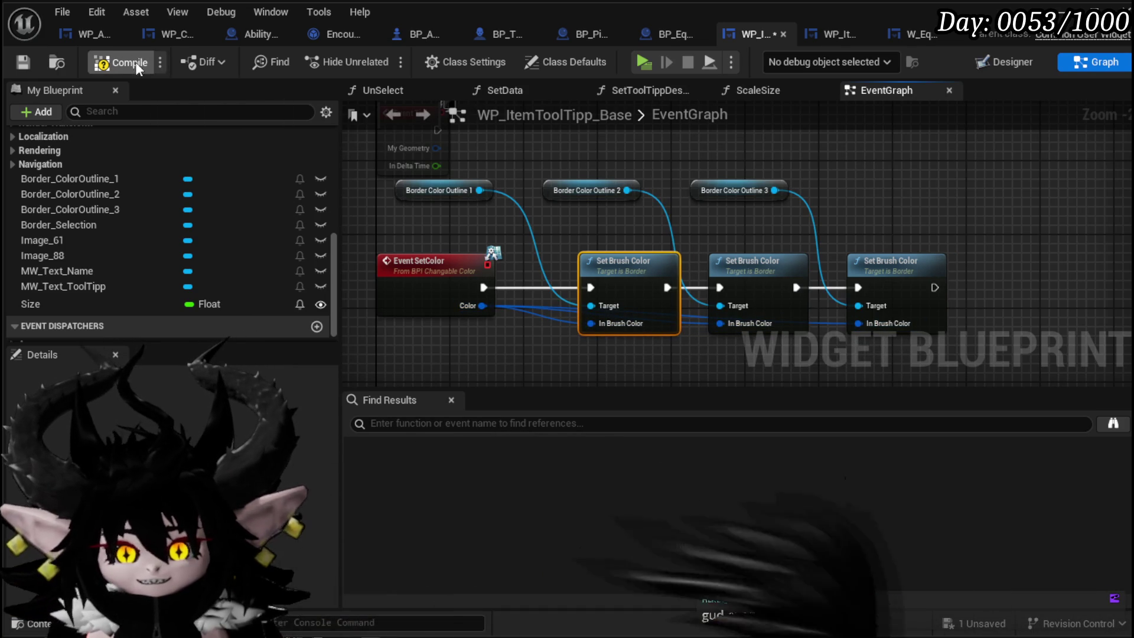
{"action": "left_click", "coordinate": [33, 62]}
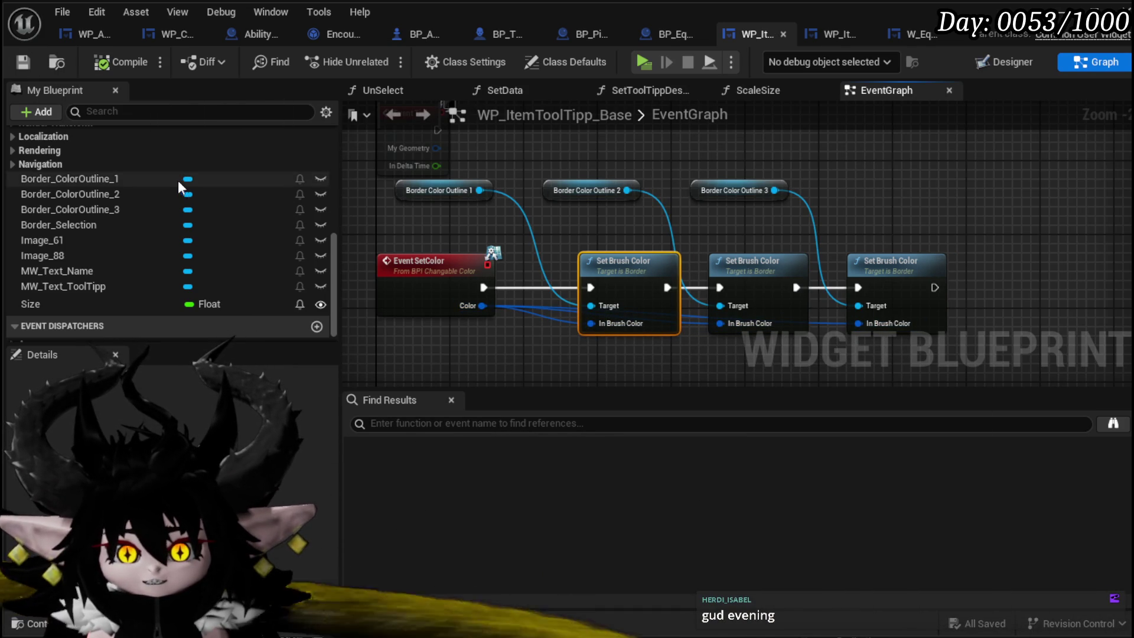
Add Get Dynamic Material for Image_88, running after the Set Brush Color nodes
{"action": "left_click", "coordinate": [1012, 62]}
{"action": "mouse_move", "coordinate": [469, 341]}
{"action": "left_mouse_down"}
{"action": "mouse_move", "coordinate": [890, 200]}
{"action": "mouse_move", "coordinate": [661, 184]}
{"action": "mouse_move", "coordinate": [777, 219]}
{"action": "left_mouse_up"}
{"action": "type", "text": "material"}
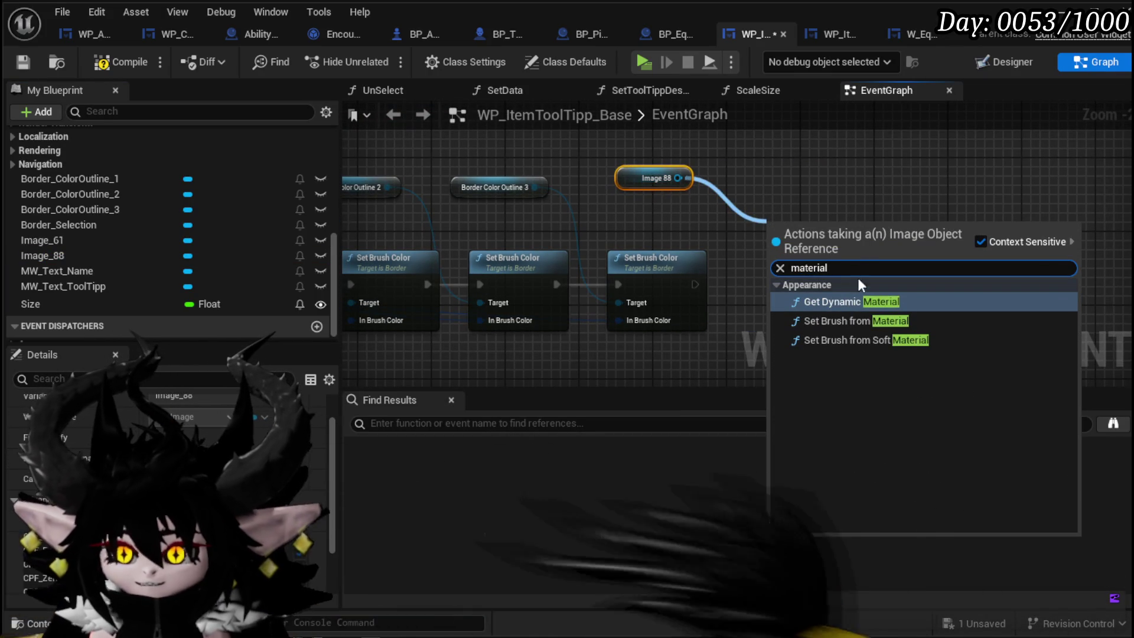
{"action": "left_click", "coordinate": [845, 302]}
{"action": "mouse_move", "coordinate": [696, 284]}
{"action": "left_mouse_down"}
{"action": "mouse_move", "coordinate": [775, 247]}
{"action": "mouse_move", "coordinate": [768, 275]}
{"action": "left_mouse_up"}
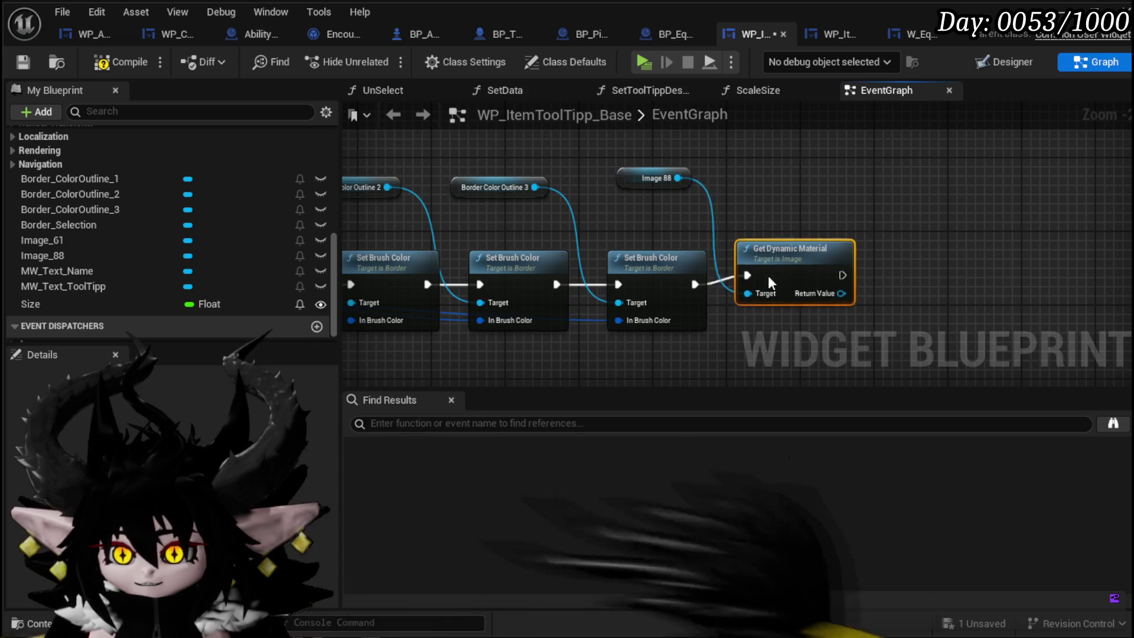
Set the material's Color vector parameter from the event's Color input and save
{"action": "left_click_drag", "start_coordinate": [832, 302], "coordinate": [916, 302]}
{"action": "type", "text": "Set Vector"}
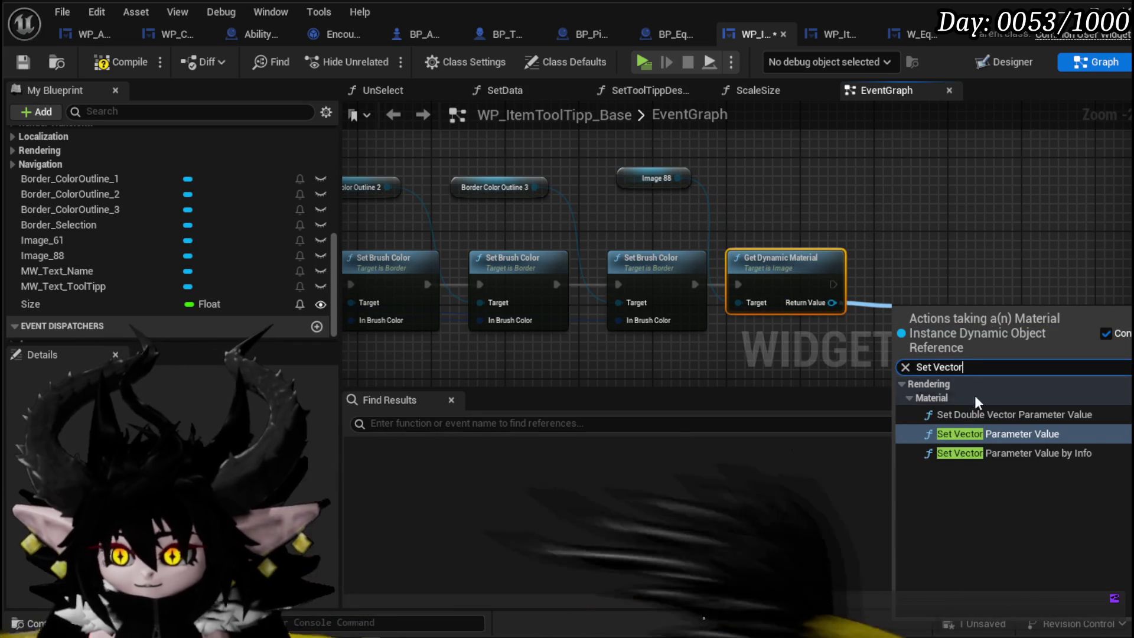
{"action": "left_click", "coordinate": [979, 434]}
{"action": "left_click_drag", "start_coordinate": [957, 332], "coordinate": [930, 276]}
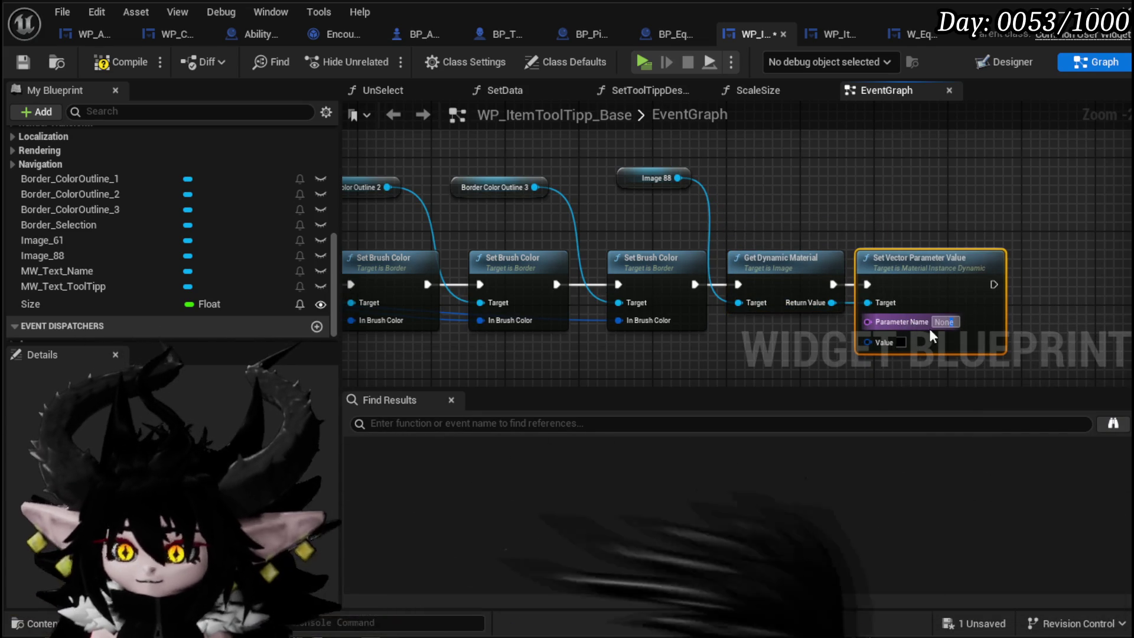
{"action": "type", "text": "Color"}
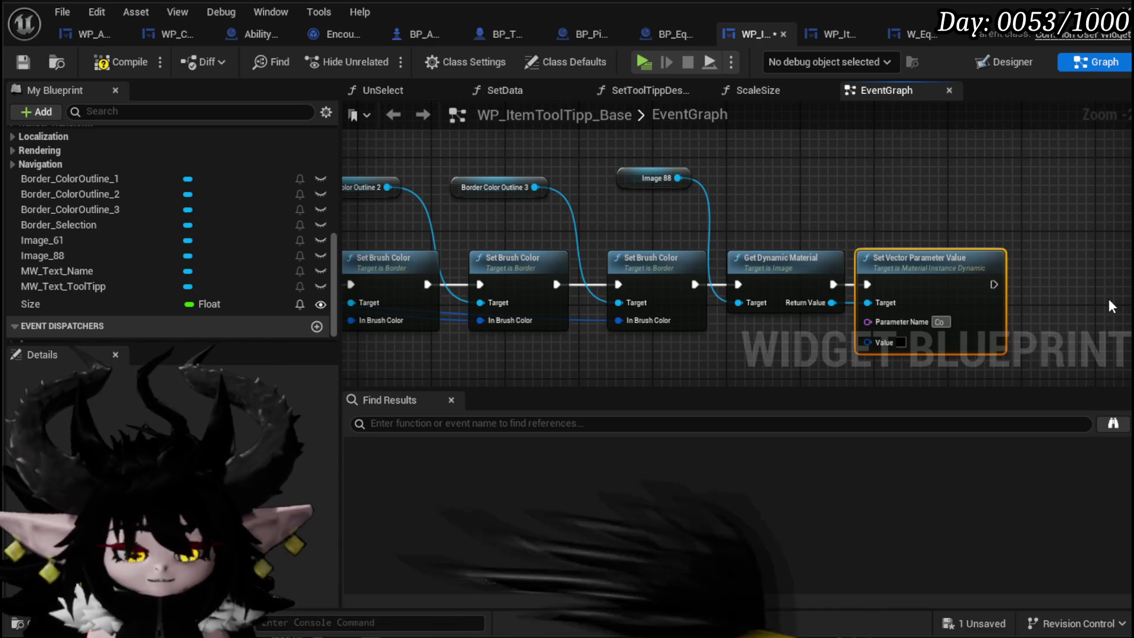
{"action": "scroll", "coordinate": [889, 229], "scroll_direction": "down", "scroll_amount": 1}
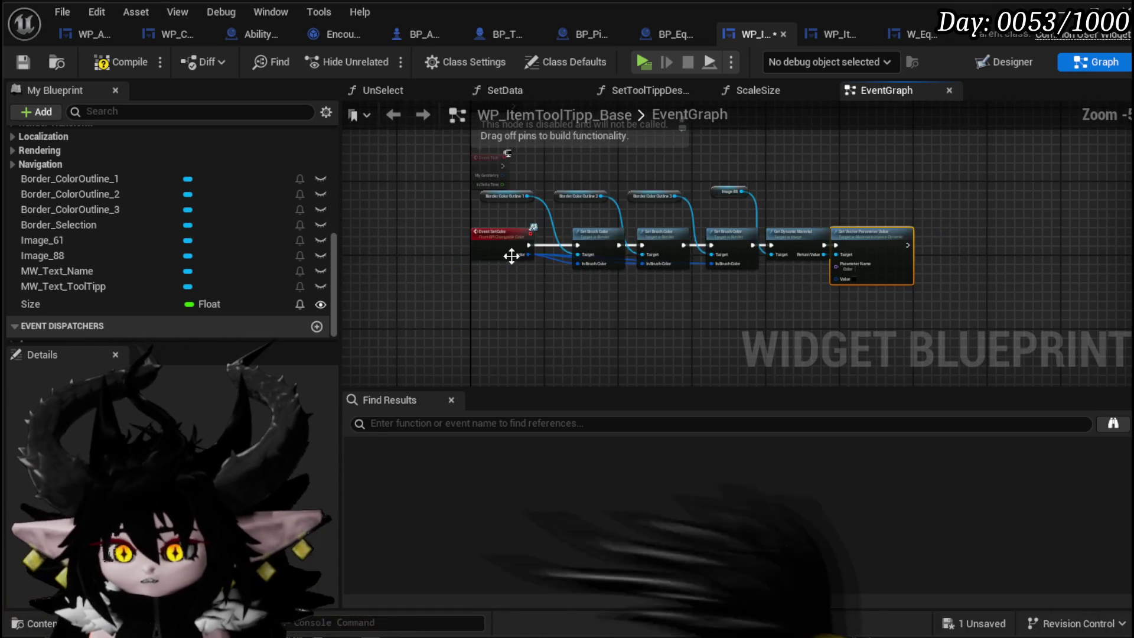
{"action": "left_click_drag", "start_coordinate": [522, 251], "coordinate": [1086, 291]}
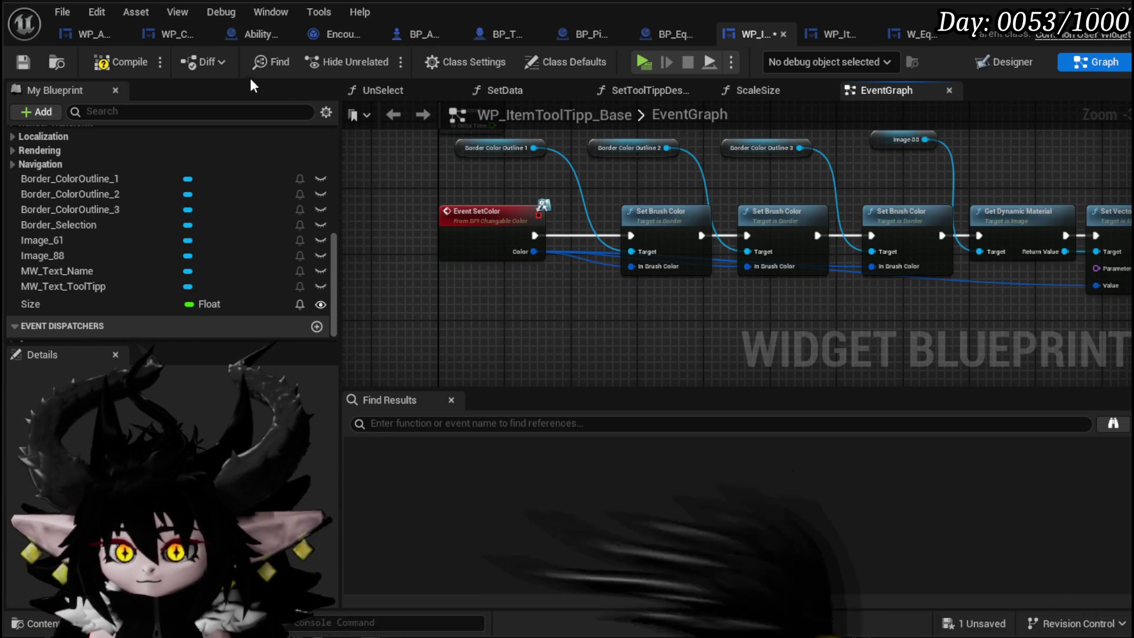
{"action": "left_click", "coordinate": [24, 59]}
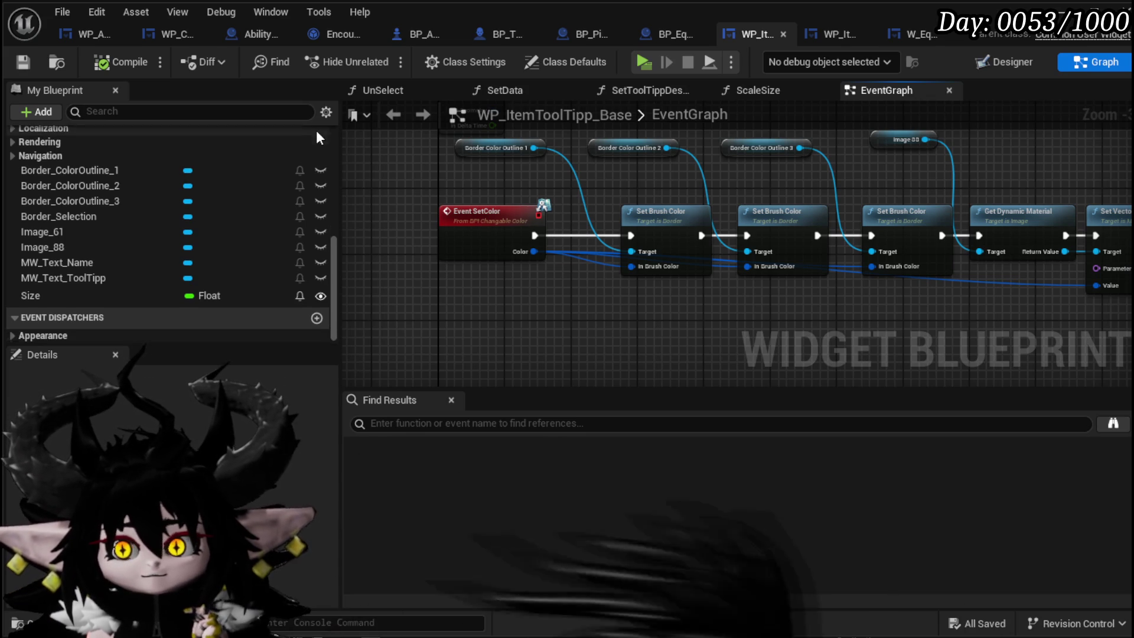
{"action": "scroll", "coordinate": [265, 168], "scroll_direction": "up", "scroll_amount": 3}
{"action": "scroll", "coordinate": [387, 169], "scroll_direction": "down", "scroll_amount": 1}
{"action": "scroll", "coordinate": [391, 177], "scroll_direction": "down", "scroll_amount": 1}
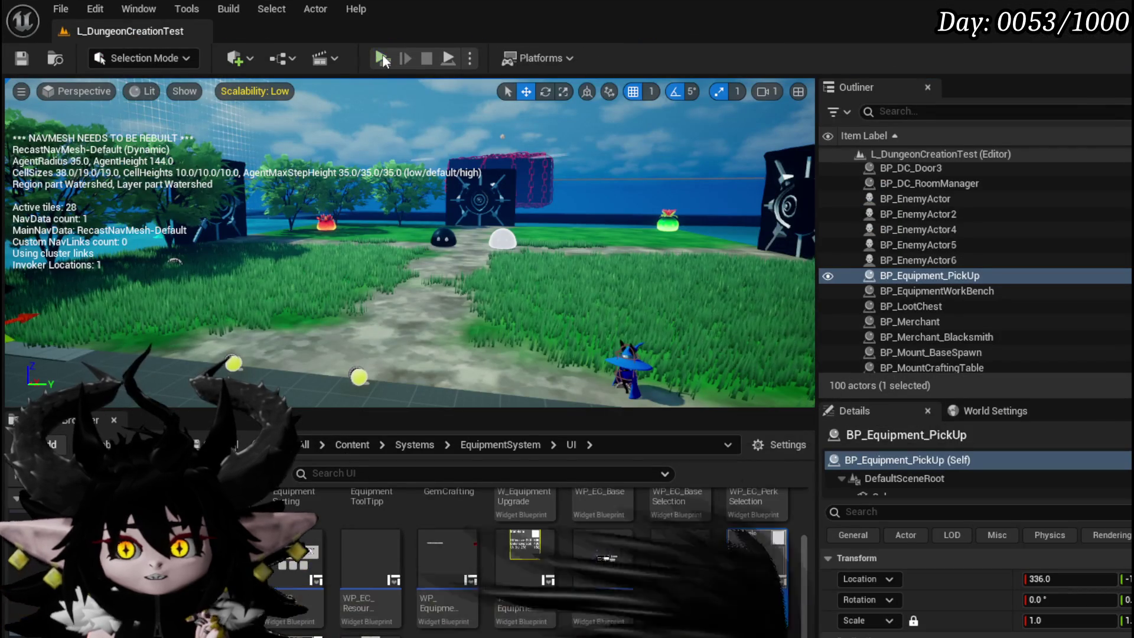
Playtest standalone and check the Fire Fluid, Copper Ingot and Wind Echo tooltips in the inventory
{"action": "left_click", "coordinate": [381, 59]}
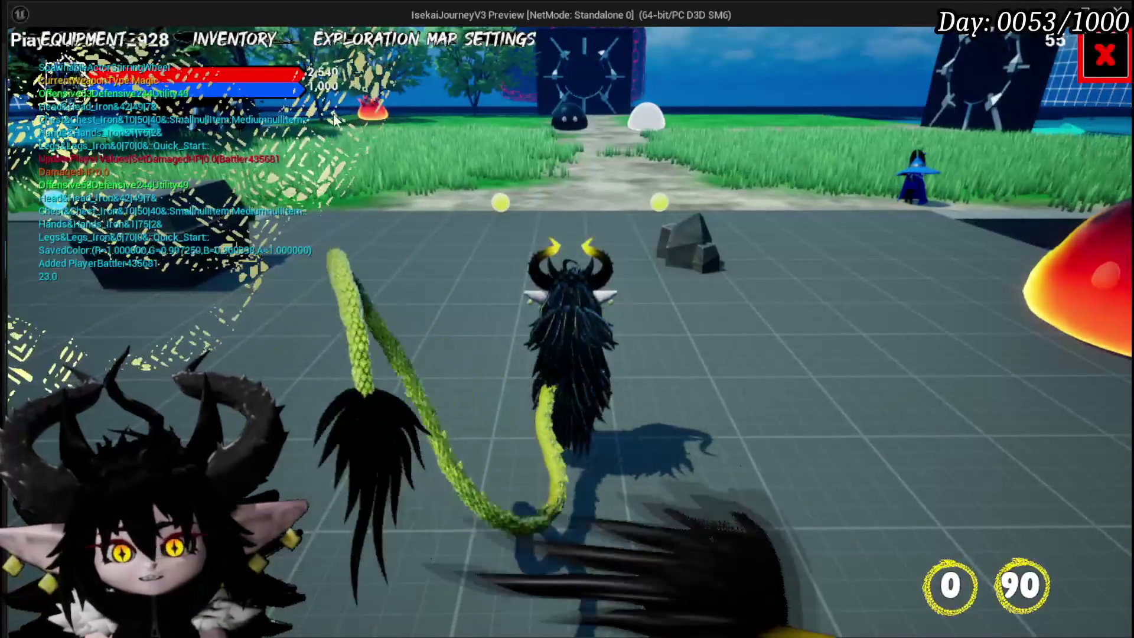
{"action": "key", "text": "i"}
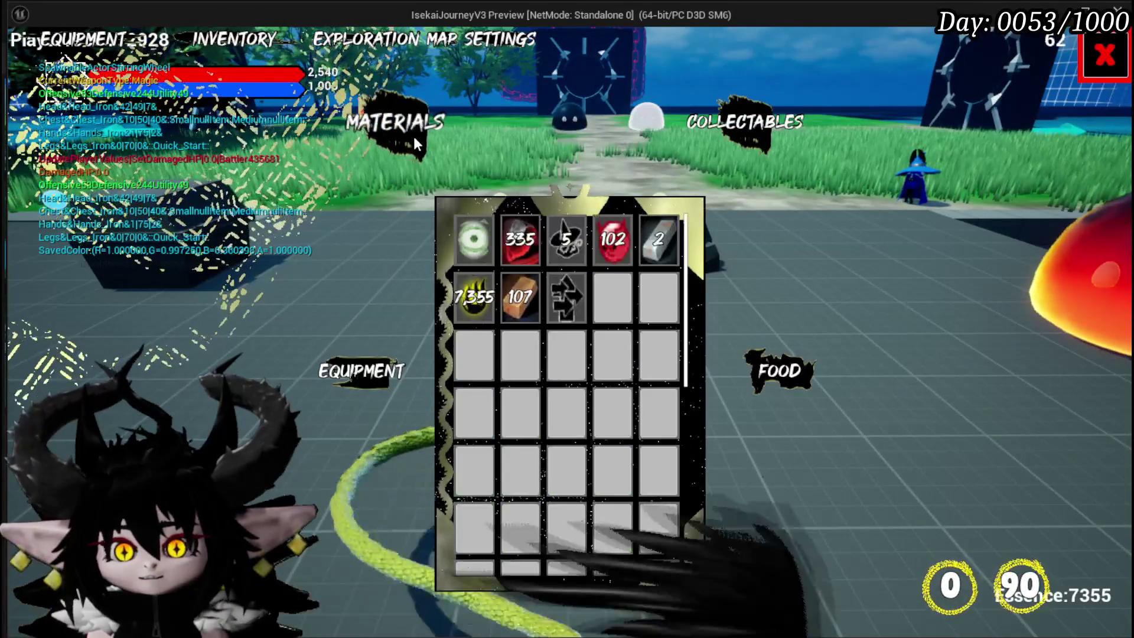
{"action": "mouse_move", "coordinate": [601, 248]}
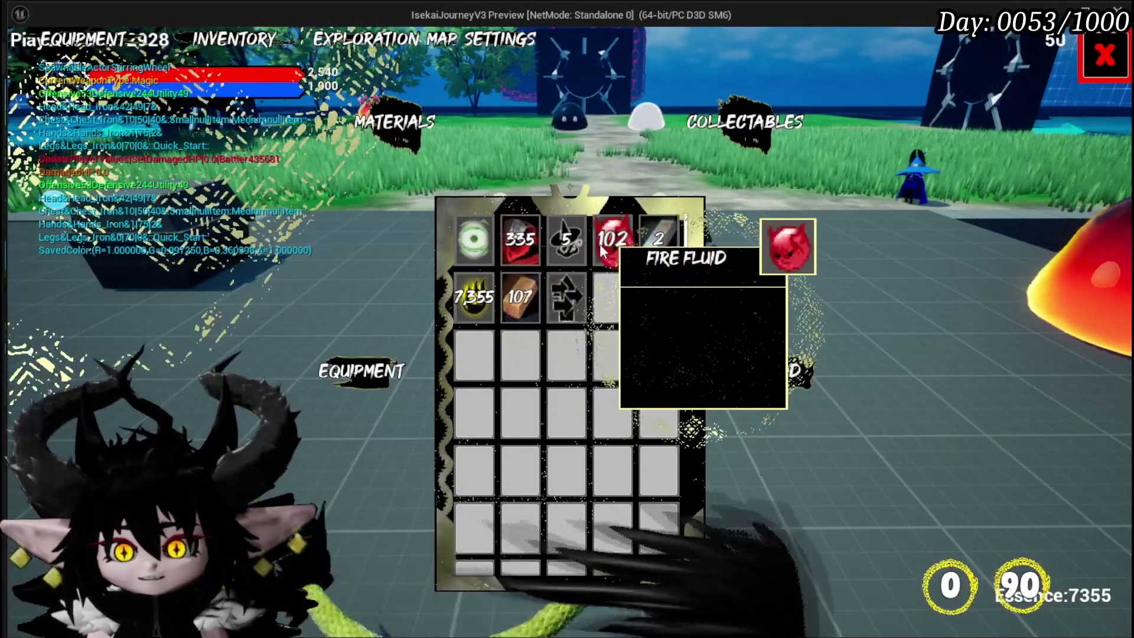
{"action": "mouse_move", "coordinate": [675, 243]}
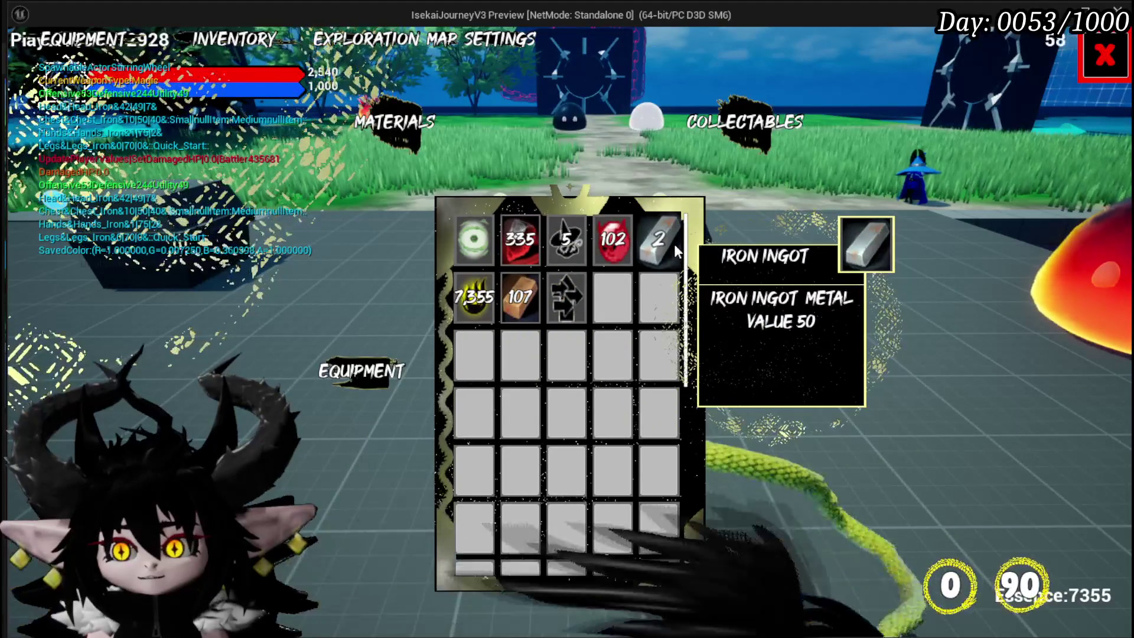
{"action": "mouse_move", "coordinate": [462, 290]}
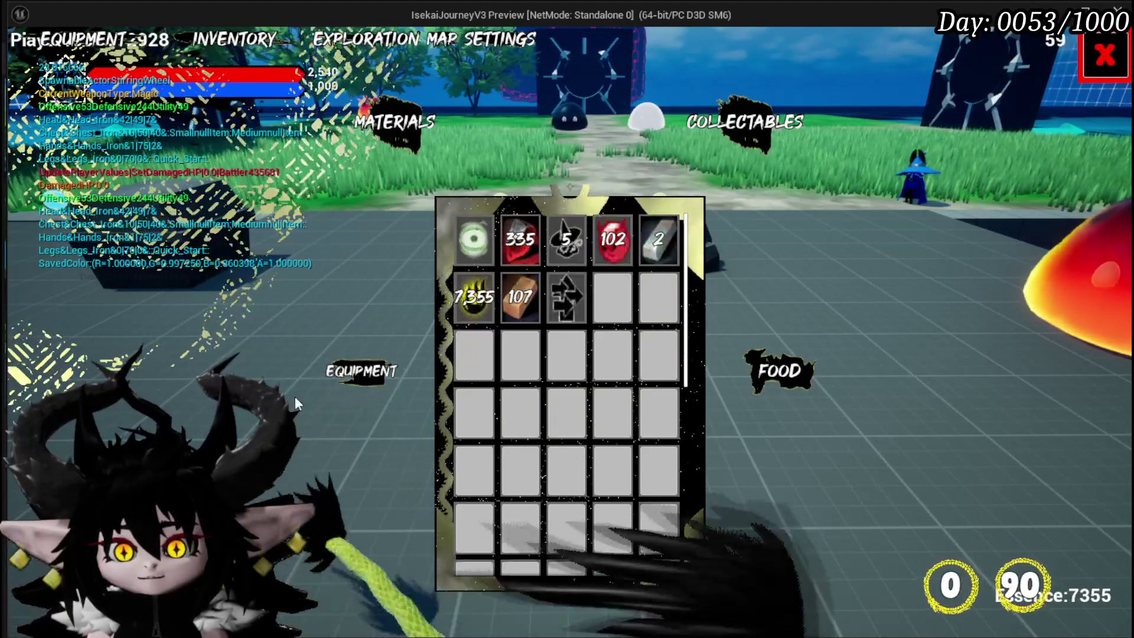
{"action": "left_click", "coordinate": [360, 371]}
{"action": "mouse_move", "coordinate": [474, 249]}
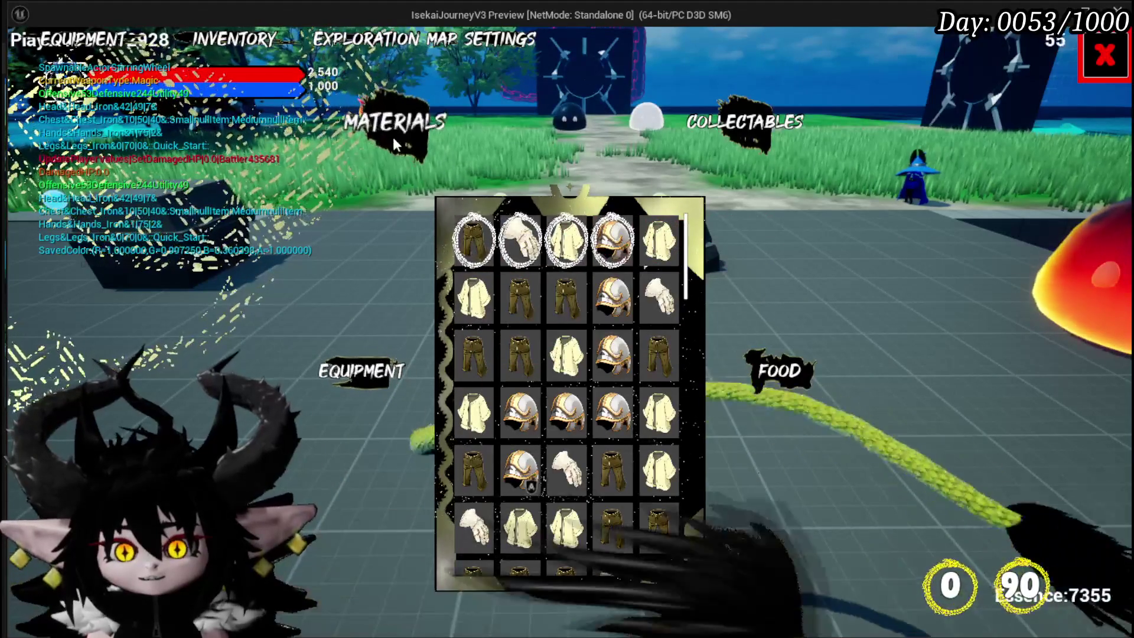
{"action": "left_click", "coordinate": [393, 140]}
{"action": "mouse_move", "coordinate": [511, 256]}
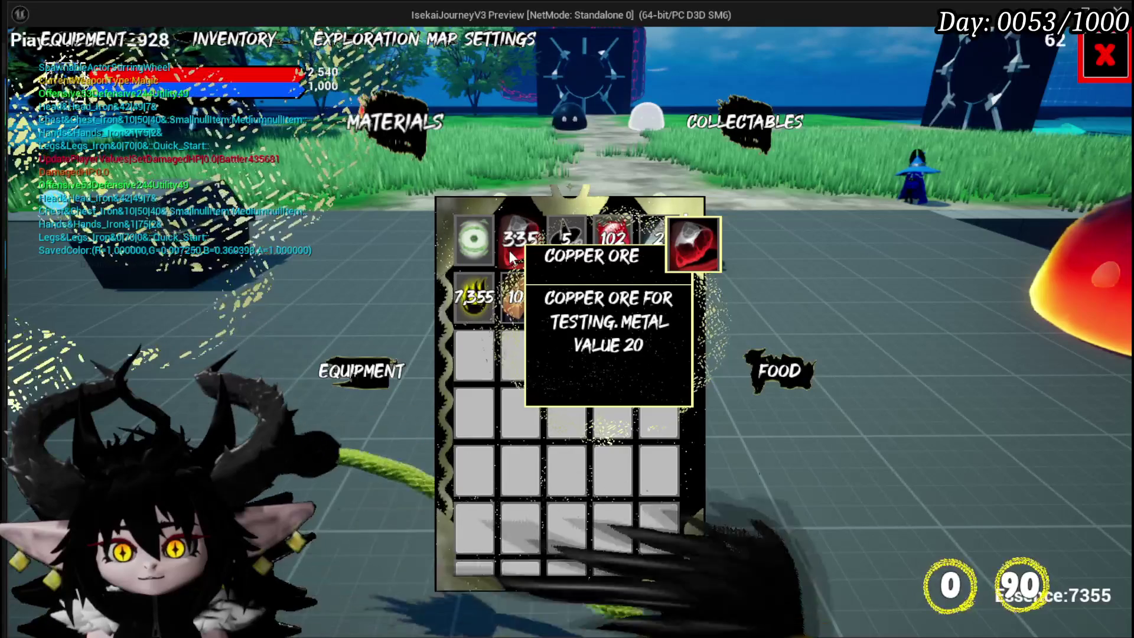
{"action": "mouse_move", "coordinate": [559, 255]}
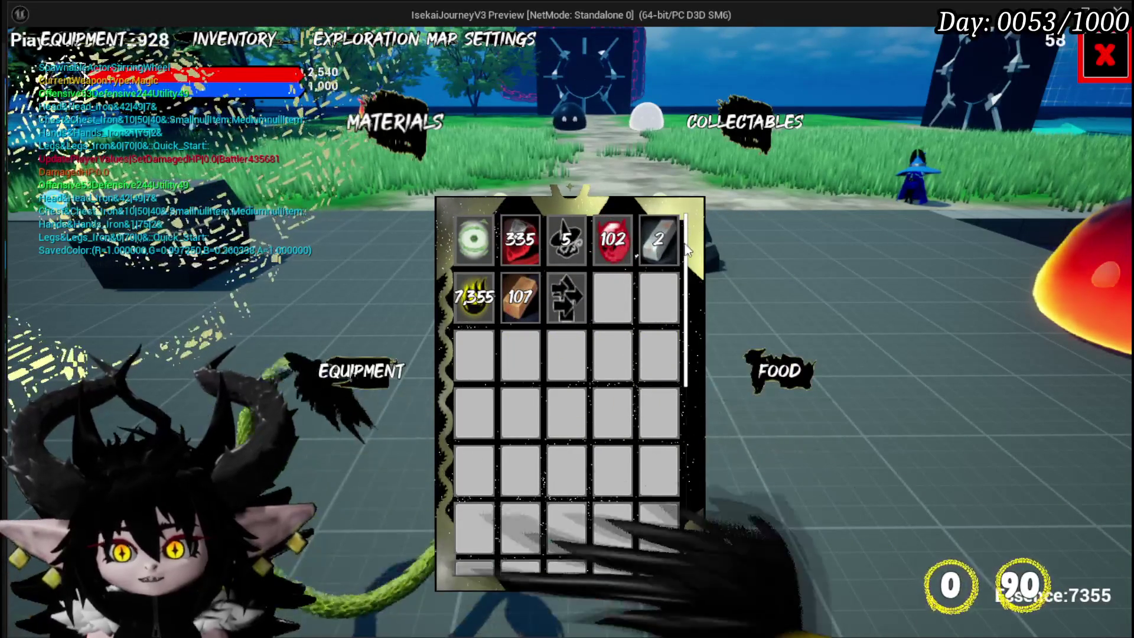
{"action": "mouse_move", "coordinate": [530, 301]}
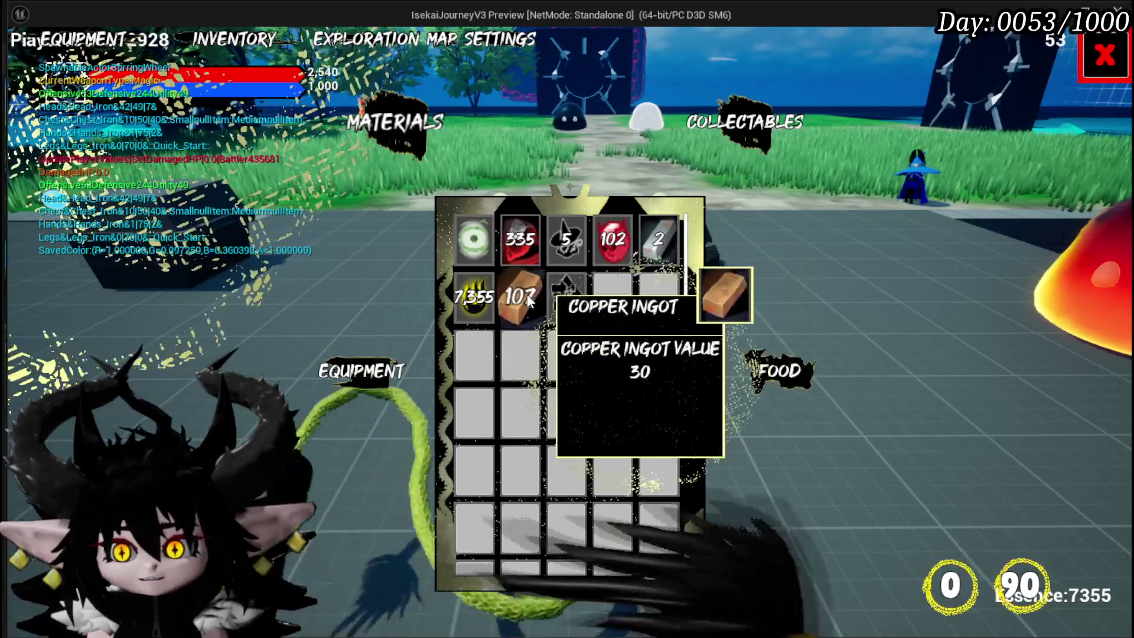
{"action": "mouse_move", "coordinate": [478, 246]}
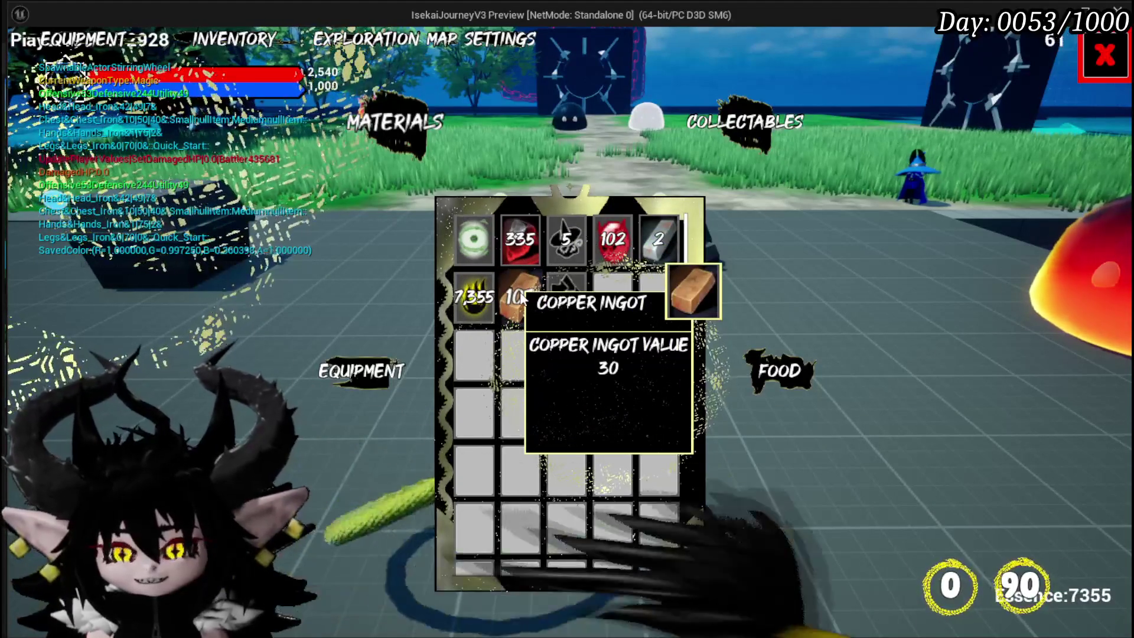
Close the inventory, walk onto the ore rock to see its Iron Ore tooltip, then stop
{"action": "left_click", "coordinate": [1105, 55]}
{"action": "key", "text": "w"}
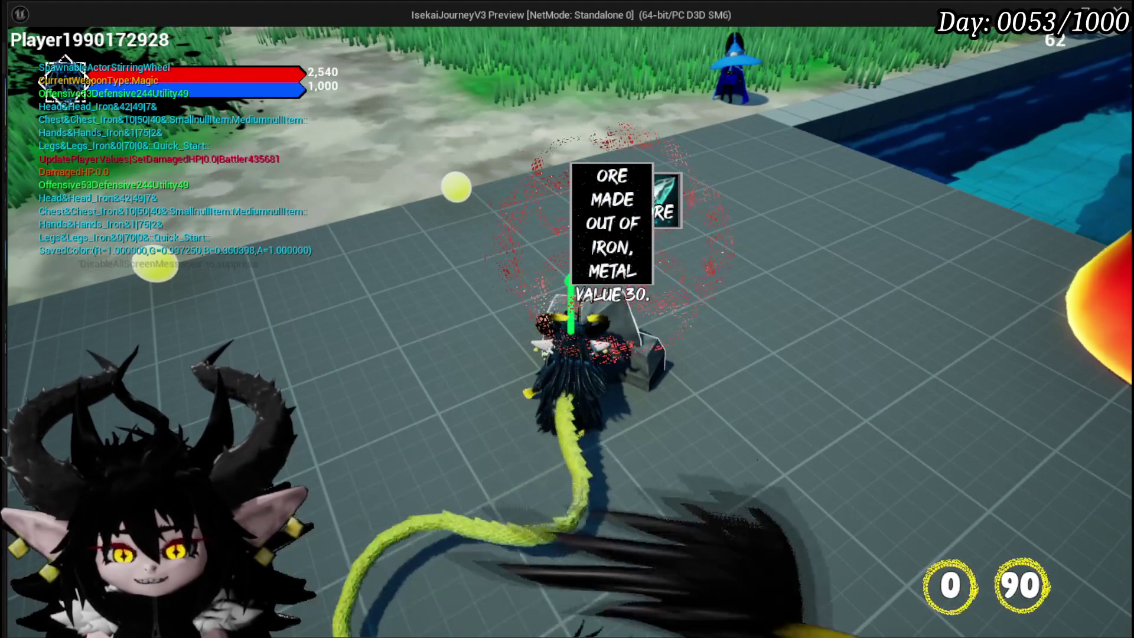
{"action": "key", "text": "Escape"}
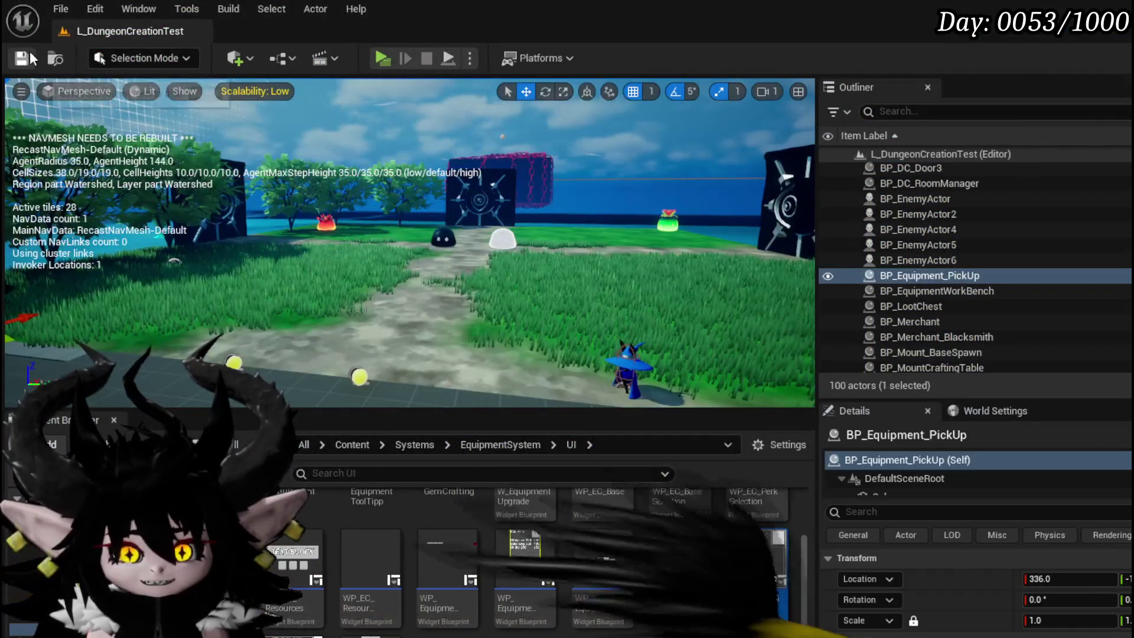
Save all packages, then open WP_ItemToolTipp_Base's ScaleSize function graph via WP_ItemToolTipp
{"action": "left_click", "coordinate": [30, 58]}
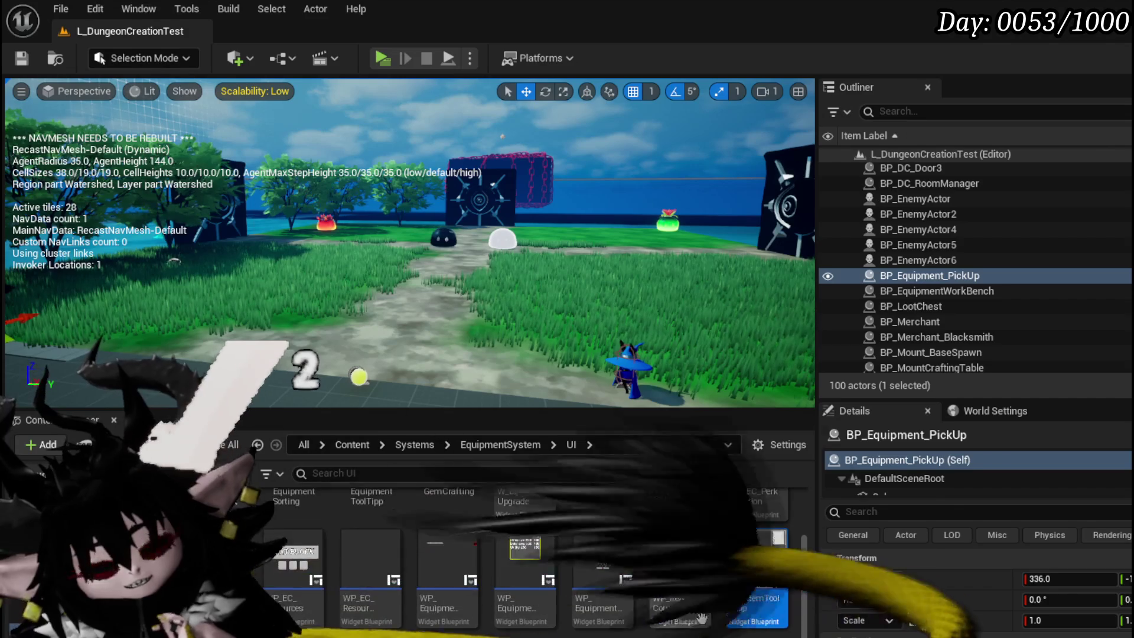
{"action": "mouse_move", "coordinate": [751, 585]}
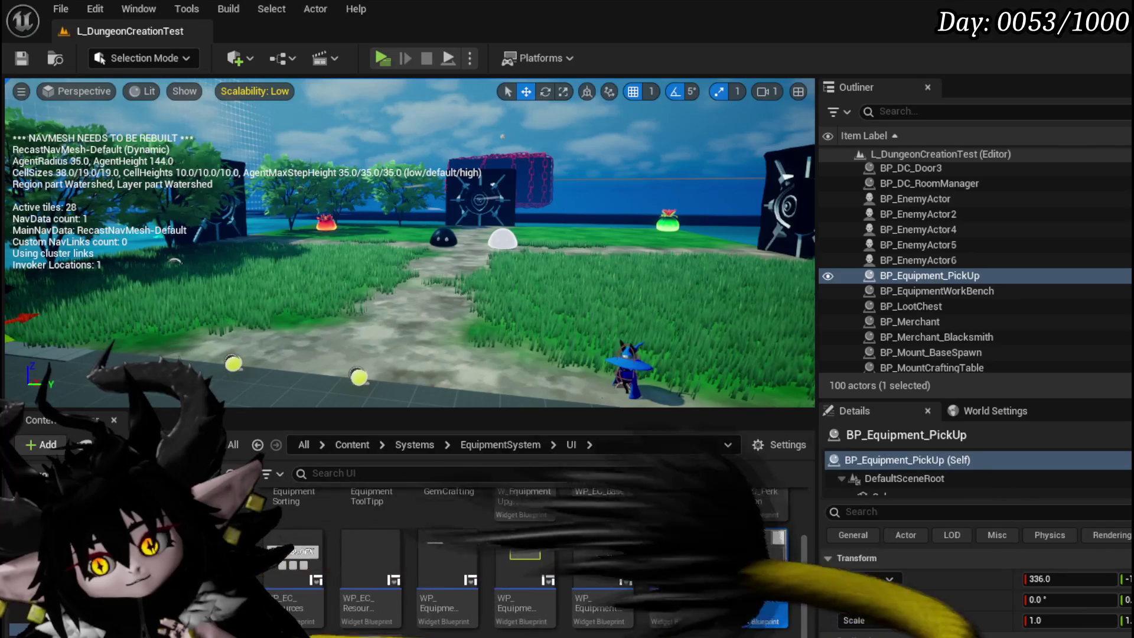
{"action": "double_click", "coordinate": [760, 589]}
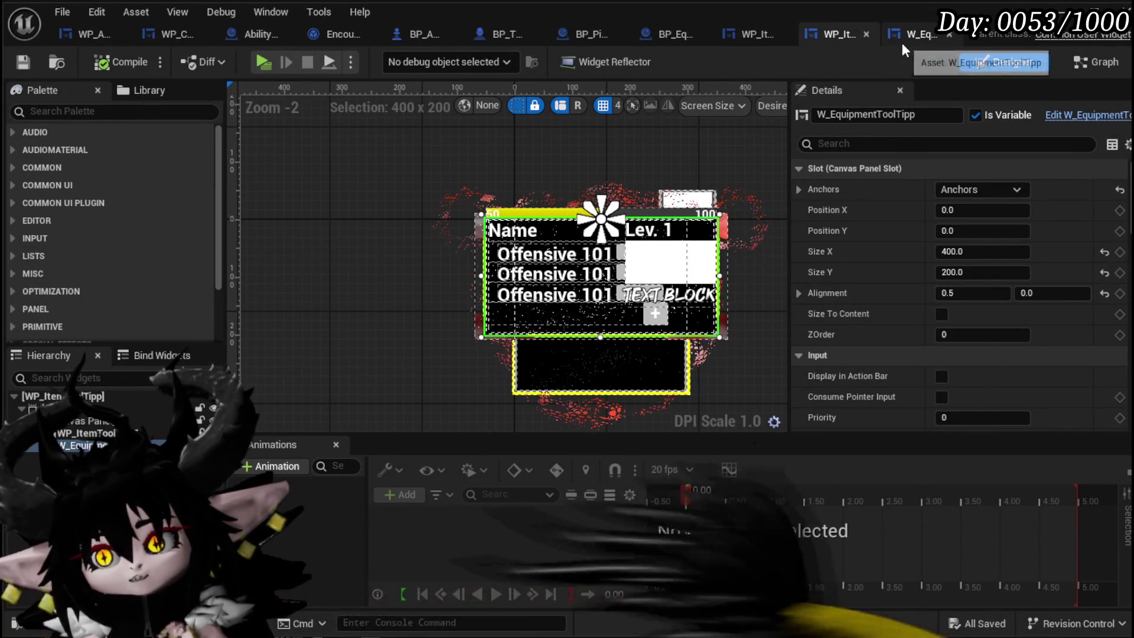
{"action": "left_click", "coordinate": [757, 34]}
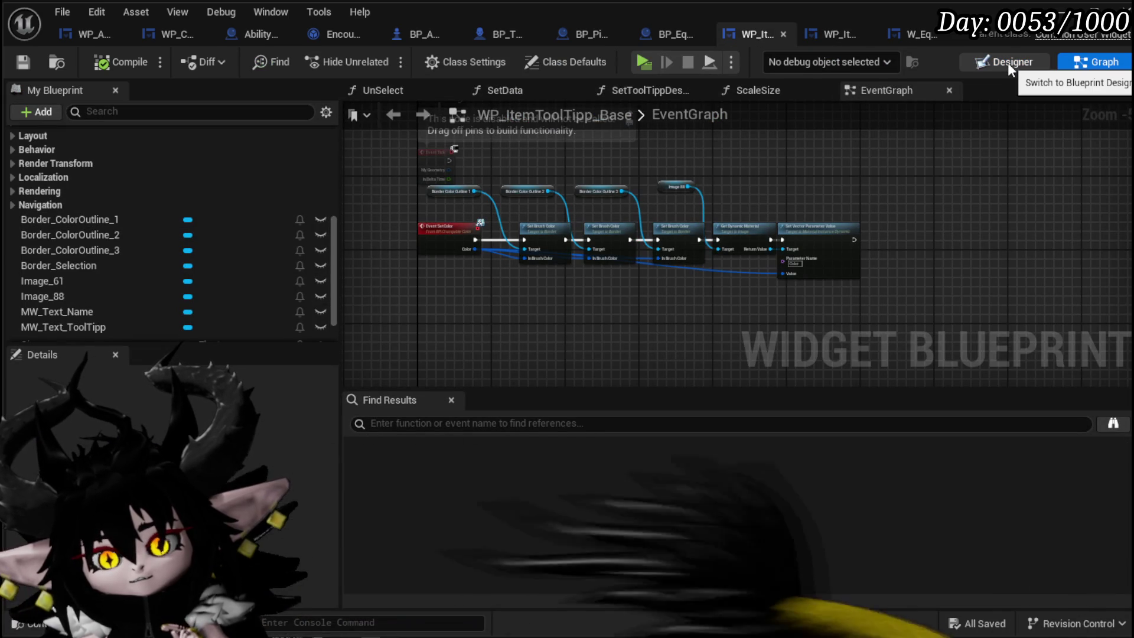
{"action": "scroll", "coordinate": [143, 196], "scroll_direction": "up", "scroll_amount": 5}
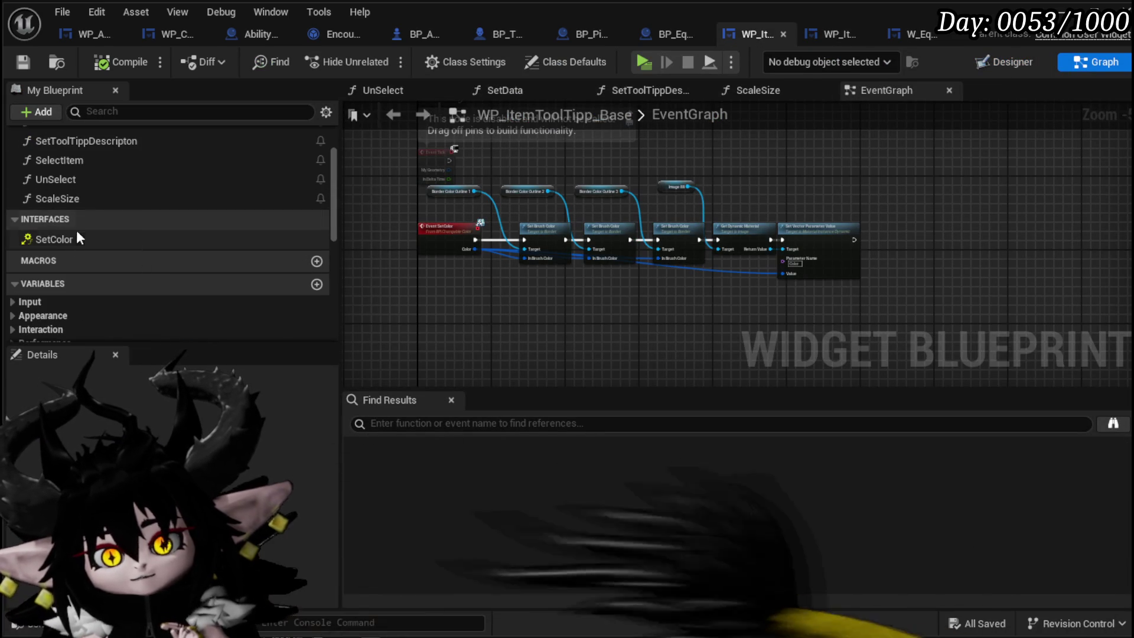
{"action": "double_click", "coordinate": [76, 201]}
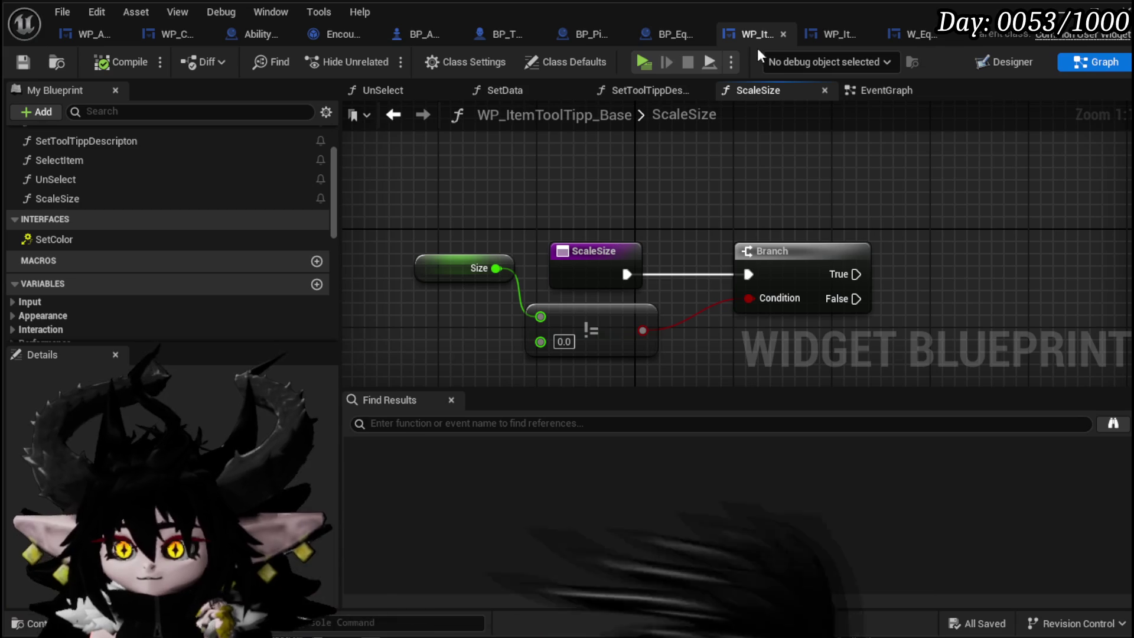
Switch to BP_PickUp and close the unused editor tabs, including BP_Equipment_PickUp
{"action": "left_click", "coordinate": [601, 34]}
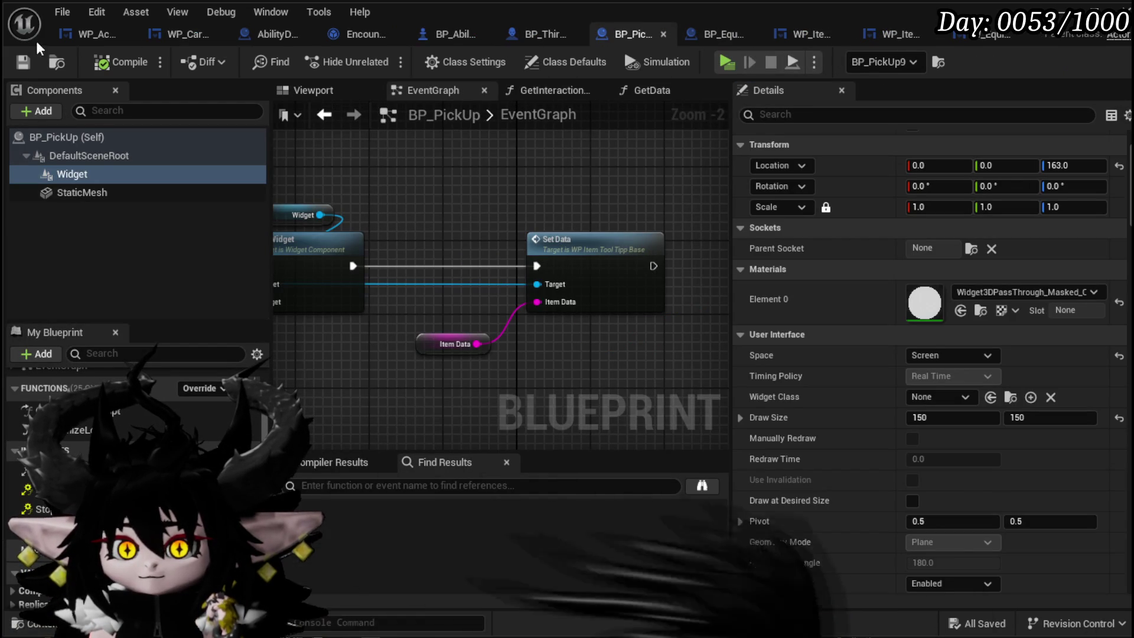
{"action": "left_click", "coordinate": [126, 35]}
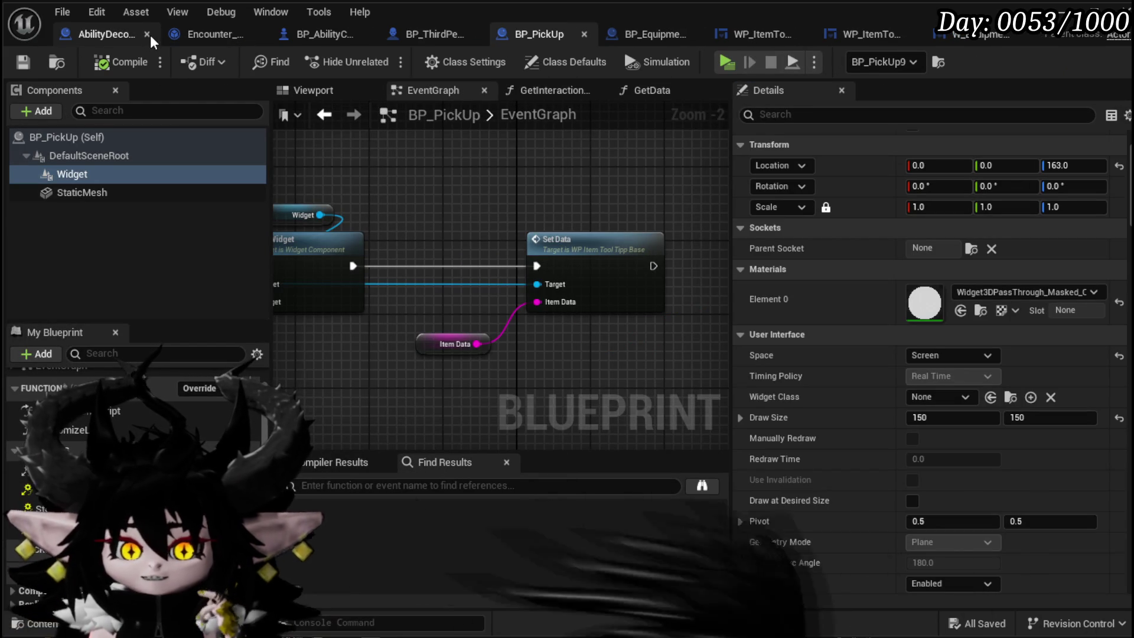
{"action": "left_click", "coordinate": [149, 34]}
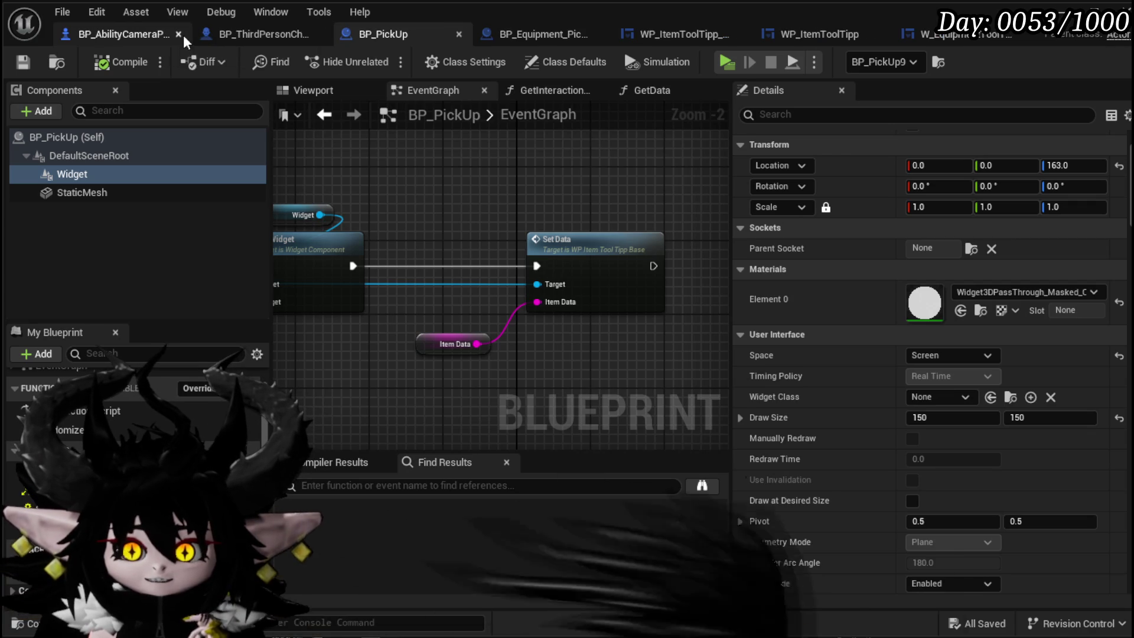
{"action": "left_click", "coordinate": [179, 35]}
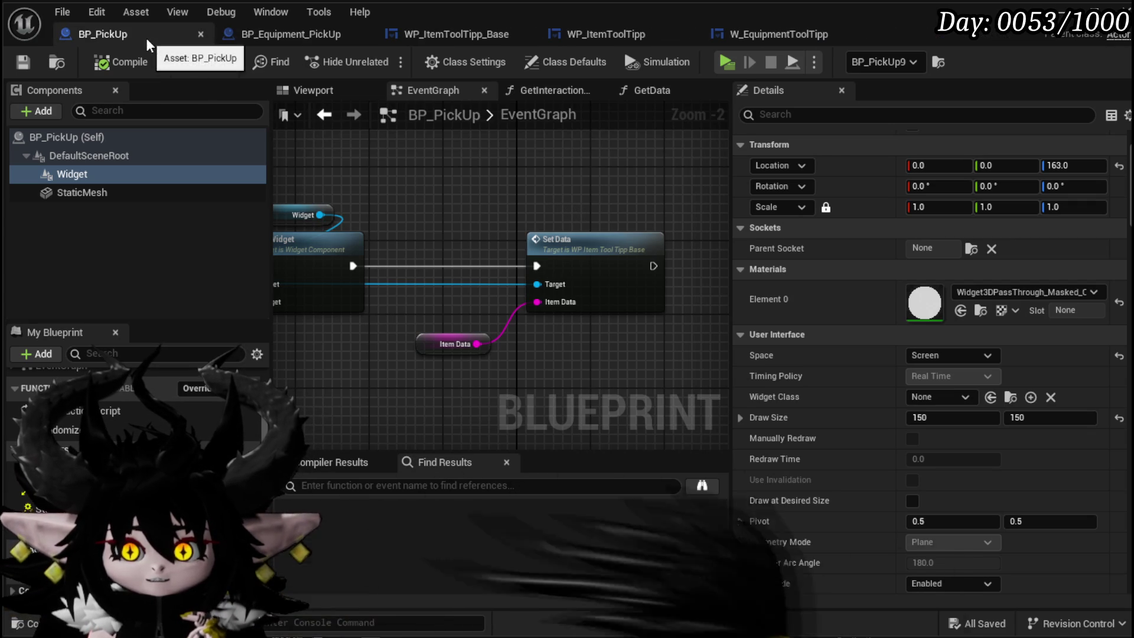
{"action": "left_click", "coordinate": [363, 35]}
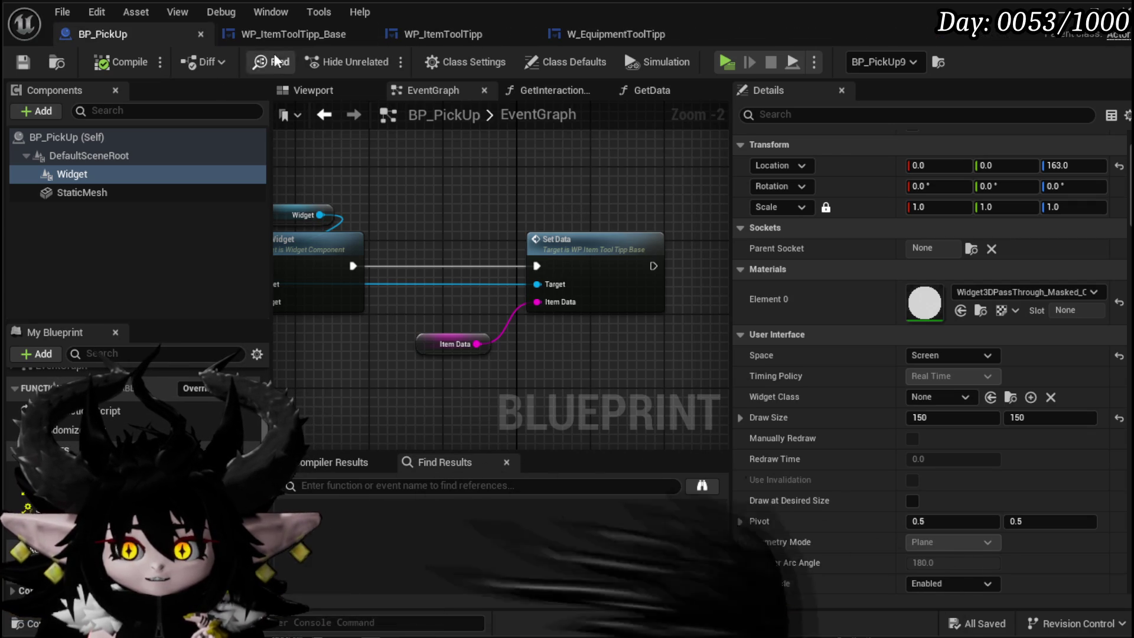
Set the Create WP Item Tool Tipp Base Widget node's Size to 5.0 and save BP_PickUp
{"action": "scroll", "coordinate": [439, 189], "scroll_direction": "down", "scroll_amount": 1}
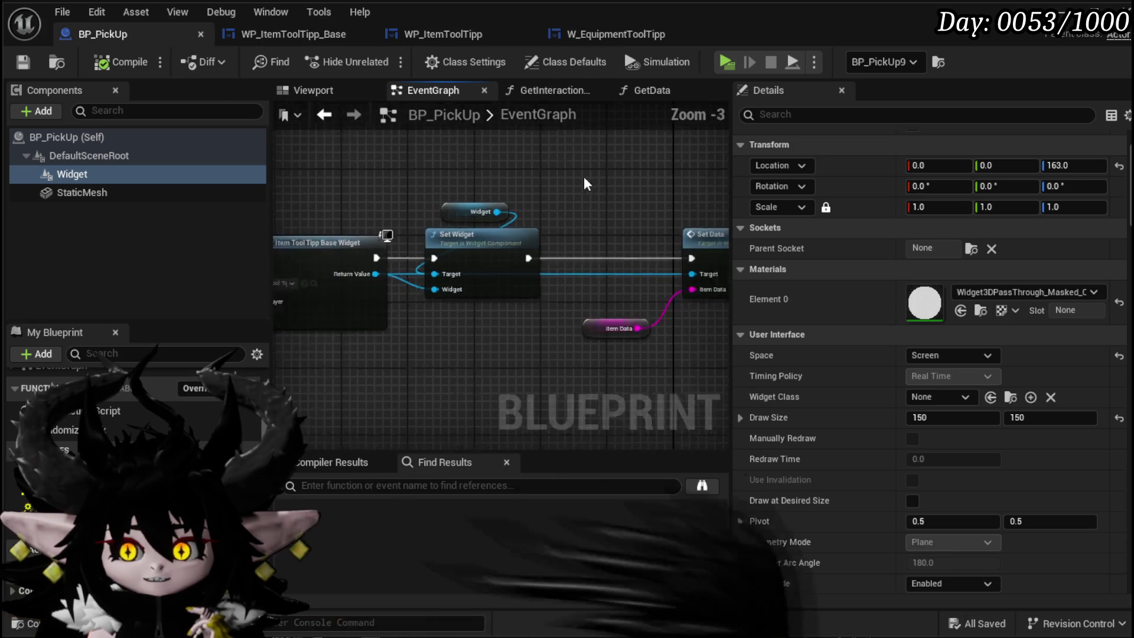
{"action": "left_click_drag", "start_coordinate": [410, 278], "coordinate": [548, 265]}
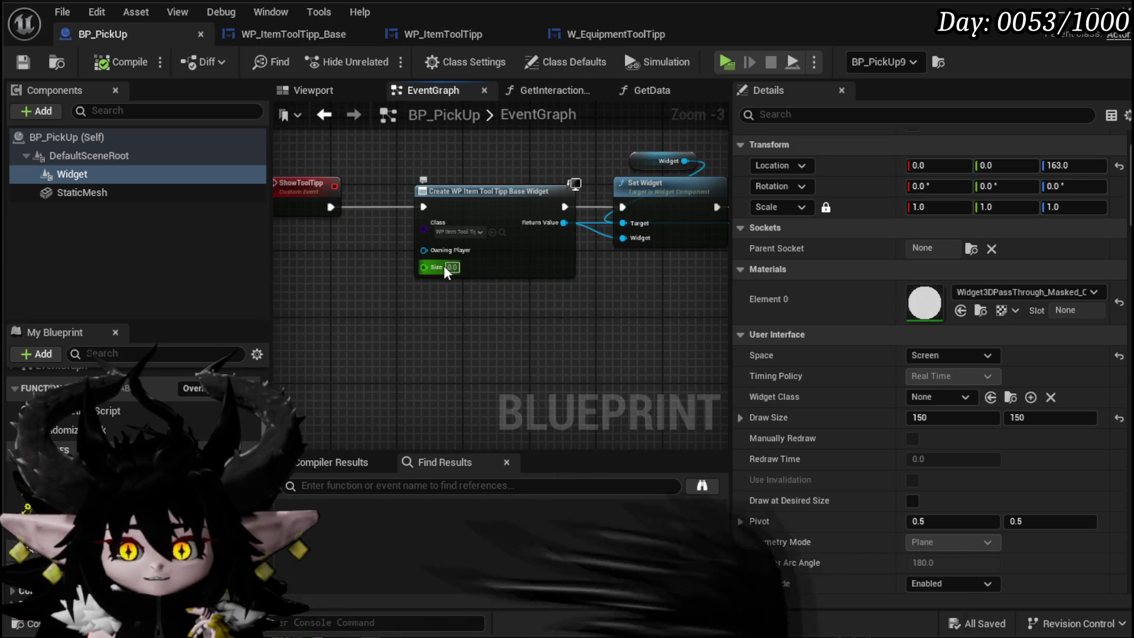
{"action": "scroll", "coordinate": [443, 265], "scroll_direction": "up", "scroll_amount": 3}
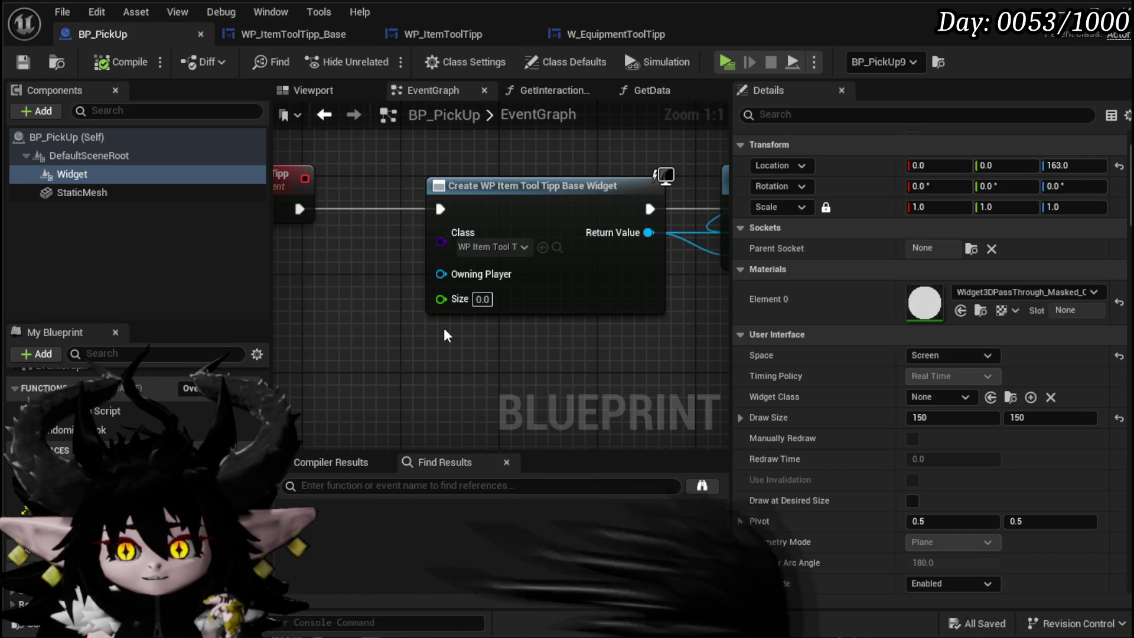
{"action": "type", "text": "5"}
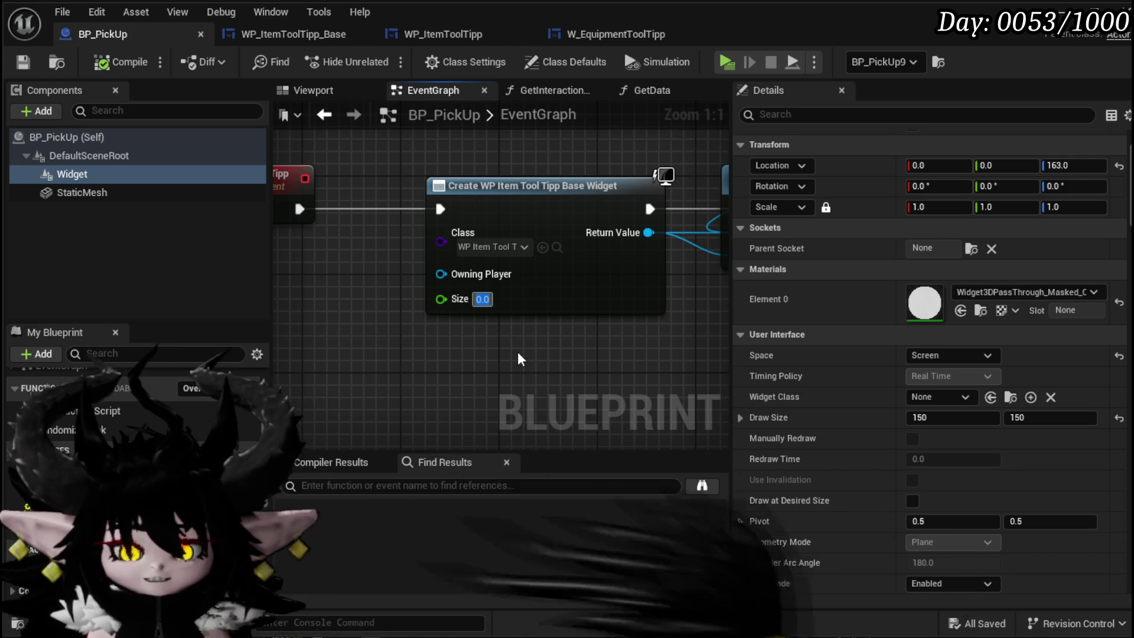
{"action": "key", "text": "Return"}
{"action": "left_click", "coordinate": [30, 60]}
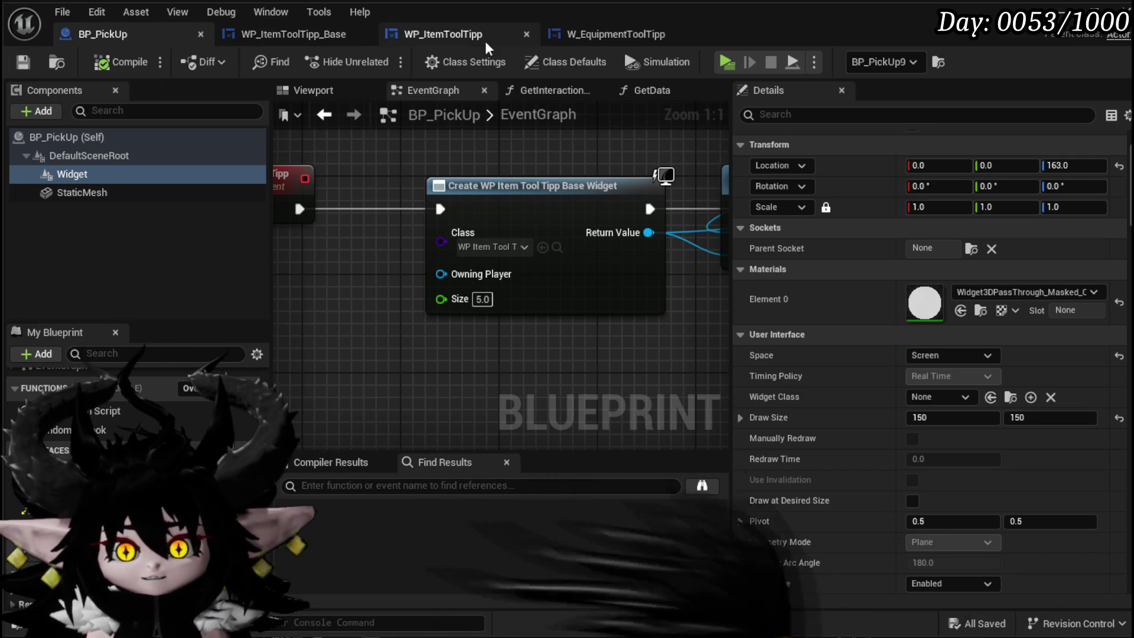
Review the tooltip widget tabs, the ScaleSize graph and the tooltip base's Designer layout
{"action": "left_click", "coordinate": [301, 34]}
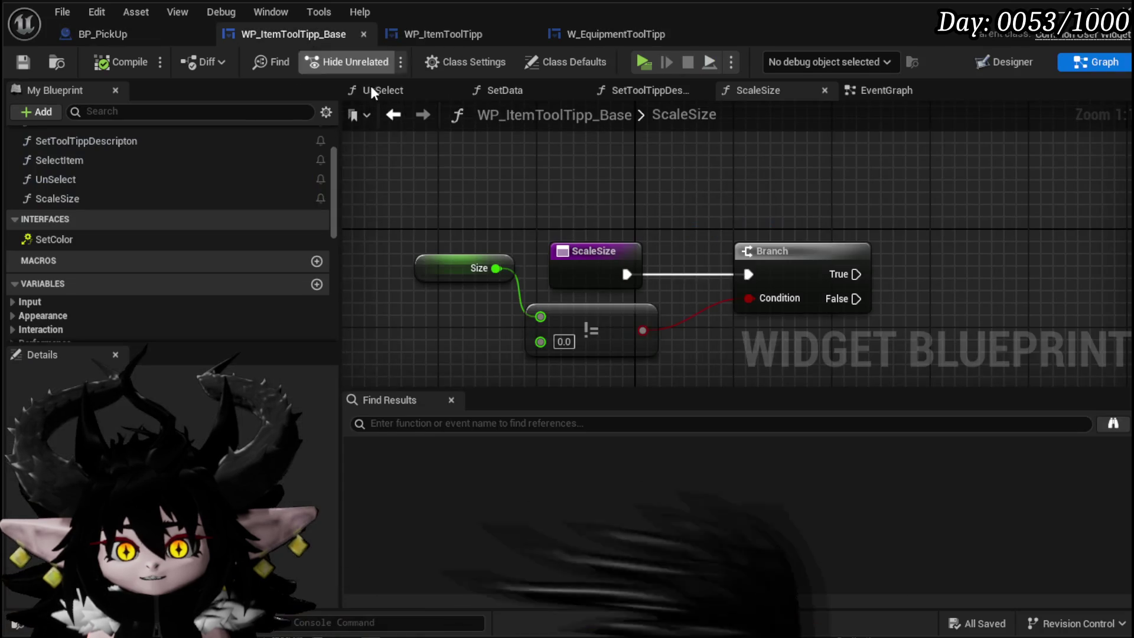
{"action": "left_click", "coordinate": [445, 34]}
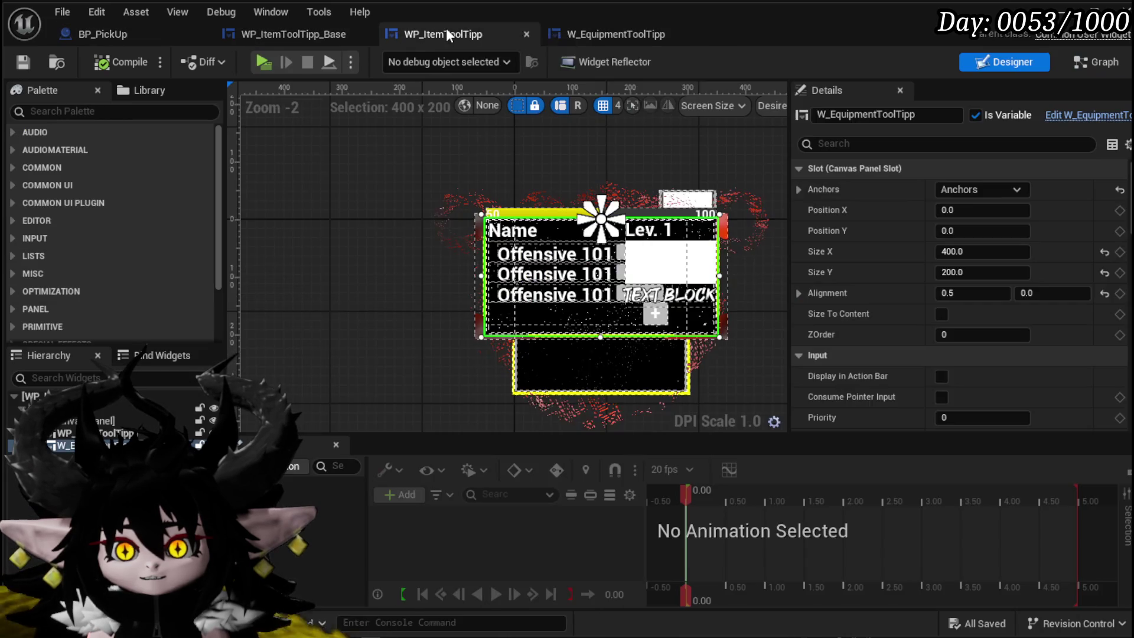
{"action": "left_click", "coordinate": [588, 34]}
{"action": "left_click", "coordinate": [329, 34]}
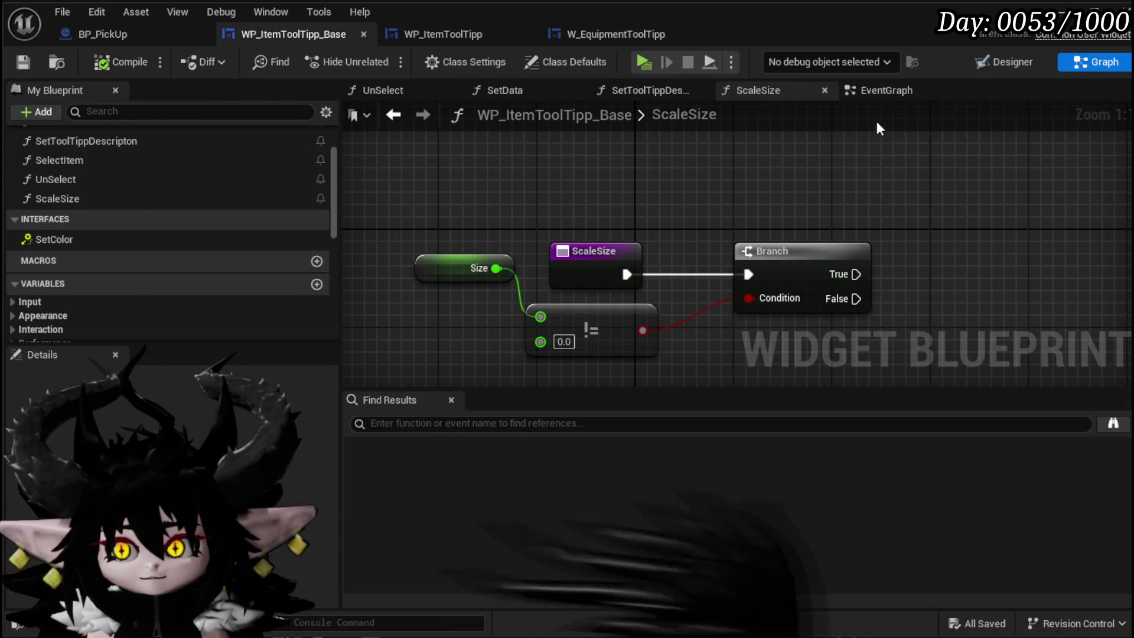
{"action": "left_click_drag", "start_coordinate": [1054, 155], "coordinate": [1054, 157]}
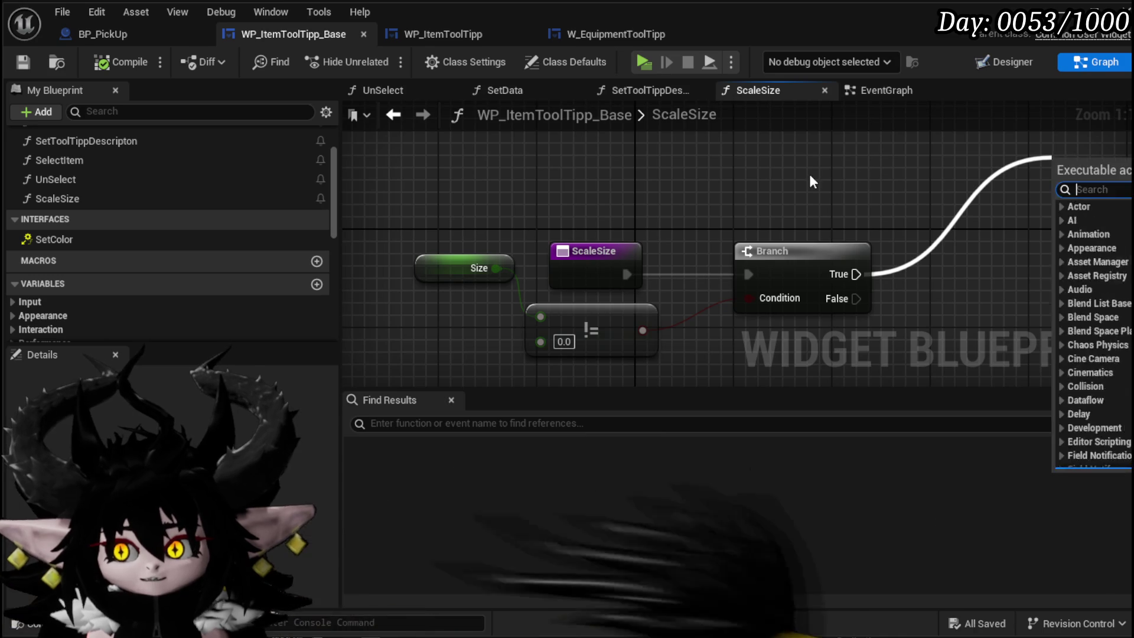
{"action": "left_click_drag", "start_coordinate": [809, 172], "coordinate": [709, 187]}
{"action": "left_click", "coordinate": [1013, 56]}
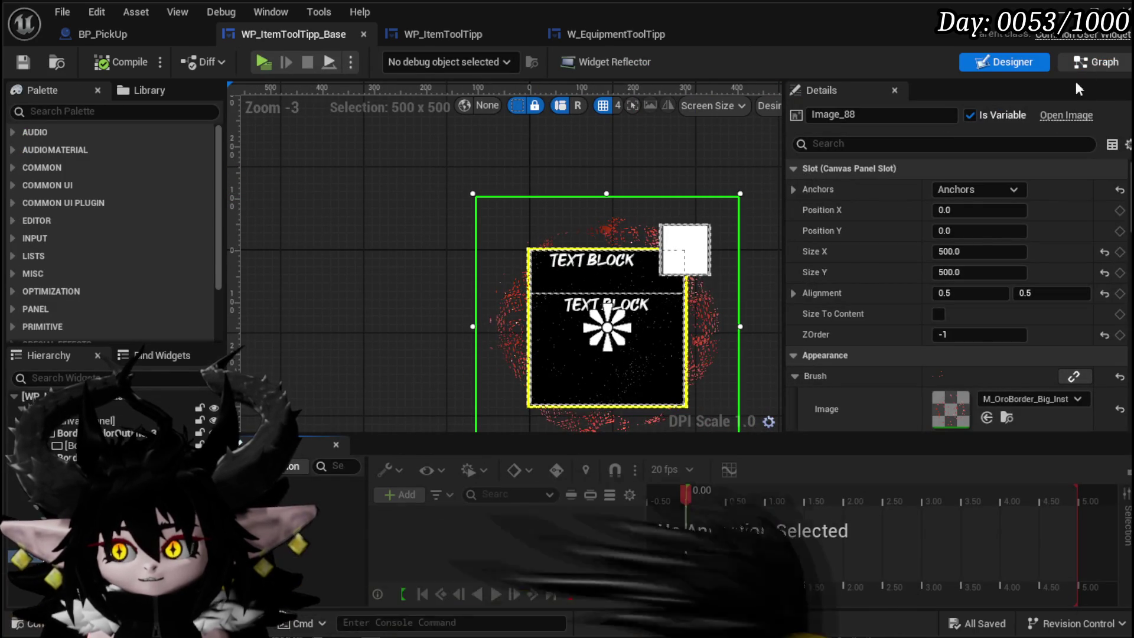
{"action": "left_click", "coordinate": [1090, 64]}
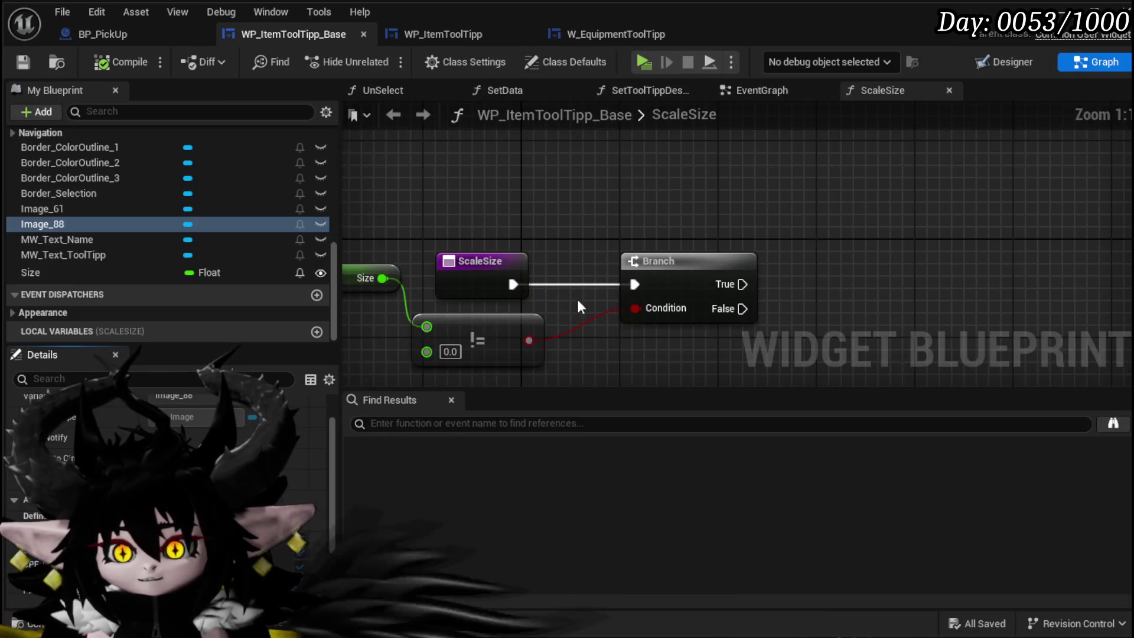
Inspect the SetData function chain up to its Scale Size call, then return to the EventGraph
{"action": "left_click", "coordinate": [757, 96]}
{"action": "scroll", "coordinate": [115, 214], "scroll_direction": "up", "scroll_amount": 5}
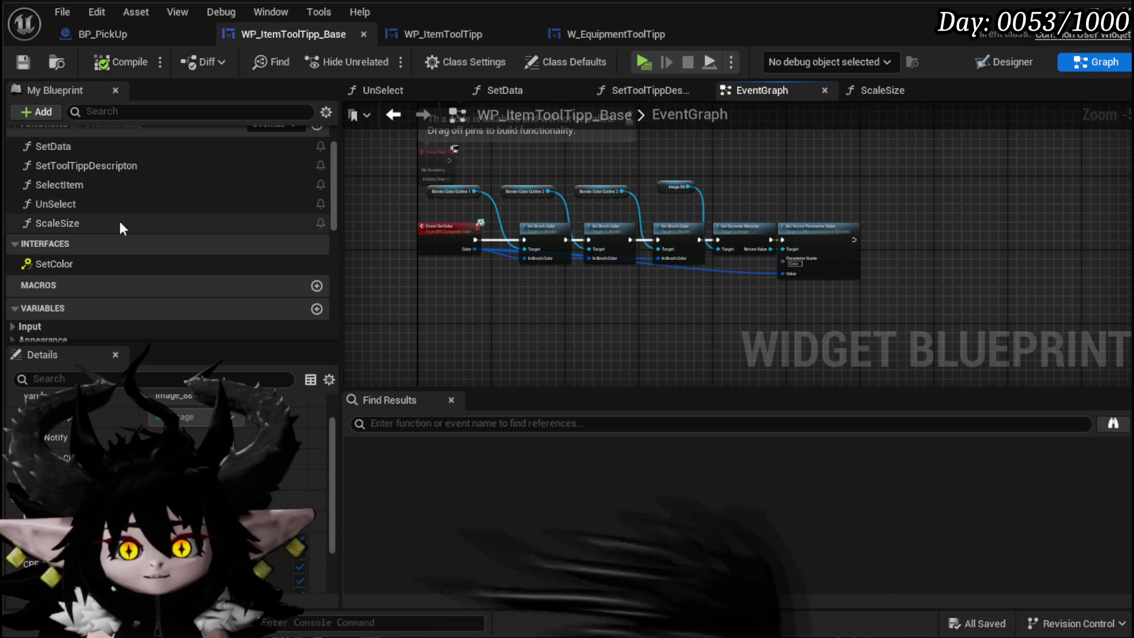
{"action": "scroll", "coordinate": [119, 221], "scroll_direction": "up", "scroll_amount": 3}
{"action": "double_click", "coordinate": [94, 206]}
{"action": "scroll", "coordinate": [579, 259], "scroll_direction": "up", "scroll_amount": 3}
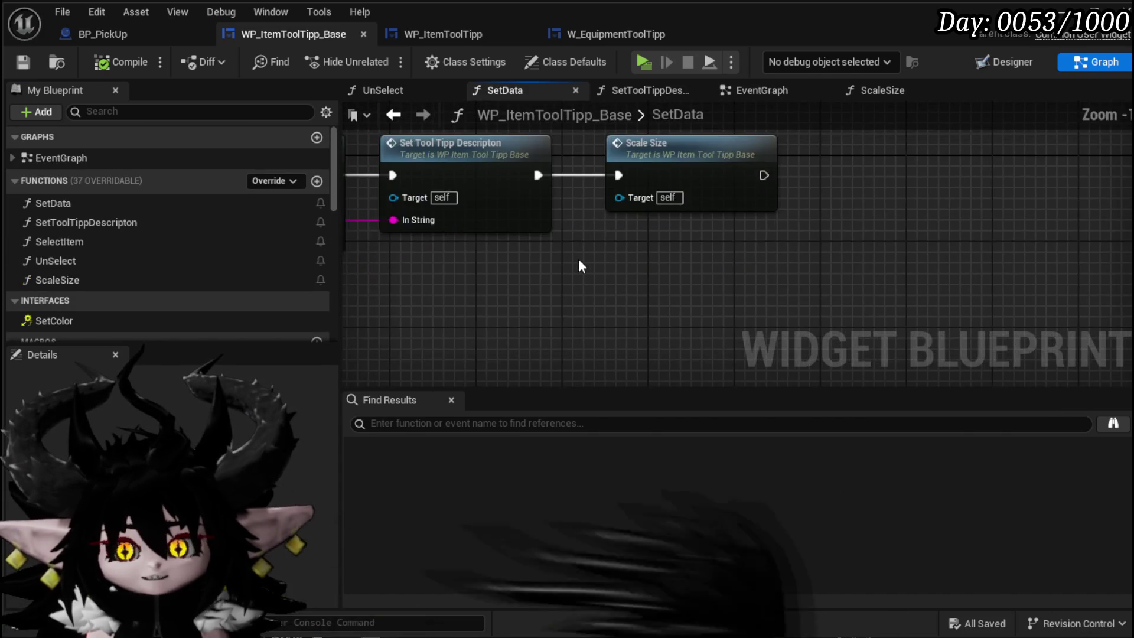
{"action": "mouse_move", "coordinate": [650, 272]}
{"action": "left_mouse_down"}
{"action": "mouse_move", "coordinate": [901, 282]}
{"action": "mouse_move", "coordinate": [682, 276]}
{"action": "left_mouse_up"}
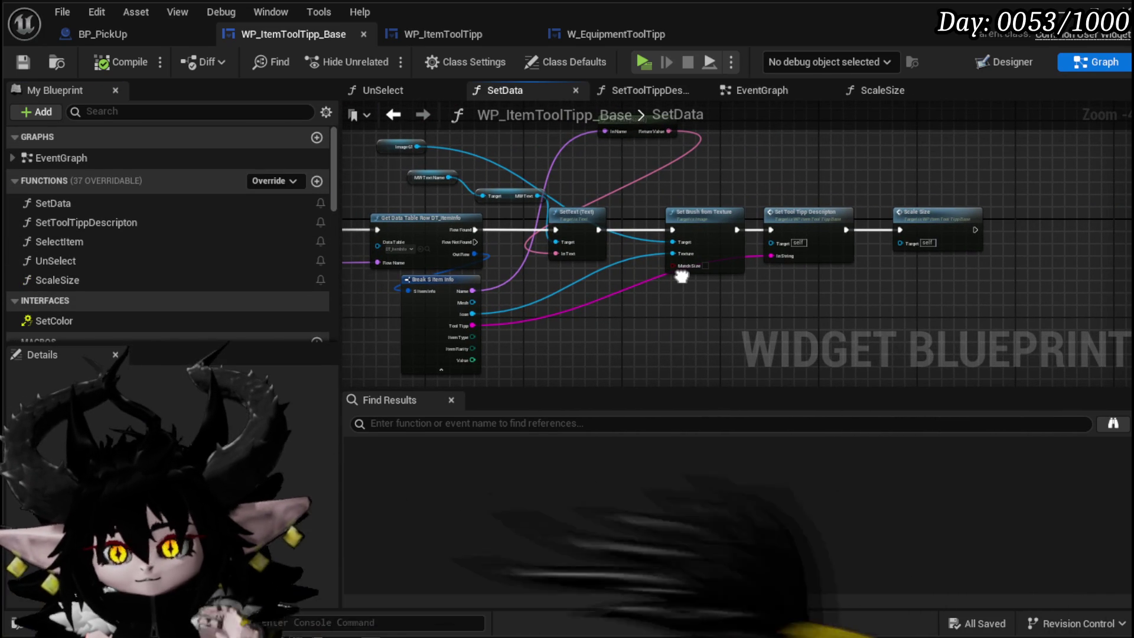
{"action": "mouse_move", "coordinate": [681, 276]}
{"action": "left_mouse_down"}
{"action": "mouse_move", "coordinate": [586, 262]}
{"action": "mouse_move", "coordinate": [603, 271]}
{"action": "left_mouse_up"}
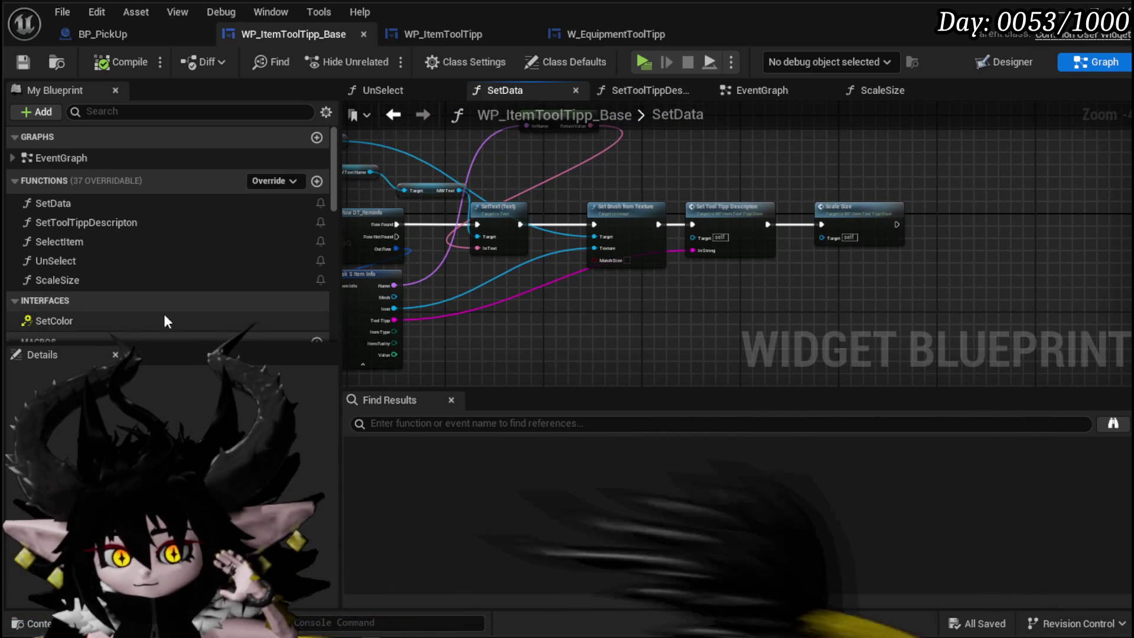
{"action": "left_click_drag", "start_coordinate": [725, 306], "coordinate": [494, 314]}
{"action": "scroll", "coordinate": [548, 301], "scroll_direction": "up", "scroll_amount": 2}
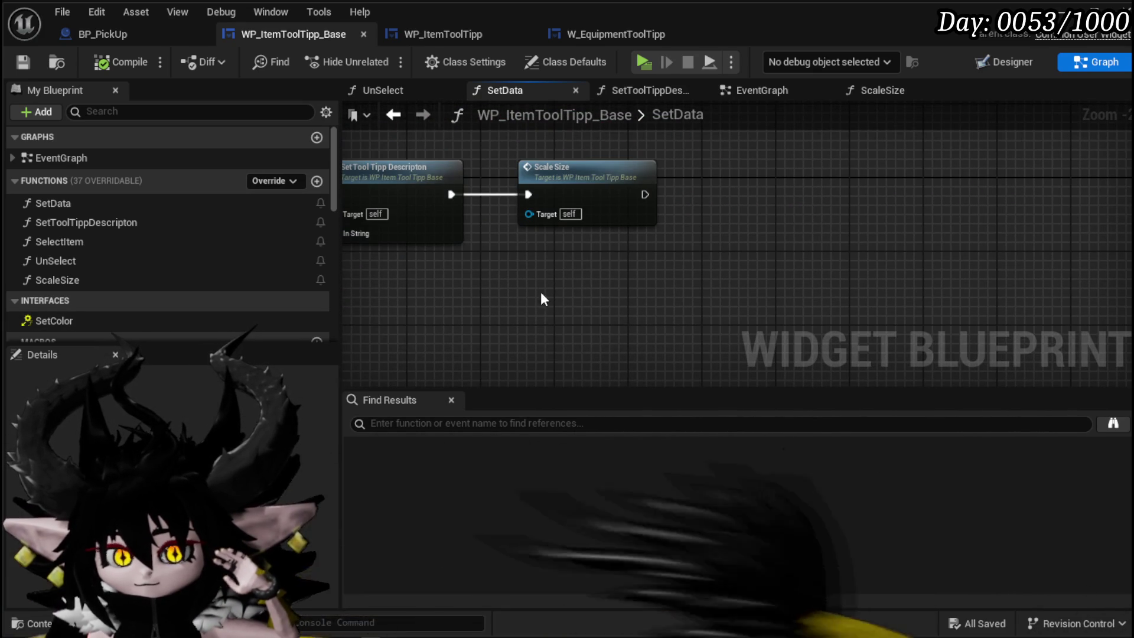
{"action": "left_click", "coordinate": [756, 94]}
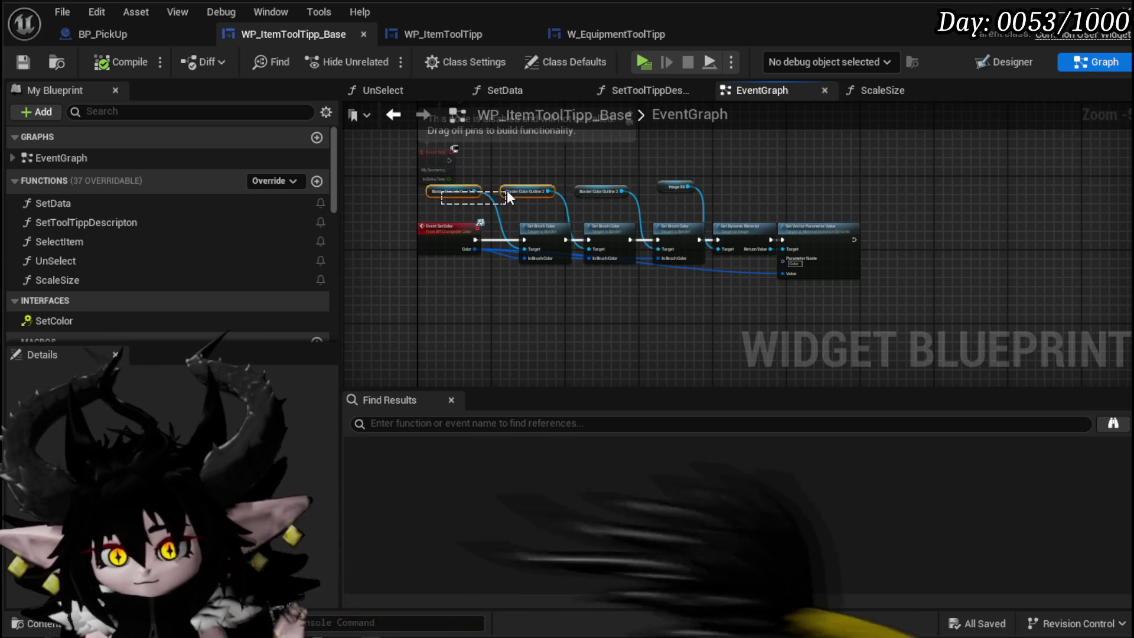
Delete the disabled Event Tick and collapse the border recoloring nodes into a SetWidgetColor function
{"action": "left_click_drag", "start_coordinate": [498, 153], "coordinate": [416, 158]}
{"action": "key", "text": "Delete"}
{"action": "left_click_drag", "start_coordinate": [545, 168], "coordinate": [721, 203]}
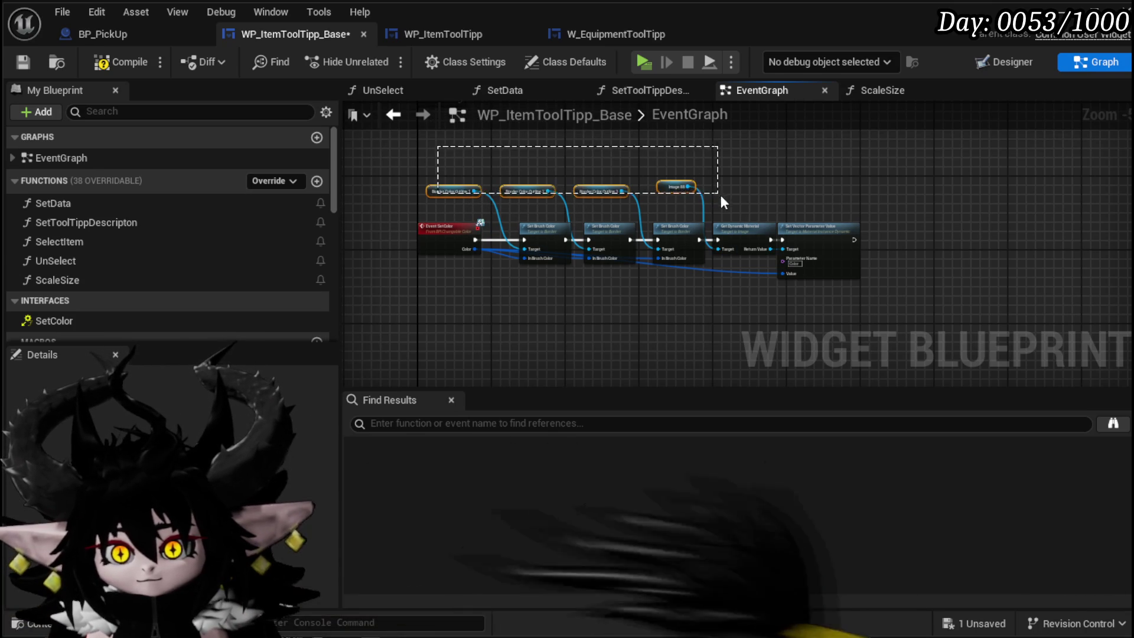
{"action": "right_click", "coordinate": [603, 234]}
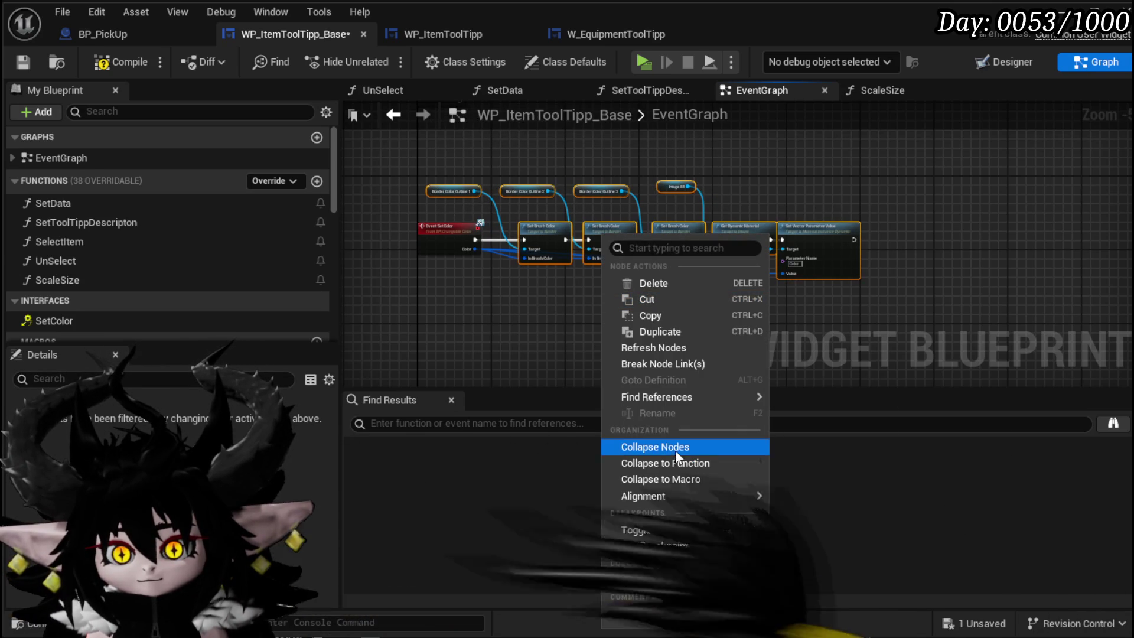
{"action": "left_click", "coordinate": [685, 463]}
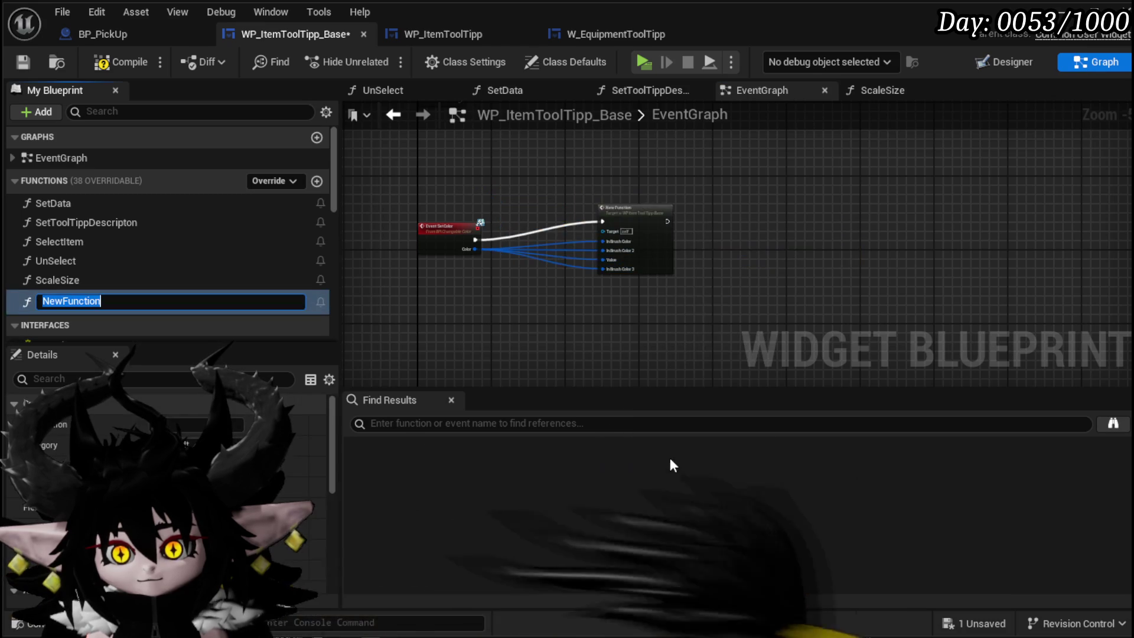
{"action": "type", "text": "Set"}
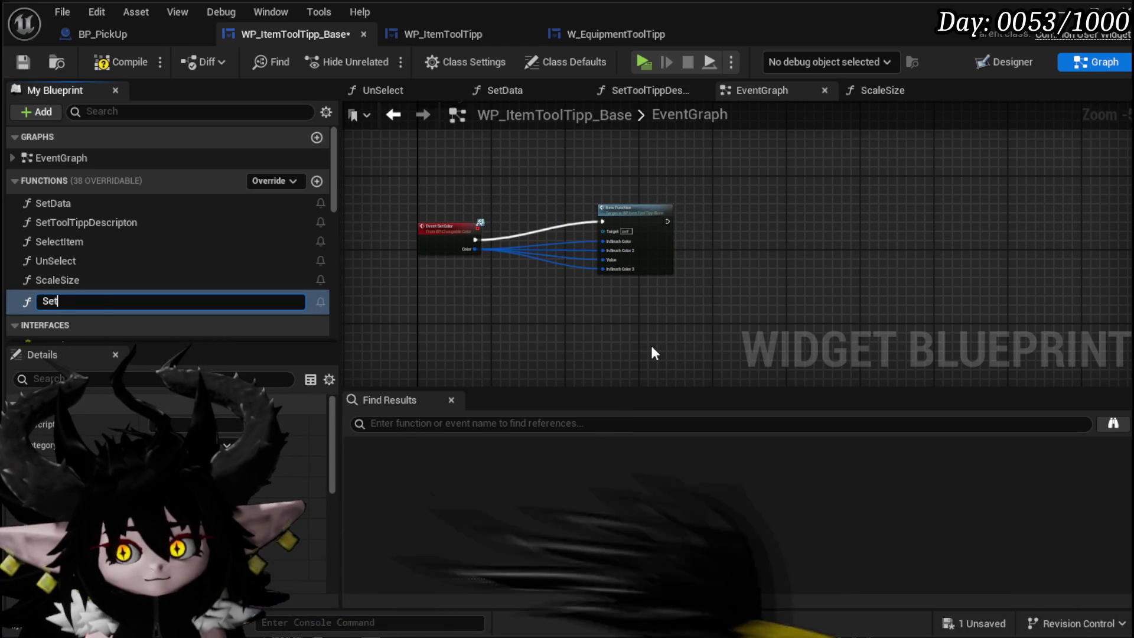
{"action": "type", "text": "WidgetColor"}
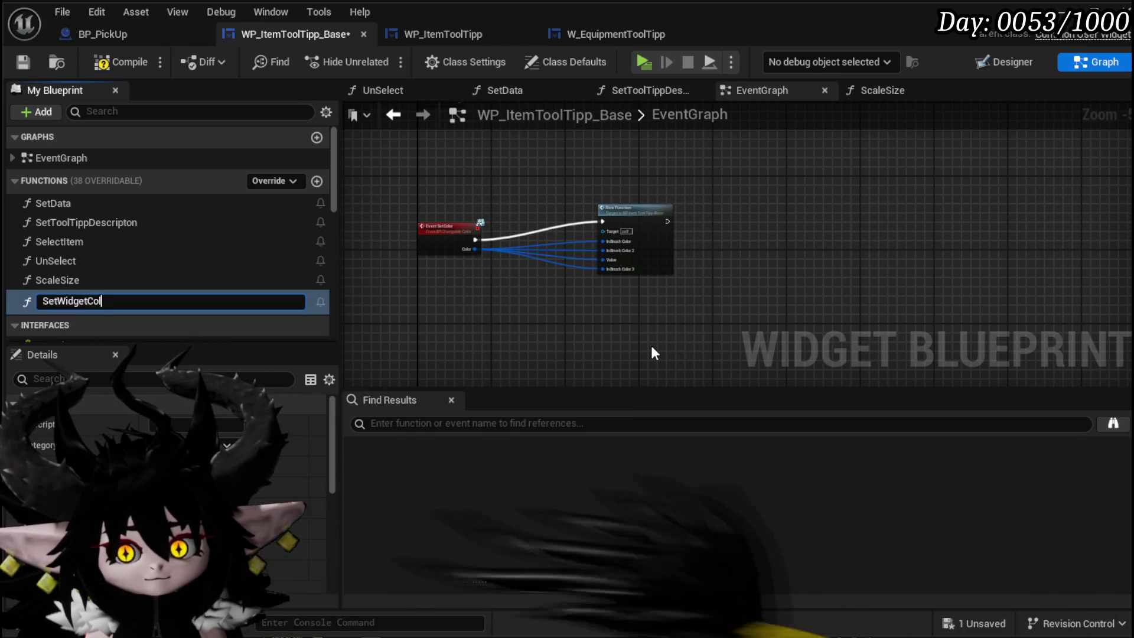
{"action": "key", "text": "Return"}
Drive every Set Brush Color from In Brush Color, remove the extra inputs, then compile and save
{"action": "double_click", "coordinate": [653, 251]}
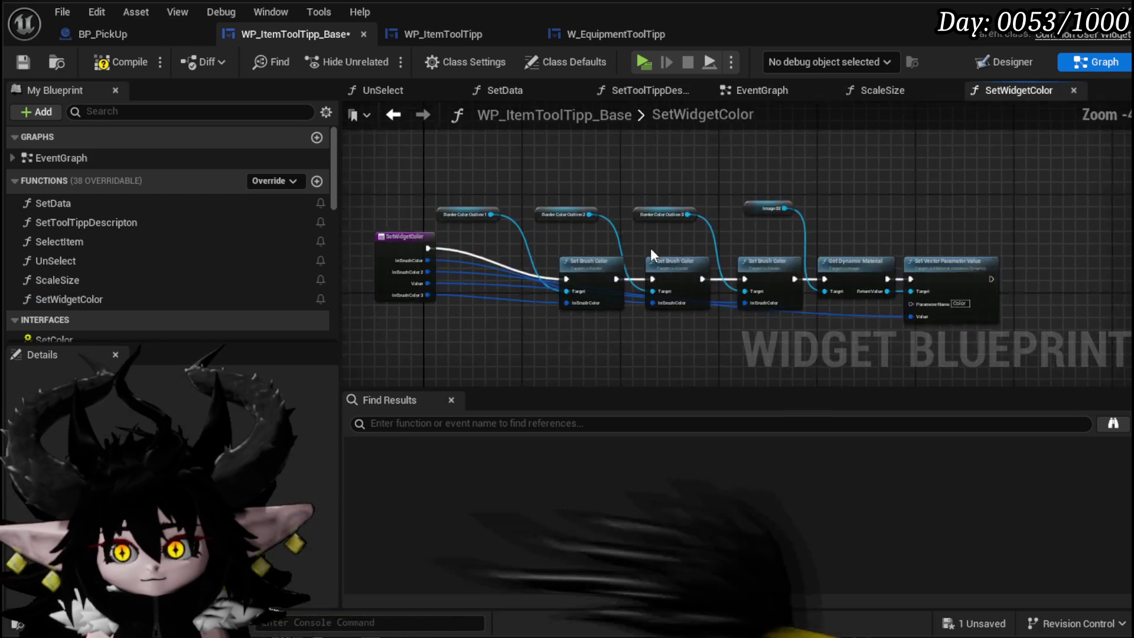
{"action": "scroll", "coordinate": [513, 254], "scroll_direction": "up", "scroll_amount": 3}
{"action": "mouse_move", "coordinate": [512, 249]}
{"action": "left_mouse_down"}
{"action": "mouse_move", "coordinate": [530, 232]}
{"action": "mouse_move", "coordinate": [509, 229]}
{"action": "left_mouse_up"}
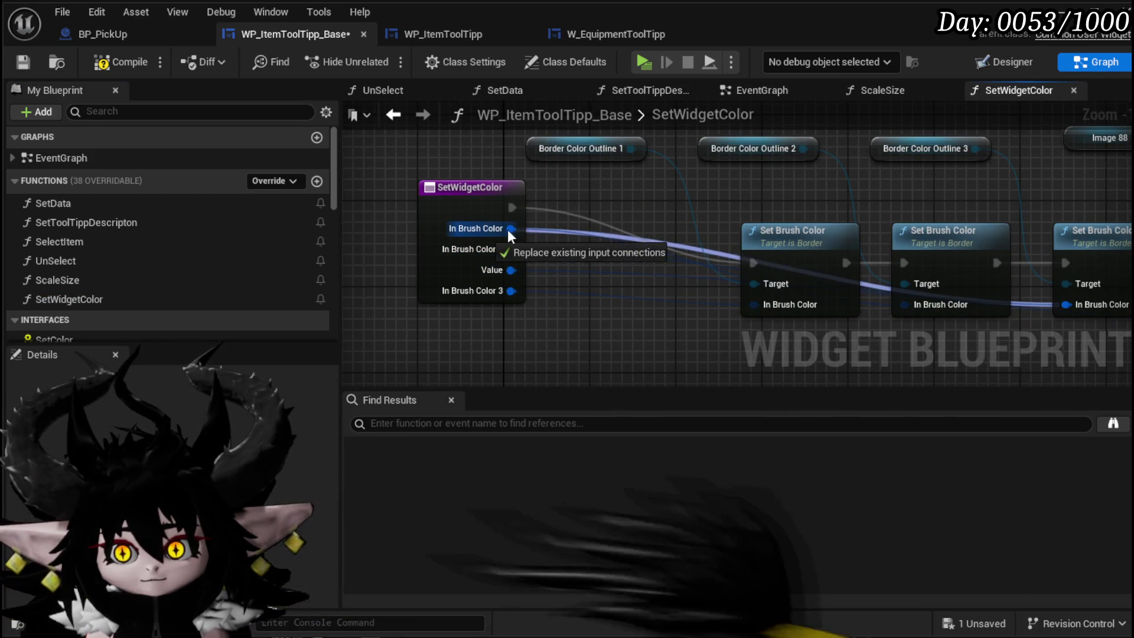
{"action": "mouse_move", "coordinate": [512, 270]}
{"action": "left_mouse_down"}
{"action": "mouse_move", "coordinate": [522, 233]}
{"action": "mouse_move", "coordinate": [511, 283]}
{"action": "mouse_move", "coordinate": [505, 225]}
{"action": "mouse_move", "coordinate": [441, 250]}
{"action": "left_mouse_up"}
{"action": "left_click", "coordinate": [494, 278]}
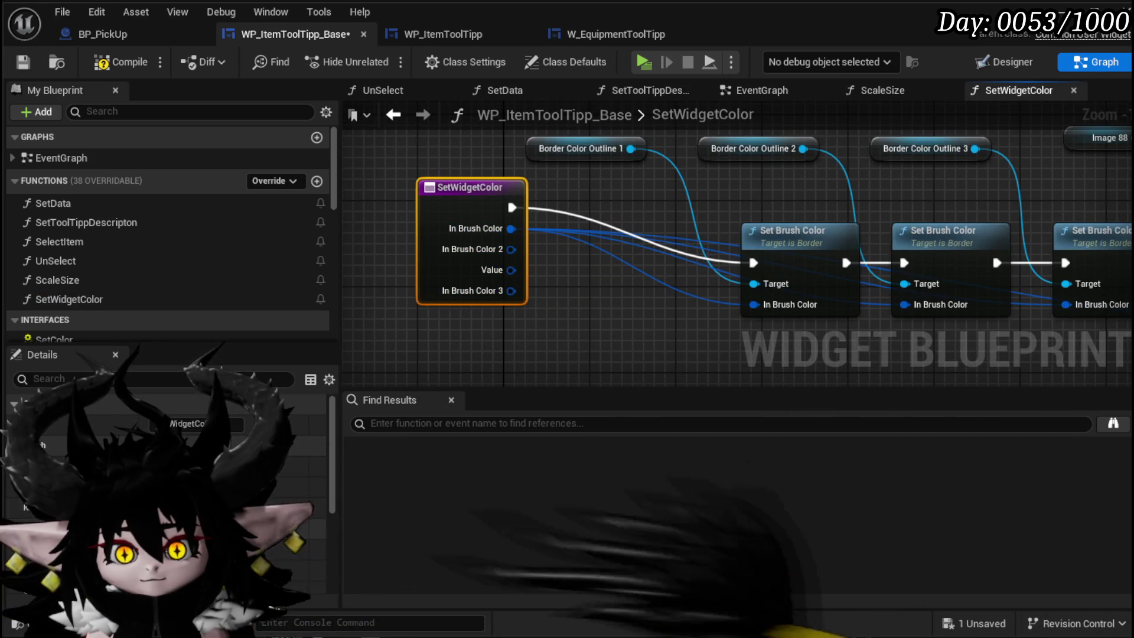
{"action": "scroll", "coordinate": [177, 472], "scroll_direction": "down", "scroll_amount": 5}
{"action": "left_click", "coordinate": [289, 562]}
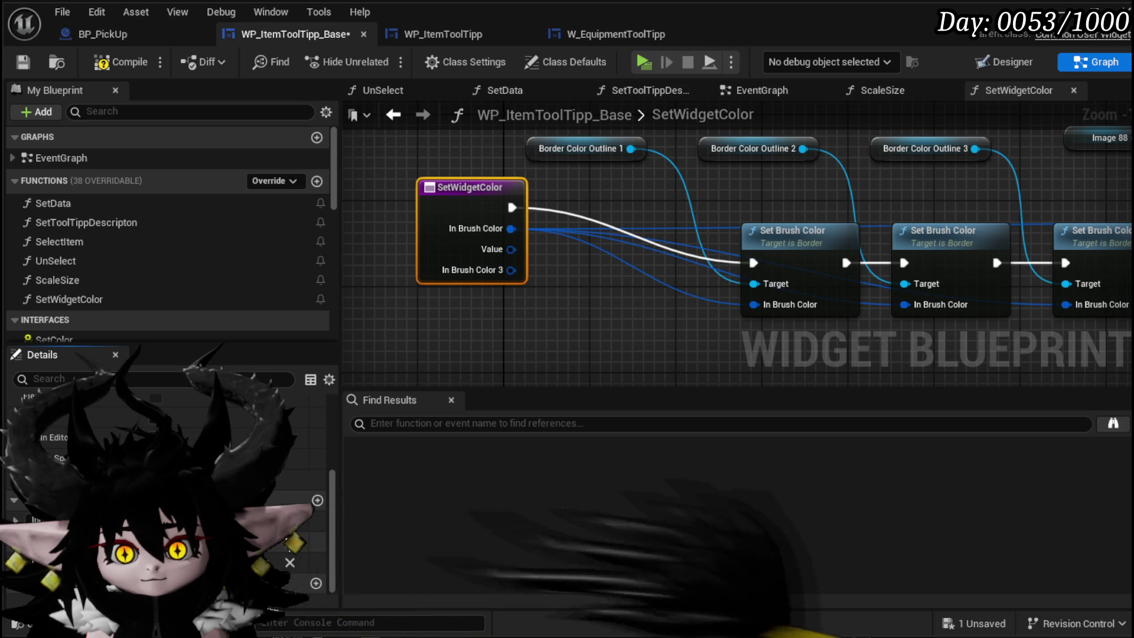
{"action": "left_click", "coordinate": [290, 563]}
{"action": "left_click", "coordinate": [290, 562]}
{"action": "left_click", "coordinate": [115, 61]}
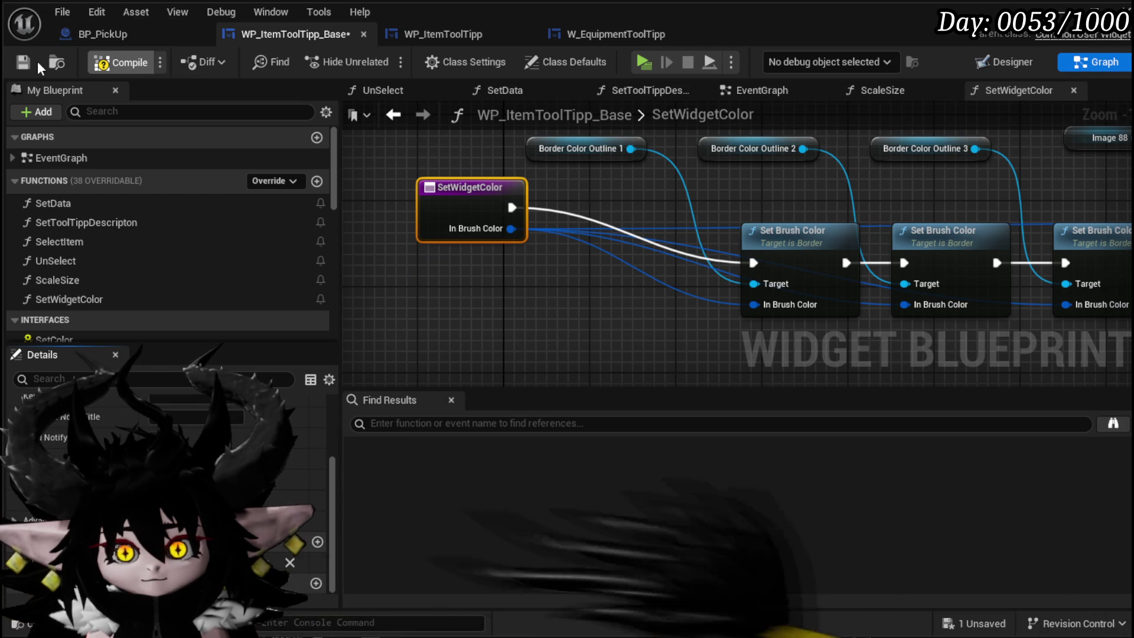
{"action": "left_click", "coordinate": [29, 60]}
Break the link to the orphaned In Brush Color 3 pin, then recompile and save
{"action": "left_click", "coordinate": [469, 431]}
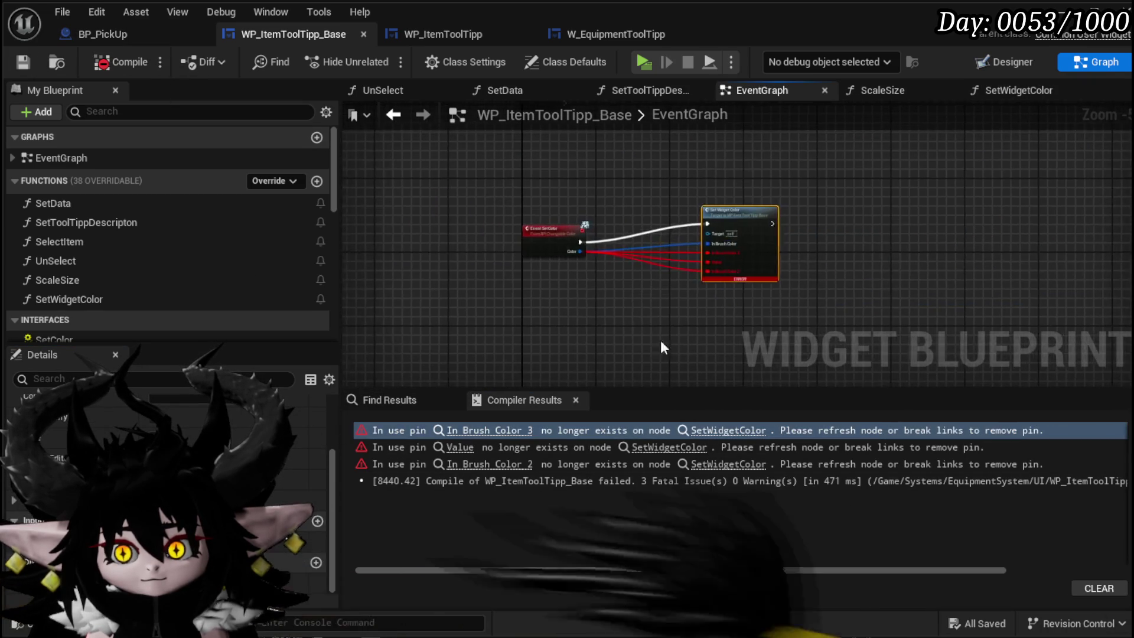
{"action": "left_click", "coordinate": [655, 263], "text": "alt"}
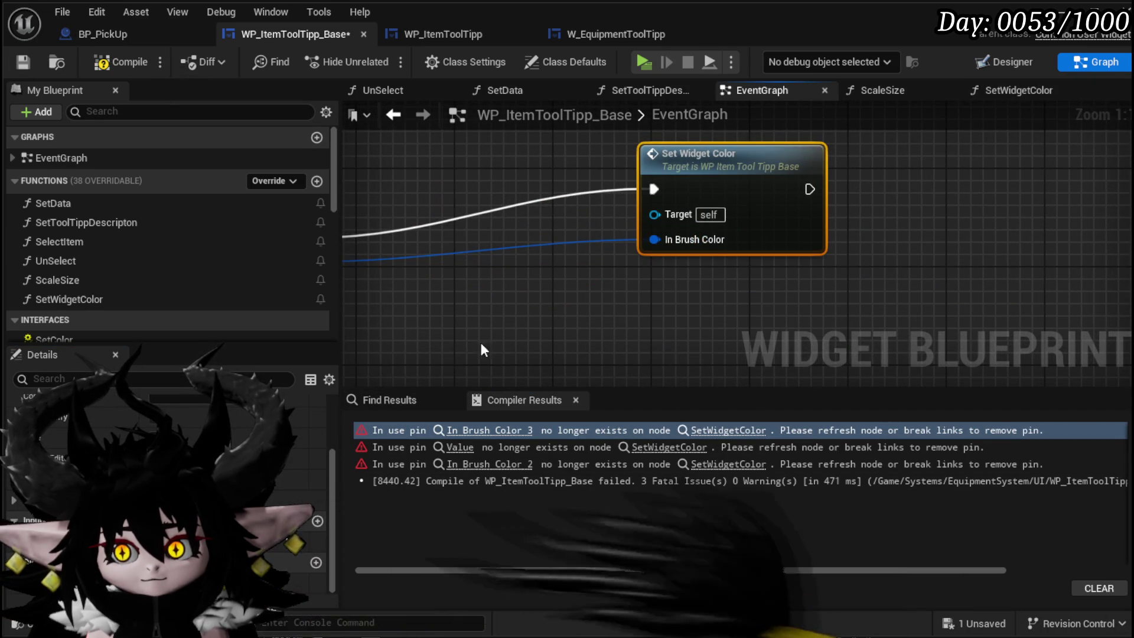
{"action": "left_click", "coordinate": [22, 62]}
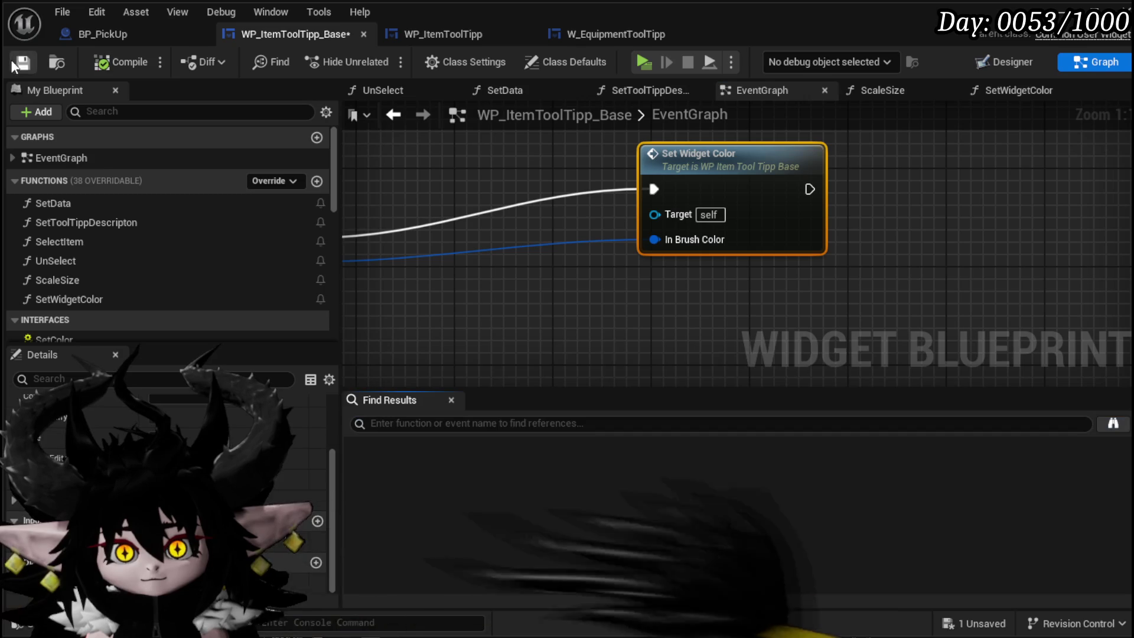
Trial a Set Widget Color call in SetData, delete it, save, and return to BP_PickUp
{"action": "double_click", "coordinate": [83, 204]}
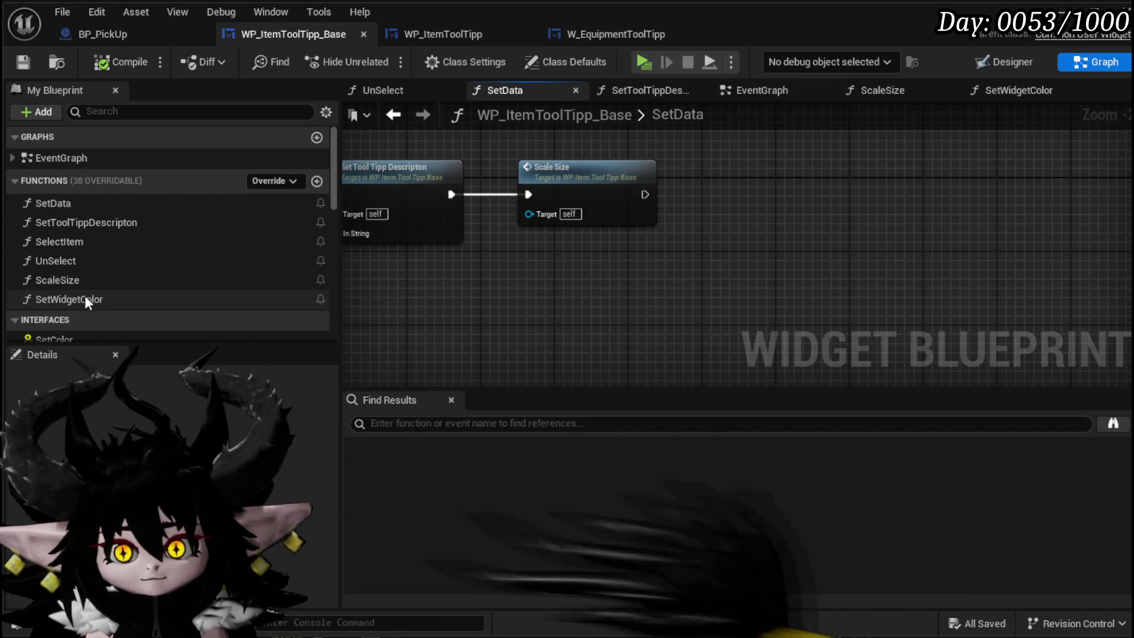
{"action": "left_click_drag", "start_coordinate": [84, 298], "coordinate": [696, 160]}
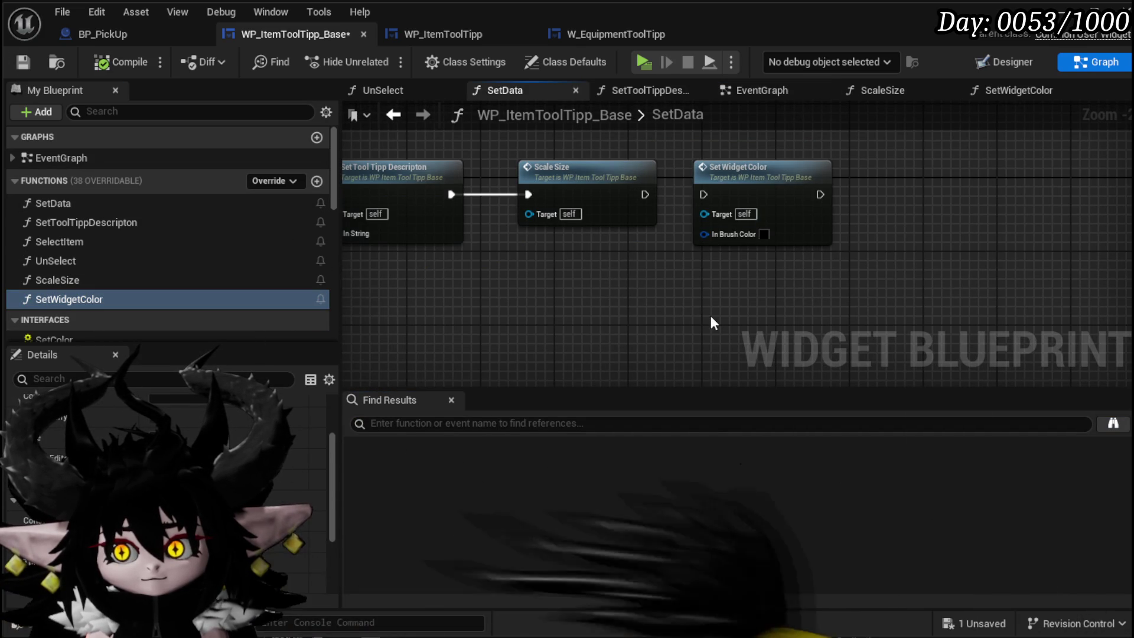
{"action": "scroll", "coordinate": [261, 245], "scroll_direction": "down", "scroll_amount": 3}
{"action": "mouse_move", "coordinate": [549, 266]}
{"action": "left_mouse_down"}
{"action": "mouse_move", "coordinate": [890, 286]}
{"action": "mouse_move", "coordinate": [994, 278]}
{"action": "left_mouse_up"}
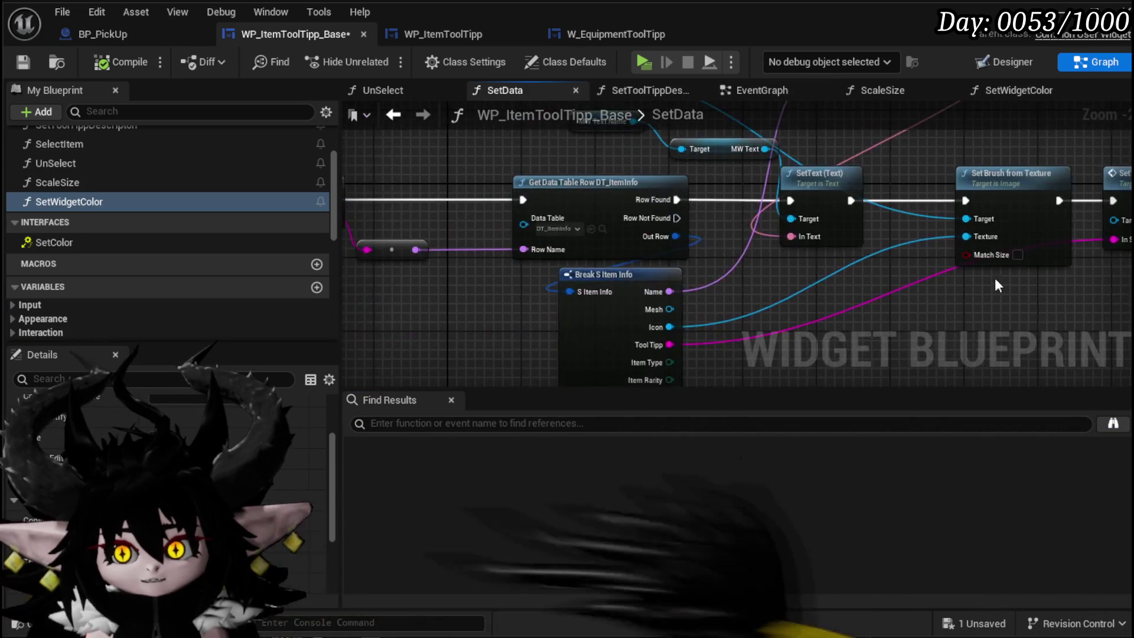
{"action": "mouse_move", "coordinate": [745, 272]}
{"action": "left_mouse_down"}
{"action": "mouse_move", "coordinate": [760, 354]}
{"action": "mouse_move", "coordinate": [907, 326]}
{"action": "mouse_move", "coordinate": [649, 277]}
{"action": "mouse_move", "coordinate": [510, 279]}
{"action": "left_mouse_up"}
{"action": "key", "text": "Delete"}
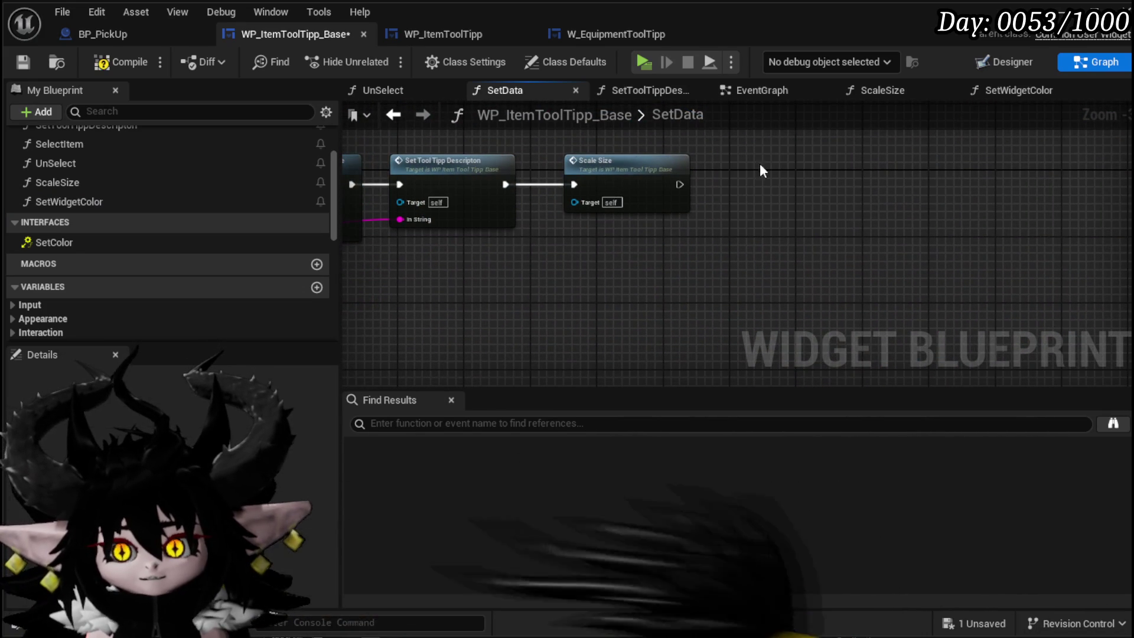
{"action": "left_click", "coordinate": [28, 58]}
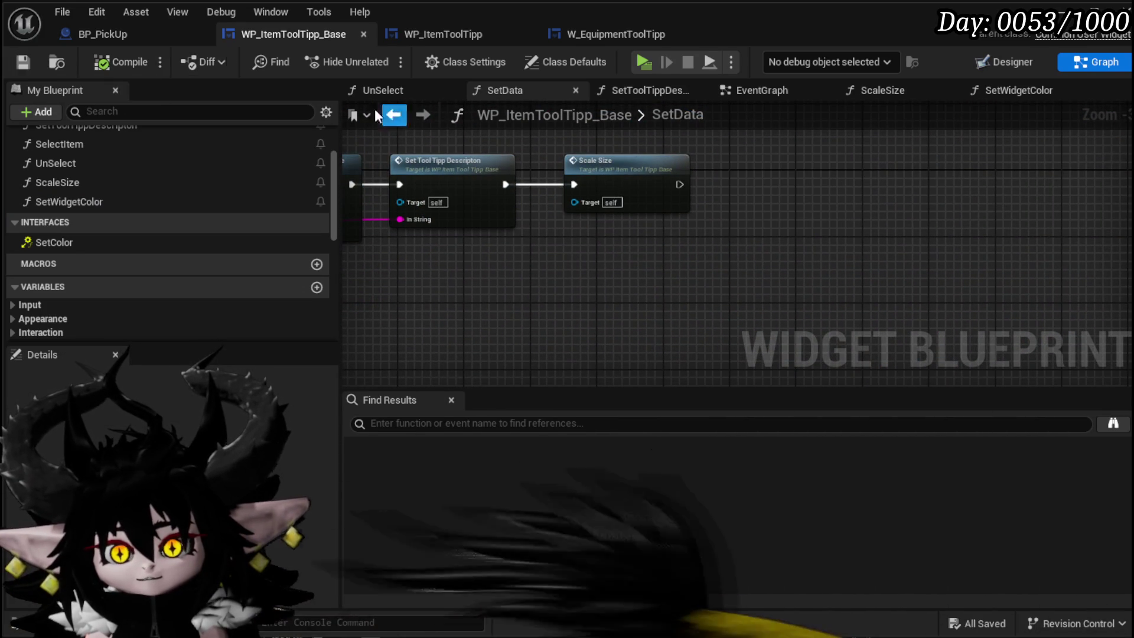
{"action": "left_click", "coordinate": [79, 37]}
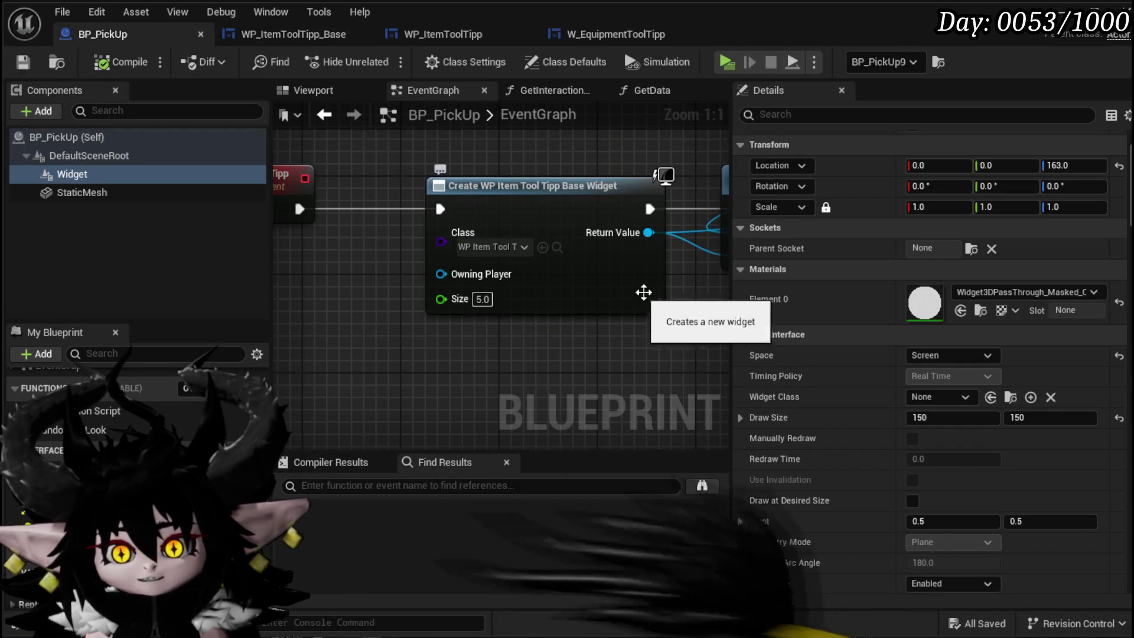
Add a Set Widget Color node on the created tooltip widget, lined up after Set Data
{"action": "scroll", "coordinate": [646, 296], "scroll_direction": "down", "scroll_amount": 3}
{"action": "mouse_move", "coordinate": [646, 296]}
{"action": "left_mouse_down"}
{"action": "mouse_move", "coordinate": [317, 240]}
{"action": "mouse_move", "coordinate": [330, 240]}
{"action": "mouse_move", "coordinate": [587, 243]}
{"action": "mouse_move", "coordinate": [469, 286]}
{"action": "mouse_move", "coordinate": [278, 299]}
{"action": "mouse_move", "coordinate": [459, 314]}
{"action": "mouse_move", "coordinate": [564, 302]}
{"action": "left_mouse_up"}
{"action": "left_click", "coordinate": [521, 247]}
{"action": "left_click_drag", "start_coordinate": [430, 240], "coordinate": [515, 324]}
{"action": "type", "text": "Set Widget"}
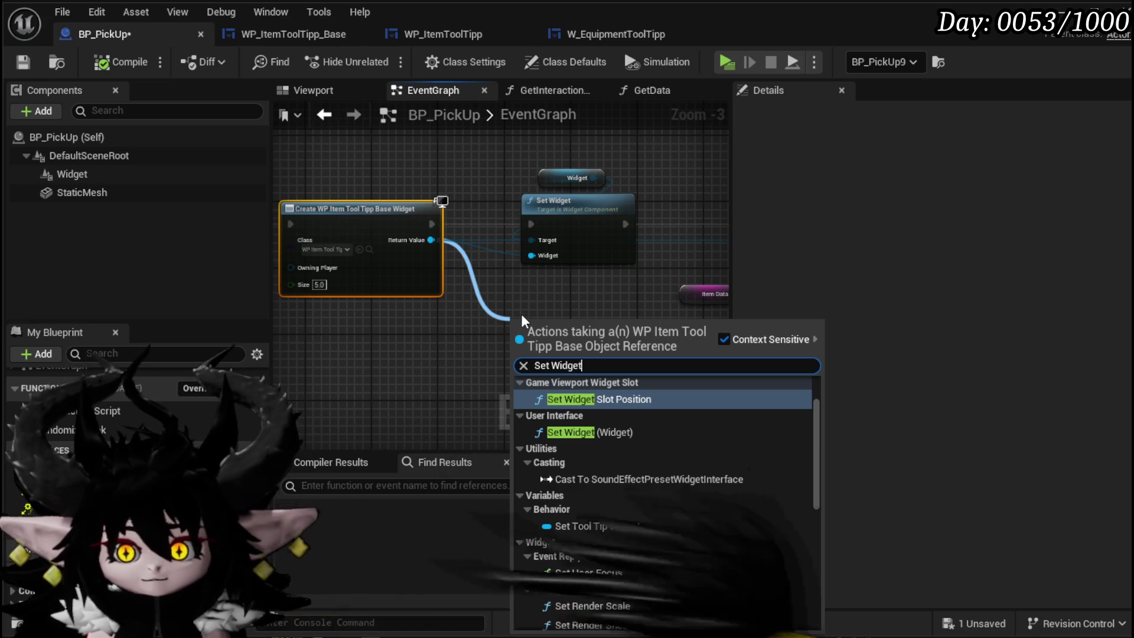
{"action": "scroll", "coordinate": [650, 440], "scroll_direction": "down", "scroll_amount": 10}
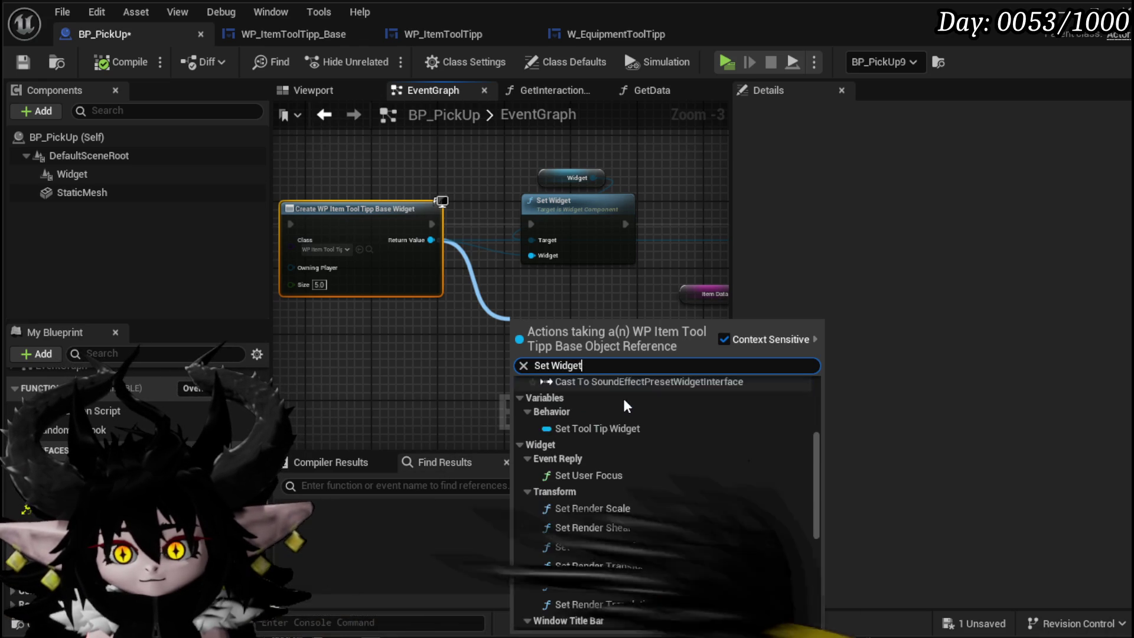
{"action": "scroll", "coordinate": [650, 434], "scroll_direction": "up", "scroll_amount": 10}
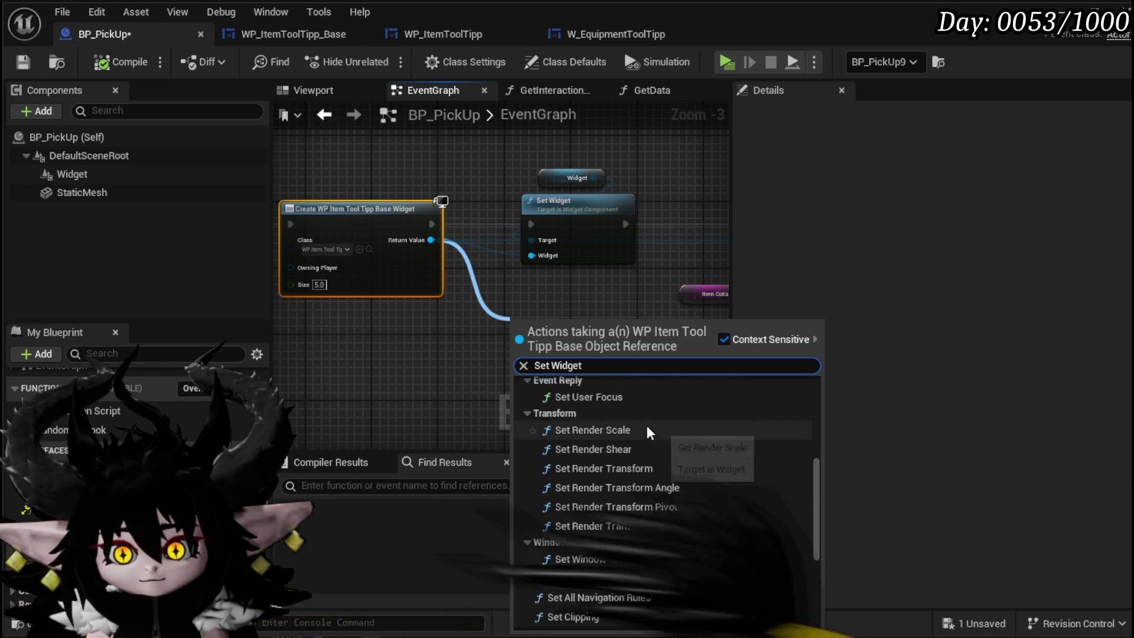
{"action": "left_click", "coordinate": [585, 400]}
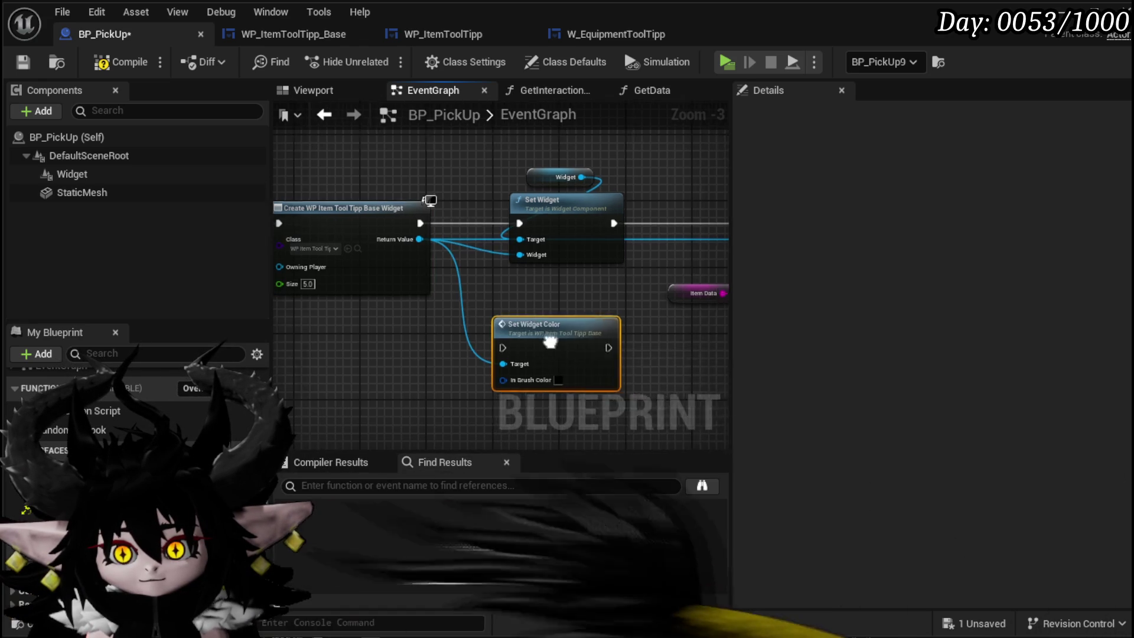
{"action": "left_click_drag", "start_coordinate": [526, 255], "coordinate": [526, 239]}
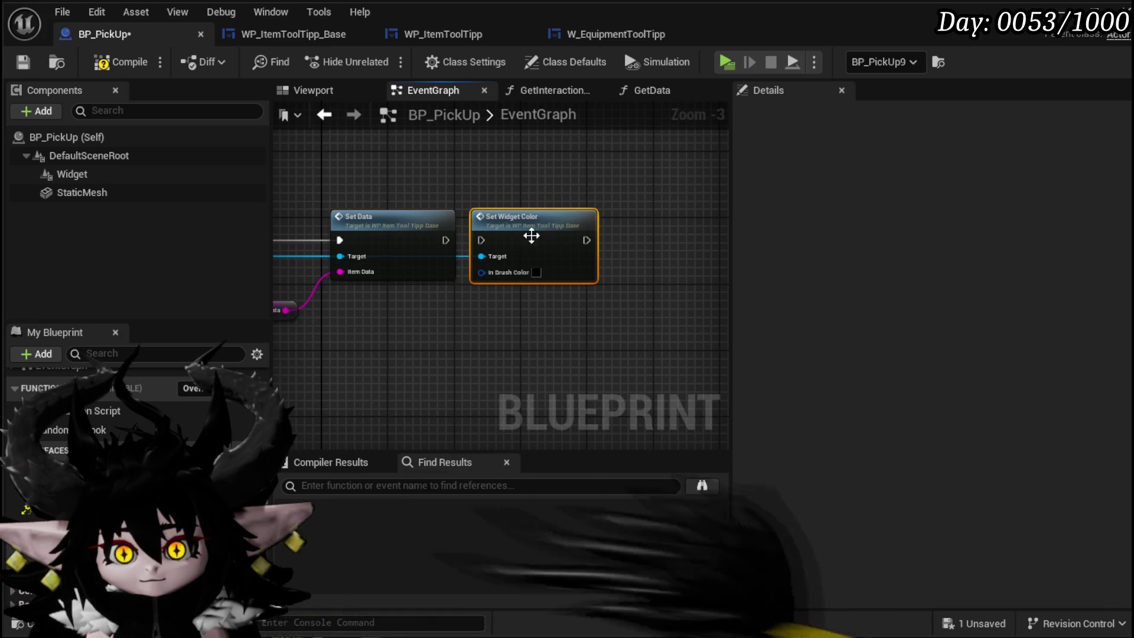
Rearrange the tooltip setup nodes and move the ItemData node to the right
{"action": "scroll", "coordinate": [517, 322], "scroll_direction": "down", "scroll_amount": 5}
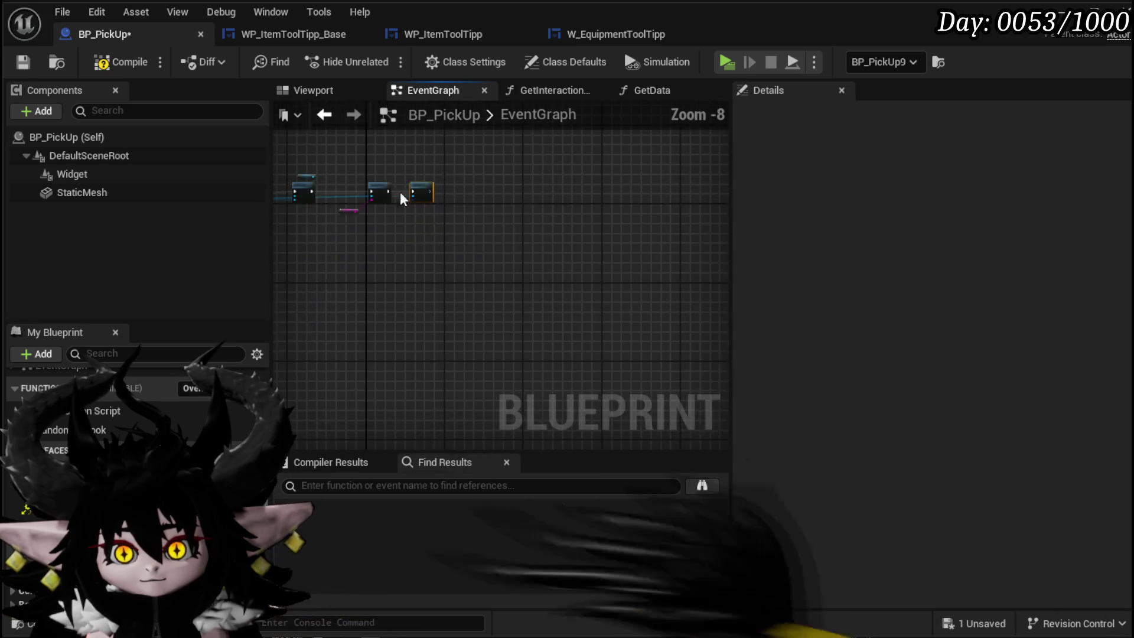
{"action": "left_click_drag", "start_coordinate": [611, 246], "coordinate": [609, 248]}
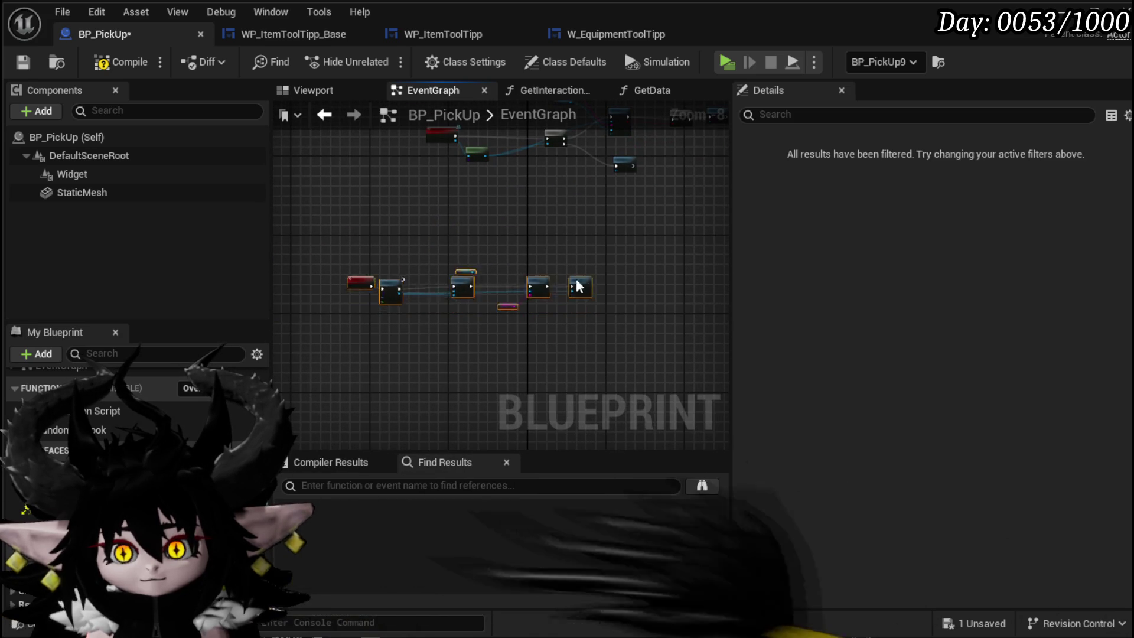
{"action": "left_click_drag", "start_coordinate": [578, 283], "coordinate": [557, 193]}
{"action": "scroll", "coordinate": [362, 316], "scroll_direction": "up", "scroll_amount": 3}
{"action": "left_click_drag", "start_coordinate": [355, 313], "coordinate": [446, 360]}
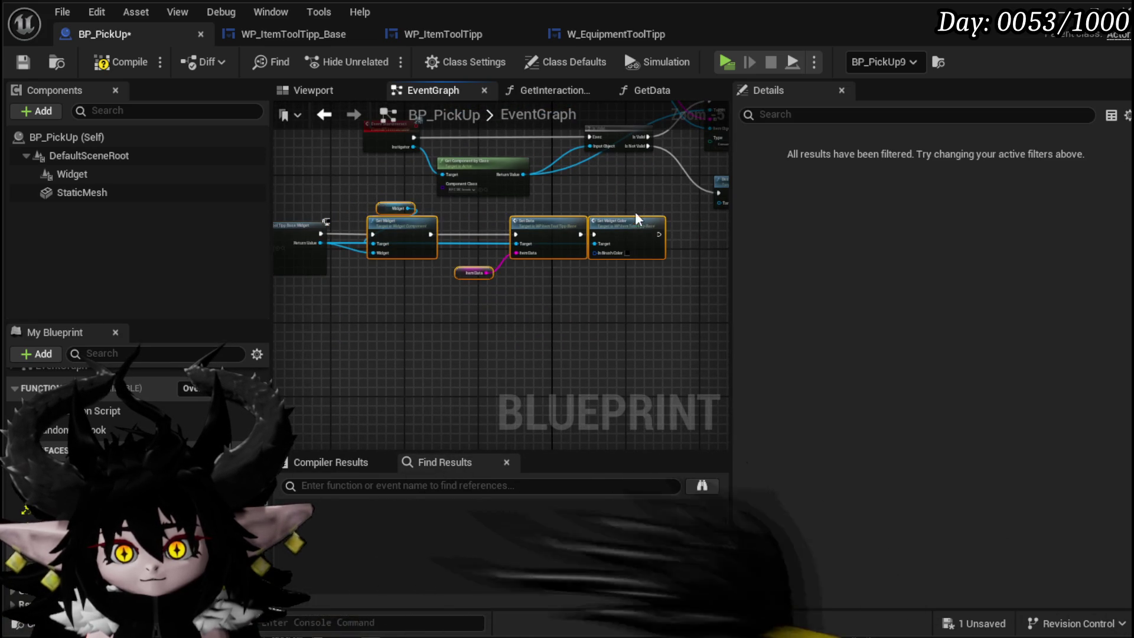
{"action": "left_click_drag", "start_coordinate": [631, 228], "coordinate": [602, 228]}
{"action": "left_click", "coordinate": [446, 272]}
{"action": "mouse_move", "coordinate": [446, 273]}
{"action": "left_mouse_down"}
{"action": "mouse_move", "coordinate": [504, 273]}
{"action": "mouse_move", "coordinate": [617, 230]}
{"action": "left_mouse_up"}
{"action": "scroll", "coordinate": [539, 246], "scroll_direction": "up", "scroll_amount": 5}
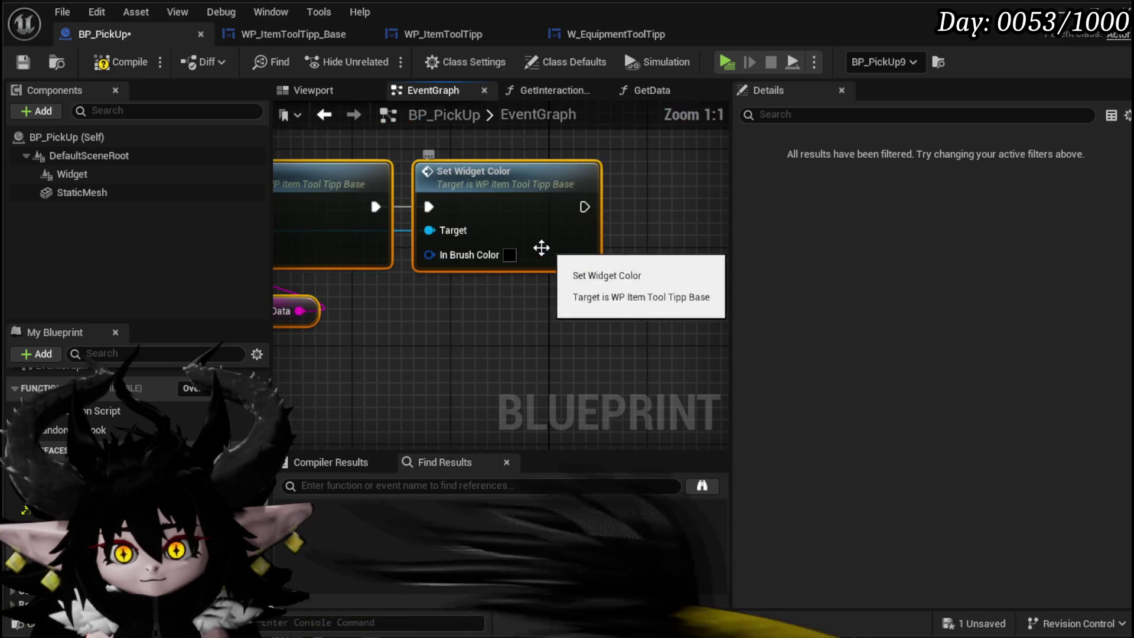
Set In Brush Color to pale yellow and save BP_PickUp
{"action": "left_click", "coordinate": [511, 255]}
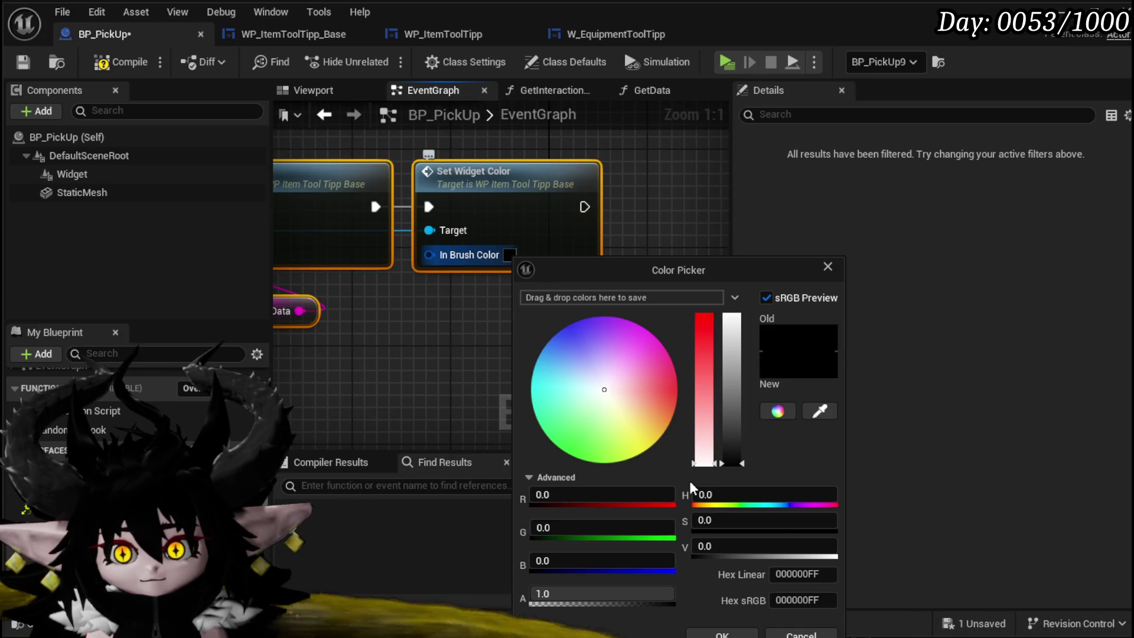
{"action": "left_click", "coordinate": [618, 422]}
{"action": "left_click", "coordinate": [722, 633]}
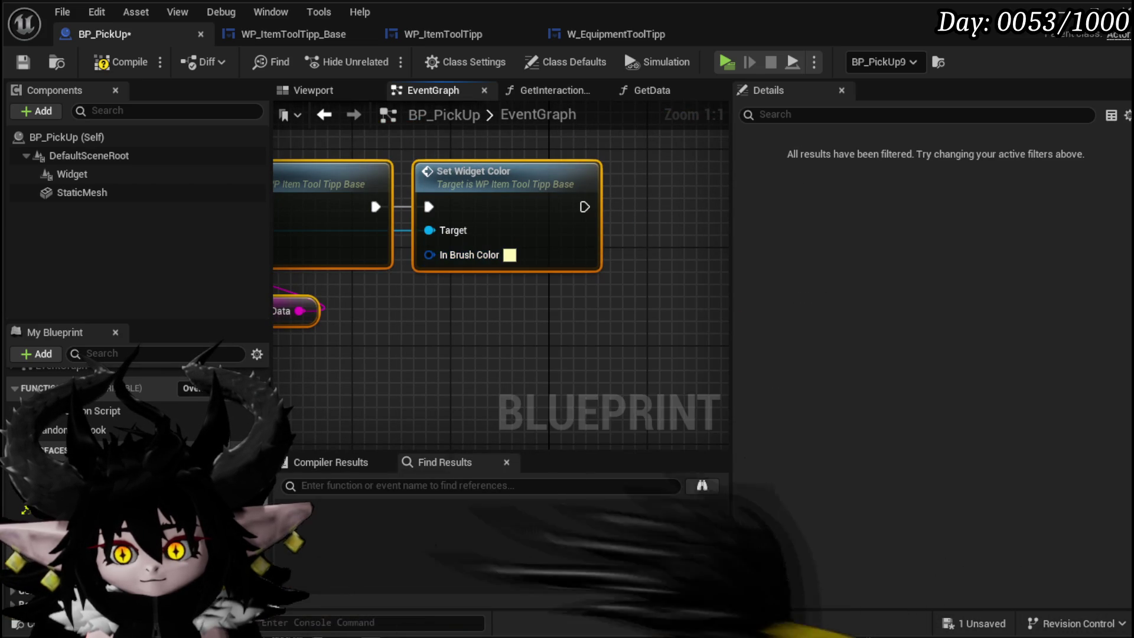
{"action": "left_click", "coordinate": [22, 64]}
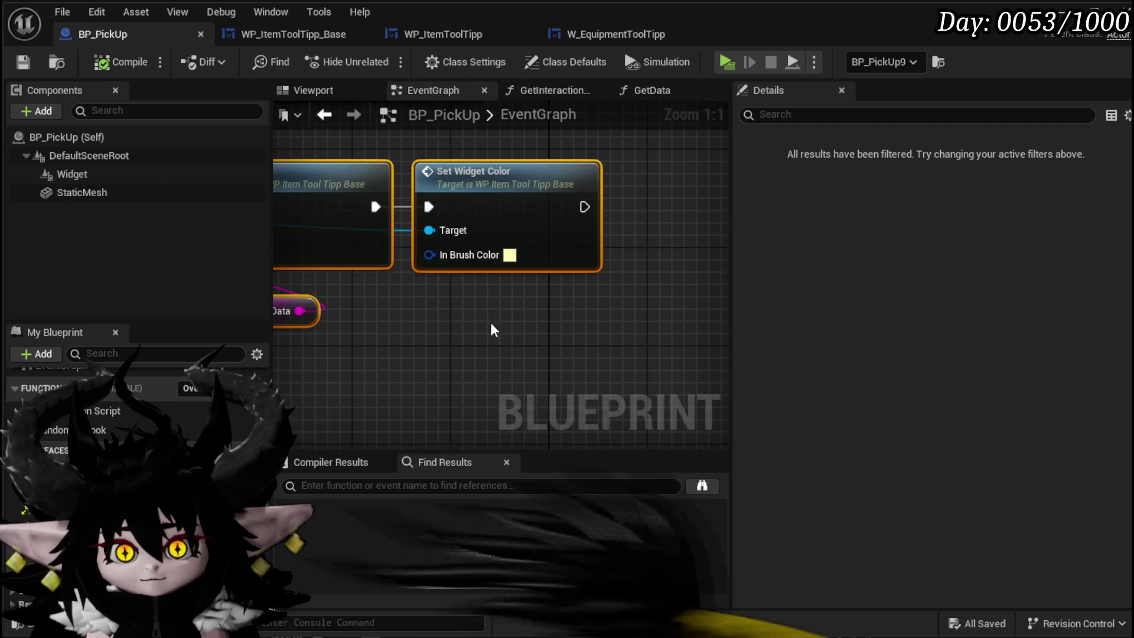
{"action": "scroll", "coordinate": [491, 329], "scroll_direction": "down", "scroll_amount": 4}
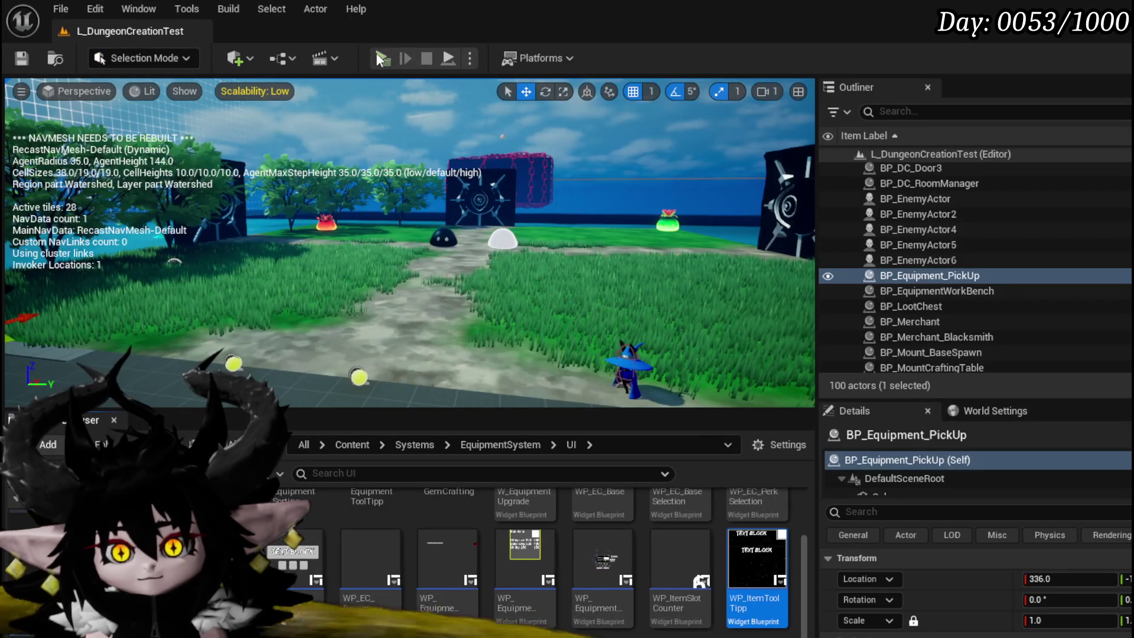
Playtest the Iron Ore tooltip, stop the game, save the level, and return to BP_PickUp
{"action": "left_click", "coordinate": [377, 52]}
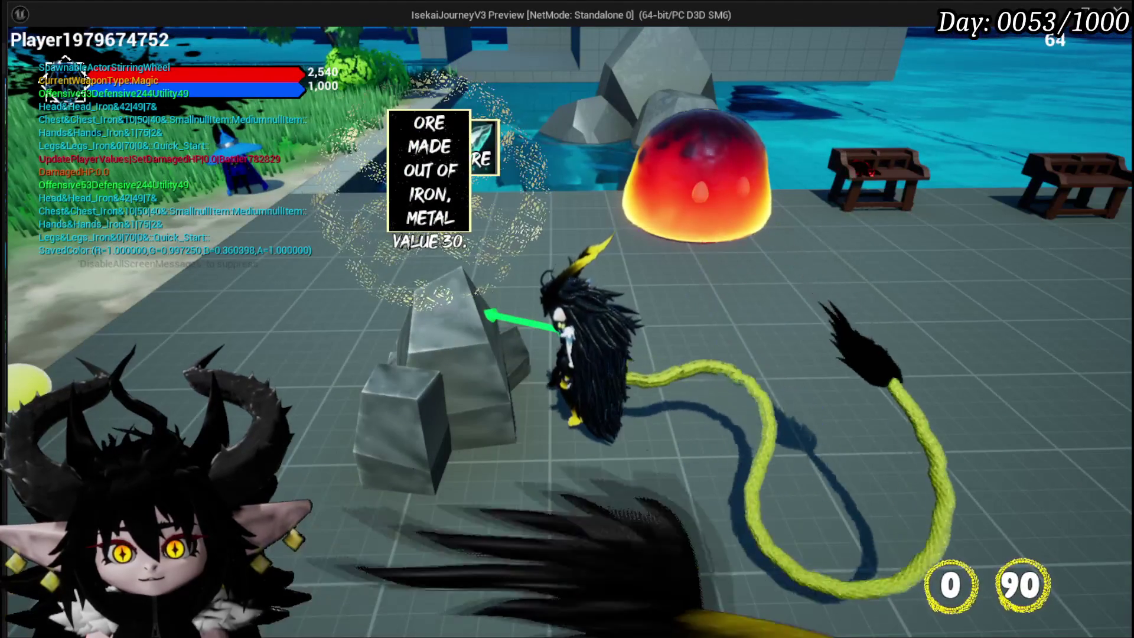
{"action": "key", "text": "Escape"}
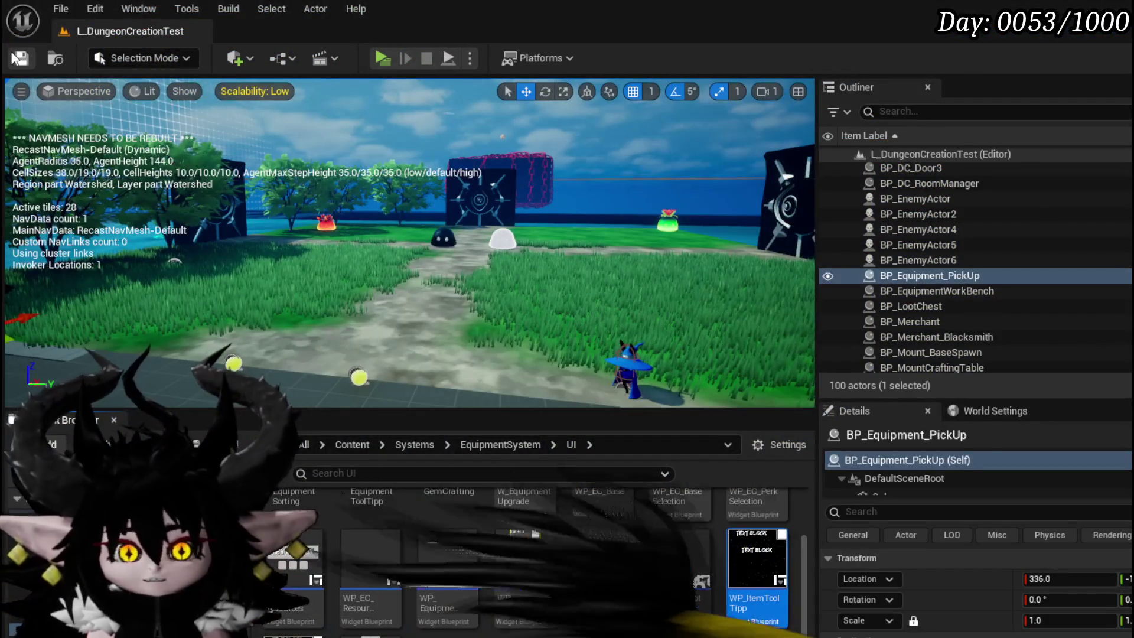
{"action": "left_click", "coordinate": [21, 57]}
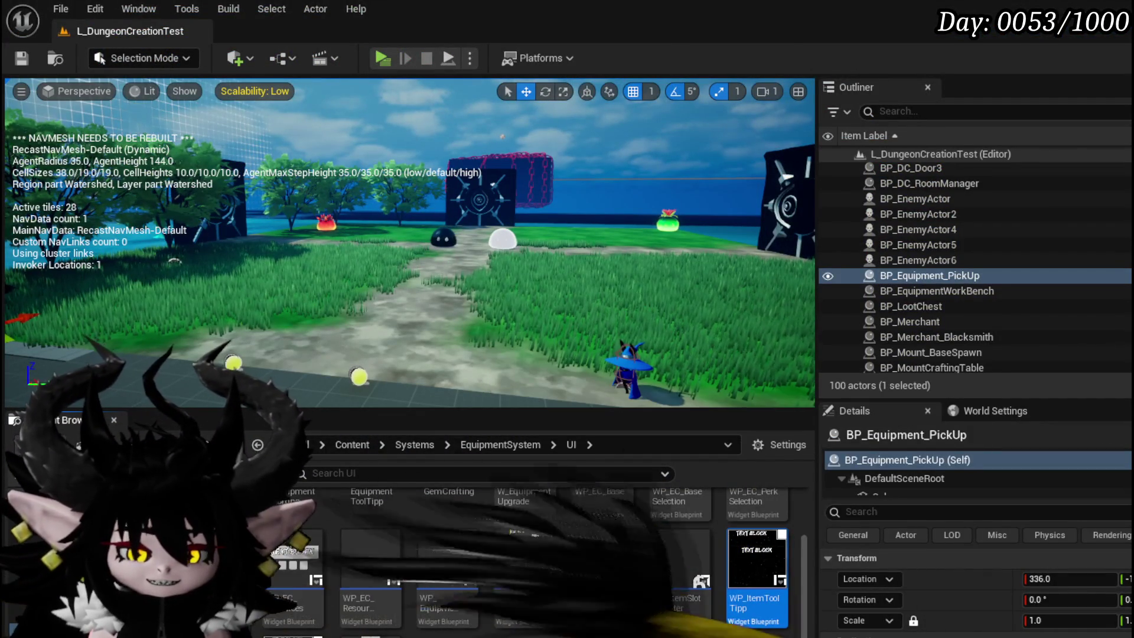
{"action": "key", "text": "alt+Tab"}
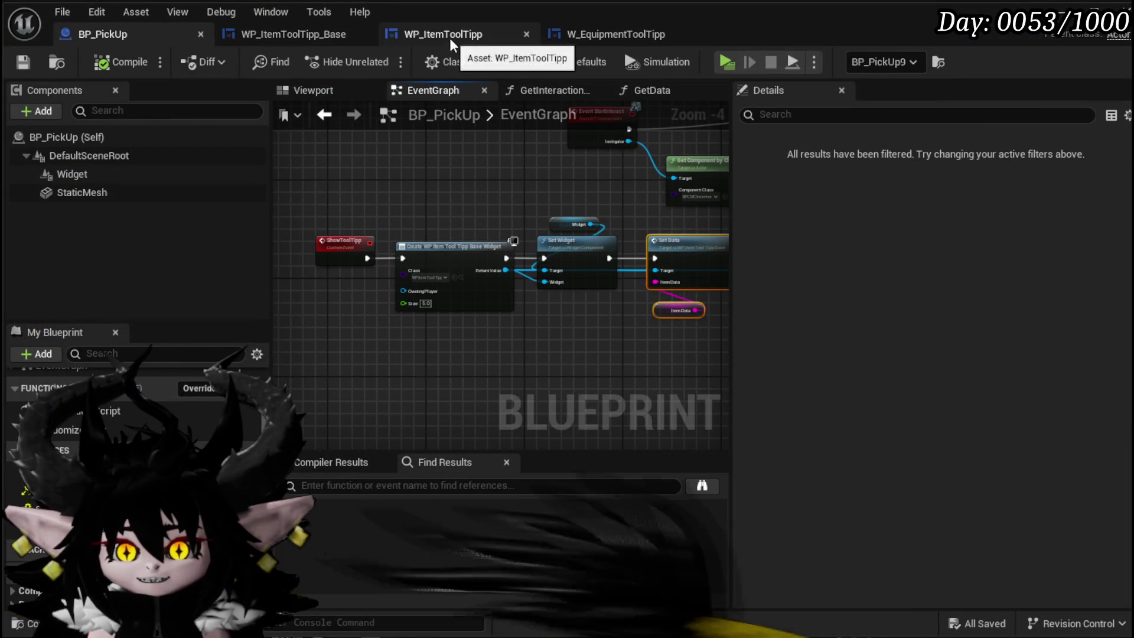
In the tooltip base's Designer, give SizeBox_0 a Width and Height Override of 150
{"action": "left_click", "coordinate": [302, 34]}
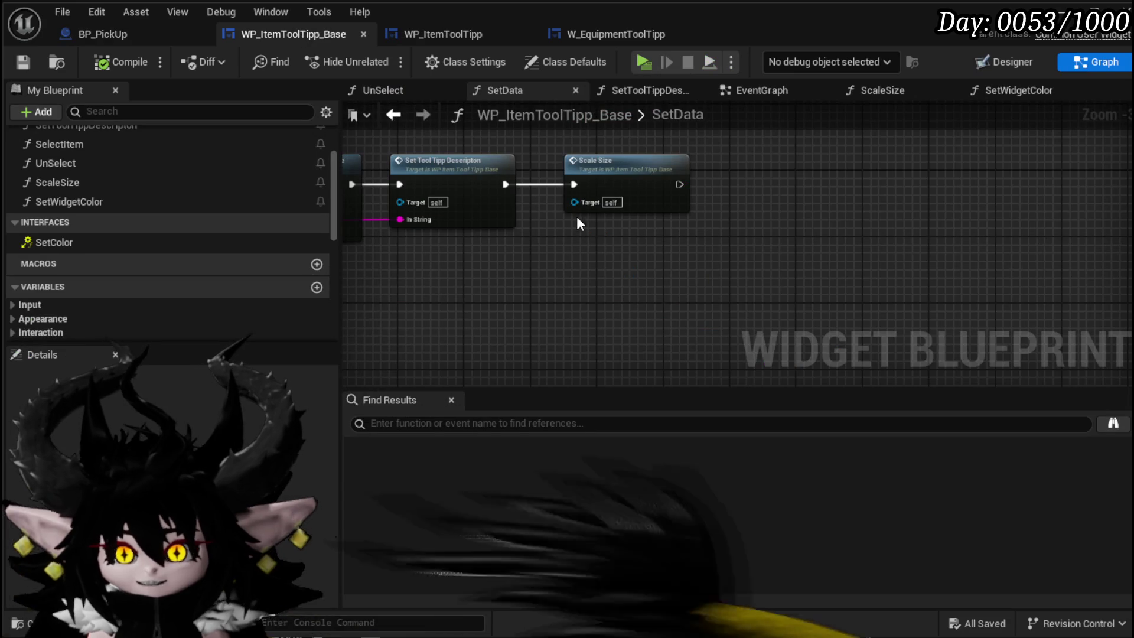
{"action": "double_click", "coordinate": [597, 163]}
{"action": "scroll", "coordinate": [286, 192], "scroll_direction": "up", "scroll_amount": 3}
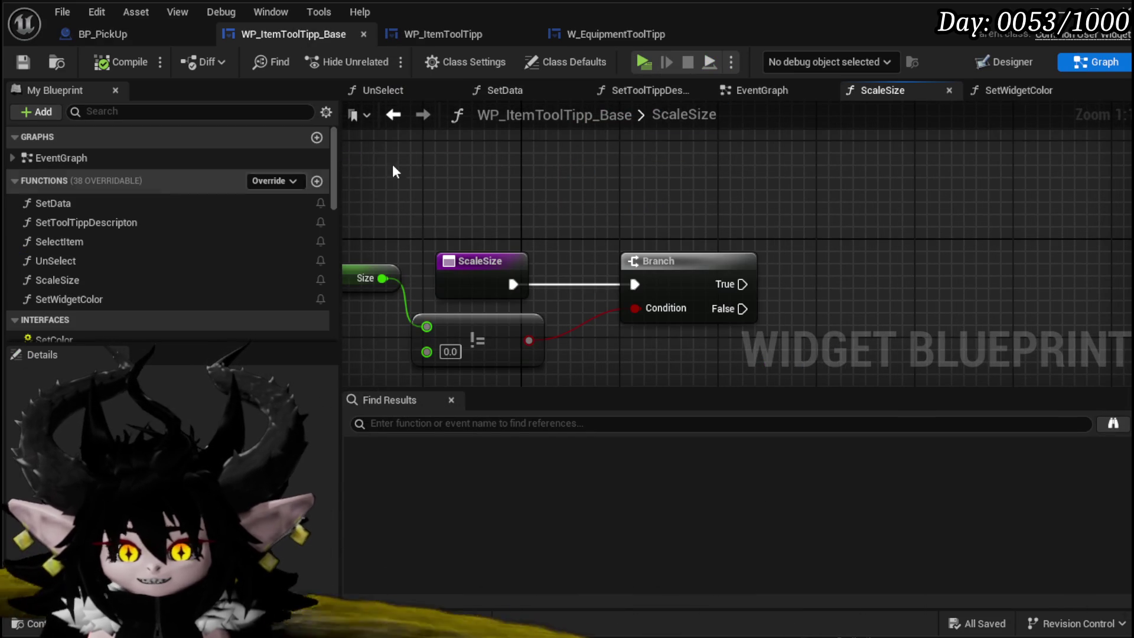
{"action": "left_click", "coordinate": [1012, 62]}
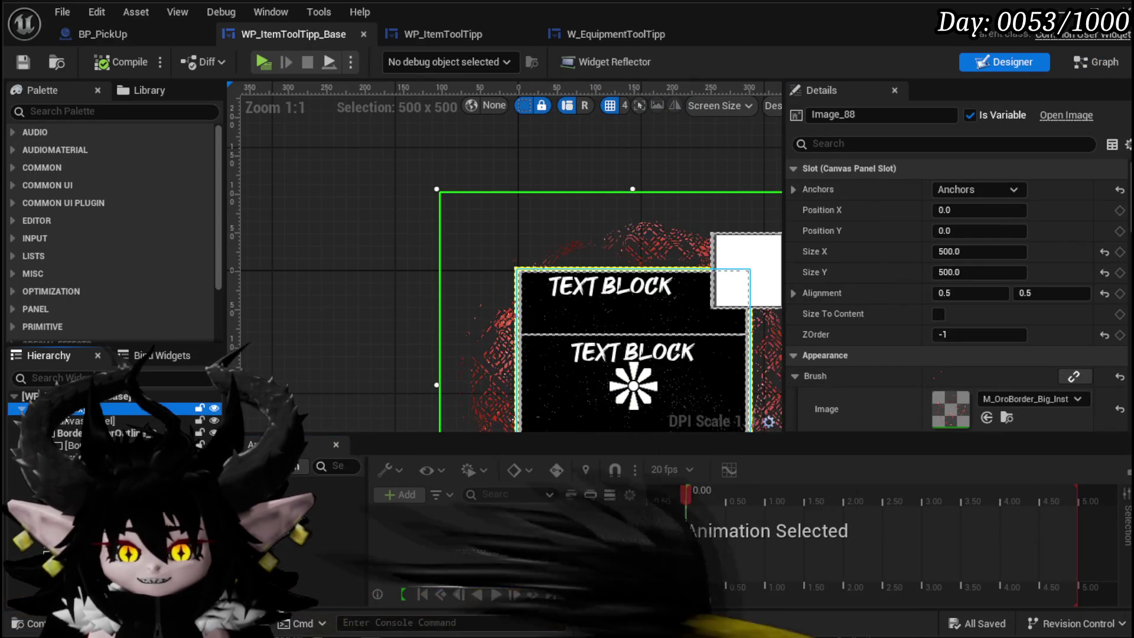
{"action": "left_click", "coordinate": [360, 244]}
{"action": "scroll", "coordinate": [314, 183], "scroll_direction": "down", "scroll_amount": 3}
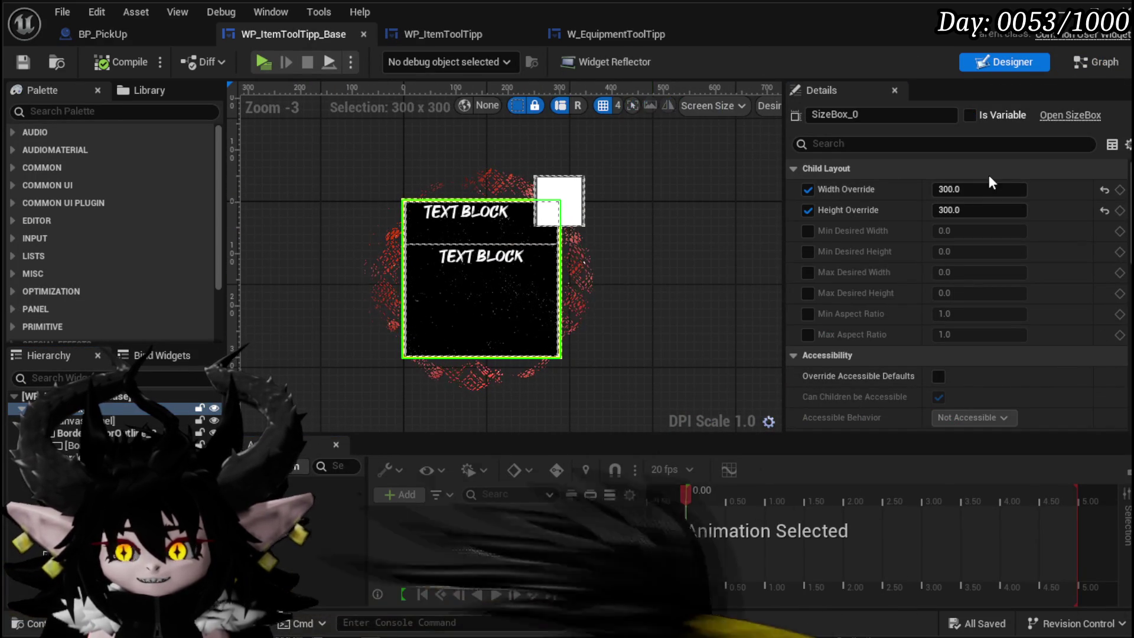
{"action": "left_click", "coordinate": [988, 189]}
{"action": "key", "text": "Tab"}
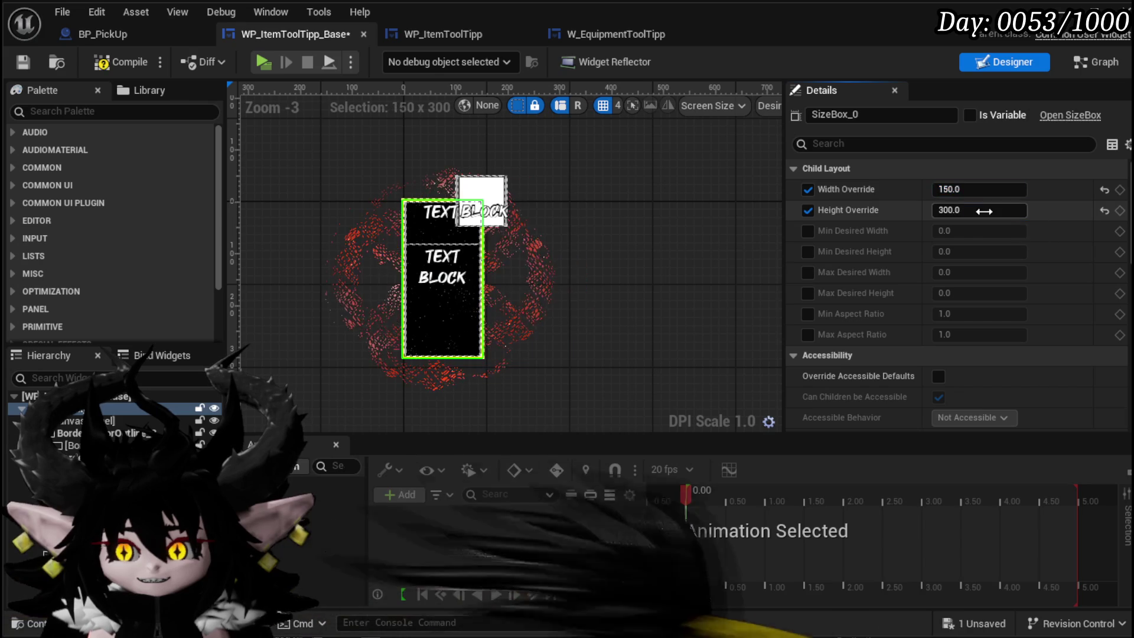
{"action": "type", "text": "150"}
{"action": "key", "text": "Return"}
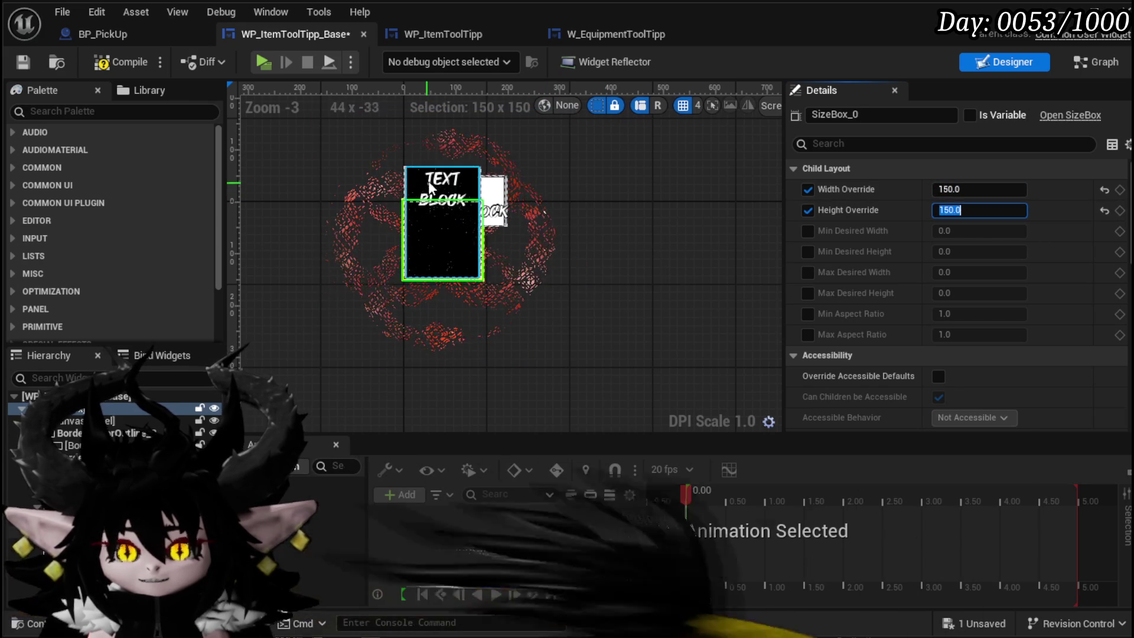
Set Border_ColorOutline_1's Size Y to 80, after first trying 50
{"action": "left_click", "coordinate": [428, 181]}
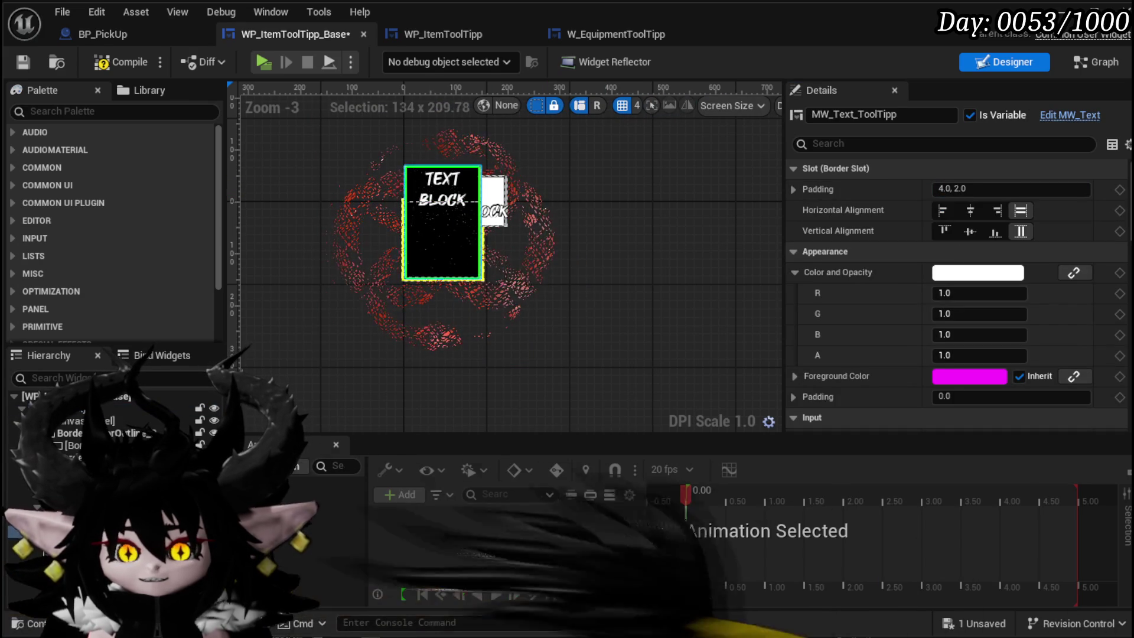
{"action": "left_click", "coordinate": [71, 446]}
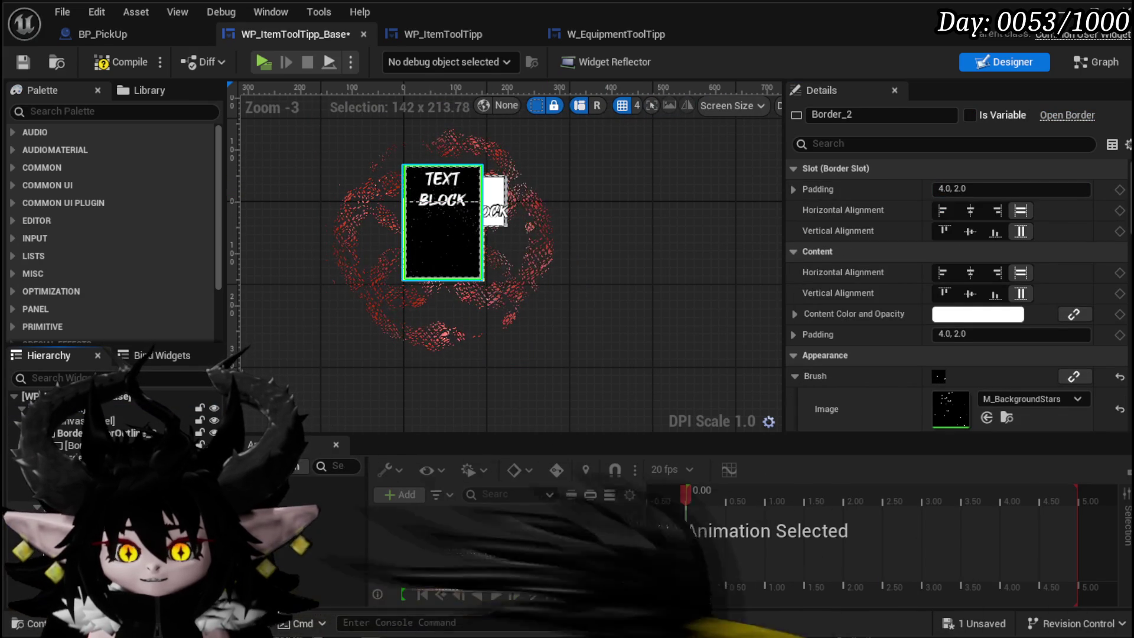
{"action": "left_click", "coordinate": [71, 433]}
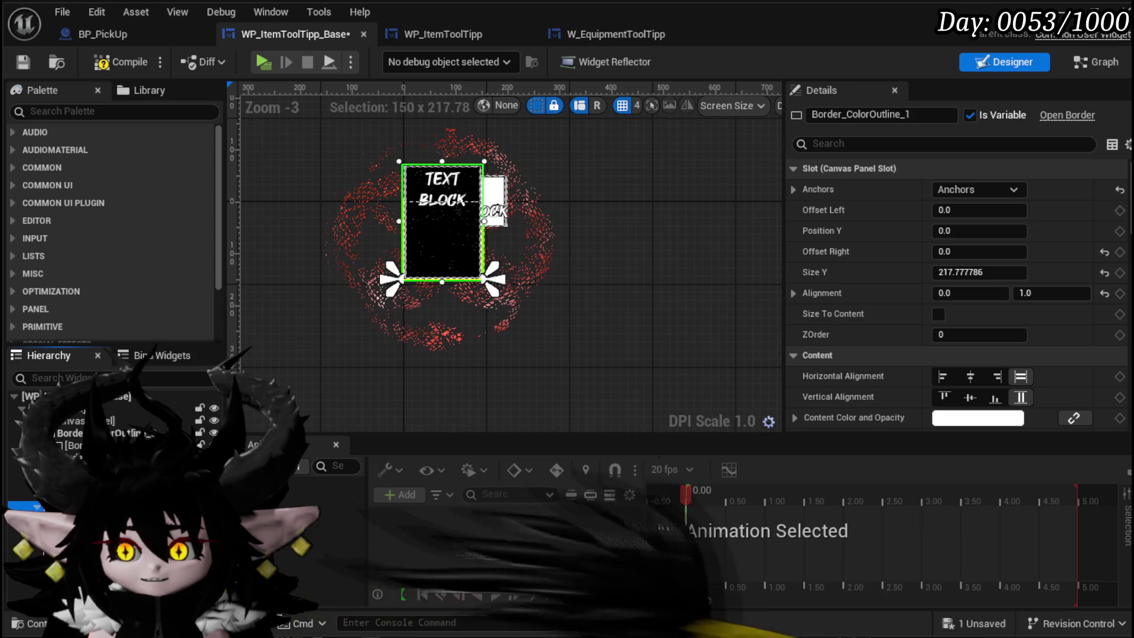
{"action": "left_click", "coordinate": [1009, 272]}
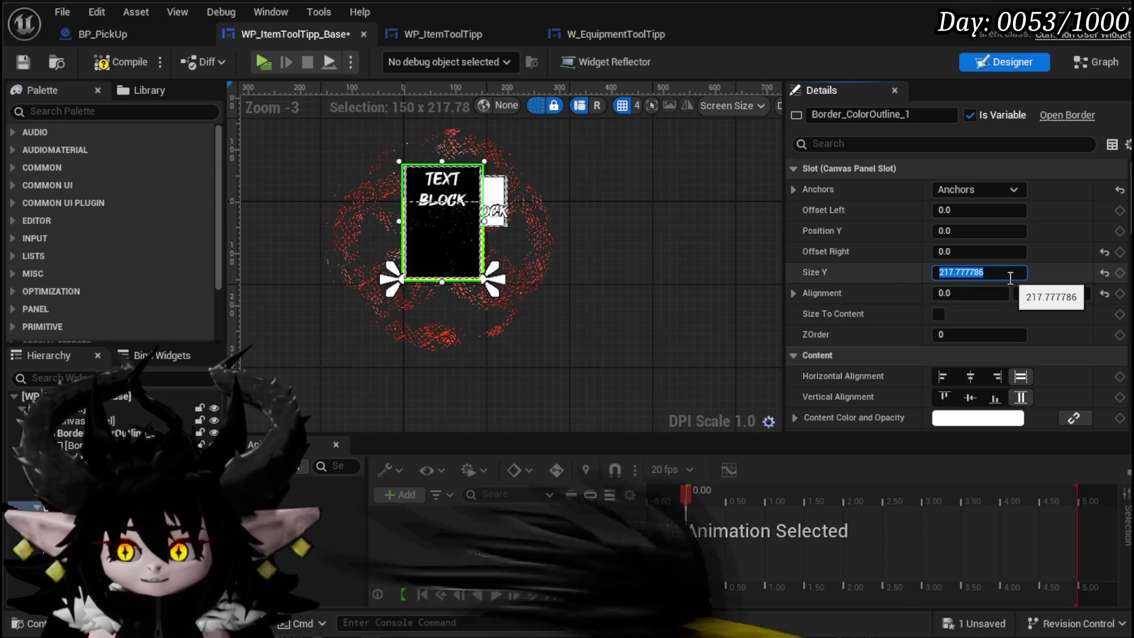
{"action": "type", "text": "50"}
{"action": "key", "text": "Return"}
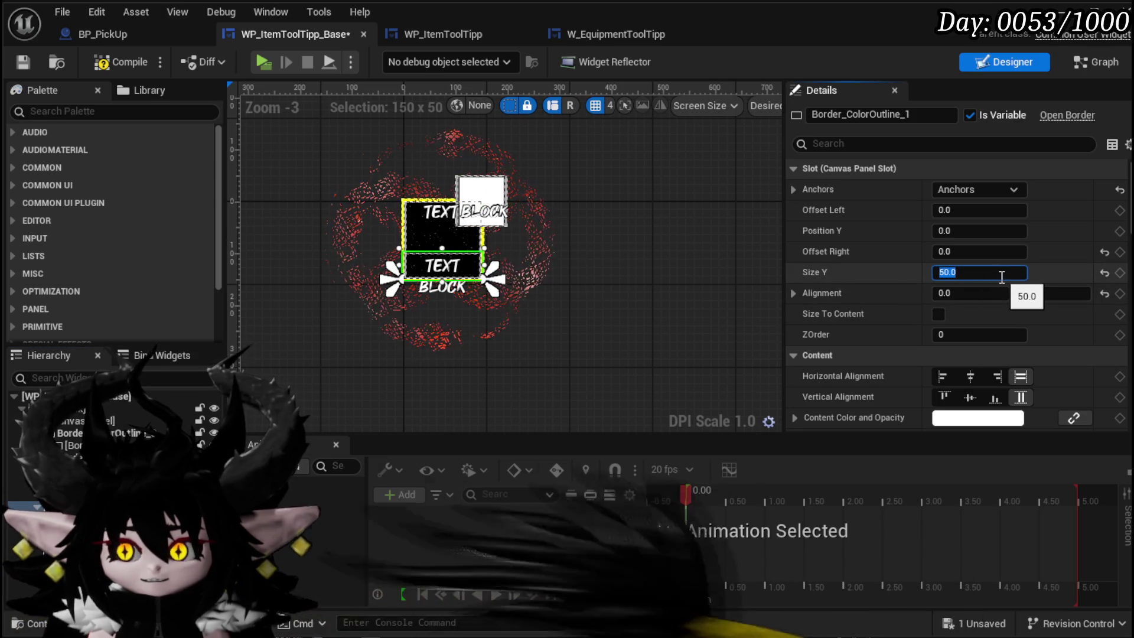
{"action": "type", "text": "80"}
{"action": "key", "text": "Return"}
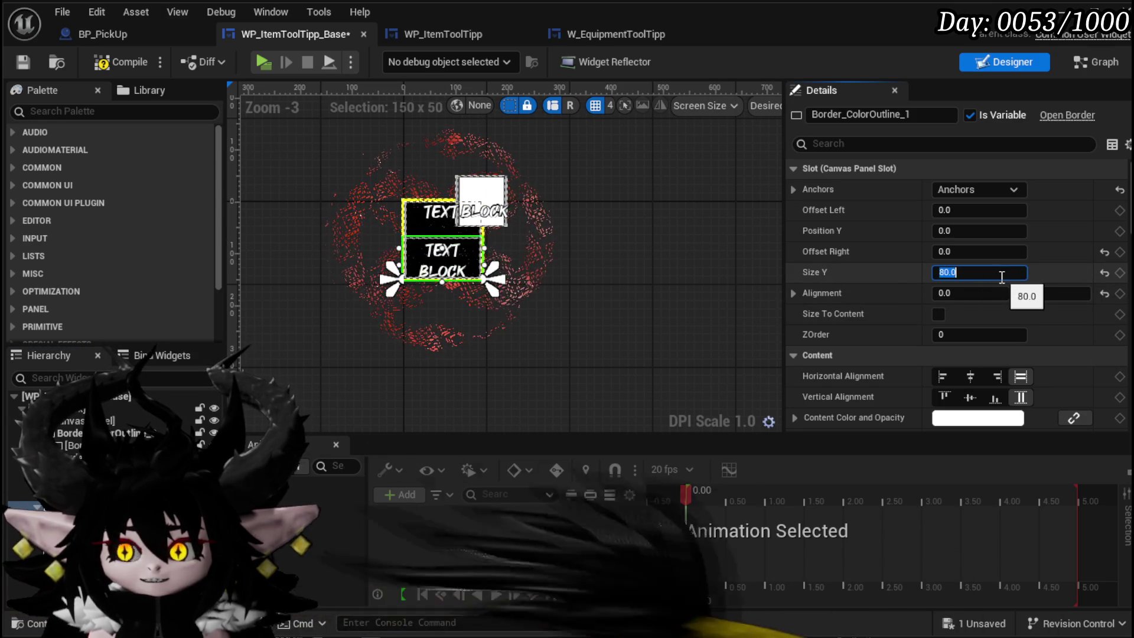
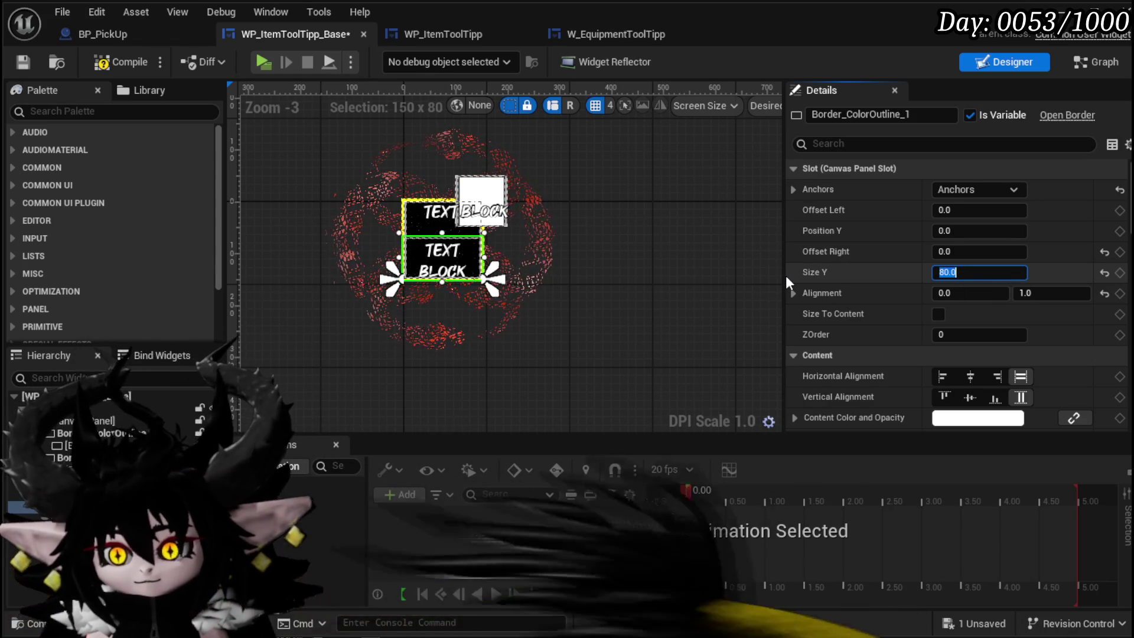
Set Border_ColorOutline_1's height to 200 and save the tooltip blueprint
{"action": "type", "text": "200"}
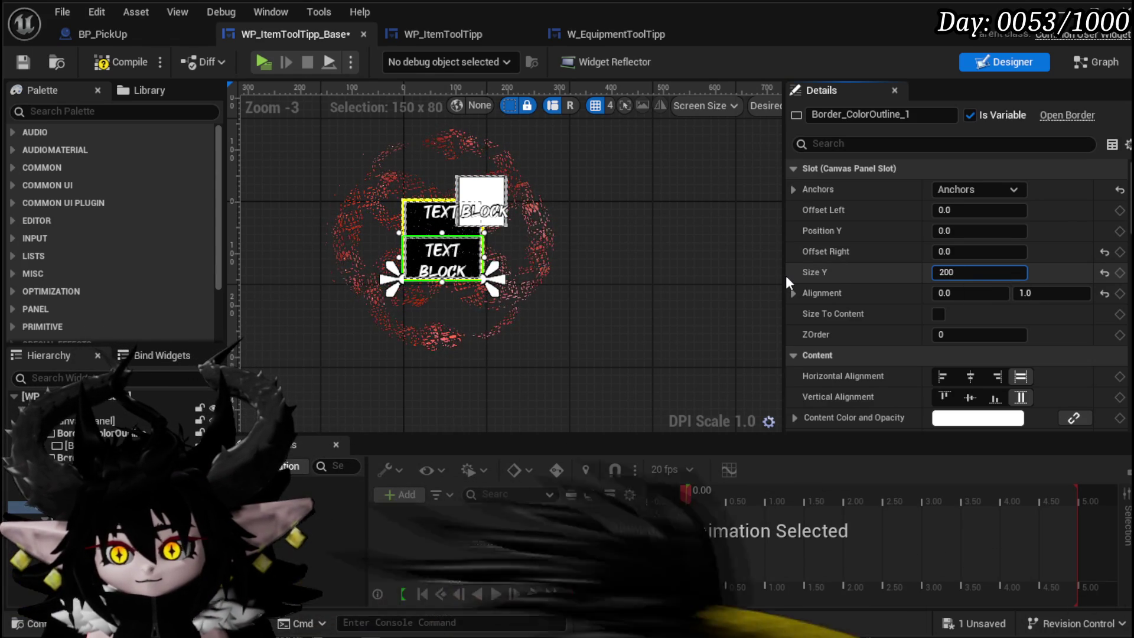
{"action": "key", "text": "Return"}
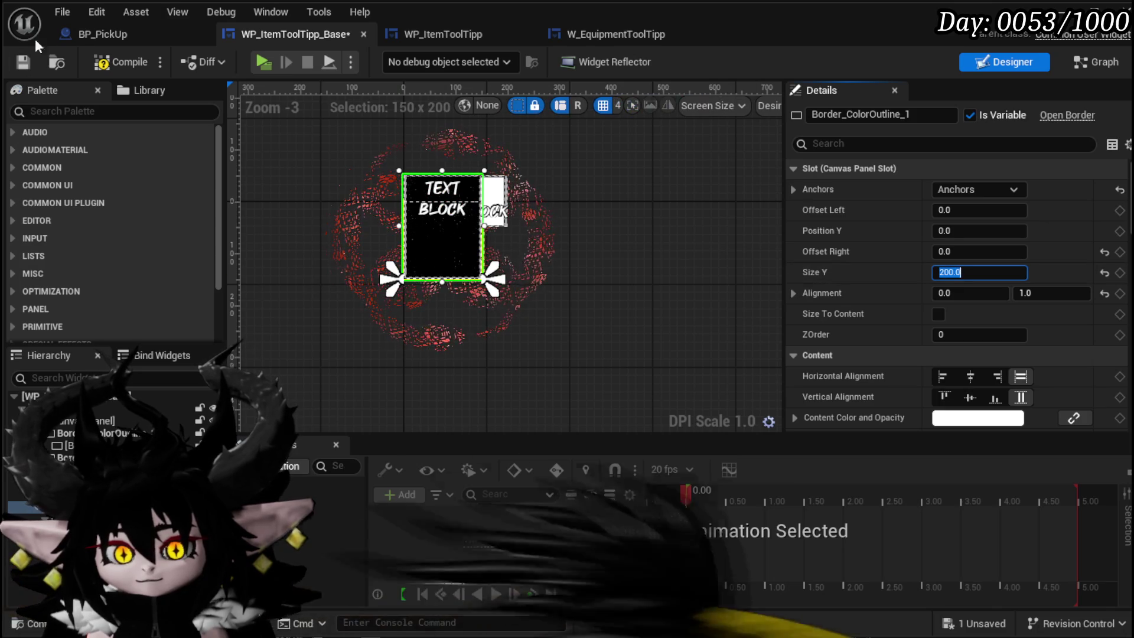
{"action": "left_click", "coordinate": [22, 62]}
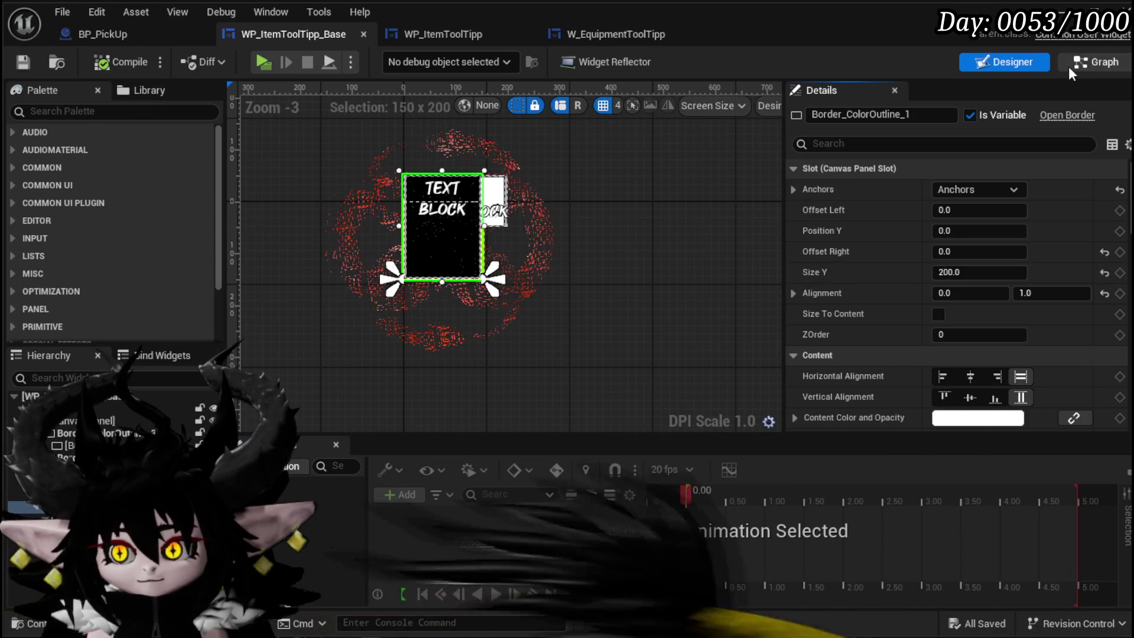
In ScaleSize, set the border's Desired Size Scale on Branch True, then compile
{"action": "left_click", "coordinate": [1096, 62]}
{"action": "left_click_drag", "start_coordinate": [206, 208], "coordinate": [735, 196]}
{"action": "left_click", "coordinate": [735, 196]}
{"action": "left_click_drag", "start_coordinate": [681, 243], "coordinate": [680, 242]}
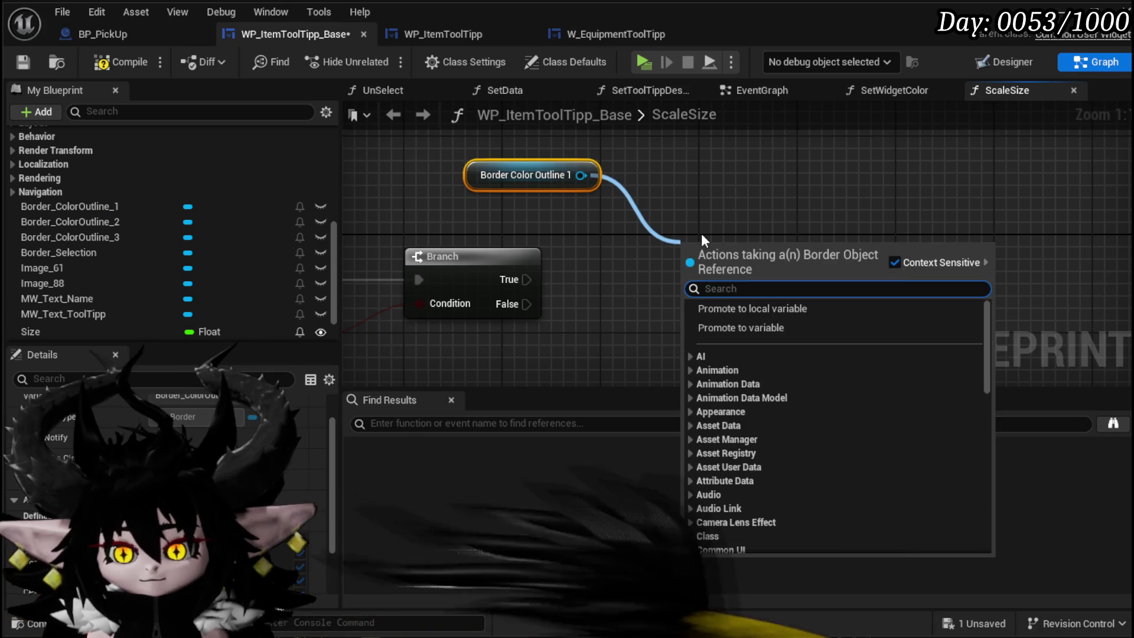
{"action": "type", "text": "Size"}
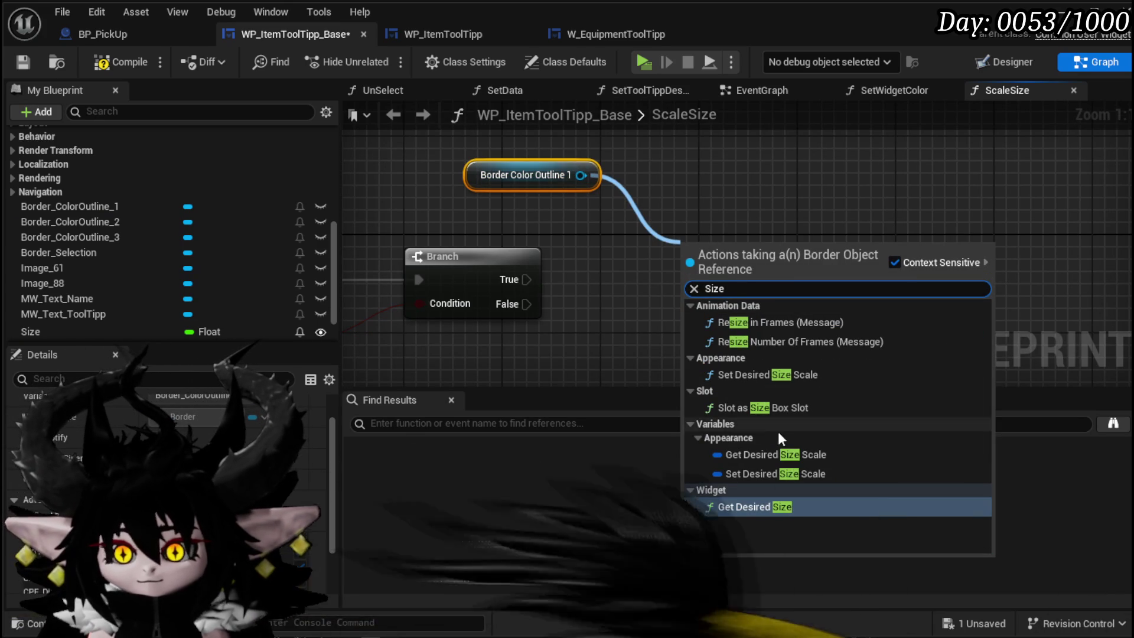
{"action": "left_click", "coordinate": [789, 473]}
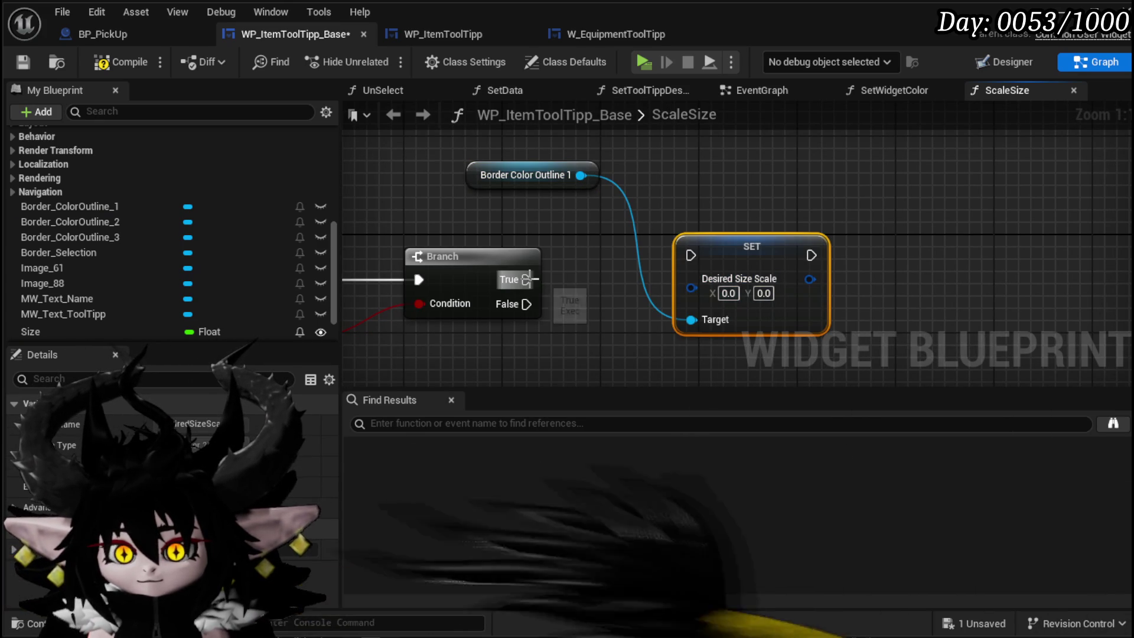
{"action": "left_click_drag", "start_coordinate": [526, 279], "coordinate": [674, 268]}
{"action": "type", "text": "80"}
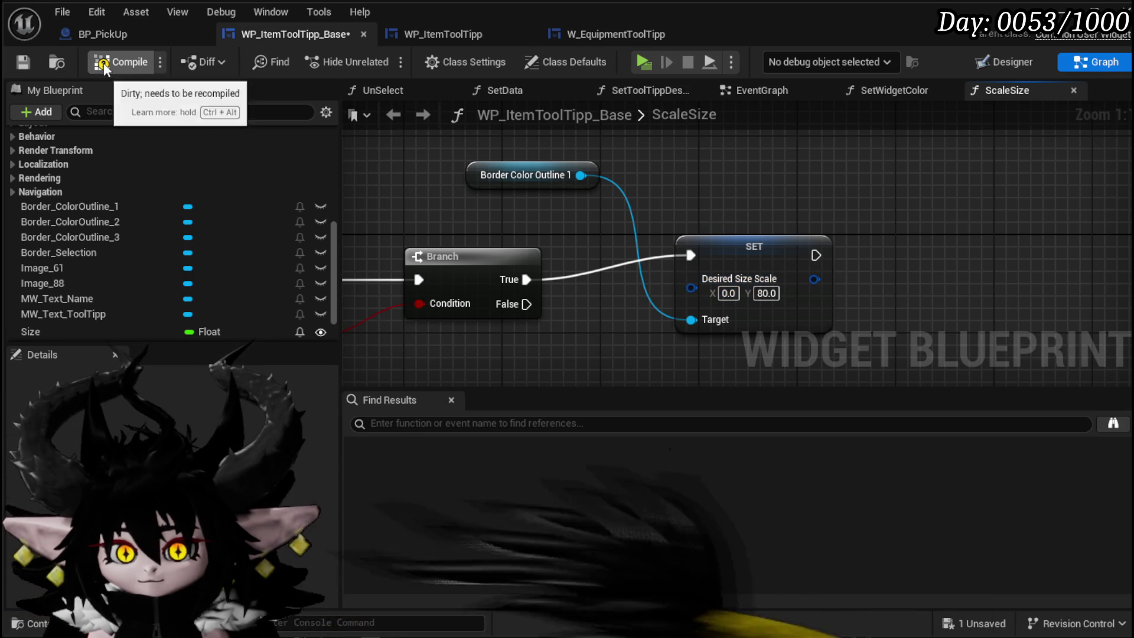
{"action": "left_click", "coordinate": [121, 63]}
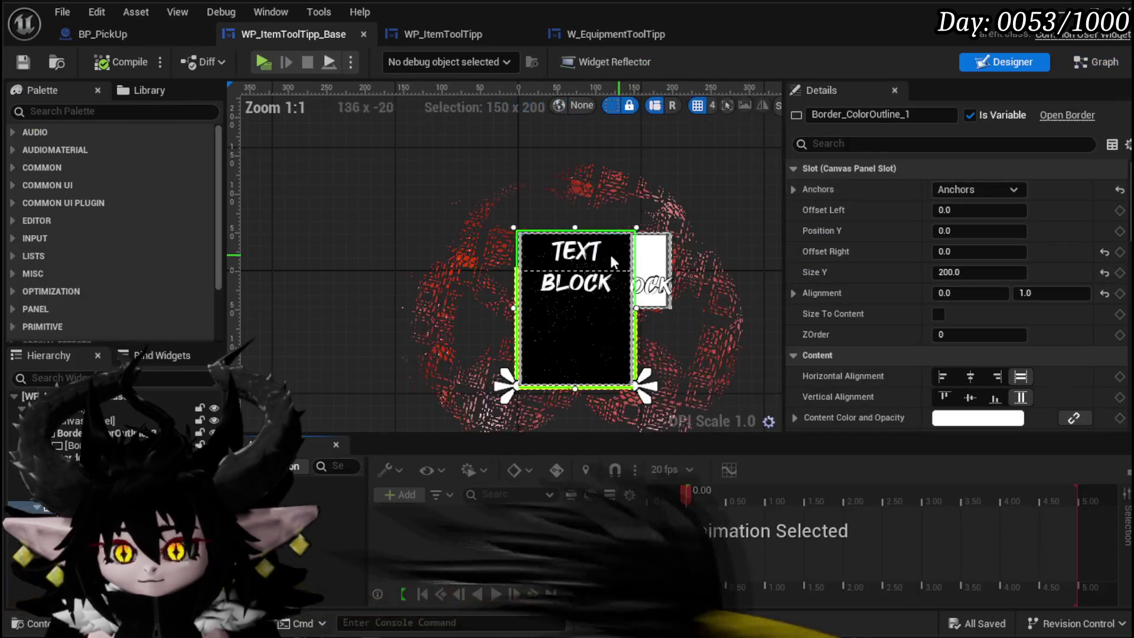
Override SizeBox_0's width and height to 300 and save the widget
{"action": "left_click", "coordinate": [78, 412]}
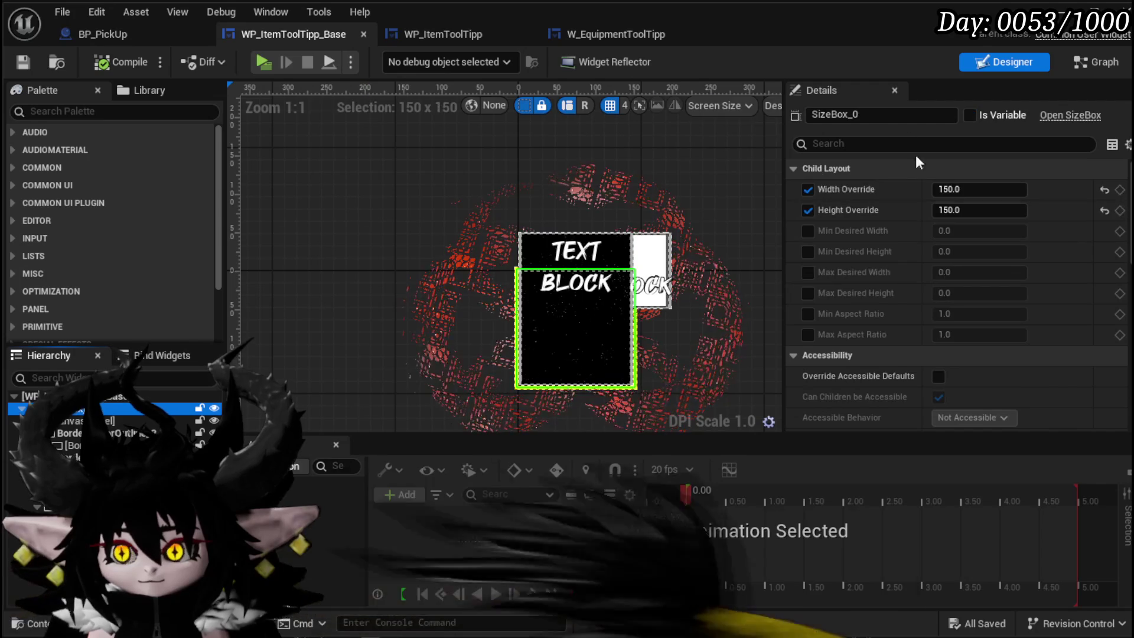
{"action": "left_click", "coordinate": [987, 190]}
{"action": "type", "text": "300"}
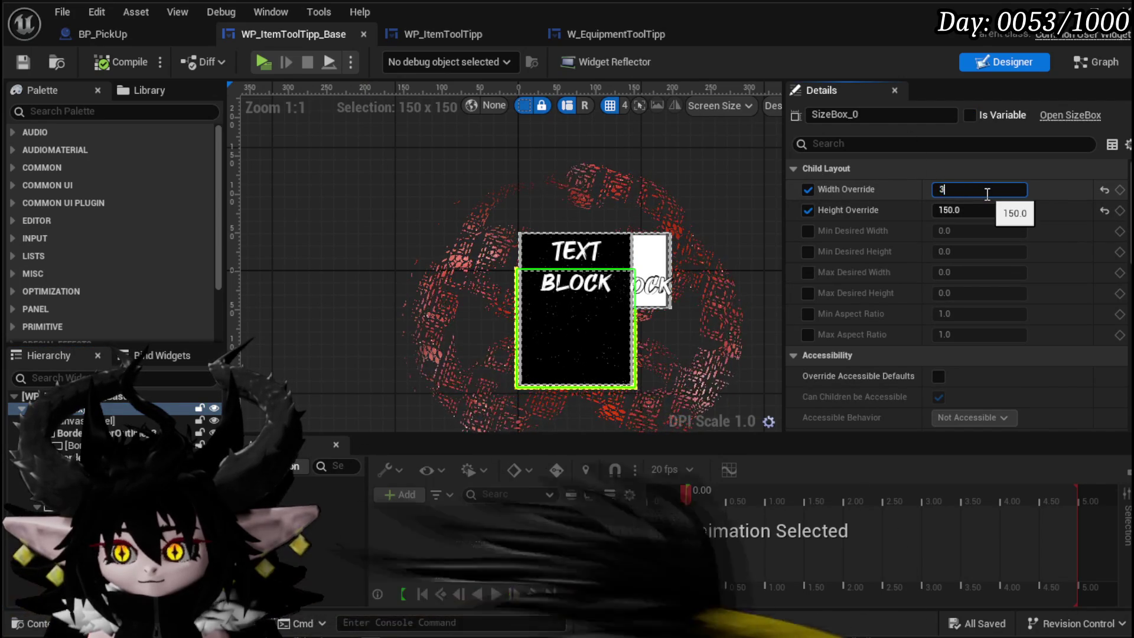
{"action": "left_click", "coordinate": [988, 210]}
{"action": "type", "text": "300"}
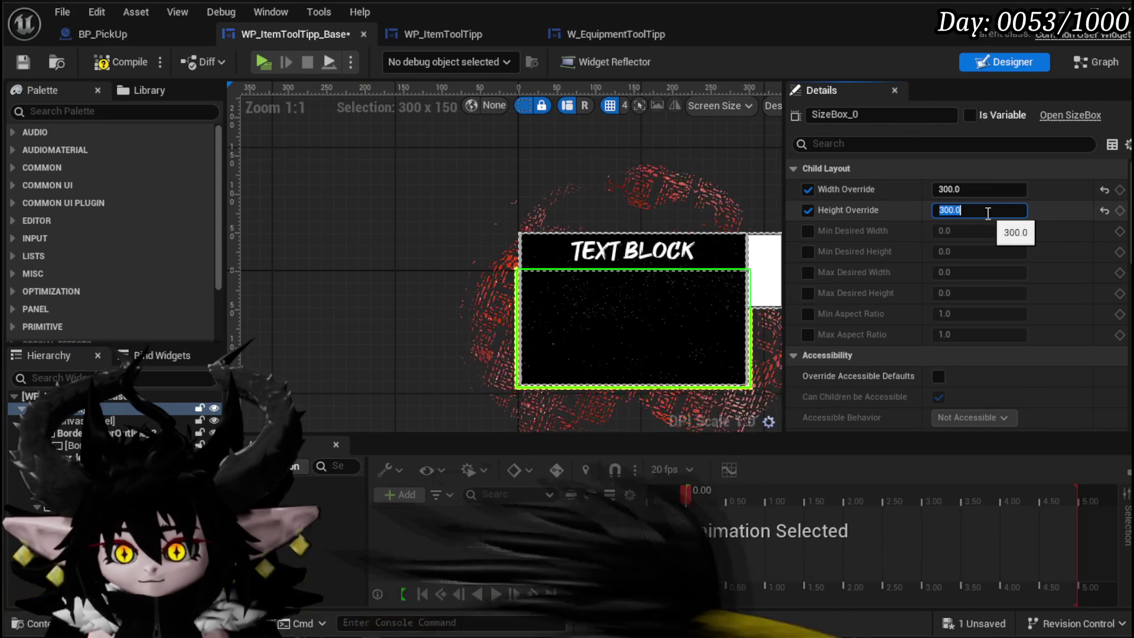
{"action": "key", "text": "Return"}
{"action": "left_click", "coordinate": [23, 61]}
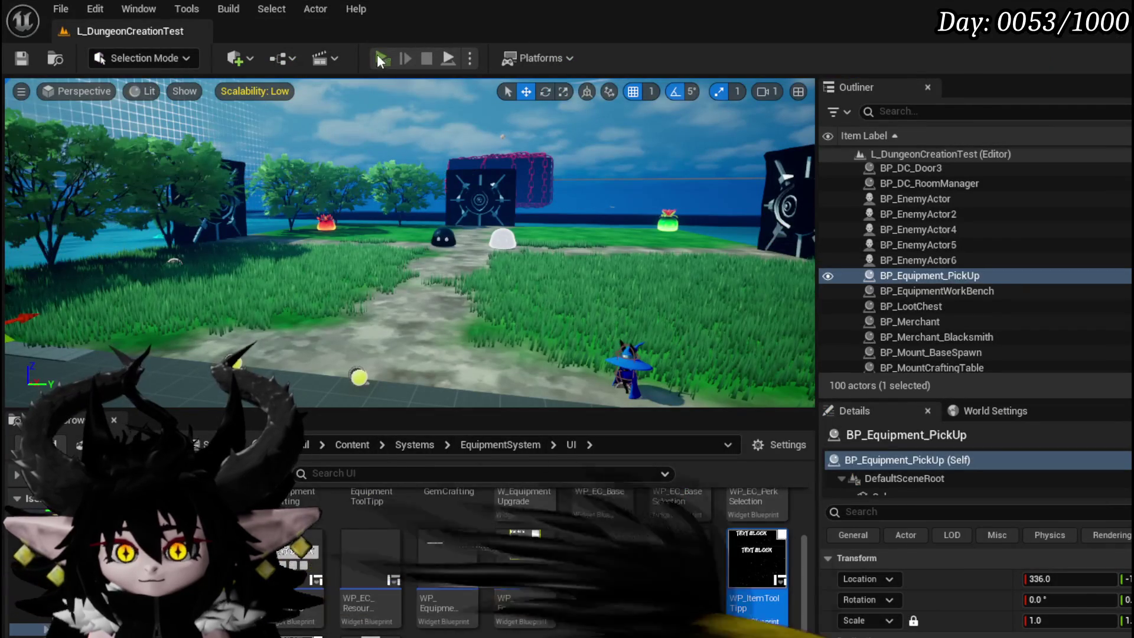
{"action": "left_click", "coordinate": [376, 55]}
{"action": "key", "text": "w"}
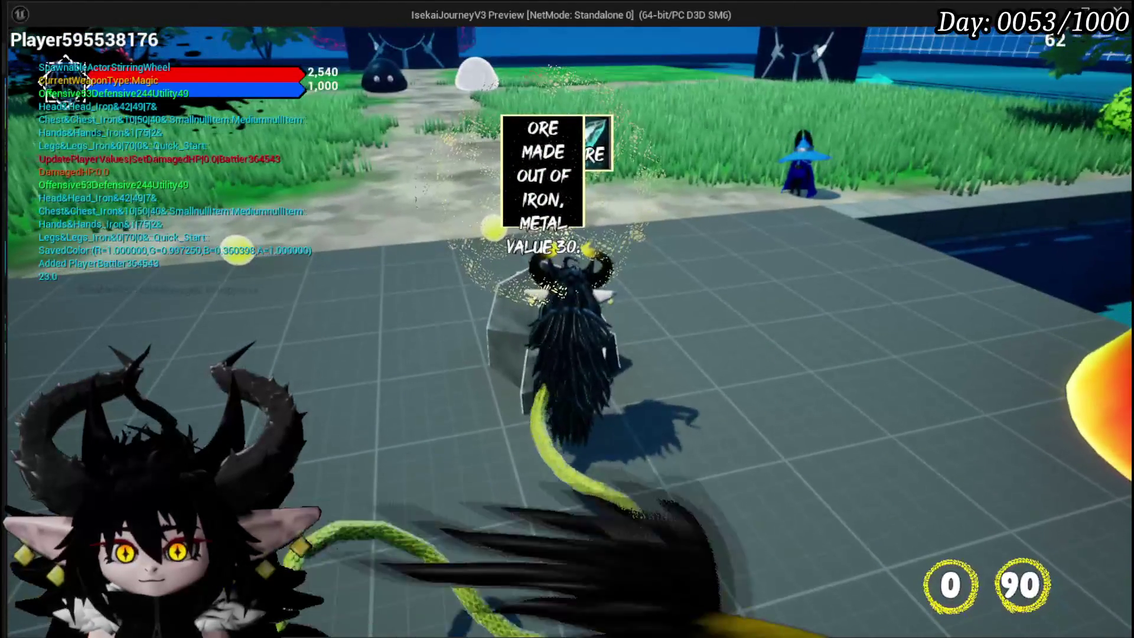
{"action": "key", "text": "a"}
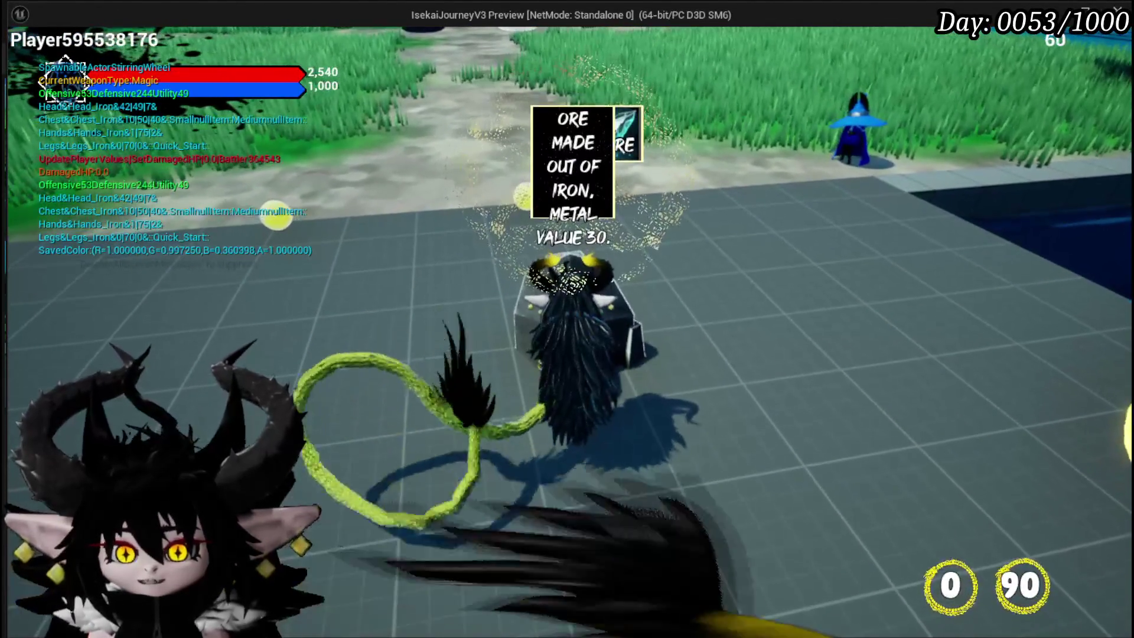
{"action": "key", "text": "Escape"}
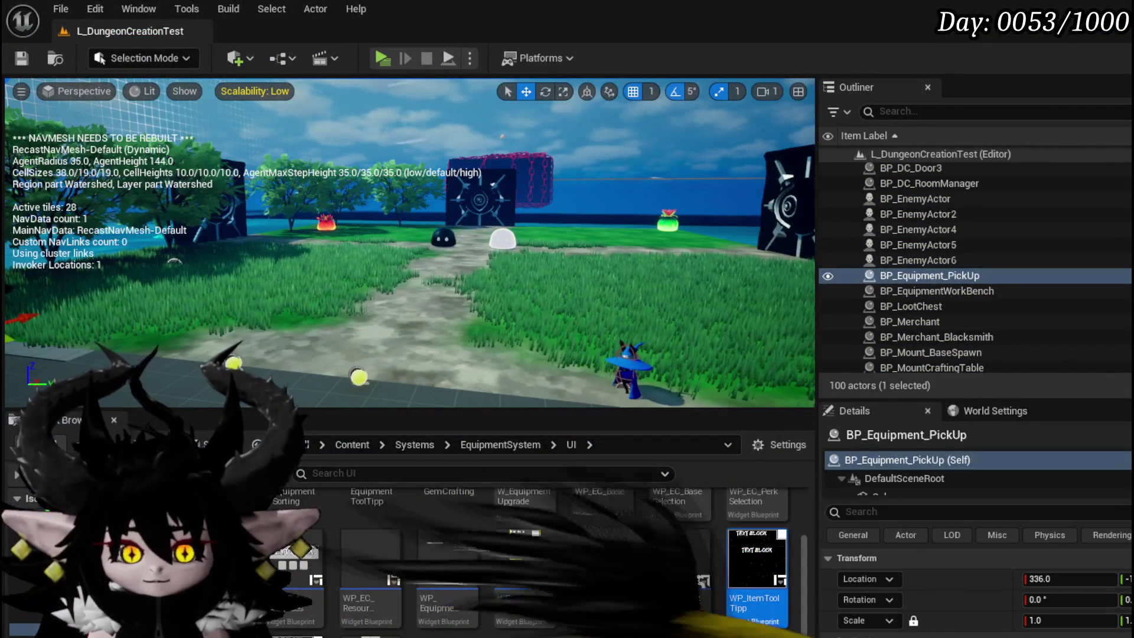
{"action": "key", "text": "alt+Tab"}
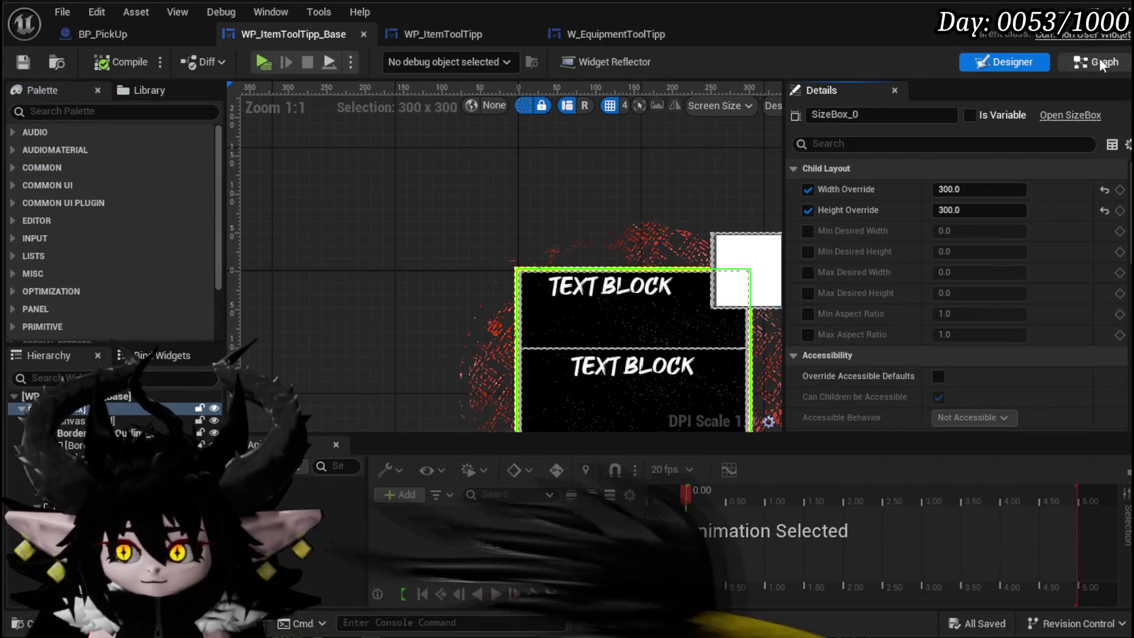
Rearrange the border getter and SET node in ScaleSize and save
{"action": "left_click", "coordinate": [1096, 62]}
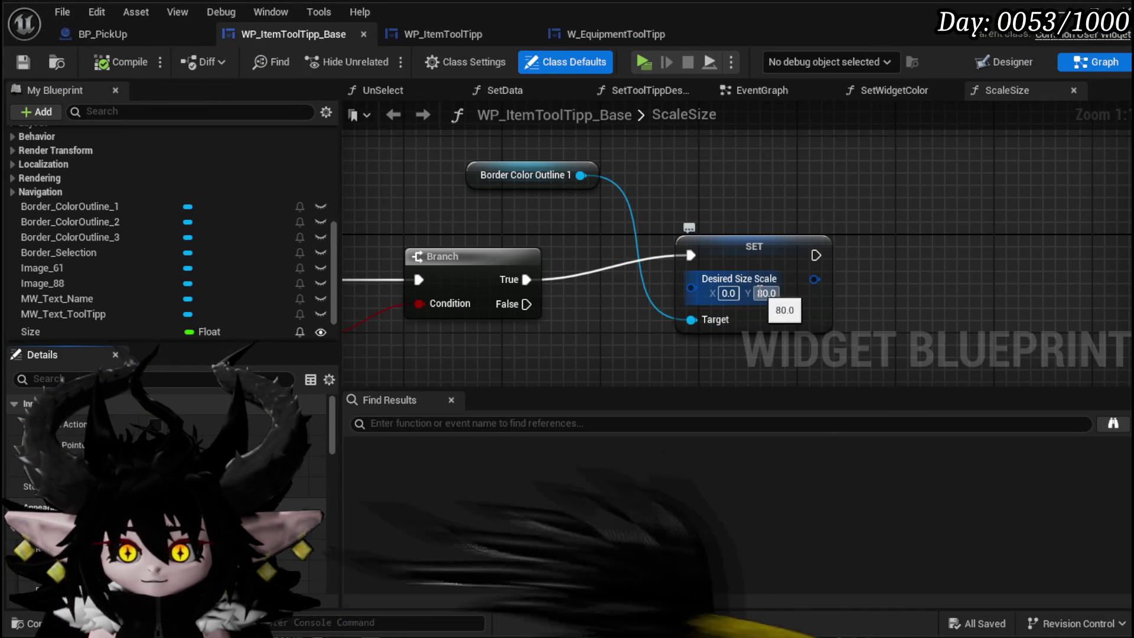
{"action": "left_click_drag", "start_coordinate": [492, 177], "coordinate": [683, 194]}
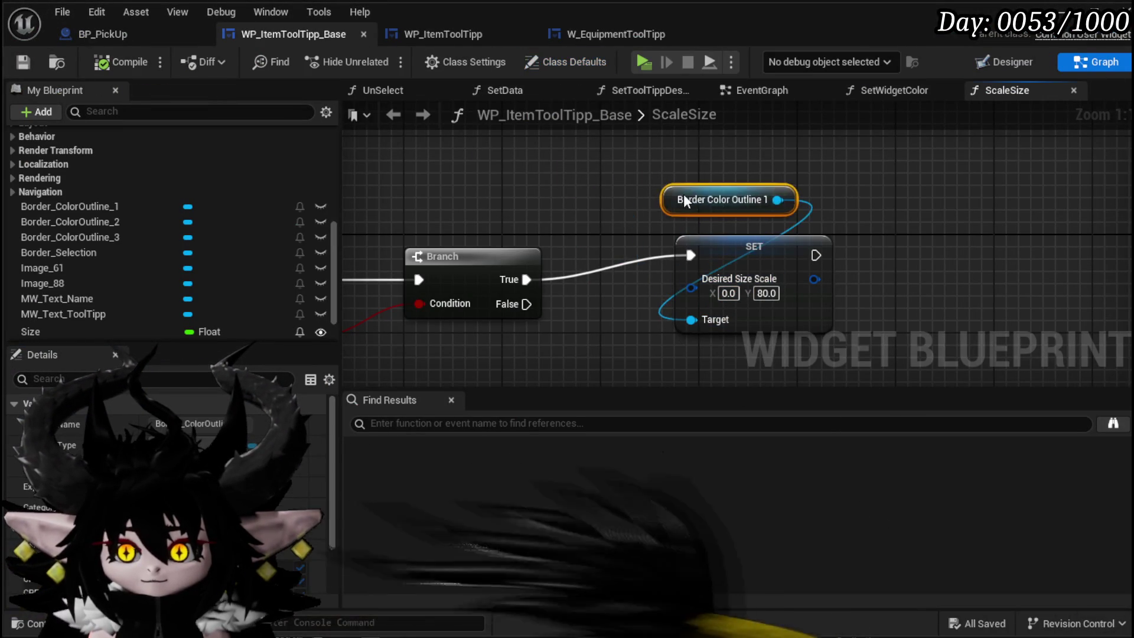
{"action": "scroll", "coordinate": [597, 218], "scroll_direction": "down", "scroll_amount": 2}
{"action": "left_click", "coordinate": [723, 249], "text": "shift"}
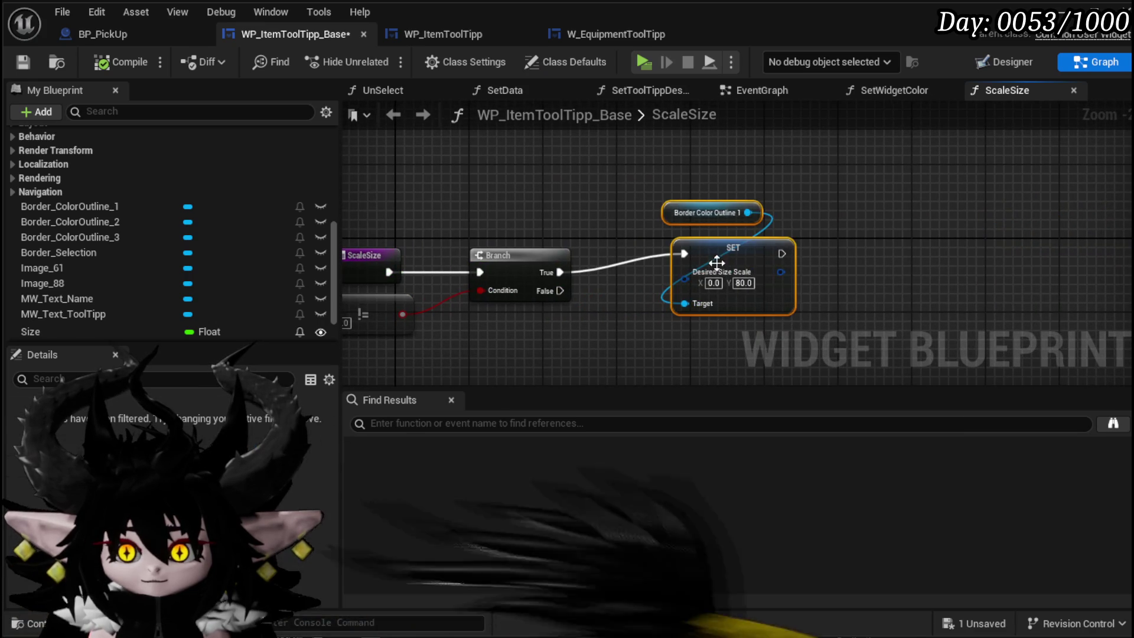
{"action": "left_click_drag", "start_coordinate": [722, 250], "coordinate": [779, 268]}
{"action": "left_click", "coordinate": [22, 59]}
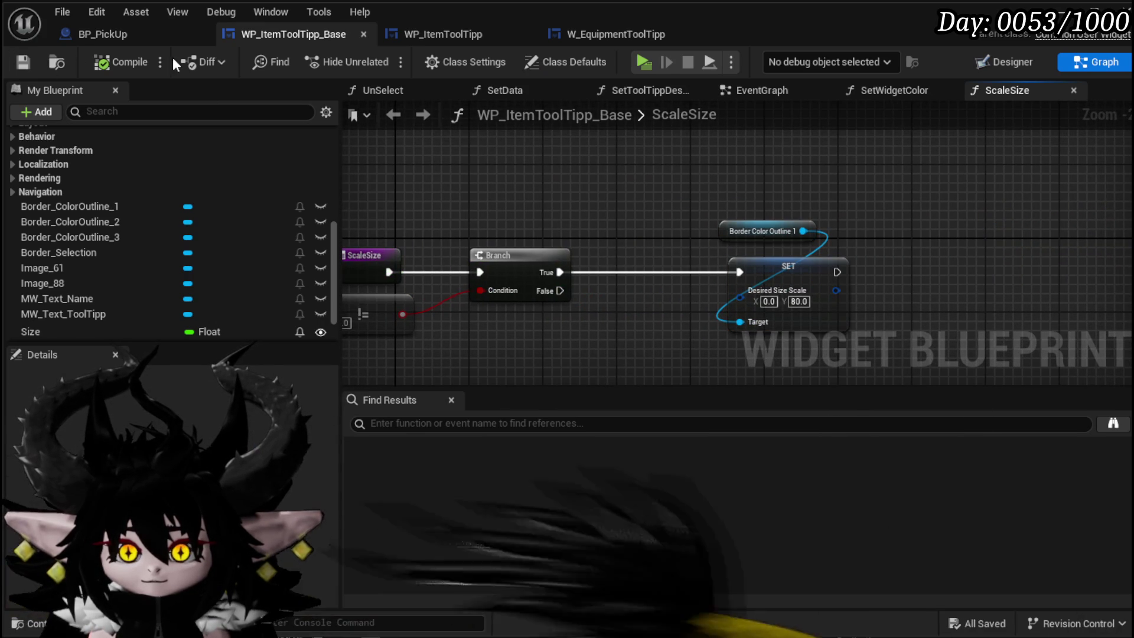
Rename the size box to SizeBox_Main, make it a variable, save, and add its getter to ScaleSize
{"action": "left_click", "coordinate": [996, 58]}
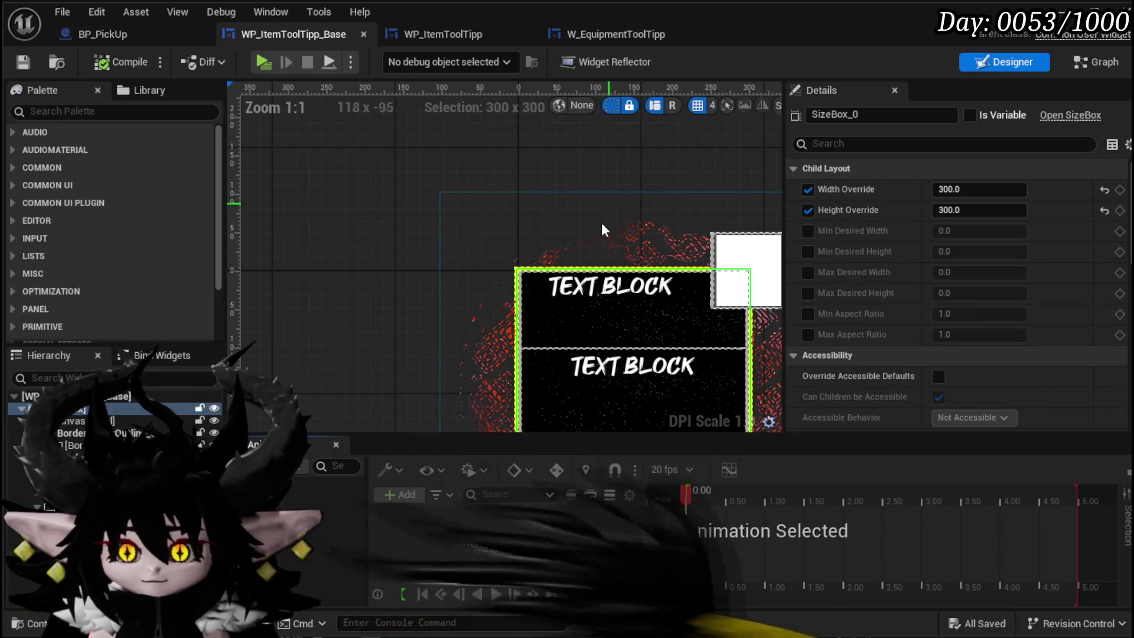
{"action": "left_click", "coordinate": [509, 248]}
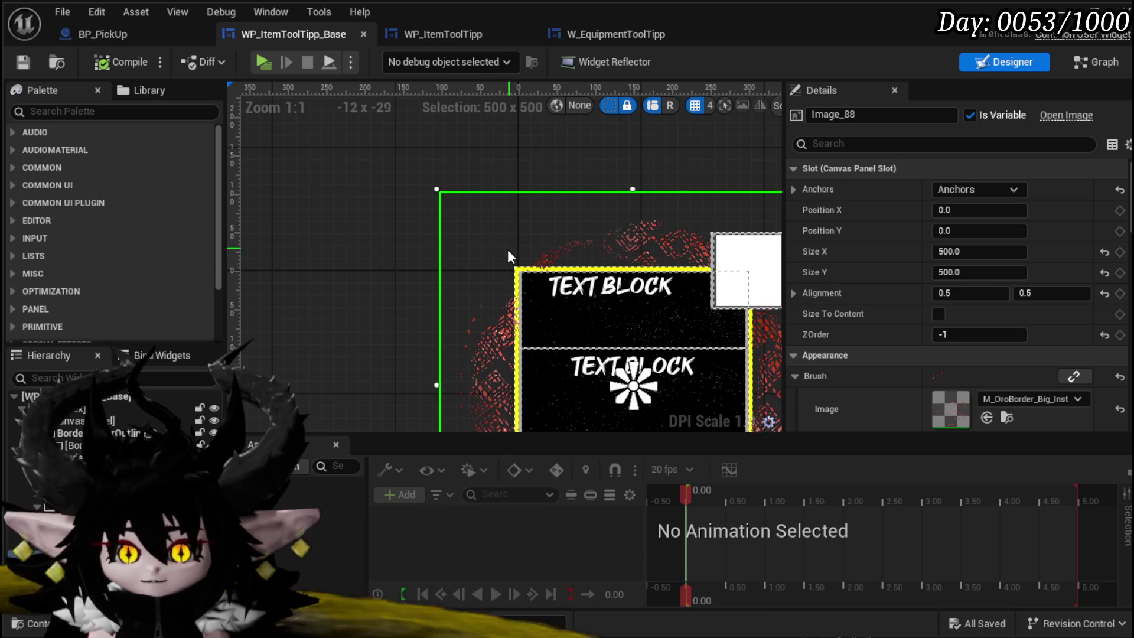
{"action": "left_click", "coordinate": [88, 408]}
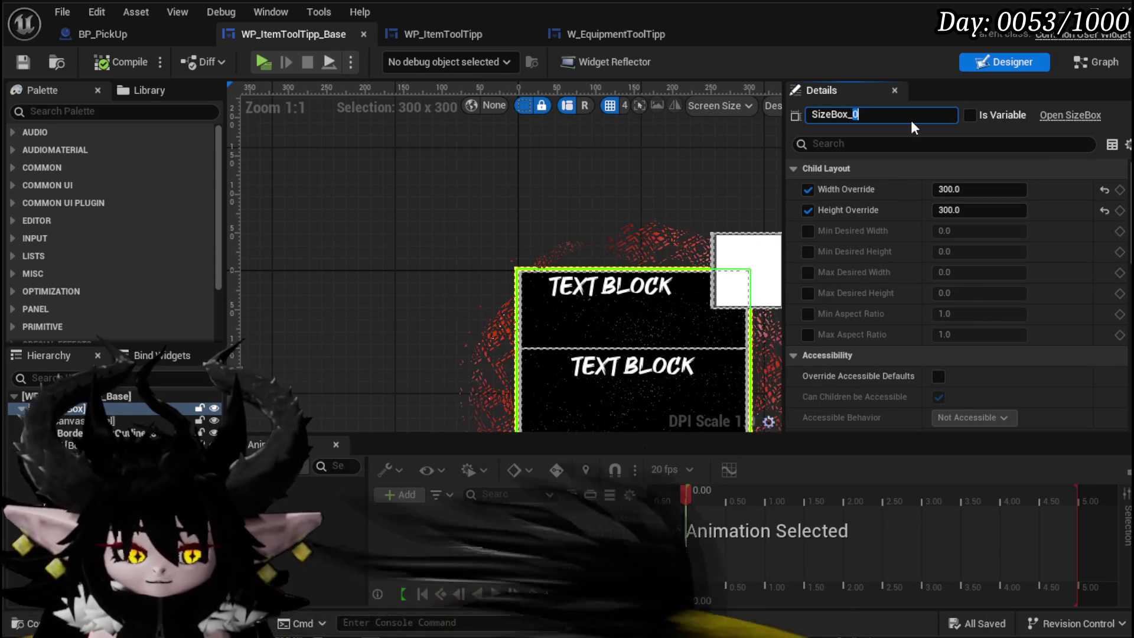
{"action": "type", "text": "Main"}
{"action": "key", "text": "Return"}
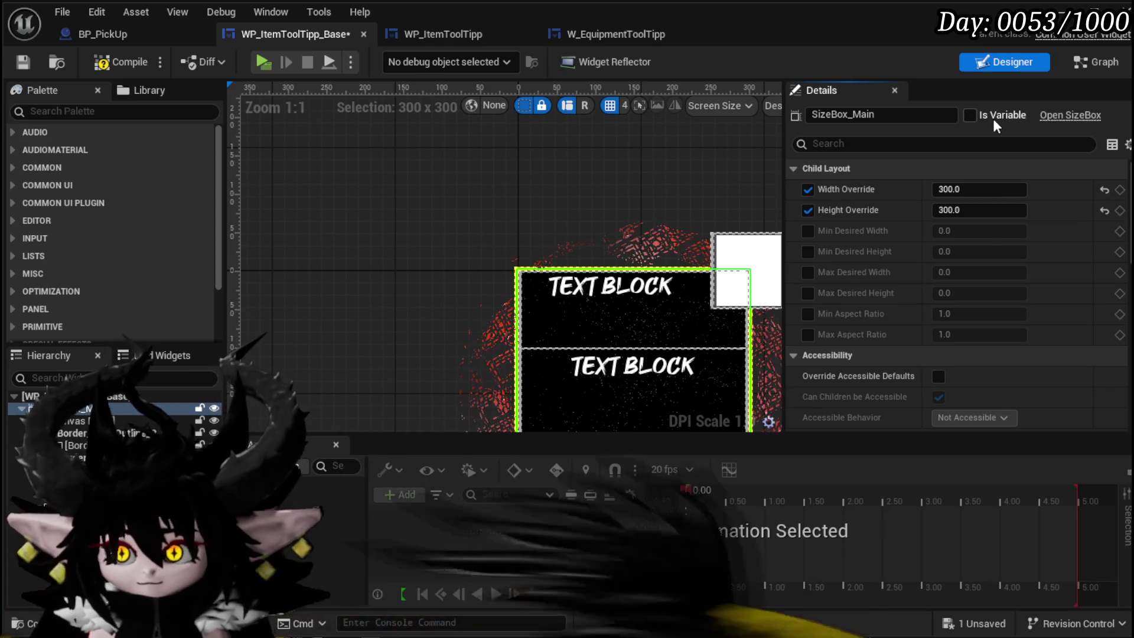
{"action": "left_click", "coordinate": [970, 114]}
{"action": "left_click", "coordinate": [124, 63]}
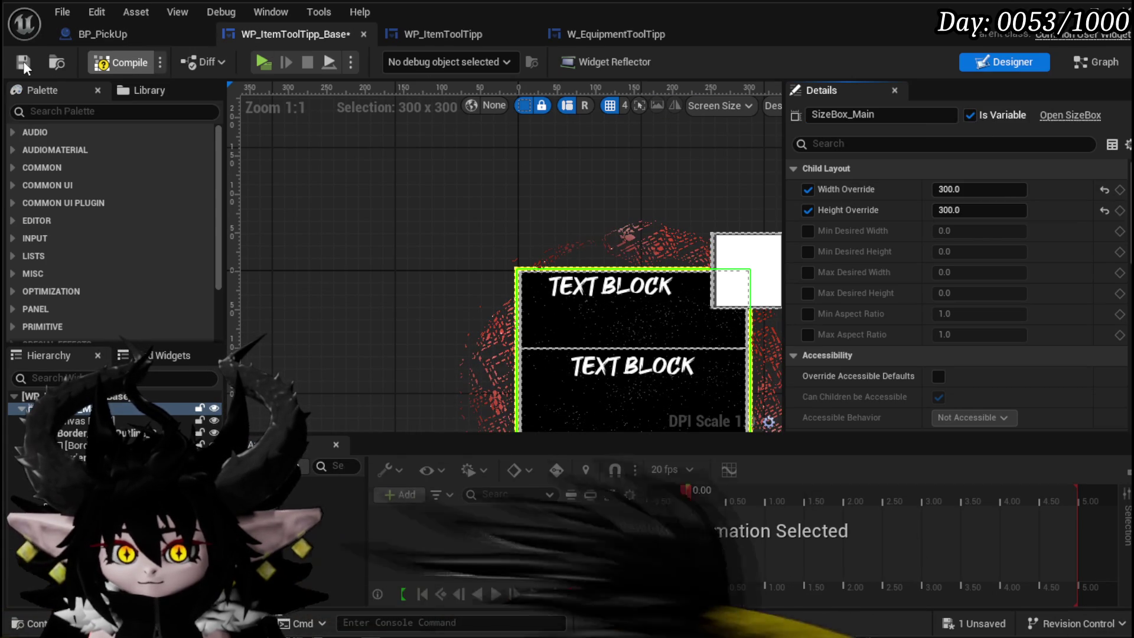
{"action": "left_click", "coordinate": [23, 61]}
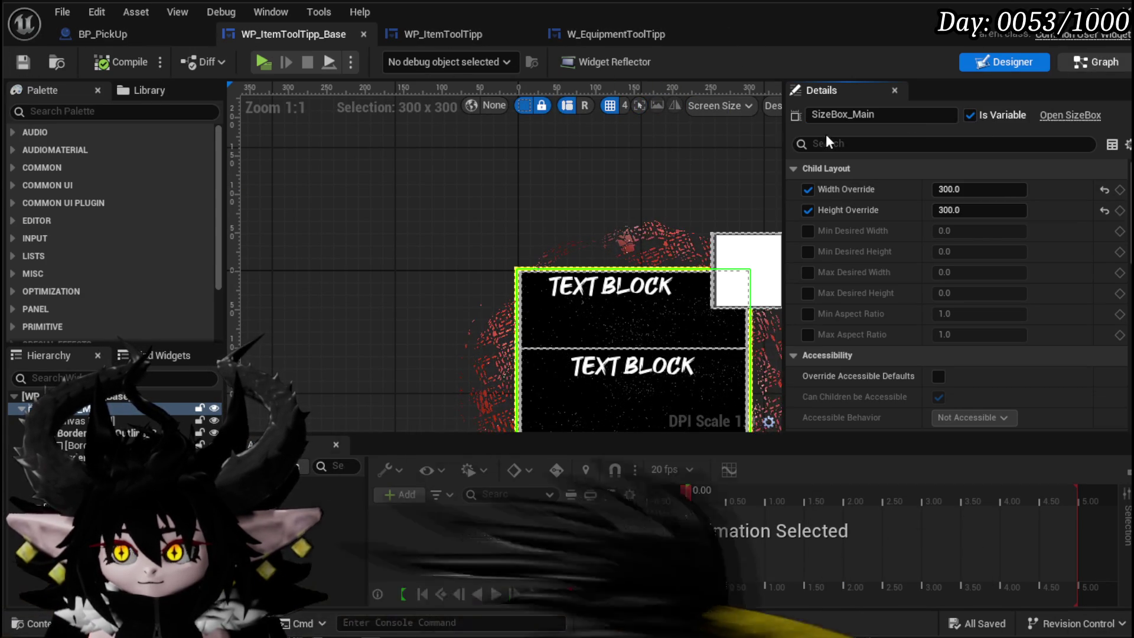
{"action": "left_click", "coordinate": [1094, 62]}
{"action": "mouse_move", "coordinate": [50, 327]}
{"action": "left_mouse_down"}
{"action": "mouse_move", "coordinate": [520, 174]}
{"action": "mouse_move", "coordinate": [579, 175]}
{"action": "mouse_move", "coordinate": [588, 214]}
{"action": "left_mouse_up"}
Get the SizeBox_Main reference in ScaleSize and search its Size actions
{"action": "left_click", "coordinate": [558, 181]}
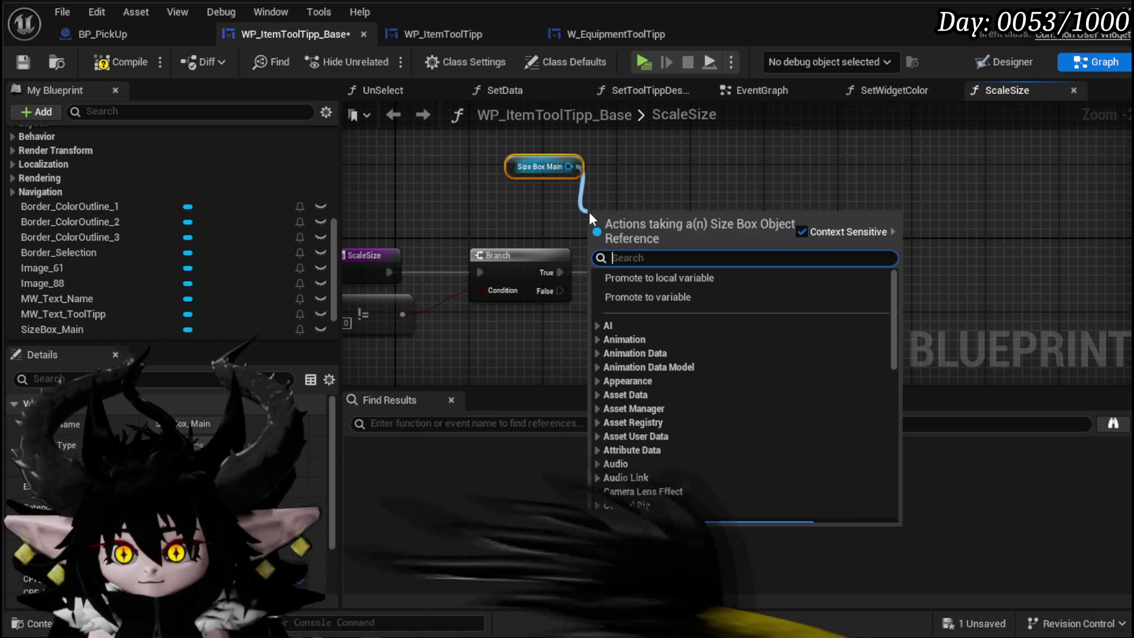
{"action": "type", "text": "Size"}
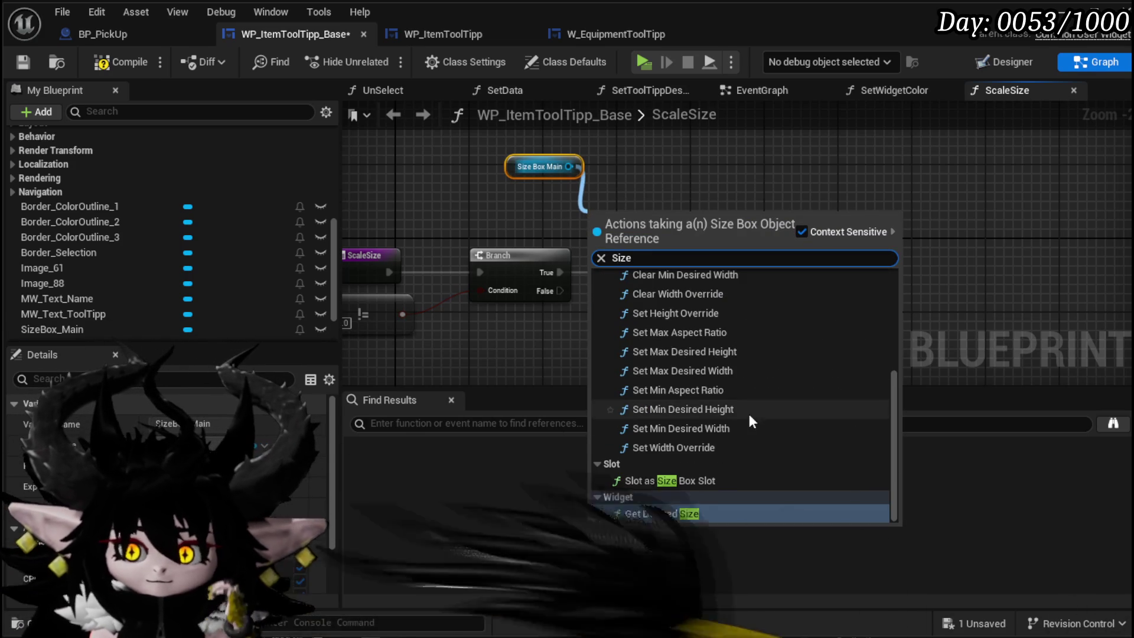
{"action": "scroll", "coordinate": [794, 423], "scroll_direction": "up", "scroll_amount": 3}
{"action": "scroll", "coordinate": [790, 421], "scroll_direction": "up", "scroll_amount": 2}
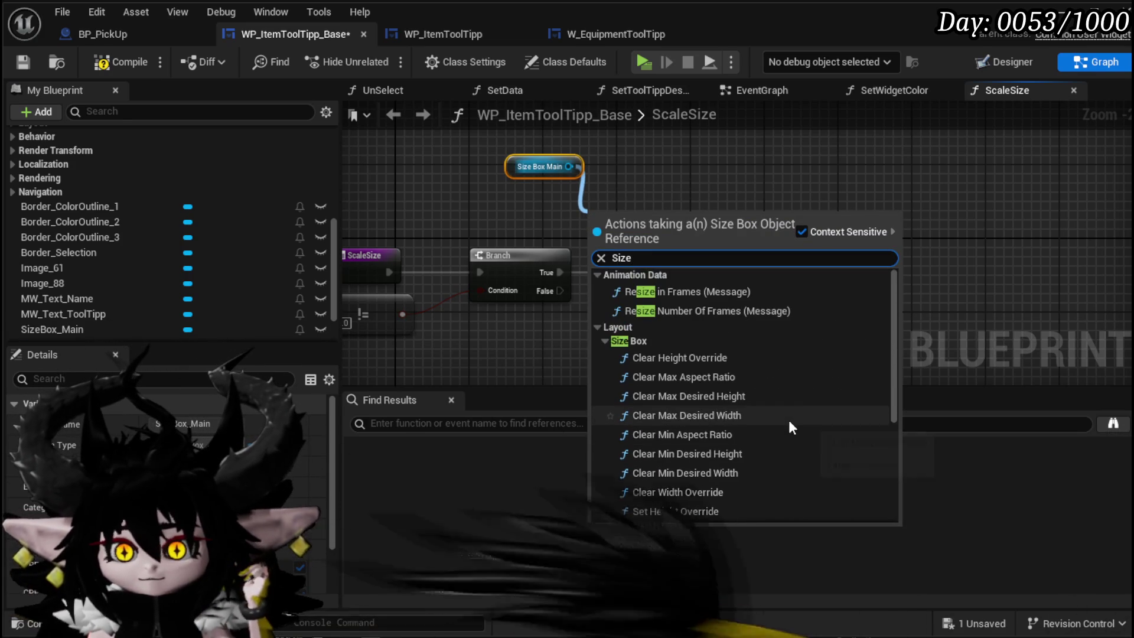
{"action": "scroll", "coordinate": [786, 418], "scroll_direction": "down", "scroll_amount": 3}
{"action": "scroll", "coordinate": [786, 424], "scroll_direction": "down", "scroll_amount": 2}
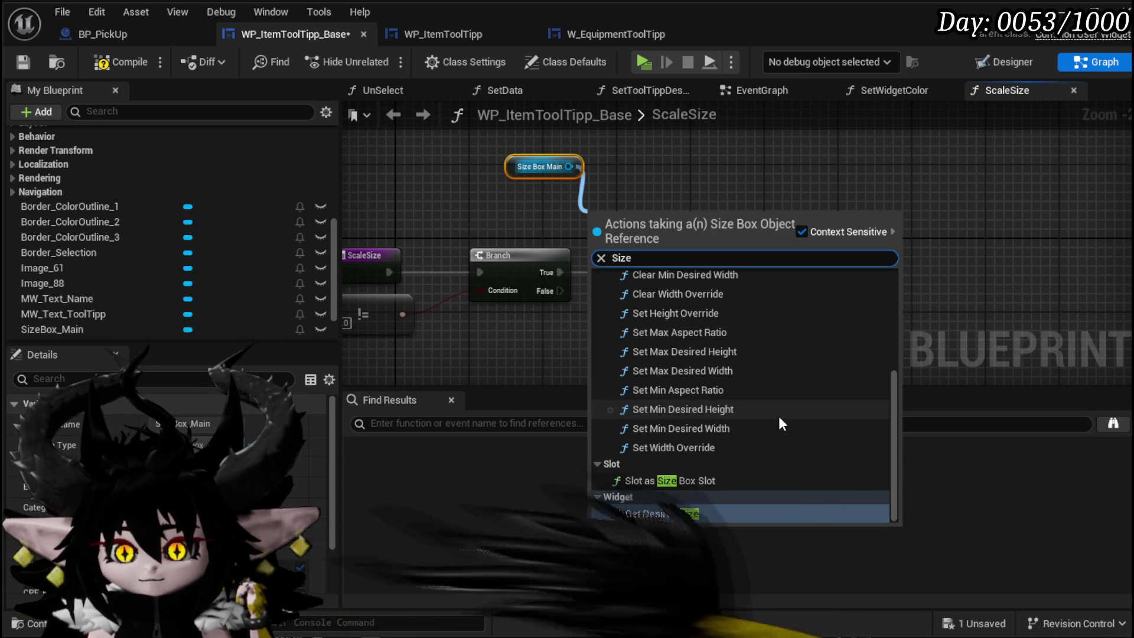
Clear SizeBox_Main's width and height overrides, then compile and save the tooltip base
{"action": "left_click", "coordinate": [993, 59]}
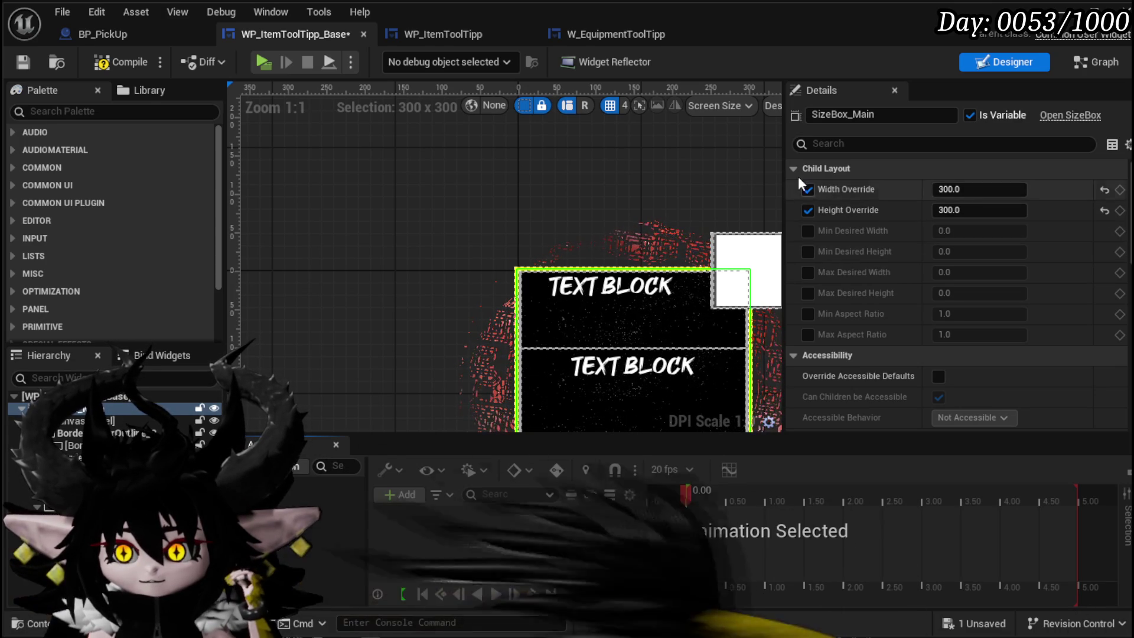
{"action": "left_click", "coordinate": [808, 189]}
{"action": "left_click", "coordinate": [808, 209]}
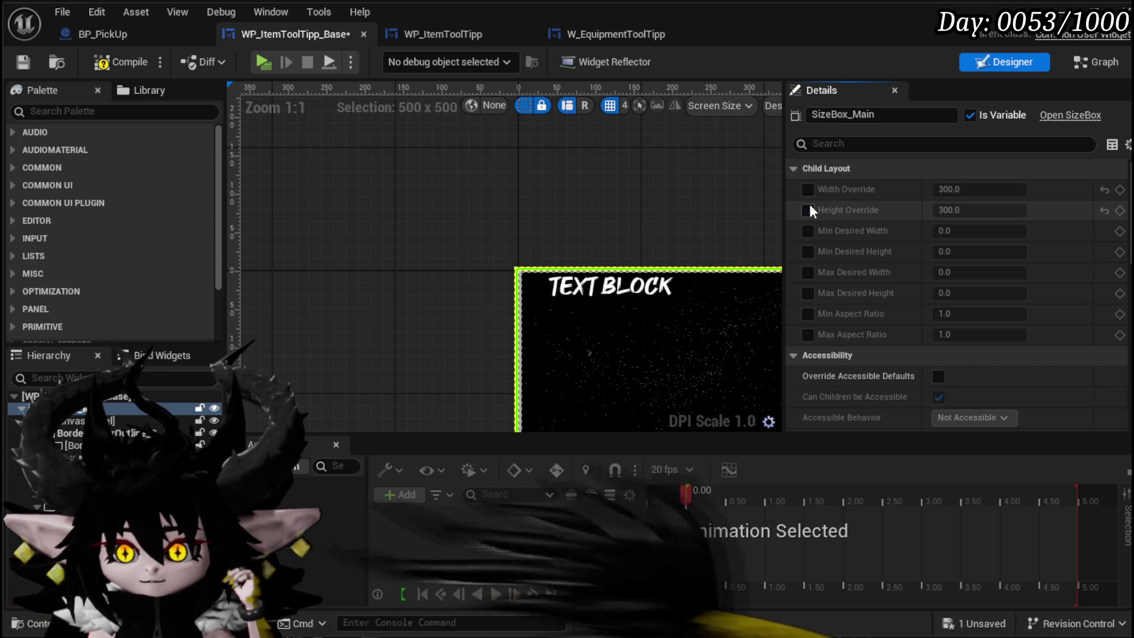
{"action": "scroll", "coordinate": [655, 199], "scroll_direction": "down", "scroll_amount": 4}
{"action": "left_click_drag", "start_coordinate": [292, 161], "coordinate": [446, 173]}
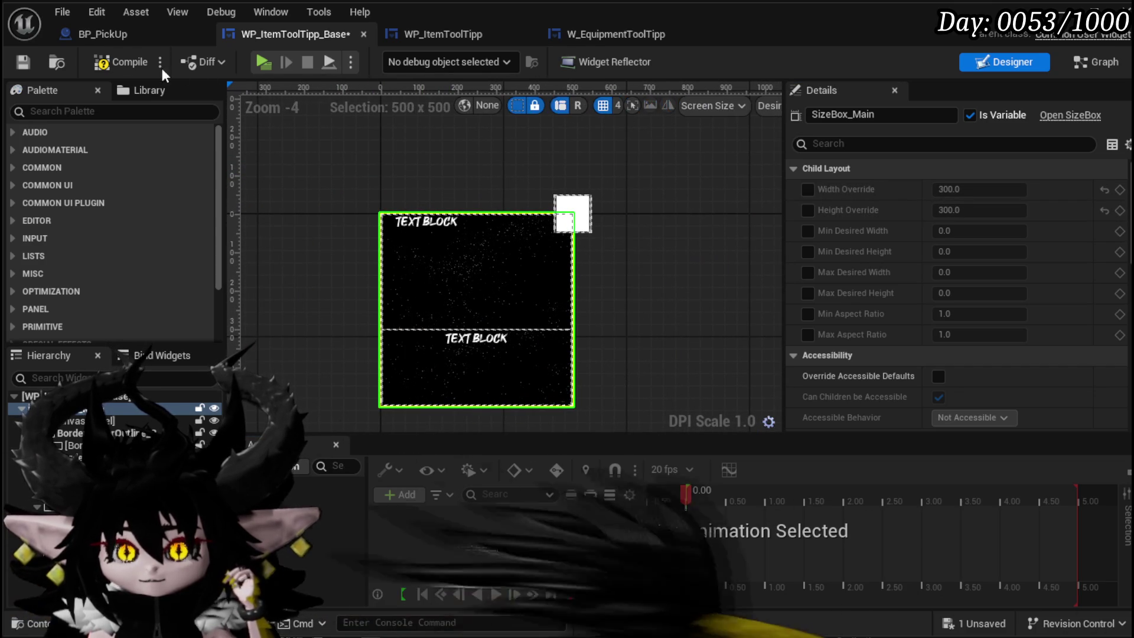
{"action": "left_click", "coordinate": [109, 63]}
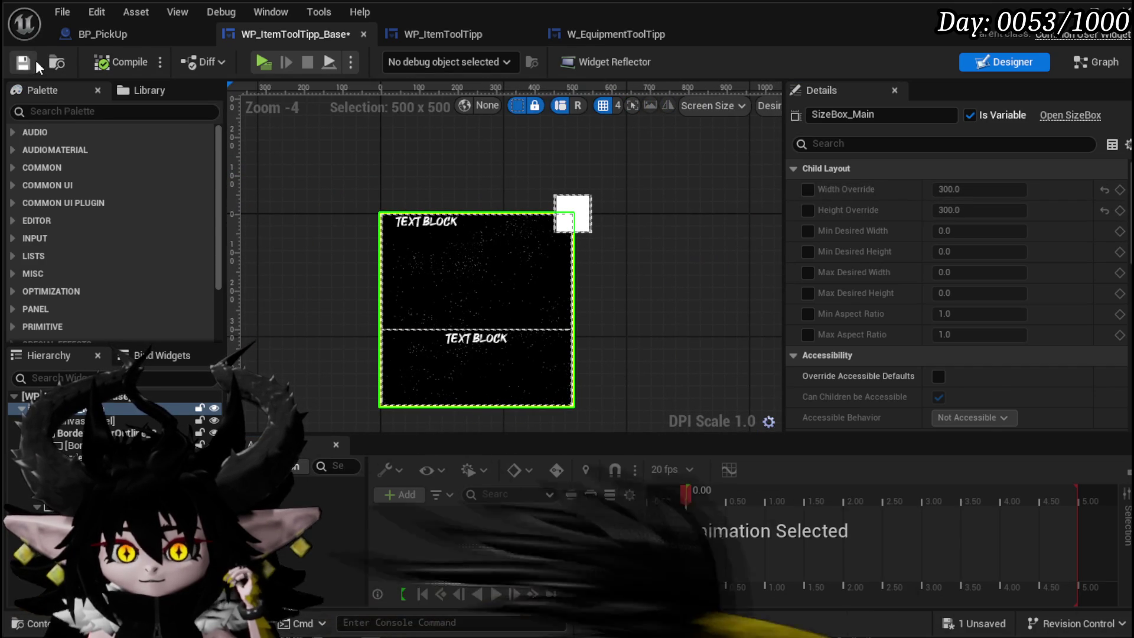
{"action": "left_click", "coordinate": [23, 61]}
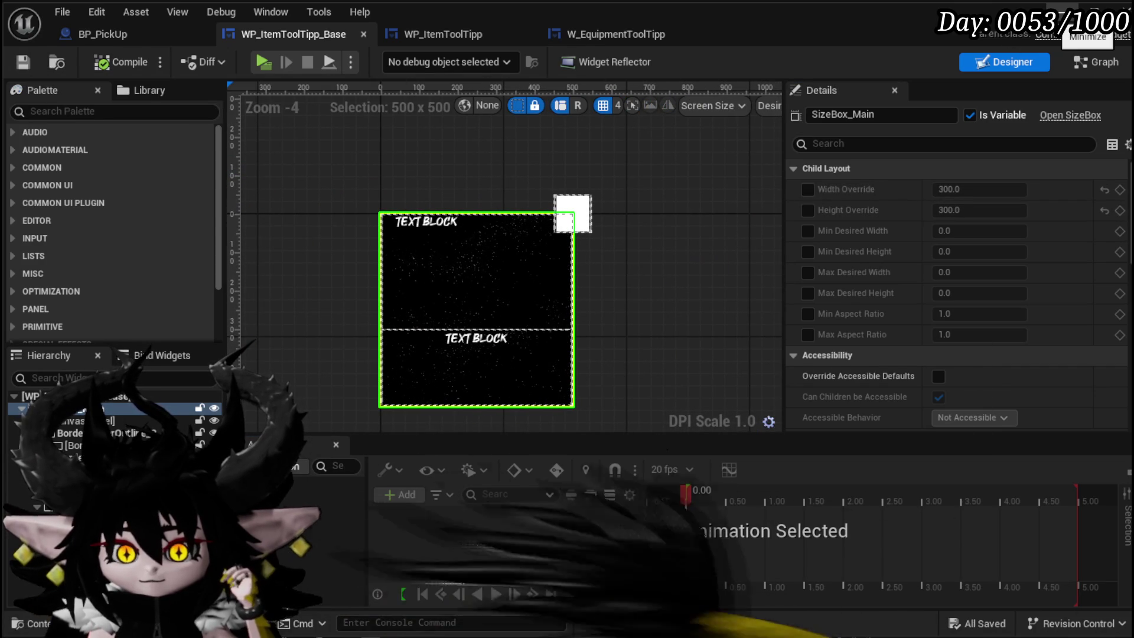
Play-test the inventory Materials tooltips and the iron ore pickup tooltip, then stop
{"action": "left_click", "coordinate": [472, 34]}
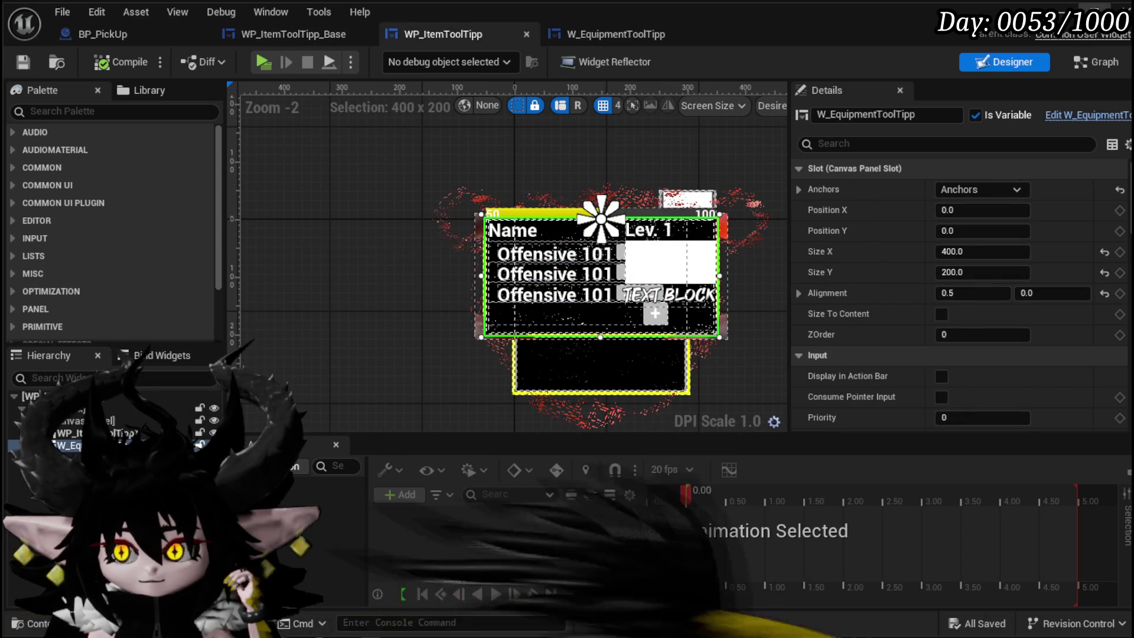
{"action": "key", "text": "alt+Tab"}
{"action": "key", "text": "alt+p"}
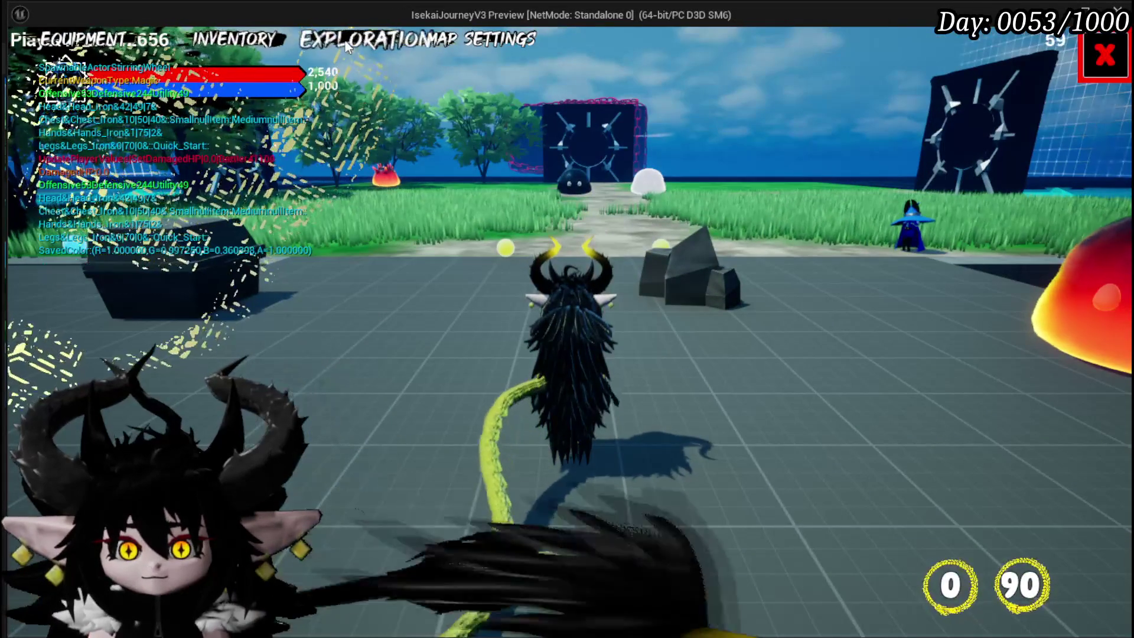
{"action": "key", "text": "i"}
{"action": "left_click", "coordinate": [429, 131]}
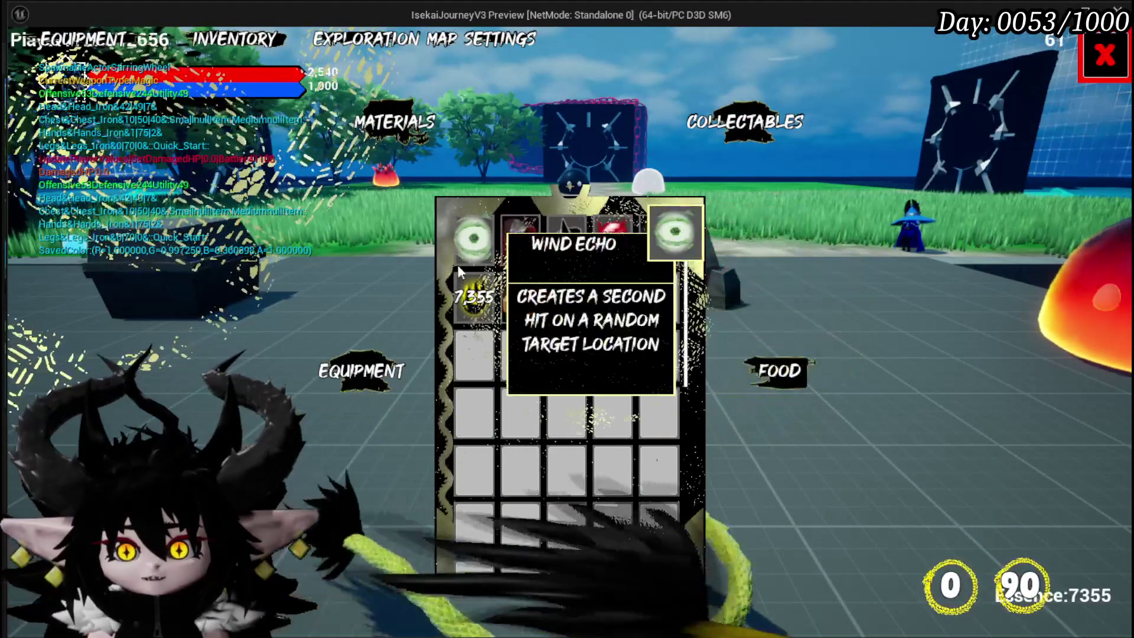
{"action": "left_click", "coordinate": [1104, 54]}
{"action": "key", "text": "w"}
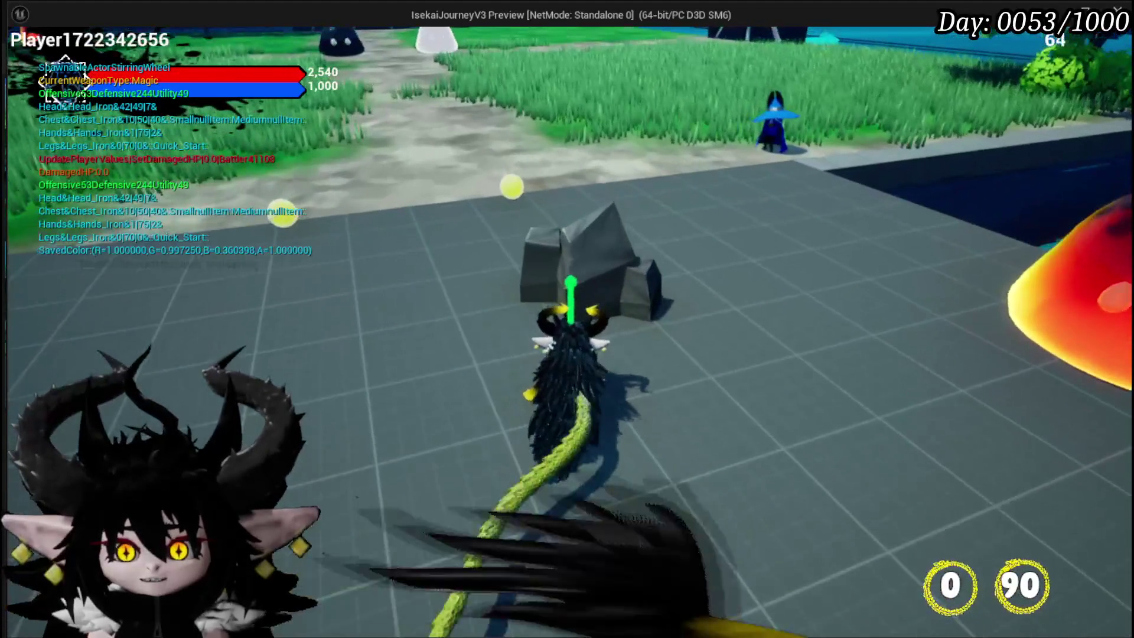
{"action": "key", "text": "Escape"}
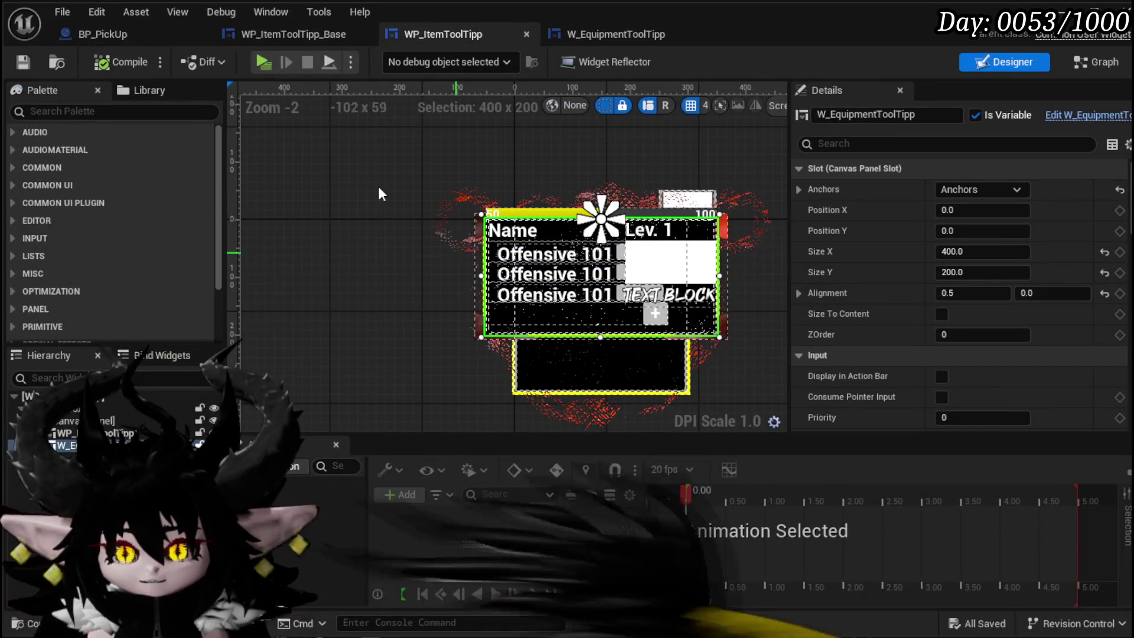
Untick Is Variable on SizeBox_Main in WP_ItemToolTipp_Base and save
{"action": "left_click", "coordinate": [273, 33]}
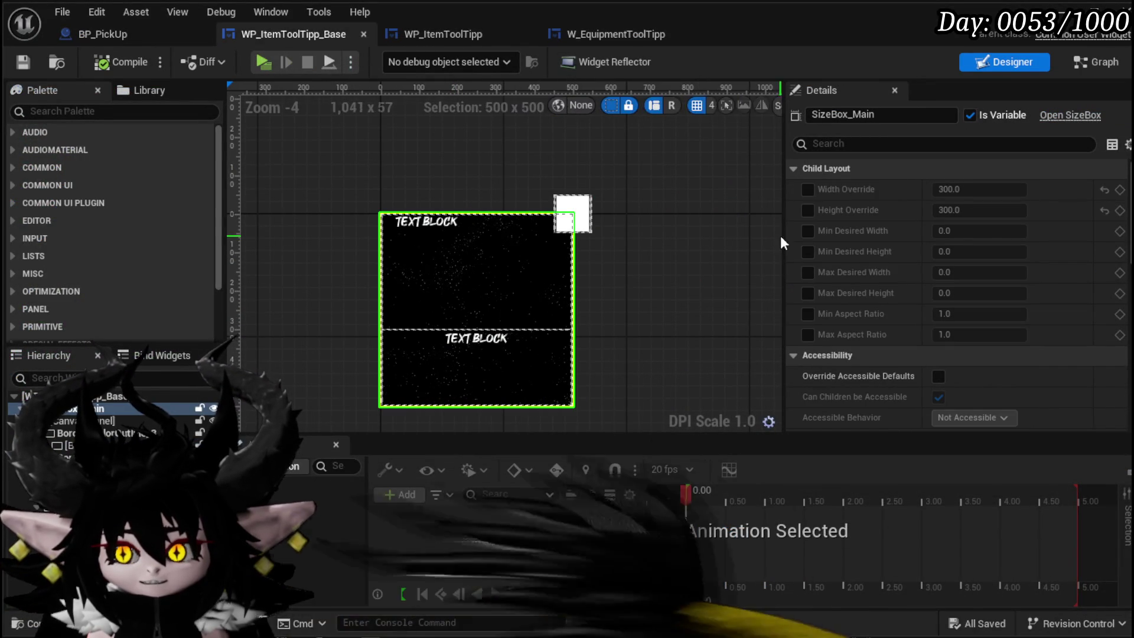
{"action": "left_click", "coordinate": [967, 115]}
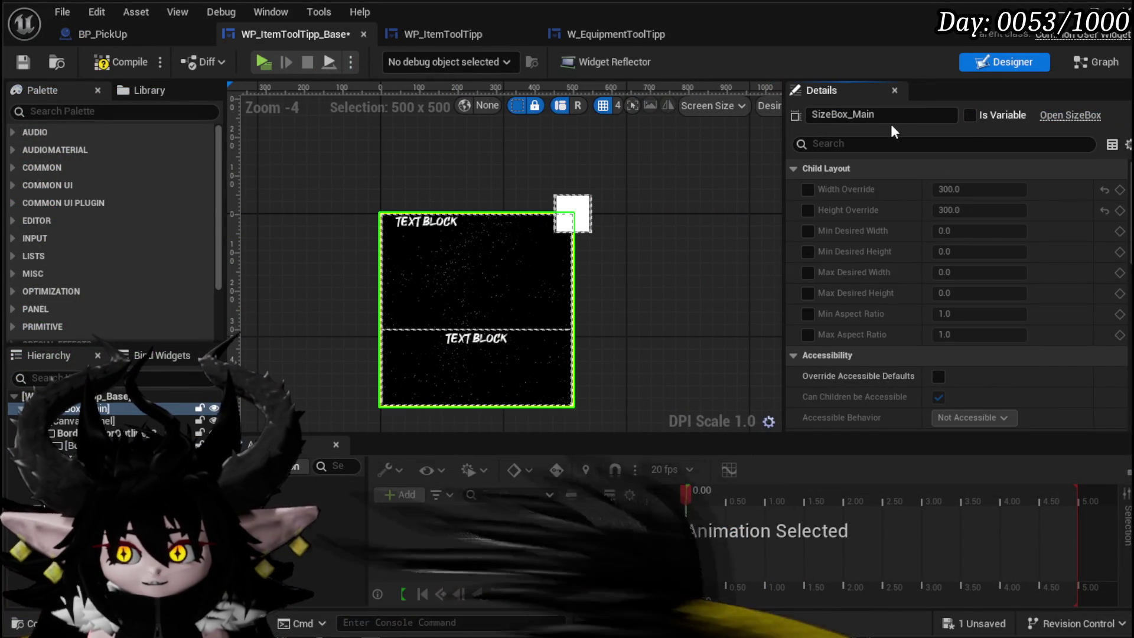
{"action": "left_click", "coordinate": [22, 62]}
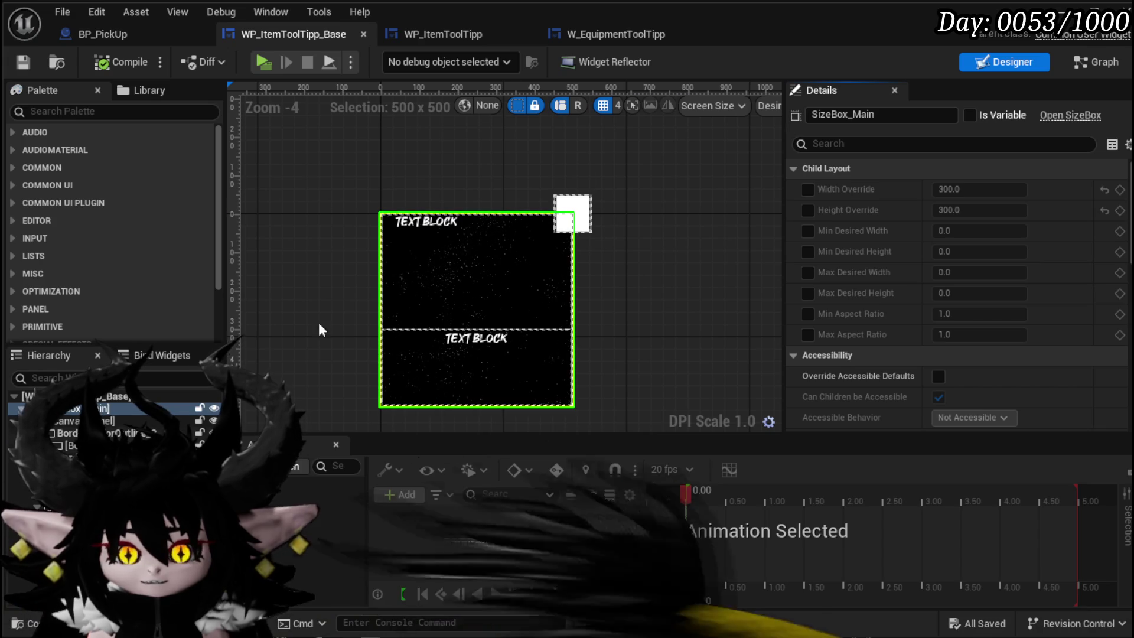
{"action": "left_click", "coordinate": [1098, 60]}
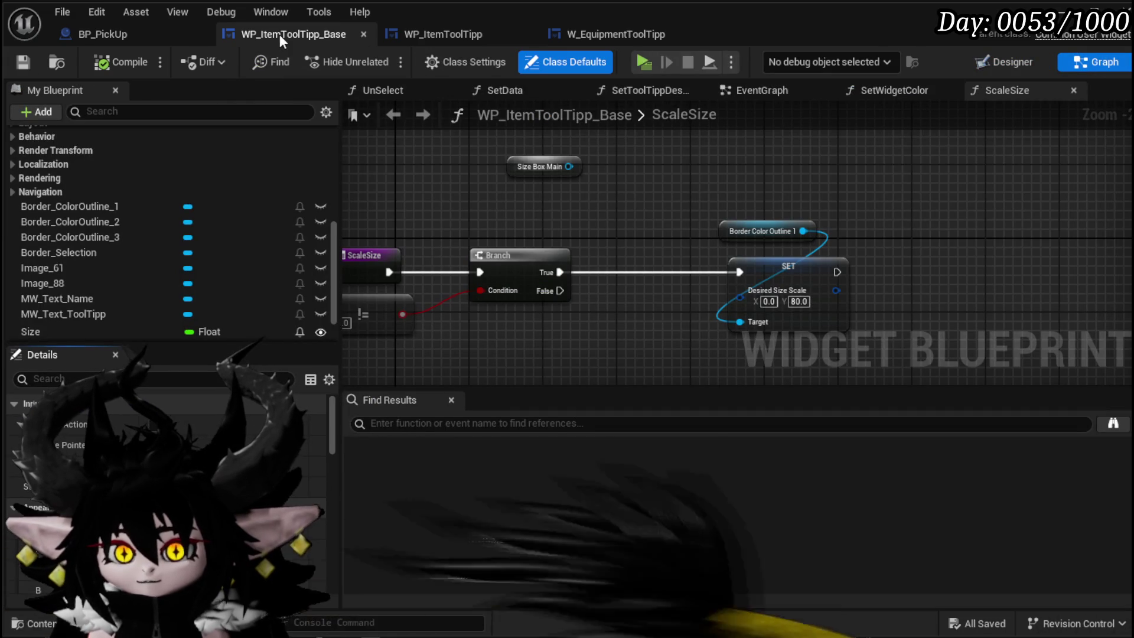
Set BP_PickUp's Widget component draw size to 300 x 300
{"action": "left_click", "coordinate": [101, 34]}
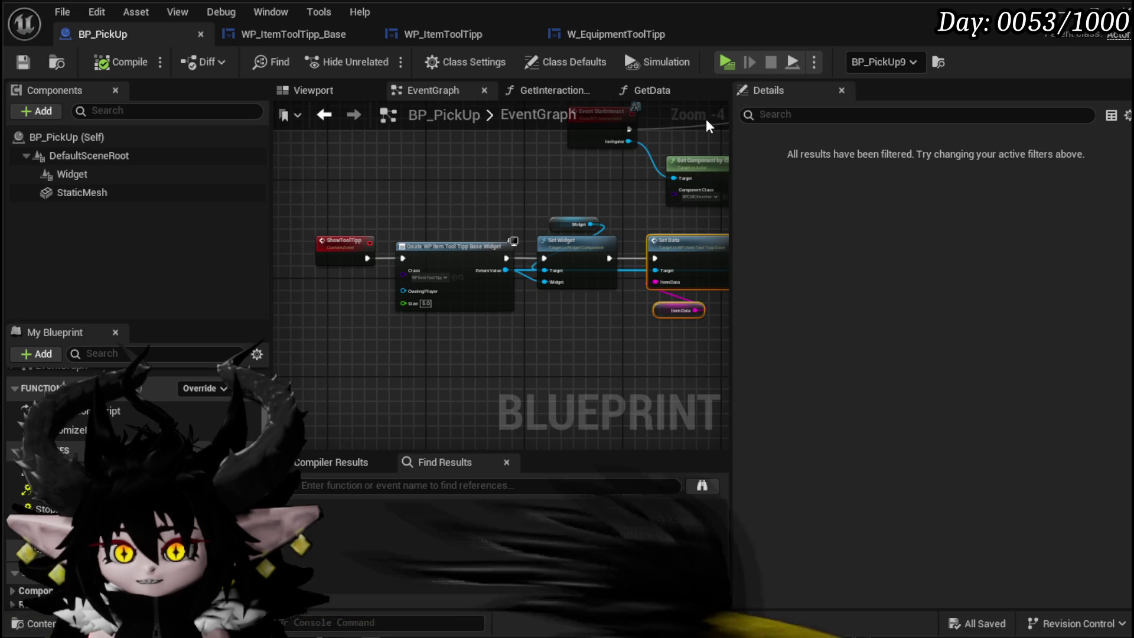
{"action": "left_click", "coordinate": [103, 174]}
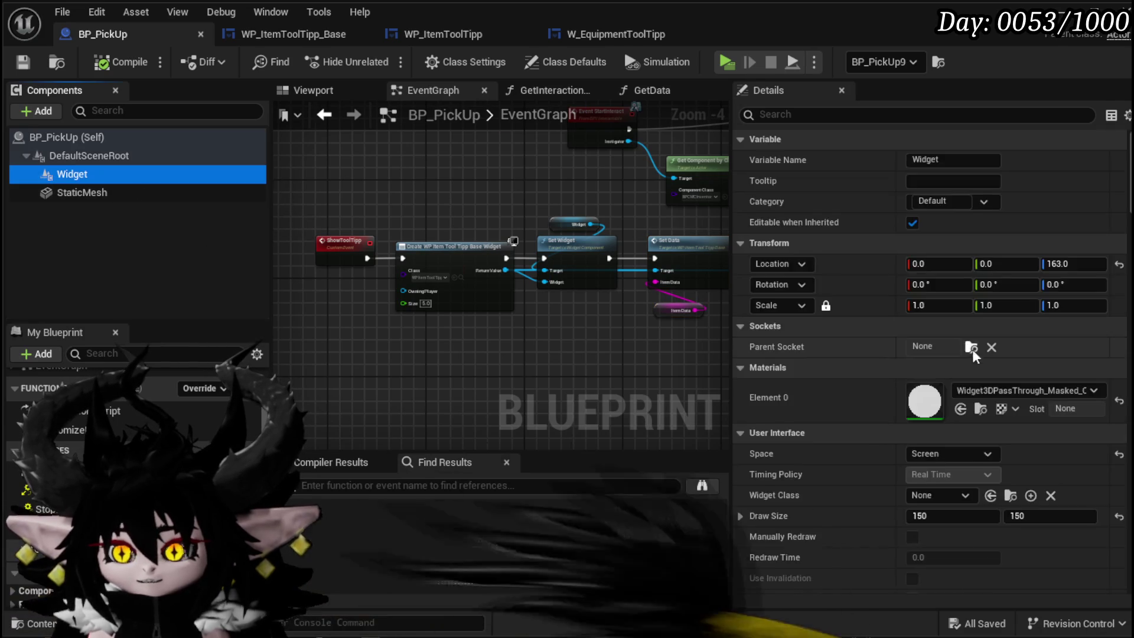
{"action": "scroll", "coordinate": [969, 355], "scroll_direction": "down", "scroll_amount": 2}
{"action": "left_click", "coordinate": [925, 417]}
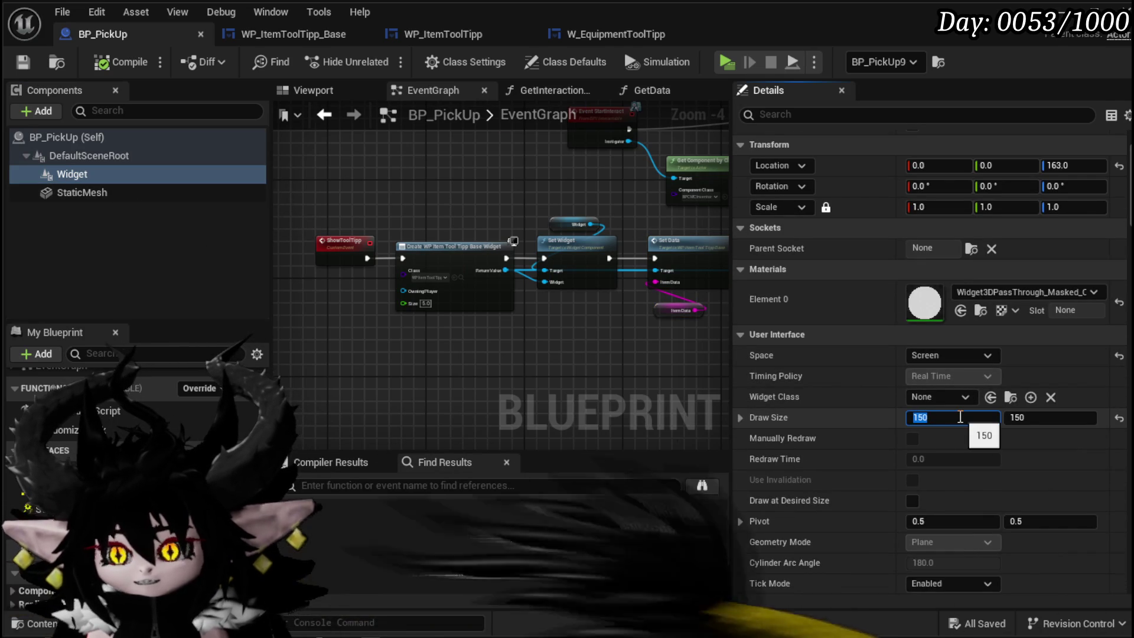
{"action": "type", "text": "30"}
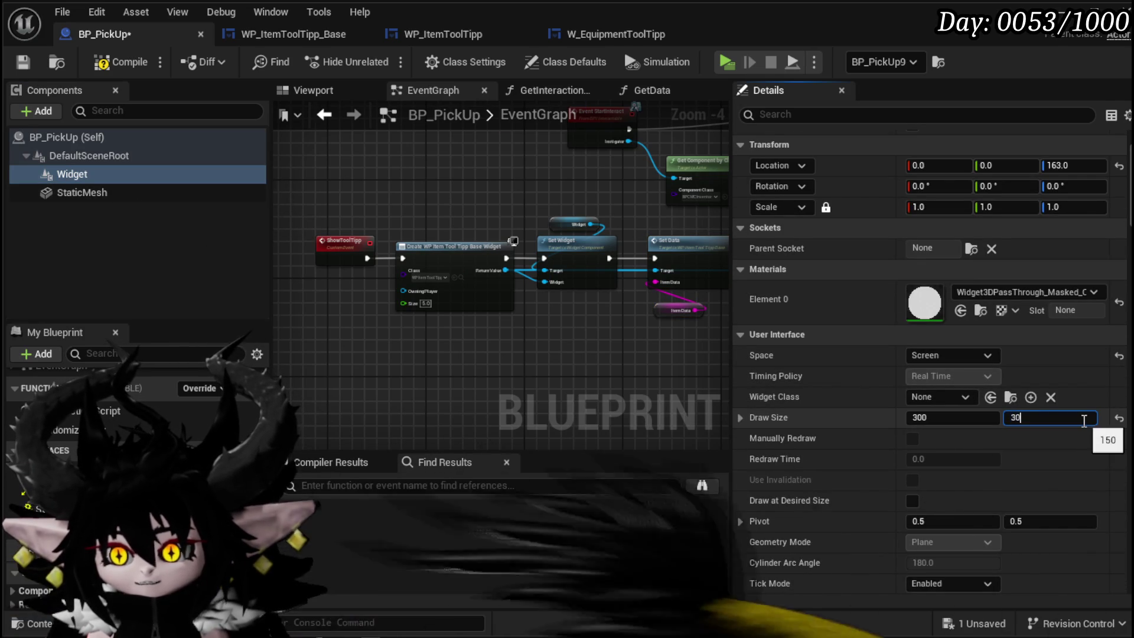
{"action": "type", "text": "300"}
{"action": "key", "text": "Return"}
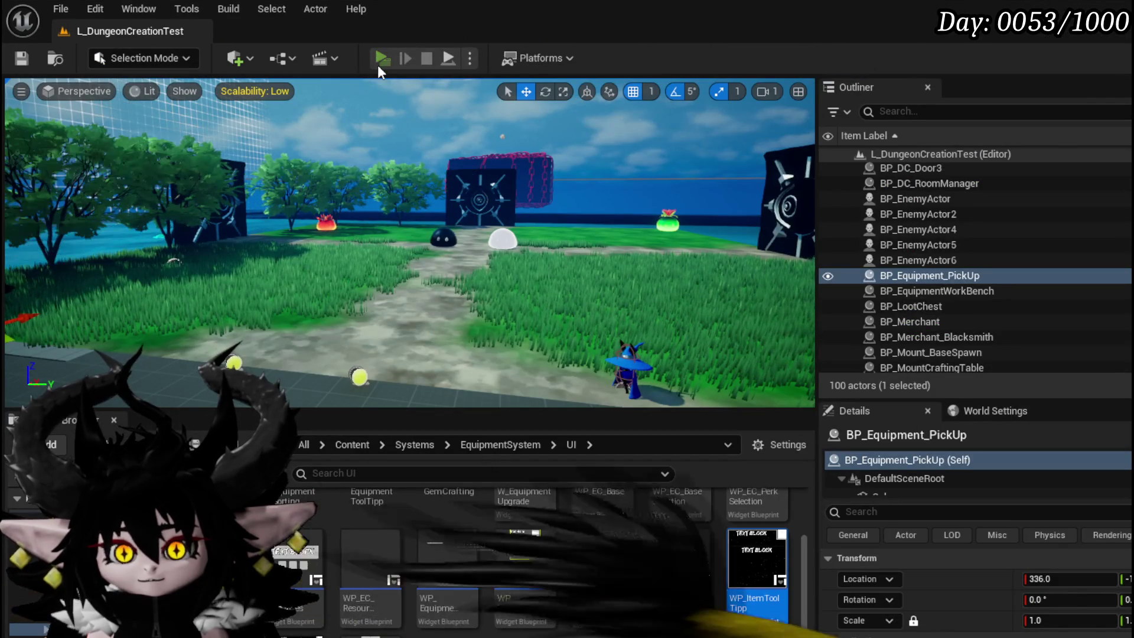
{"action": "left_click", "coordinate": [380, 62]}
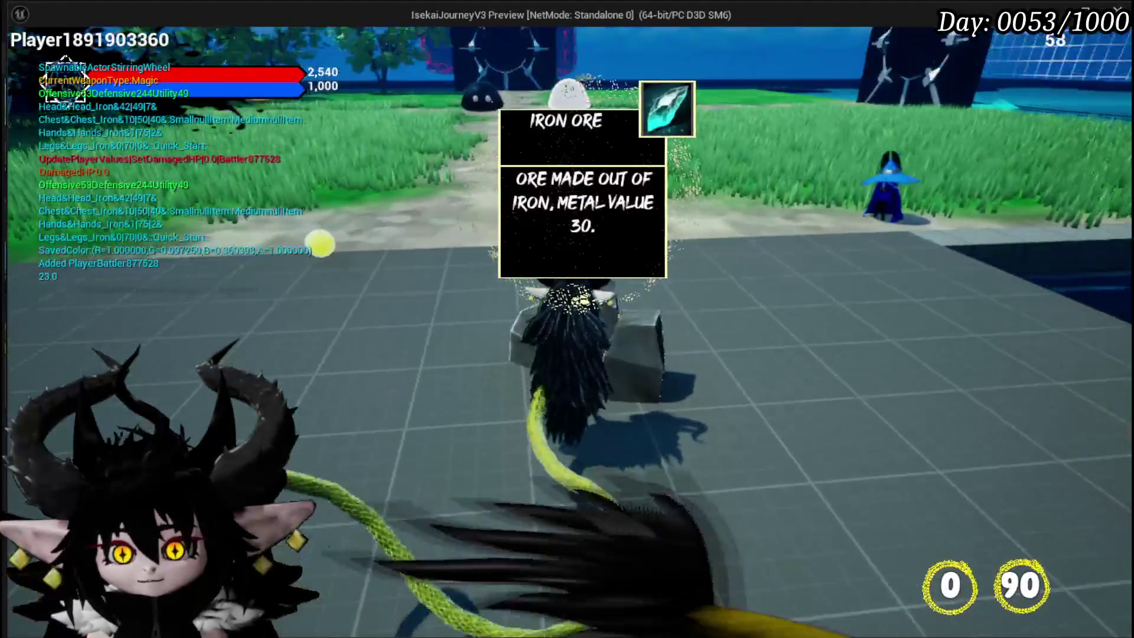
{"action": "key", "text": "d"}
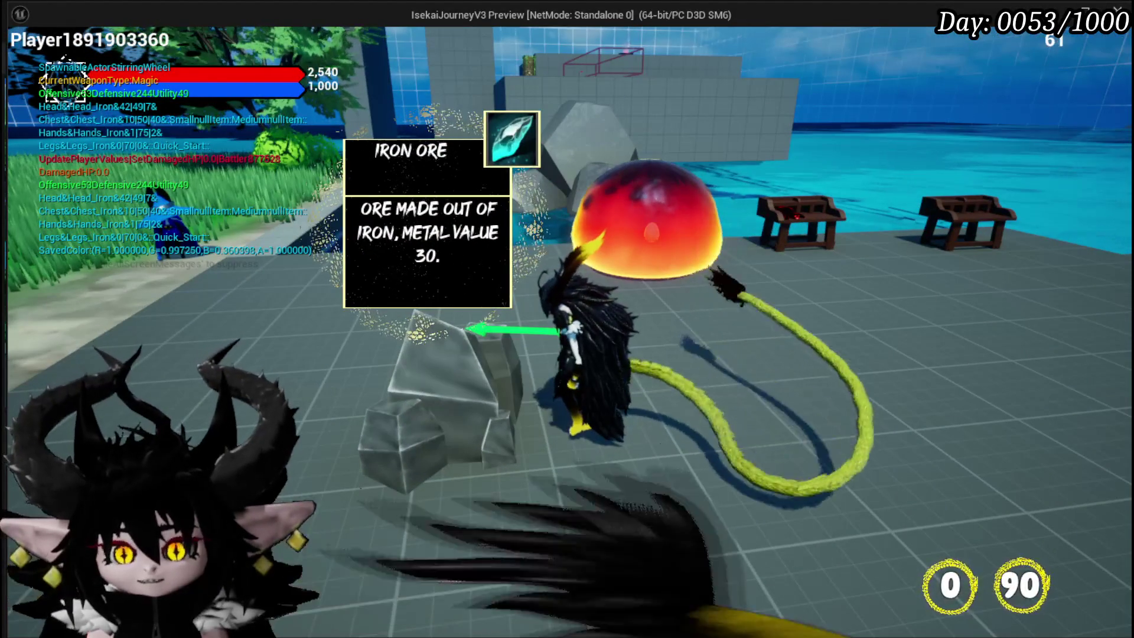
{"action": "key", "text": "a"}
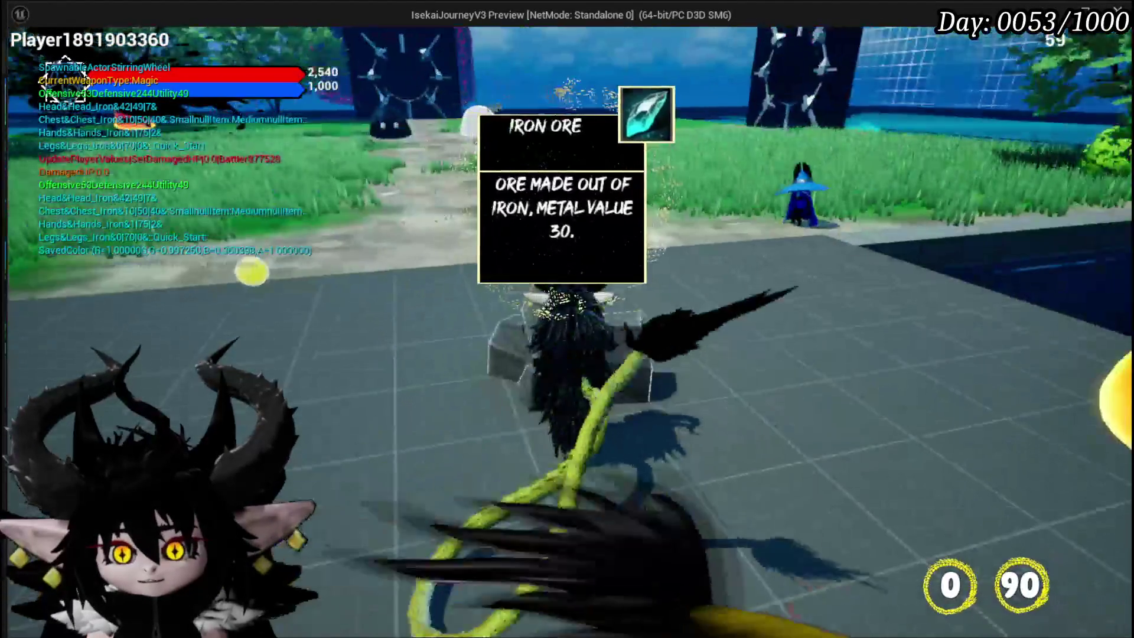
{"action": "key", "text": "d"}
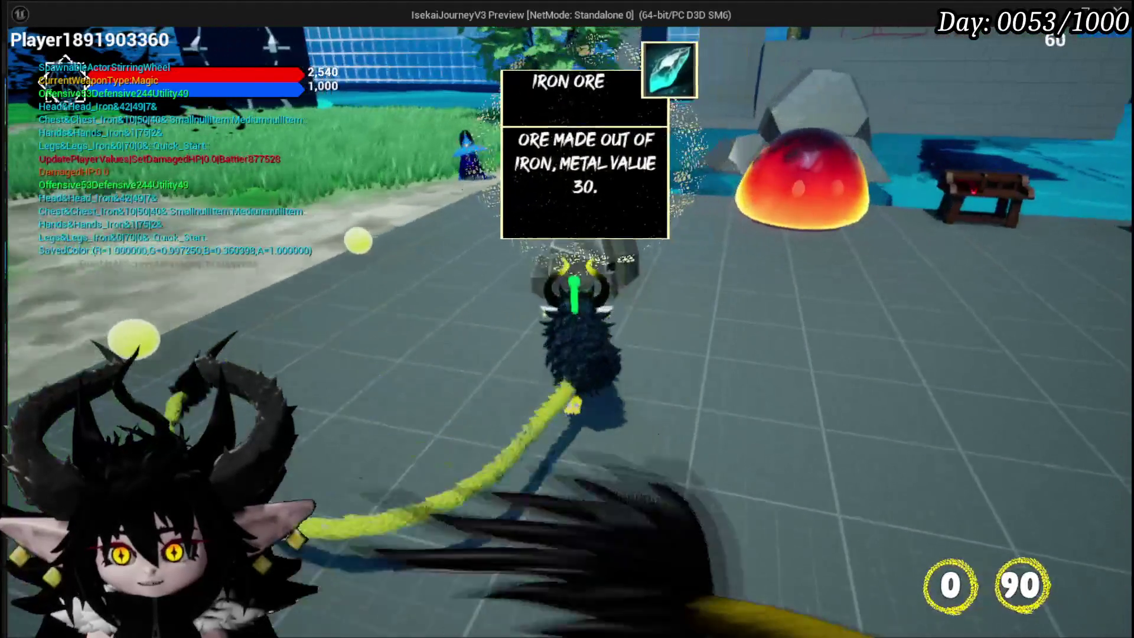
{"action": "key", "text": "d"}
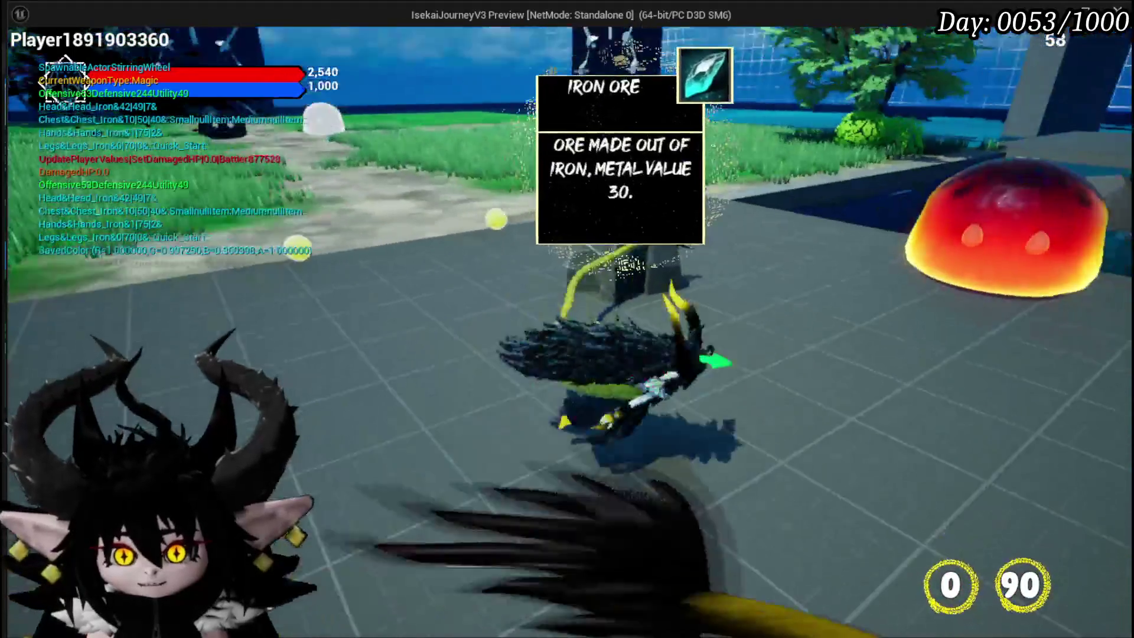
{"action": "key", "text": "d"}
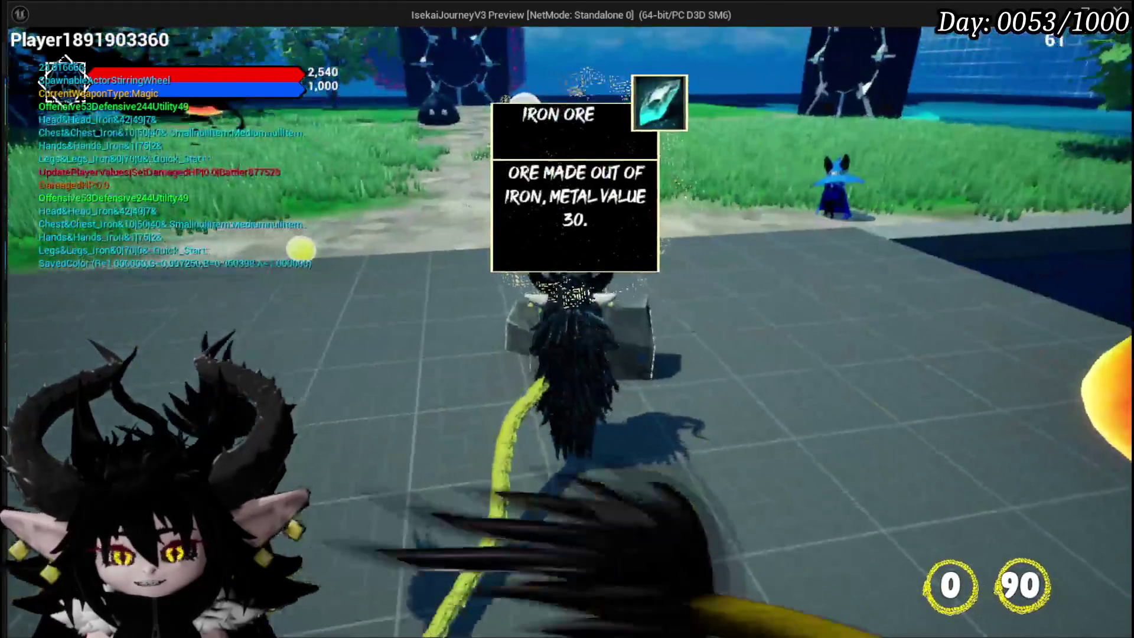
{"action": "key", "text": "d"}
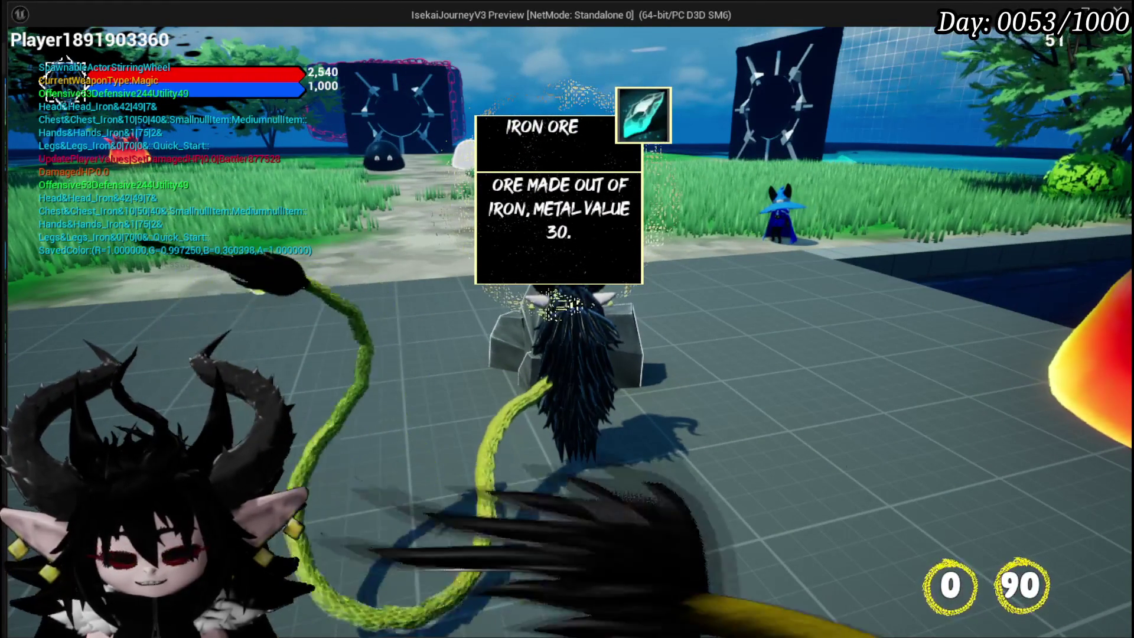
{"action": "key", "text": "Escape"}
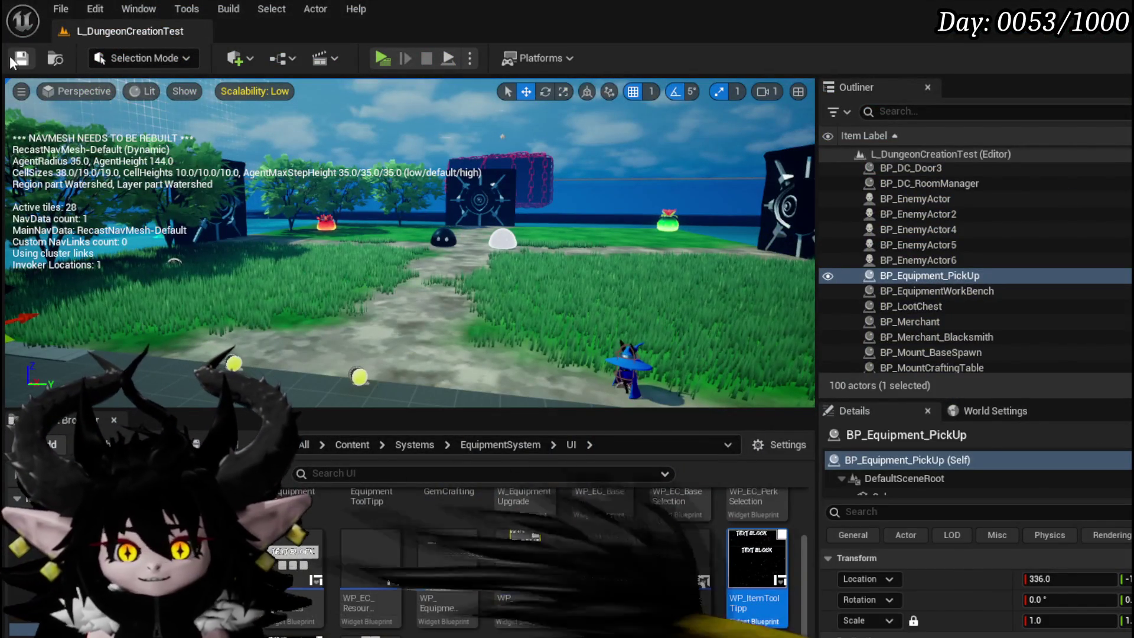
Save the level and open BPC_MC_Interaction from Content/Systems/BPC
{"action": "left_click", "coordinate": [13, 59]}
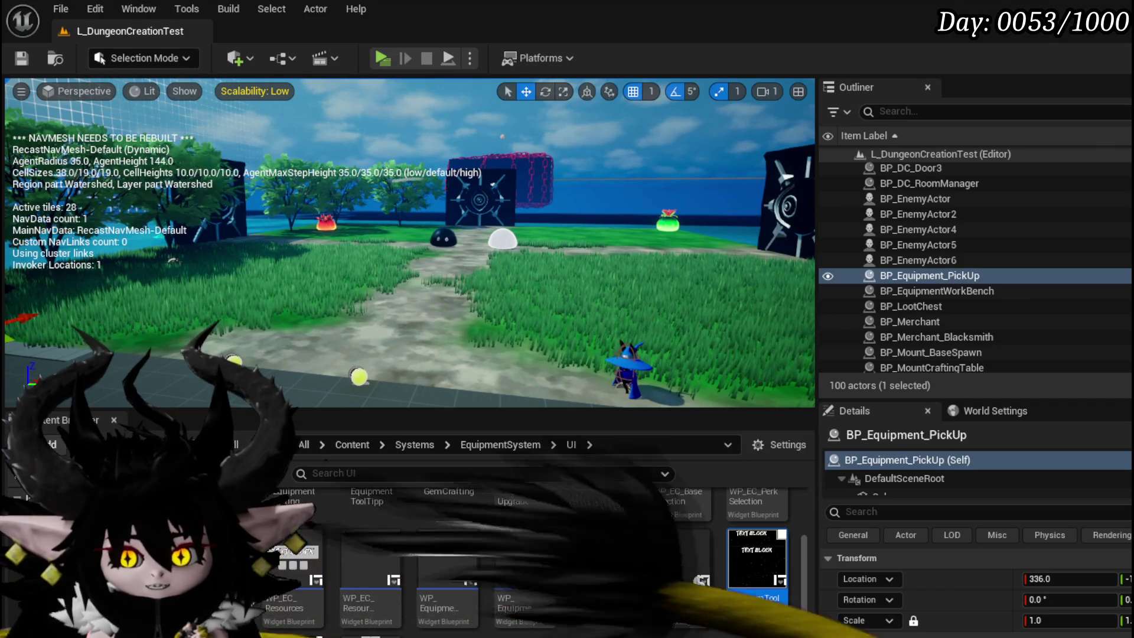
{"action": "left_click", "coordinate": [88, 532]}
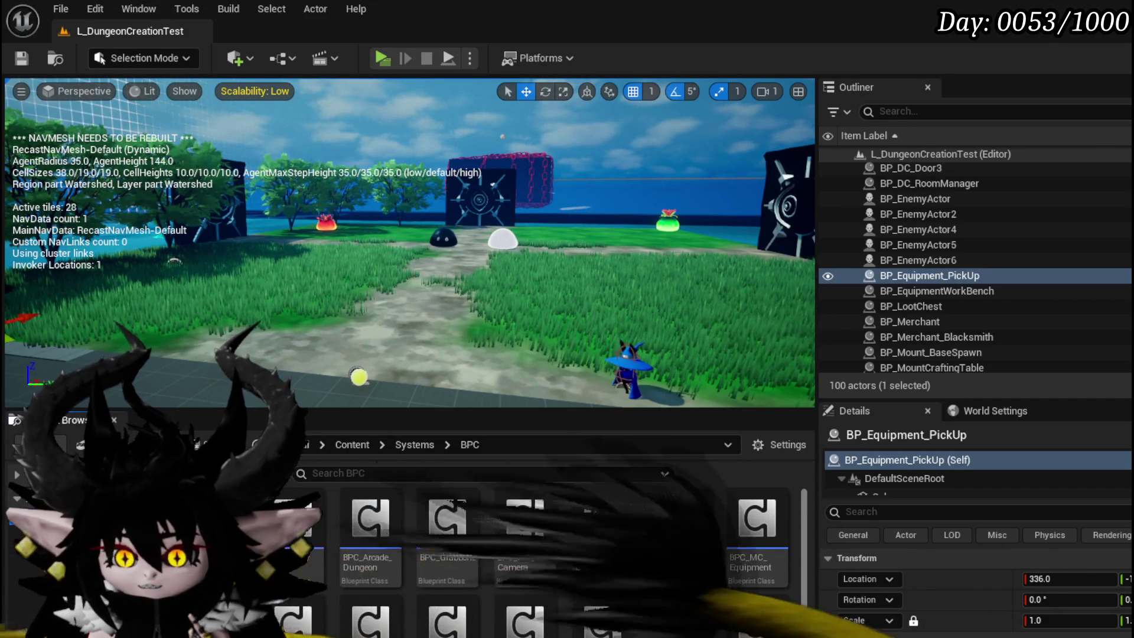
{"action": "scroll", "coordinate": [562, 561], "scroll_direction": "down", "scroll_amount": 1}
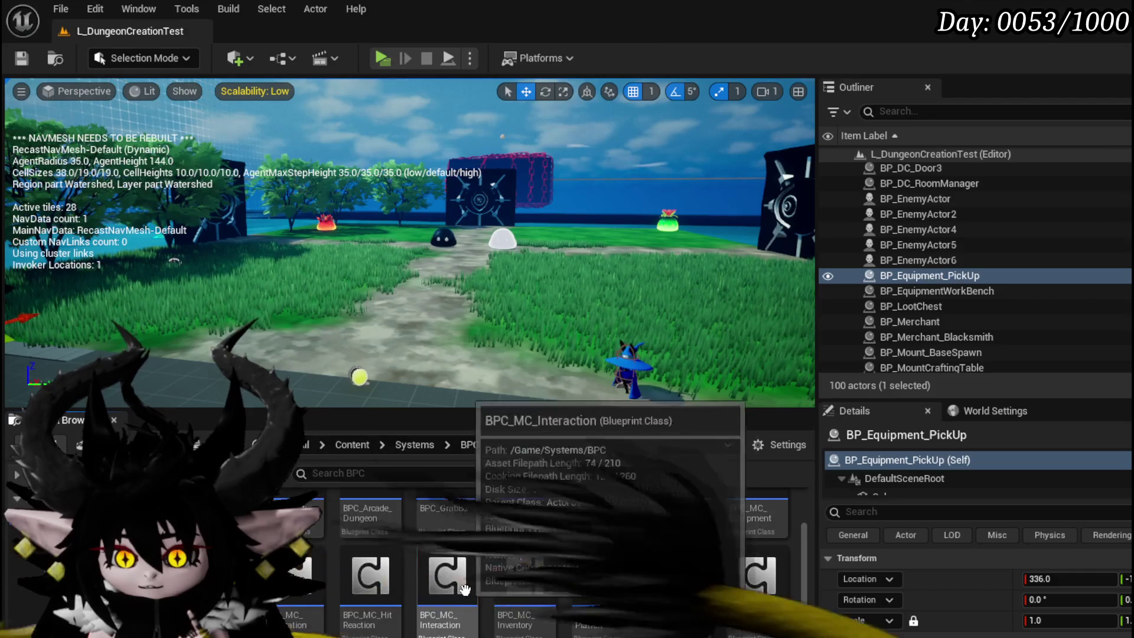
{"action": "double_click", "coordinate": [448, 576]}
{"action": "left_click_drag", "start_coordinate": [463, 335], "coordinate": [453, 337]}
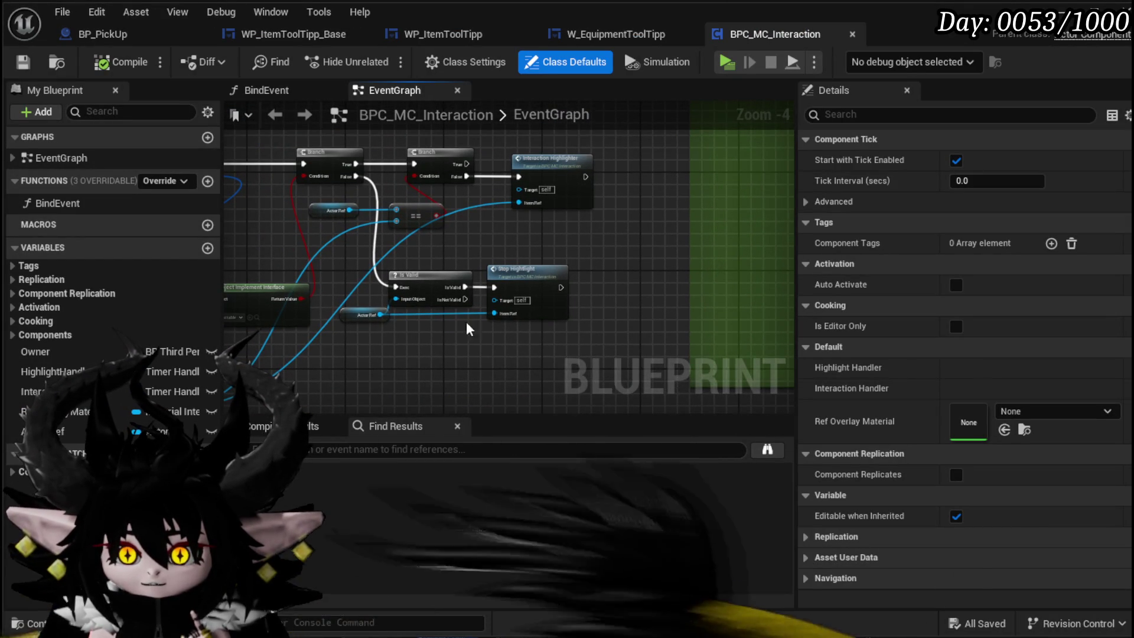
Pan through the Event Begin Play, Interaction Highlighter and Stop Highlight nodes in BPC_MC_Interaction
{"action": "scroll", "coordinate": [466, 321], "scroll_direction": "up", "scroll_amount": 3}
{"action": "scroll", "coordinate": [496, 314], "scroll_direction": "down", "scroll_amount": 2}
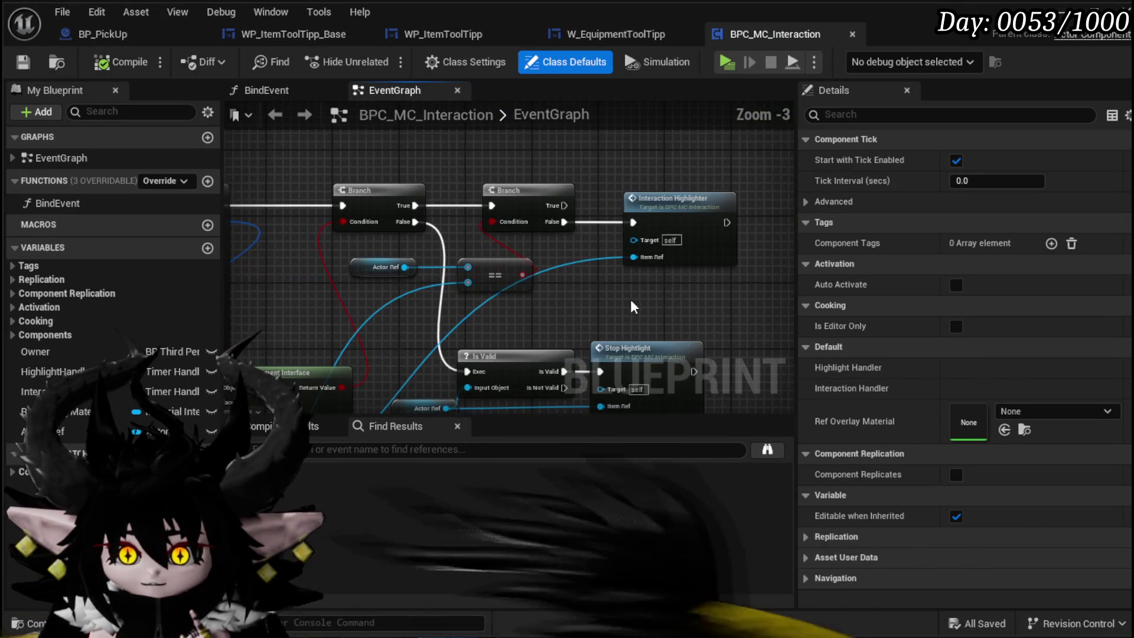
{"action": "mouse_move", "coordinate": [621, 300]}
{"action": "left_mouse_down"}
{"action": "mouse_move", "coordinate": [680, 259]}
{"action": "mouse_move", "coordinate": [590, 296]}
{"action": "mouse_move", "coordinate": [543, 331]}
{"action": "mouse_move", "coordinate": [806, 502]}
{"action": "mouse_move", "coordinate": [835, 542]}
{"action": "left_mouse_up"}
{"action": "mouse_move", "coordinate": [508, 266]}
{"action": "left_mouse_down"}
{"action": "mouse_move", "coordinate": [437, 272]}
{"action": "mouse_move", "coordinate": [660, 384]}
{"action": "mouse_move", "coordinate": [440, 271]}
{"action": "left_mouse_up"}
{"action": "mouse_move", "coordinate": [546, 253]}
{"action": "left_mouse_down"}
{"action": "mouse_move", "coordinate": [585, 225]}
{"action": "mouse_move", "coordinate": [642, 226]}
{"action": "left_mouse_up"}
{"action": "left_click", "coordinate": [603, 260]}
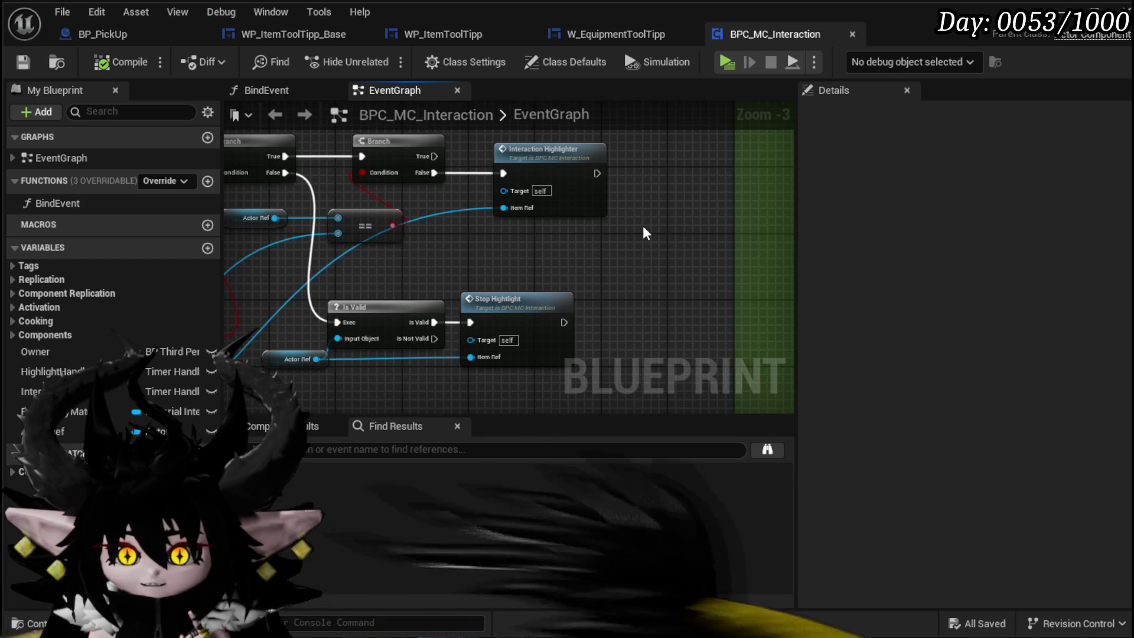
{"action": "left_click_drag", "start_coordinate": [517, 246], "coordinate": [557, 343]}
{"action": "left_click", "coordinate": [542, 246]}
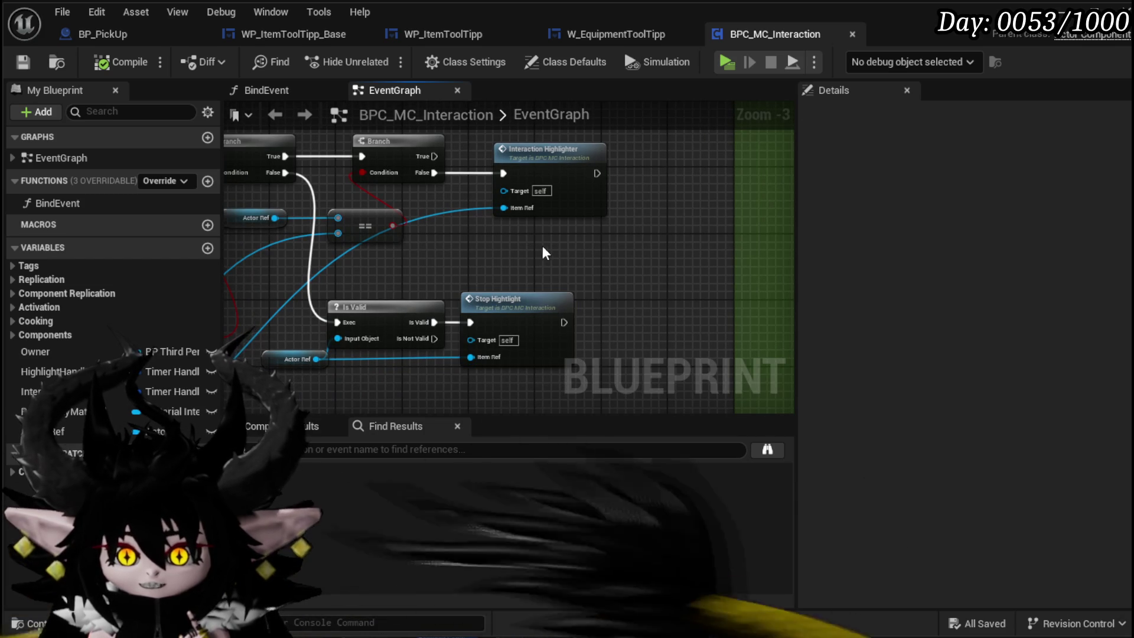
{"action": "left_click", "coordinate": [24, 63]}
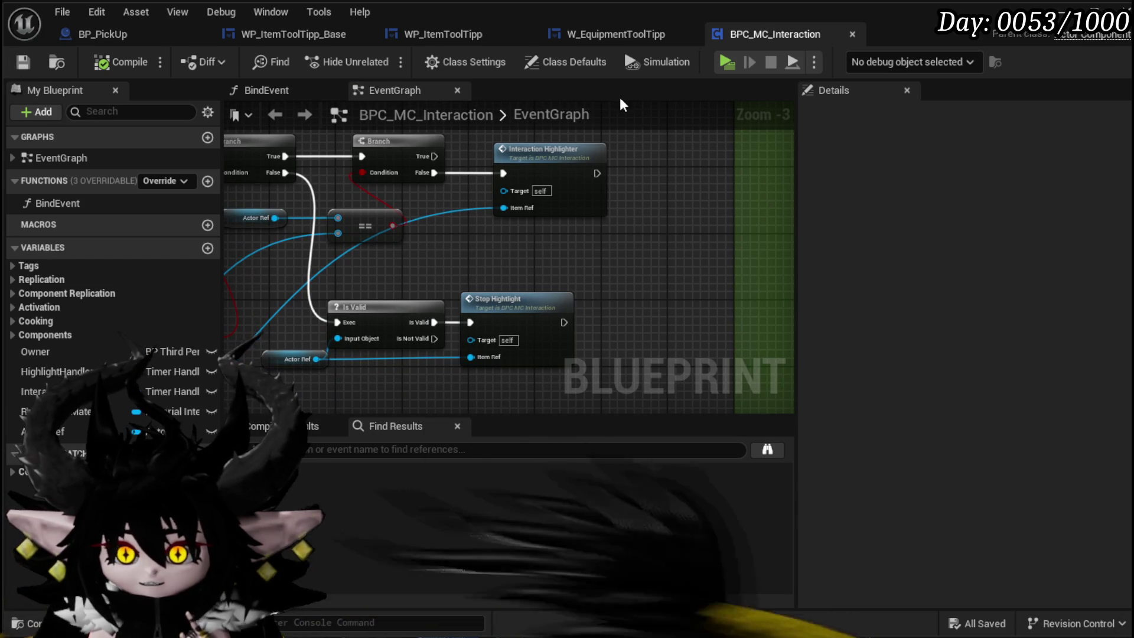
{"action": "left_click_drag", "start_coordinate": [572, 242], "coordinate": [813, 175]}
{"action": "left_click_drag", "start_coordinate": [628, 200], "coordinate": [449, 116]}
Compare with BP_PickUp, then inspect the StopHightlight event's Get Interaction Indicator call
{"action": "left_click", "coordinate": [92, 31]}
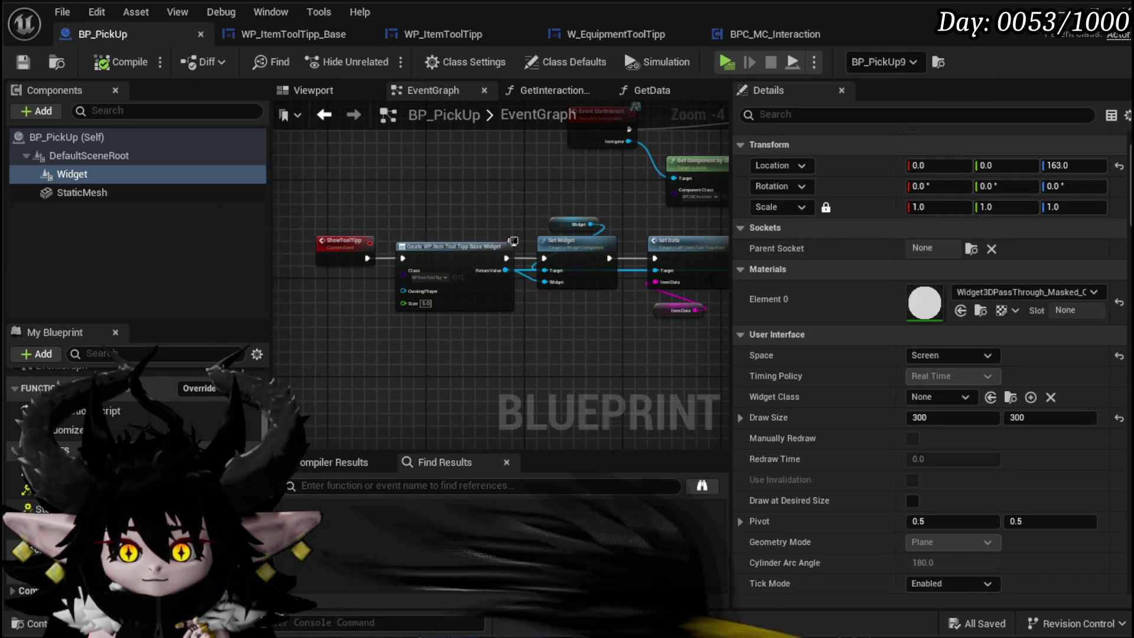
{"action": "scroll", "coordinate": [136, 425], "scroll_direction": "up", "scroll_amount": 3}
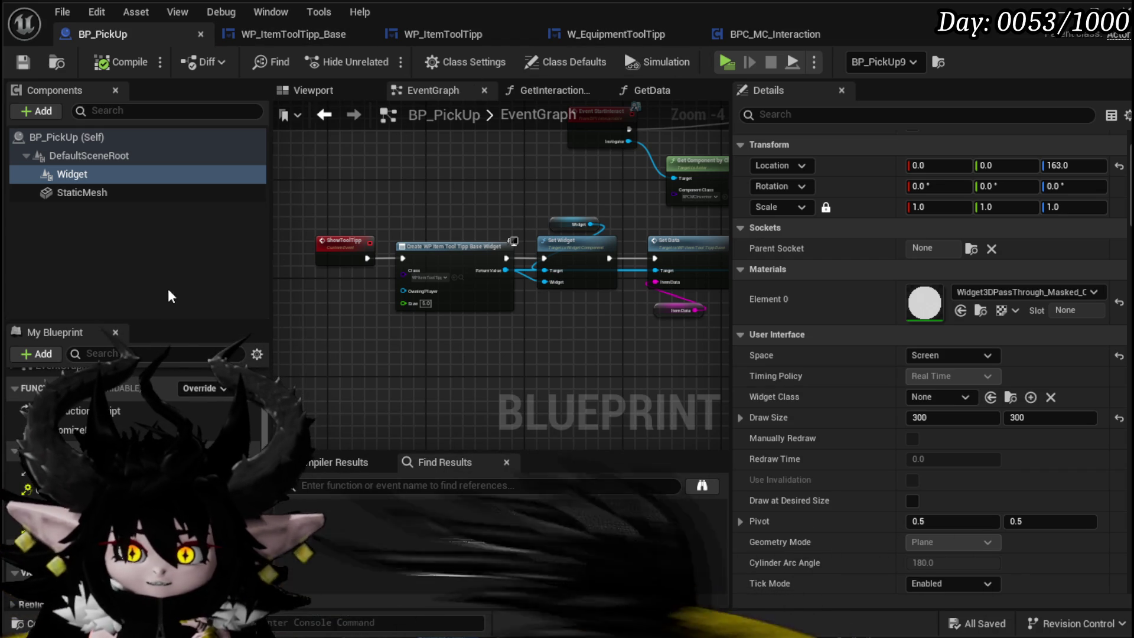
{"action": "left_click", "coordinate": [768, 34]}
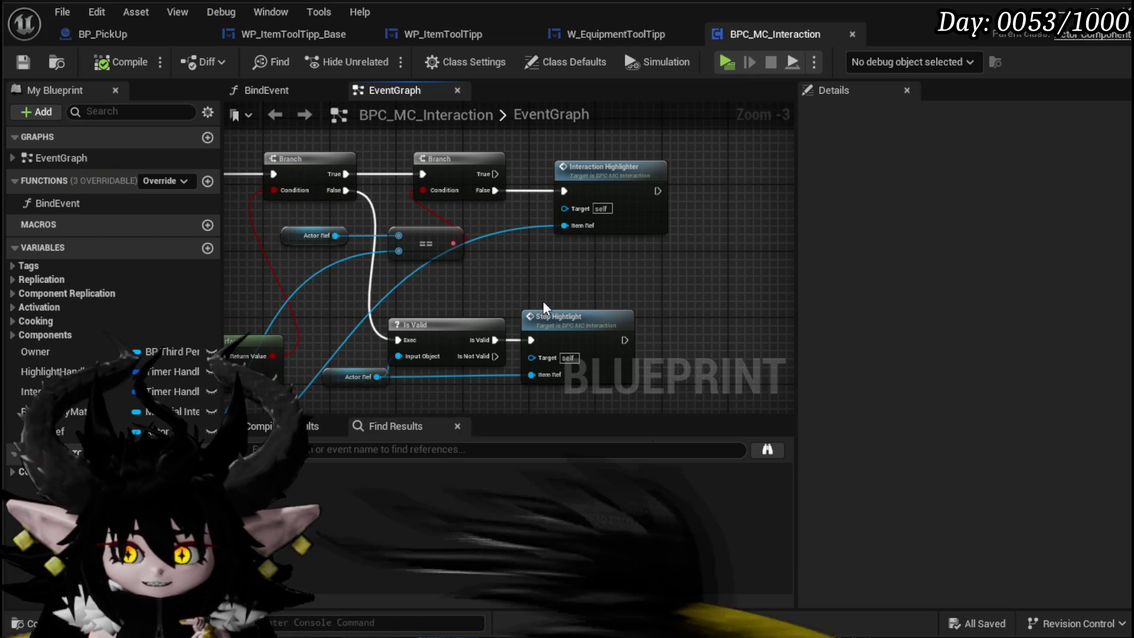
{"action": "mouse_move", "coordinate": [542, 304]}
{"action": "left_mouse_down"}
{"action": "mouse_move", "coordinate": [621, 287]}
{"action": "mouse_move", "coordinate": [429, 281]}
{"action": "left_mouse_up"}
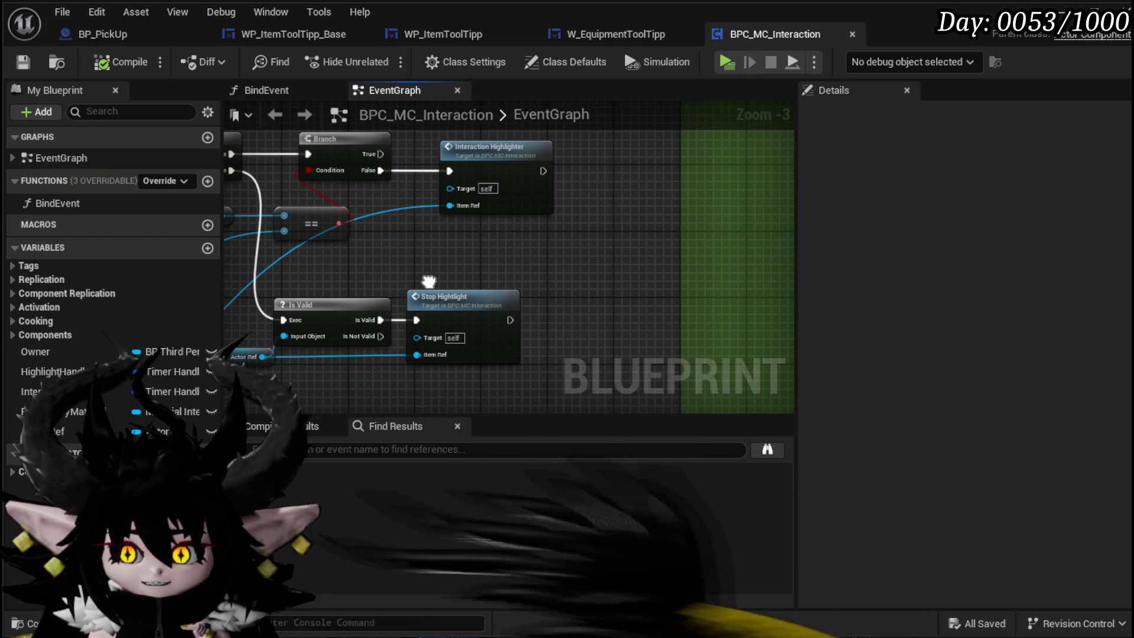
{"action": "double_click", "coordinate": [444, 293]}
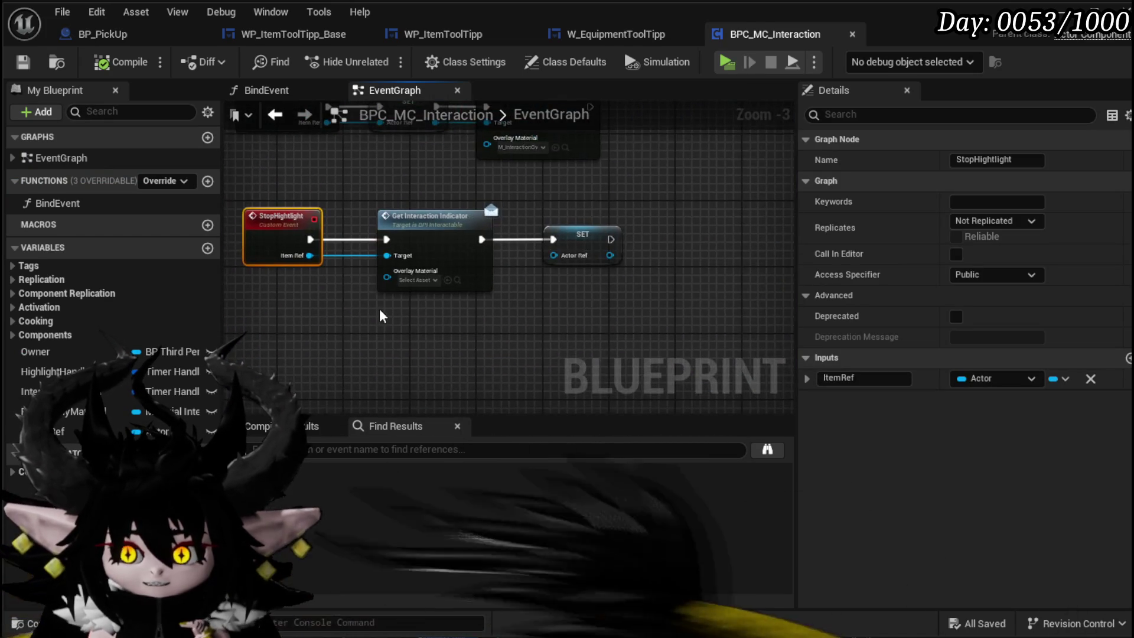
{"action": "scroll", "coordinate": [381, 311], "scroll_direction": "up", "scroll_amount": 1}
{"action": "left_click_drag", "start_coordinate": [371, 316], "coordinate": [576, 167]}
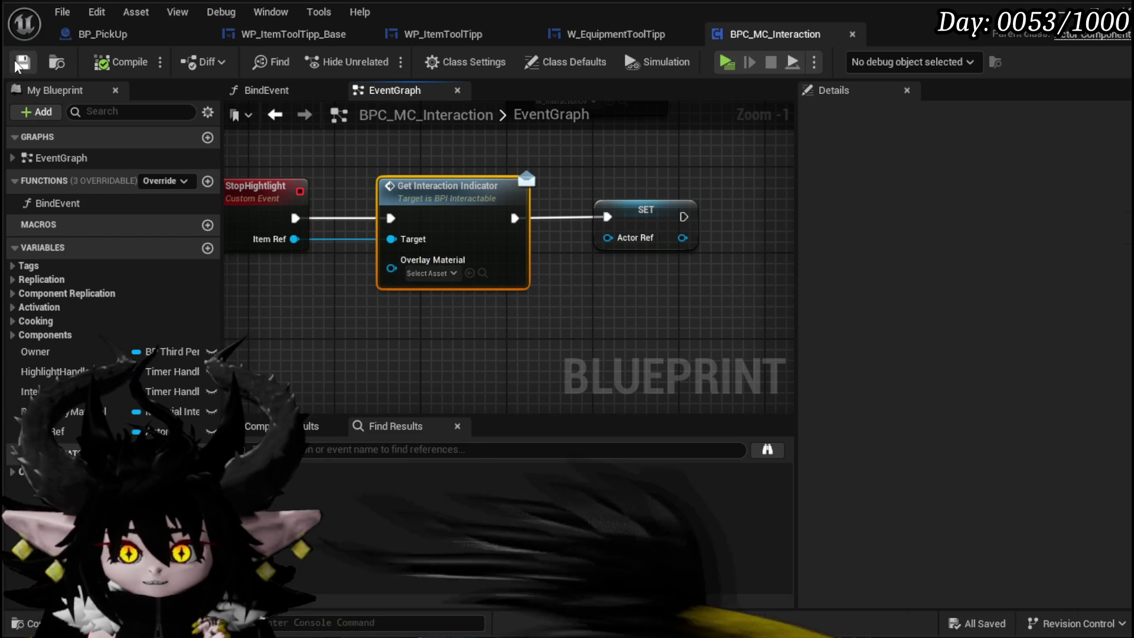
{"action": "key", "text": "Home"}
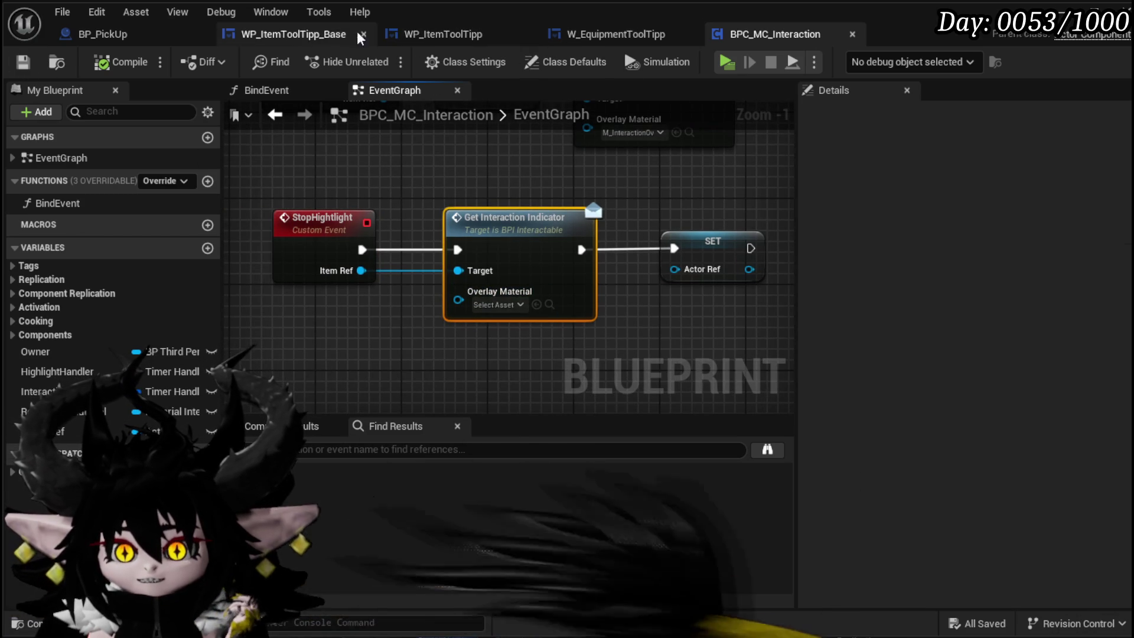
{"action": "left_click", "coordinate": [118, 35]}
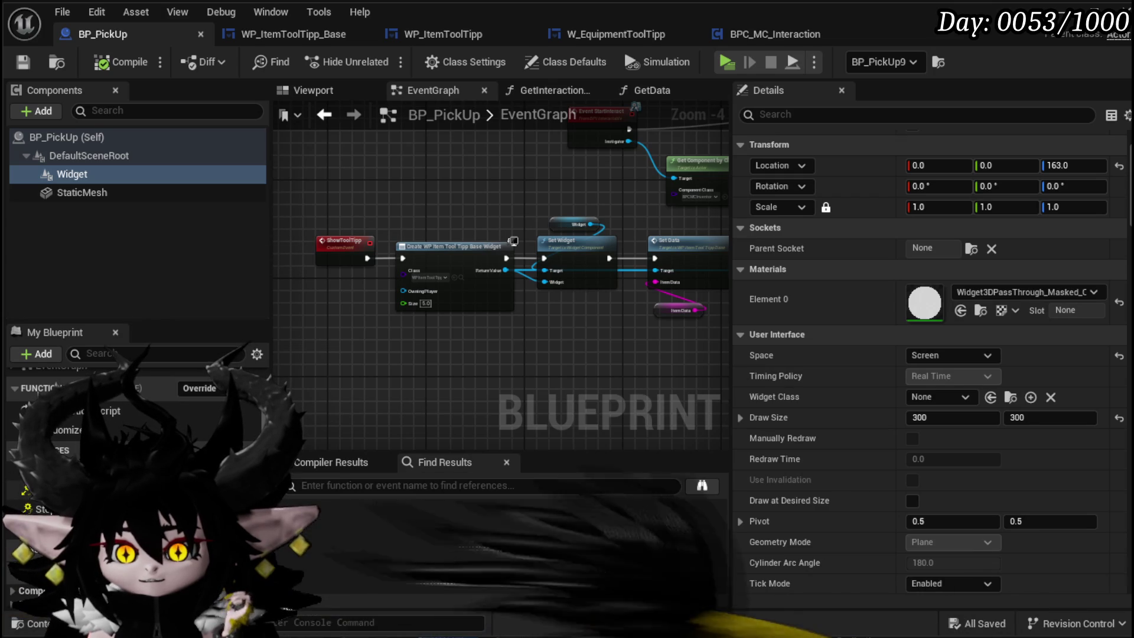
Insert an Is Valid check on Overlay Material before Show Tool Tipp in GetInteractionIndicator
{"action": "left_click", "coordinate": [549, 90]}
{"action": "left_click", "coordinate": [519, 253]}
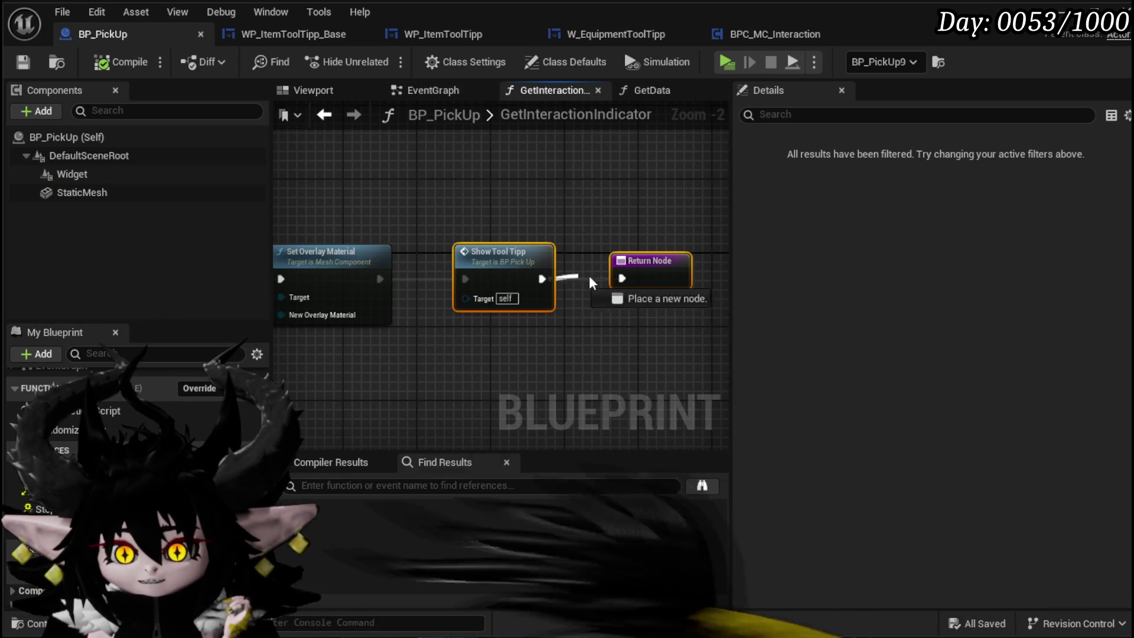
{"action": "left_click_drag", "start_coordinate": [483, 254], "coordinate": [593, 260]}
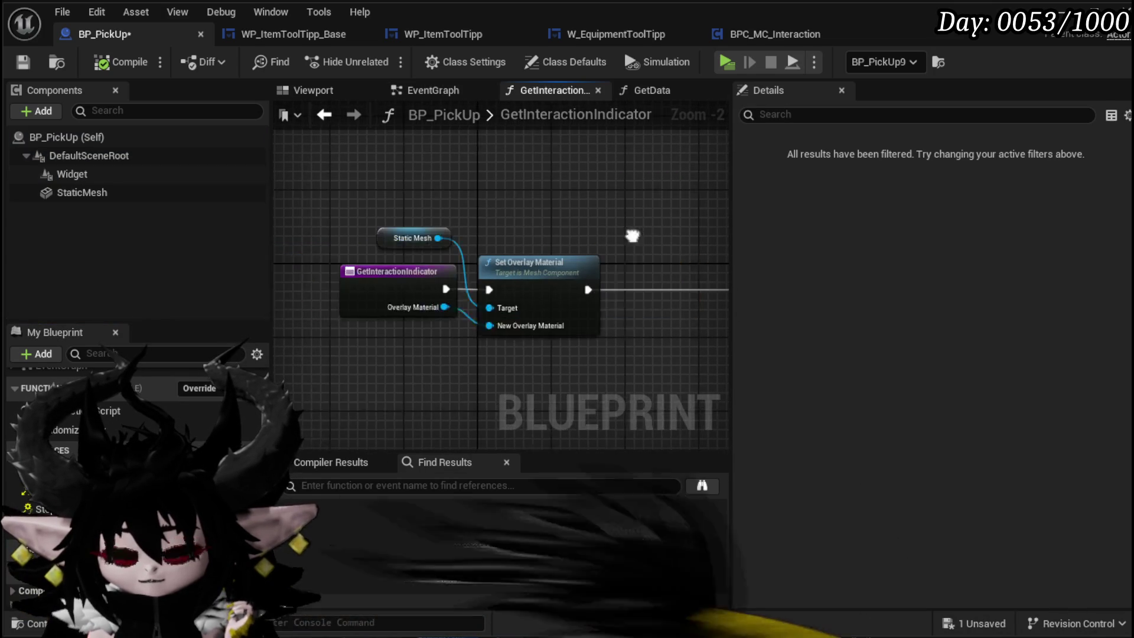
{"action": "left_click_drag", "start_coordinate": [363, 300], "coordinate": [565, 342]}
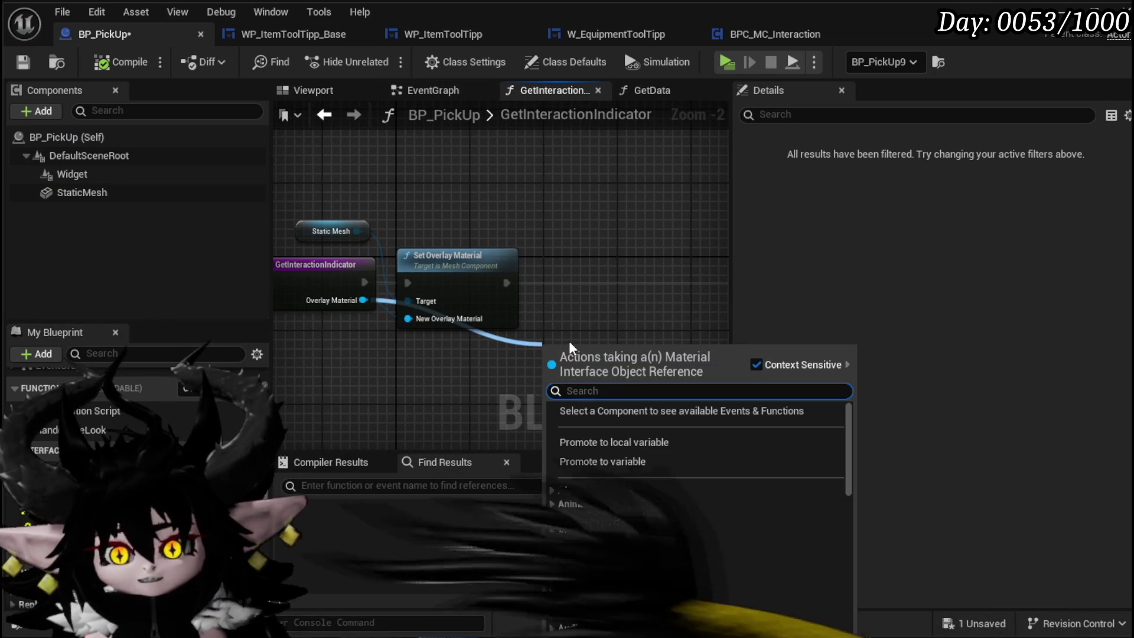
{"action": "type", "text": "is valid"}
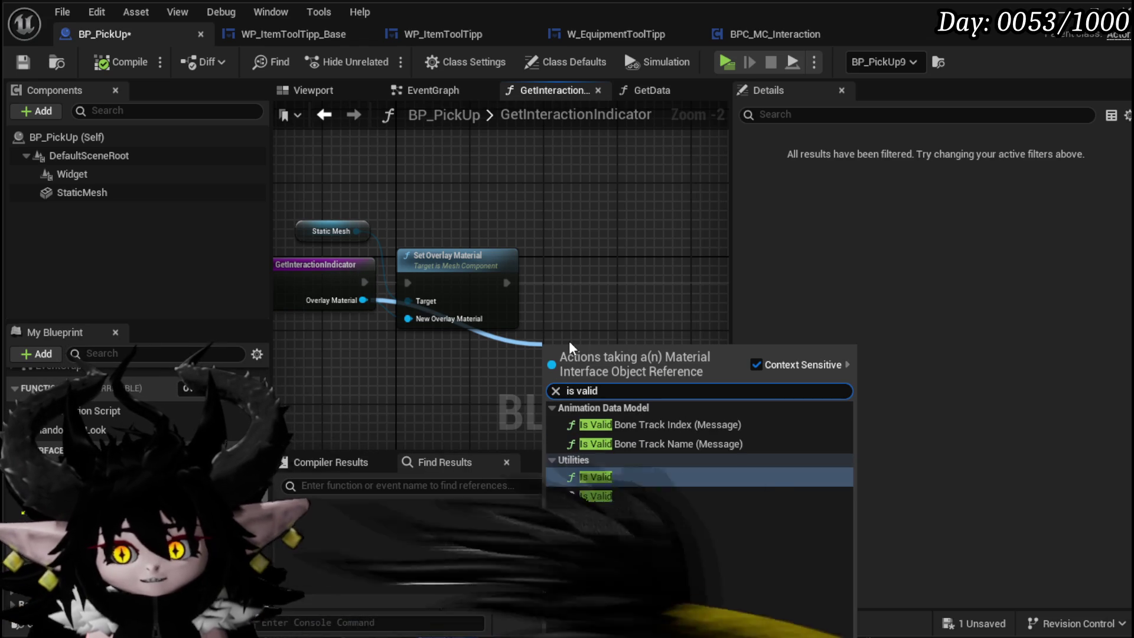
{"action": "left_click", "coordinate": [597, 496]}
{"action": "left_click_drag", "start_coordinate": [484, 296], "coordinate": [364, 311]}
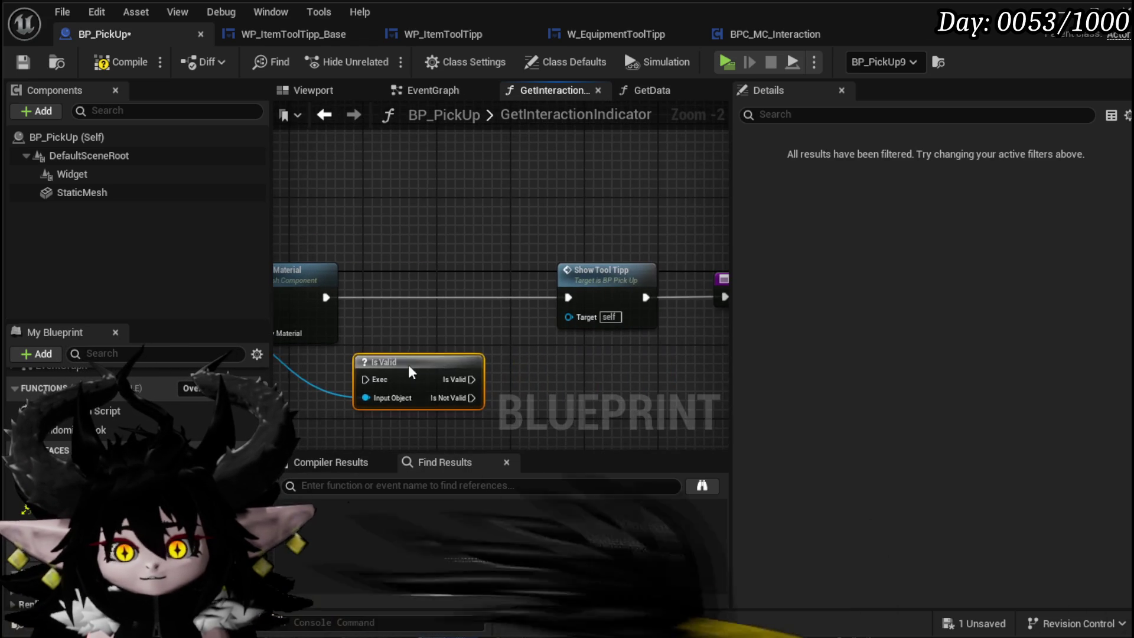
{"action": "mouse_move", "coordinate": [408, 364]}
{"action": "left_mouse_down"}
{"action": "mouse_move", "coordinate": [429, 283]}
{"action": "mouse_move", "coordinate": [385, 297]}
{"action": "left_mouse_up"}
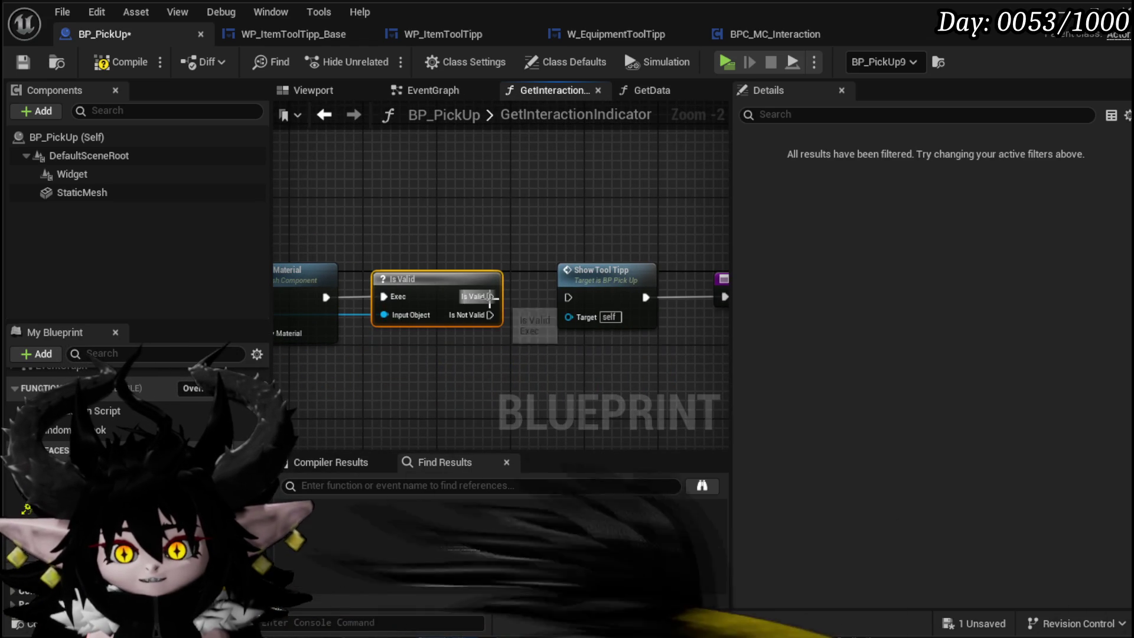
{"action": "mouse_move", "coordinate": [490, 296]}
{"action": "left_mouse_down"}
{"action": "mouse_move", "coordinate": [568, 299]}
{"action": "mouse_move", "coordinate": [593, 236]}
{"action": "left_mouse_up"}
Hide the Widget component with Set Visibility when the material is not valid; compile and save
{"action": "left_click_drag", "start_coordinate": [585, 284], "coordinate": [493, 268]}
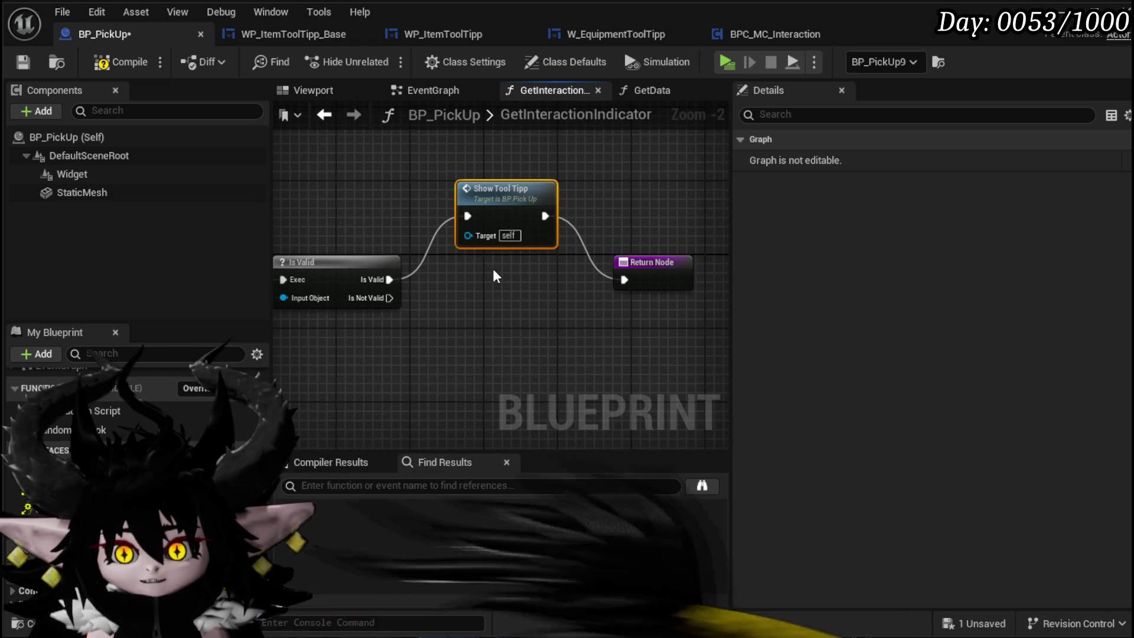
{"action": "mouse_move", "coordinate": [72, 174]}
{"action": "left_mouse_down"}
{"action": "mouse_move", "coordinate": [295, 179]}
{"action": "mouse_move", "coordinate": [359, 221]}
{"action": "left_mouse_up"}
{"action": "type", "text": "Set Visi"}
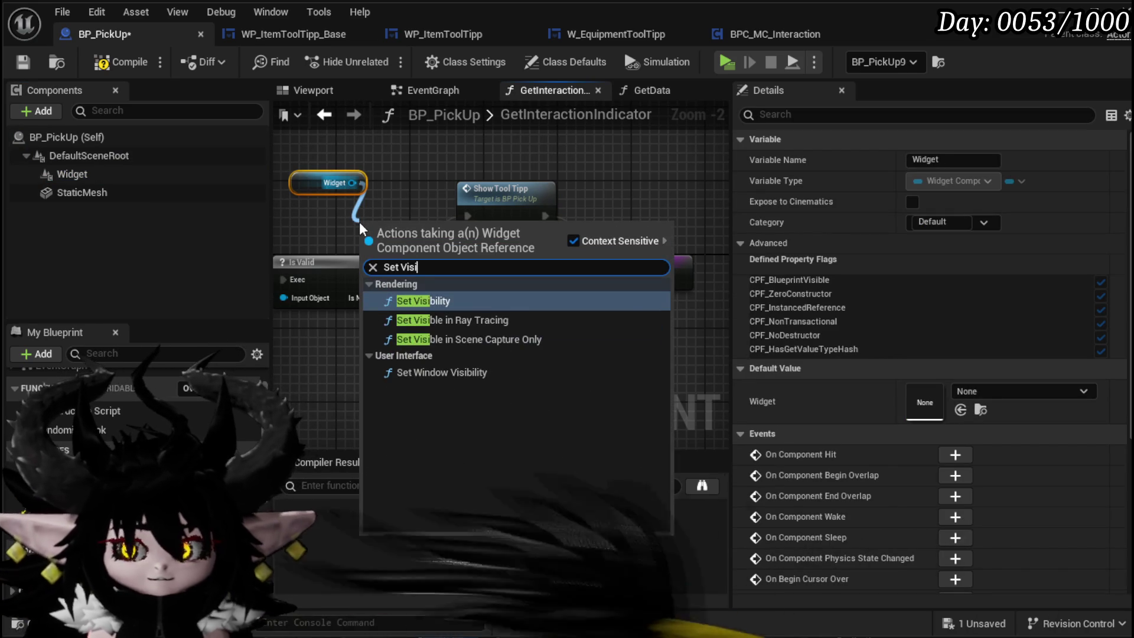
{"action": "left_click", "coordinate": [450, 298]}
{"action": "mouse_move", "coordinate": [417, 231]}
{"action": "left_mouse_down"}
{"action": "mouse_move", "coordinate": [520, 328]}
{"action": "mouse_move", "coordinate": [500, 295]}
{"action": "mouse_move", "coordinate": [451, 317]}
{"action": "left_mouse_up"}
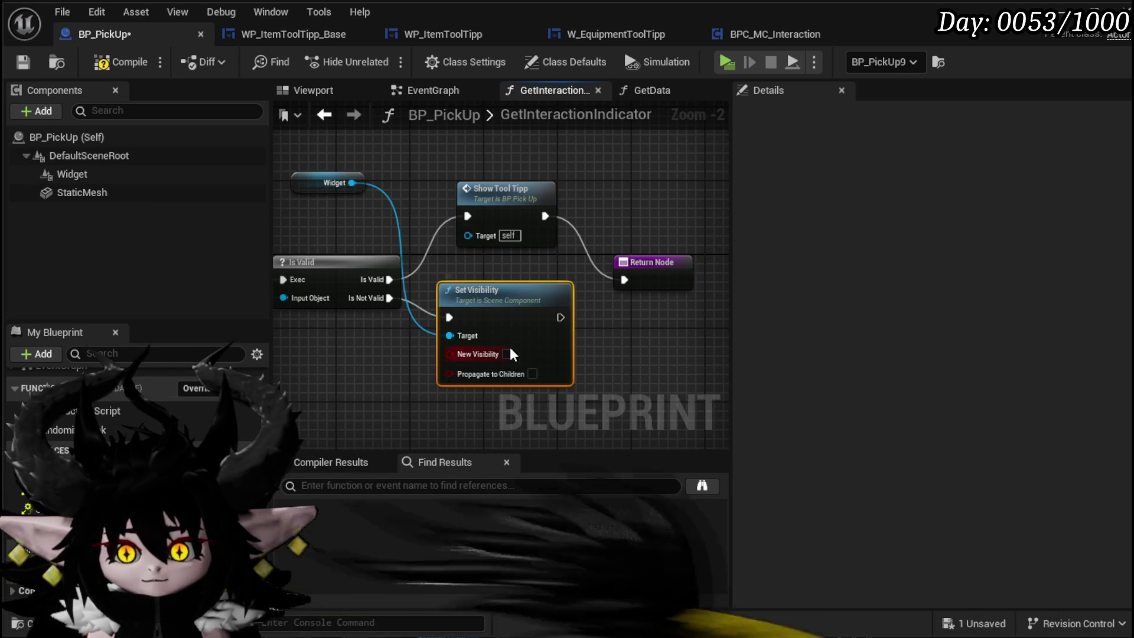
{"action": "left_click_drag", "start_coordinate": [560, 318], "coordinate": [623, 280]}
{"action": "left_click_drag", "start_coordinate": [490, 192], "coordinate": [481, 146]}
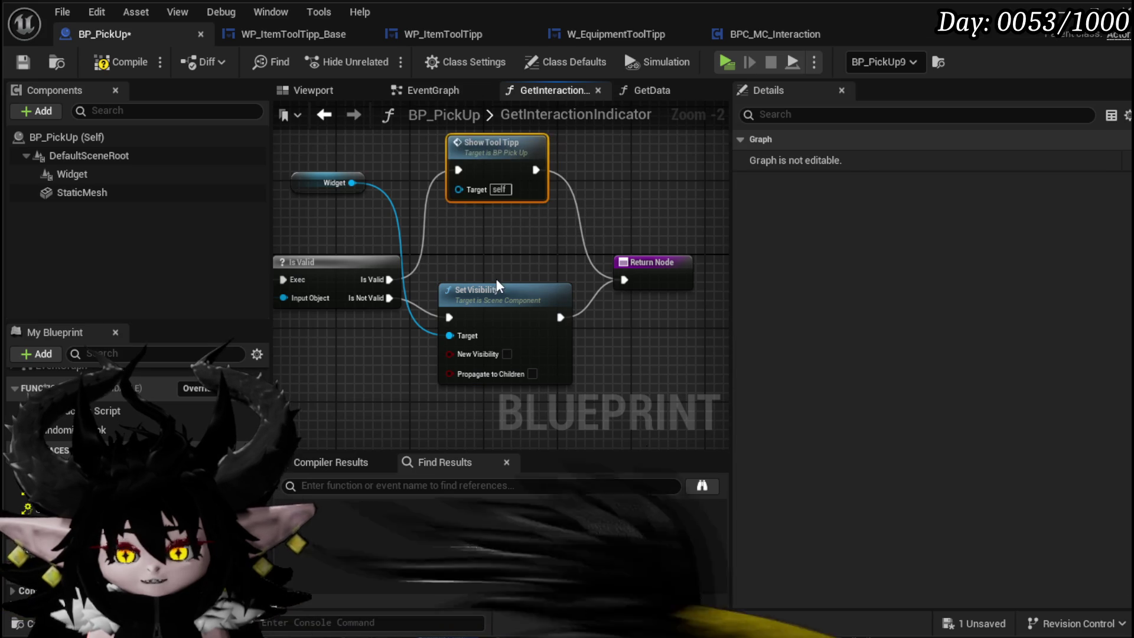
{"action": "left_click_drag", "start_coordinate": [495, 302], "coordinate": [495, 311]}
{"action": "left_click_drag", "start_coordinate": [496, 143], "coordinate": [496, 207]}
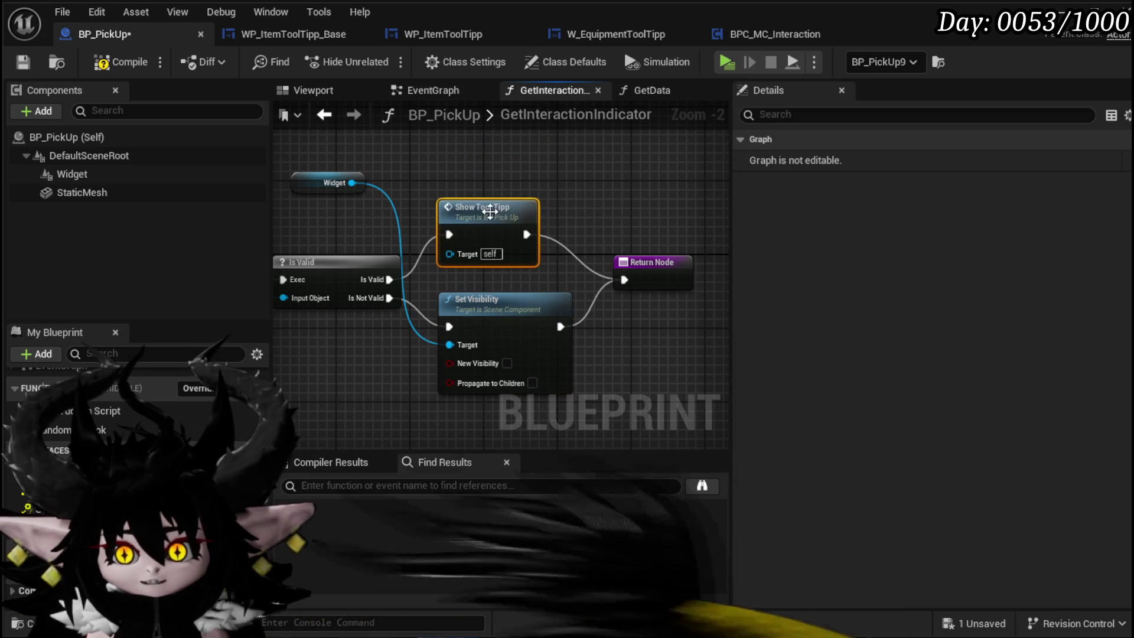
{"action": "left_click", "coordinate": [121, 62]}
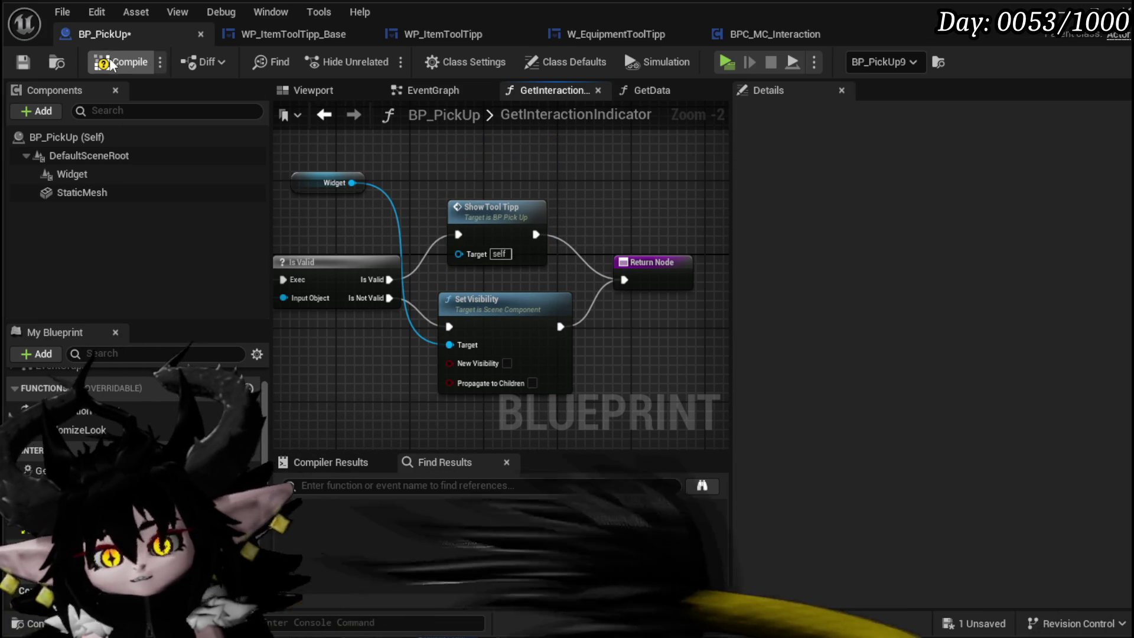
{"action": "left_click", "coordinate": [24, 62]}
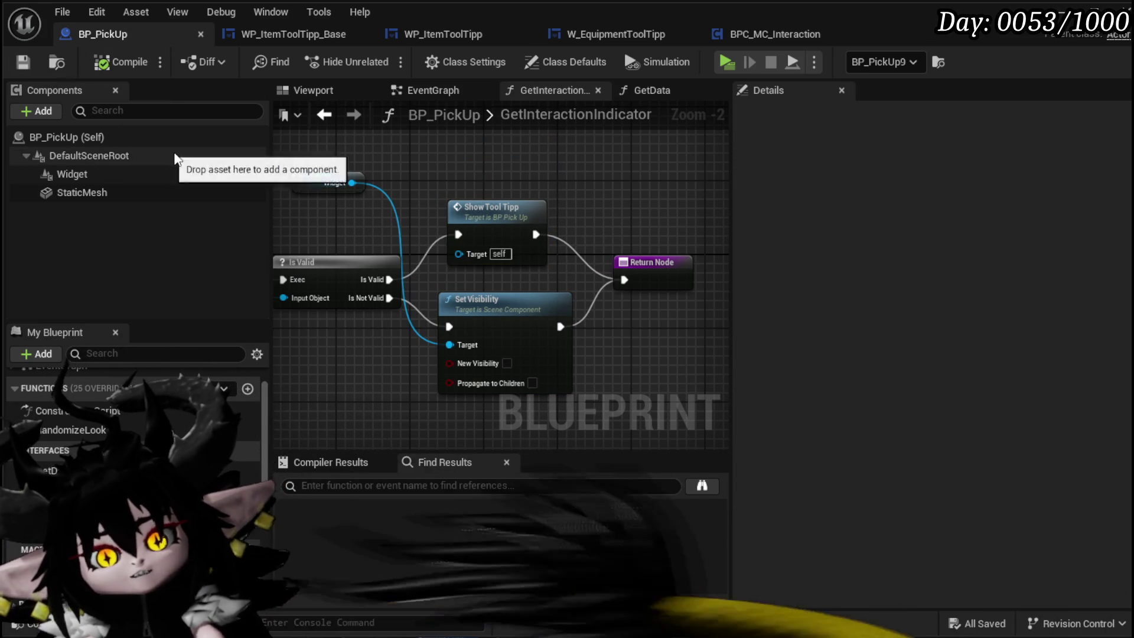
Tidy the positions of Show Tool Tipp, Set Visibility and the Widget getter
{"action": "left_click", "coordinate": [479, 218]}
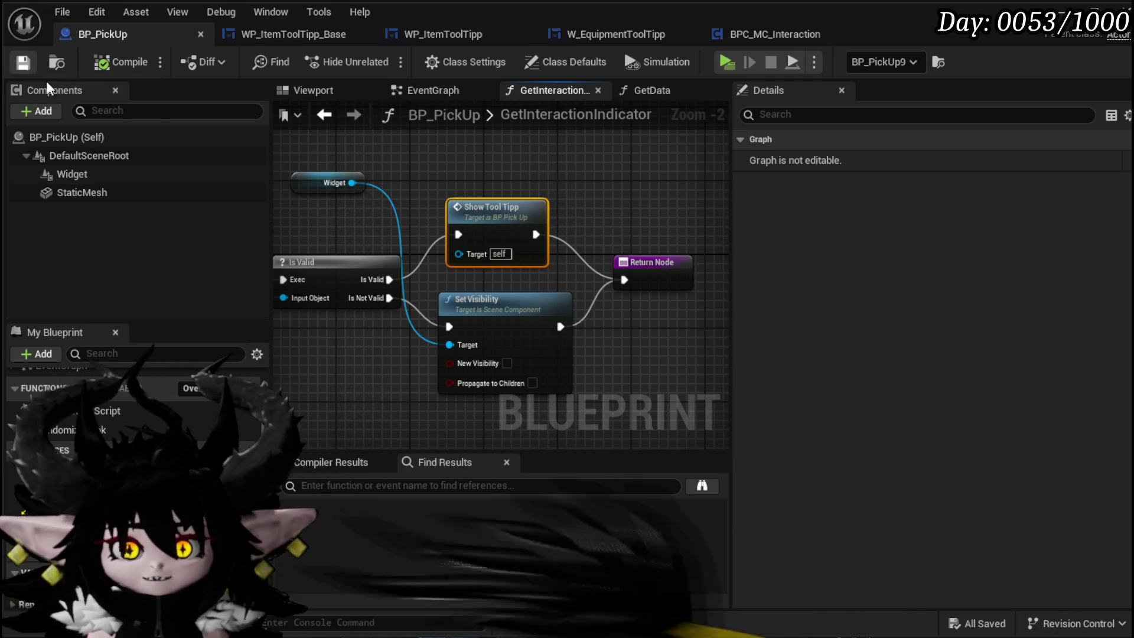
{"action": "left_click_drag", "start_coordinate": [317, 189], "coordinate": [401, 416]}
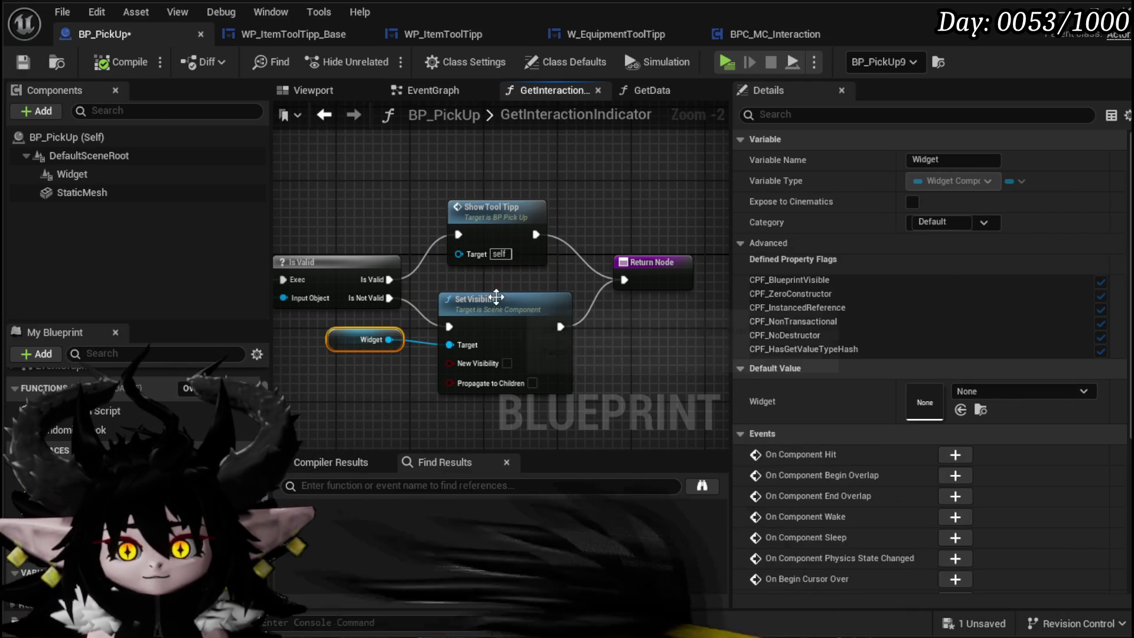
{"action": "left_click_drag", "start_coordinate": [496, 307], "coordinate": [393, 344]}
{"action": "left_click", "coordinate": [632, 316]}
{"action": "mouse_move", "coordinate": [420, 248]}
{"action": "left_mouse_down"}
{"action": "mouse_move", "coordinate": [423, 151]}
{"action": "mouse_move", "coordinate": [466, 165]}
{"action": "left_mouse_up"}
{"action": "mouse_move", "coordinate": [422, 359]}
{"action": "left_mouse_down"}
{"action": "mouse_move", "coordinate": [487, 342]}
{"action": "mouse_move", "coordinate": [467, 366]}
{"action": "left_mouse_up"}
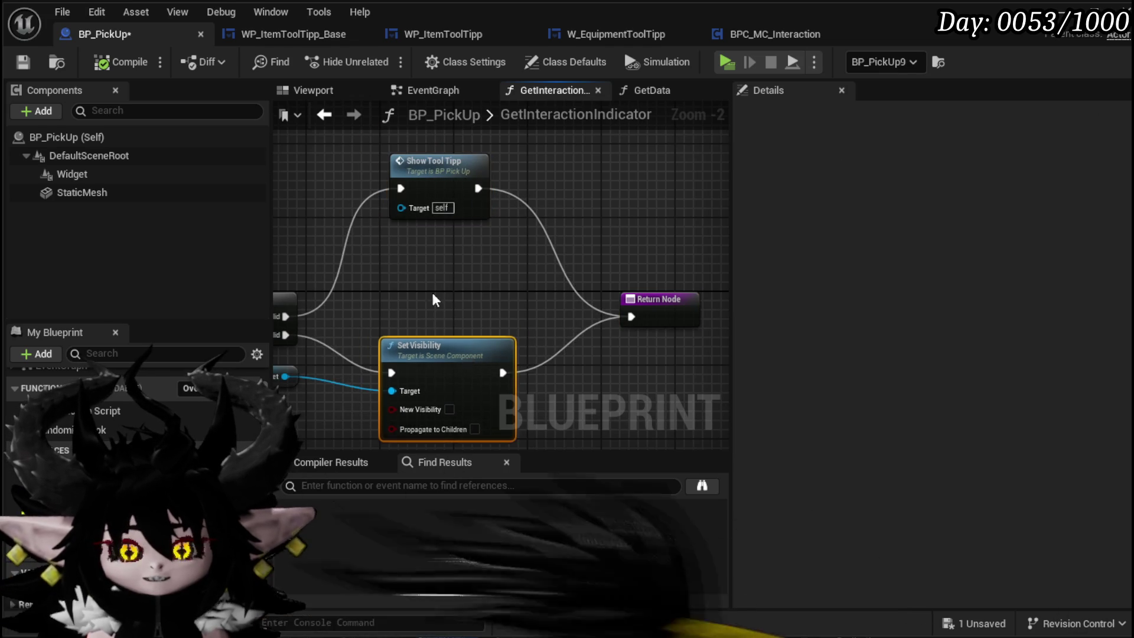
{"action": "mouse_move", "coordinate": [431, 290]}
{"action": "left_mouse_down"}
{"action": "mouse_move", "coordinate": [531, 194]}
{"action": "mouse_move", "coordinate": [477, 232]}
{"action": "left_mouse_up"}
{"action": "left_click", "coordinate": [534, 216]}
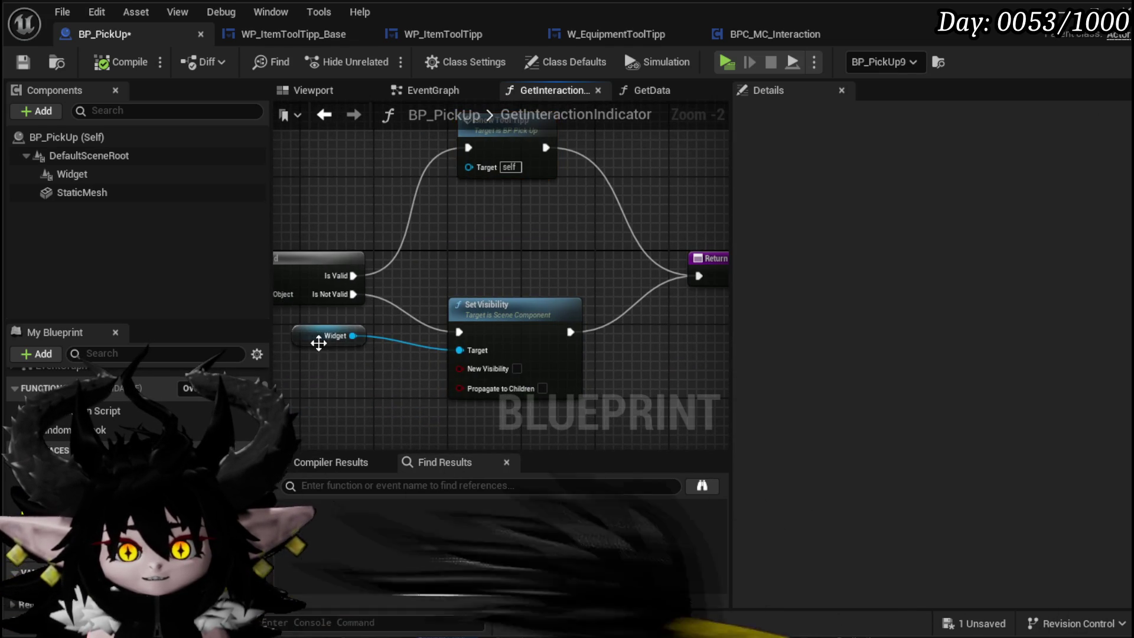
{"action": "left_click_drag", "start_coordinate": [319, 339], "coordinate": [341, 357]}
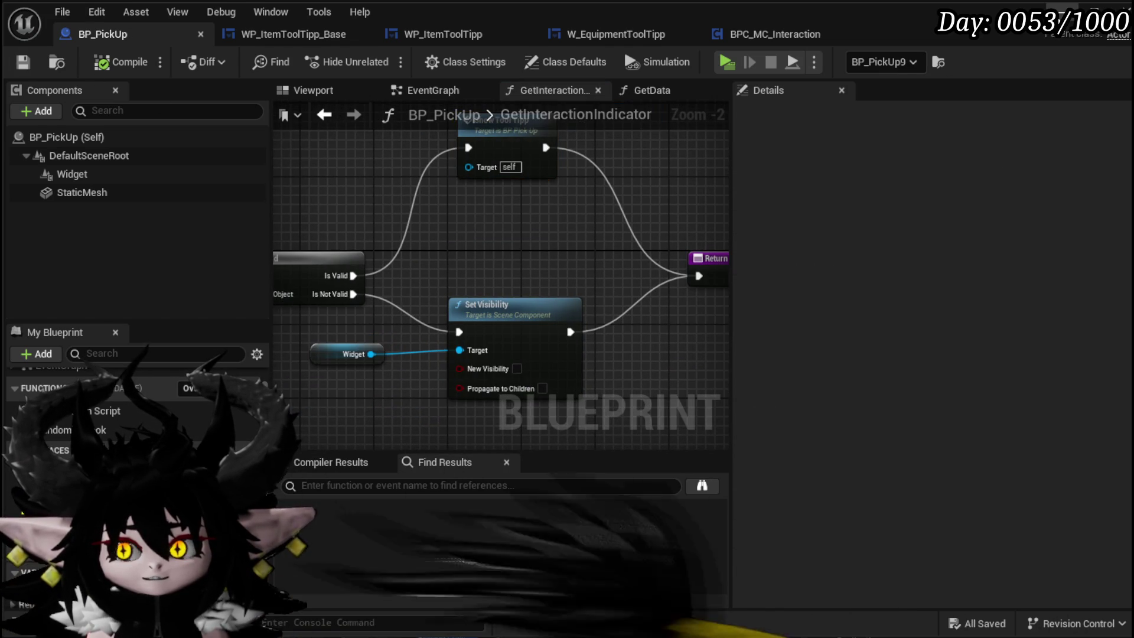
Run a quick pickup play test, close the preview and save the level
{"action": "key", "text": "alt+Tab"}
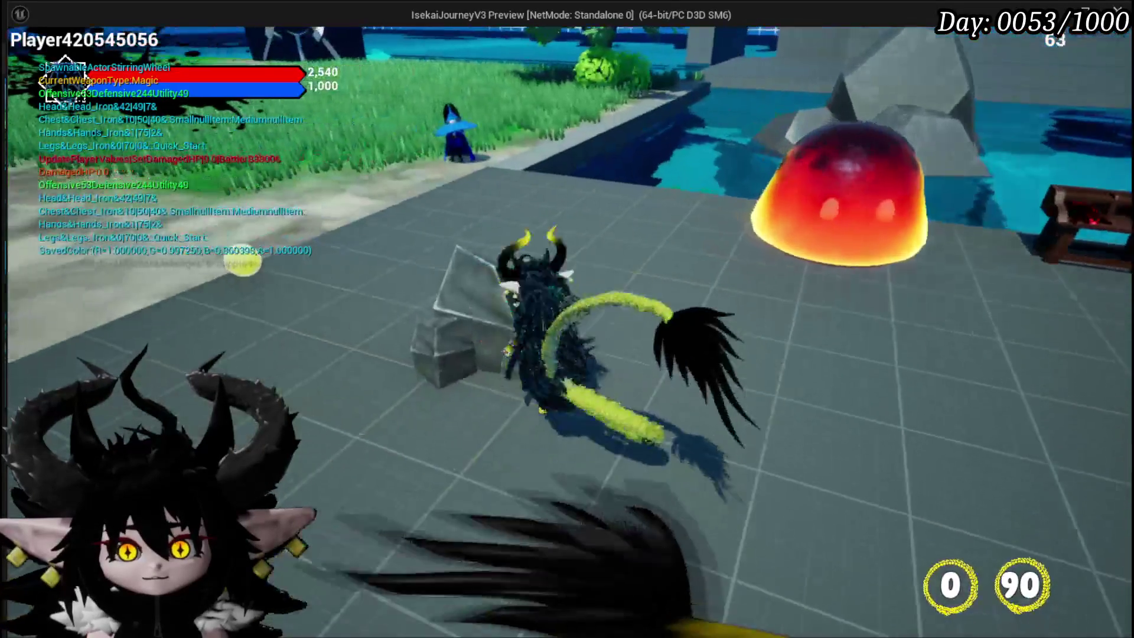
{"action": "key", "text": "Escape"}
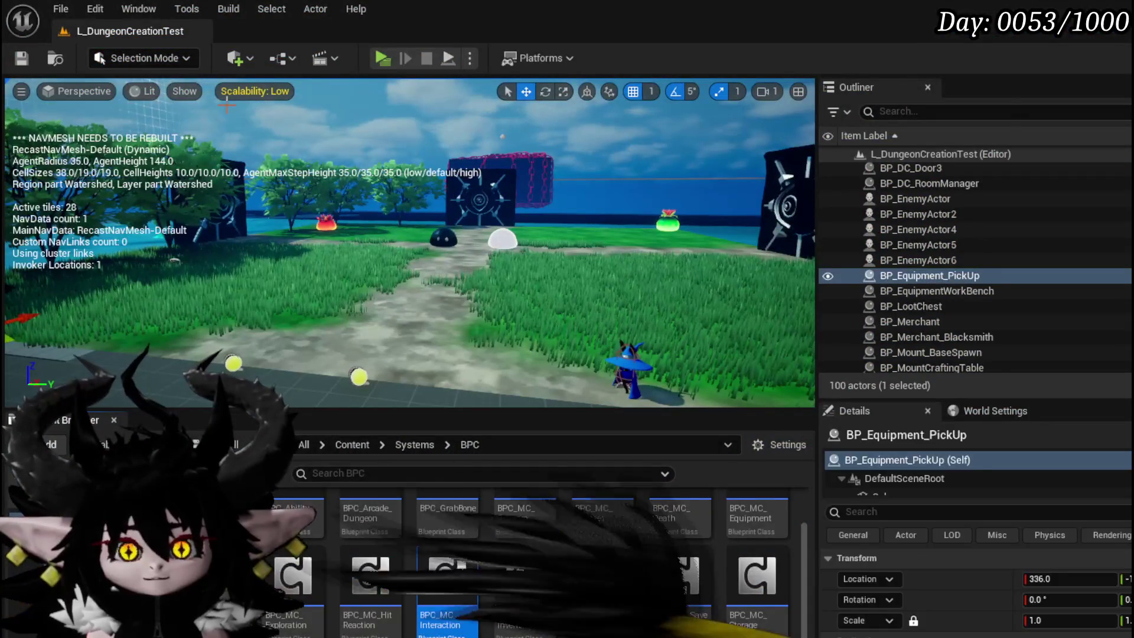
{"action": "key", "text": "ctrl+s"}
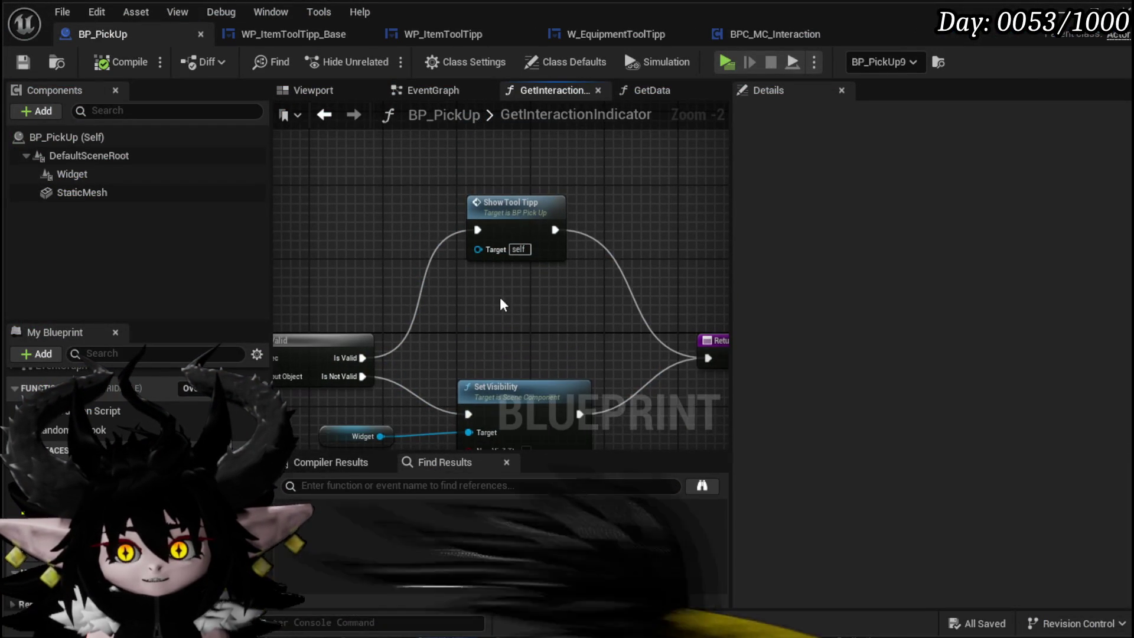
Add a duplicated Set Visibility making the Widget visible after Show Tool Tipp, then save BP_PickUp
{"action": "left_click_drag", "start_coordinate": [543, 336], "coordinate": [561, 392]}
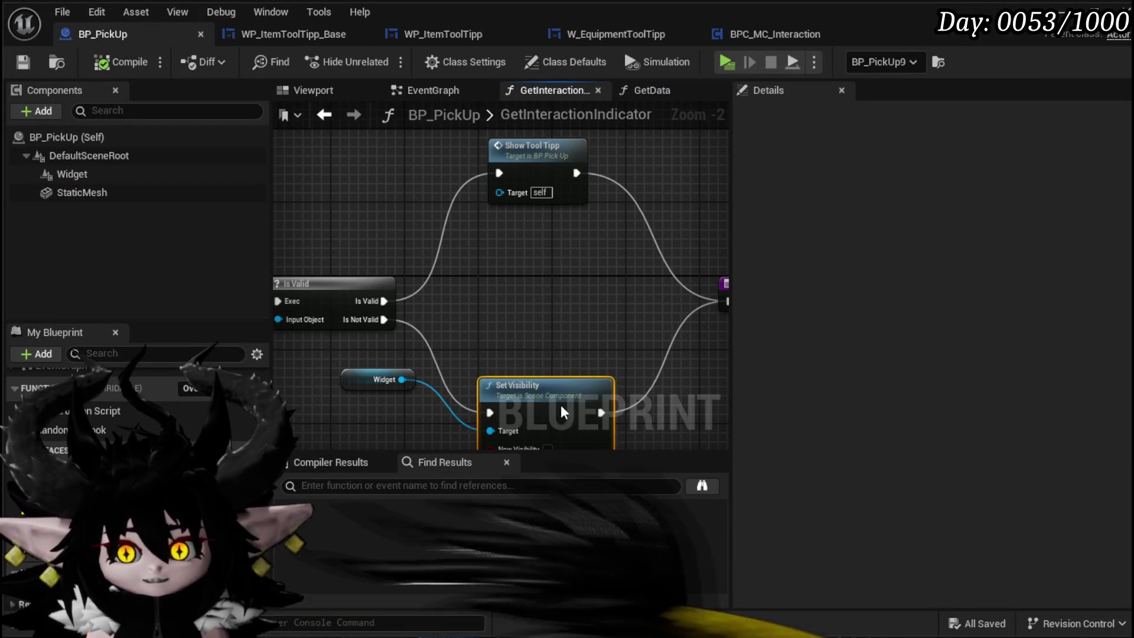
{"action": "left_click_drag", "start_coordinate": [510, 309], "coordinate": [552, 415]}
{"action": "key", "text": "ctrl+d"}
{"action": "left_click_drag", "start_coordinate": [402, 379], "coordinate": [570, 261]}
{"action": "left_click", "coordinate": [577, 320]}
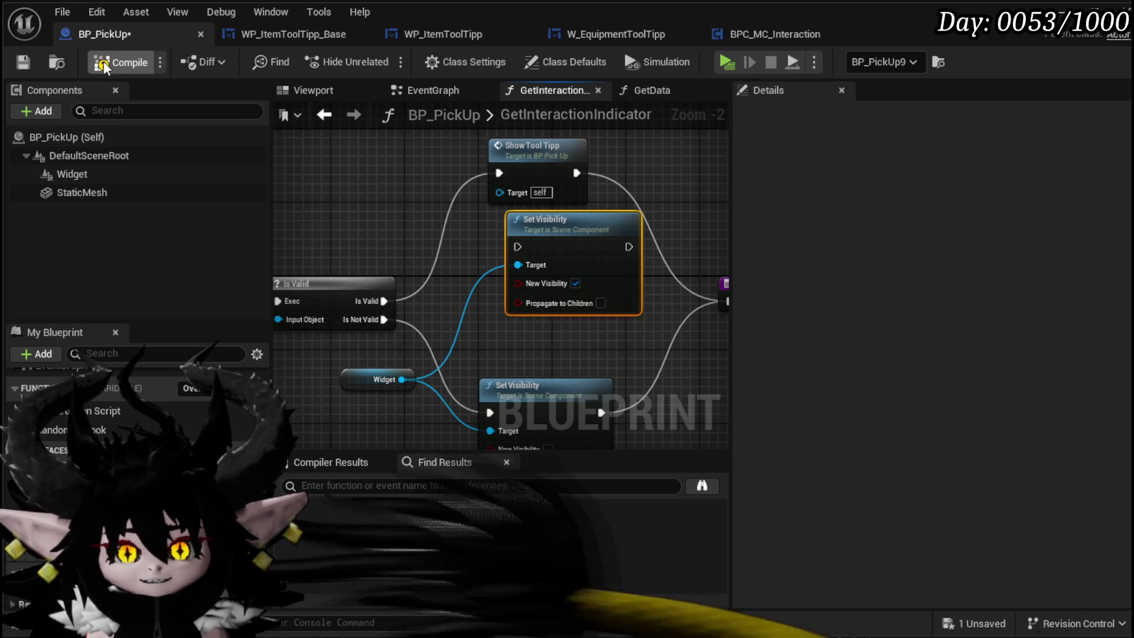
{"action": "left_click_drag", "start_coordinate": [501, 144], "coordinate": [399, 144]}
{"action": "mouse_move", "coordinate": [572, 229]}
{"action": "left_mouse_down"}
{"action": "mouse_move", "coordinate": [571, 164]}
{"action": "mouse_move", "coordinate": [554, 155]}
{"action": "left_mouse_up"}
{"action": "left_click_drag", "start_coordinate": [491, 173], "coordinate": [517, 173]}
{"action": "left_click_drag", "start_coordinate": [696, 297], "coordinate": [697, 297]}
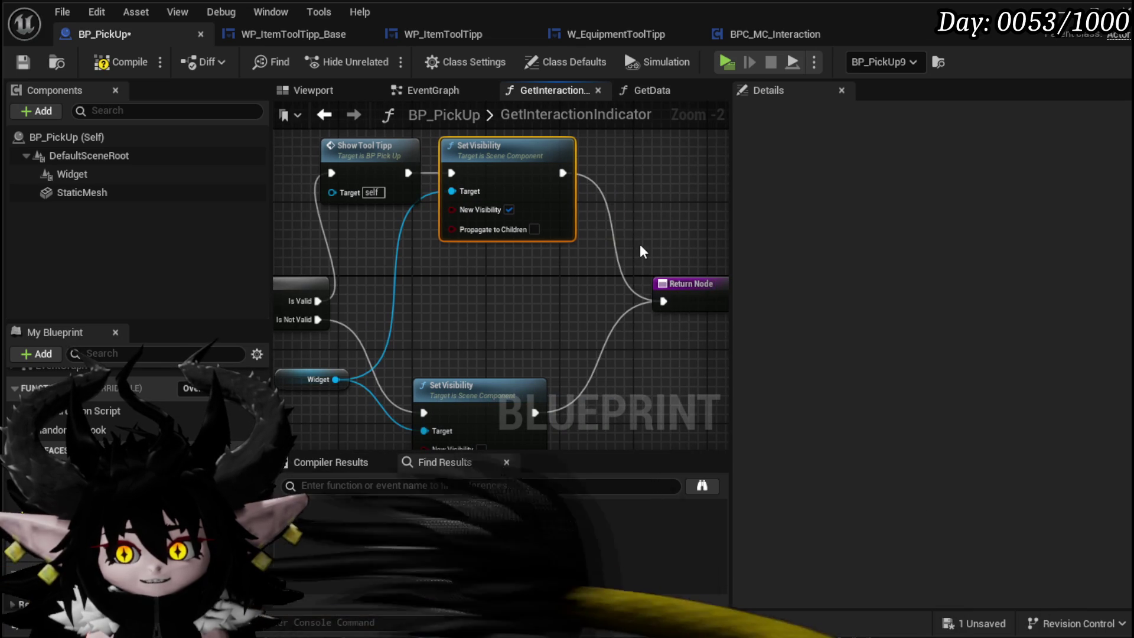
{"action": "left_click", "coordinate": [22, 64]}
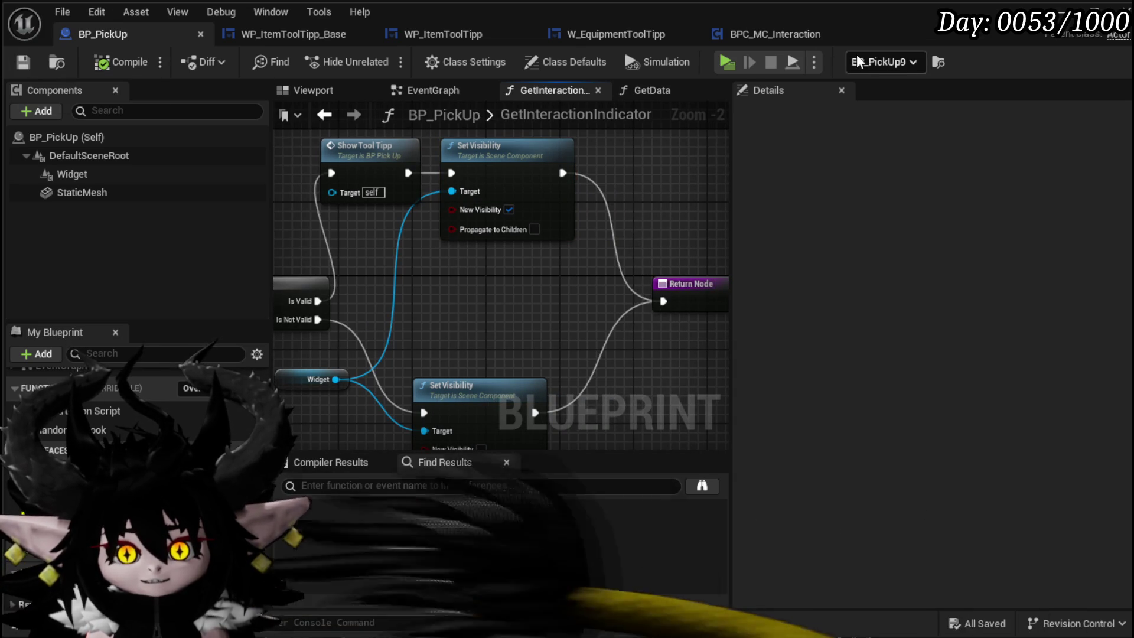
{"action": "key", "text": "alt+Tab"}
Check the Iron Ore tooltip in a standalone game, then stop it and save the level
{"action": "left_click", "coordinate": [392, 57]}
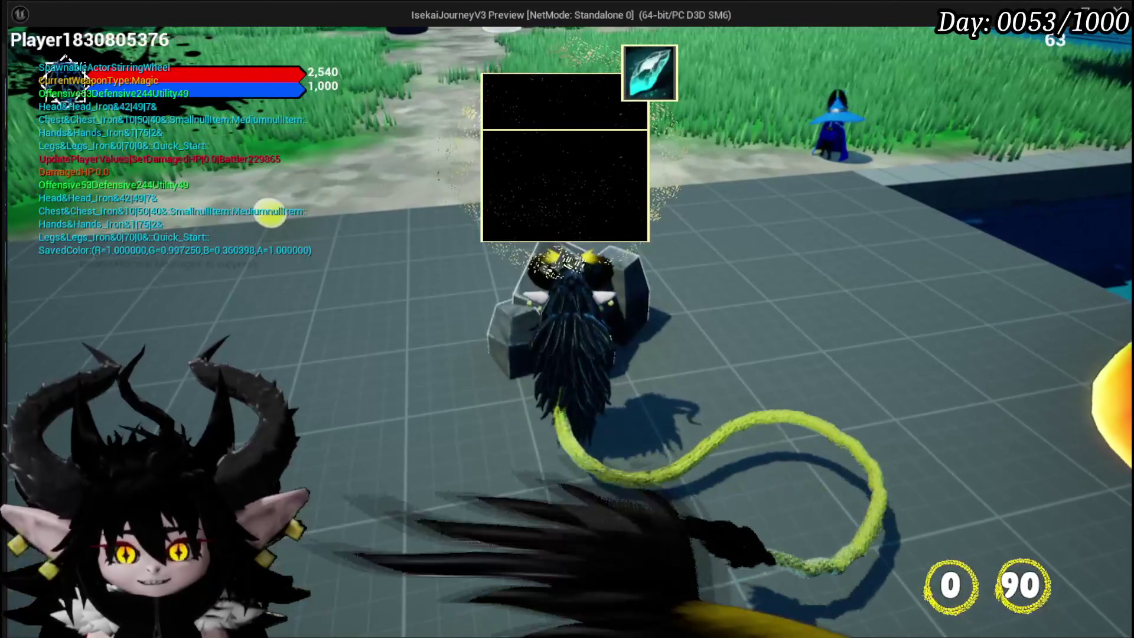
{"action": "key", "text": "Escape"}
{"action": "left_click", "coordinate": [22, 58]}
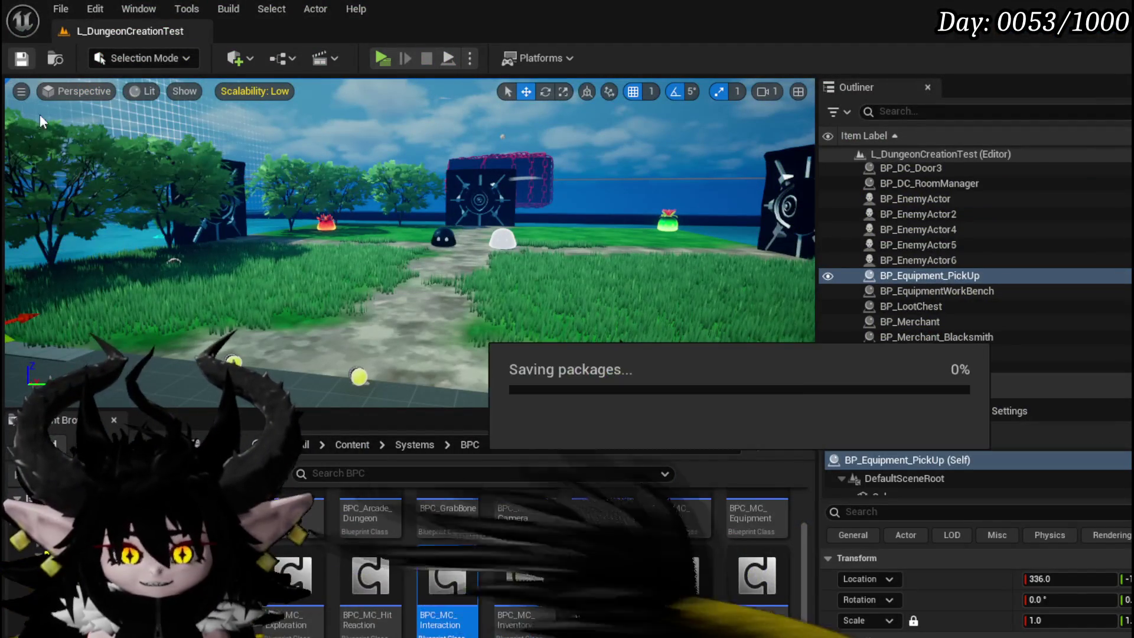
Go to BP_PickUp's ShowToolTipp event and shift the Create Widget node left for room
{"action": "key", "text": "alt+Tab"}
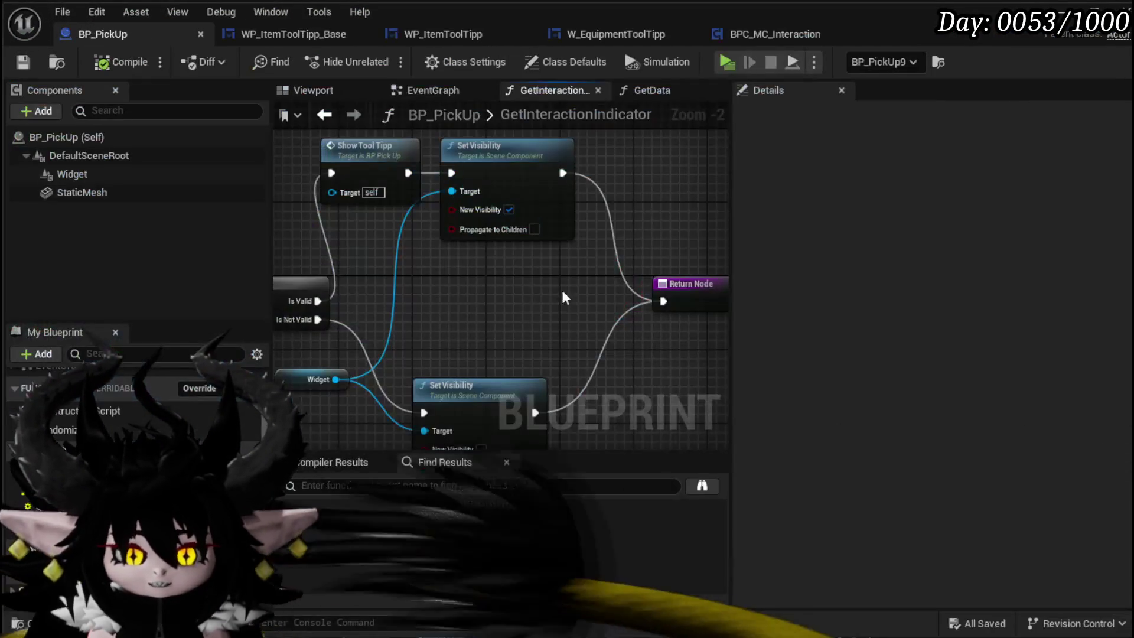
{"action": "double_click", "coordinate": [372, 171]}
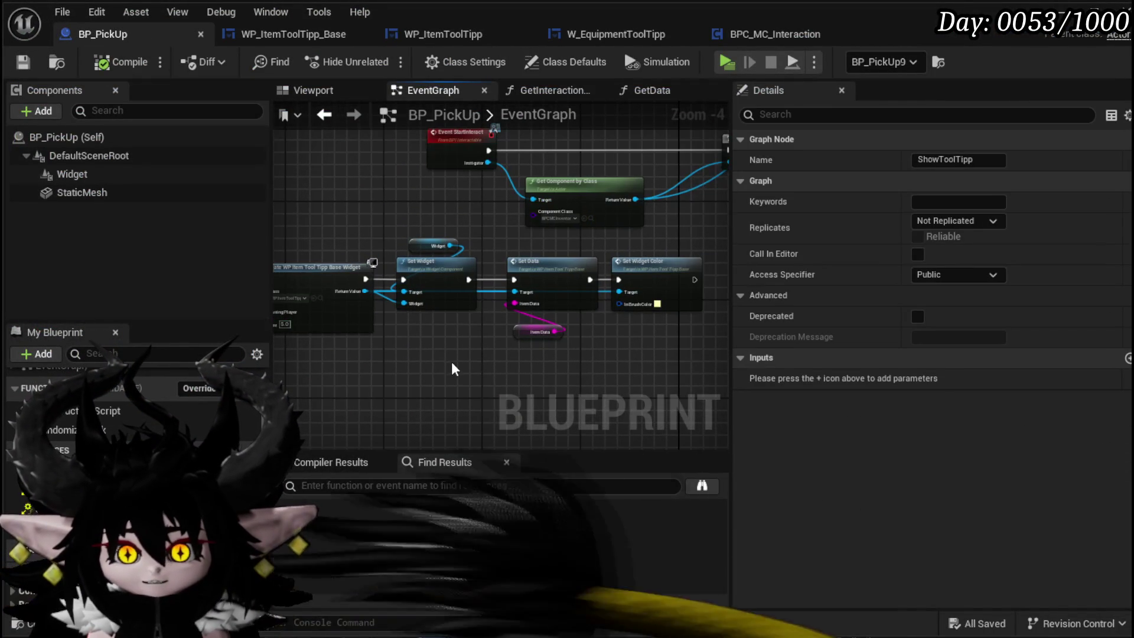
{"action": "scroll", "coordinate": [452, 357], "scroll_direction": "up", "scroll_amount": 1}
{"action": "mouse_move", "coordinate": [451, 357]}
{"action": "left_mouse_down"}
{"action": "mouse_move", "coordinate": [652, 338]}
{"action": "mouse_move", "coordinate": [532, 271]}
{"action": "mouse_move", "coordinate": [359, 332]}
{"action": "mouse_move", "coordinate": [569, 333]}
{"action": "left_mouse_up"}
{"action": "scroll", "coordinate": [465, 350], "scroll_direction": "down", "scroll_amount": 2}
{"action": "mouse_move", "coordinate": [354, 371]}
{"action": "left_mouse_down"}
{"action": "mouse_move", "coordinate": [680, 251]}
{"action": "mouse_move", "coordinate": [688, 263]}
{"action": "mouse_move", "coordinate": [650, 360]}
{"action": "left_mouse_up"}
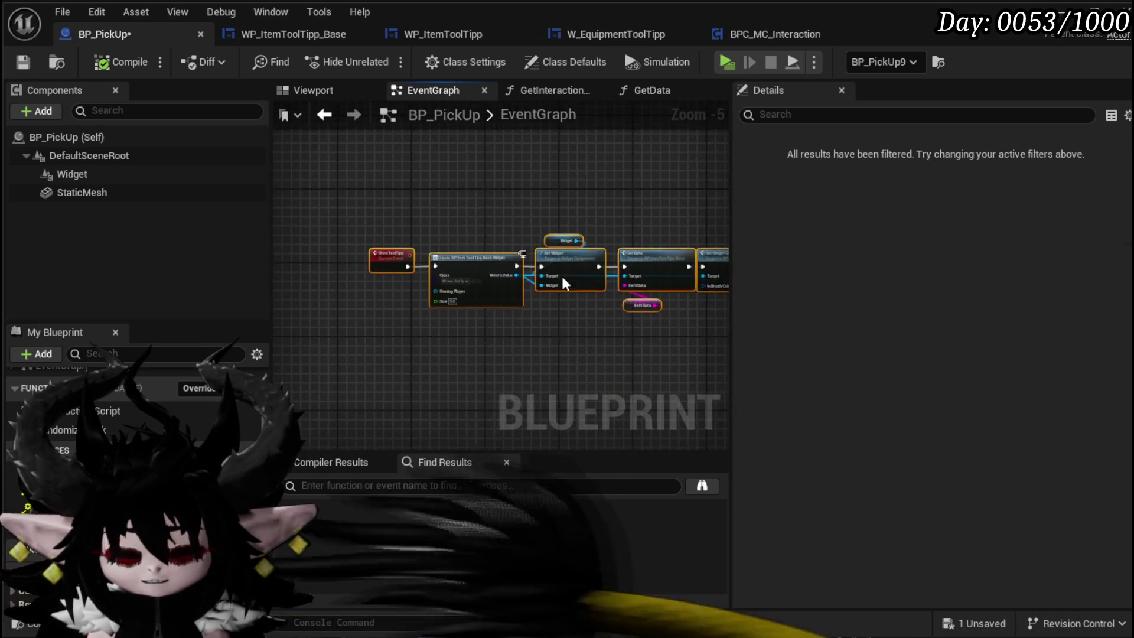
{"action": "scroll", "coordinate": [331, 331], "scroll_direction": "up", "scroll_amount": 2}
{"action": "left_click", "coordinate": [351, 204]}
{"action": "left_click_drag", "start_coordinate": [498, 233], "coordinate": [351, 234]}
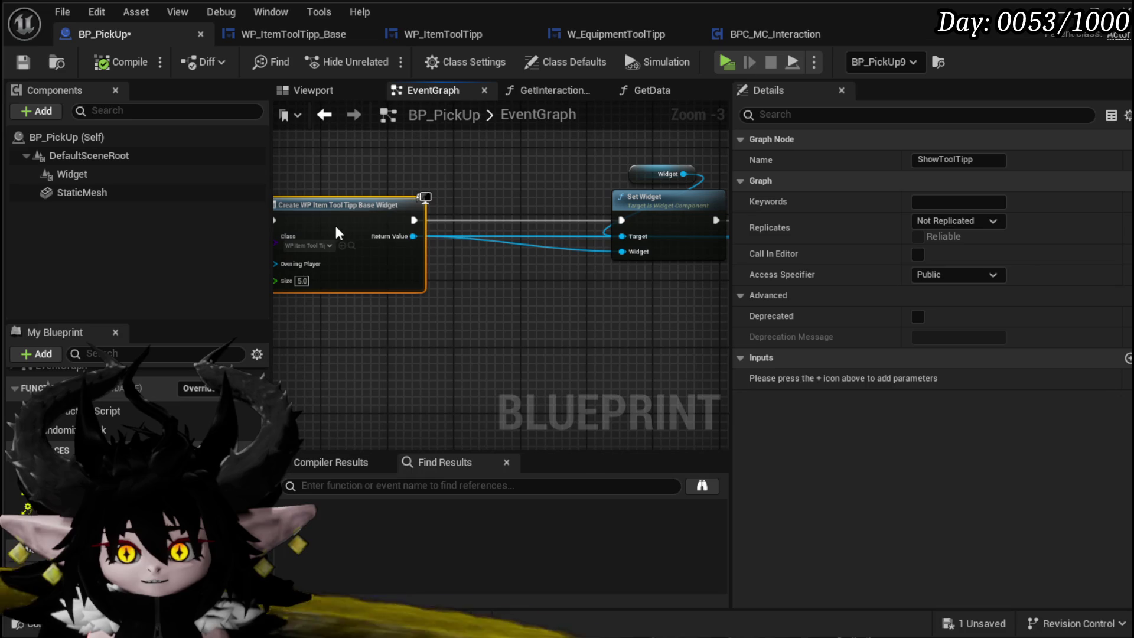
Promote the Create Widget Return Value to a ToolTippWidget variable and wire its SET node into the chain
{"action": "right_click", "coordinate": [412, 236]}
{"action": "mouse_move", "coordinate": [467, 318]}
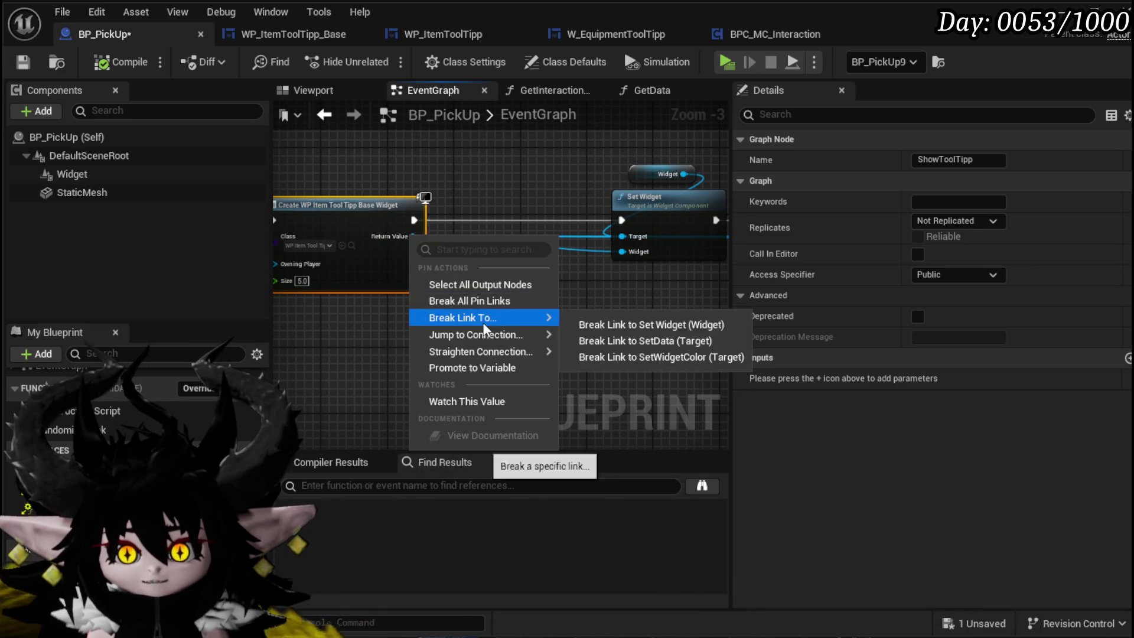
{"action": "left_click", "coordinate": [471, 369]}
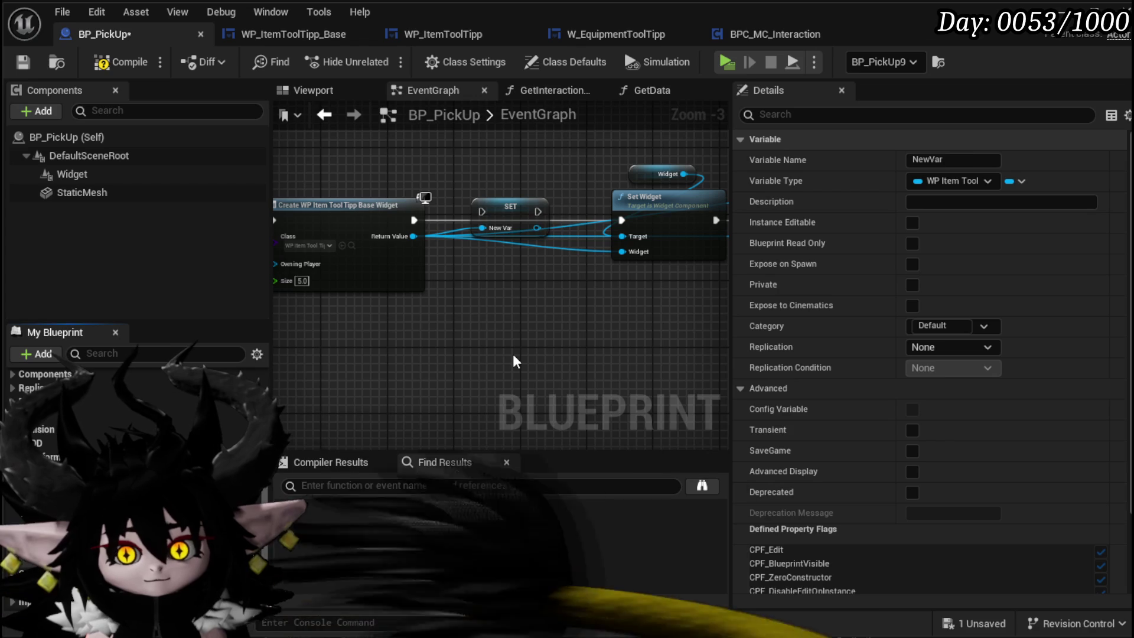
{"action": "type", "text": "ToolTippWidget"}
{"action": "key", "text": "Return"}
{"action": "left_click_drag", "start_coordinate": [414, 219], "coordinate": [482, 212]}
{"action": "mouse_move", "coordinate": [564, 211]}
{"action": "left_mouse_down"}
{"action": "mouse_move", "coordinate": [627, 220]}
{"action": "mouse_move", "coordinate": [507, 189]}
{"action": "left_mouse_up"}
{"action": "scroll", "coordinate": [531, 269], "scroll_direction": "up", "scroll_amount": 2}
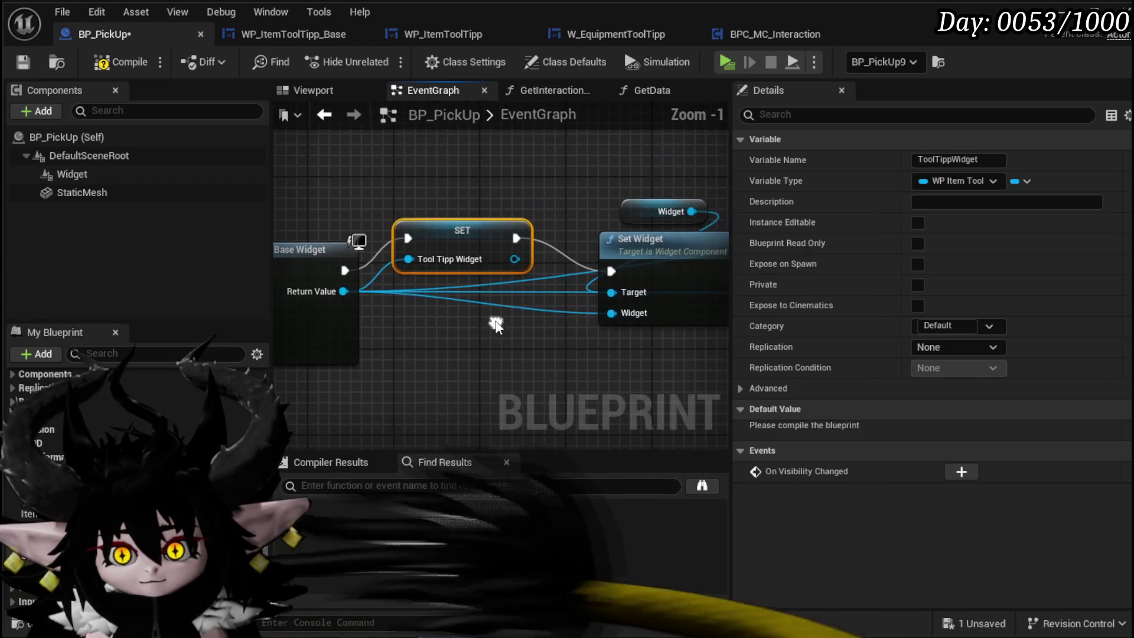
{"action": "mouse_move", "coordinate": [345, 286]}
{"action": "left_mouse_down"}
{"action": "mouse_move", "coordinate": [513, 262]}
{"action": "mouse_move", "coordinate": [497, 272]}
{"action": "left_mouse_up"}
{"action": "left_click", "coordinate": [506, 288]}
Tidy the tooltip chain and open the GetInteractionIndicator function graph
{"action": "left_click_drag", "start_coordinate": [444, 308], "coordinate": [596, 166]}
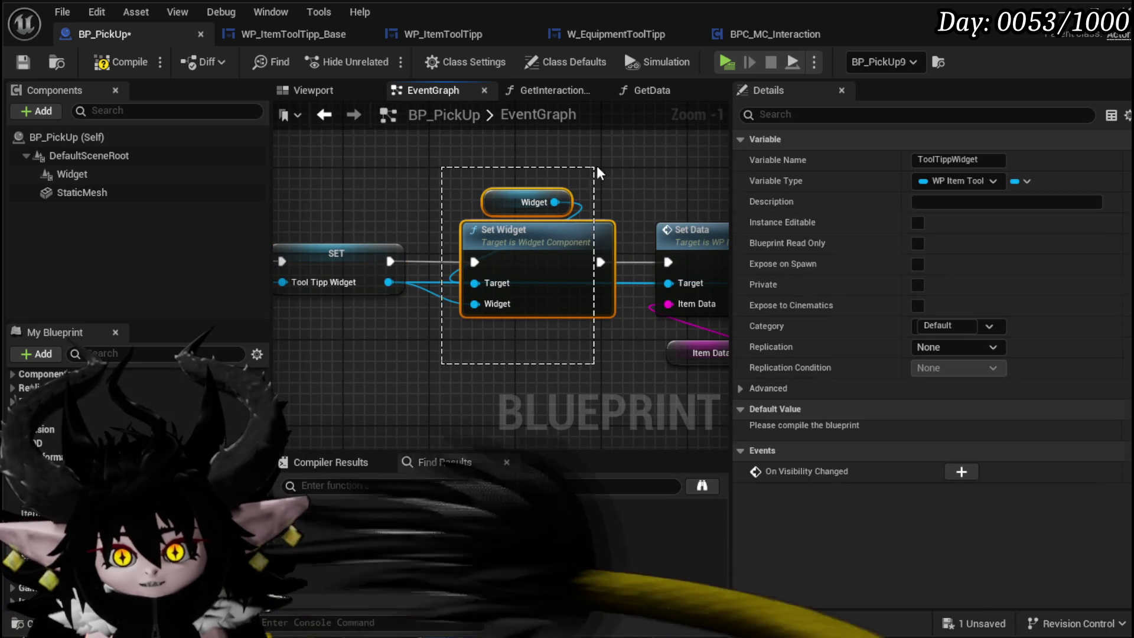
{"action": "scroll", "coordinate": [590, 348], "scroll_direction": "down", "scroll_amount": 2}
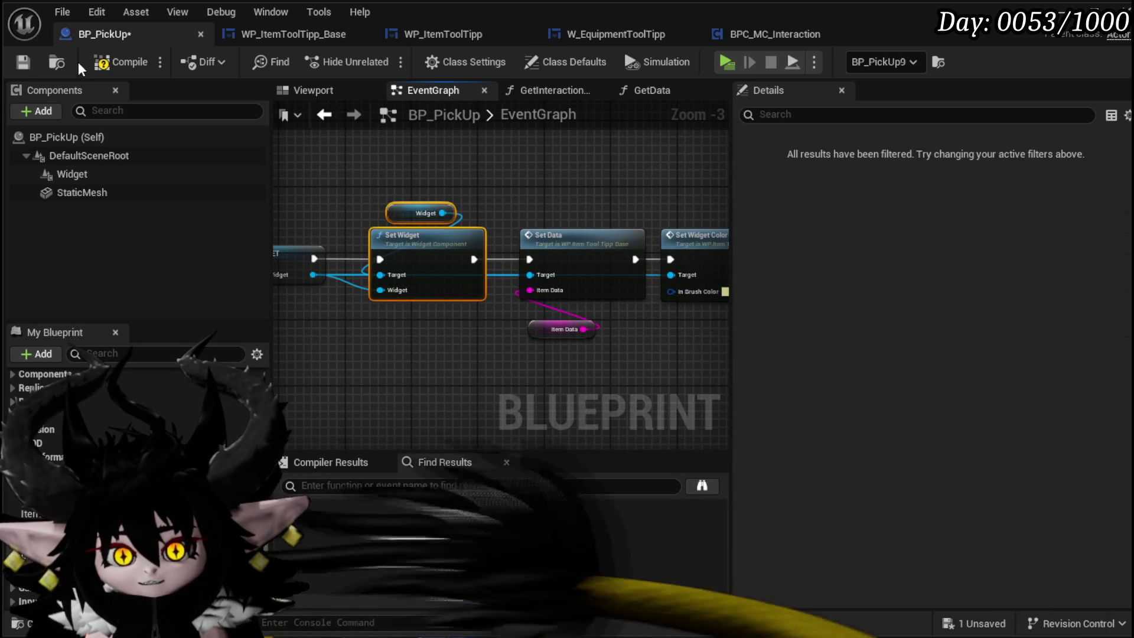
{"action": "scroll", "coordinate": [449, 292], "scroll_direction": "down", "scroll_amount": 2}
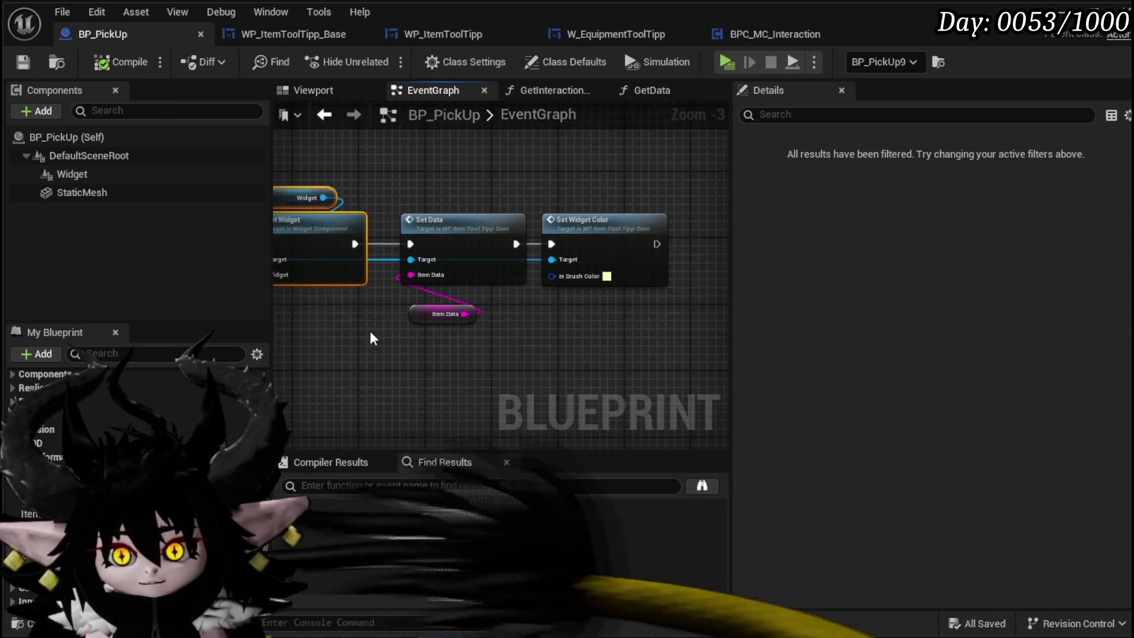
{"action": "left_click_drag", "start_coordinate": [612, 230], "coordinate": [612, 231]}
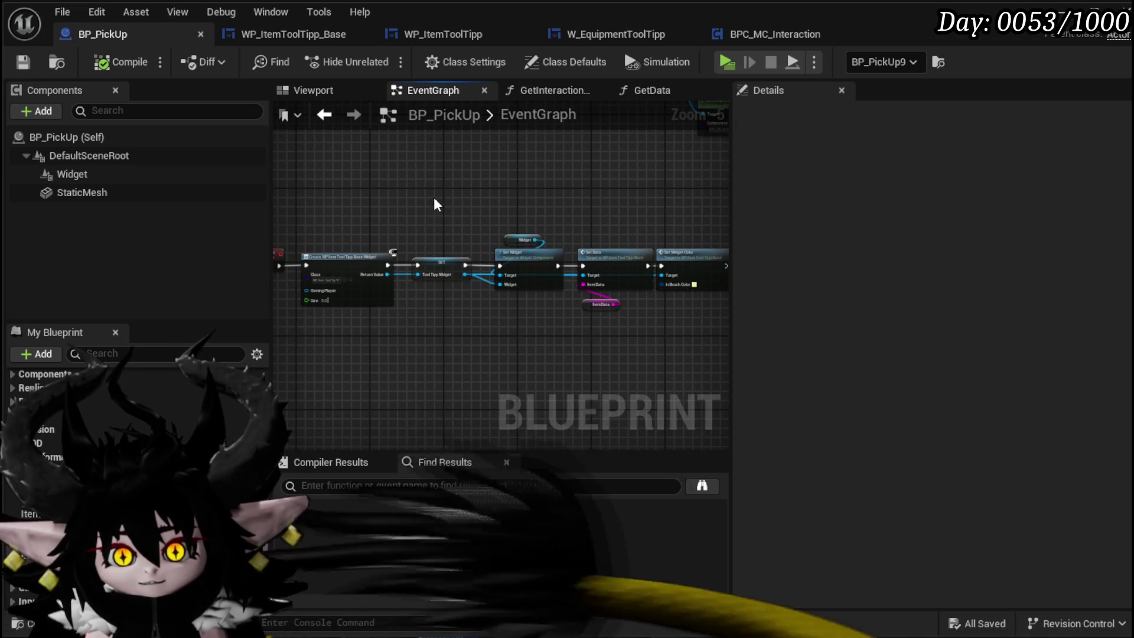
{"action": "left_click_drag", "start_coordinate": [434, 197], "coordinate": [463, 352]}
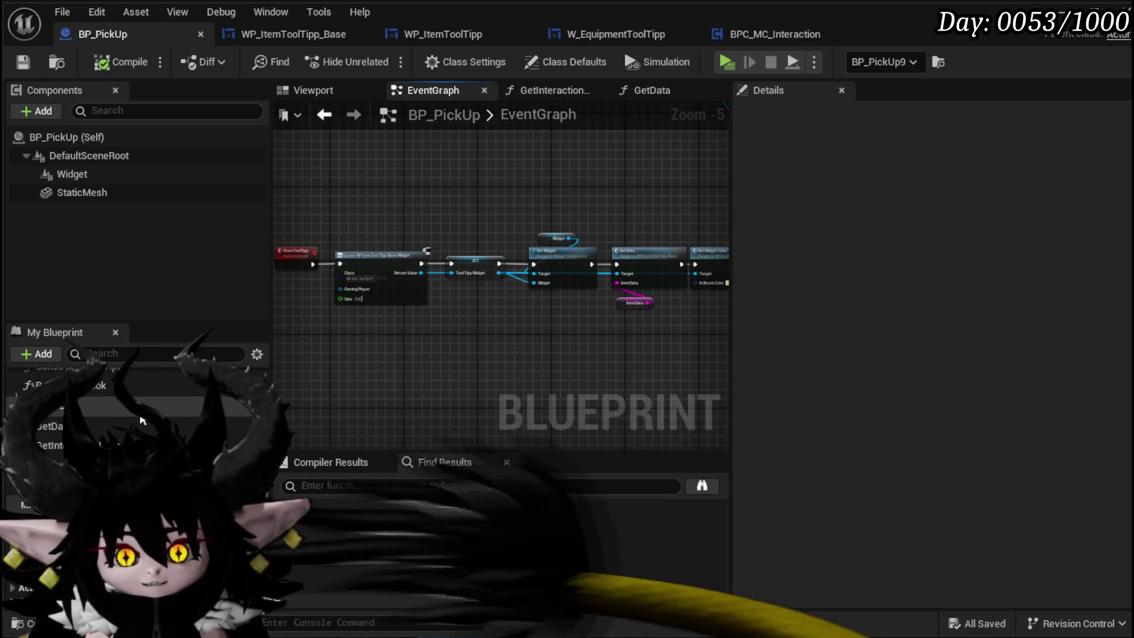
{"action": "double_click", "coordinate": [53, 446]}
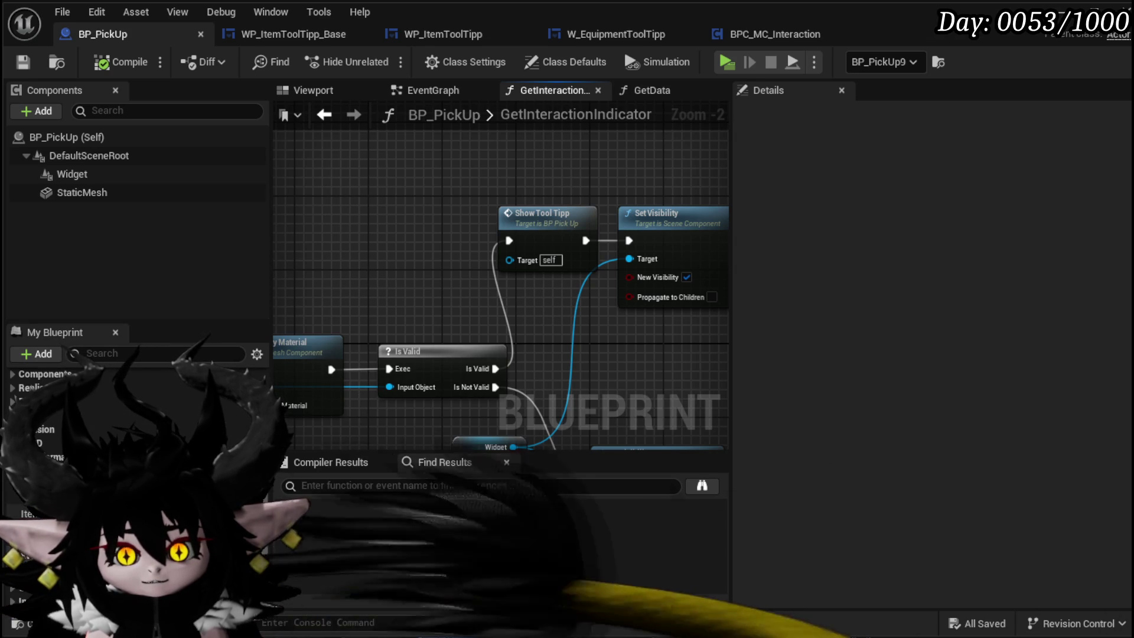
Add a ToolTippWidget getter with an Is Valid check that calls Show Tool Tipp when not valid
{"action": "left_click_drag", "start_coordinate": [53, 473], "coordinate": [296, 214]}
{"action": "left_click_drag", "start_coordinate": [285, 219], "coordinate": [287, 217]}
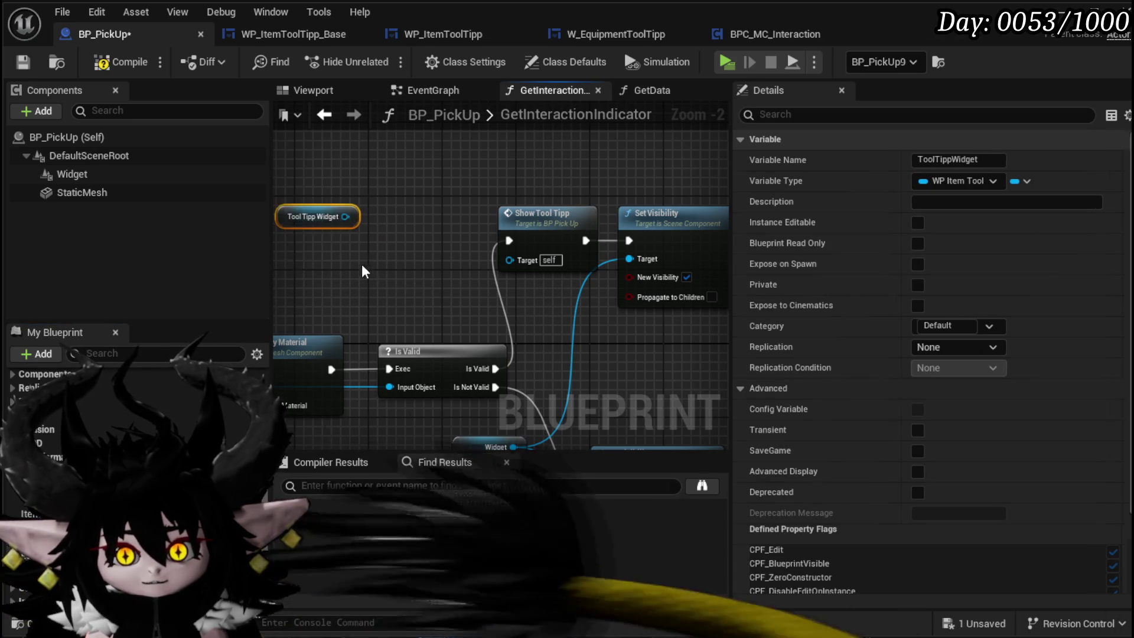
{"action": "left_click_drag", "start_coordinate": [435, 176], "coordinate": [439, 172]}
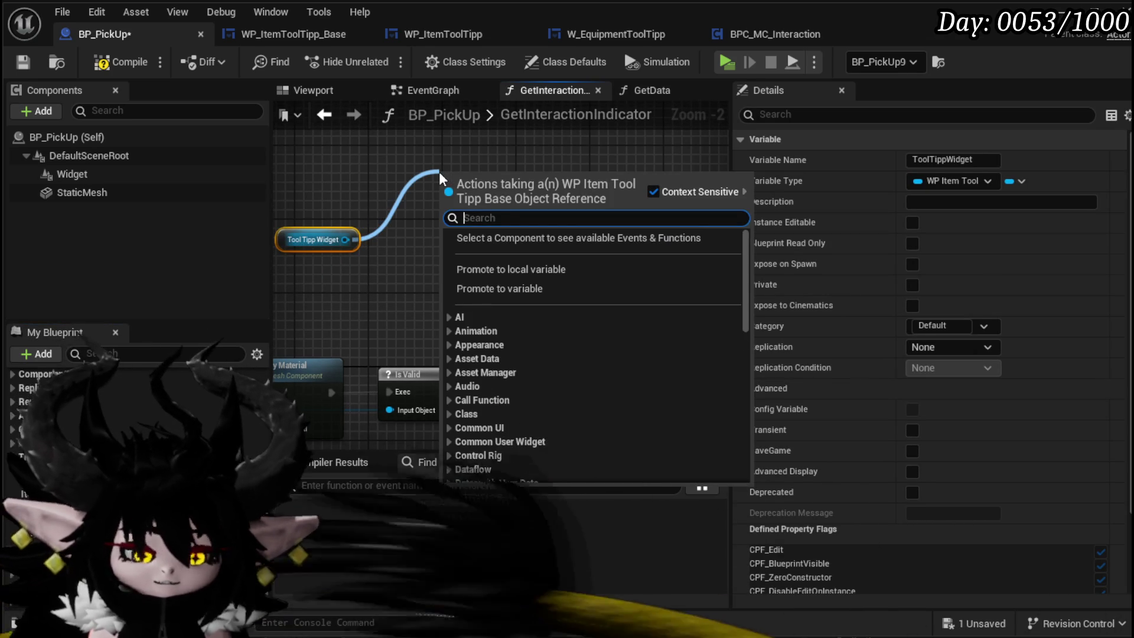
{"action": "type", "text": "is Valid"}
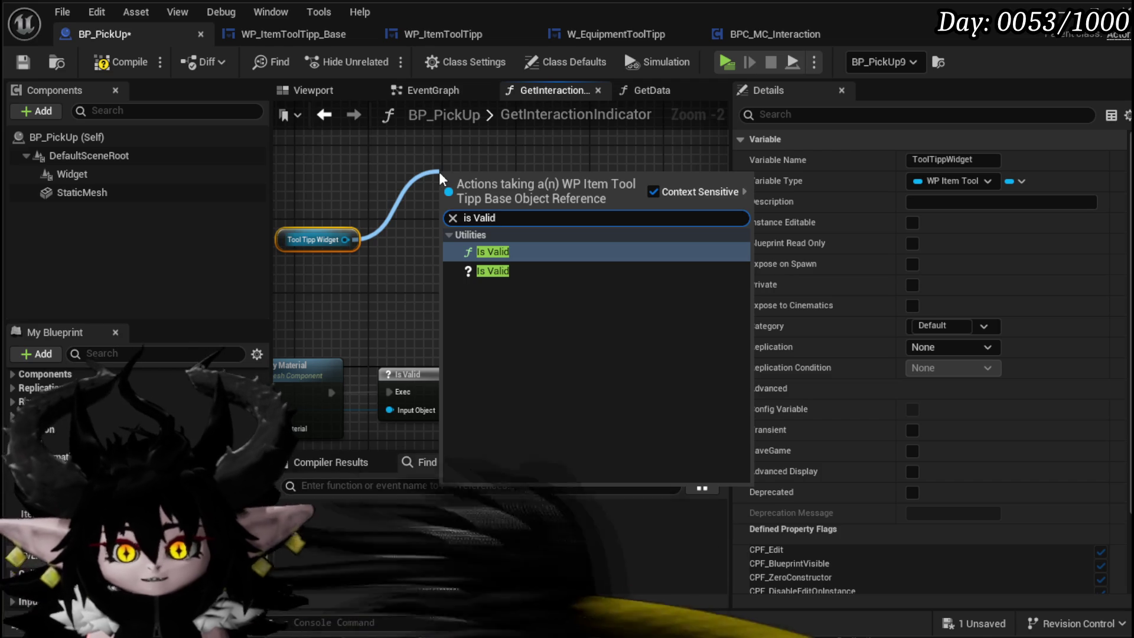
{"action": "left_click", "coordinate": [488, 272]}
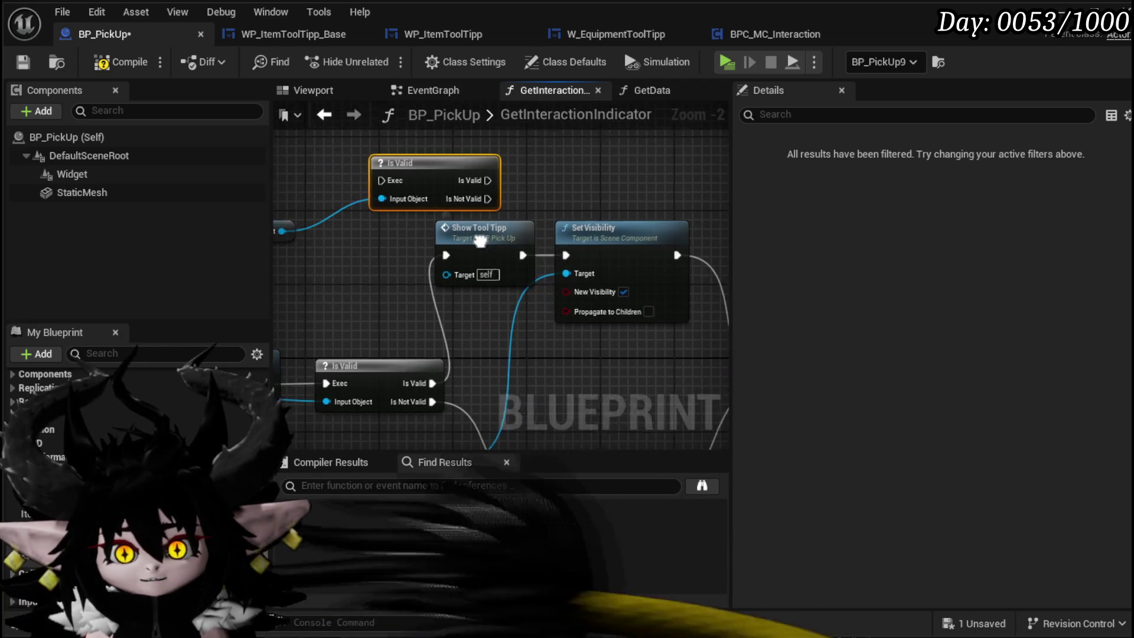
{"action": "mouse_move", "coordinate": [471, 234]}
{"action": "left_mouse_down"}
{"action": "mouse_move", "coordinate": [601, 150]}
{"action": "mouse_move", "coordinate": [604, 167]}
{"action": "left_mouse_up"}
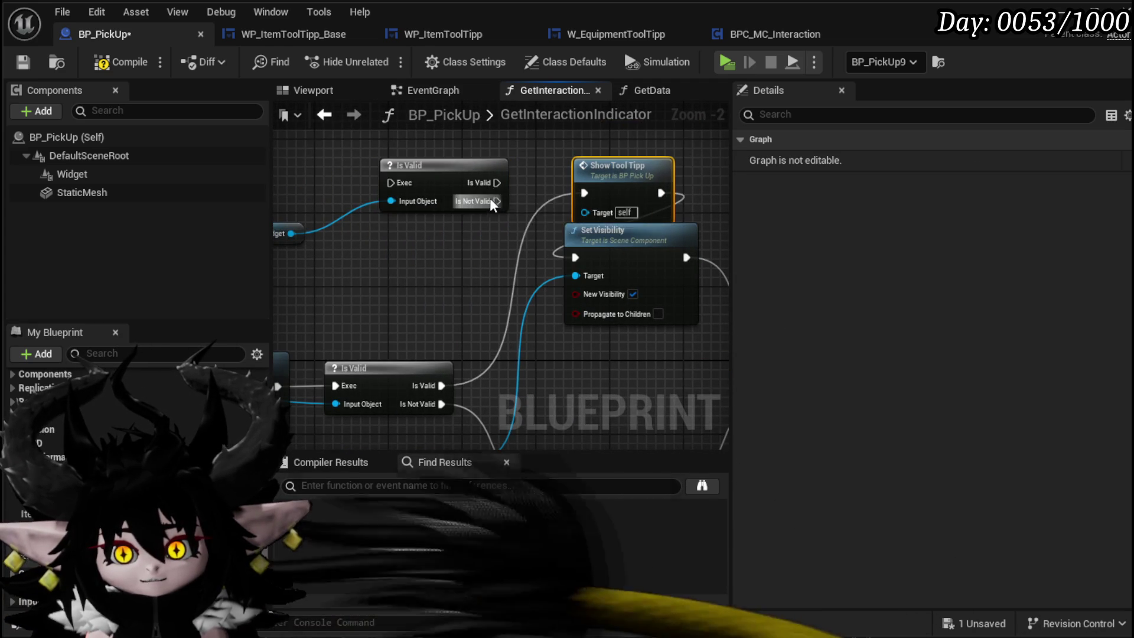
{"action": "left_click_drag", "start_coordinate": [497, 201], "coordinate": [595, 191]}
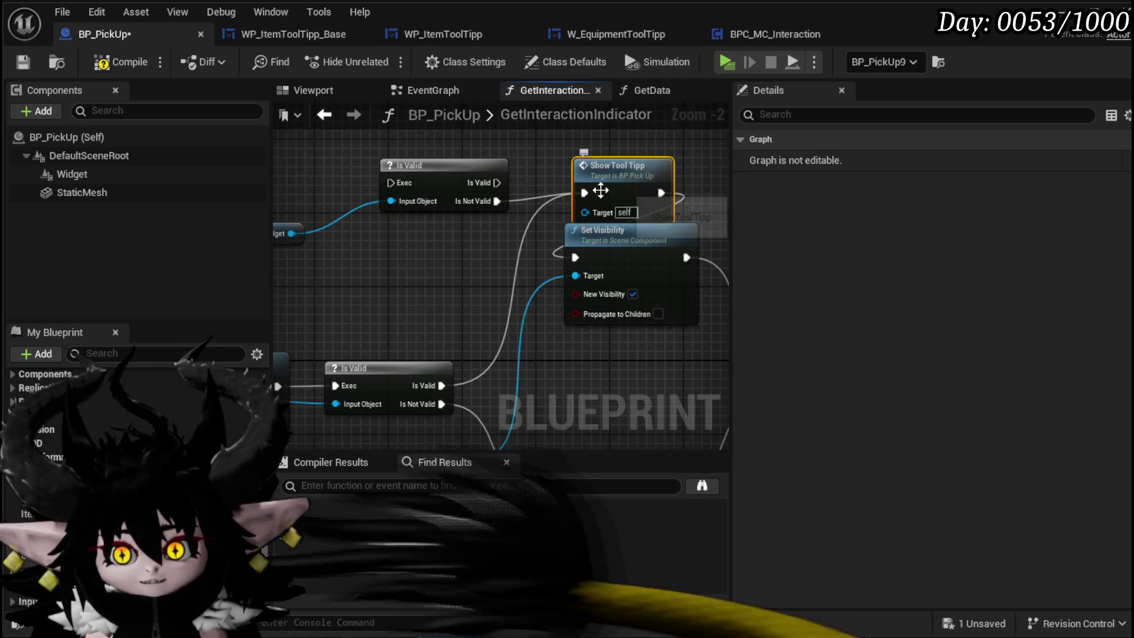
Rename the ShowToolTipp custom event to BuildToolTipp and return to GetInteractionIndicator
{"action": "double_click", "coordinate": [608, 184]}
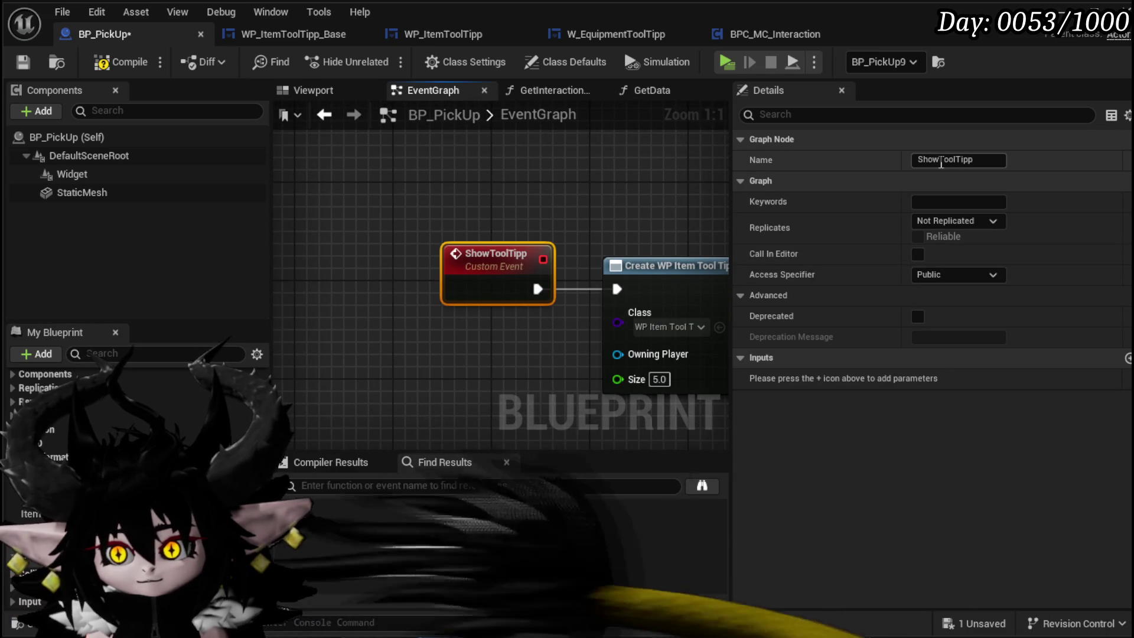
{"action": "left_click_drag", "start_coordinate": [940, 160], "coordinate": [866, 164]}
{"action": "type", "text": "Build"}
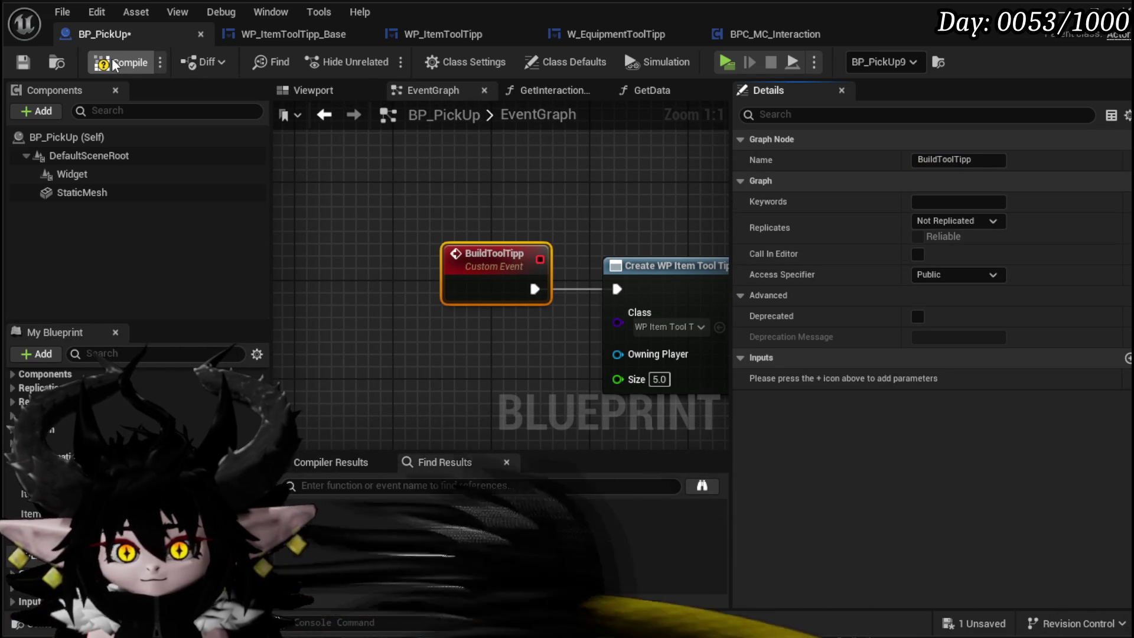
{"action": "left_click", "coordinate": [324, 114]}
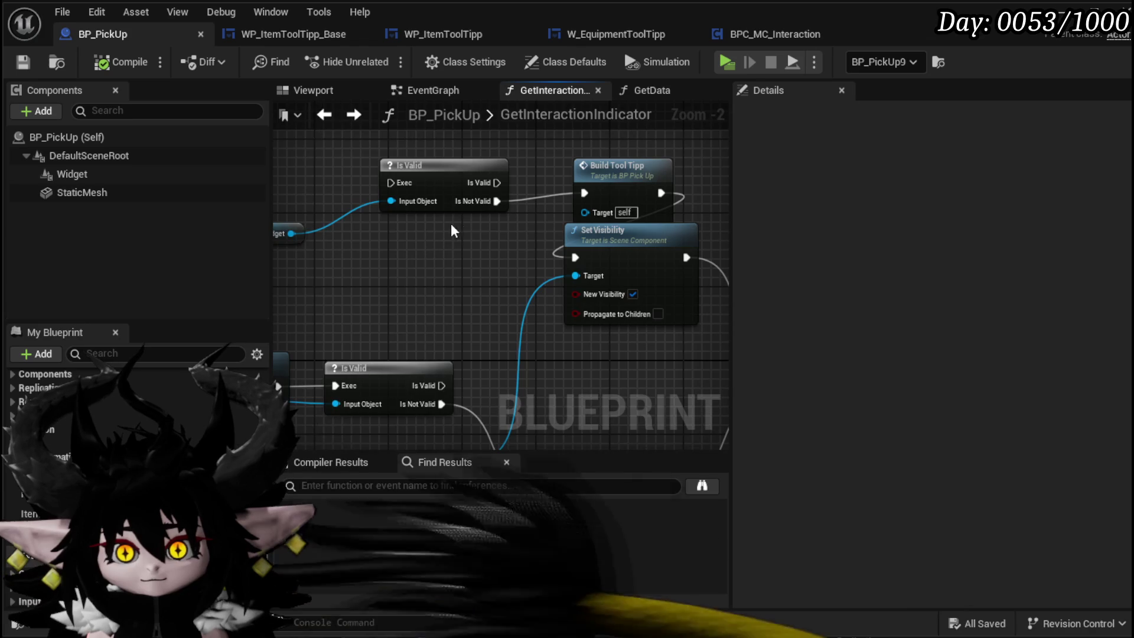
{"action": "mouse_move", "coordinate": [475, 224]}
{"action": "left_mouse_down"}
{"action": "mouse_move", "coordinate": [629, 200]}
{"action": "mouse_move", "coordinate": [632, 168]}
{"action": "left_mouse_up"}
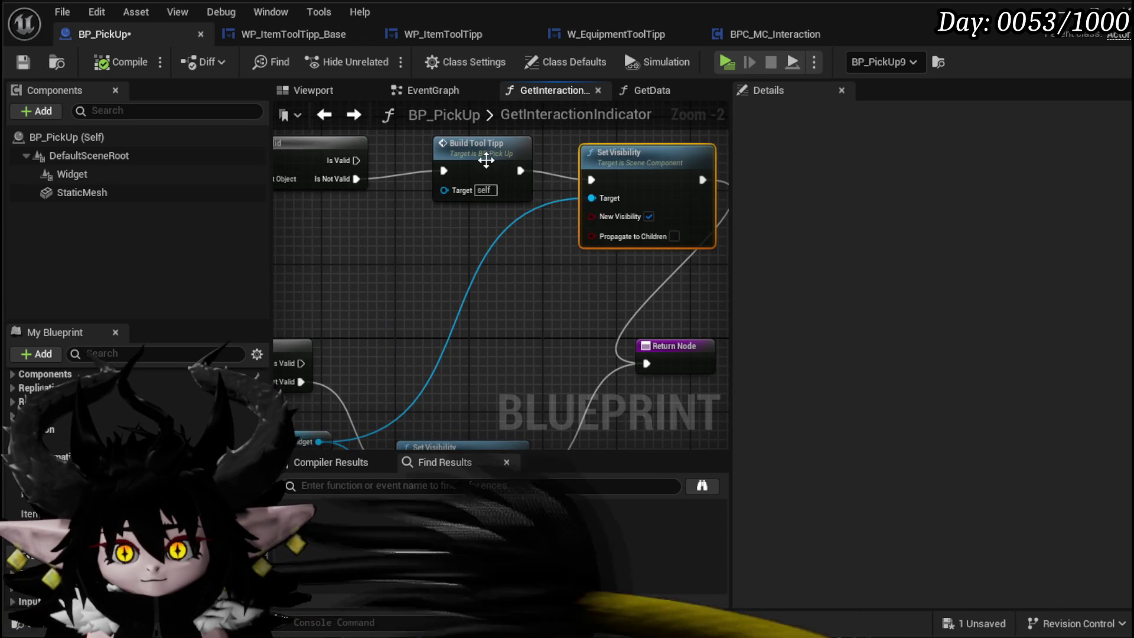
Route Build Tool Tipp's execution output through a reroute point toward Set Visibility
{"action": "left_click_drag", "start_coordinate": [485, 155], "coordinate": [483, 172]}
{"action": "mouse_move", "coordinate": [514, 231]}
{"action": "left_mouse_down"}
{"action": "mouse_move", "coordinate": [572, 237]}
{"action": "mouse_move", "coordinate": [533, 228]}
{"action": "left_mouse_up"}
{"action": "double_click", "coordinate": [389, 215]}
{"action": "left_click_drag", "start_coordinate": [389, 215], "coordinate": [562, 208]}
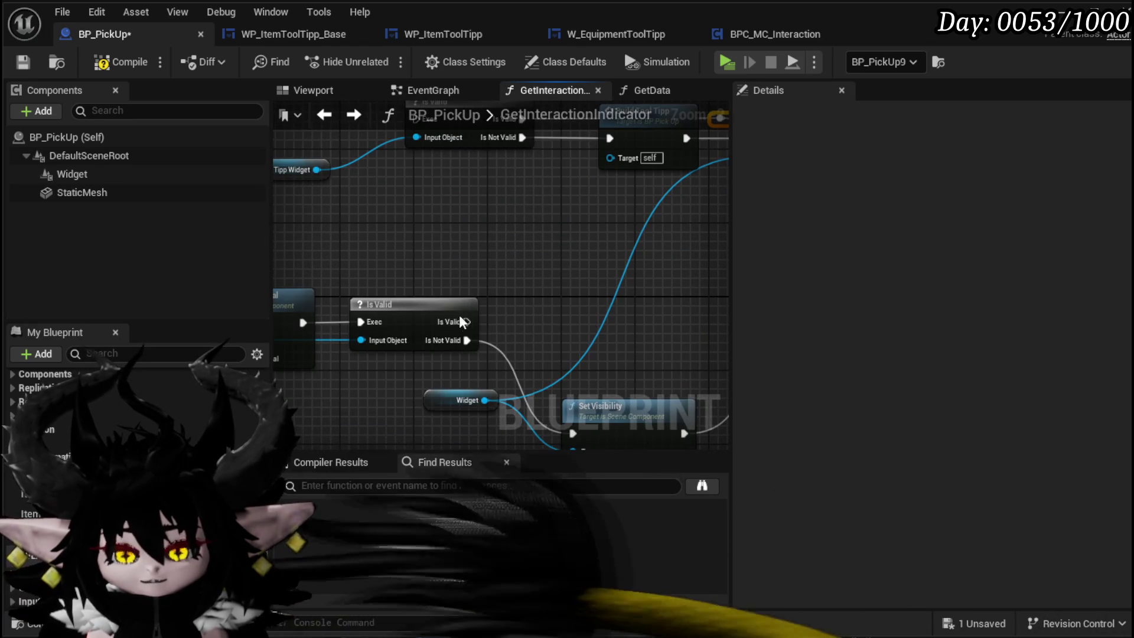
Drag from the Tool Tipp Widget reference and search 'Set Visi' in the action list
{"action": "mouse_move", "coordinate": [459, 316]}
{"action": "left_mouse_down"}
{"action": "mouse_move", "coordinate": [398, 148]}
{"action": "mouse_move", "coordinate": [439, 155]}
{"action": "mouse_move", "coordinate": [553, 292]}
{"action": "mouse_move", "coordinate": [467, 189]}
{"action": "mouse_move", "coordinate": [471, 261]}
{"action": "mouse_move", "coordinate": [648, 274]}
{"action": "left_mouse_up"}
{"action": "mouse_move", "coordinate": [495, 374]}
{"action": "left_mouse_down"}
{"action": "mouse_move", "coordinate": [480, 326]}
{"action": "mouse_move", "coordinate": [338, 148]}
{"action": "mouse_move", "coordinate": [405, 165]}
{"action": "mouse_move", "coordinate": [422, 191]}
{"action": "left_mouse_up"}
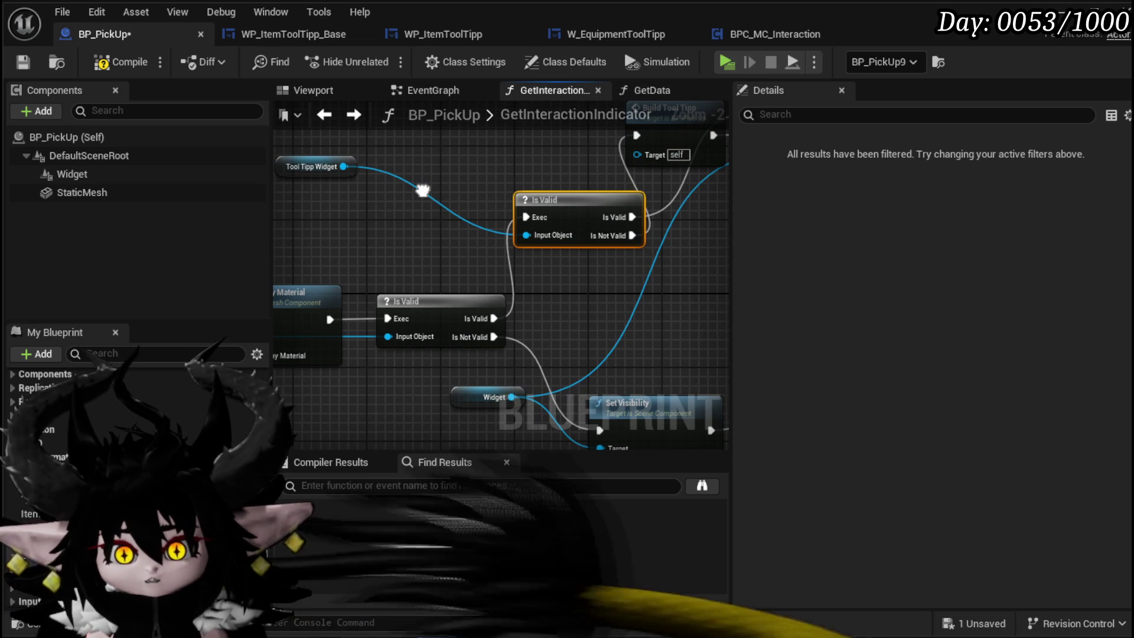
{"action": "left_click_drag", "start_coordinate": [422, 191], "coordinate": [365, 250]}
{"action": "left_click_drag", "start_coordinate": [436, 218], "coordinate": [446, 215]}
{"action": "type", "text": "Set Visi"}
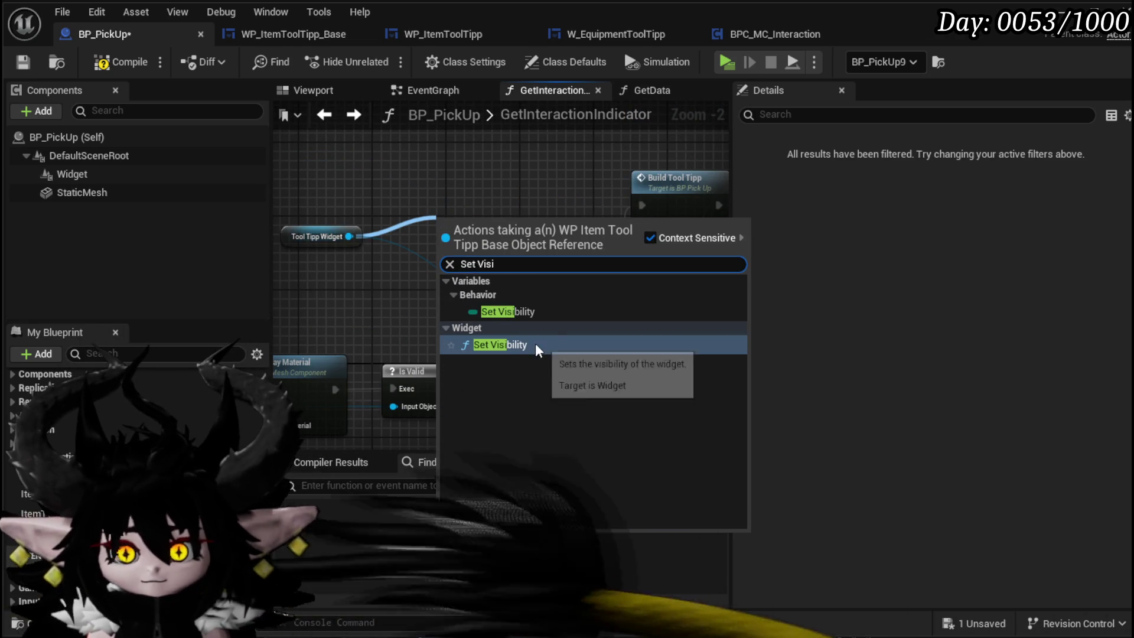
Add a widget Set Visibility node and delete the scene-component Set Visibility node
{"action": "left_click", "coordinate": [535, 343]}
{"action": "left_click_drag", "start_coordinate": [487, 251], "coordinate": [529, 271]}
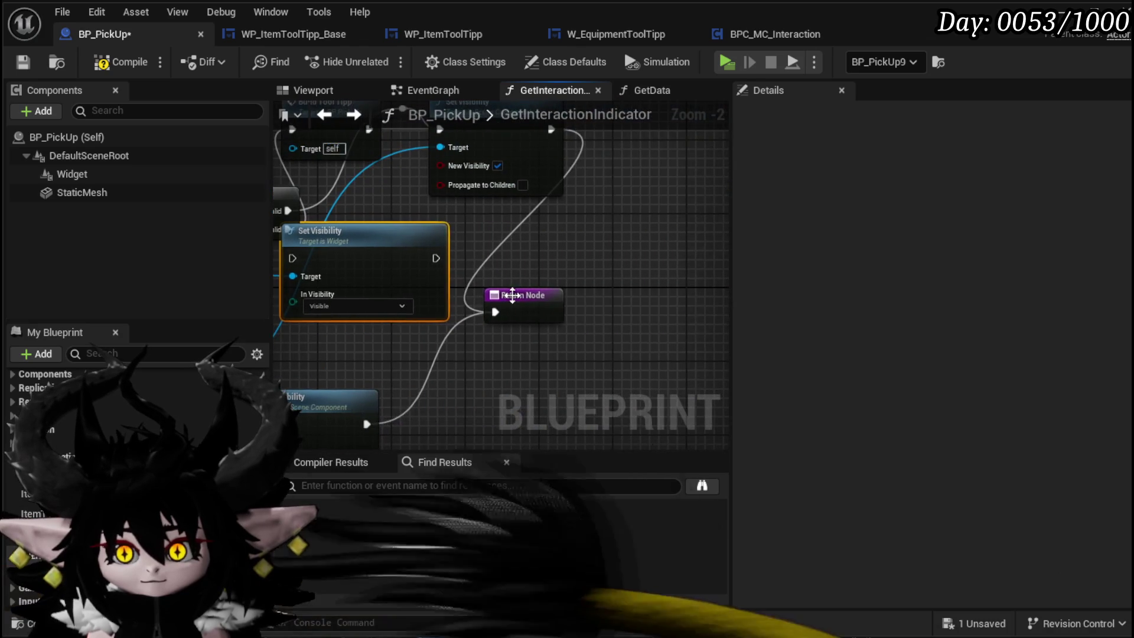
{"action": "left_click_drag", "start_coordinate": [380, 266], "coordinate": [534, 264]}
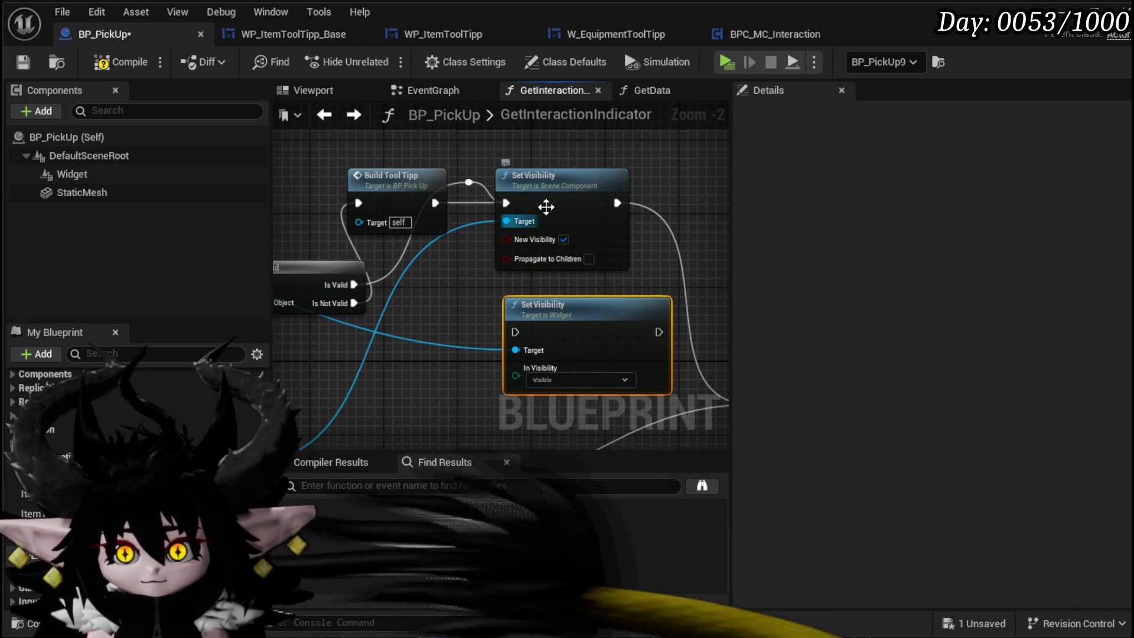
{"action": "mouse_move", "coordinate": [545, 207]}
{"action": "left_mouse_down"}
{"action": "mouse_move", "coordinate": [478, 317]}
{"action": "mouse_move", "coordinate": [413, 292]}
{"action": "left_mouse_up"}
{"action": "key", "text": "Delete"}
{"action": "left_click_drag", "start_coordinate": [347, 264], "coordinate": [420, 271]}
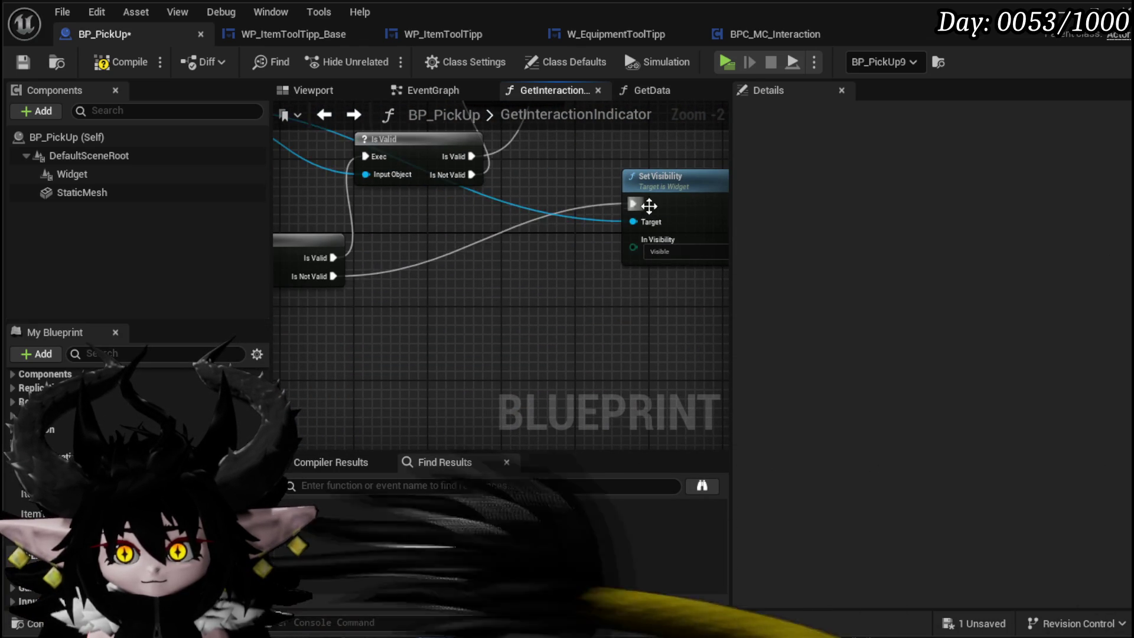
Connect the widget Set Visibility to the Return Node with visibility Collapsed
{"action": "left_click_drag", "start_coordinate": [648, 203], "coordinate": [572, 354]}
{"action": "mouse_move", "coordinate": [695, 353]}
{"action": "left_mouse_down"}
{"action": "mouse_move", "coordinate": [431, 348]}
{"action": "mouse_move", "coordinate": [608, 286]}
{"action": "mouse_move", "coordinate": [561, 231]}
{"action": "left_mouse_up"}
{"action": "left_click_drag", "start_coordinate": [311, 319], "coordinate": [507, 319]}
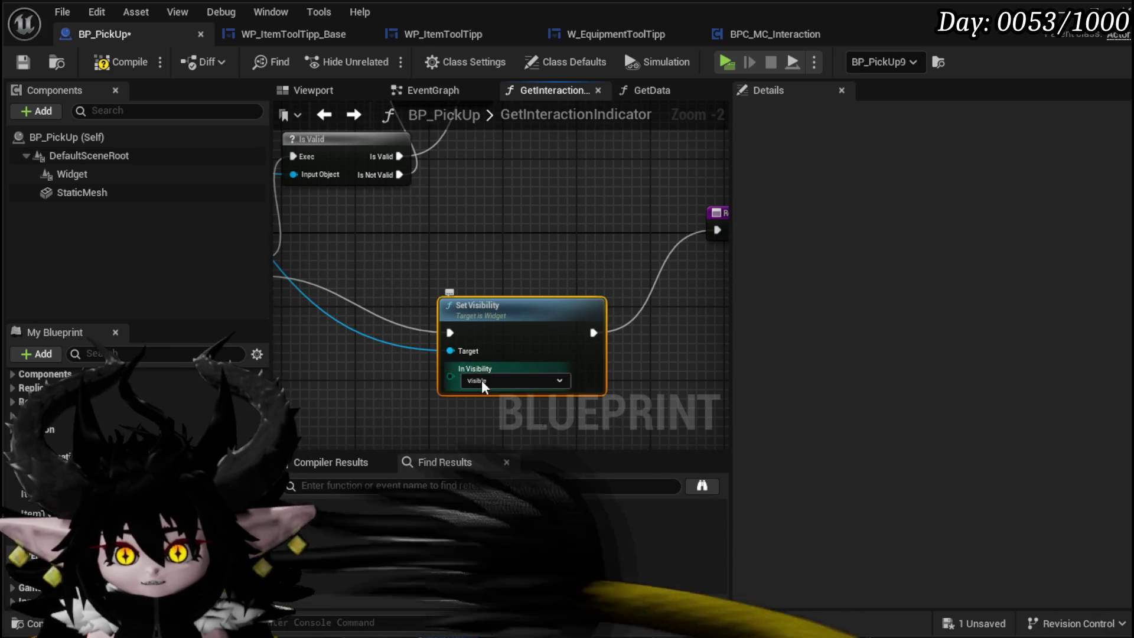
{"action": "left_click_drag", "start_coordinate": [481, 381], "coordinate": [568, 349]}
{"action": "left_click", "coordinate": [549, 362]}
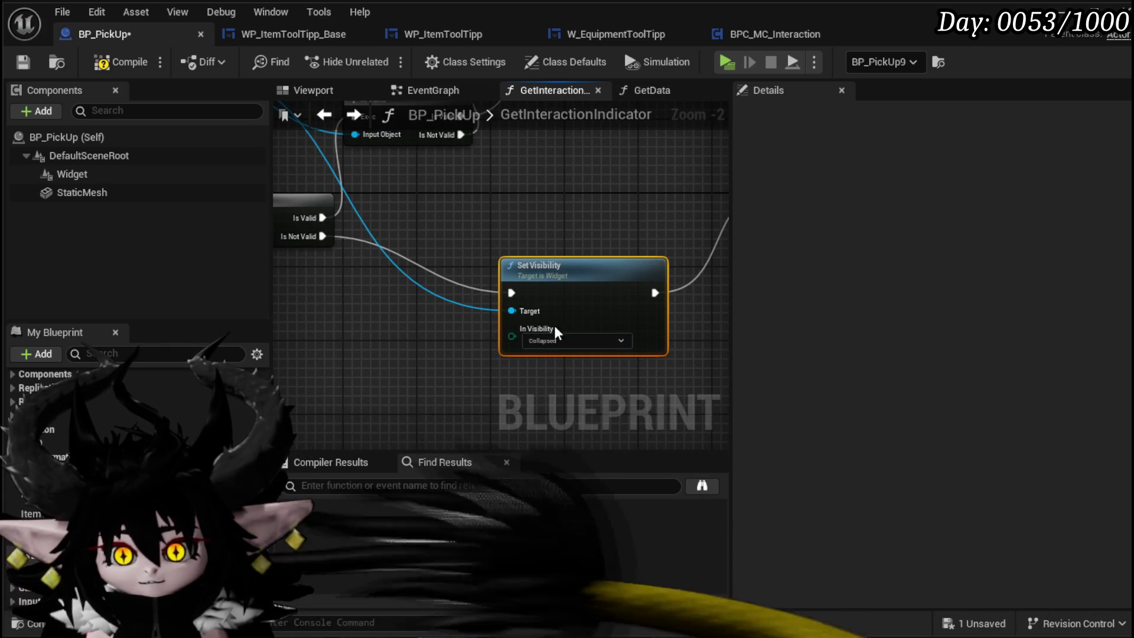
Duplicate the Set Visibility node, wire it from the Is Valid branch, and set it to Visible
{"action": "left_click_drag", "start_coordinate": [551, 225], "coordinate": [580, 309]}
{"action": "left_click_drag", "start_coordinate": [573, 237], "coordinate": [594, 175]}
{"action": "key", "text": "ctrl+d"}
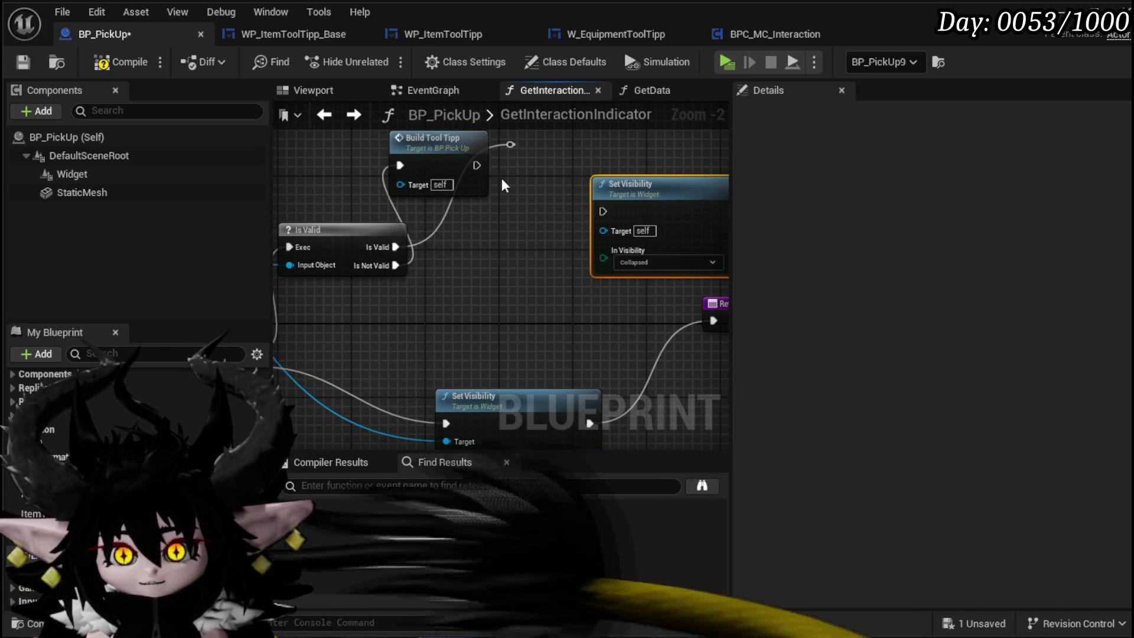
{"action": "left_click_drag", "start_coordinate": [511, 144], "coordinate": [519, 159]}
{"action": "left_click_drag", "start_coordinate": [584, 250], "coordinate": [603, 212]}
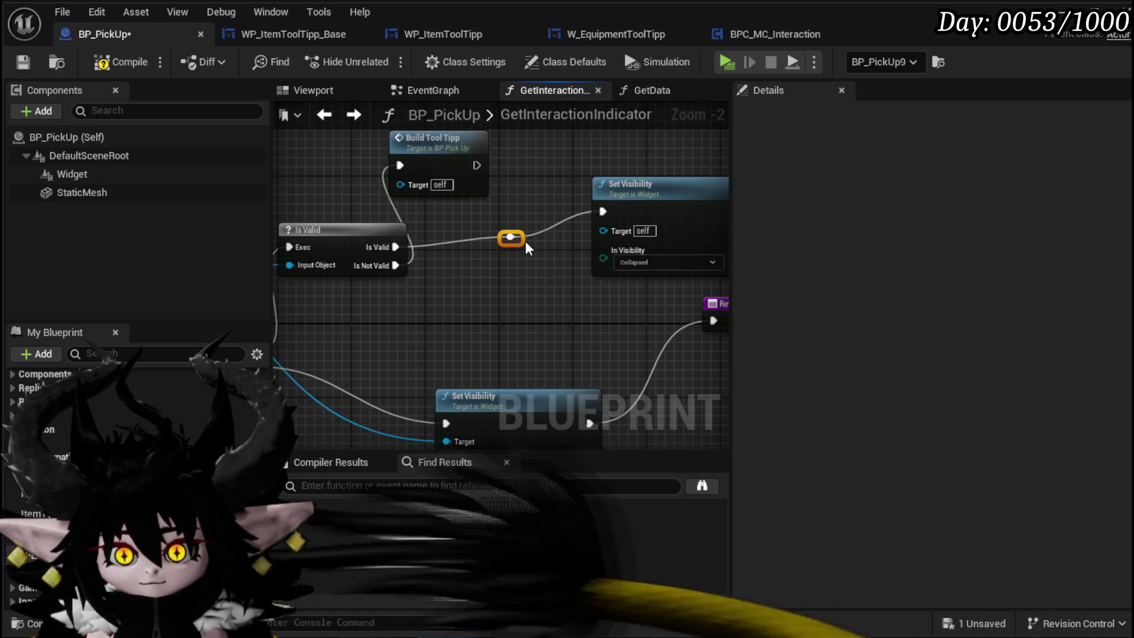
{"action": "mouse_move", "coordinate": [688, 213]}
{"action": "left_mouse_down"}
{"action": "mouse_move", "coordinate": [560, 287]}
{"action": "mouse_move", "coordinate": [641, 286]}
{"action": "mouse_move", "coordinate": [664, 315]}
{"action": "mouse_move", "coordinate": [728, 319]}
{"action": "left_mouse_up"}
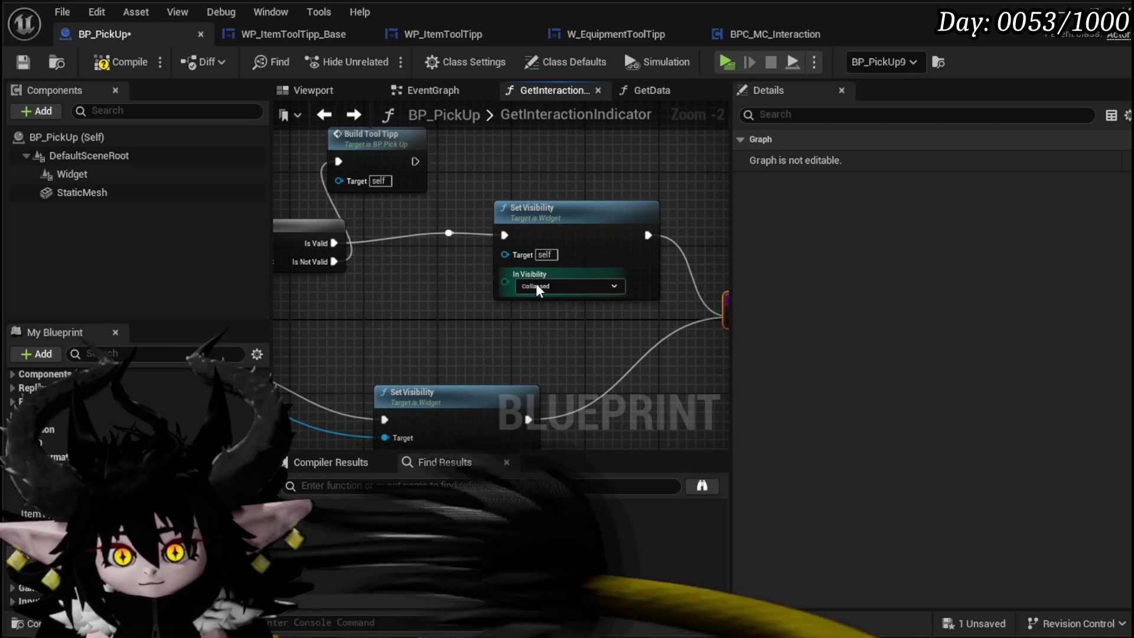
{"action": "left_click", "coordinate": [537, 282]}
{"action": "left_click", "coordinate": [536, 298]}
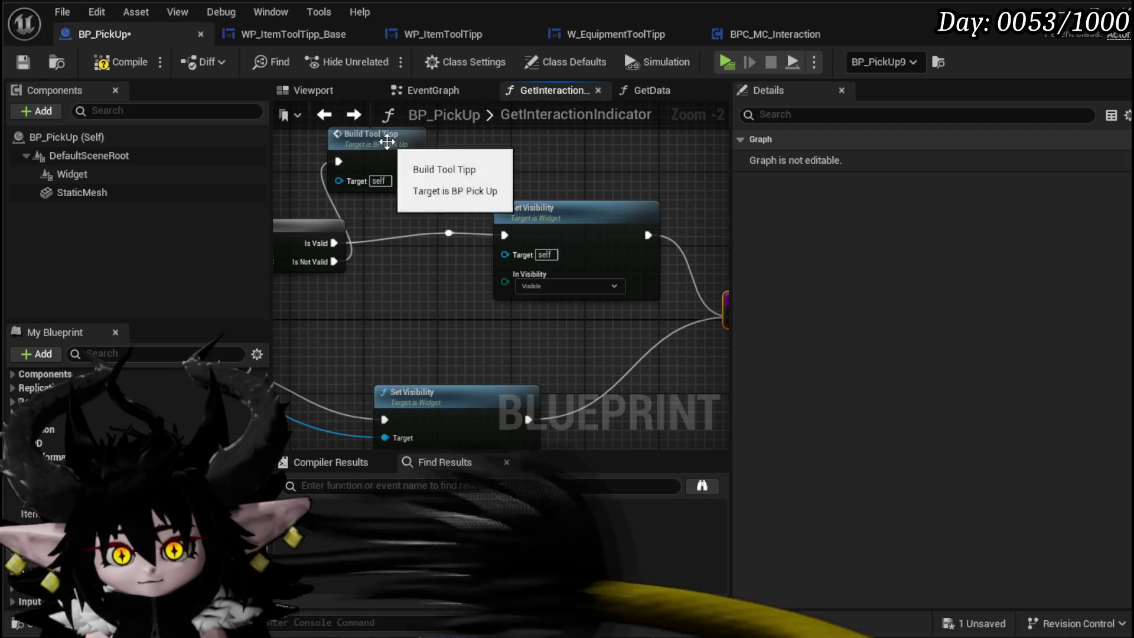
Chain Build Tool Tipp into the Visible Set Visibility node
{"action": "left_click_drag", "start_coordinate": [388, 139], "coordinate": [433, 304]}
{"action": "left_click_drag", "start_coordinate": [505, 243], "coordinate": [505, 235]}
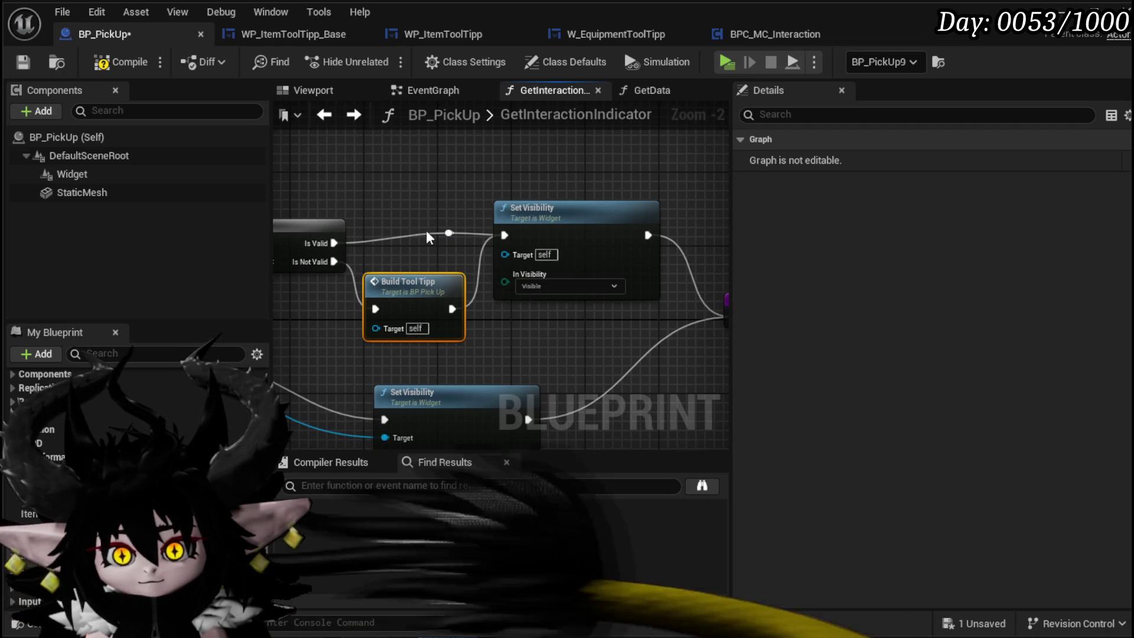
{"action": "left_click_drag", "start_coordinate": [334, 243], "coordinate": [504, 235]}
{"action": "left_click", "coordinate": [448, 232]}
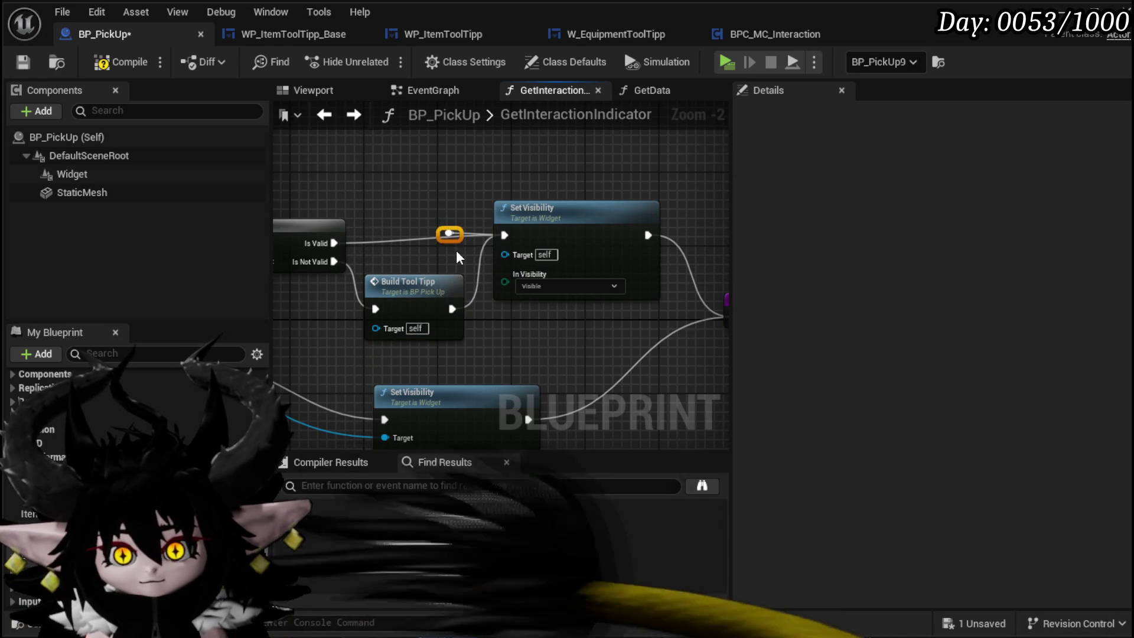
{"action": "left_click", "coordinate": [405, 220]}
{"action": "scroll", "coordinate": [405, 220], "scroll_direction": "down", "scroll_amount": 2}
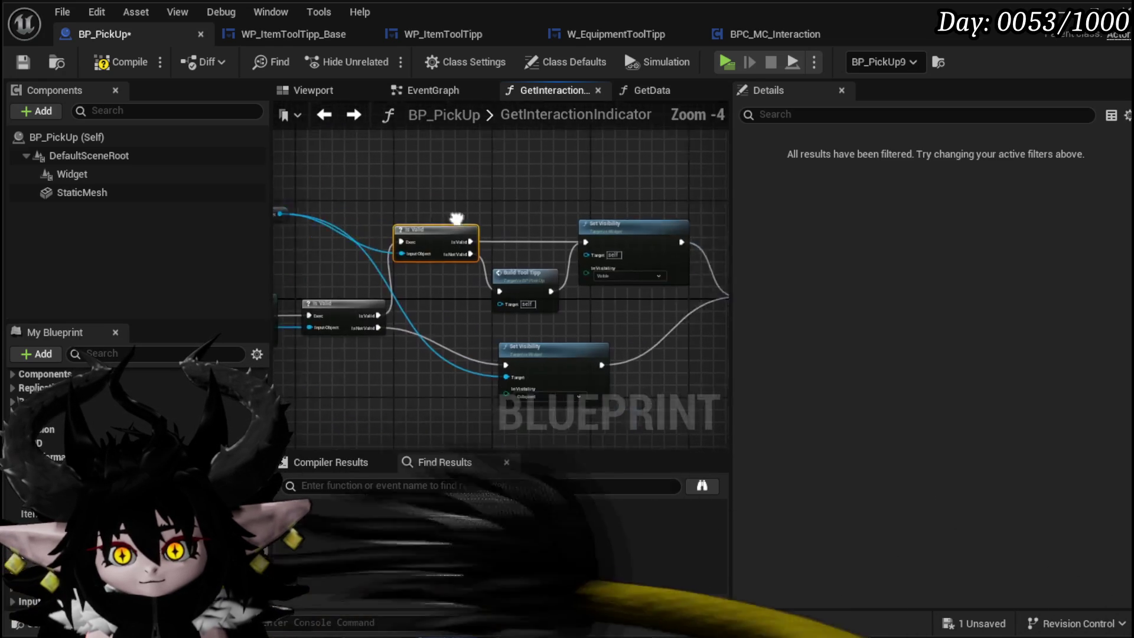
Feed Tool Tipp Widget into both Set Visibility Target pins and tidy the layout
{"action": "left_click_drag", "start_coordinate": [668, 268], "coordinate": [669, 267]}
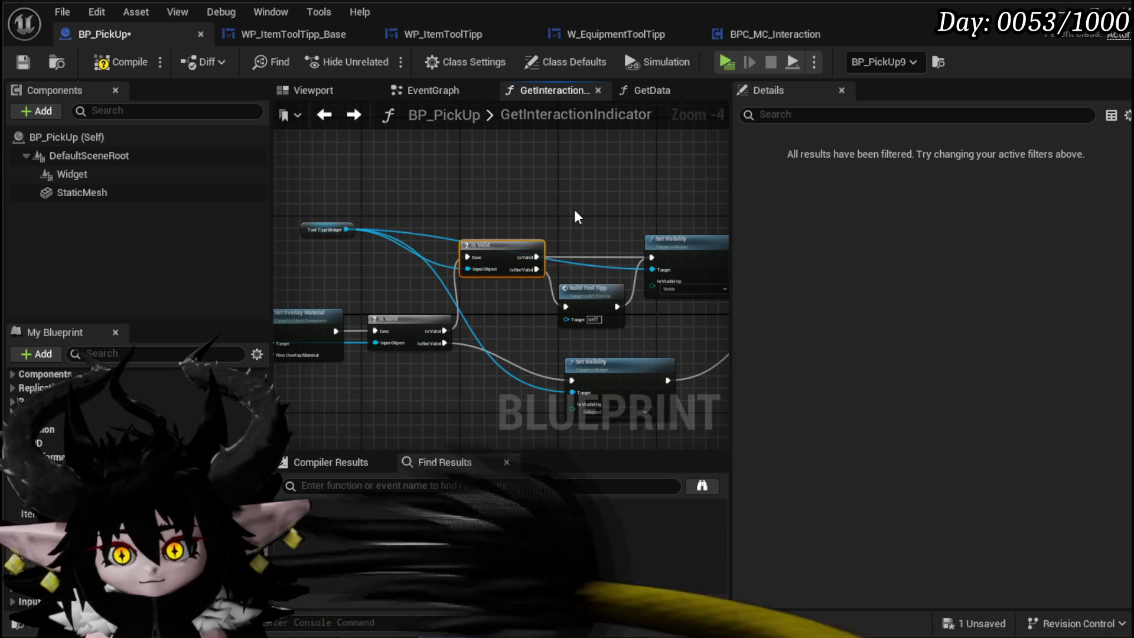
{"action": "mouse_move", "coordinate": [347, 229]}
{"action": "left_mouse_down"}
{"action": "mouse_move", "coordinate": [566, 324]}
{"action": "mouse_move", "coordinate": [525, 325]}
{"action": "left_mouse_up"}
{"action": "left_click", "coordinate": [427, 285]}
{"action": "mouse_move", "coordinate": [315, 233]}
{"action": "left_mouse_down"}
{"action": "mouse_move", "coordinate": [404, 215]}
{"action": "mouse_move", "coordinate": [467, 227]}
{"action": "left_mouse_up"}
{"action": "left_click", "coordinate": [618, 211]}
{"action": "mouse_move", "coordinate": [619, 211]}
{"action": "left_mouse_down"}
{"action": "mouse_move", "coordinate": [491, 165]}
{"action": "mouse_move", "coordinate": [481, 176]}
{"action": "left_mouse_up"}
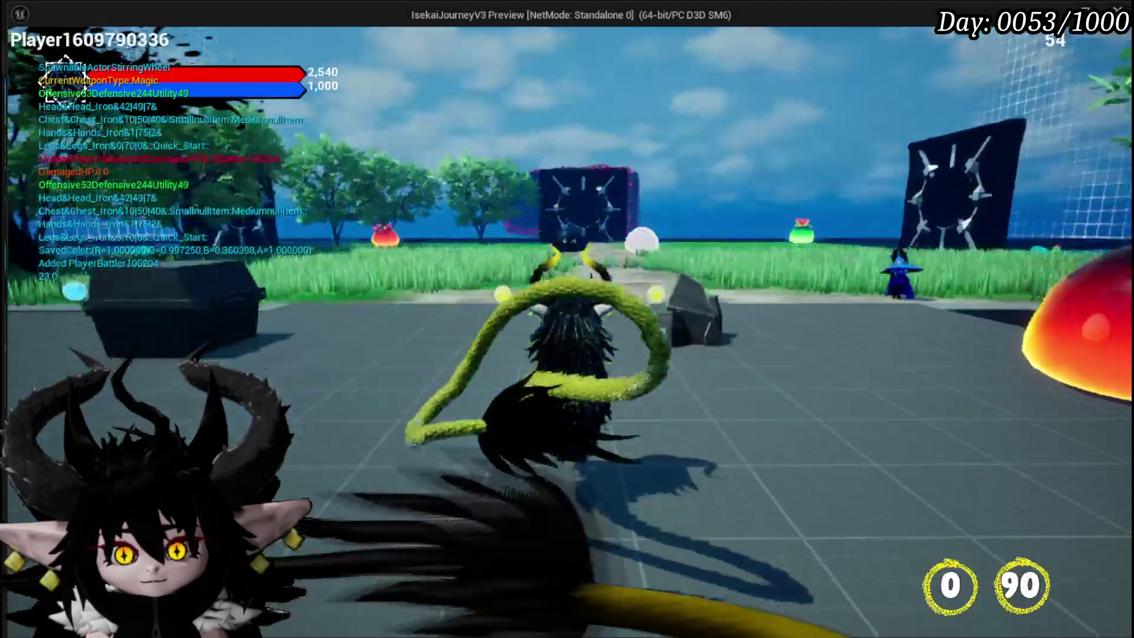
Circle the ore rock cluster, watching whether the Iron and Copper Ore tooltips stack
{"action": "key", "text": "w"}
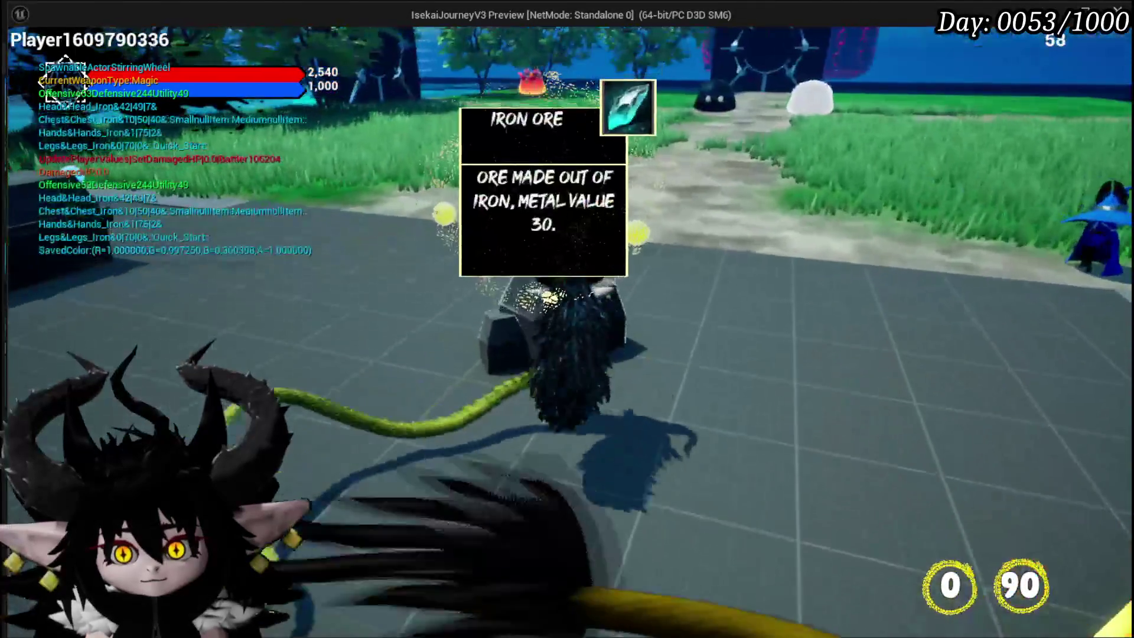
{"action": "key", "text": "w"}
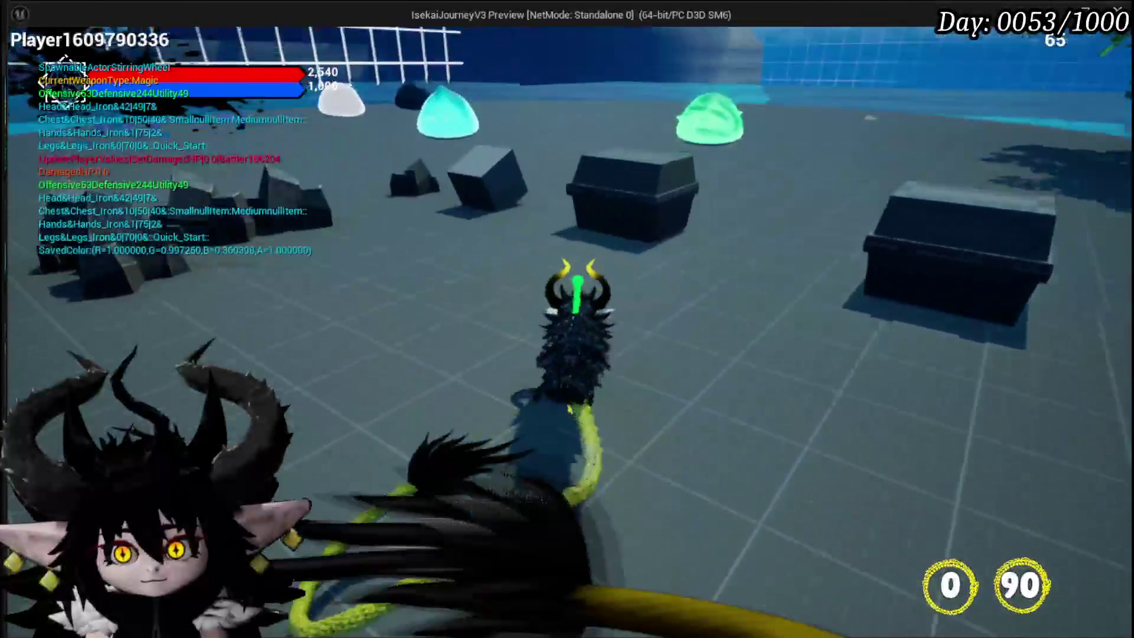
{"action": "key", "text": "w"}
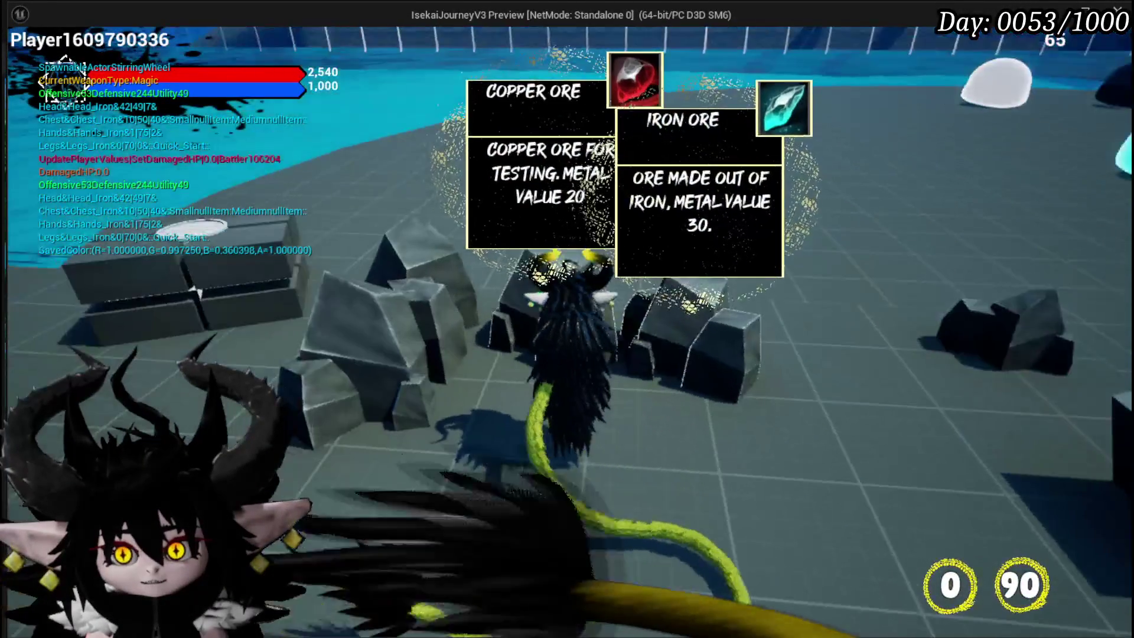
{"action": "key", "text": "s"}
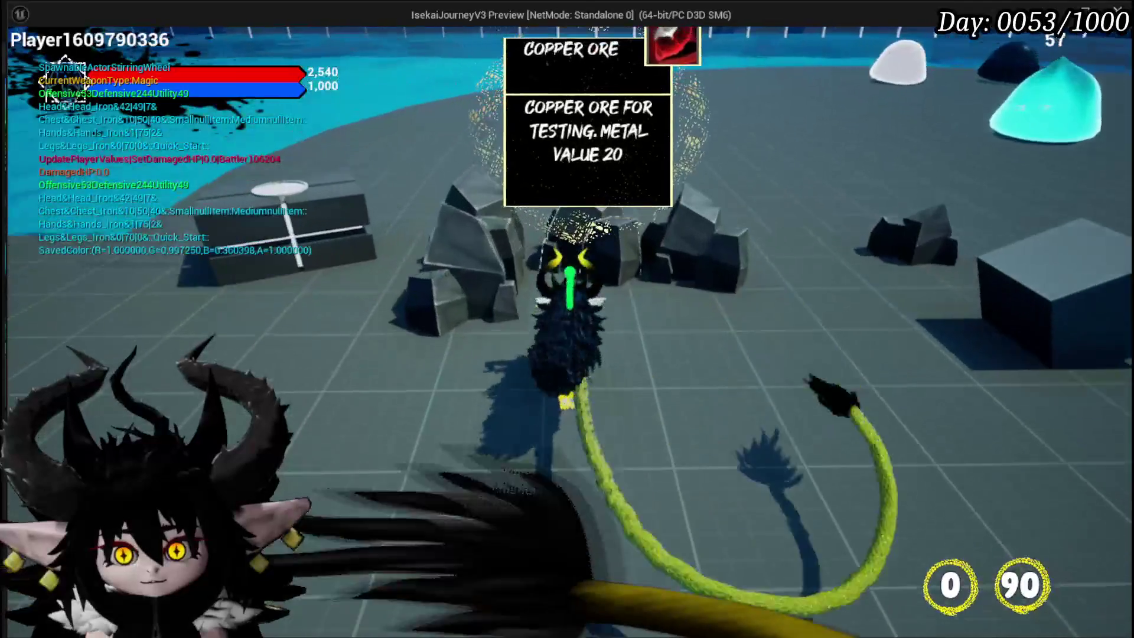
{"action": "key", "text": "w"}
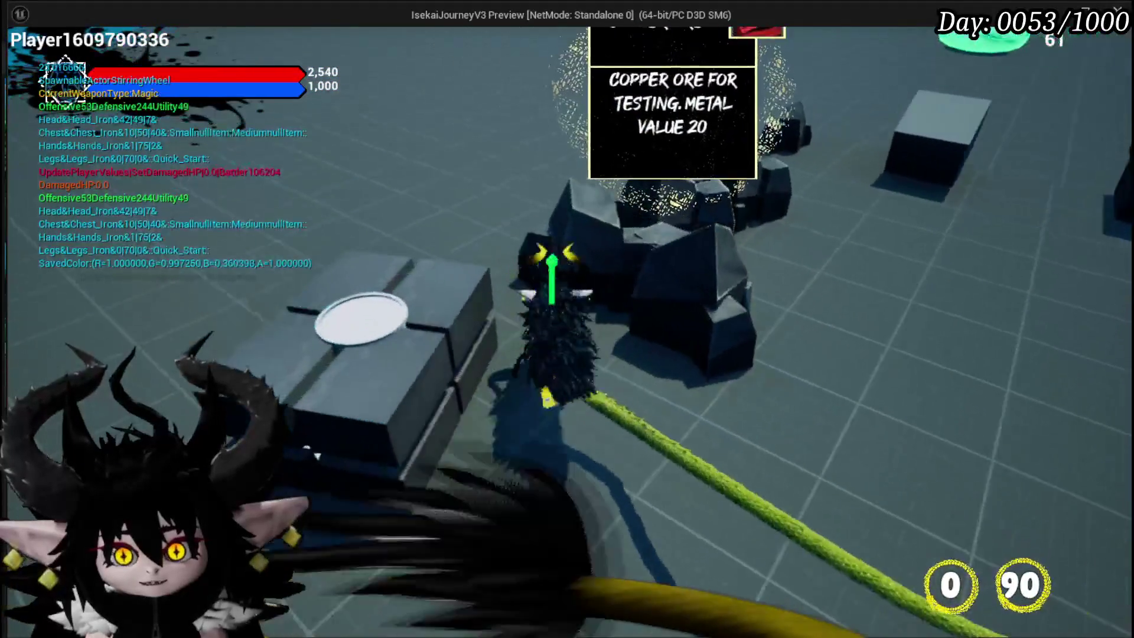
{"action": "key", "text": "d"}
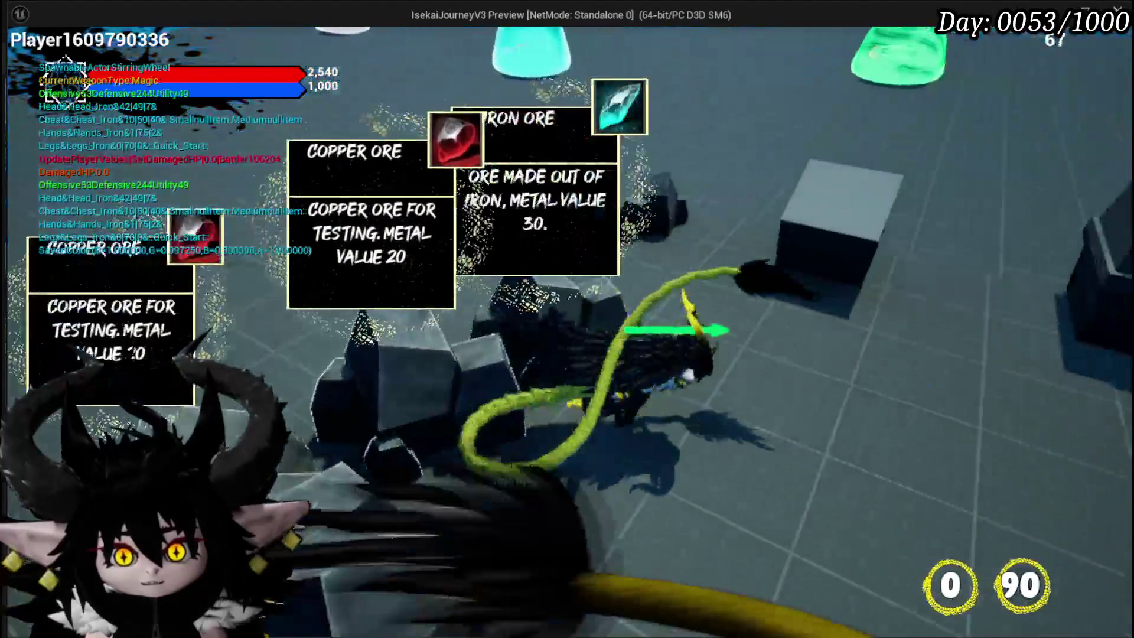
{"action": "key", "text": "w"}
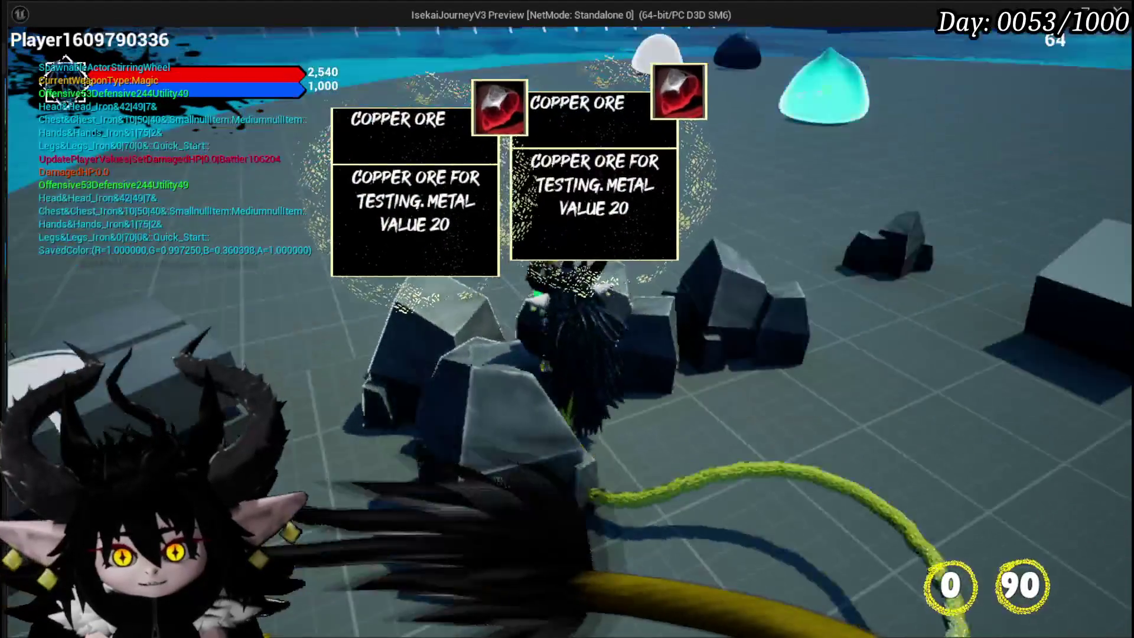
{"action": "key", "text": "a"}
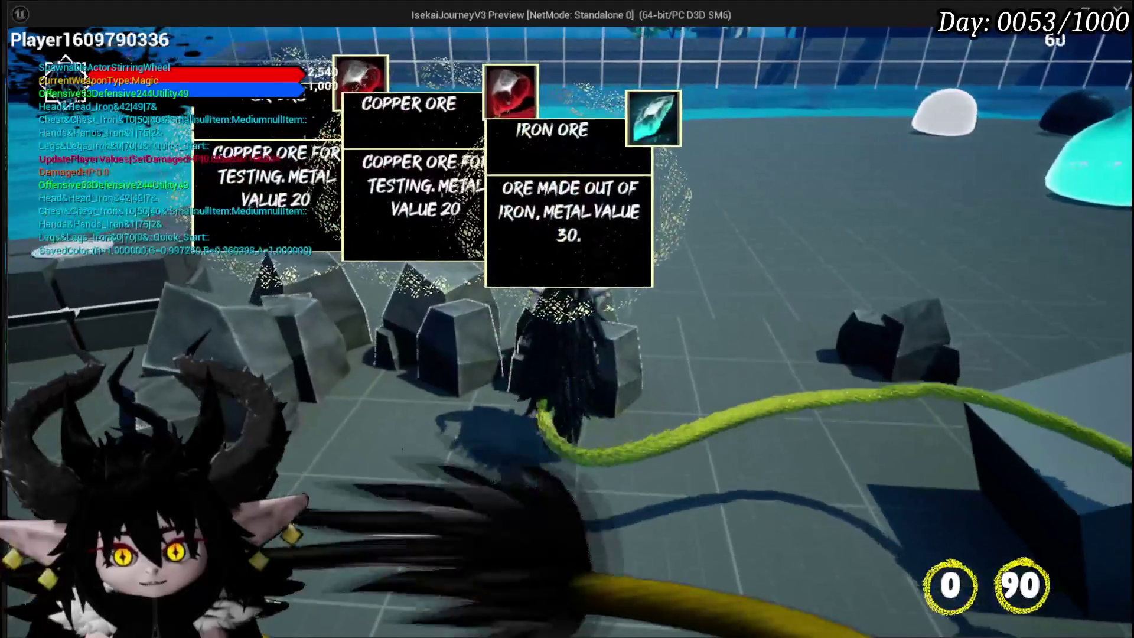
{"action": "key", "text": "w"}
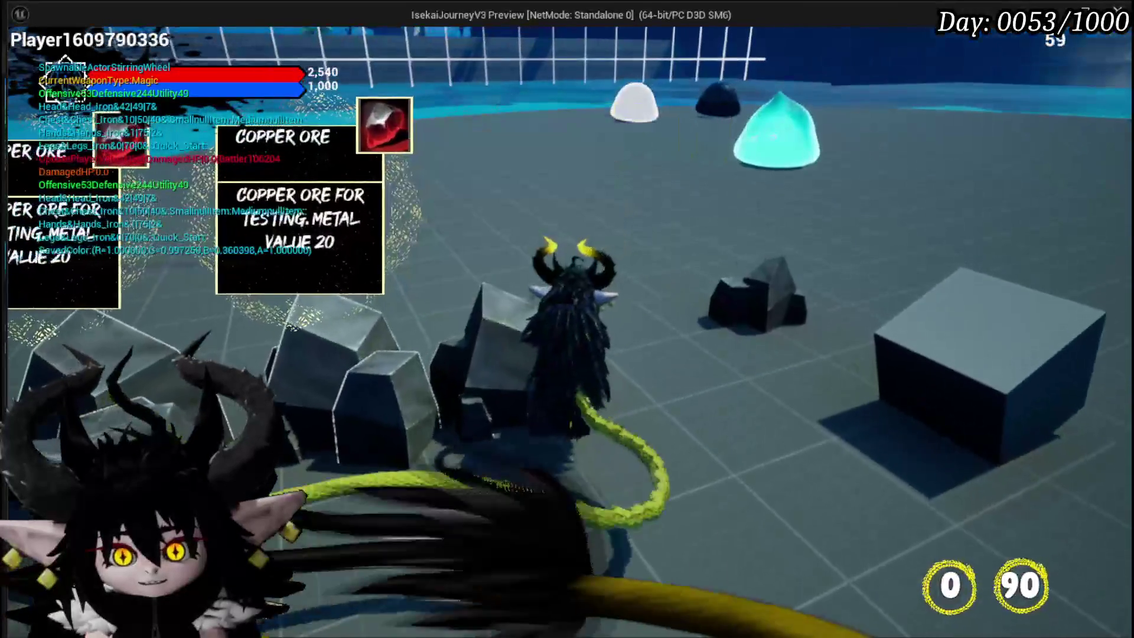
{"action": "key", "text": "a"}
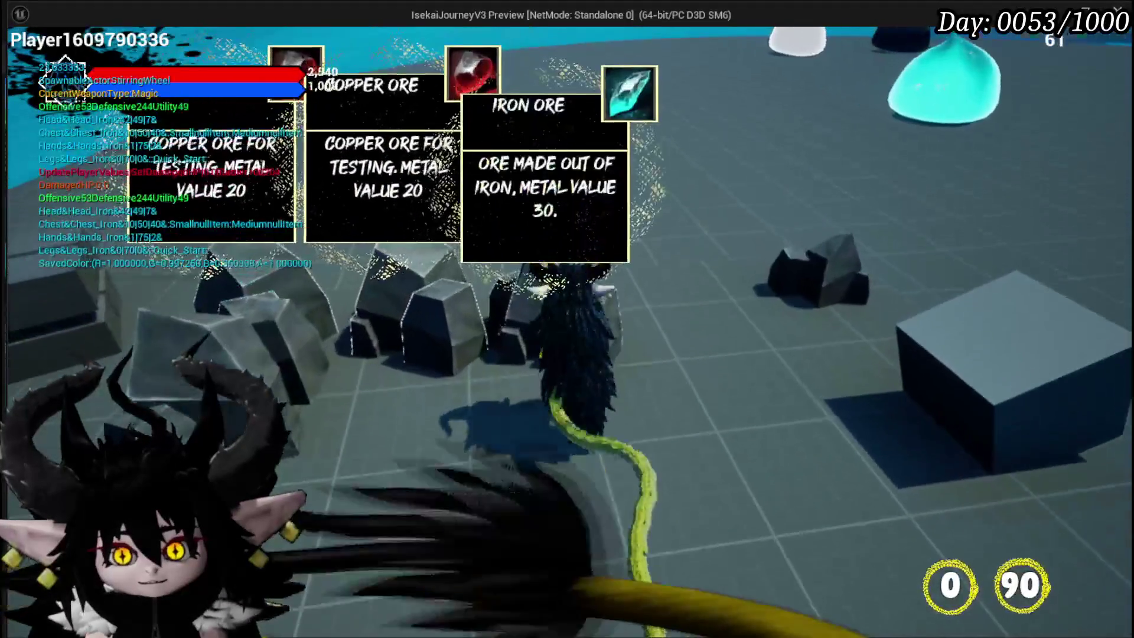
Run away from and back to the rocks so tooltips hide and reappear, then stop the preview
{"action": "key", "text": "s"}
{"action": "key", "text": "w"}
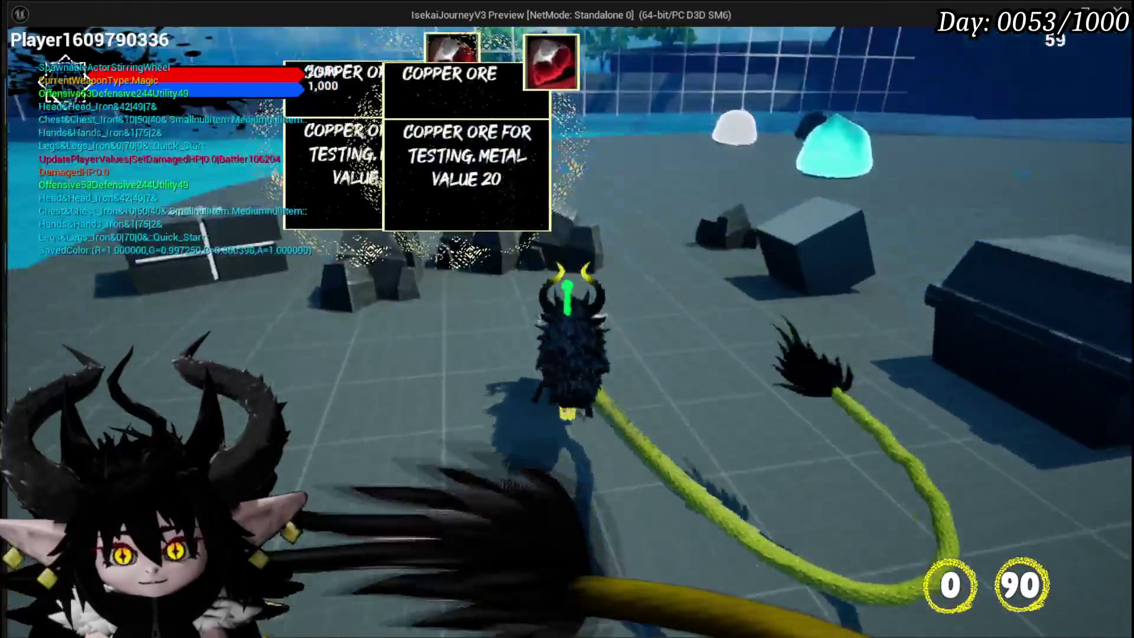
{"action": "key", "text": "a"}
{"action": "key", "text": "s"}
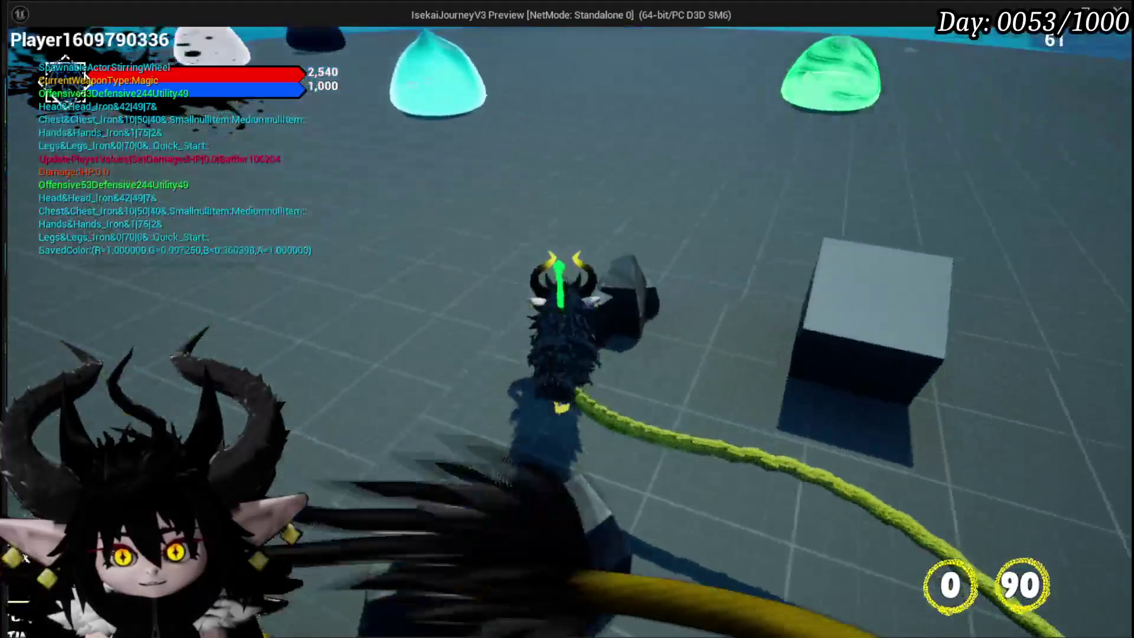
{"action": "key", "text": "w"}
{"action": "key", "text": "a"}
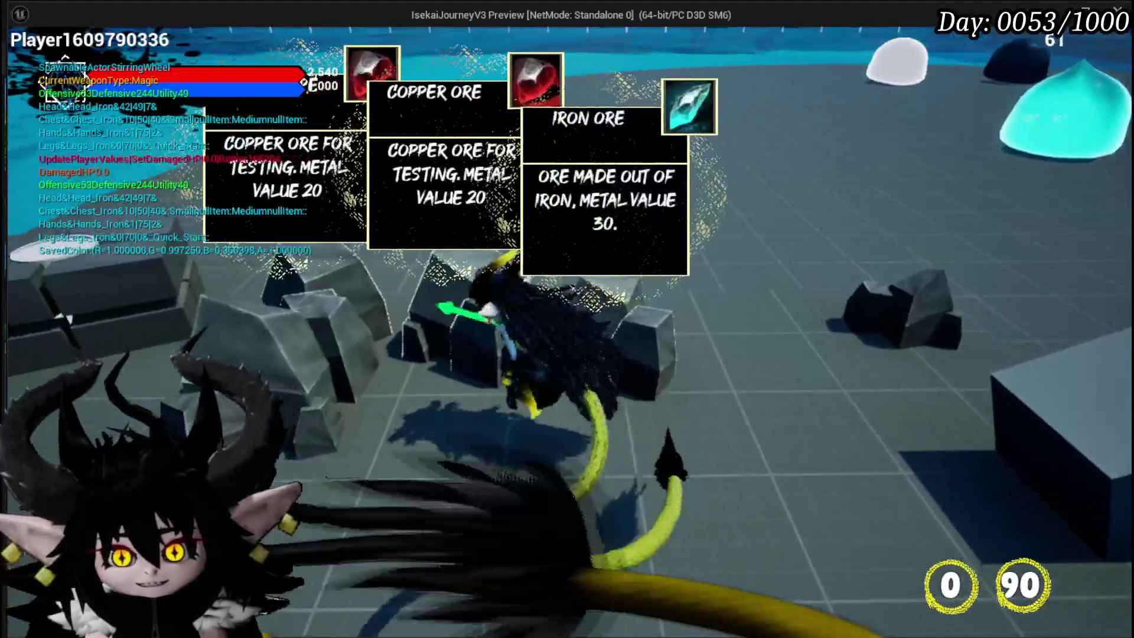
{"action": "key", "text": "w"}
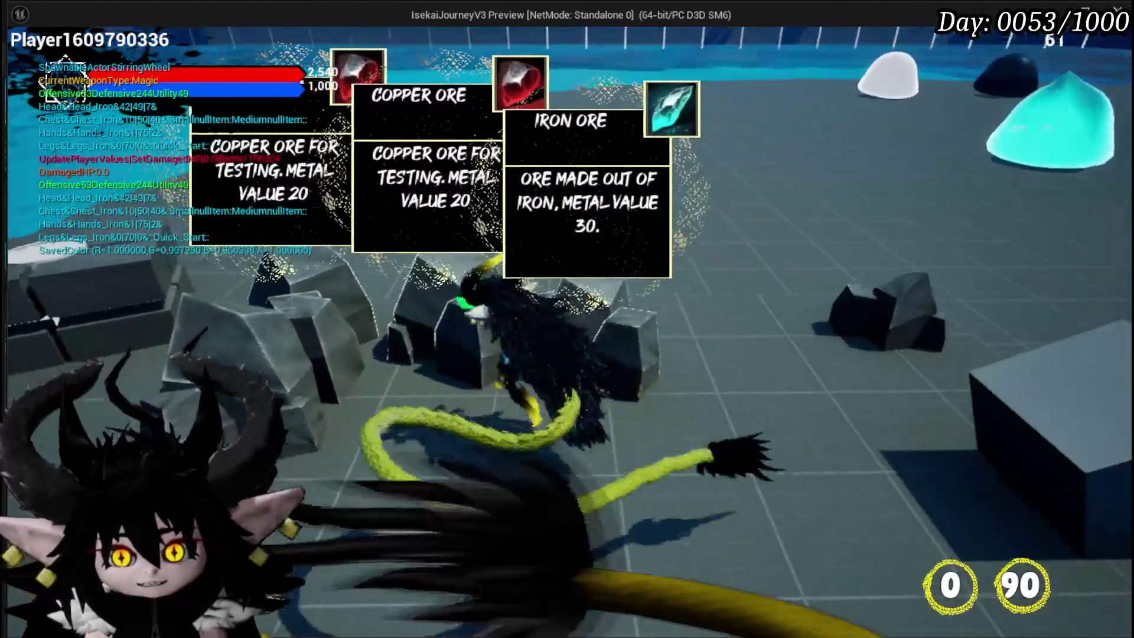
{"action": "key", "text": "s"}
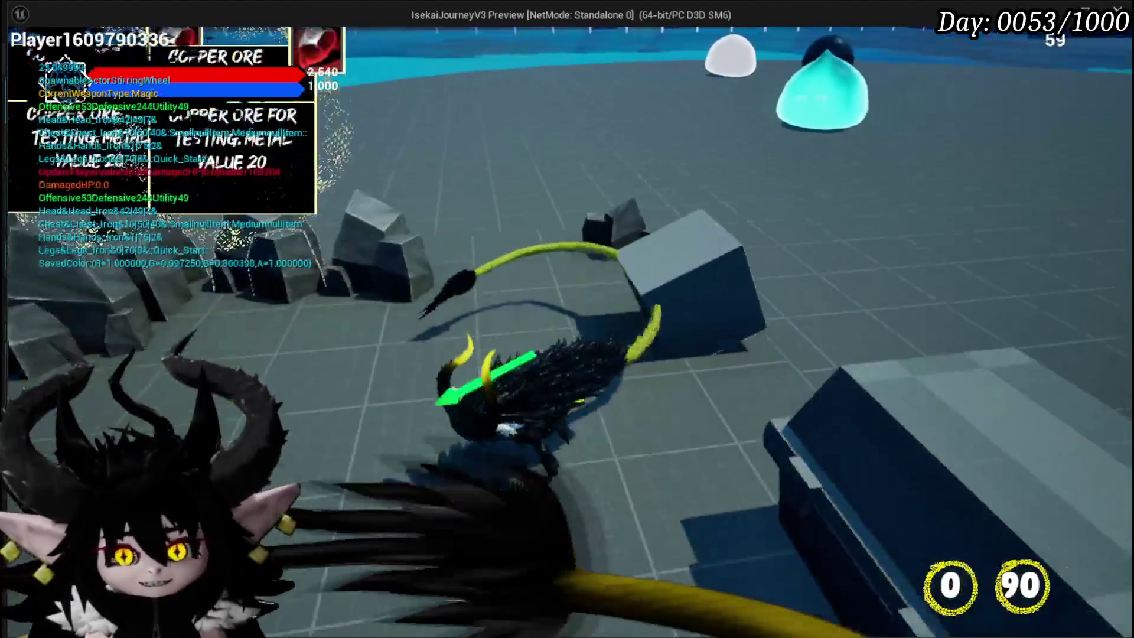
{"action": "key", "text": "Escape"}
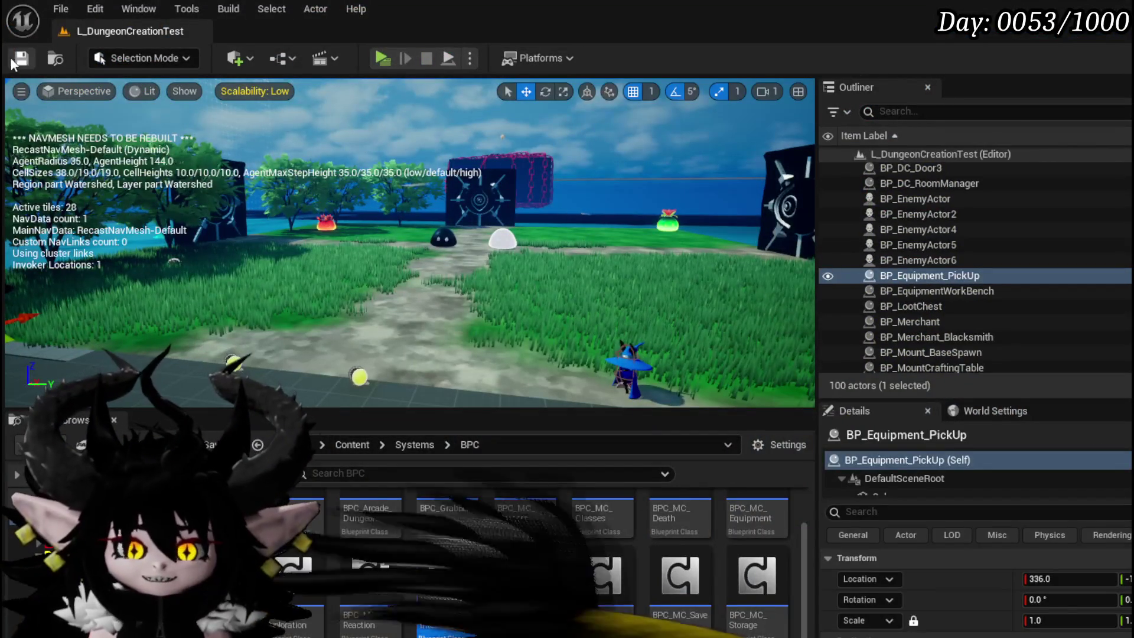
Save the level and review the tooltip visibility and overlay material nodes
{"action": "left_click", "coordinate": [14, 60]}
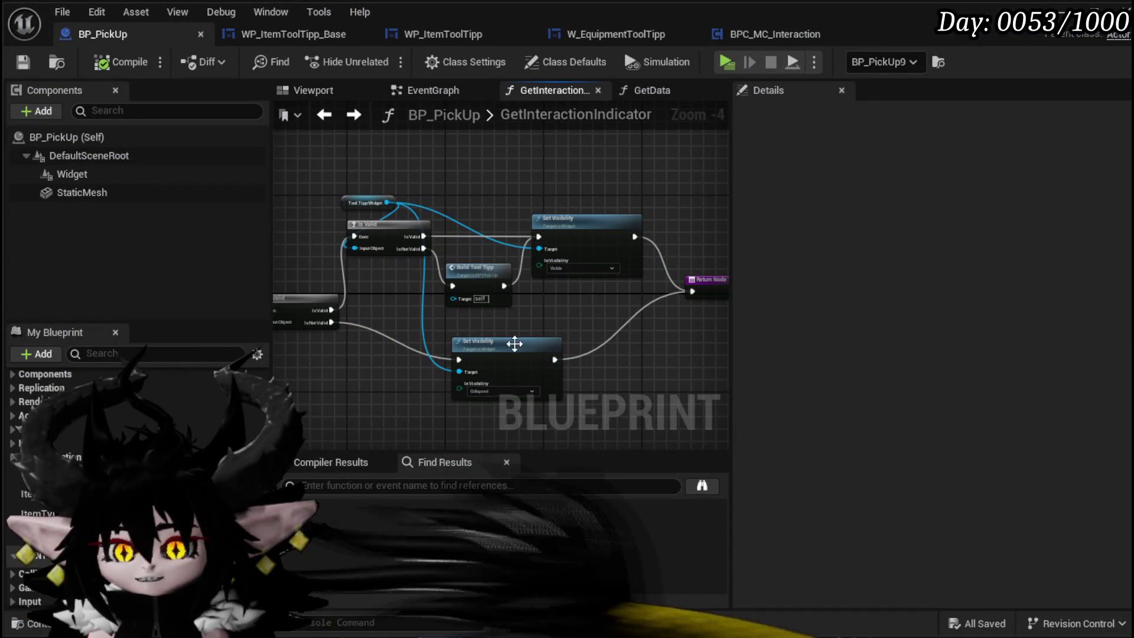
{"action": "left_click_drag", "start_coordinate": [514, 343], "coordinate": [622, 257]}
{"action": "left_click_drag", "start_coordinate": [389, 249], "coordinate": [489, 268]}
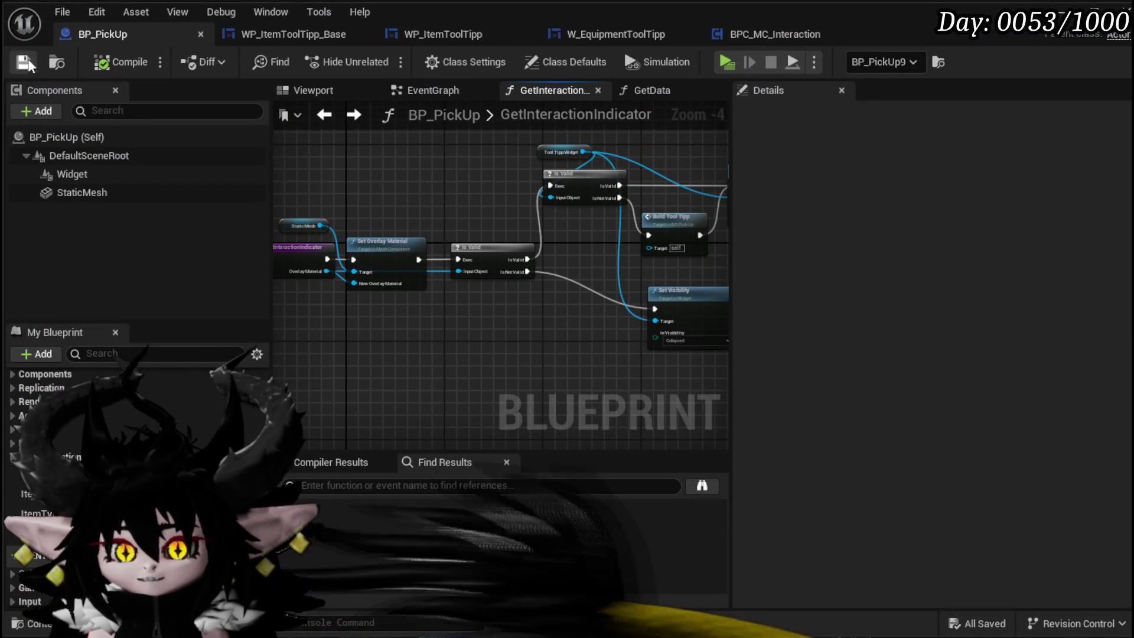
In BPC_MC_Interaction's EventGraph, select the Is Valid, Actor Ref and Stop Highlight nodes
{"action": "left_click", "coordinate": [757, 36]}
{"action": "scroll", "coordinate": [497, 191], "scroll_direction": "down", "scroll_amount": 3}
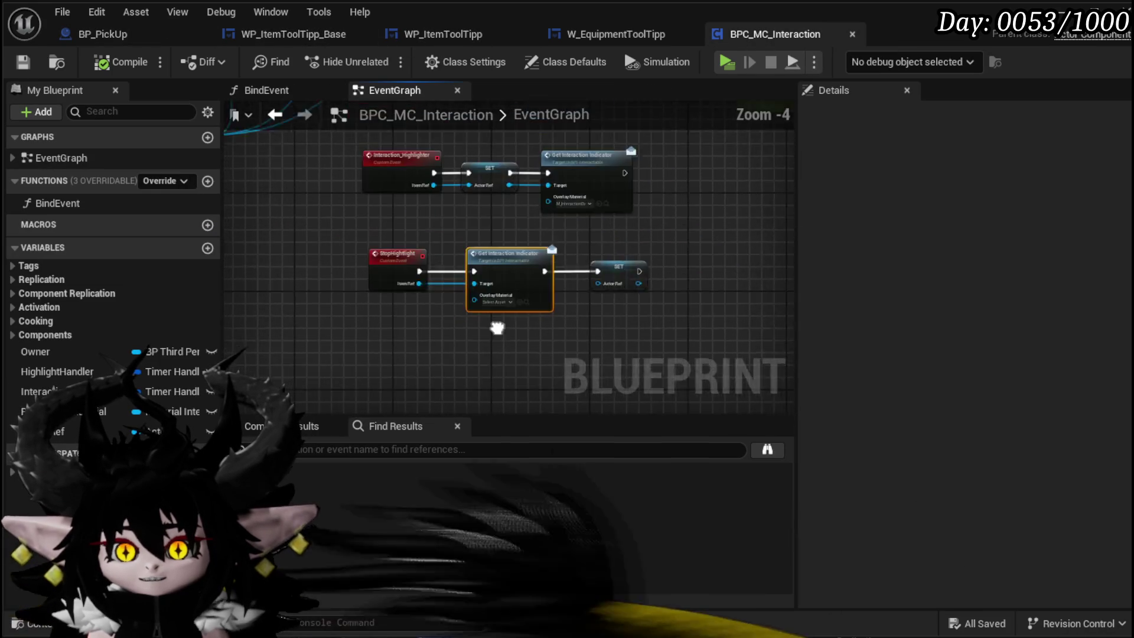
{"action": "mouse_move", "coordinate": [464, 258]}
{"action": "left_mouse_down"}
{"action": "mouse_move", "coordinate": [460, 314]}
{"action": "mouse_move", "coordinate": [479, 362]}
{"action": "left_mouse_up"}
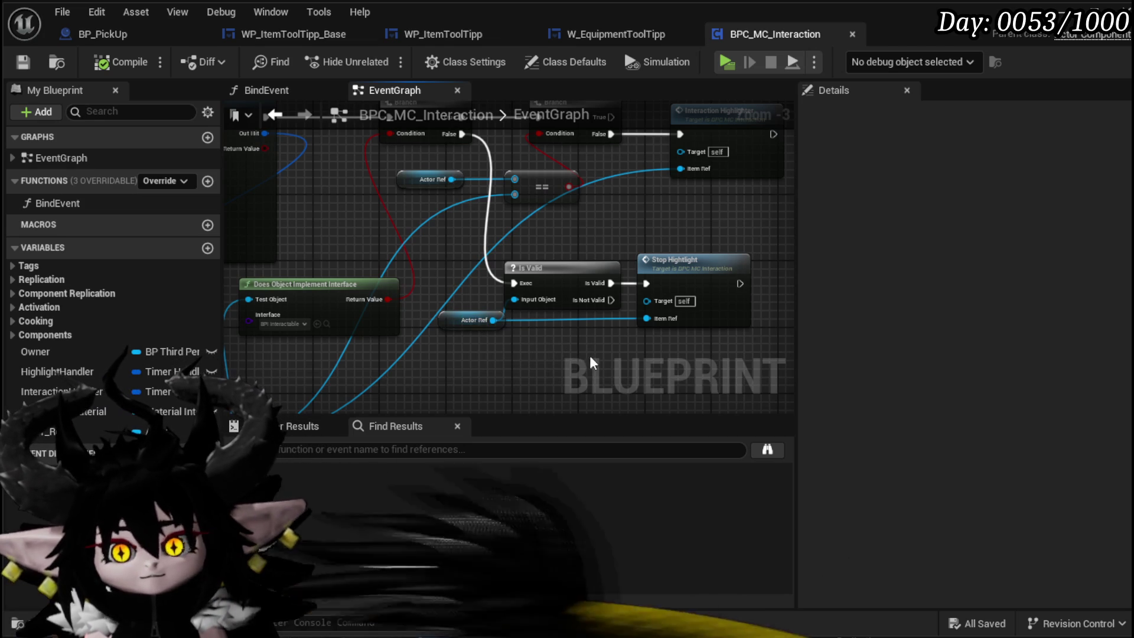
{"action": "left_click_drag", "start_coordinate": [480, 349], "coordinate": [689, 242]}
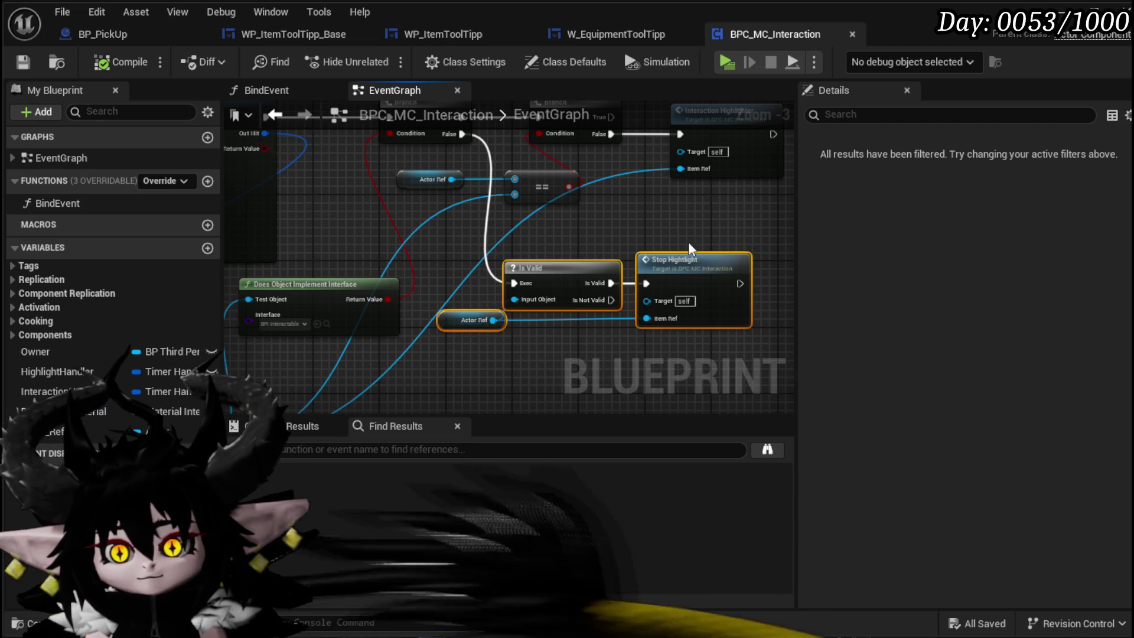
Locate the LineTrace event and move the Owner node right to make room
{"action": "scroll", "coordinate": [689, 242], "scroll_direction": "down", "scroll_amount": 3}
{"action": "scroll", "coordinate": [525, 275], "scroll_direction": "up", "scroll_amount": 2}
{"action": "scroll", "coordinate": [508, 293], "scroll_direction": "up", "scroll_amount": 1}
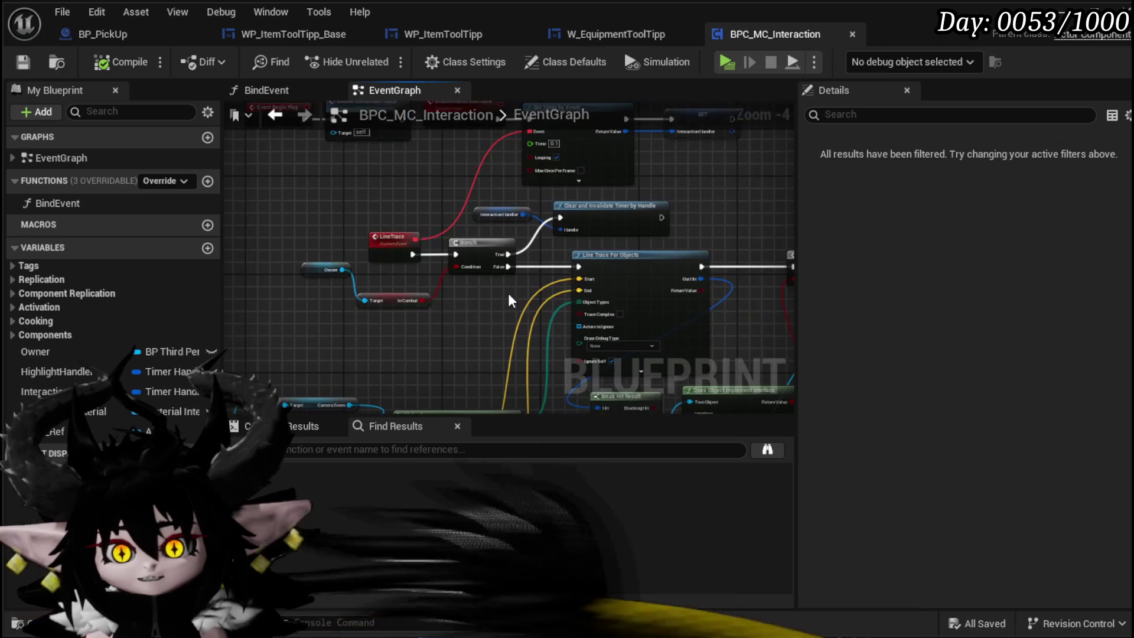
{"action": "mouse_move", "coordinate": [508, 292]}
{"action": "left_mouse_down"}
{"action": "mouse_move", "coordinate": [447, 371]}
{"action": "mouse_move", "coordinate": [437, 339]}
{"action": "mouse_move", "coordinate": [285, 240]}
{"action": "mouse_move", "coordinate": [527, 307]}
{"action": "left_mouse_up"}
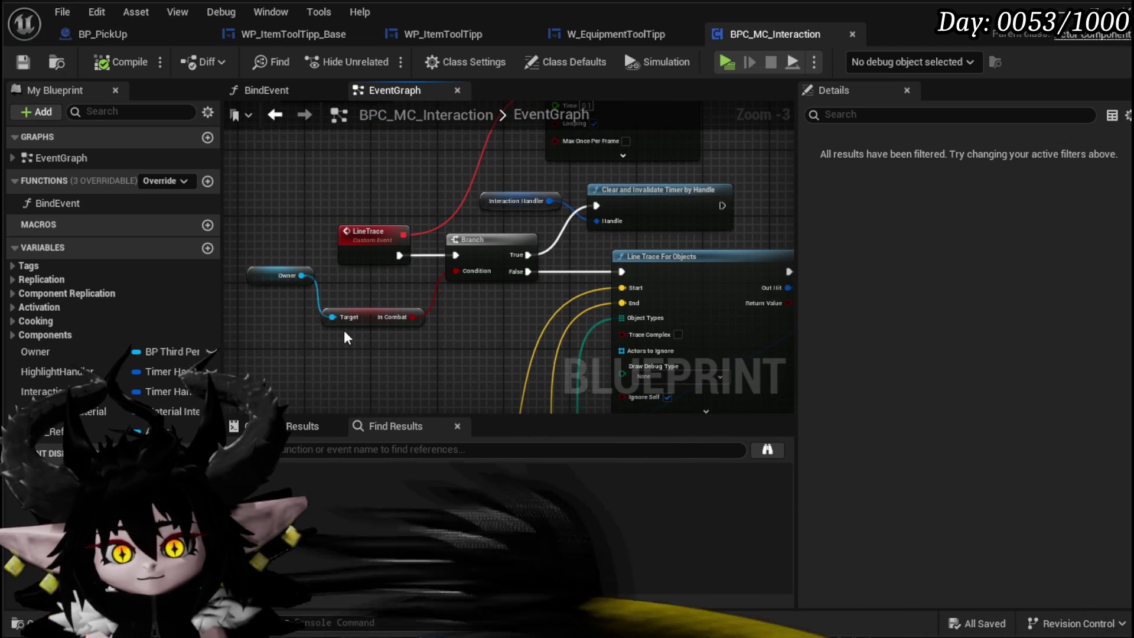
{"action": "left_click_drag", "start_coordinate": [343, 332], "coordinate": [499, 354]}
{"action": "left_click_drag", "start_coordinate": [509, 312], "coordinate": [508, 313]}
{"action": "mouse_move", "coordinate": [418, 290]}
{"action": "left_mouse_down"}
{"action": "mouse_move", "coordinate": [484, 307]}
{"action": "mouse_move", "coordinate": [319, 268]}
{"action": "mouse_move", "coordinate": [219, 277]}
{"action": "mouse_move", "coordinate": [311, 275]}
{"action": "mouse_move", "coordinate": [346, 288]}
{"action": "left_mouse_up"}
Paste the highlight-check nodes and wire LineTrace → Is Valid → Stop Highlight → Branch
{"action": "key", "text": "ctrl+v"}
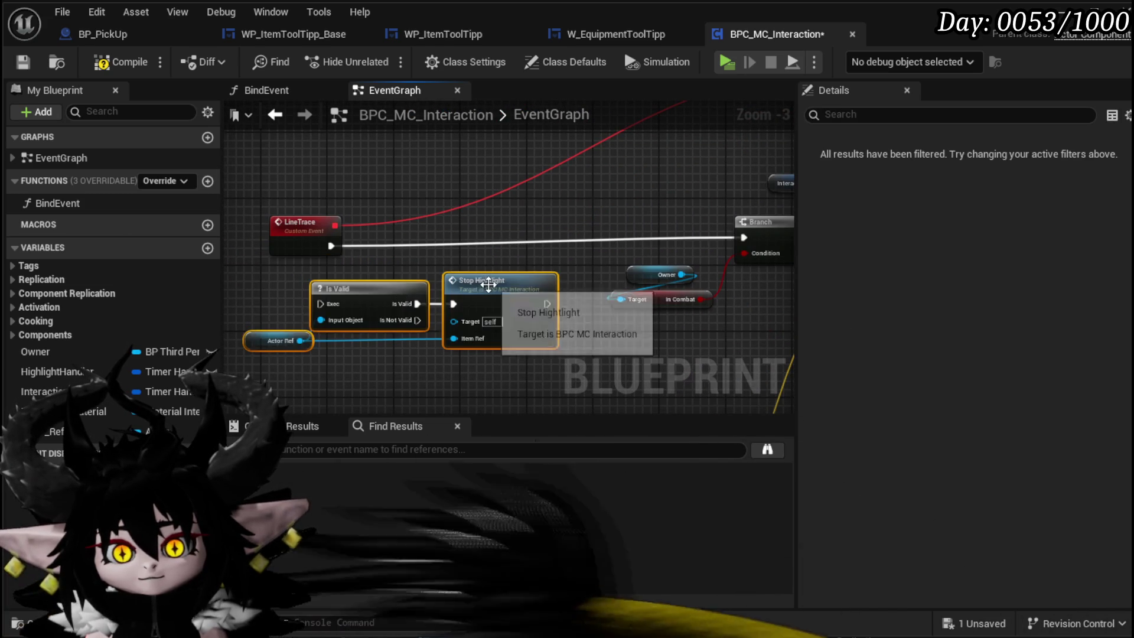
{"action": "left_click_drag", "start_coordinate": [479, 275], "coordinate": [579, 213]}
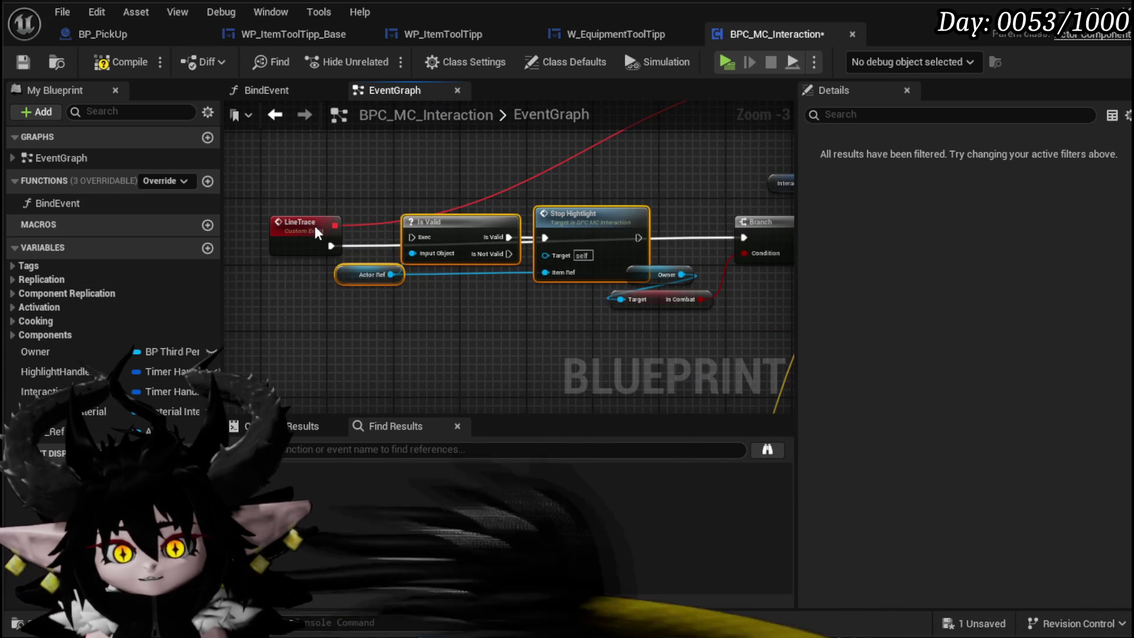
{"action": "left_click_drag", "start_coordinate": [317, 231], "coordinate": [317, 223]}
{"action": "left_click_drag", "start_coordinate": [408, 235], "coordinate": [412, 237]}
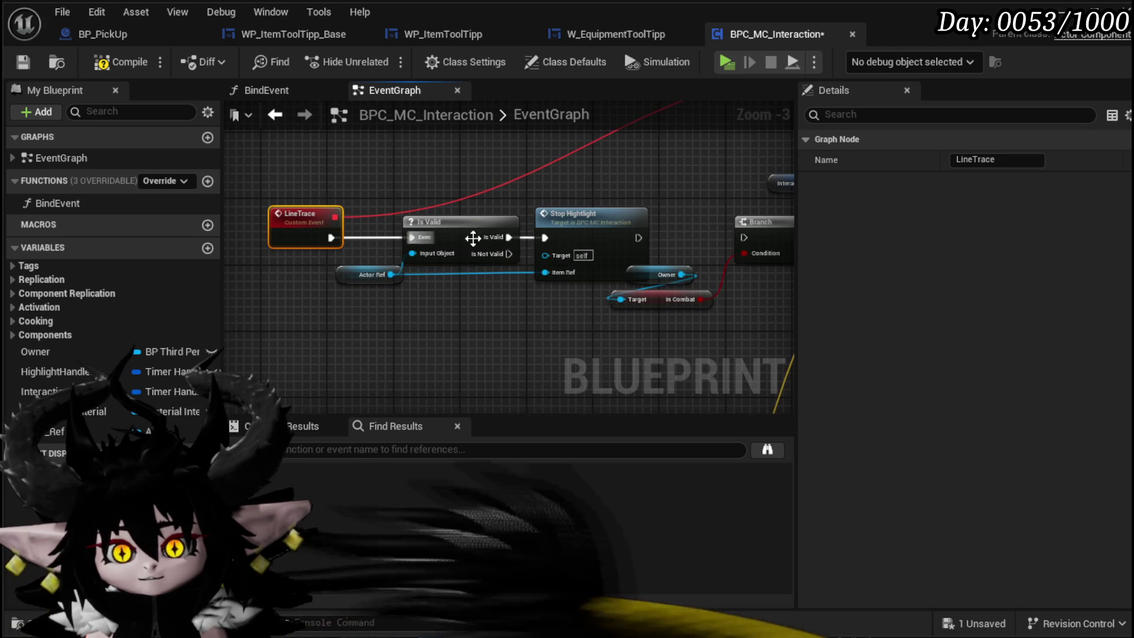
{"action": "left_click_drag", "start_coordinate": [737, 241], "coordinate": [749, 239]}
{"action": "scroll", "coordinate": [749, 239], "scroll_direction": "down", "scroll_amount": 3}
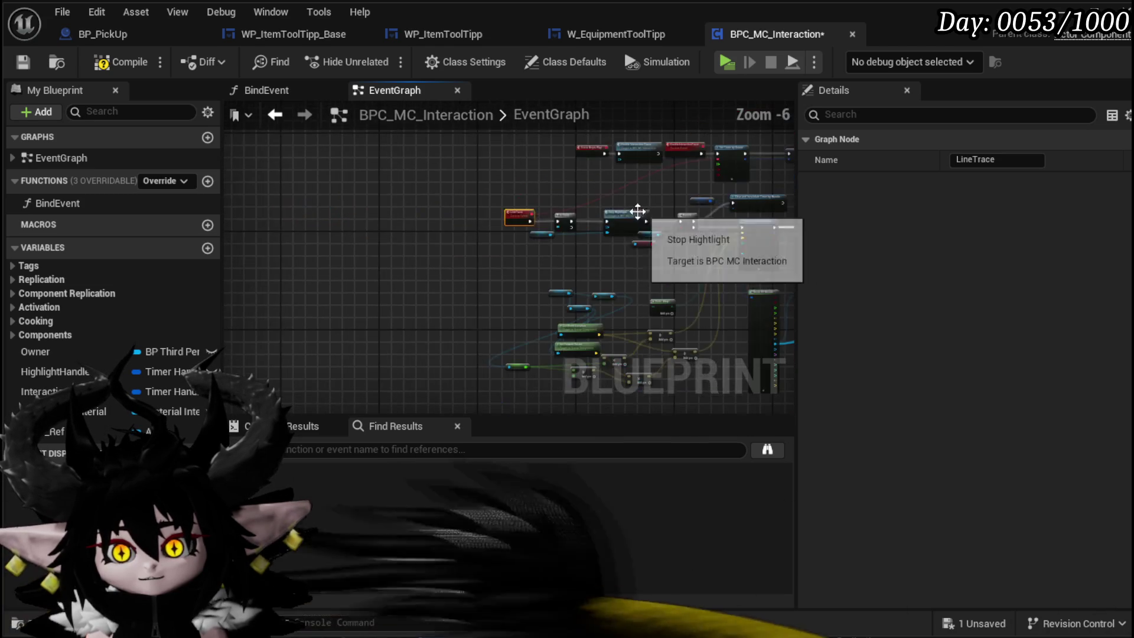
{"action": "scroll", "coordinate": [427, 247], "scroll_direction": "up", "scroll_amount": 3}
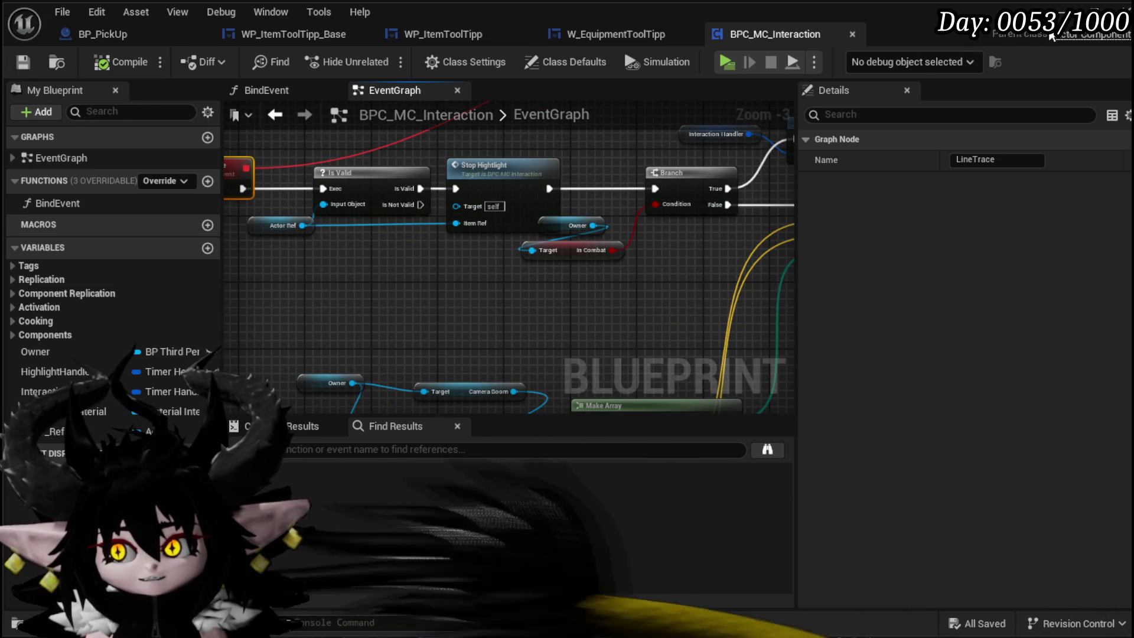
{"action": "left_click", "coordinate": [1067, 12]}
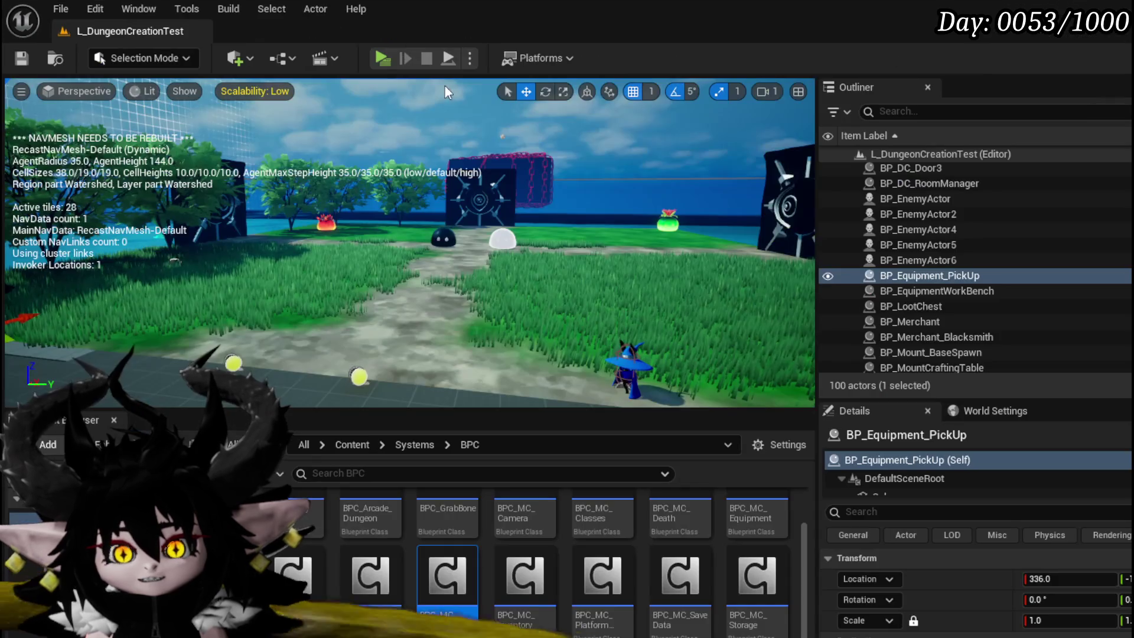
Run a quick playtest, then review the new highlight chain in BPC_MC_Interaction and save it
{"action": "left_click", "coordinate": [380, 57]}
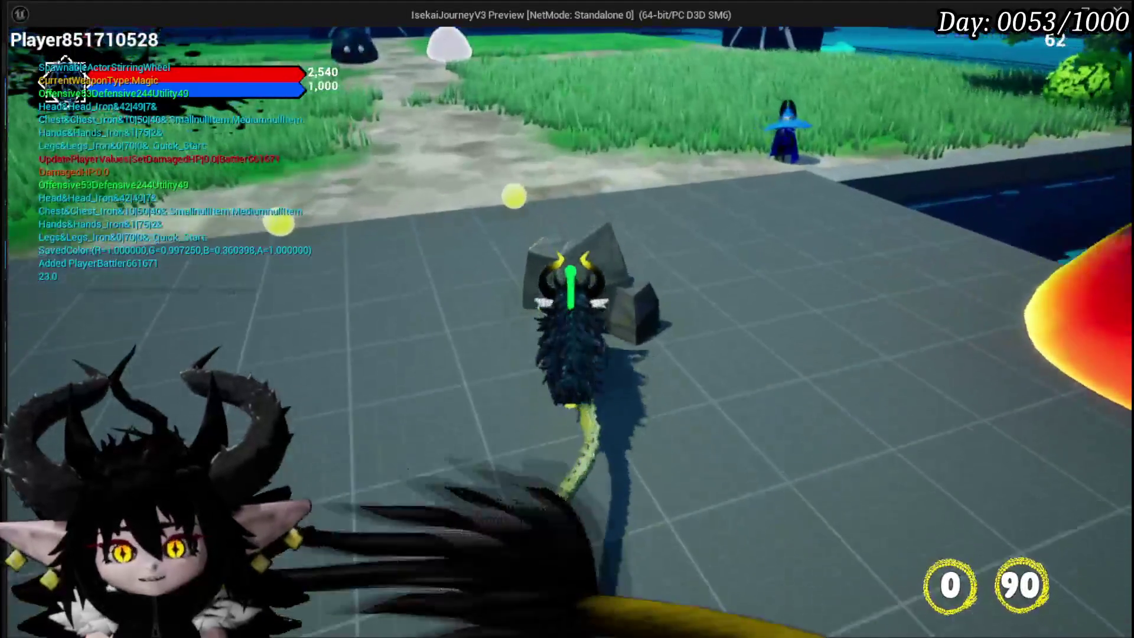
{"action": "key", "text": "Escape"}
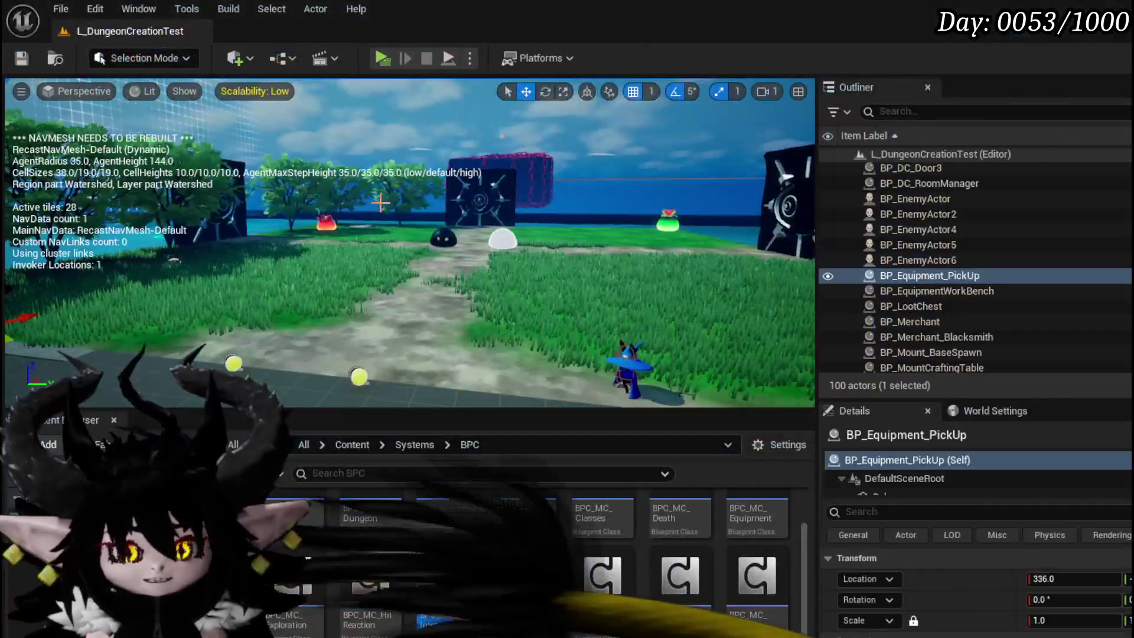
{"action": "key", "text": "alt+Tab"}
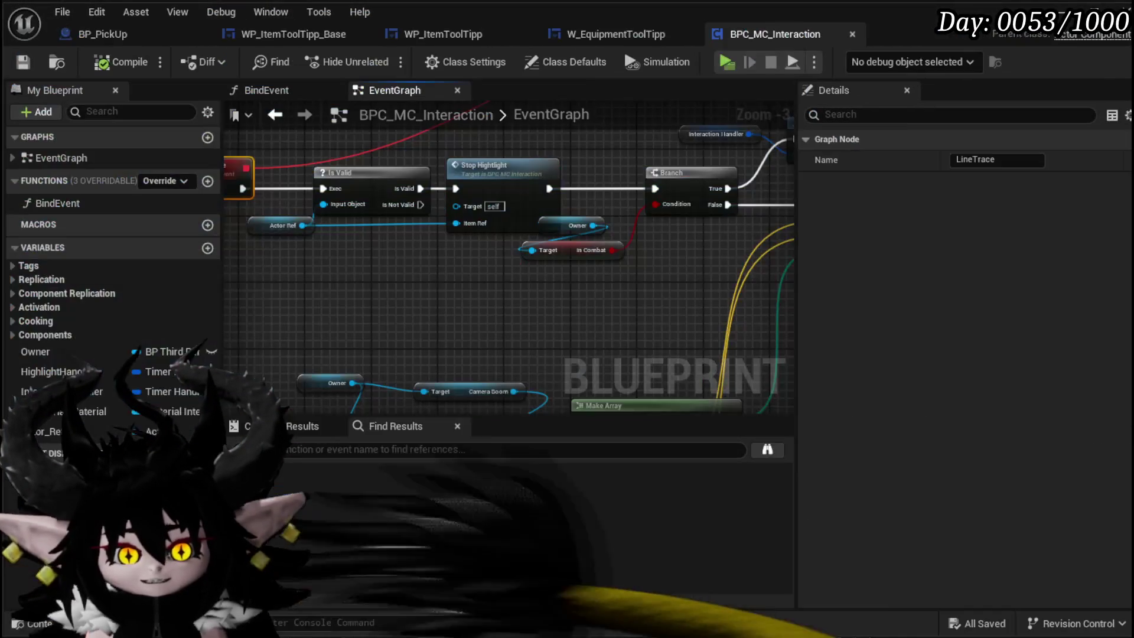
{"action": "mouse_move", "coordinate": [457, 170]}
{"action": "left_mouse_down"}
{"action": "mouse_move", "coordinate": [400, 309]}
{"action": "mouse_move", "coordinate": [371, 338]}
{"action": "left_mouse_up"}
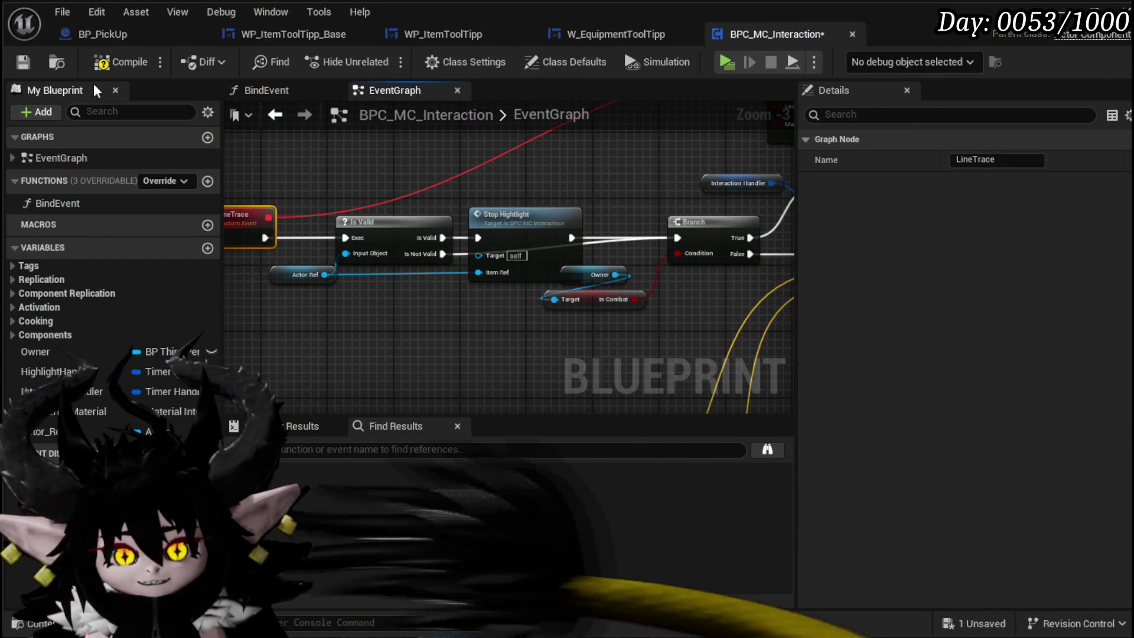
{"action": "left_click", "coordinate": [24, 59]}
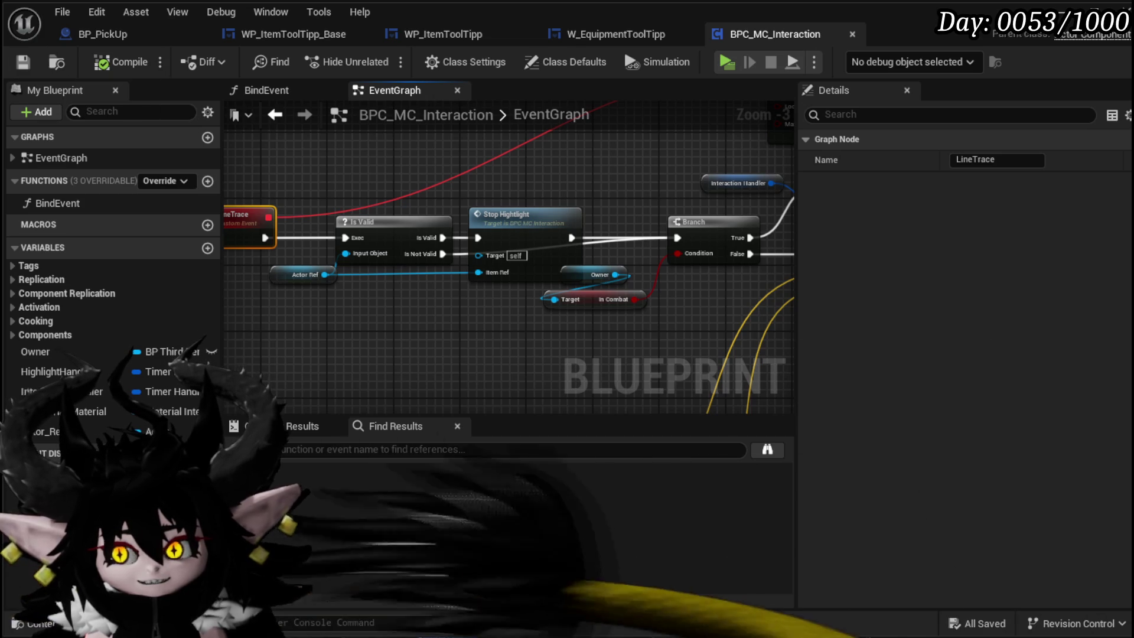
Walk around the ore rocks checking that Iron and Copper Ore tooltips show one at a time
{"action": "key", "text": "alt+Tab"}
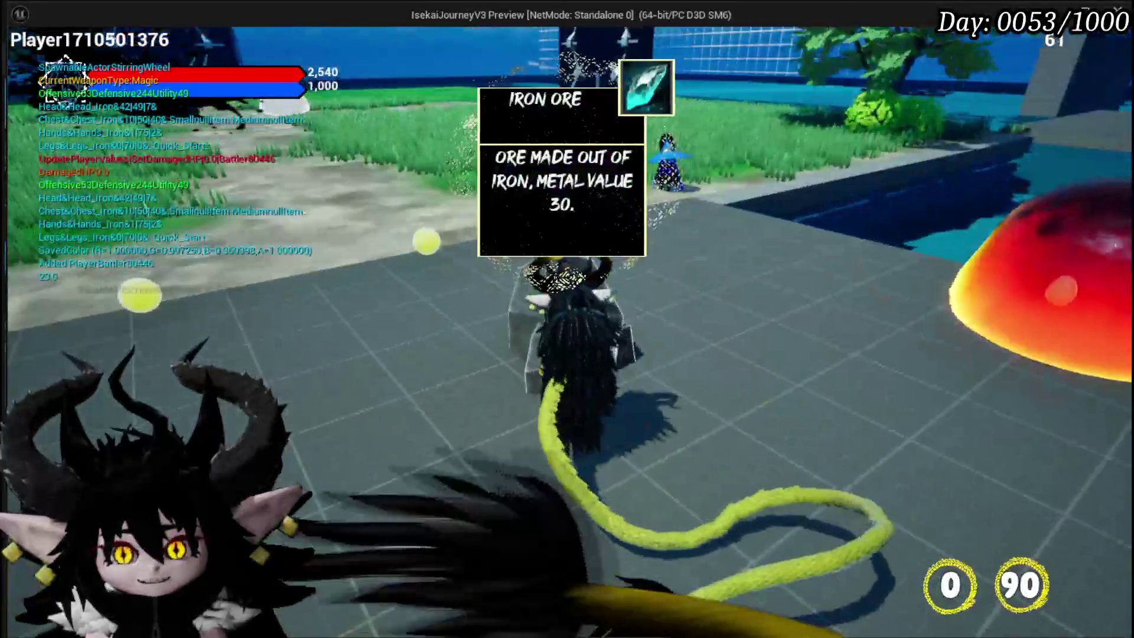
{"action": "key", "text": "w"}
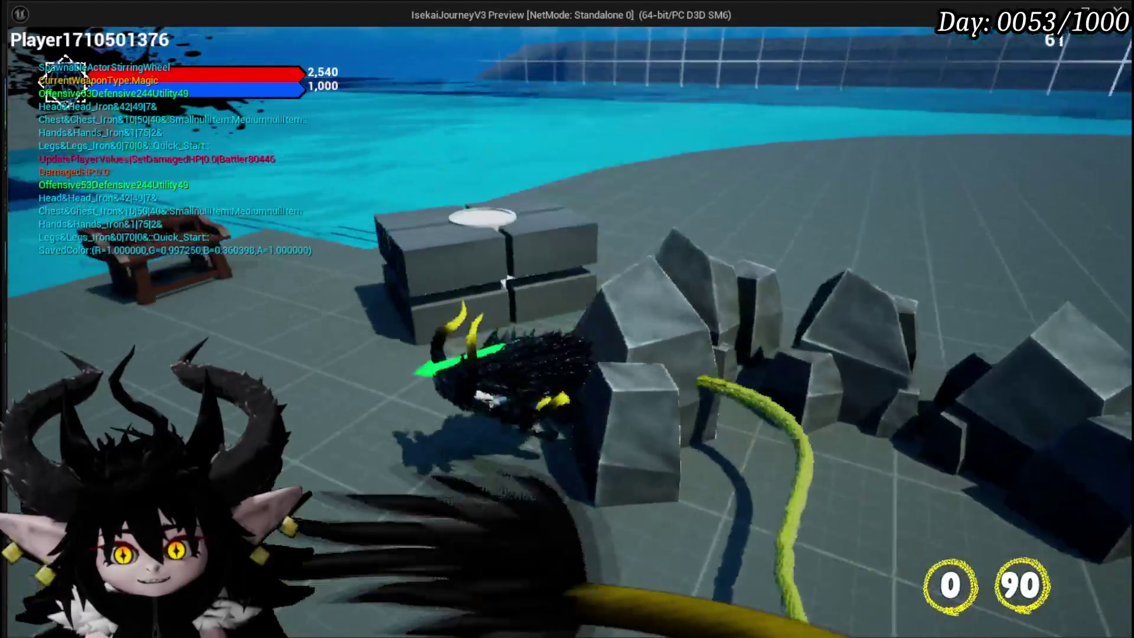
{"action": "key", "text": "w"}
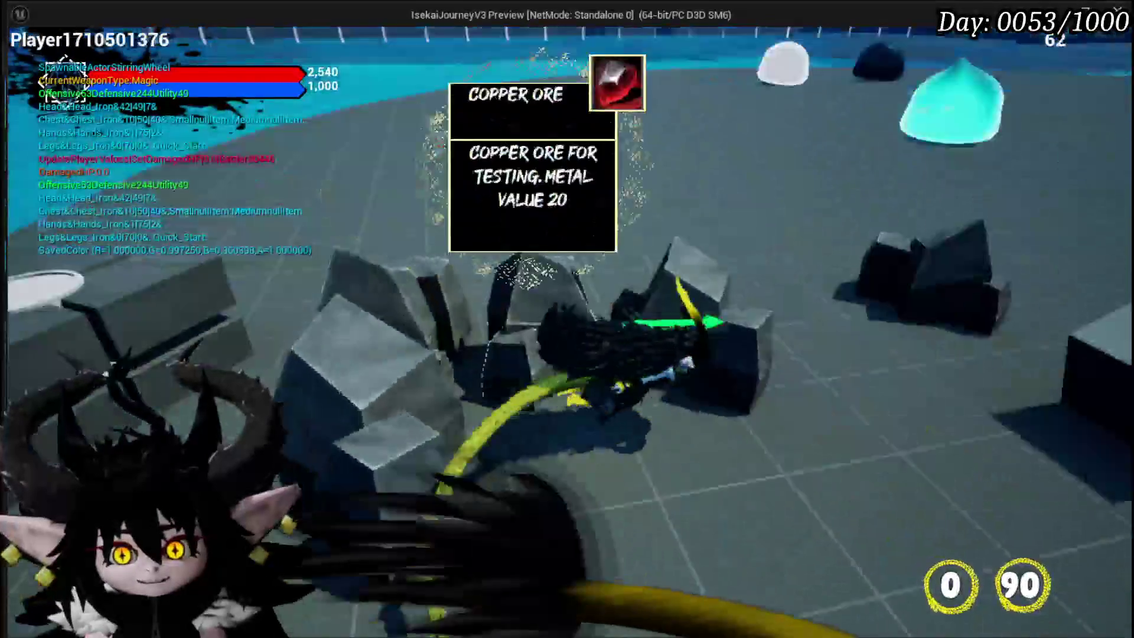
{"action": "key", "text": "w"}
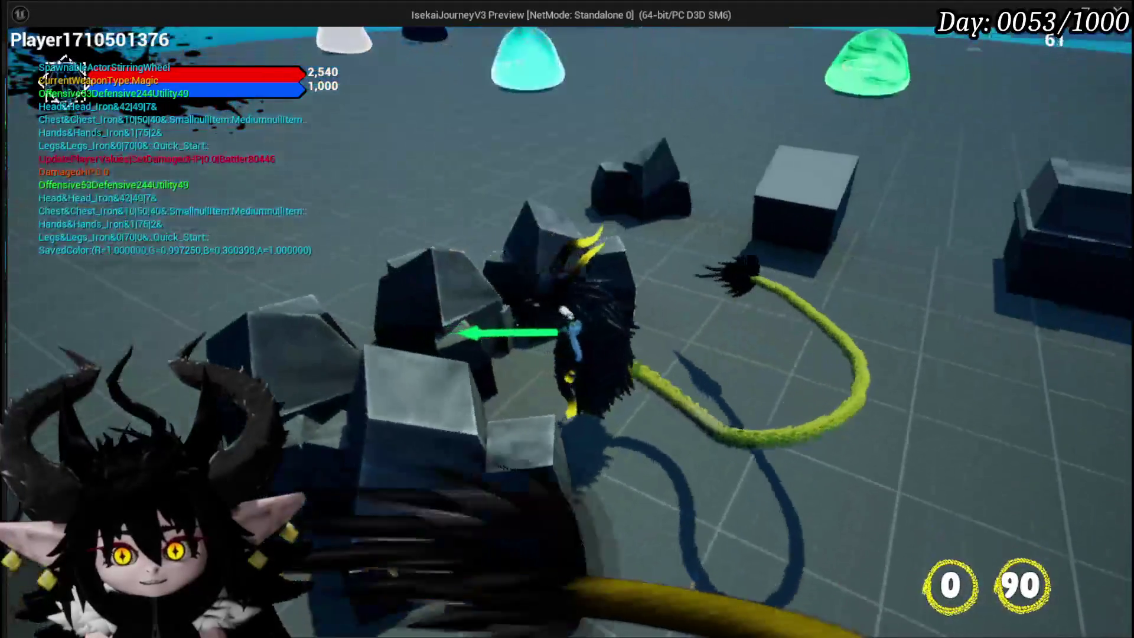
{"action": "key", "text": "w"}
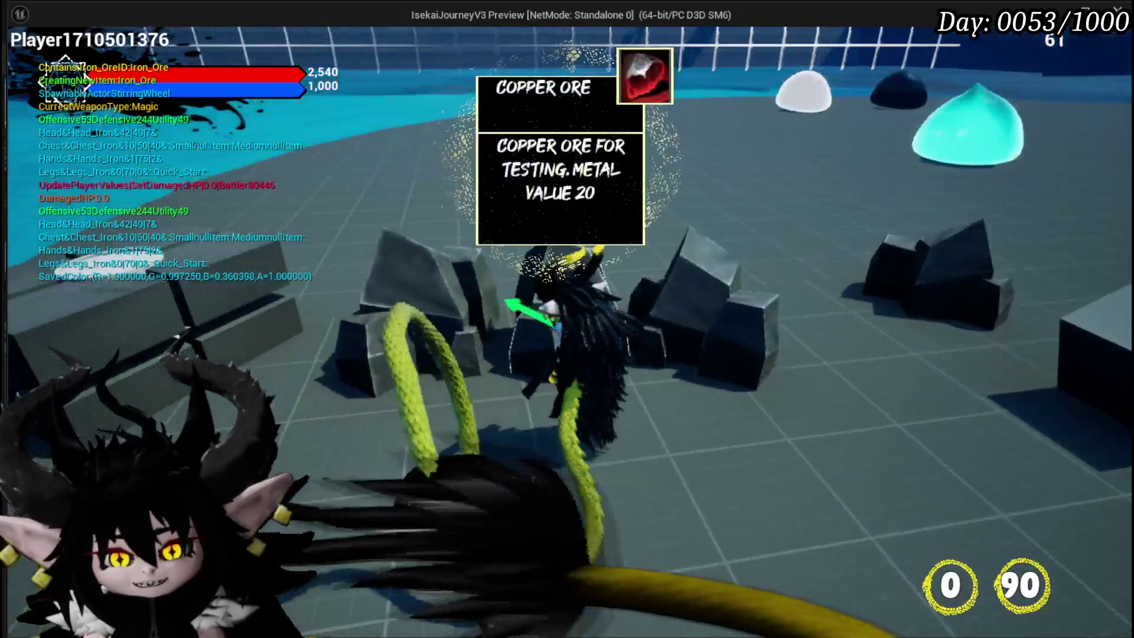
Pick up two ores, stop the preview, and save
{"action": "key", "text": "e"}
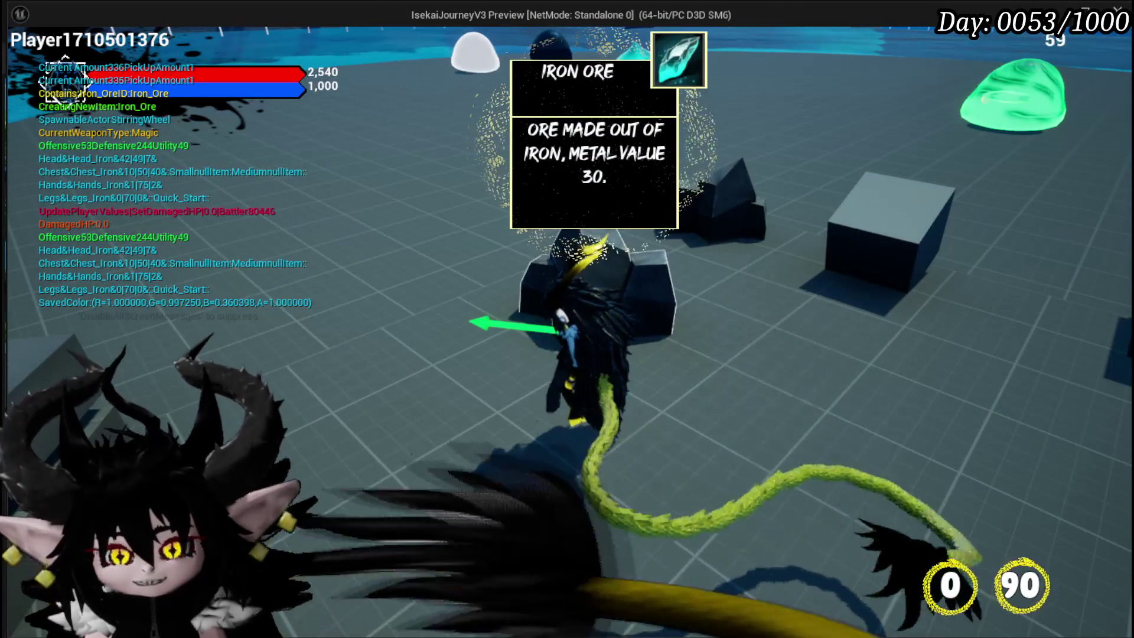
{"action": "key", "text": "e"}
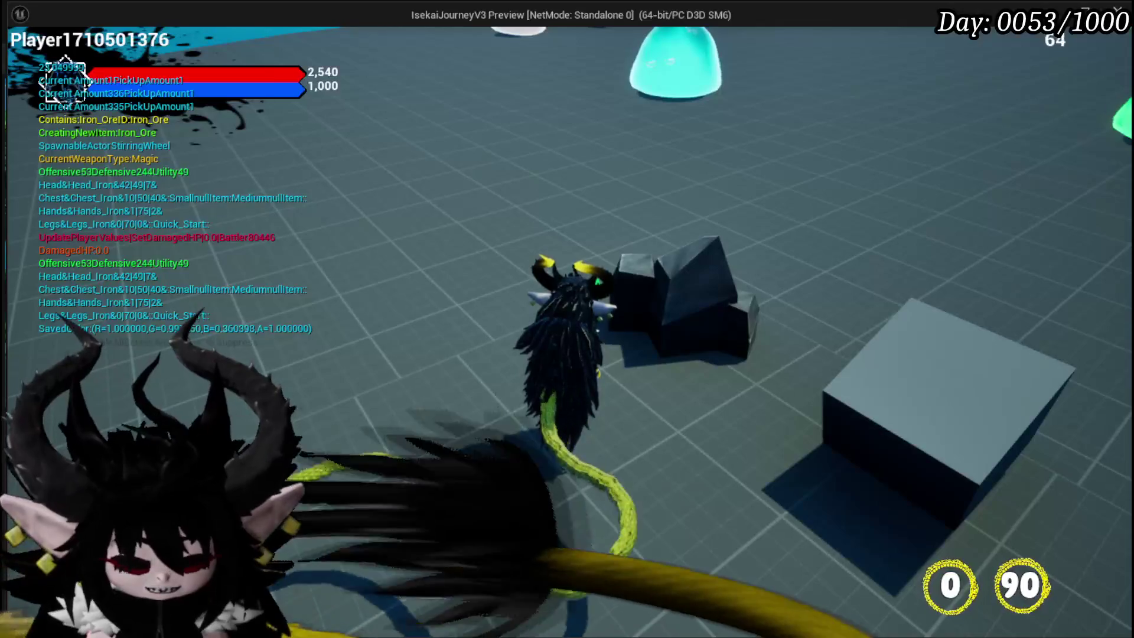
{"action": "key", "text": "Escape"}
{"action": "left_click", "coordinate": [23, 58]}
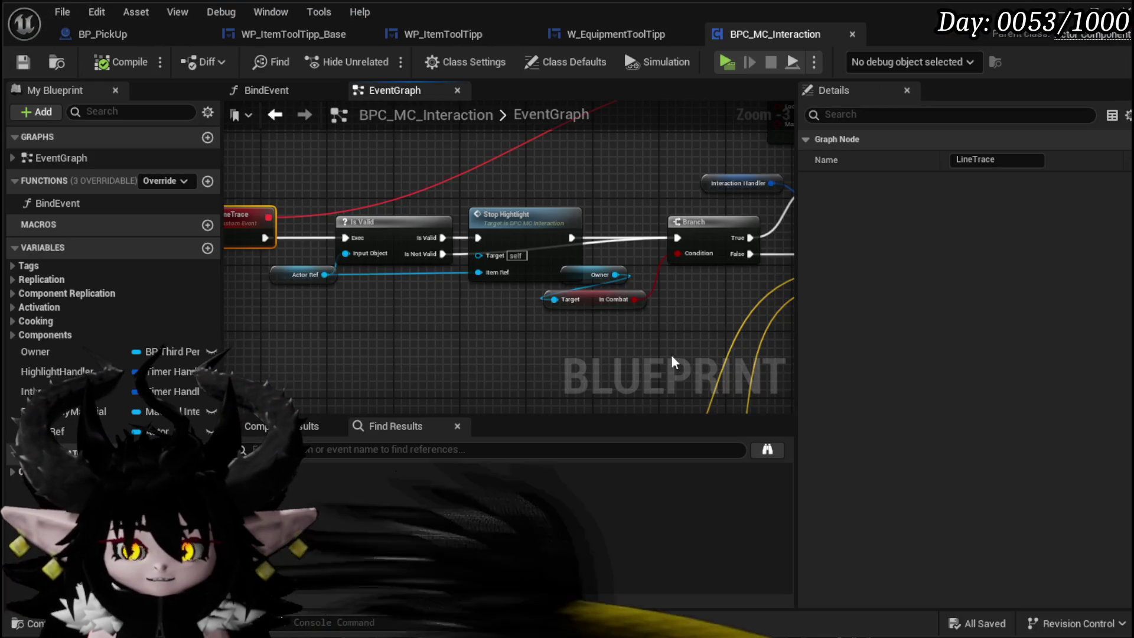
Copy the Actor Ref getter and paste a second one near the Start Interact node
{"action": "scroll", "coordinate": [365, 219], "scroll_direction": "down", "scroll_amount": 3}
{"action": "mouse_move", "coordinate": [365, 218]}
{"action": "left_mouse_down"}
{"action": "mouse_move", "coordinate": [433, 306]}
{"action": "mouse_move", "coordinate": [311, 286]}
{"action": "left_mouse_up"}
{"action": "scroll", "coordinate": [311, 287], "scroll_direction": "up", "scroll_amount": 4}
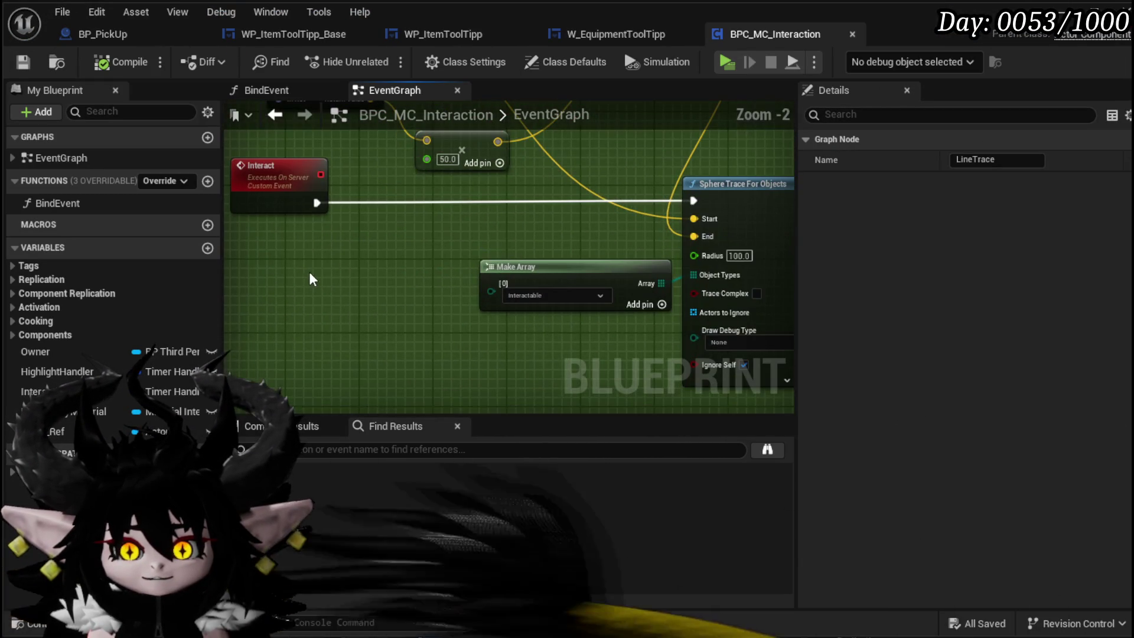
{"action": "scroll", "coordinate": [375, 279], "scroll_direction": "down", "scroll_amount": 2}
{"action": "left_click_drag", "start_coordinate": [446, 284], "coordinate": [376, 231]}
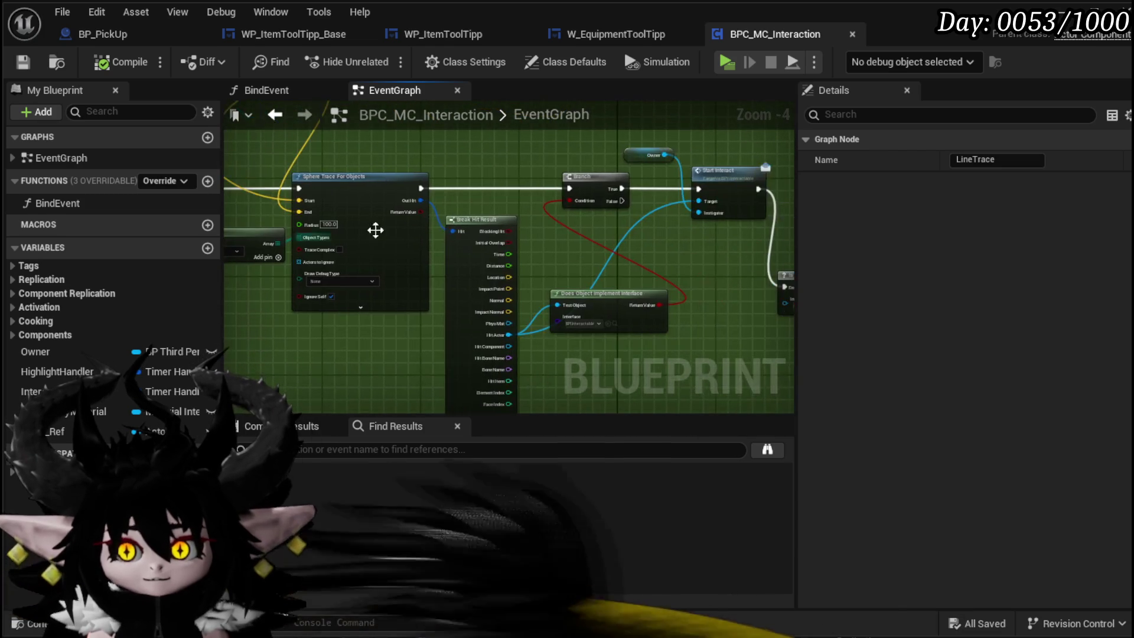
{"action": "mouse_move", "coordinate": [629, 244]}
{"action": "left_mouse_down"}
{"action": "mouse_move", "coordinate": [573, 260]}
{"action": "mouse_move", "coordinate": [369, 273]}
{"action": "left_mouse_up"}
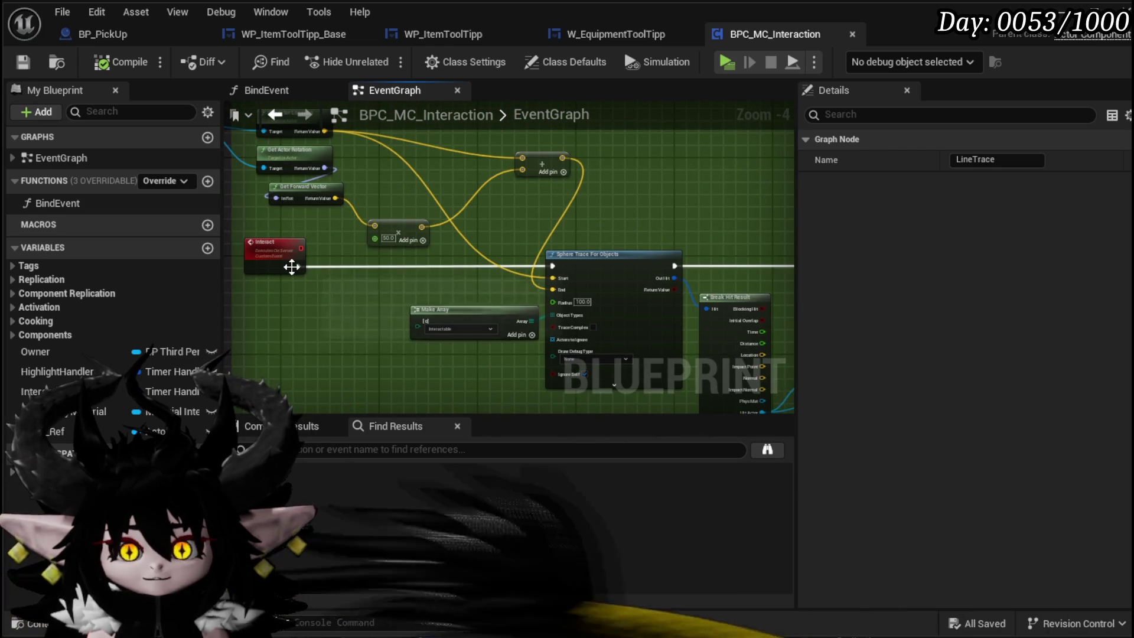
{"action": "left_click_drag", "start_coordinate": [292, 267], "coordinate": [255, 248]}
{"action": "left_click_drag", "start_coordinate": [573, 233], "coordinate": [374, 204]}
{"action": "scroll", "coordinate": [430, 220], "scroll_direction": "up", "scroll_amount": 3}
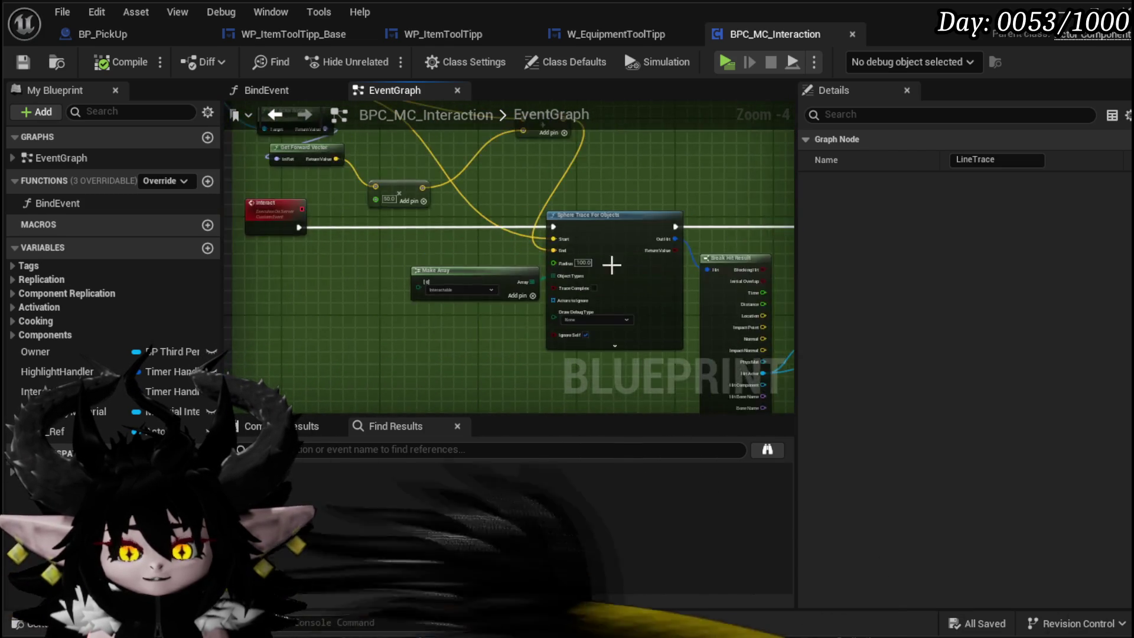
{"action": "mouse_move", "coordinate": [608, 261]}
{"action": "left_mouse_down"}
{"action": "mouse_move", "coordinate": [380, 324]}
{"action": "mouse_move", "coordinate": [513, 333]}
{"action": "left_mouse_up"}
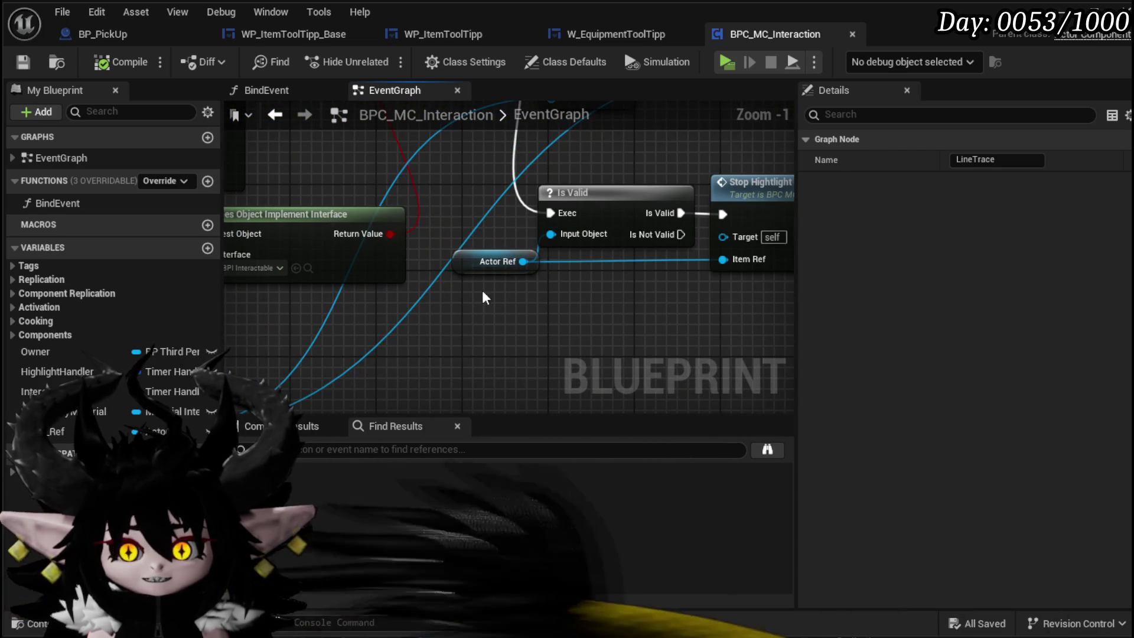
{"action": "left_click", "coordinate": [497, 261]}
{"action": "scroll", "coordinate": [621, 328], "scroll_direction": "down", "scroll_amount": 4}
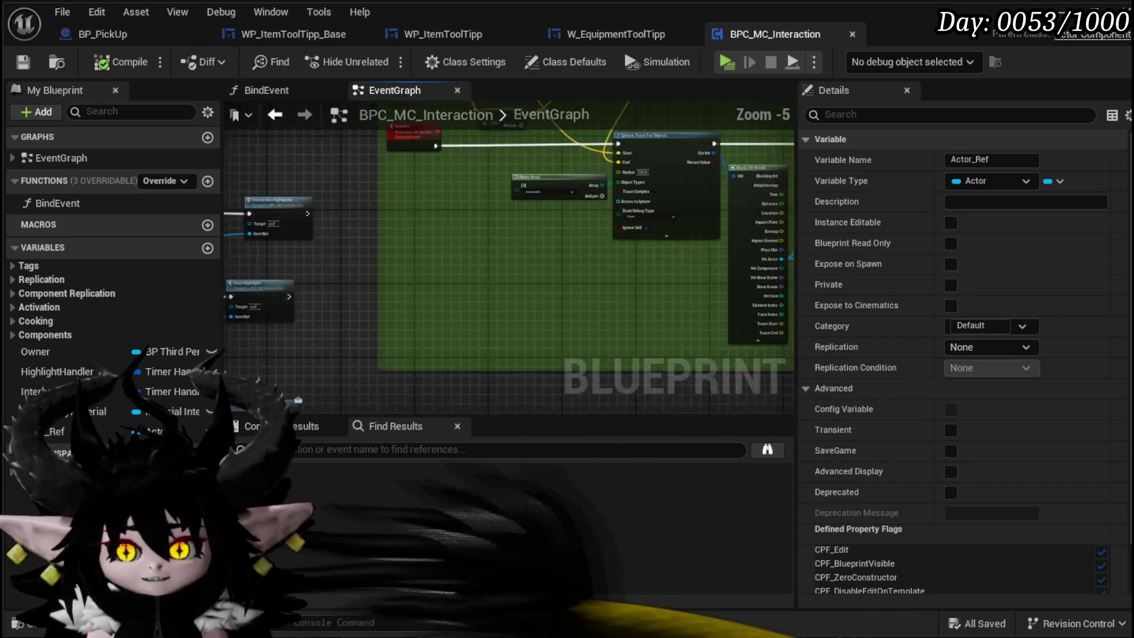
{"action": "scroll", "coordinate": [495, 270], "scroll_direction": "up", "scroll_amount": 3}
{"action": "key", "text": "ctrl+v"}
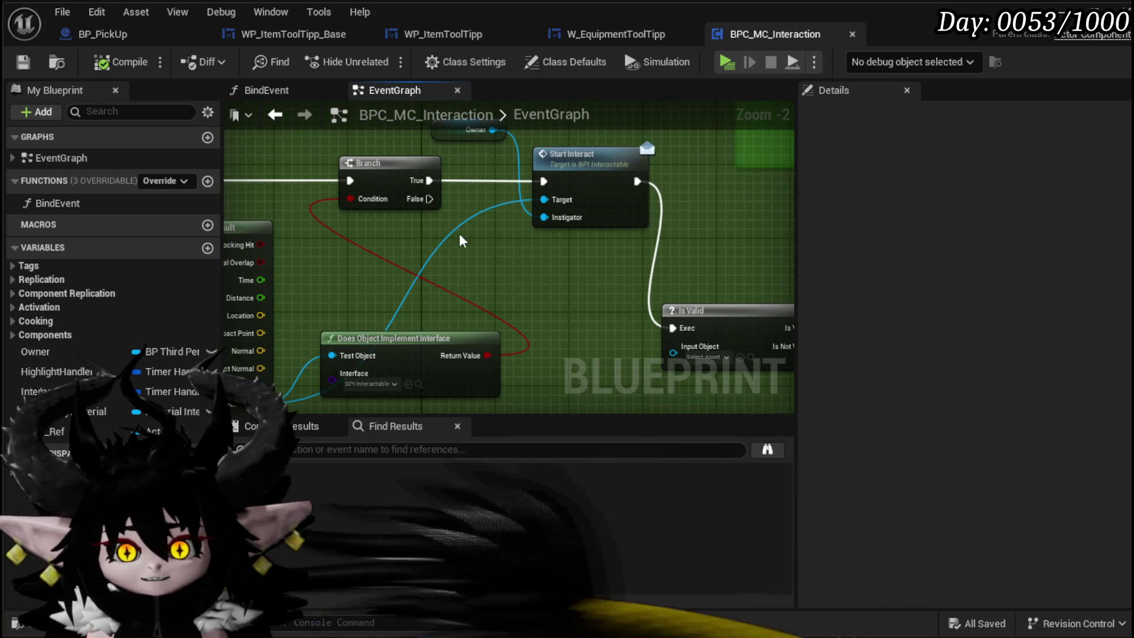
Wire Actor Ref into Start Interact's Target, break the Owner wire, and reposition the Interact event
{"action": "left_click_drag", "start_coordinate": [550, 205], "coordinate": [544, 205]}
{"action": "left_click", "coordinate": [587, 260], "text": "alt"}
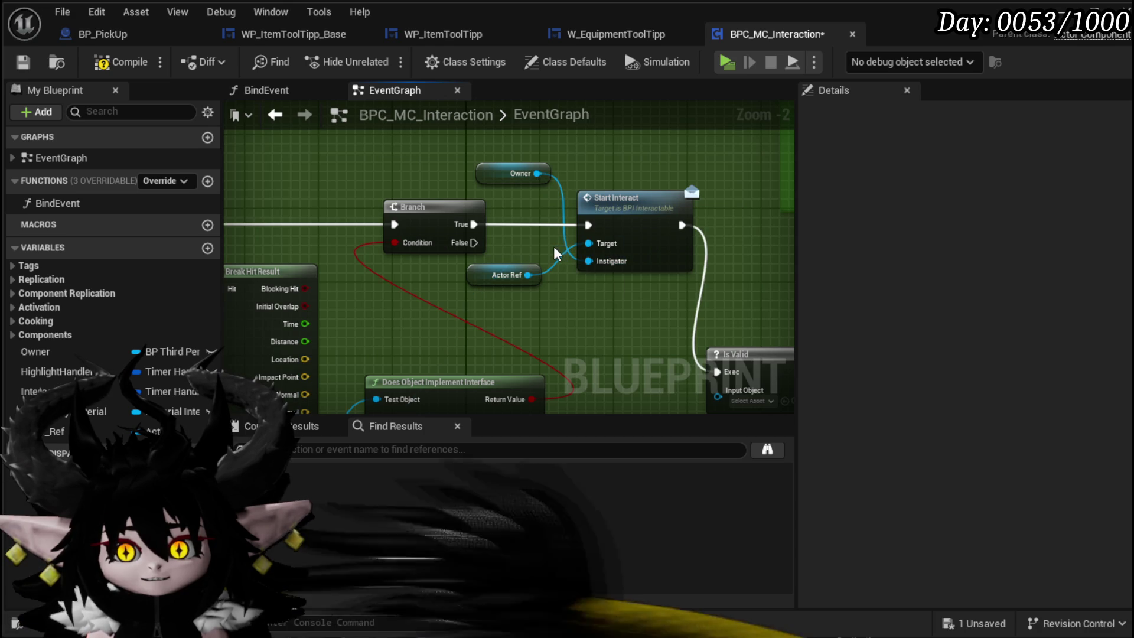
{"action": "left_click", "coordinate": [746, 294]}
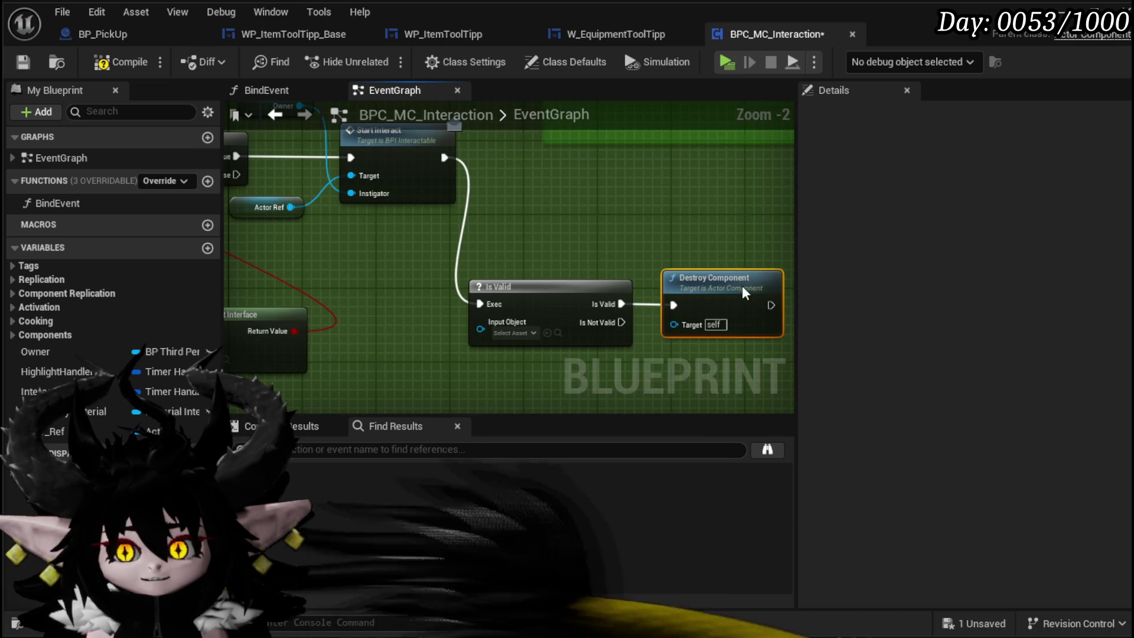
{"action": "scroll", "coordinate": [337, 224], "scroll_direction": "down", "scroll_amount": 2}
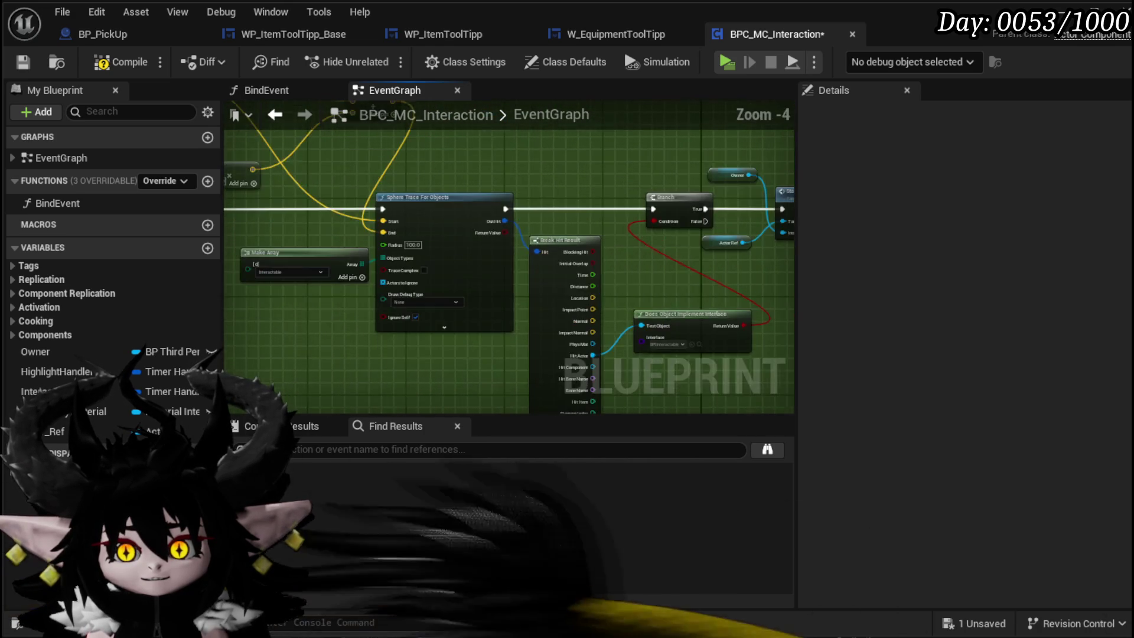
{"action": "left_click_drag", "start_coordinate": [338, 224], "coordinate": [365, 152]}
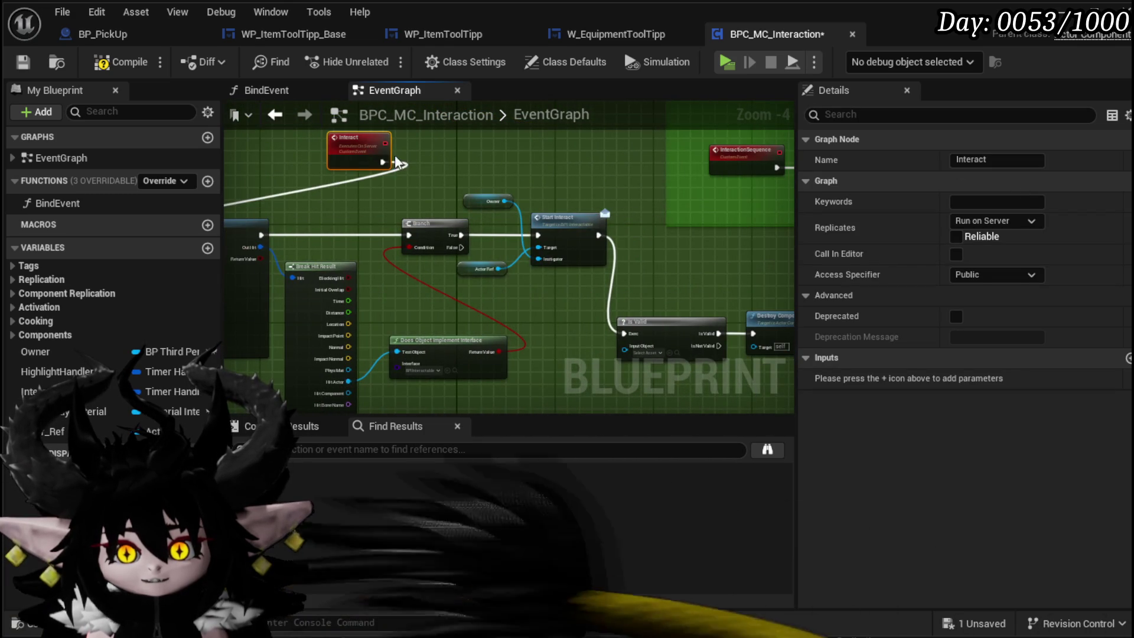
{"action": "left_click", "coordinate": [316, 203]}
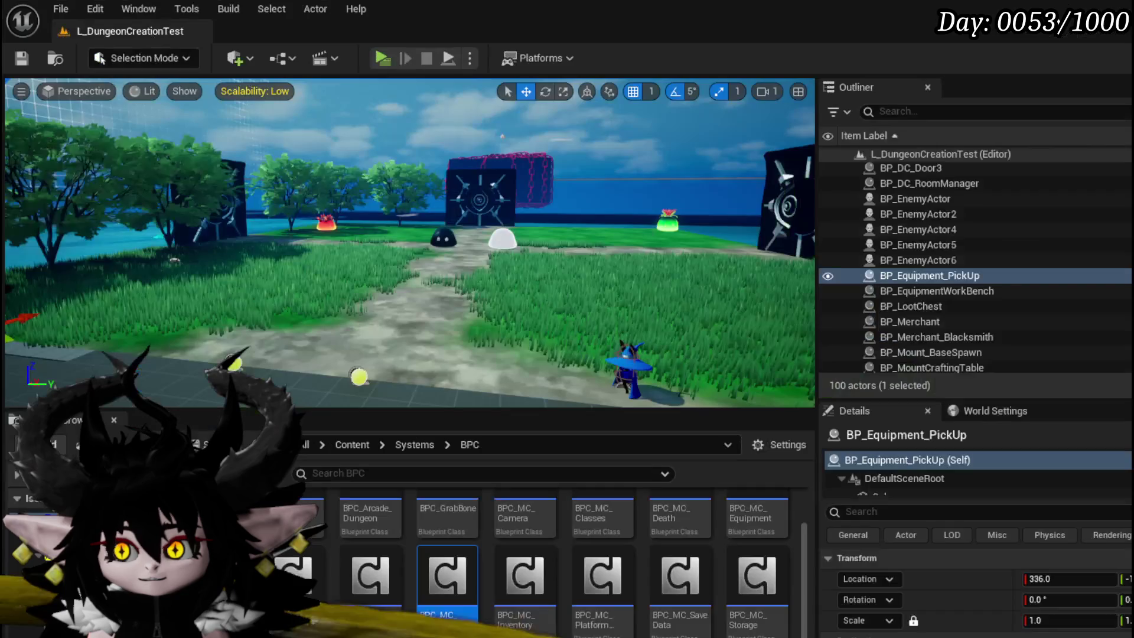
{"action": "left_click", "coordinate": [394, 62]}
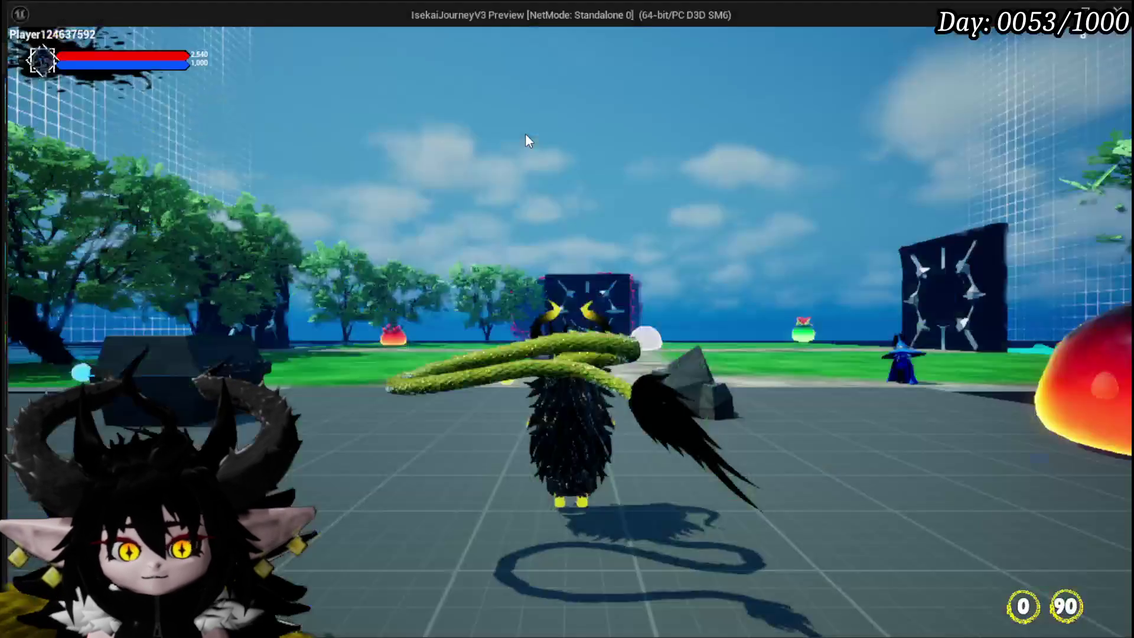
{"action": "left_click", "coordinate": [529, 141]}
{"action": "key", "text": "w"}
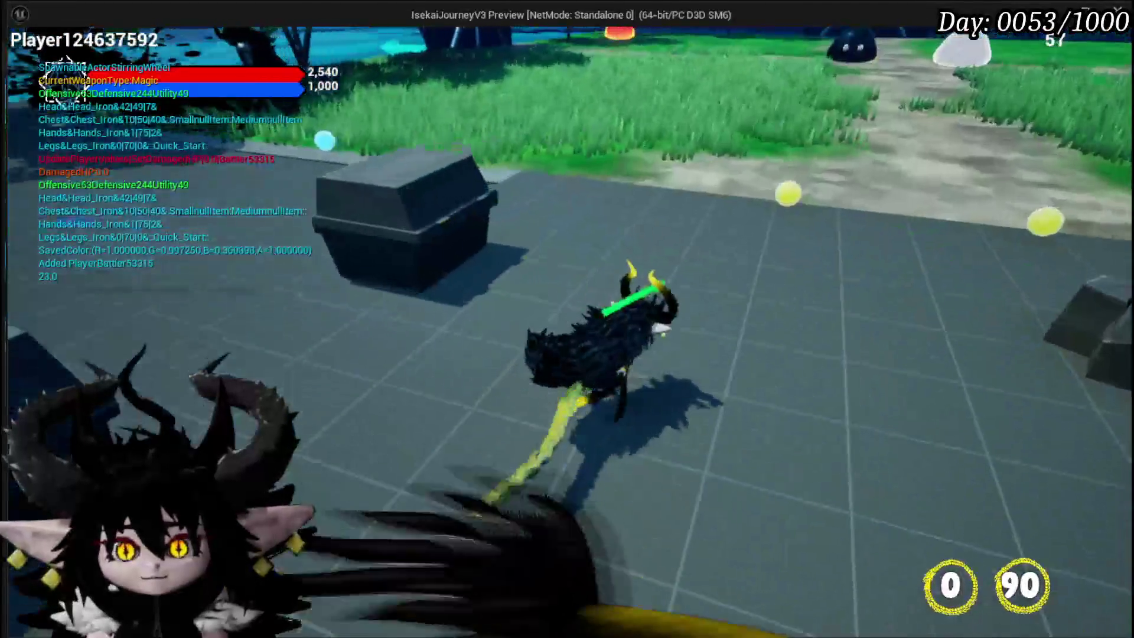
{"action": "key", "text": "w"}
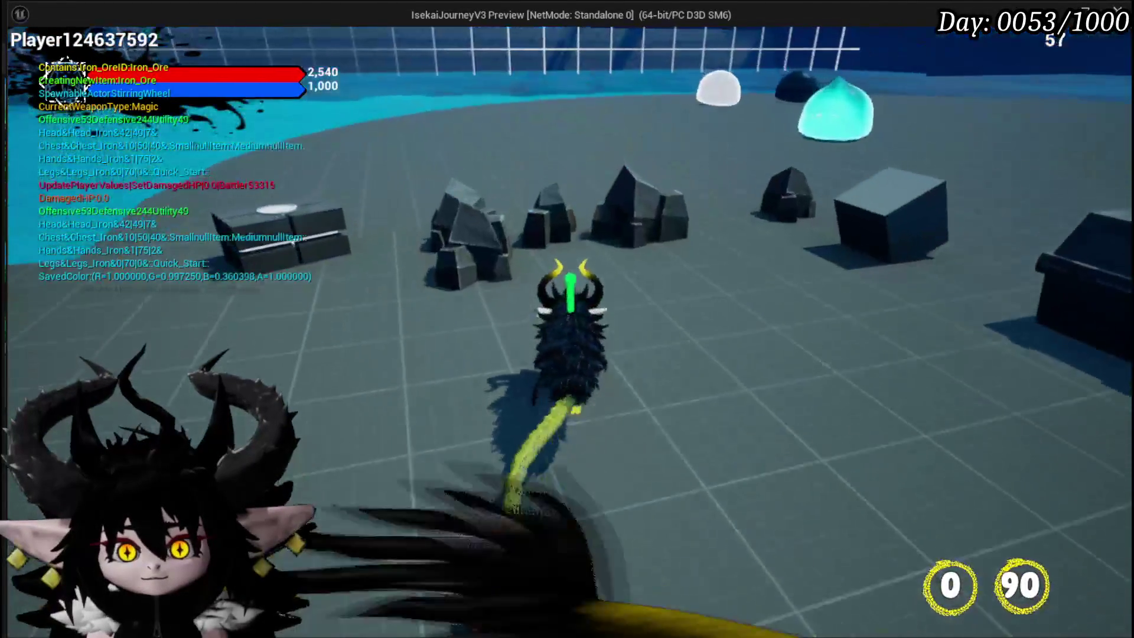
{"action": "key", "text": "e"}
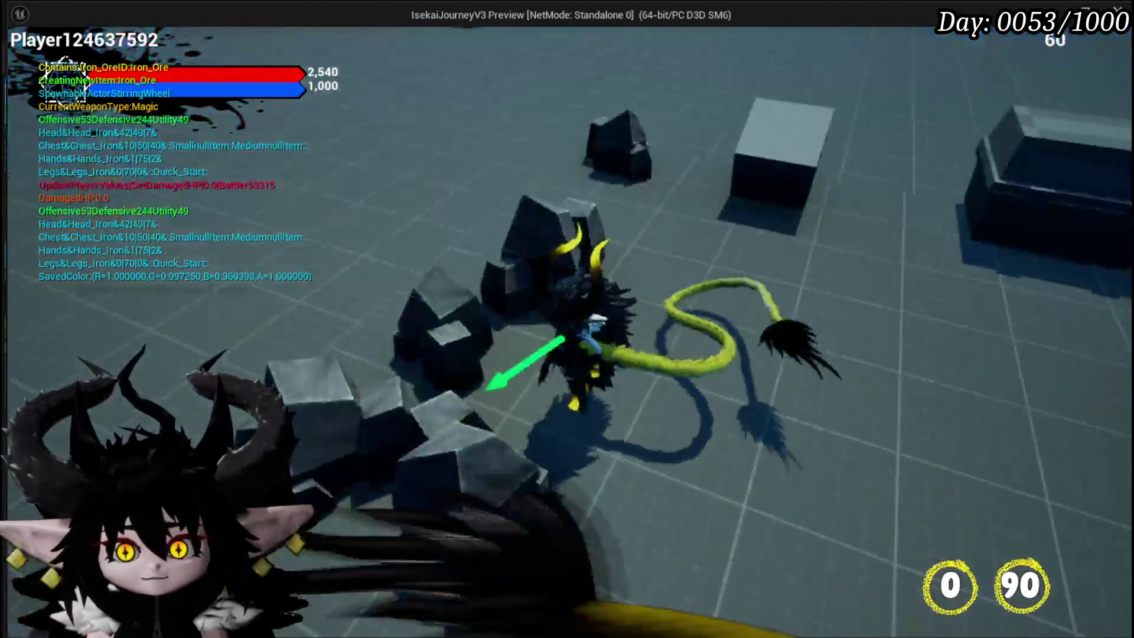
{"action": "key", "text": "e"}
{"action": "key", "text": "e"}
{"action": "key", "text": "e"}
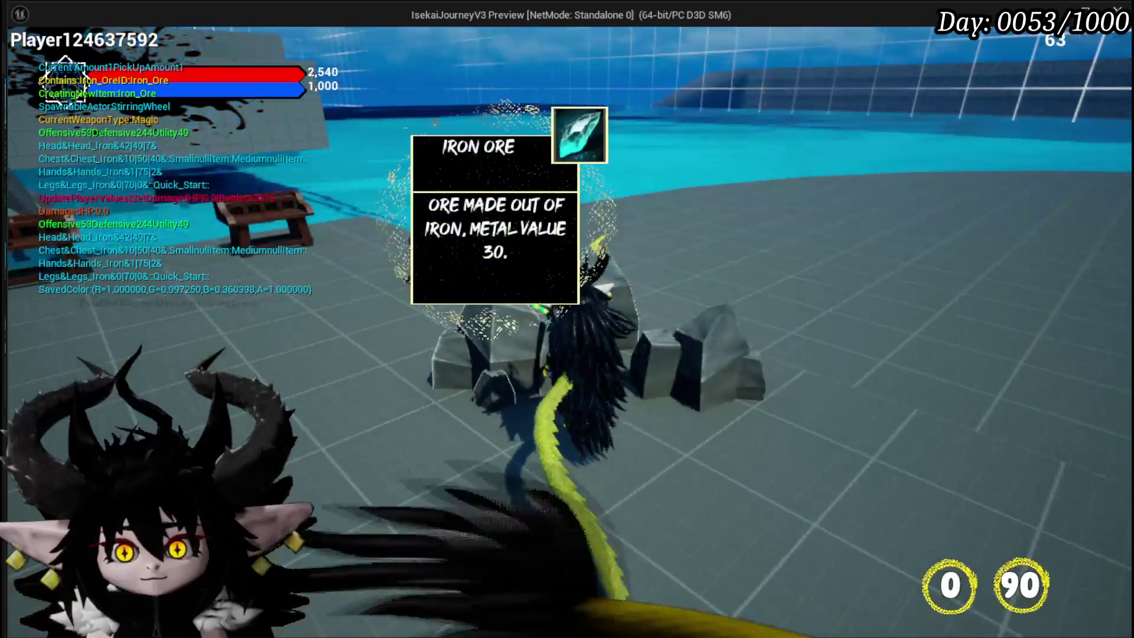
{"action": "key", "text": "e"}
{"action": "key", "text": "e"}
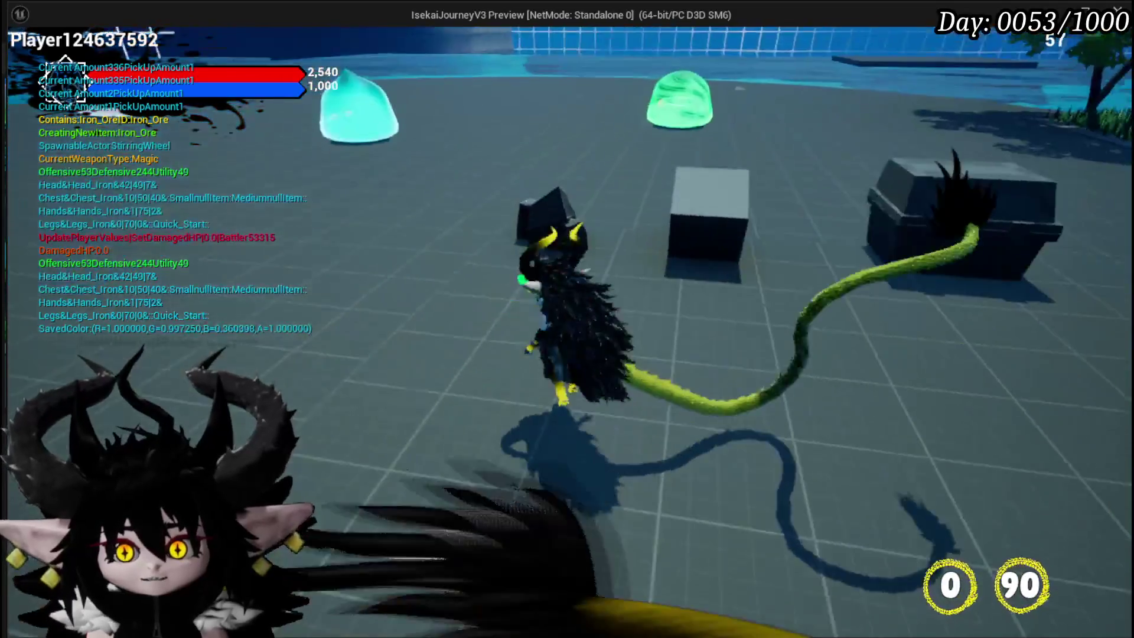
{"action": "key", "text": "w"}
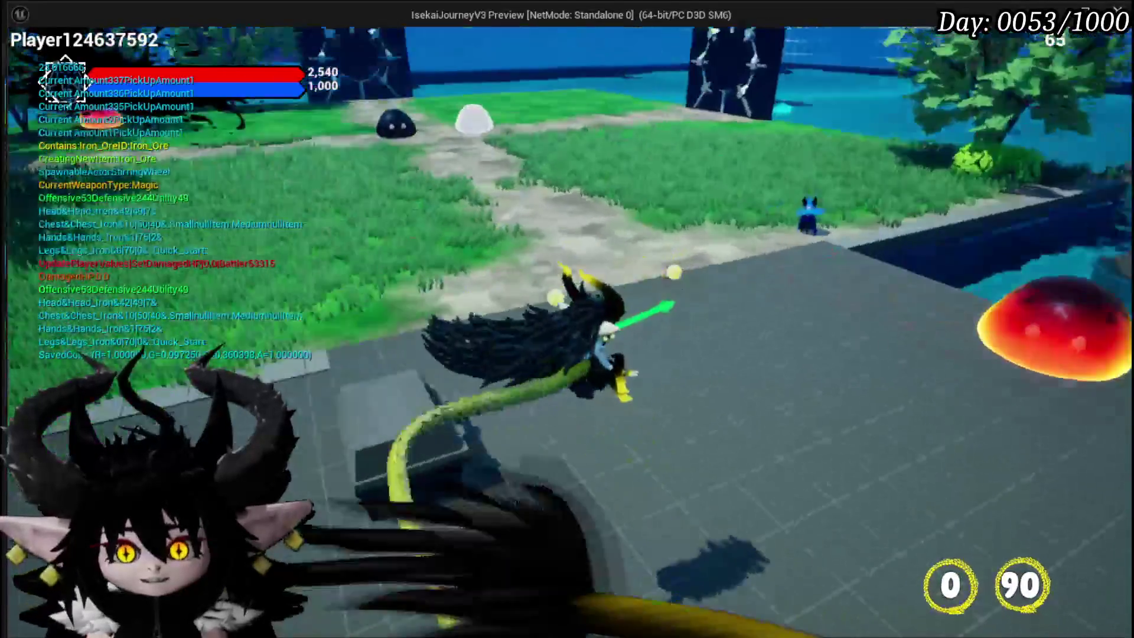
{"action": "key", "text": "e"}
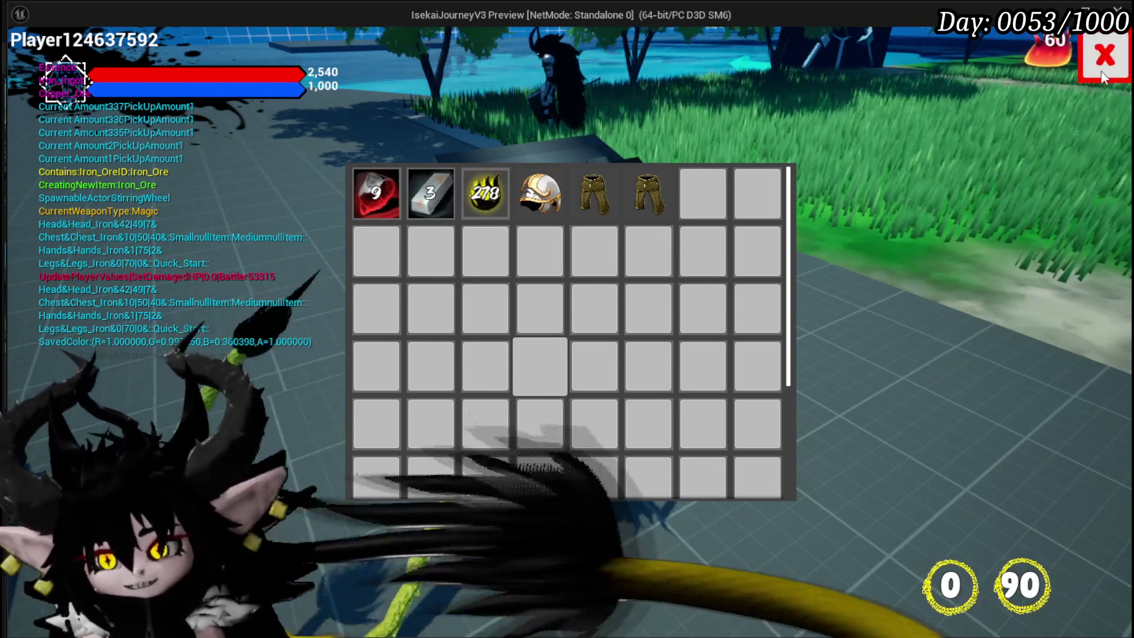
{"action": "key", "text": "i"}
{"action": "key", "text": "w"}
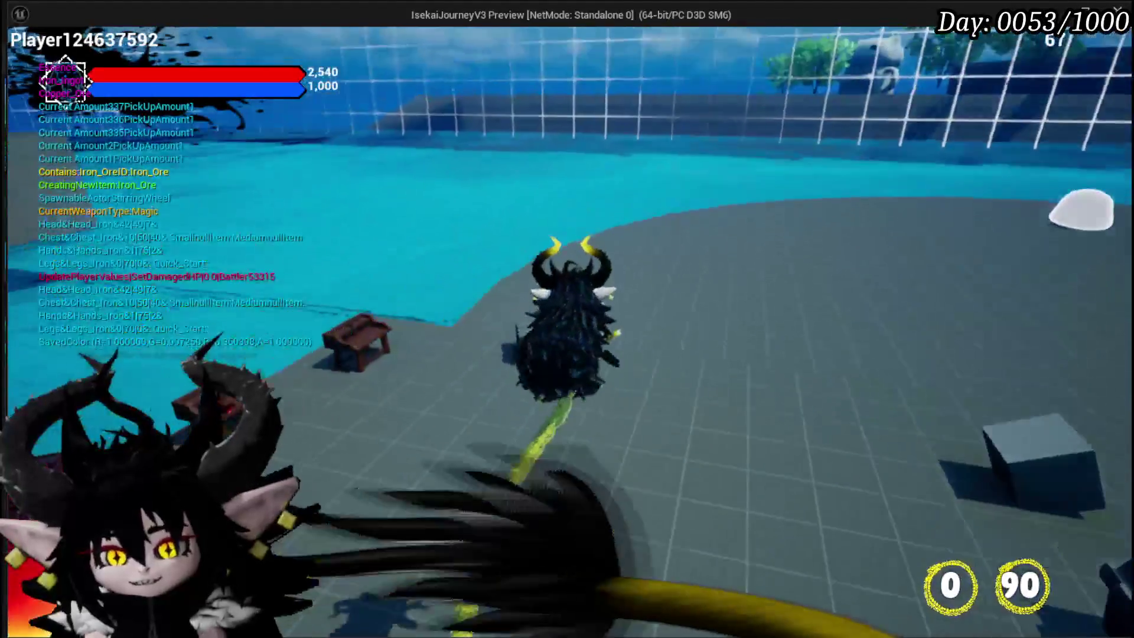
{"action": "key", "text": "w"}
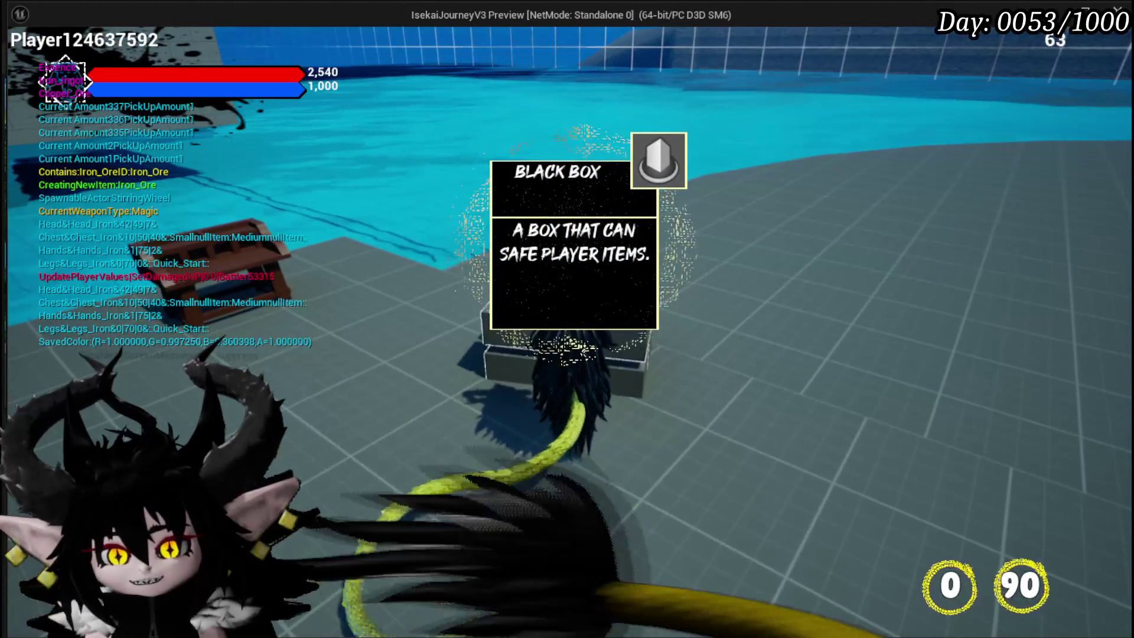
{"action": "key", "text": "w"}
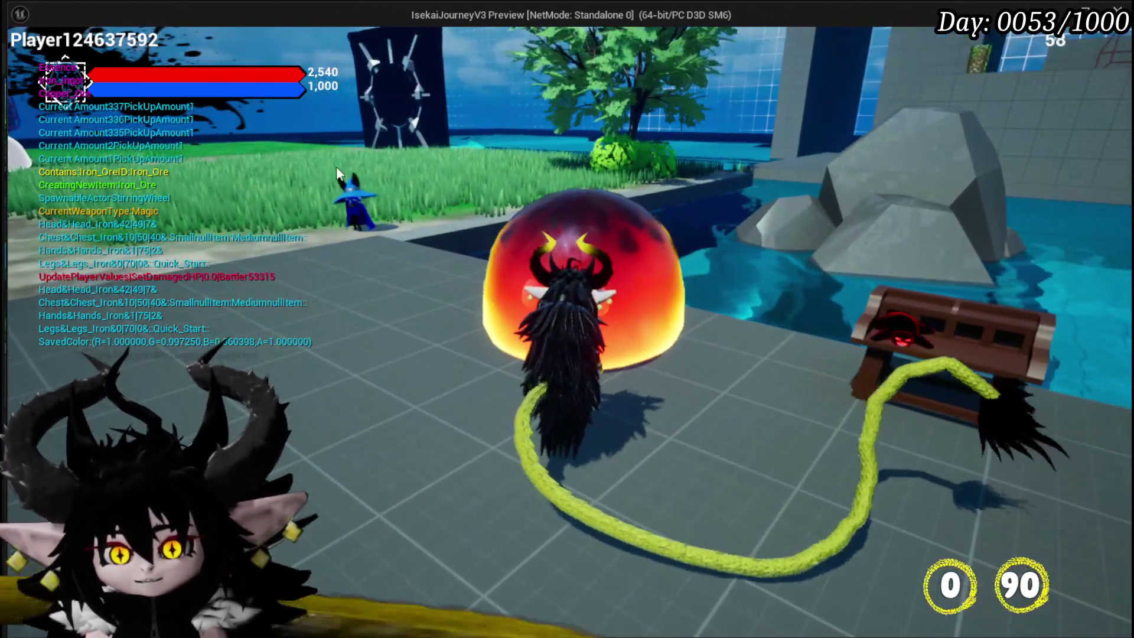
{"action": "left_click", "coordinate": [336, 166]}
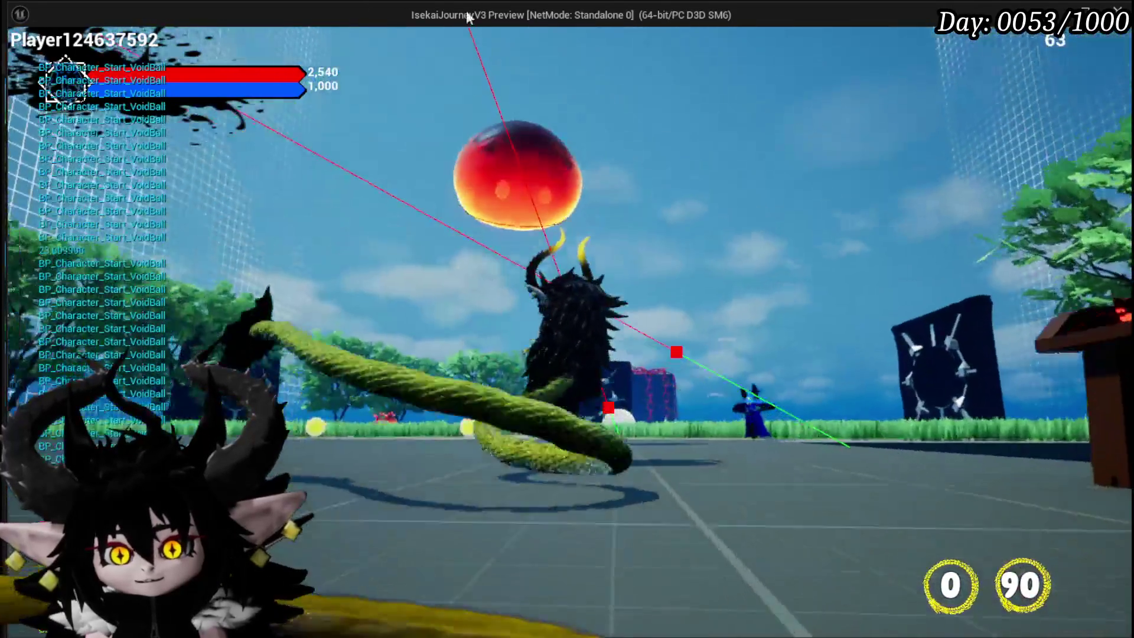
{"action": "left_click", "coordinate": [456, 74]}
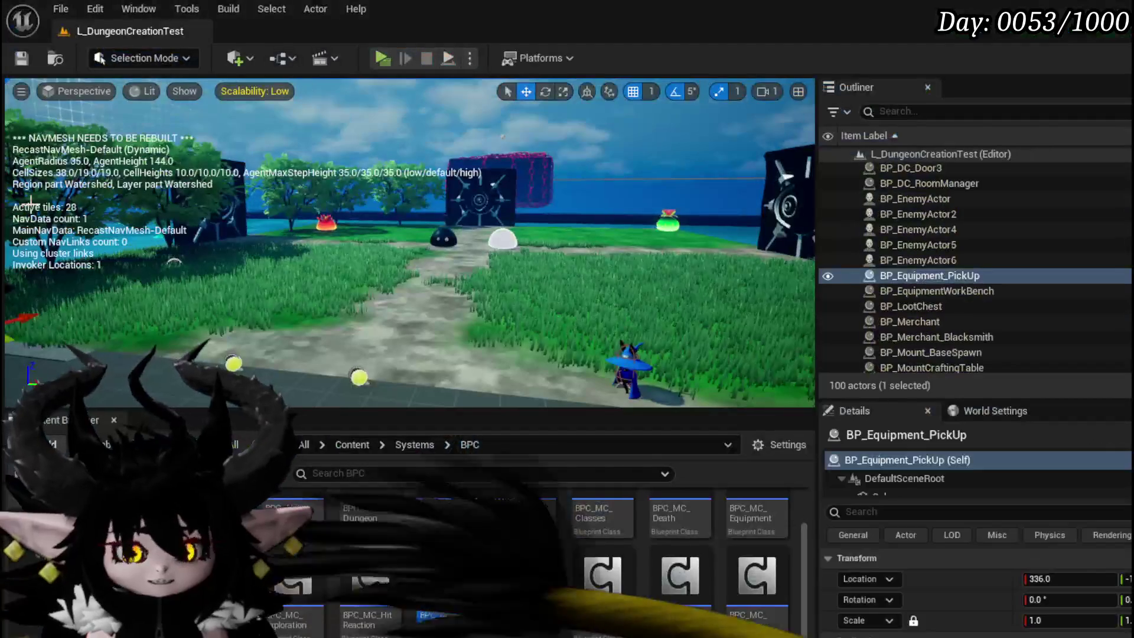
Save the level, then remove the pickup tooltip item from the in-game To Do List
{"action": "left_click", "coordinate": [10, 52]}
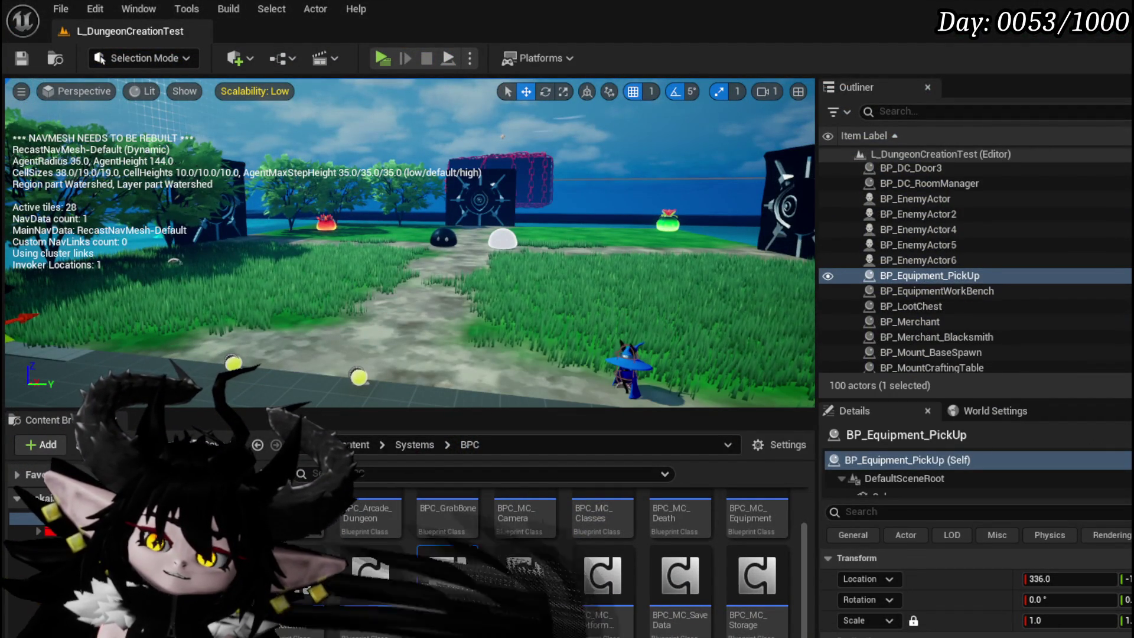
{"action": "left_click", "coordinate": [382, 58]}
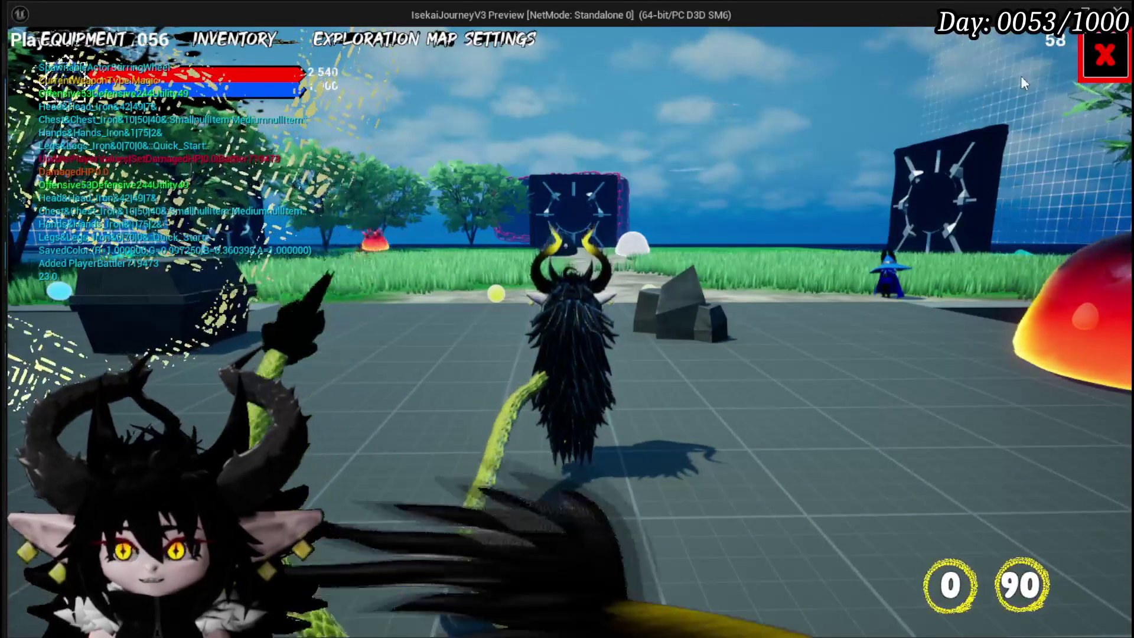
{"action": "left_click", "coordinate": [1105, 56]}
{"action": "left_click", "coordinate": [622, 286]}
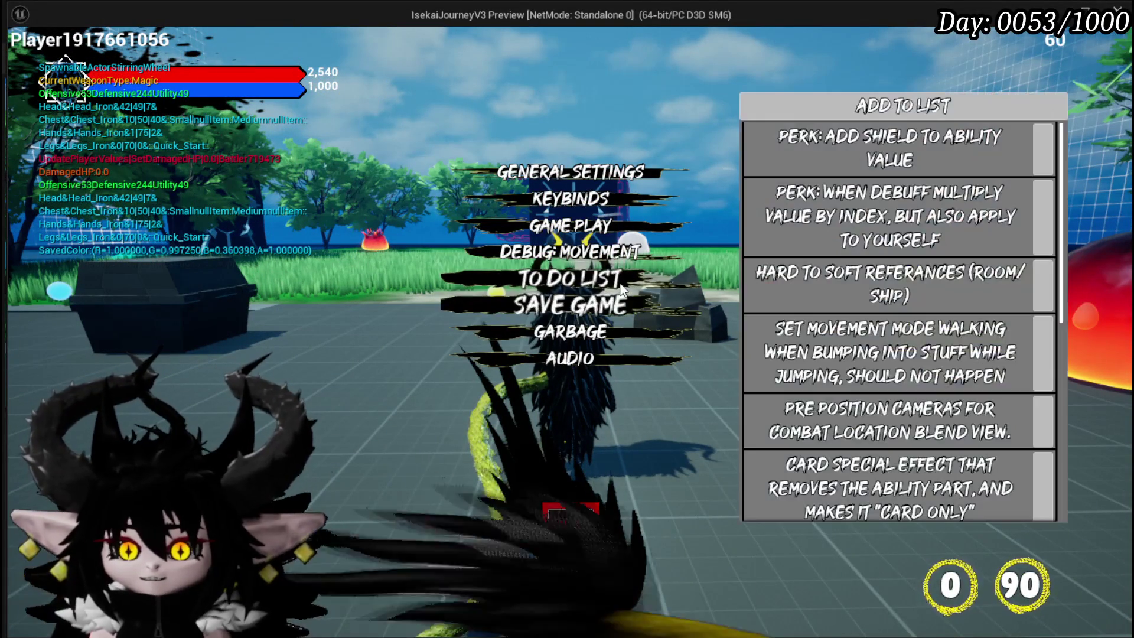
{"action": "scroll", "coordinate": [867, 346], "scroll_direction": "down", "scroll_amount": 5}
{"action": "scroll", "coordinate": [868, 352], "scroll_direction": "down", "scroll_amount": 3}
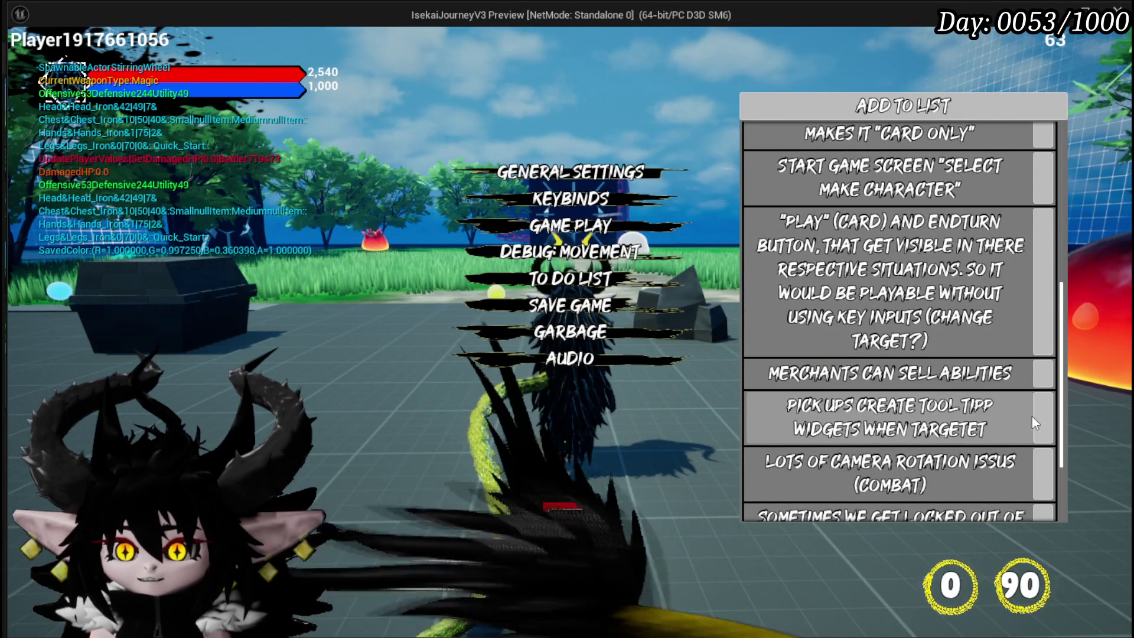
{"action": "left_click", "coordinate": [830, 418]}
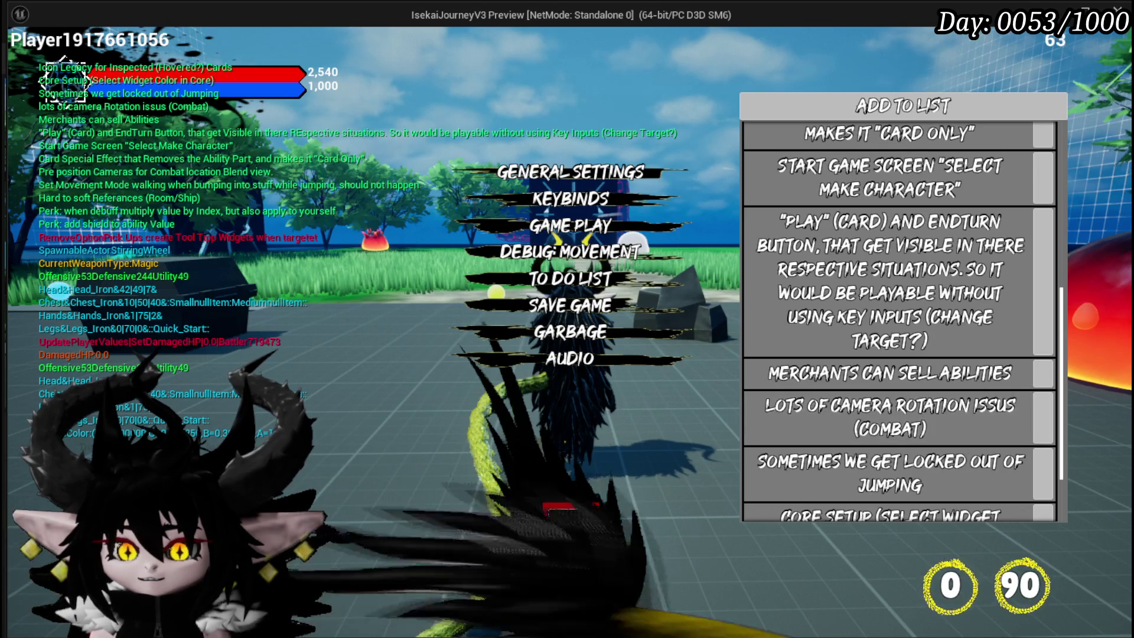
Resume play, walk along the path and back toward the iron ore rock, then stop the preview
{"action": "key", "text": "Escape"}
{"action": "key", "text": "w"}
{"action": "key", "text": "w"}
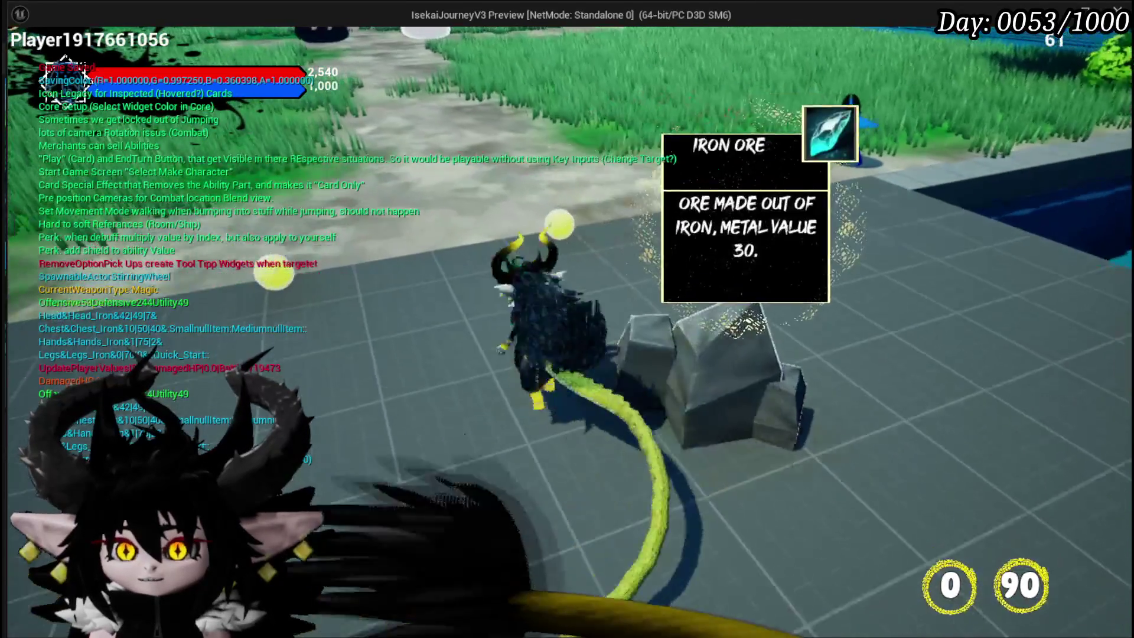
{"action": "key", "text": "w"}
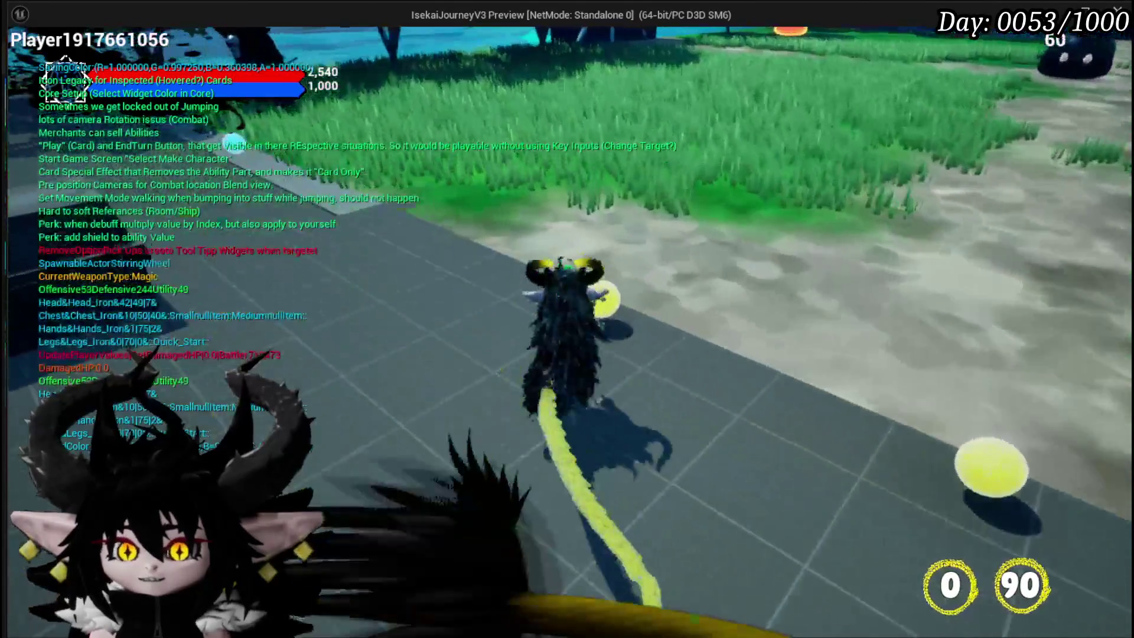
{"action": "key", "text": "w"}
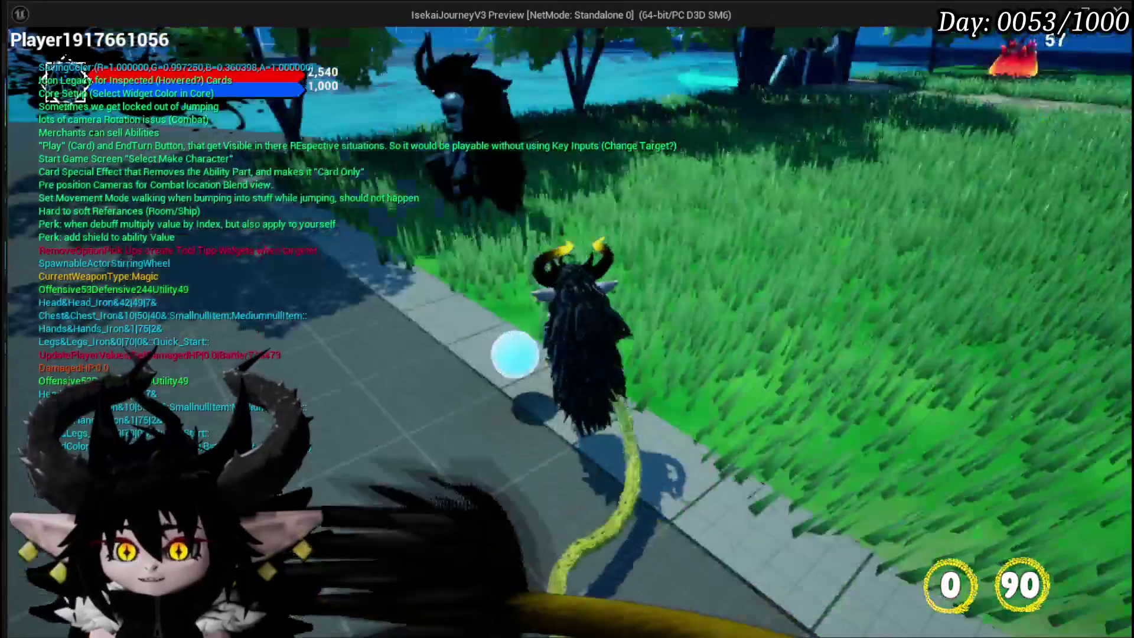
{"action": "key", "text": "w"}
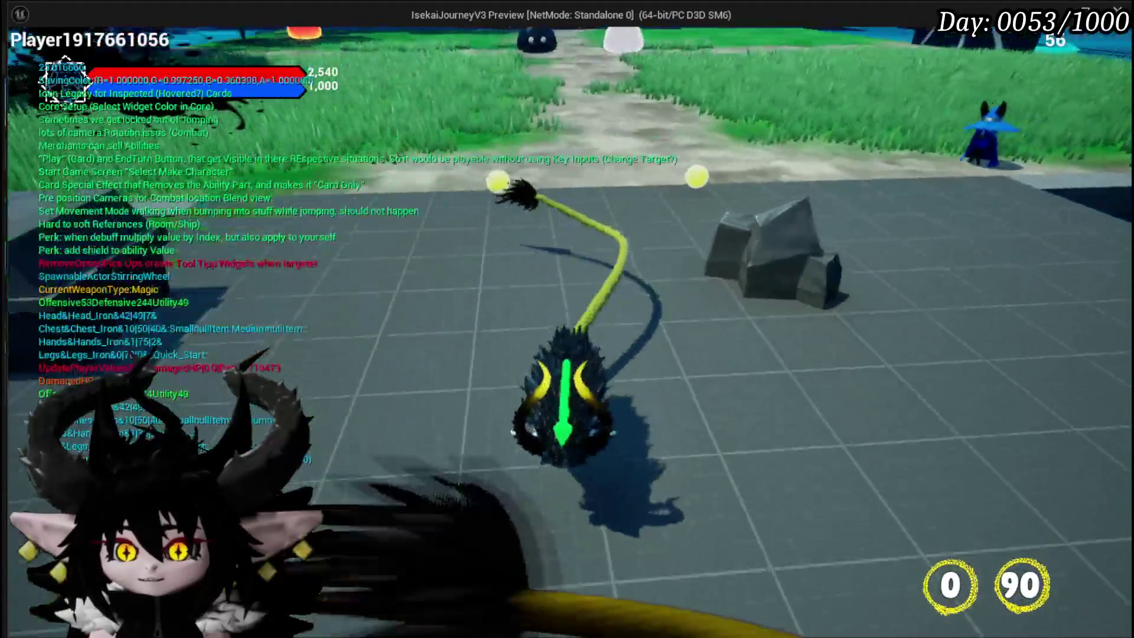
{"action": "key", "text": "w"}
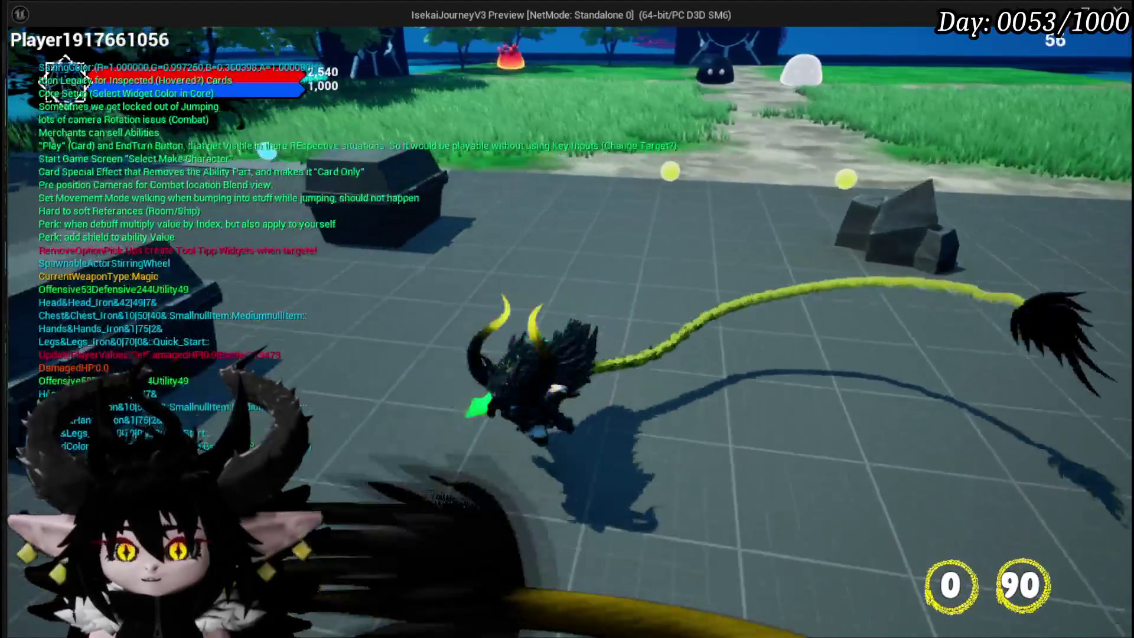
{"action": "key", "text": "Escape"}
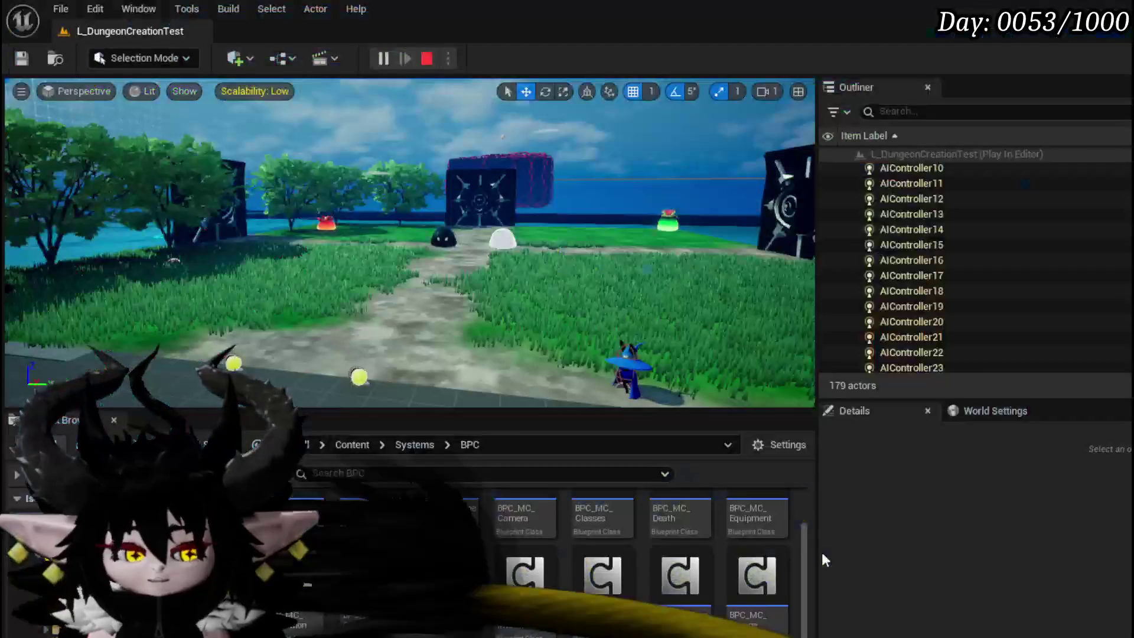
Save the level and delete the Sphere Trace and Break Hit Result nodes
{"action": "left_click", "coordinate": [17, 59]}
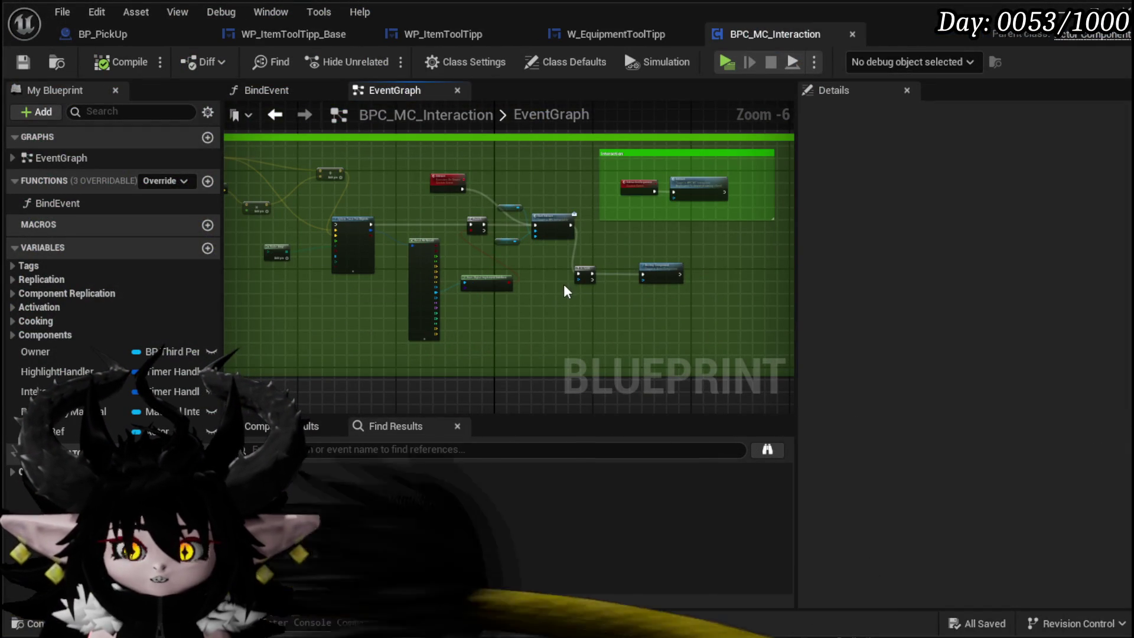
{"action": "scroll", "coordinate": [485, 215], "scroll_direction": "up", "scroll_amount": 3}
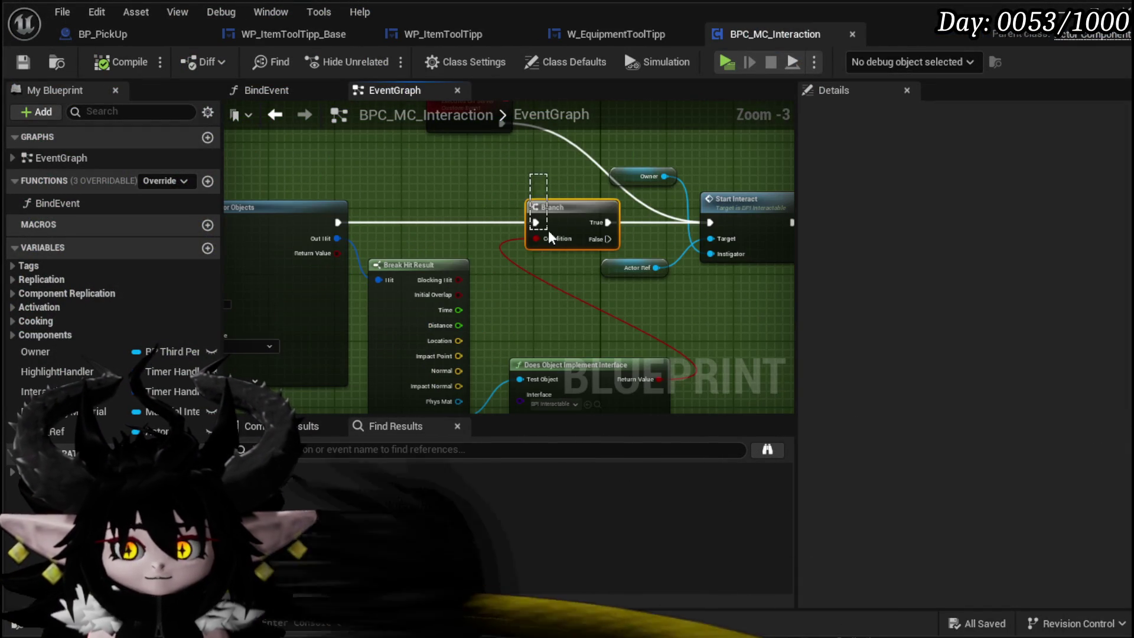
{"action": "scroll", "coordinate": [454, 260], "scroll_direction": "down", "scroll_amount": 2}
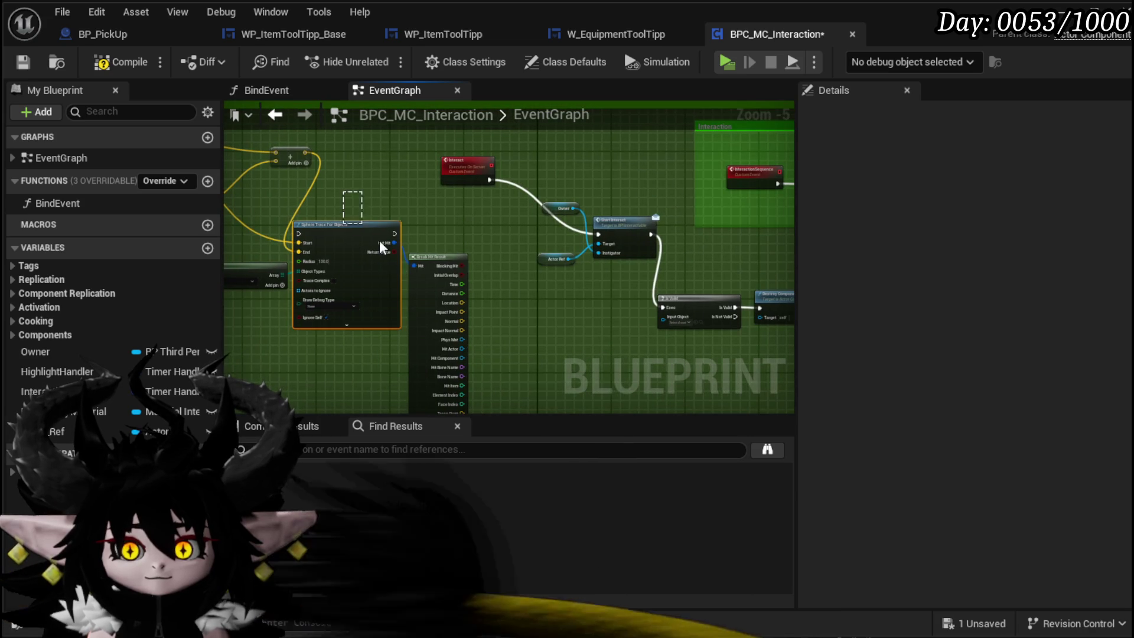
{"action": "key", "text": "Delete"}
Move the Is Valid and Destroy Component nodes beside Start Interact
{"action": "left_click_drag", "start_coordinate": [398, 302], "coordinate": [390, 351]}
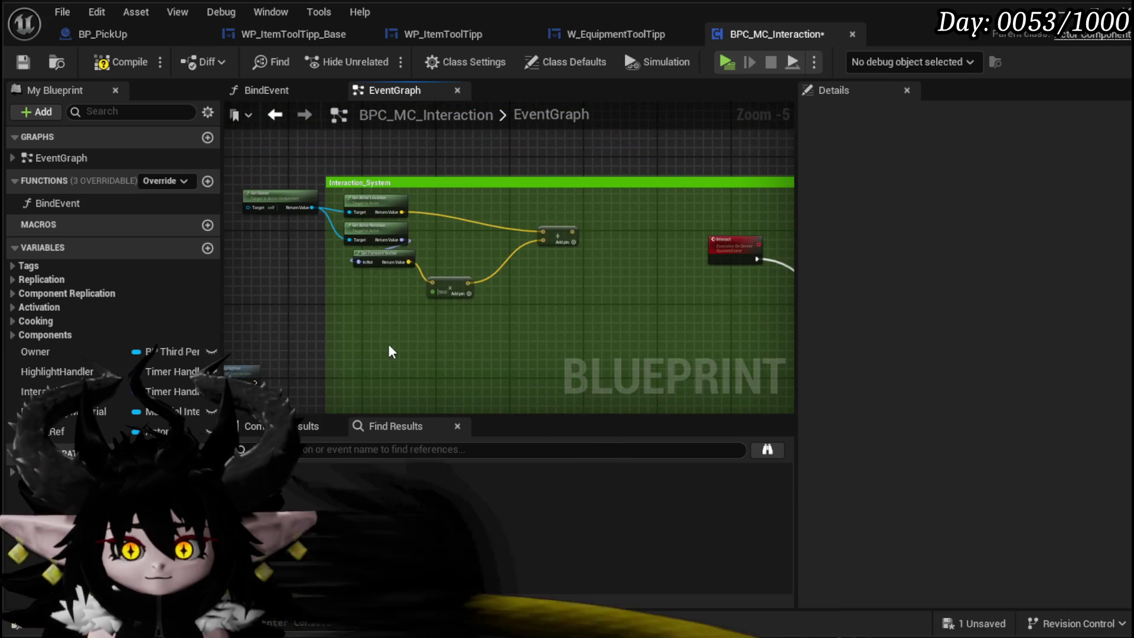
{"action": "left_click_drag", "start_coordinate": [300, 256], "coordinate": [1, 217]}
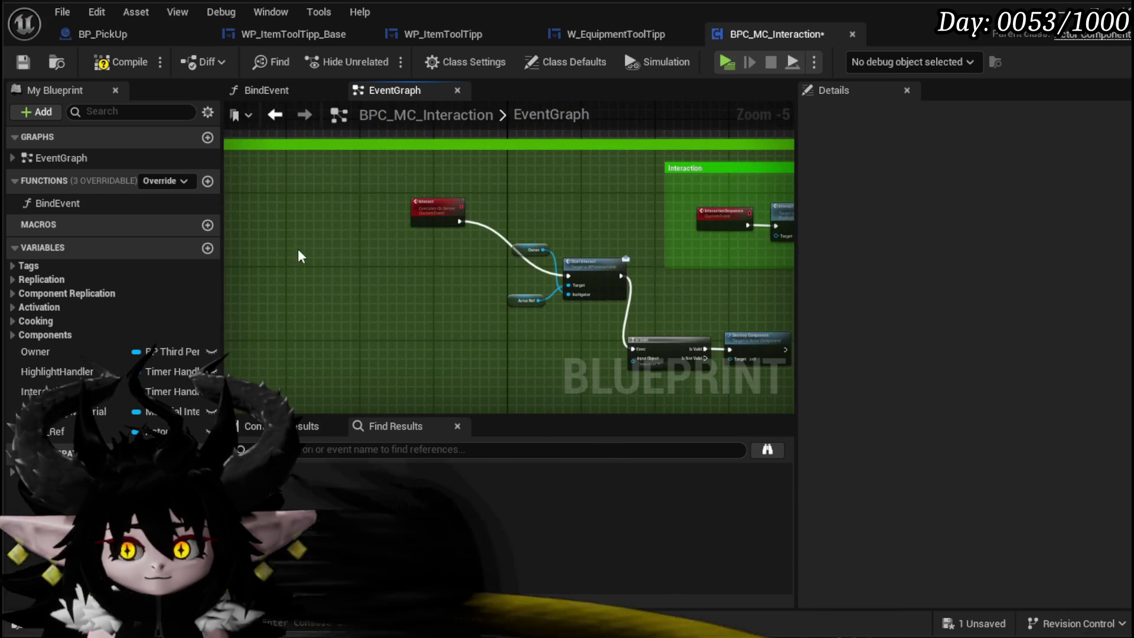
{"action": "left_click_drag", "start_coordinate": [420, 215], "coordinate": [438, 270]}
{"action": "left_click_drag", "start_coordinate": [449, 319], "coordinate": [564, 239]}
{"action": "mouse_move", "coordinate": [663, 348]}
{"action": "left_mouse_down"}
{"action": "mouse_move", "coordinate": [479, 281]}
{"action": "mouse_move", "coordinate": [354, 296]}
{"action": "left_mouse_up"}
{"action": "scroll", "coordinate": [356, 305], "scroll_direction": "up", "scroll_amount": 3}
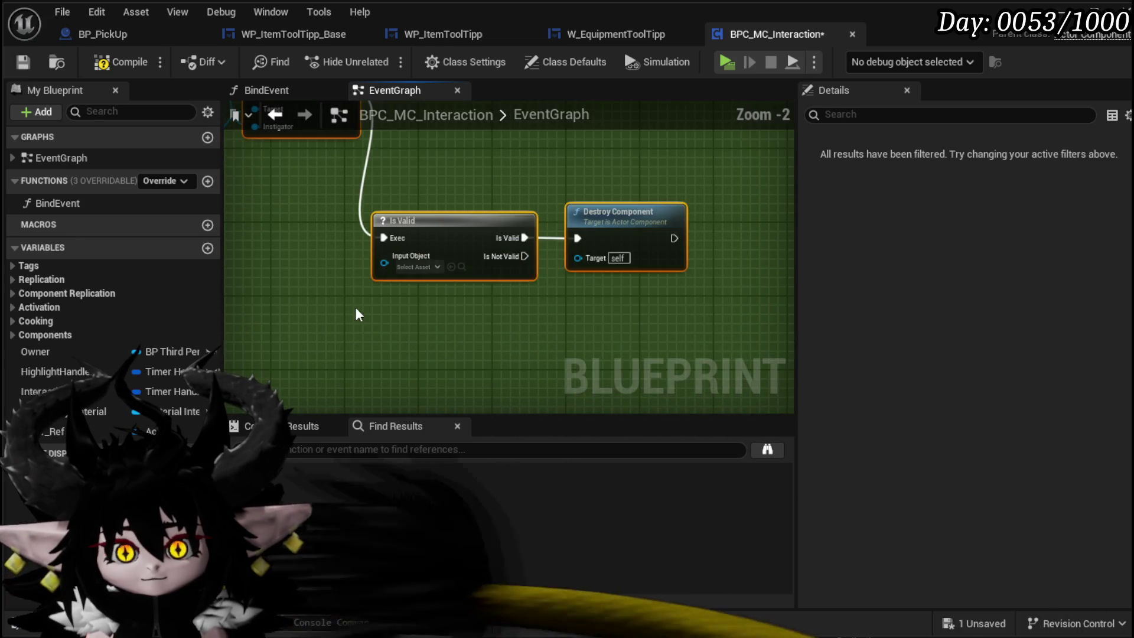
{"action": "left_click_drag", "start_coordinate": [490, 287], "coordinate": [501, 145]}
{"action": "left_click_drag", "start_coordinate": [466, 236], "coordinate": [468, 336]}
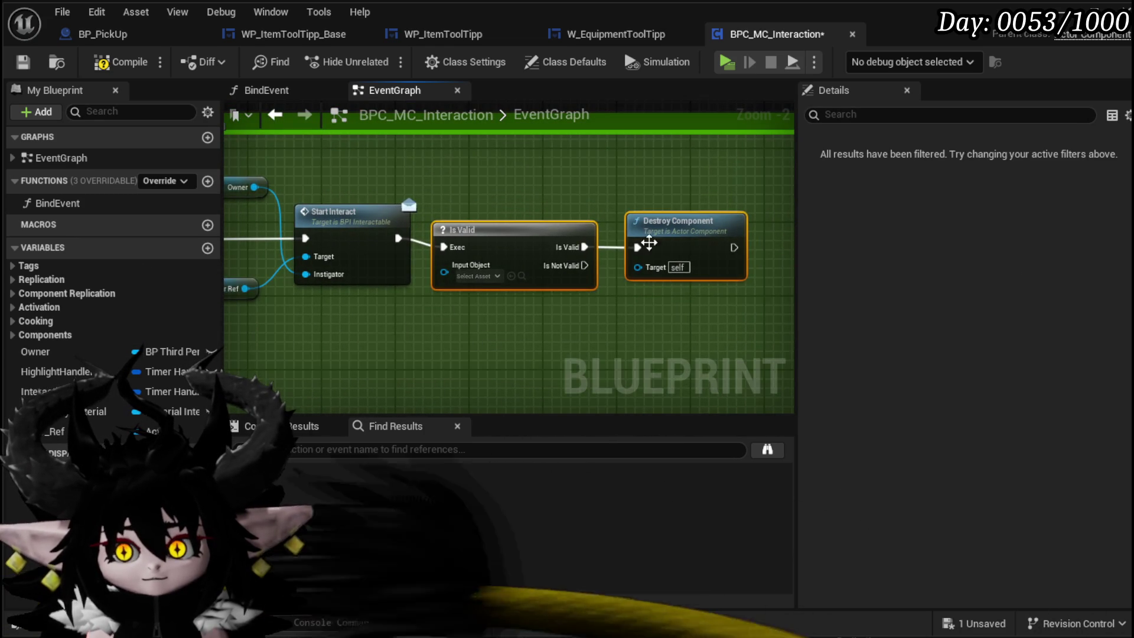
{"action": "left_click", "coordinate": [256, 309]}
Connect Actor Ref to Destroy Component's Target and compile BPC_MC_Interaction
{"action": "mouse_move", "coordinate": [256, 309]}
{"action": "left_mouse_down"}
{"action": "mouse_move", "coordinate": [540, 296]}
{"action": "mouse_move", "coordinate": [544, 269]}
{"action": "mouse_move", "coordinate": [642, 270]}
{"action": "left_mouse_up"}
{"action": "left_click_drag", "start_coordinate": [731, 266], "coordinate": [733, 267]}
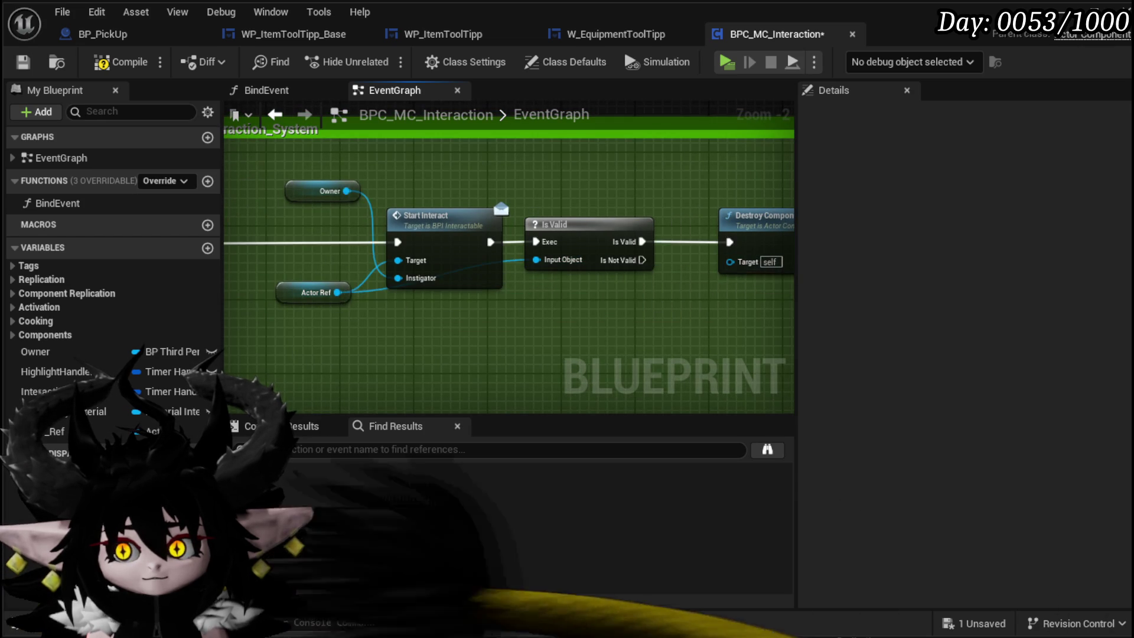
{"action": "left_click_drag", "start_coordinate": [640, 300], "coordinate": [522, 300]}
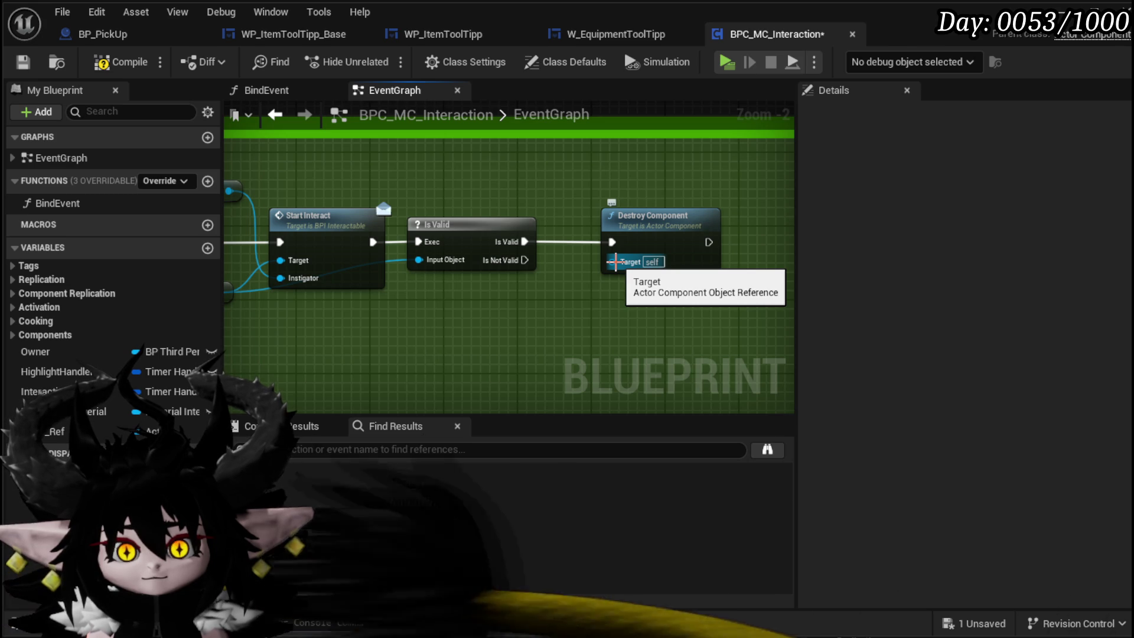
{"action": "mouse_move", "coordinate": [417, 260]}
{"action": "left_mouse_down"}
{"action": "mouse_move", "coordinate": [354, 278]}
{"action": "mouse_move", "coordinate": [720, 278]}
{"action": "left_mouse_up"}
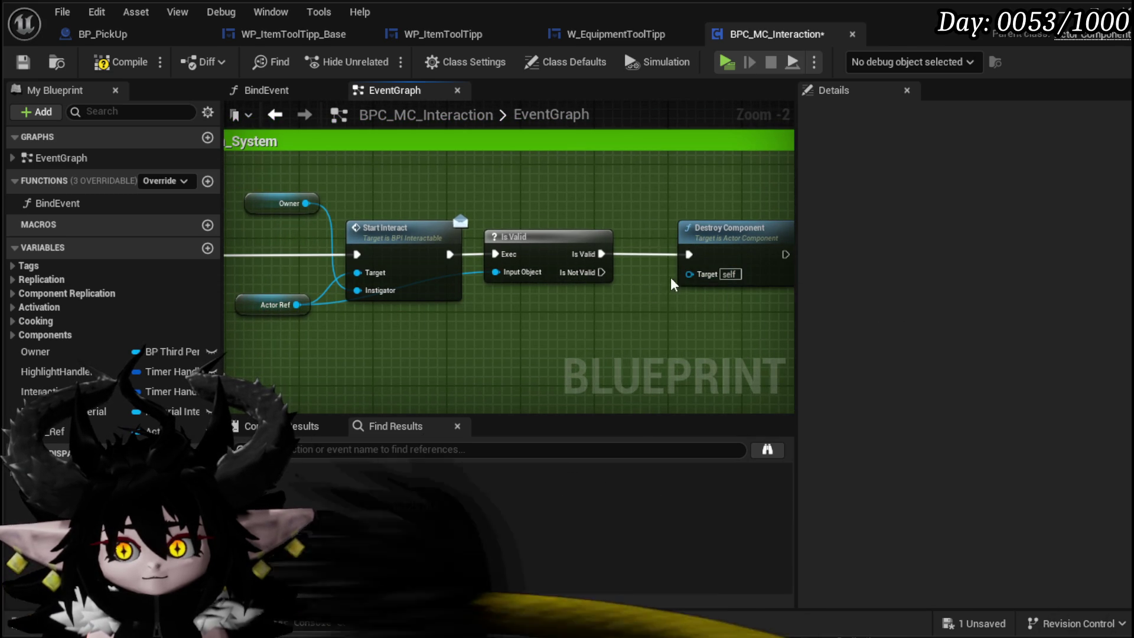
{"action": "left_click", "coordinate": [102, 66]}
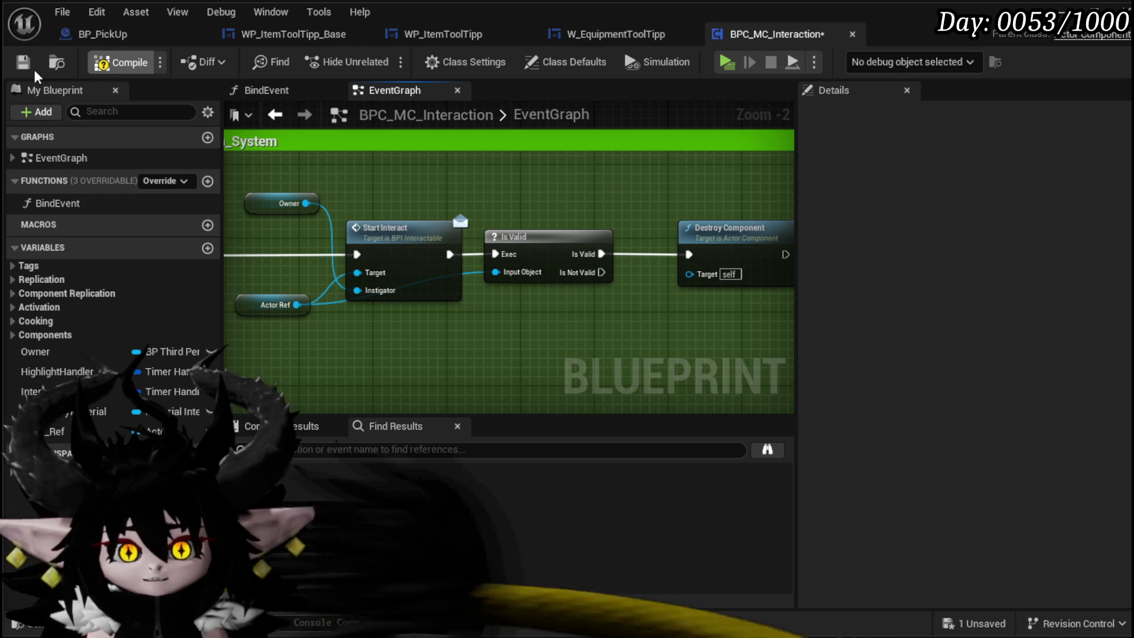
{"action": "key", "text": "alt+Tab"}
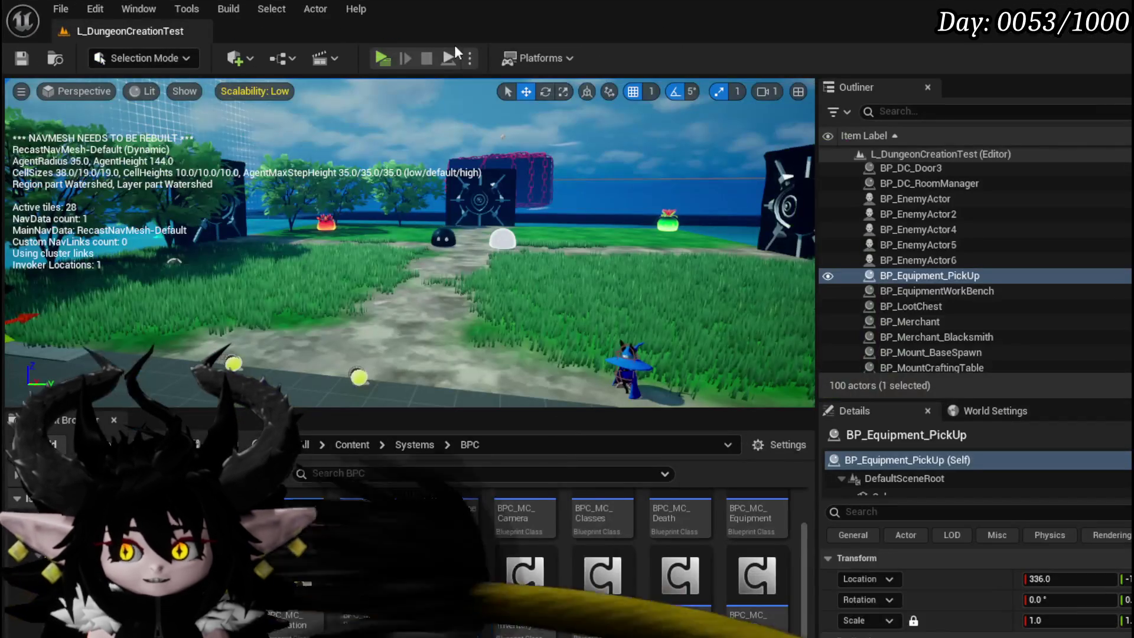
{"action": "key", "text": "w"}
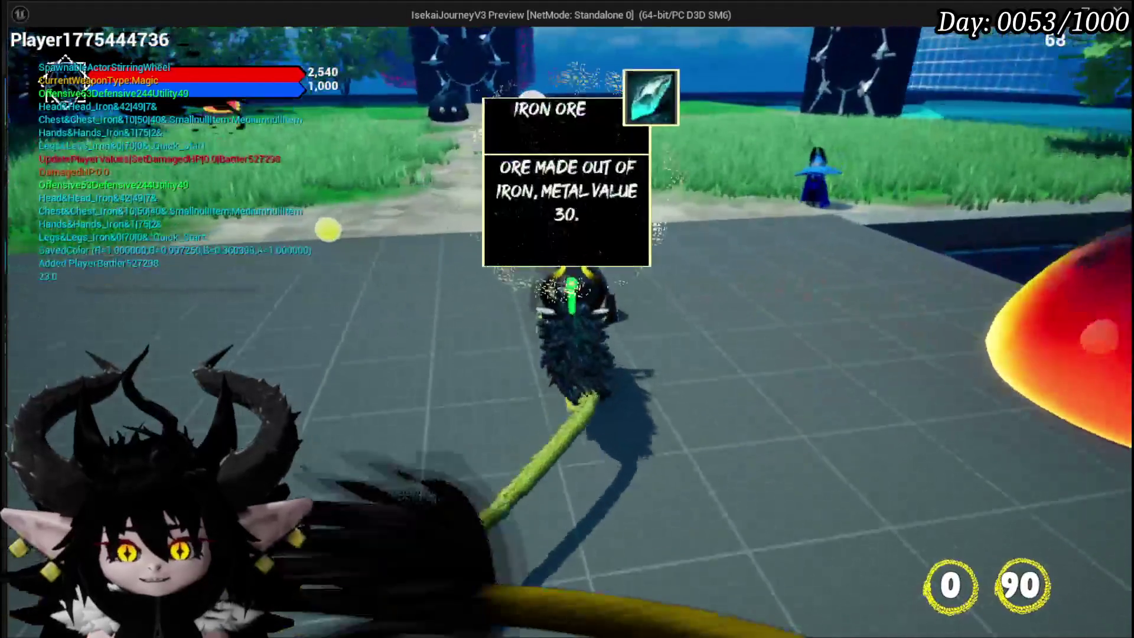
{"action": "key", "text": "w"}
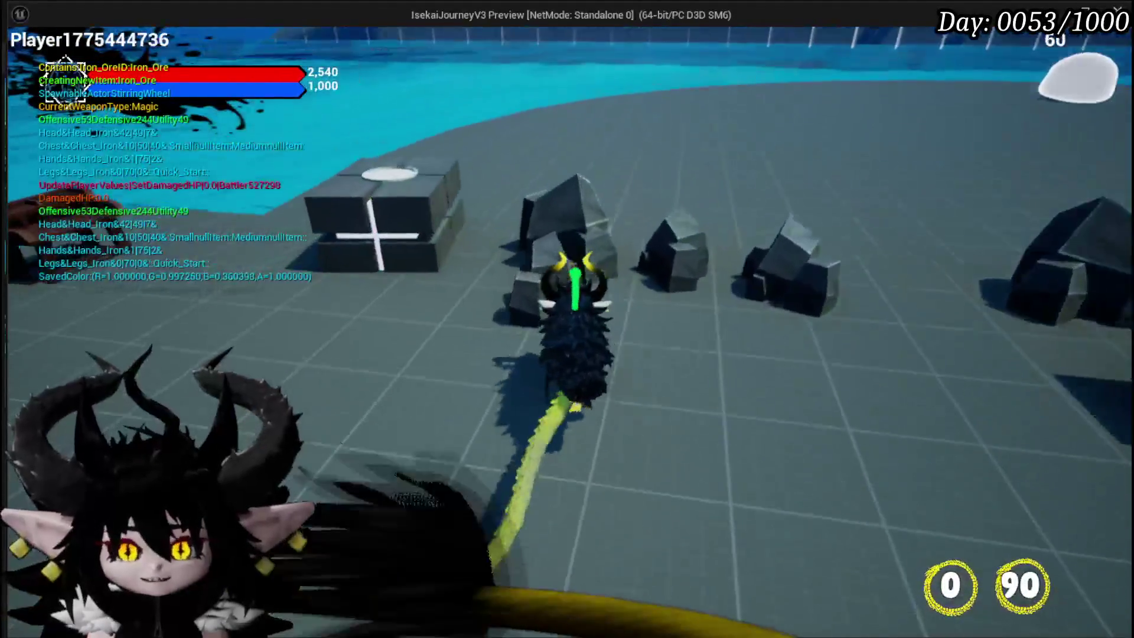
{"action": "key", "text": "w"}
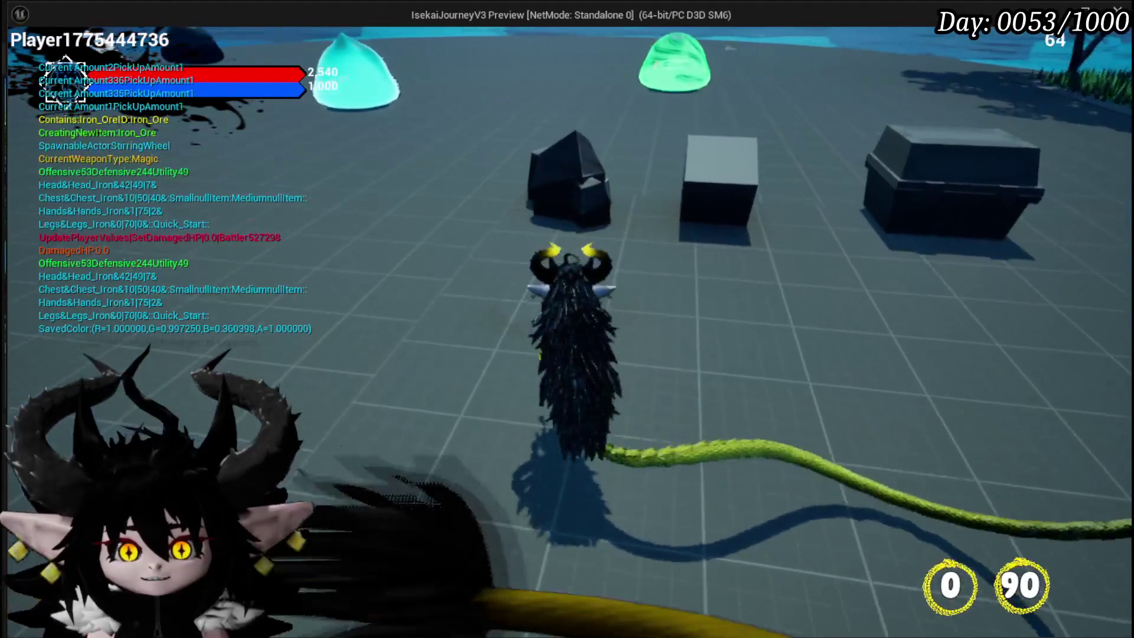
{"action": "key", "text": "w"}
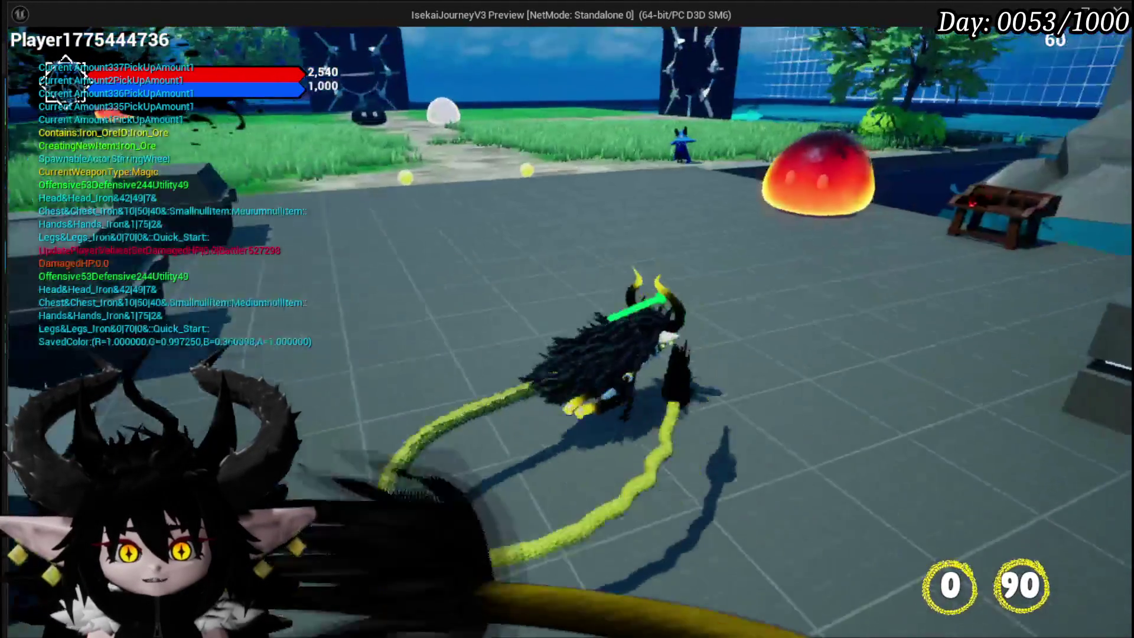
{"action": "key", "text": "i"}
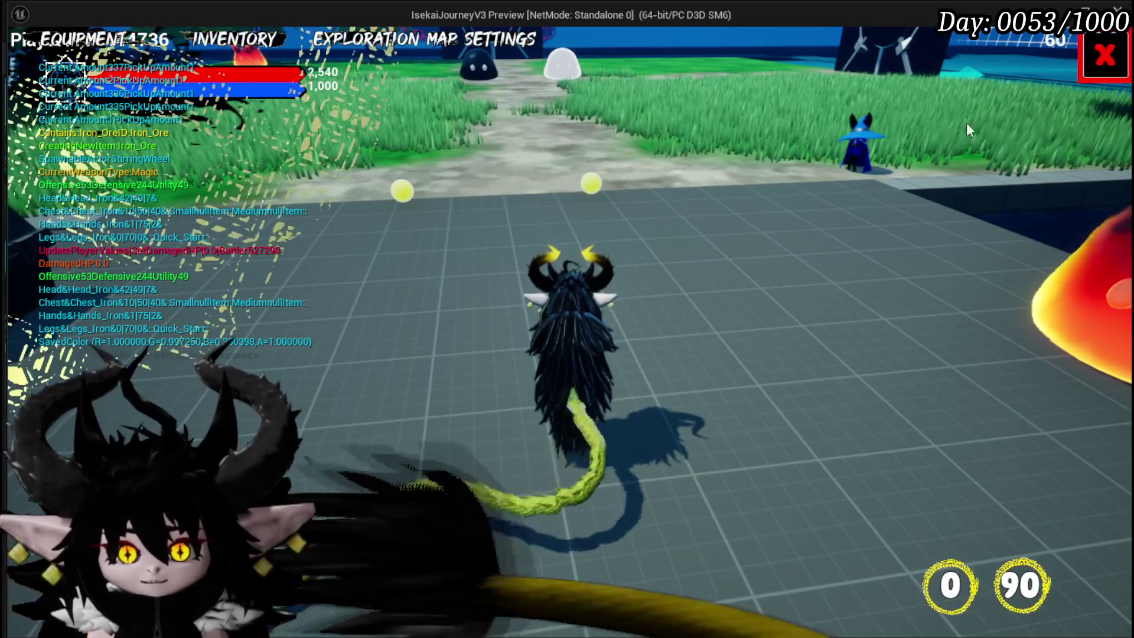
{"action": "left_click", "coordinate": [428, 135]}
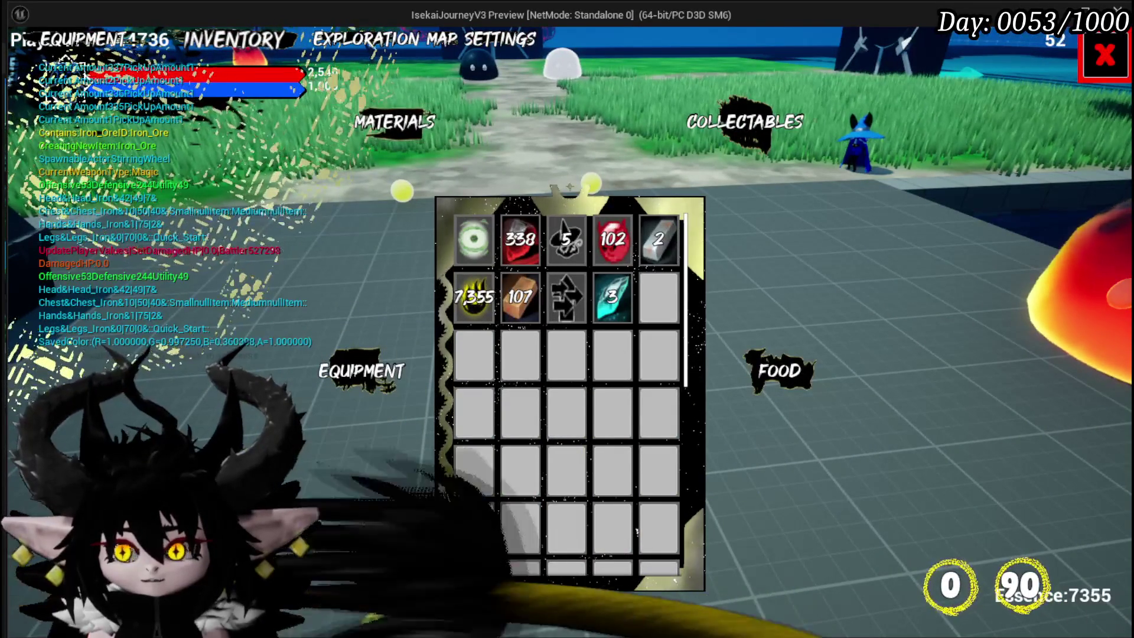
{"action": "key", "text": "i"}
{"action": "key", "text": "Escape"}
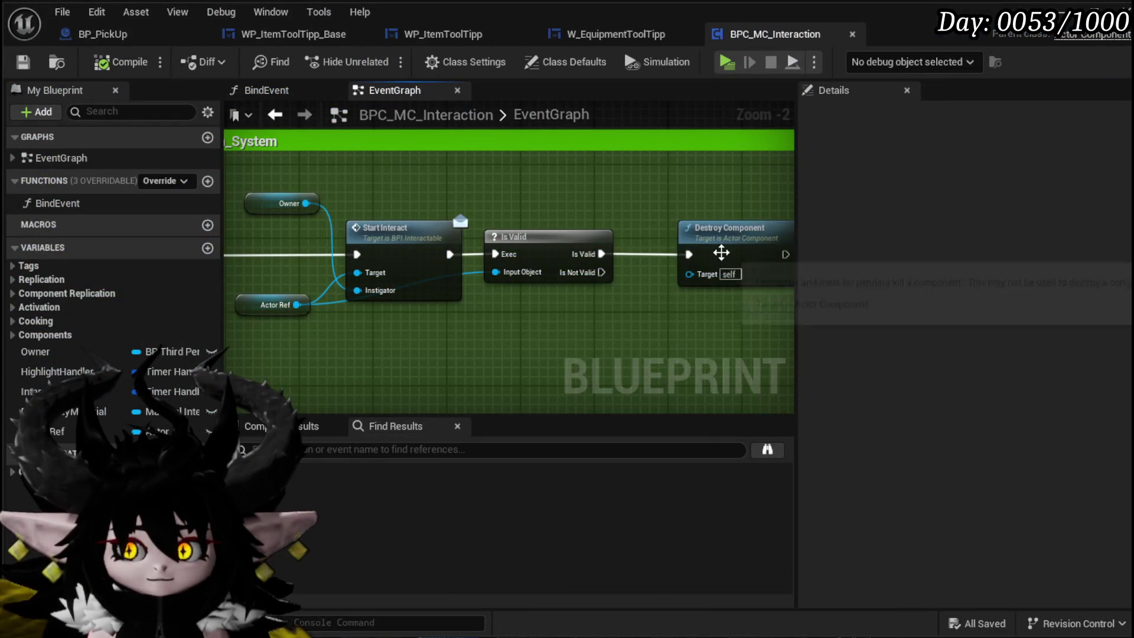
Place Destroy Component below Is Valid and select the Start Interact node
{"action": "mouse_move", "coordinate": [719, 250]}
{"action": "left_mouse_down"}
{"action": "mouse_move", "coordinate": [555, 352]}
{"action": "mouse_move", "coordinate": [568, 330]}
{"action": "left_mouse_up"}
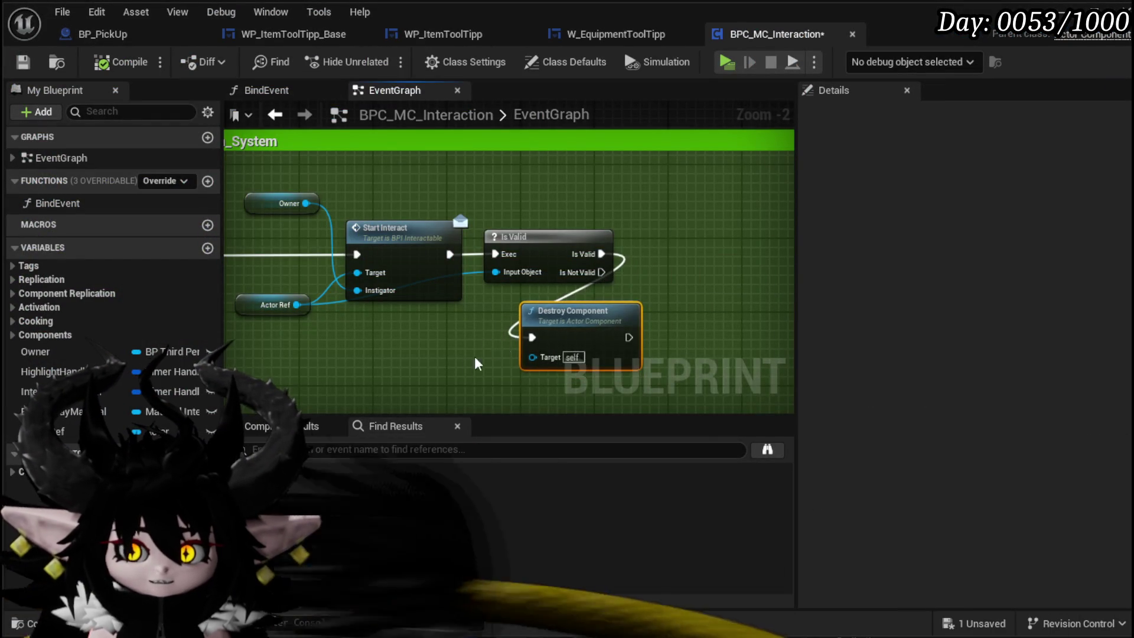
{"action": "mouse_move", "coordinate": [479, 363]}
{"action": "left_mouse_down"}
{"action": "mouse_move", "coordinate": [523, 333]}
{"action": "mouse_move", "coordinate": [564, 400]}
{"action": "left_mouse_up"}
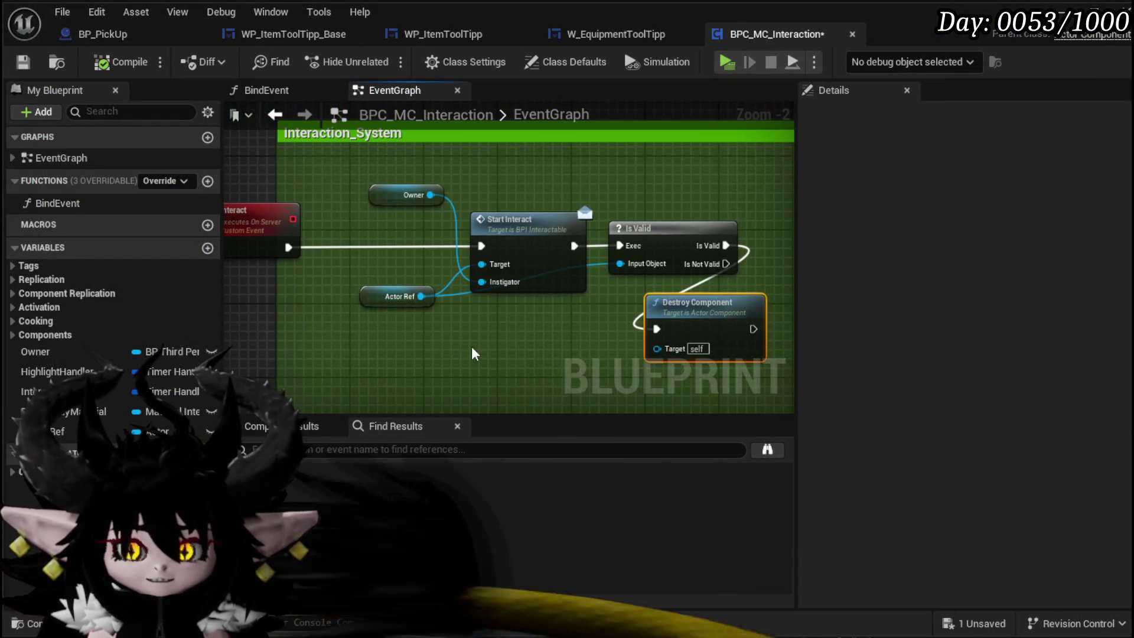
{"action": "left_click_drag", "start_coordinate": [544, 335], "coordinate": [374, 176]}
{"action": "left_click", "coordinate": [467, 260]}
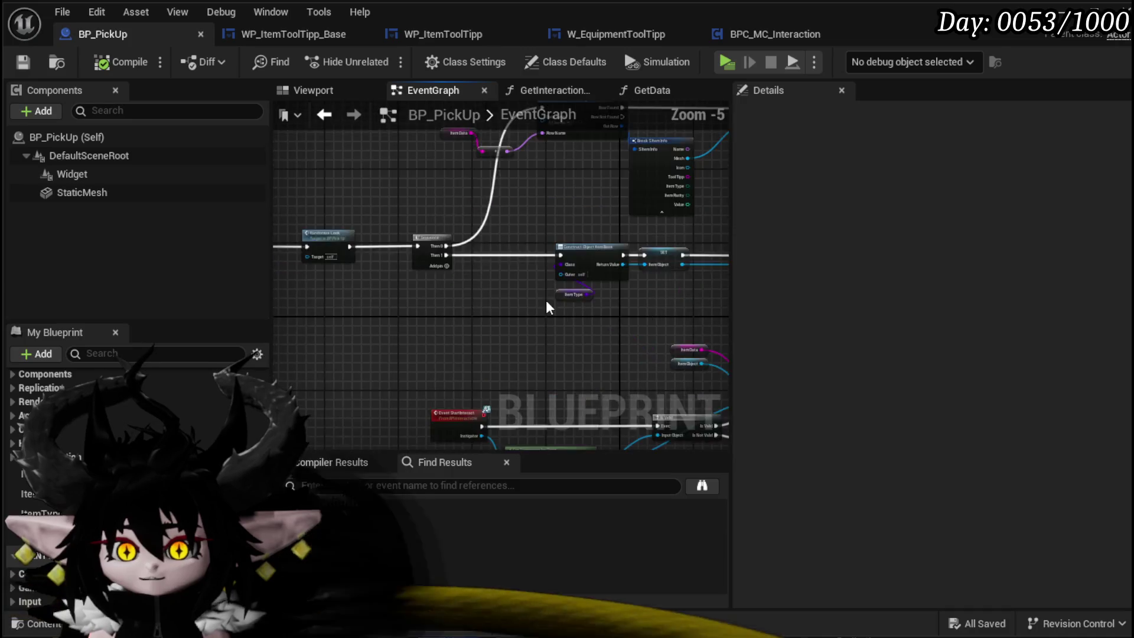
Inspect BP_PickUp's Event StartInteract, component lookup, Is Valid and ItemData nodes
{"action": "mouse_move", "coordinate": [546, 300]}
{"action": "left_mouse_down"}
{"action": "mouse_move", "coordinate": [432, 349]}
{"action": "mouse_move", "coordinate": [428, 335]}
{"action": "mouse_move", "coordinate": [435, 365]}
{"action": "mouse_move", "coordinate": [481, 219]}
{"action": "mouse_move", "coordinate": [653, 225]}
{"action": "mouse_move", "coordinate": [679, 302]}
{"action": "mouse_move", "coordinate": [481, 246]}
{"action": "mouse_move", "coordinate": [612, 239]}
{"action": "left_mouse_up"}
{"action": "scroll", "coordinate": [428, 336], "scroll_direction": "up", "scroll_amount": 2}
{"action": "scroll", "coordinate": [641, 225], "scroll_direction": "down", "scroll_amount": 1}
{"action": "scroll", "coordinate": [537, 263], "scroll_direction": "up", "scroll_amount": 3}
{"action": "scroll", "coordinate": [535, 254], "scroll_direction": "down", "scroll_amount": 3}
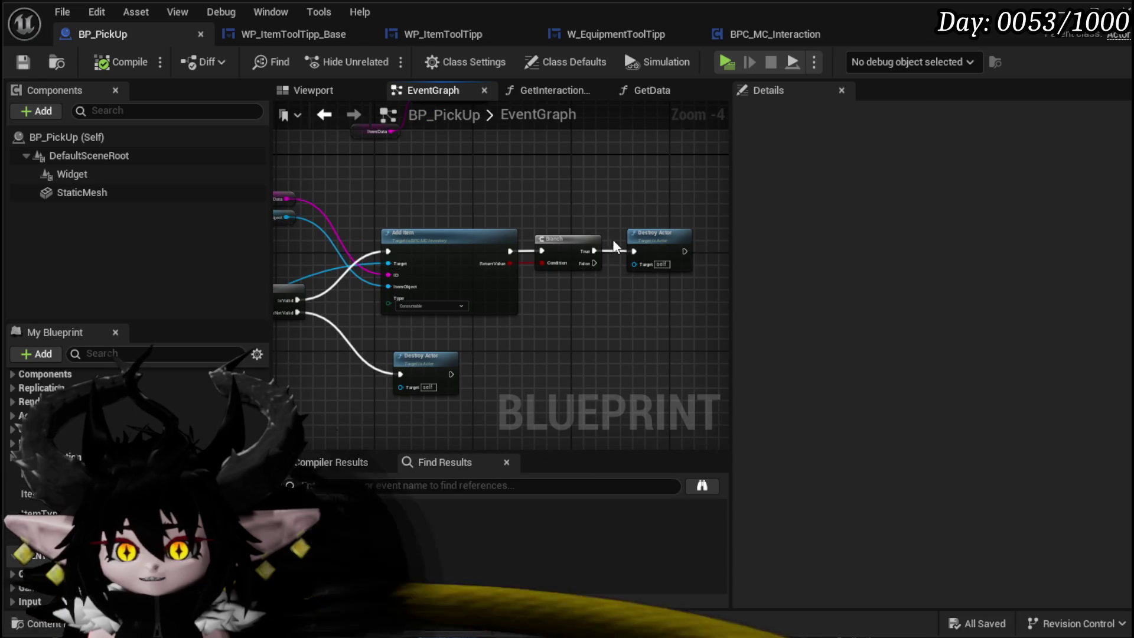
{"action": "mouse_move", "coordinate": [587, 325]}
{"action": "left_mouse_down"}
{"action": "mouse_move", "coordinate": [416, 289]}
{"action": "mouse_move", "coordinate": [601, 292]}
{"action": "left_mouse_up"}
{"action": "scroll", "coordinate": [533, 293], "scroll_direction": "up", "scroll_amount": 3}
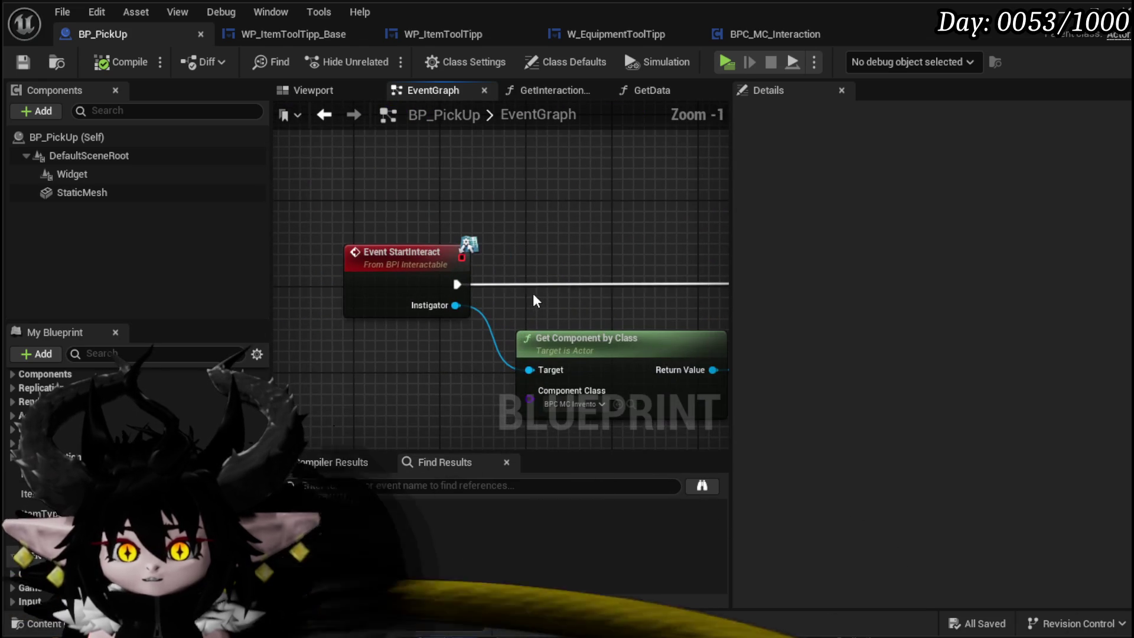
{"action": "scroll", "coordinate": [619, 291], "scroll_direction": "down", "scroll_amount": 3}
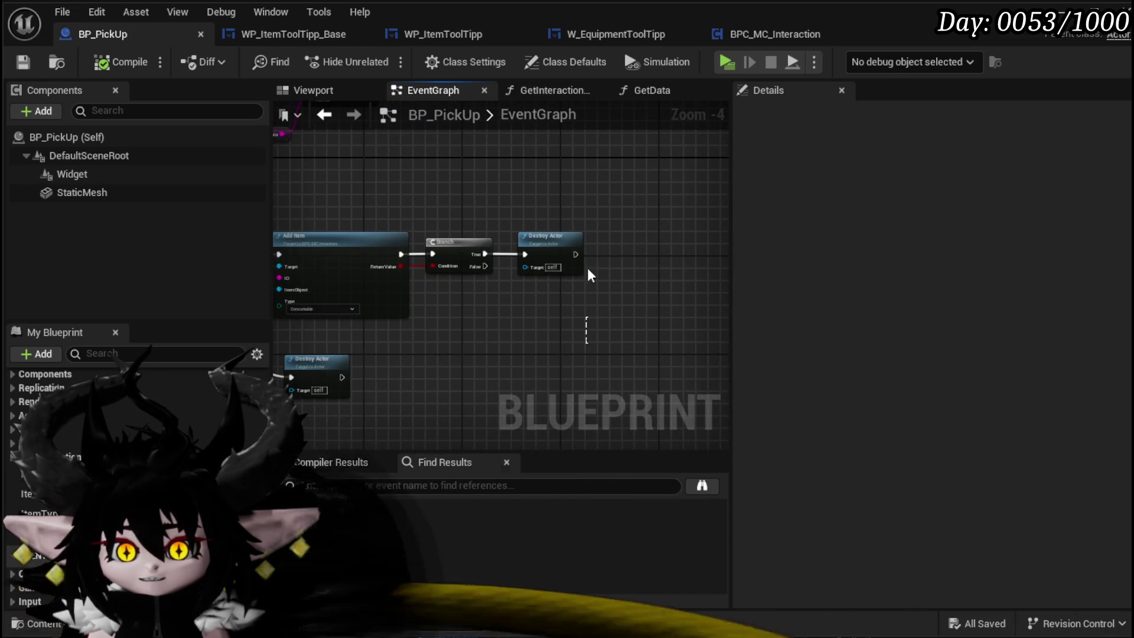
{"action": "mouse_move", "coordinate": [587, 268]}
{"action": "left_mouse_down"}
{"action": "mouse_move", "coordinate": [644, 317]}
{"action": "mouse_move", "coordinate": [697, 260]}
{"action": "left_mouse_up"}
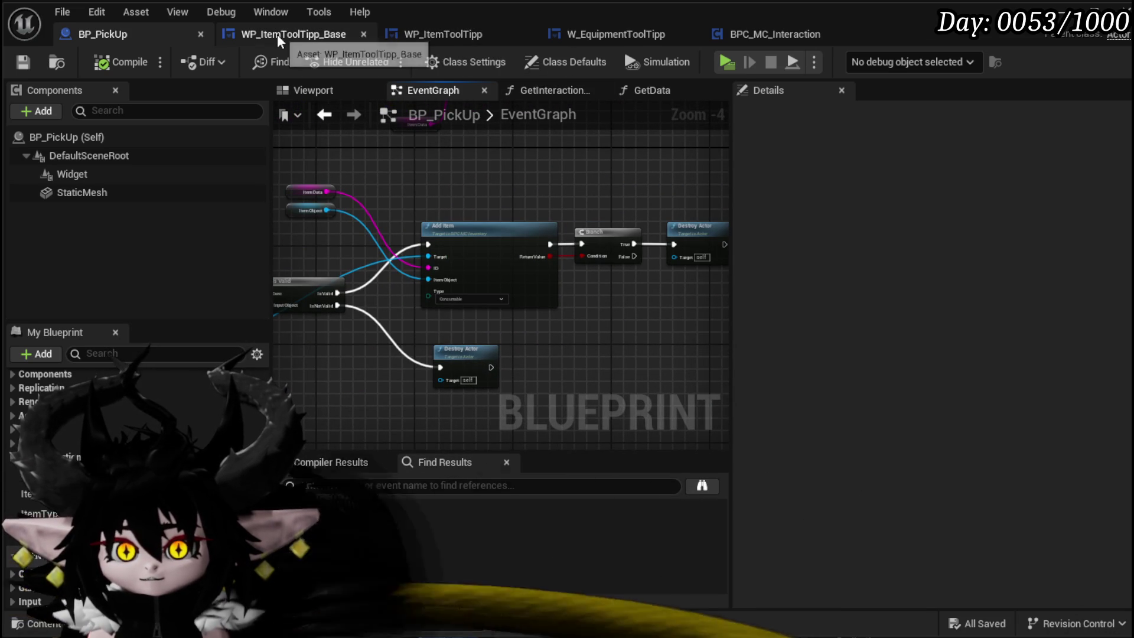
Delete Is Valid and Destroy Component from BPC_MC_Interaction, then open W_EquipmentToolTipp's design
{"action": "left_click", "coordinate": [755, 37]}
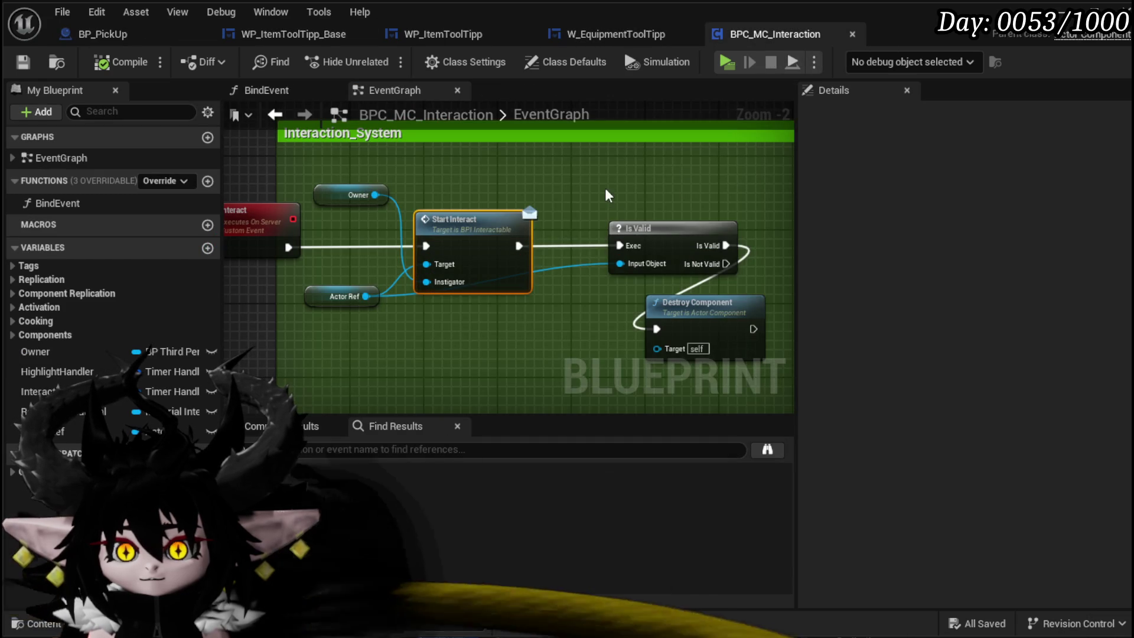
{"action": "left_click_drag", "start_coordinate": [606, 192], "coordinate": [653, 349]}
{"action": "key", "text": "Delete"}
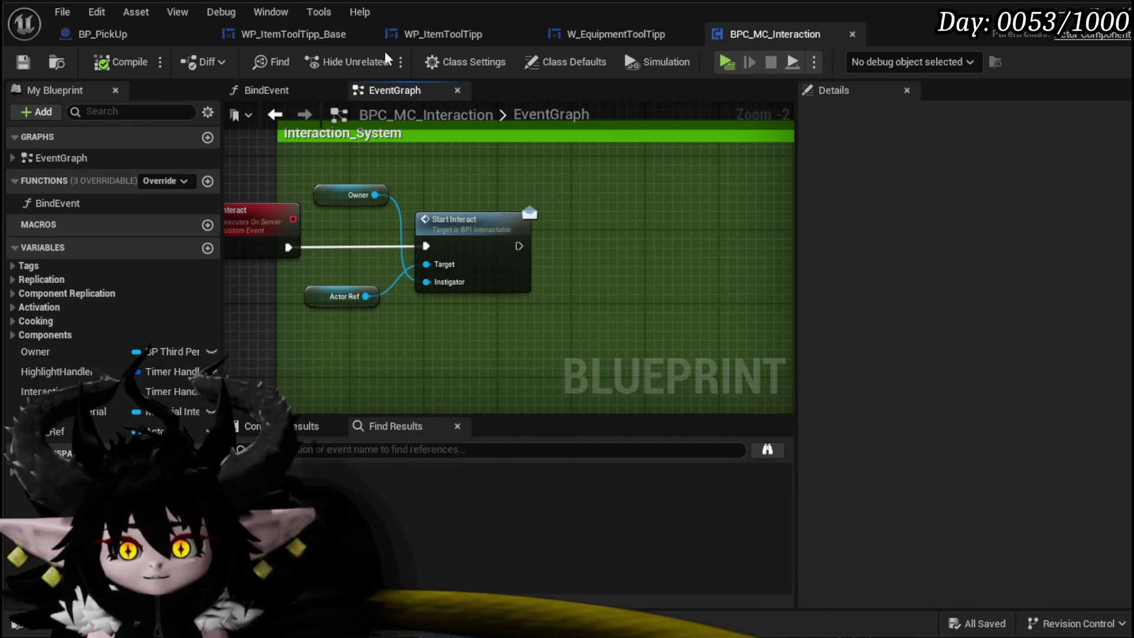
{"action": "left_click", "coordinate": [112, 35]}
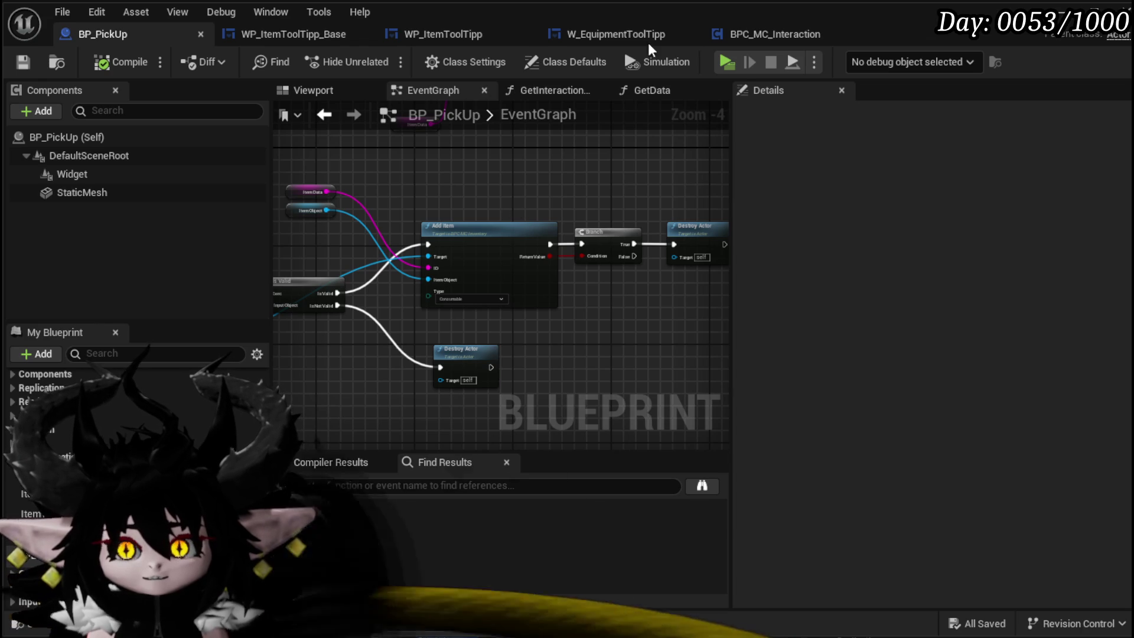
{"action": "left_click", "coordinate": [617, 33]}
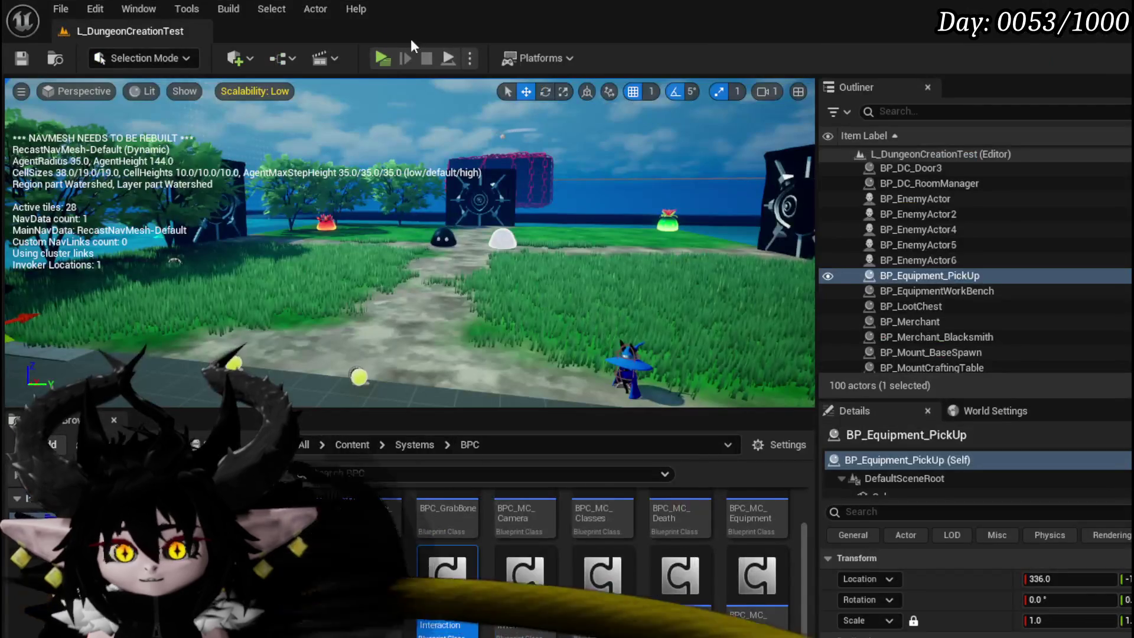
Run a quick play test, then open BP_Equipment_PickUp and dock its tab after BP_PickUp
{"action": "left_click", "coordinate": [377, 53]}
{"action": "key", "text": "w"}
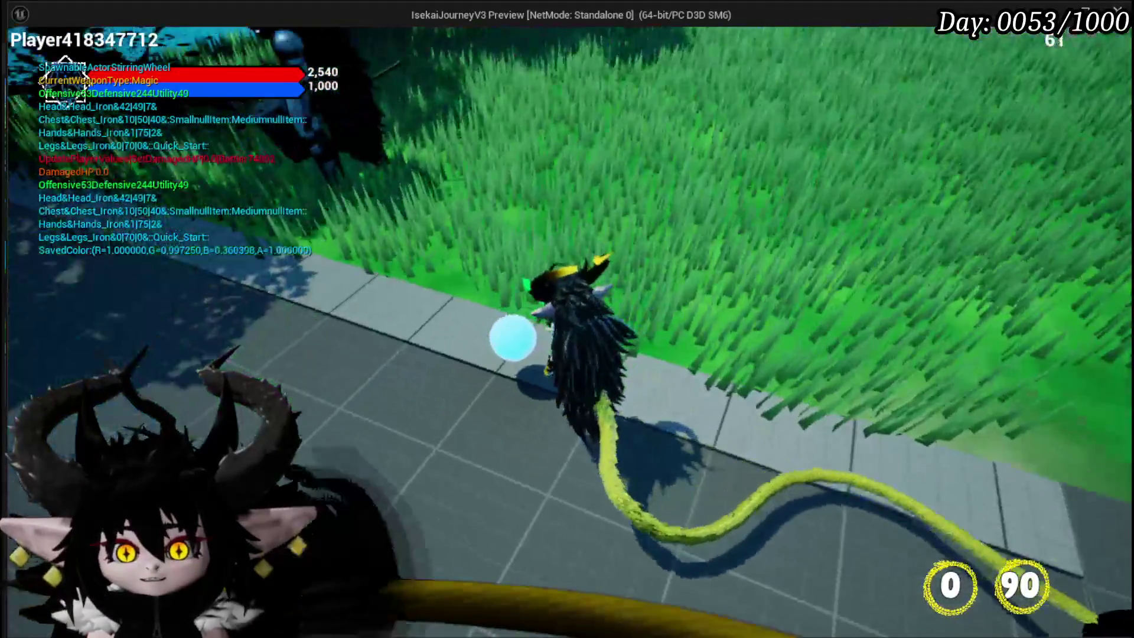
{"action": "key", "text": "Escape"}
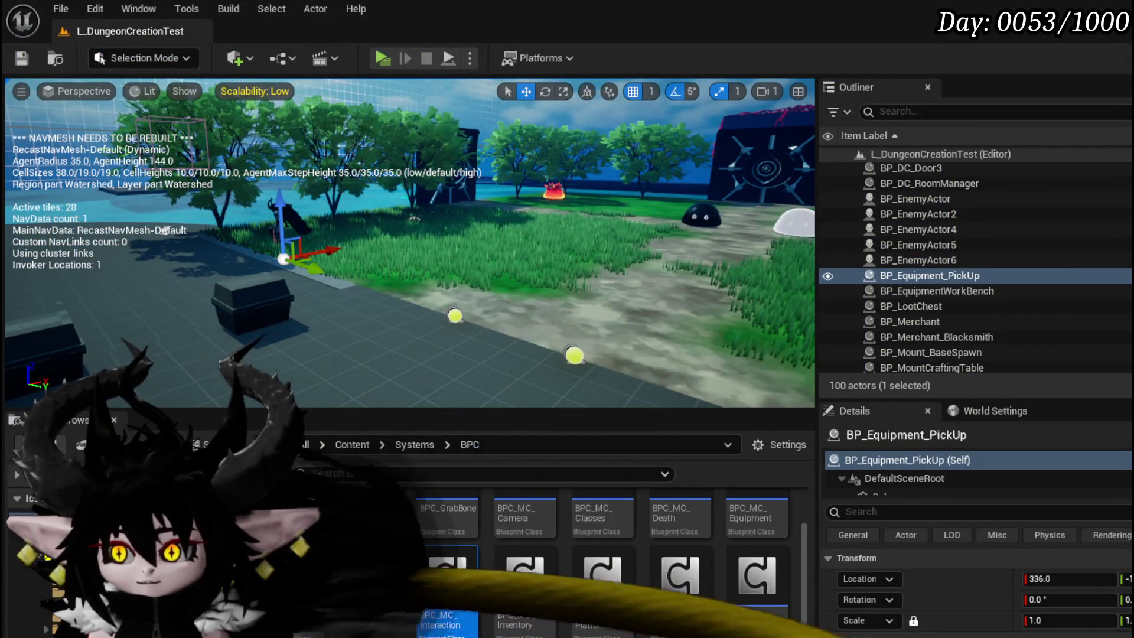
{"action": "key", "text": "ctrl+e"}
{"action": "left_click_drag", "start_coordinate": [930, 33], "coordinate": [298, 32]}
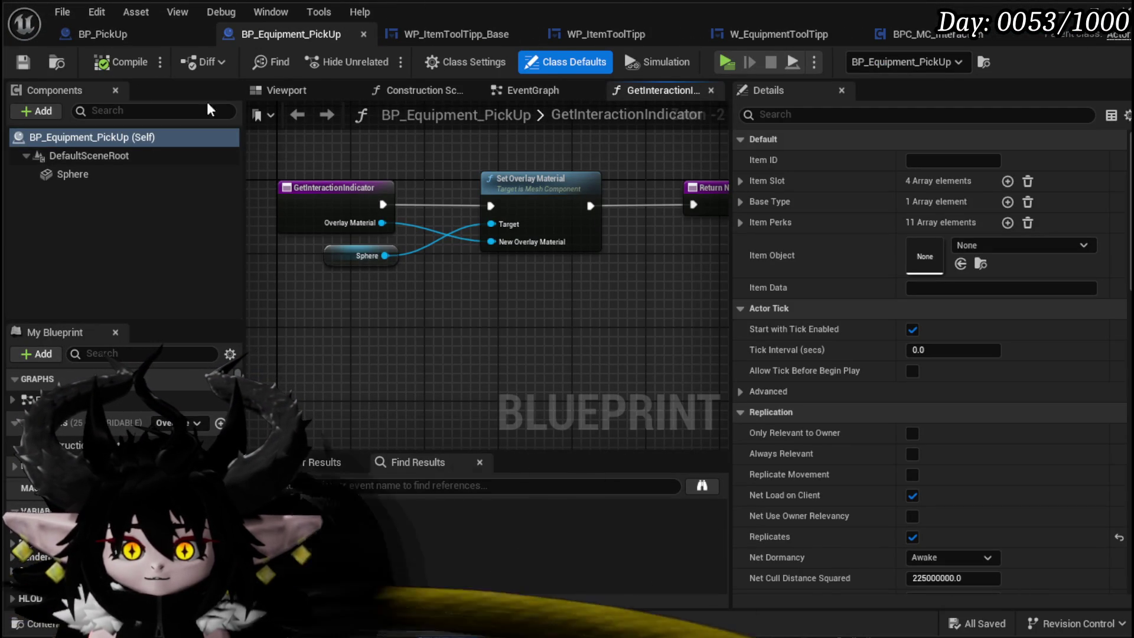
Copy BP_PickUp's tooltip Widget component into BP_Equipment_PickUp under the root and compile
{"action": "left_click", "coordinate": [101, 34]}
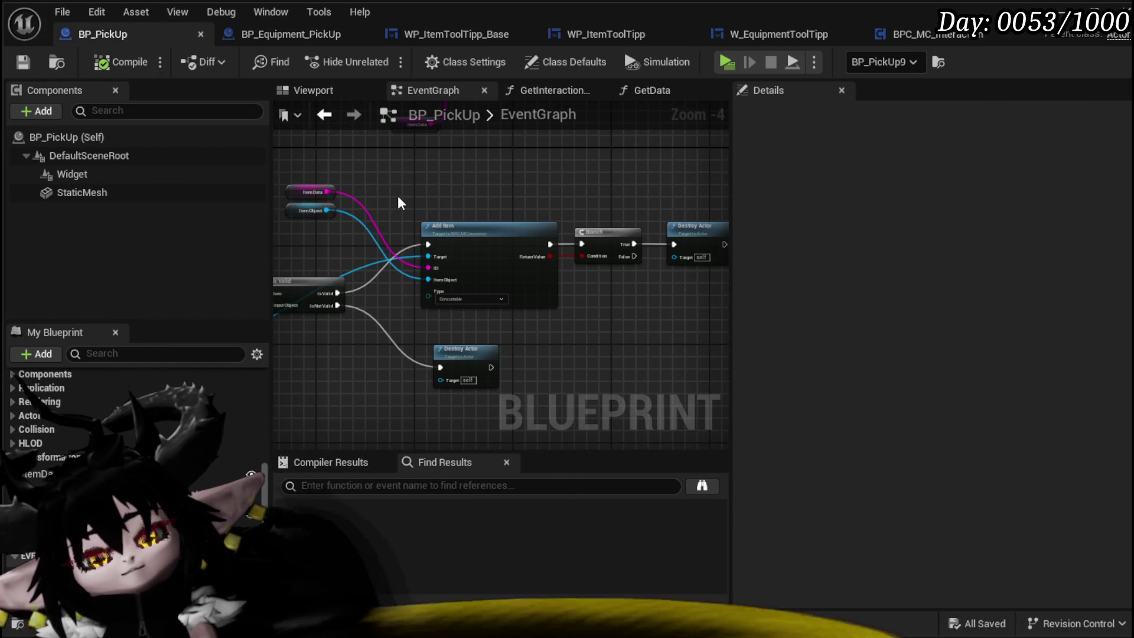
{"action": "left_click", "coordinate": [172, 174]}
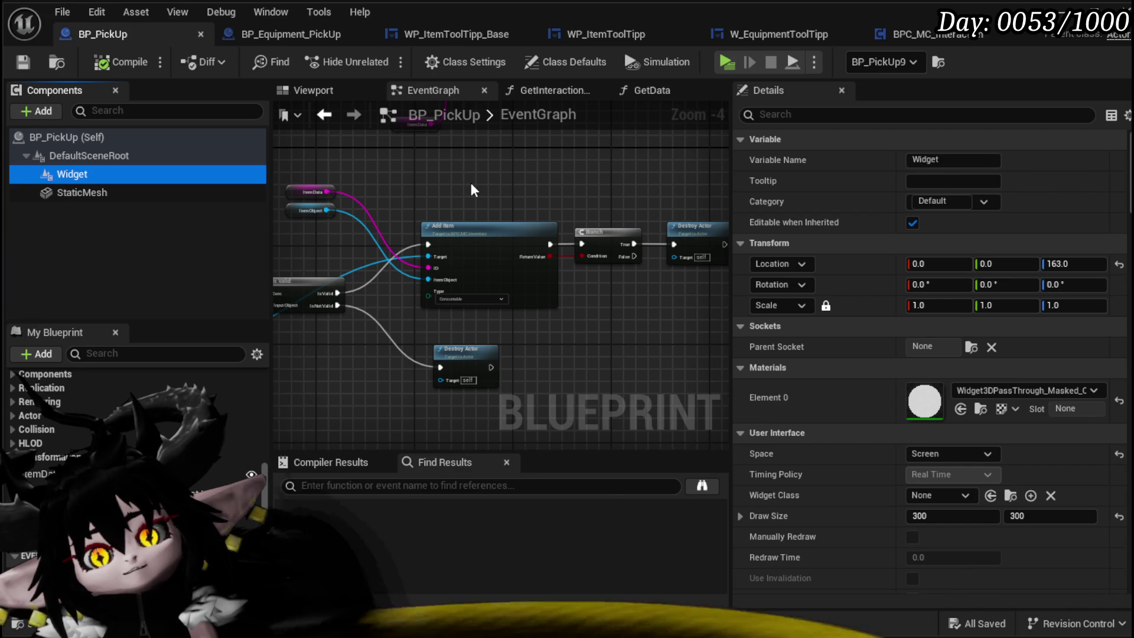
{"action": "left_click", "coordinate": [469, 174]}
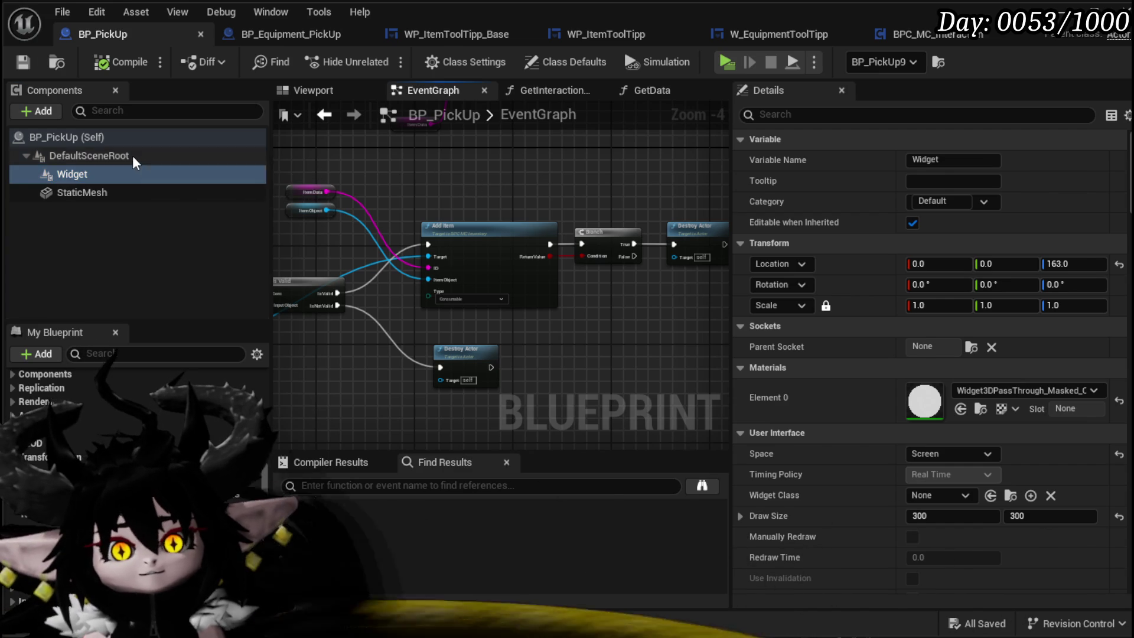
{"action": "left_click", "coordinate": [130, 171]}
{"action": "left_click", "coordinate": [265, 36]}
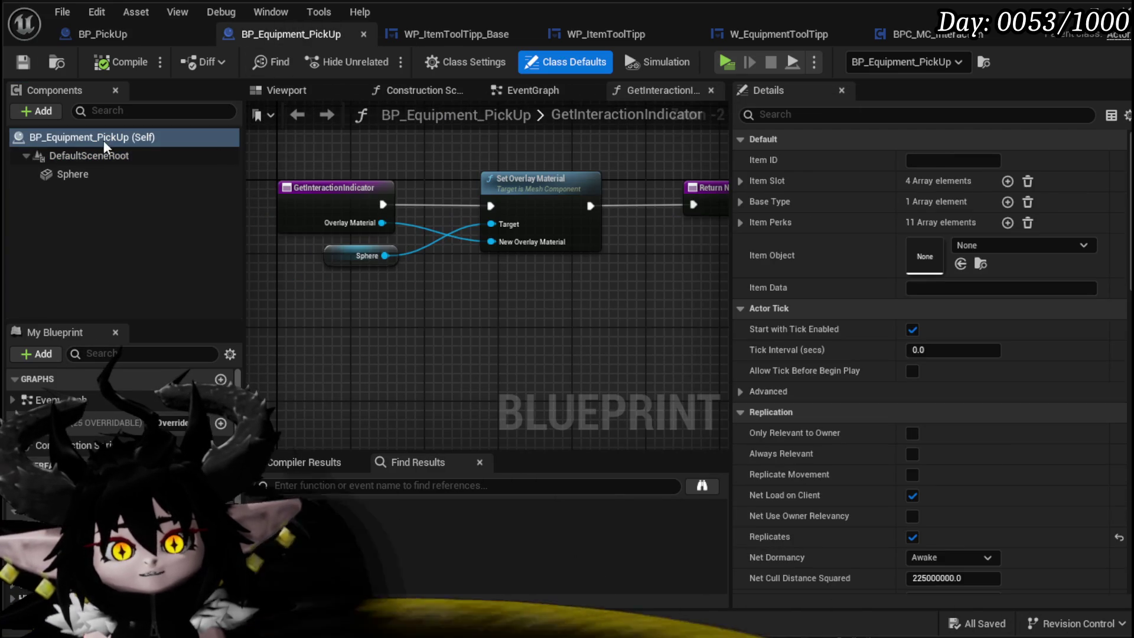
{"action": "left_click", "coordinate": [231, 156]}
{"action": "key", "text": "Down"}
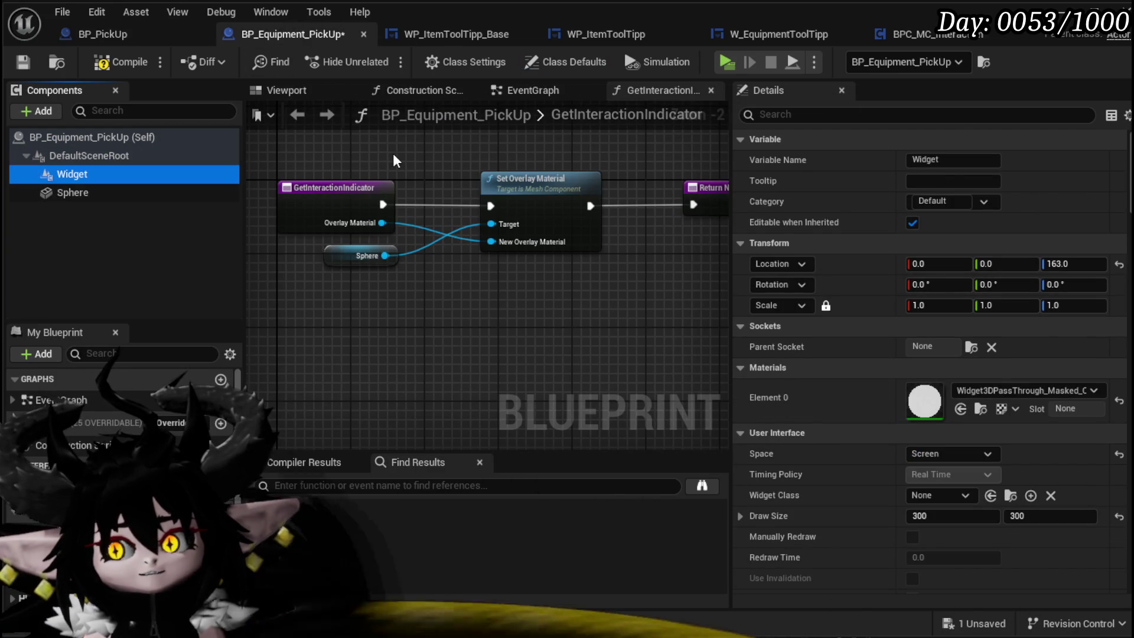
{"action": "left_click", "coordinate": [119, 60]}
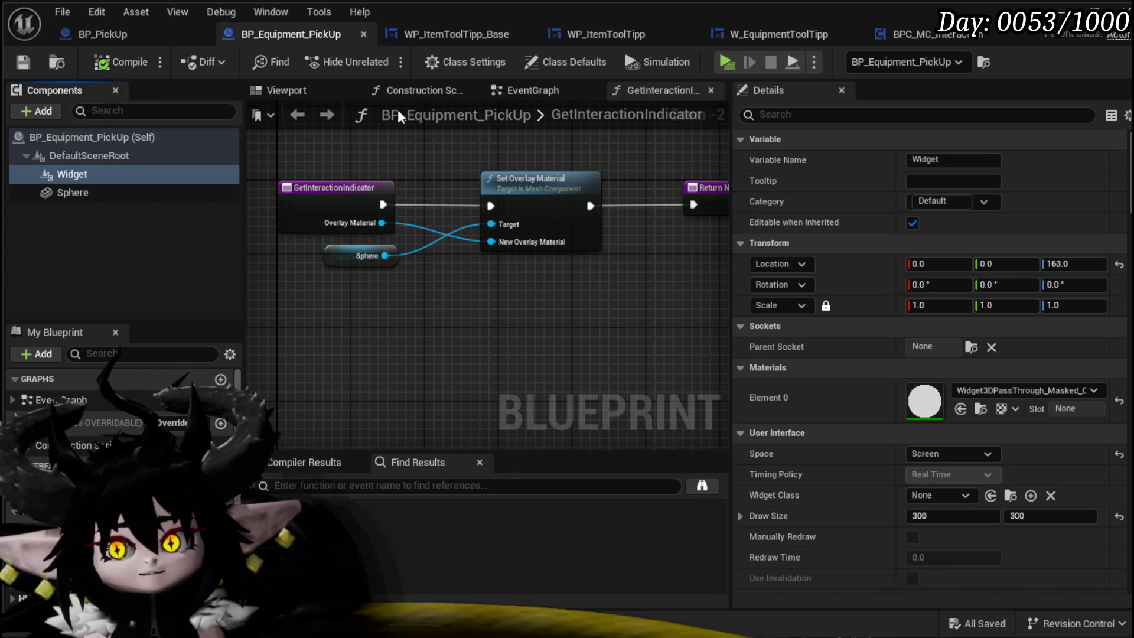
Paste BP_PickUp's BuildToolTipp node chain into BP_Equipment_PickUp's event graph
{"action": "left_click", "coordinate": [137, 42]}
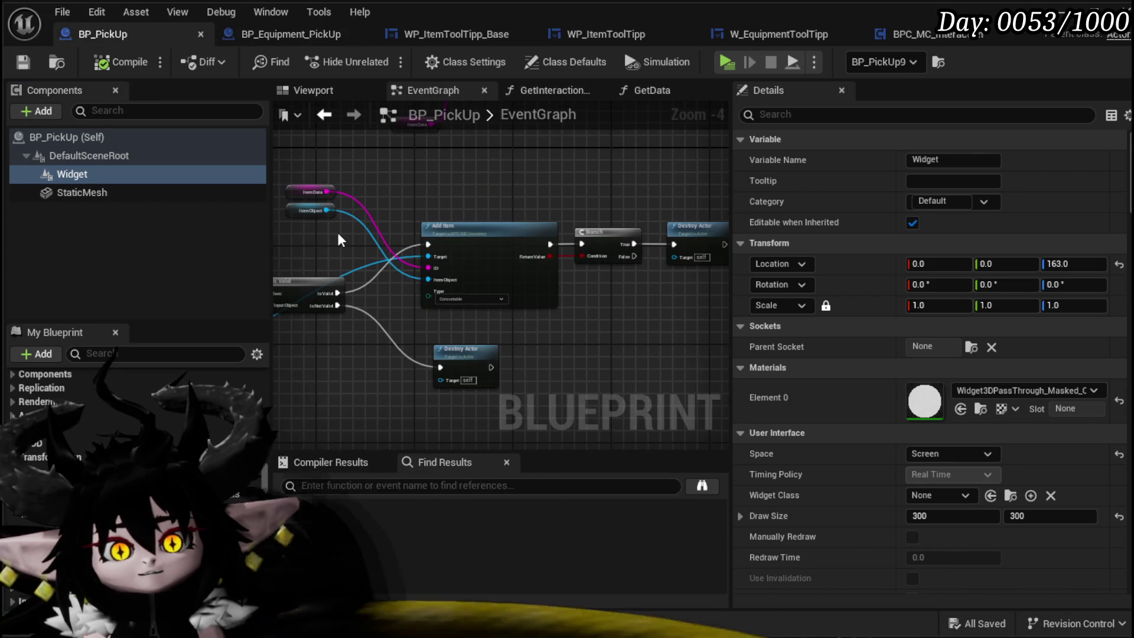
{"action": "scroll", "coordinate": [128, 395], "scroll_direction": "up", "scroll_amount": 1}
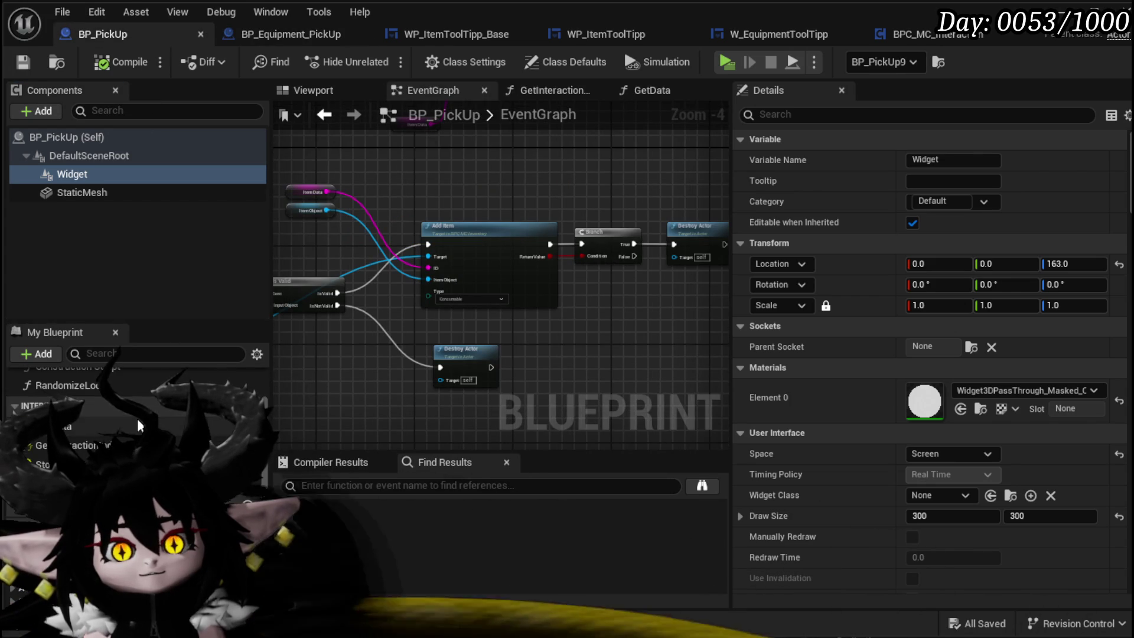
{"action": "scroll", "coordinate": [498, 375], "scroll_direction": "down", "scroll_amount": 4}
{"action": "scroll", "coordinate": [416, 336], "scroll_direction": "up", "scroll_amount": 4}
{"action": "scroll", "coordinate": [413, 336], "scroll_direction": "down", "scroll_amount": 3}
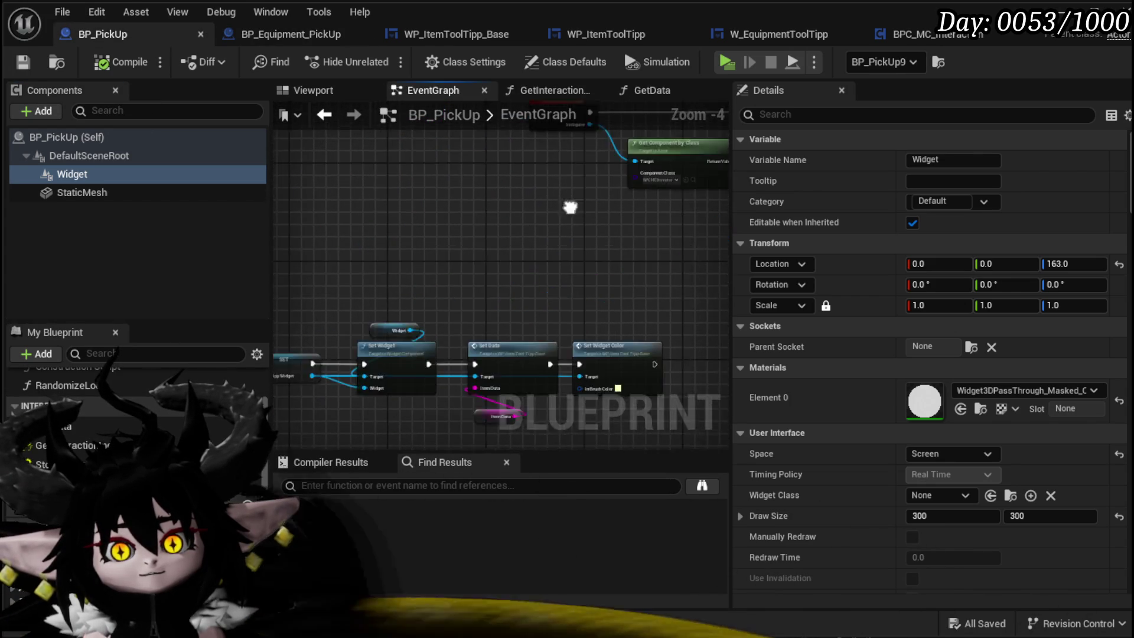
{"action": "left_click_drag", "start_coordinate": [311, 359], "coordinate": [641, 264]}
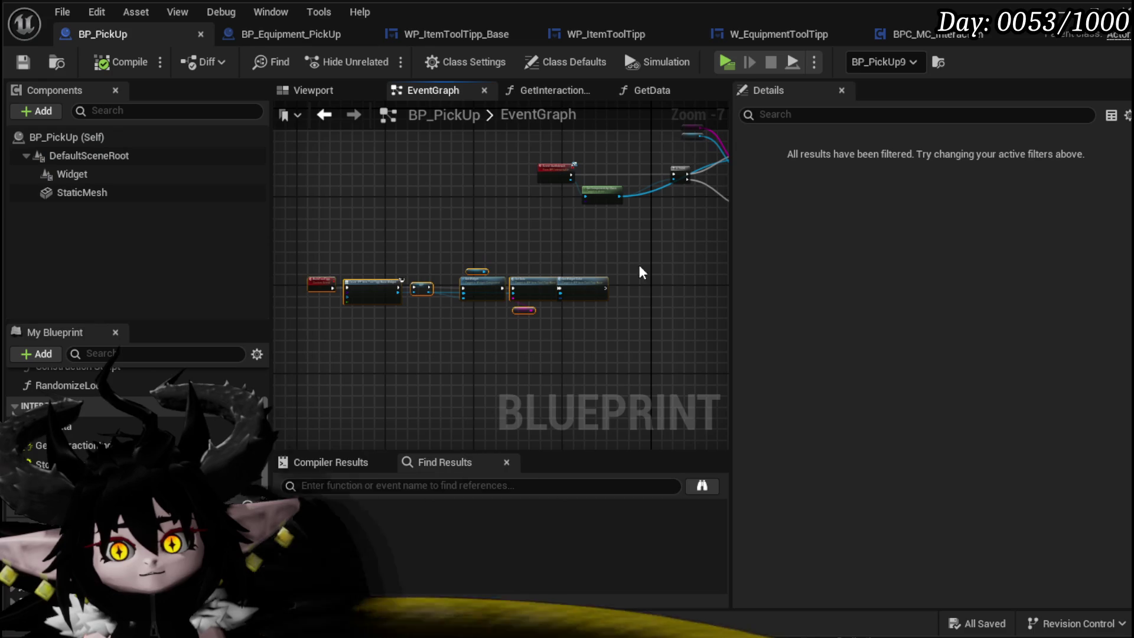
{"action": "left_click", "coordinate": [282, 40]}
{"action": "left_click_drag", "start_coordinate": [407, 383], "coordinate": [457, 264]}
{"action": "left_click", "coordinate": [528, 89]}
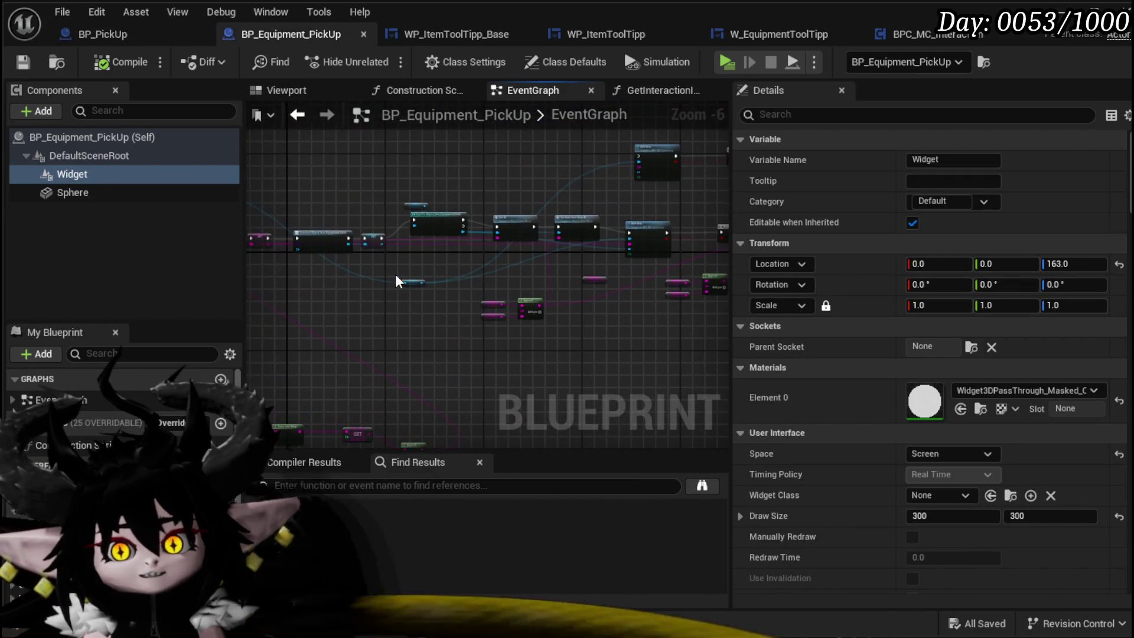
{"action": "scroll", "coordinate": [402, 269], "scroll_direction": "down", "scroll_amount": 3}
{"action": "scroll", "coordinate": [500, 312], "scroll_direction": "up", "scroll_amount": 4}
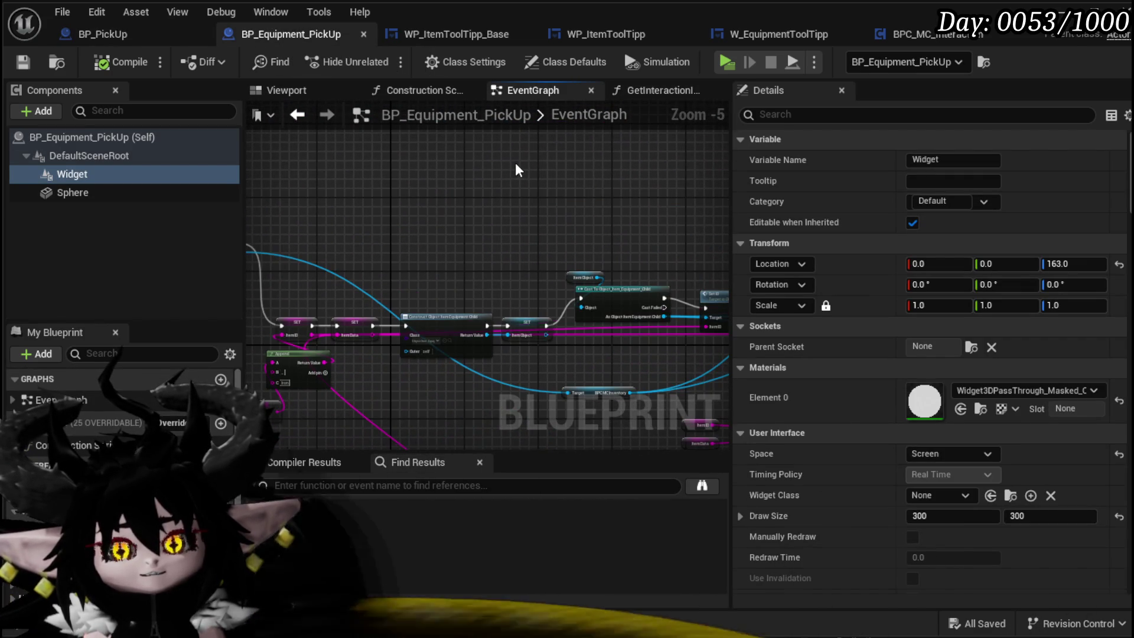
{"action": "key", "text": "ctrl+v"}
Create the missing ToolTippWidget variable from the pasted SET node
{"action": "scroll", "coordinate": [390, 204], "scroll_direction": "up", "scroll_amount": 4}
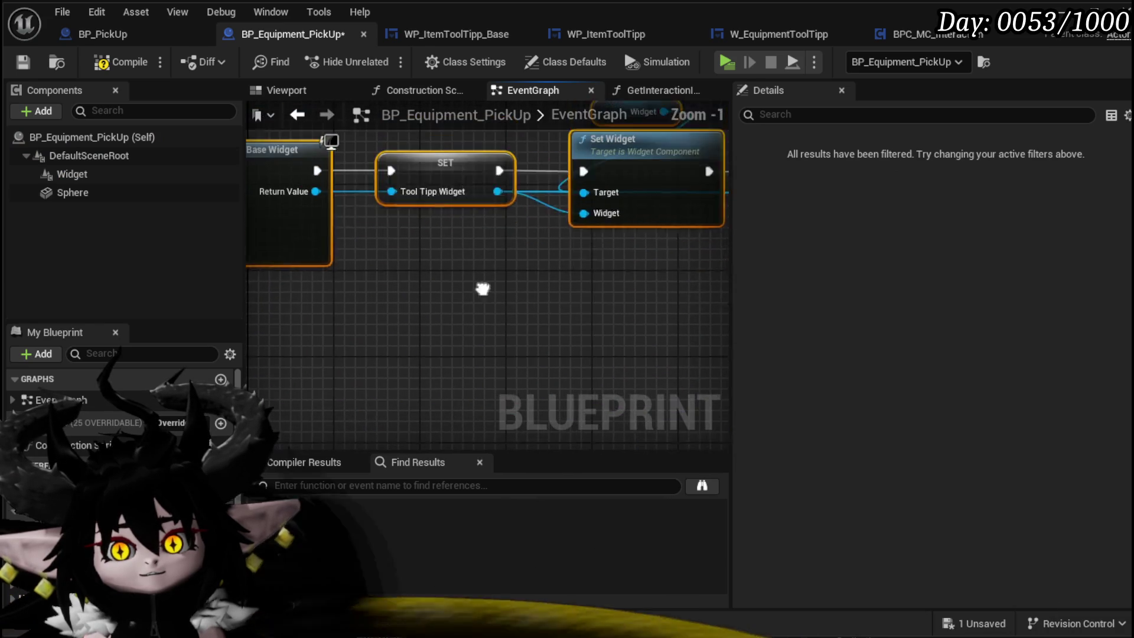
{"action": "right_click", "coordinate": [431, 204]}
{"action": "left_click", "coordinate": [487, 234]}
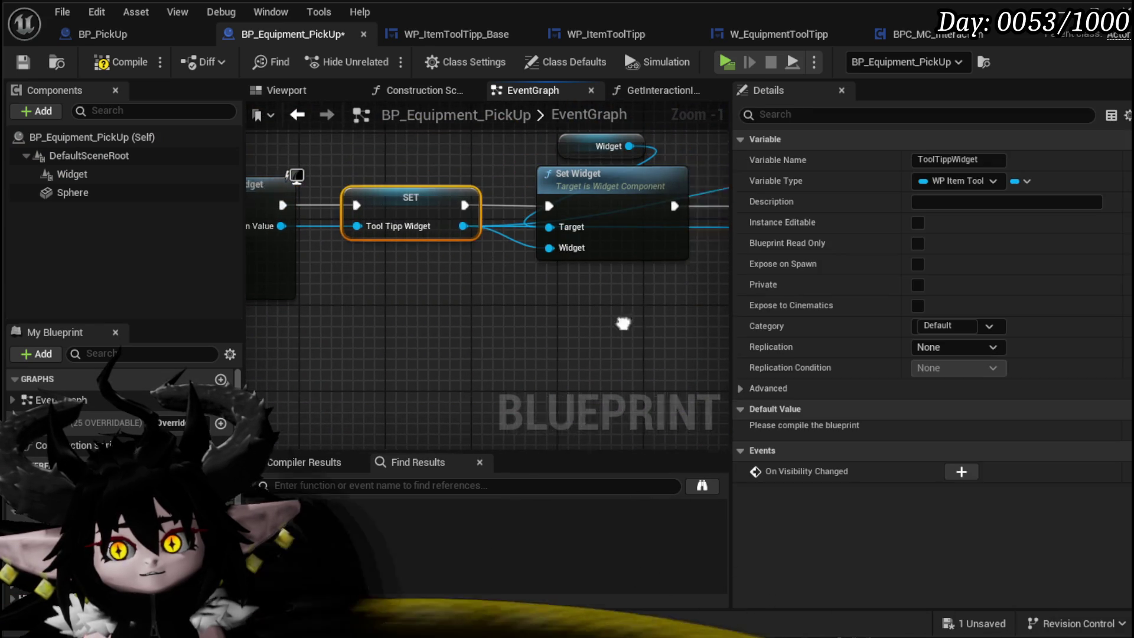
{"action": "scroll", "coordinate": [480, 317], "scroll_direction": "down", "scroll_amount": 2}
{"action": "mouse_move", "coordinate": [547, 308]}
{"action": "left_mouse_down"}
{"action": "mouse_move", "coordinate": [380, 304]}
{"action": "mouse_move", "coordinate": [595, 322]}
{"action": "left_mouse_up"}
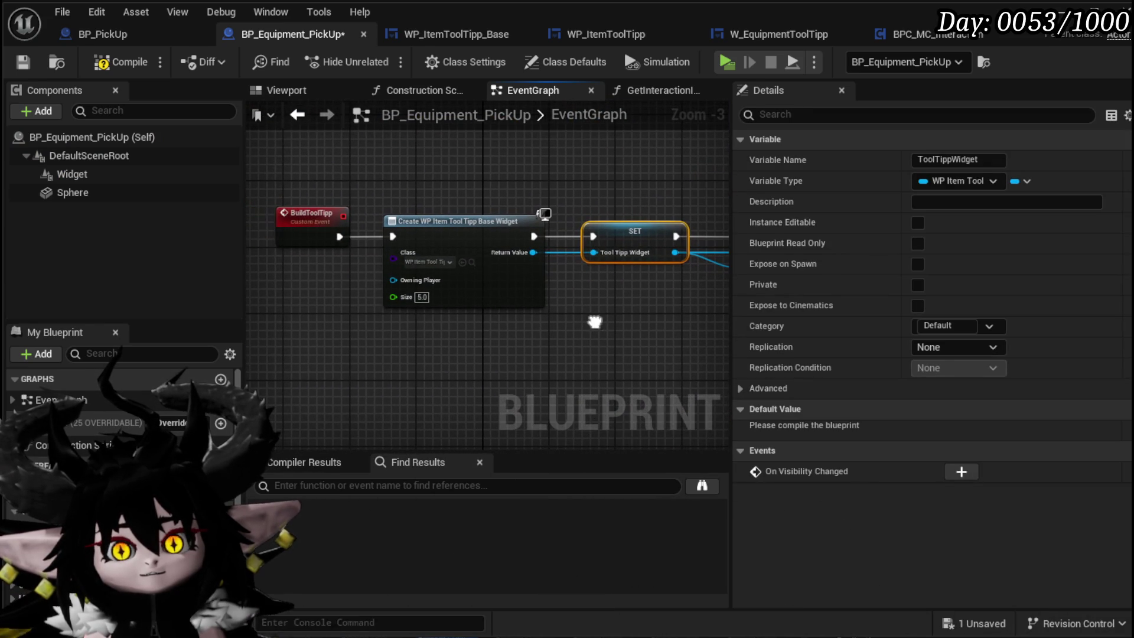
Set the Create Widget class to WP_EquipmentToolTipp and inspect that widget
{"action": "left_click", "coordinate": [118, 63]}
{"action": "left_click", "coordinate": [33, 55]}
{"action": "left_click", "coordinate": [426, 262]}
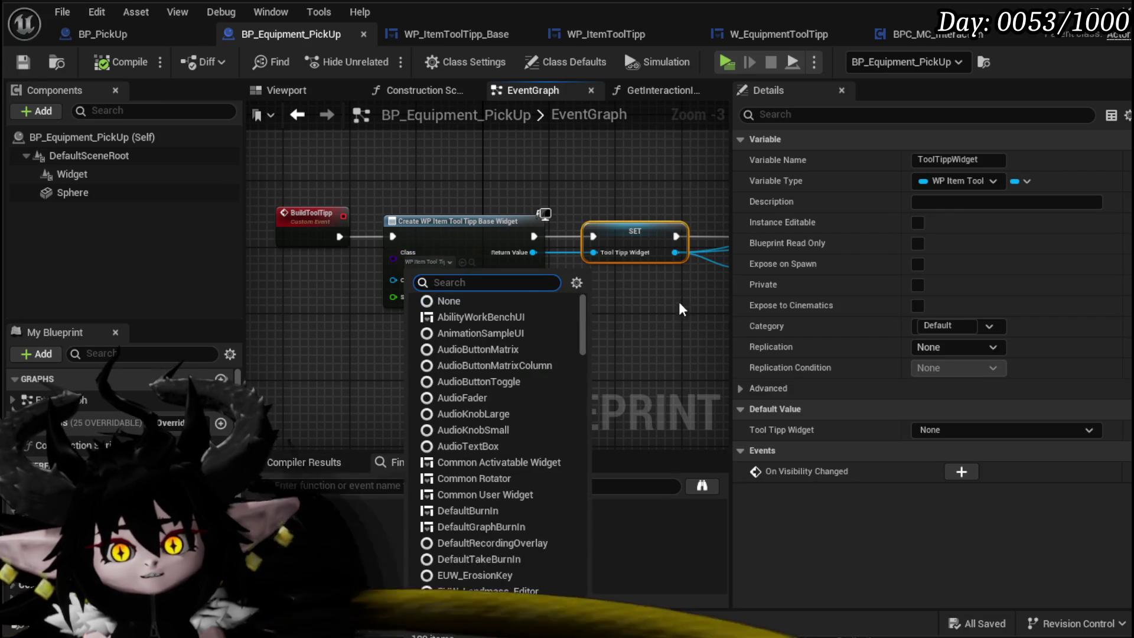
{"action": "type", "text": "ToolTipp"}
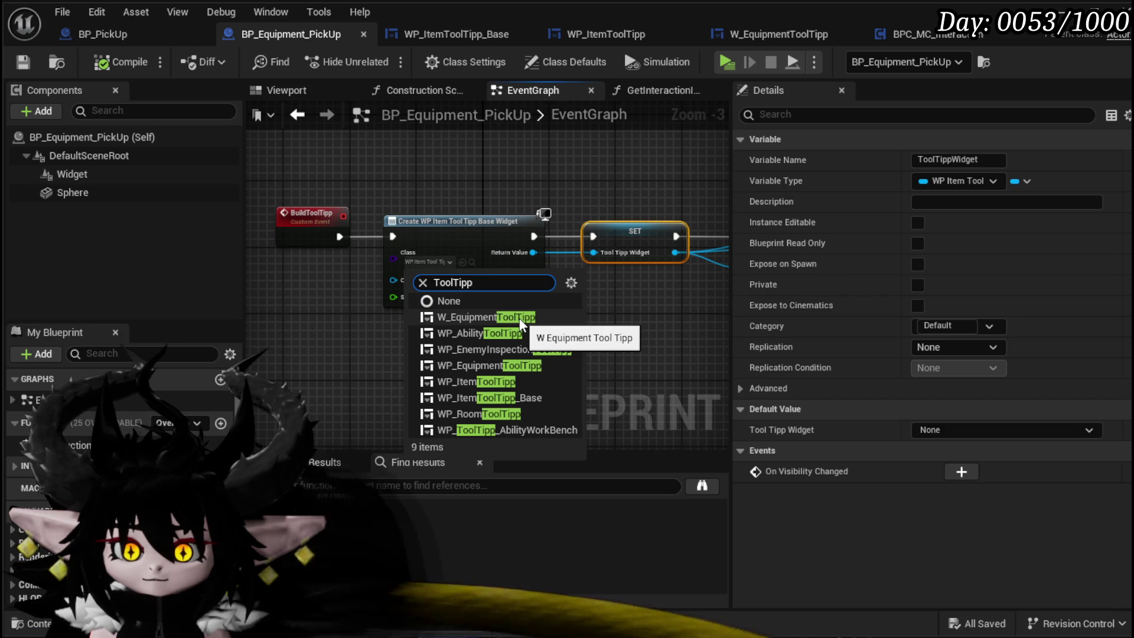
{"action": "left_click", "coordinate": [515, 366]}
{"action": "left_click", "coordinate": [509, 347]}
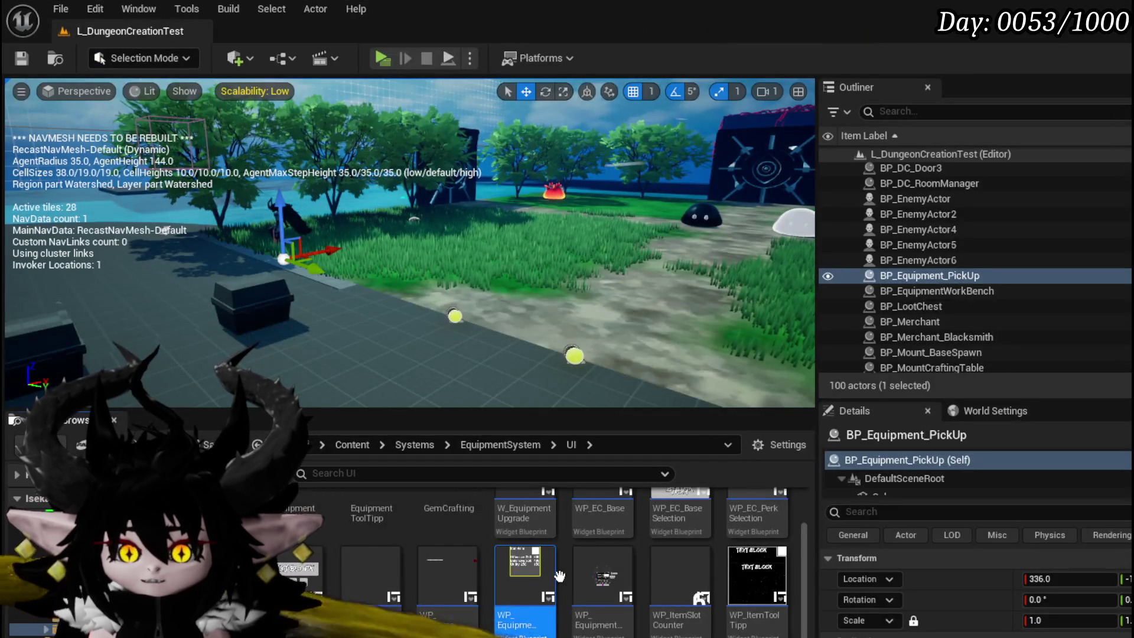
{"action": "double_click", "coordinate": [558, 574]}
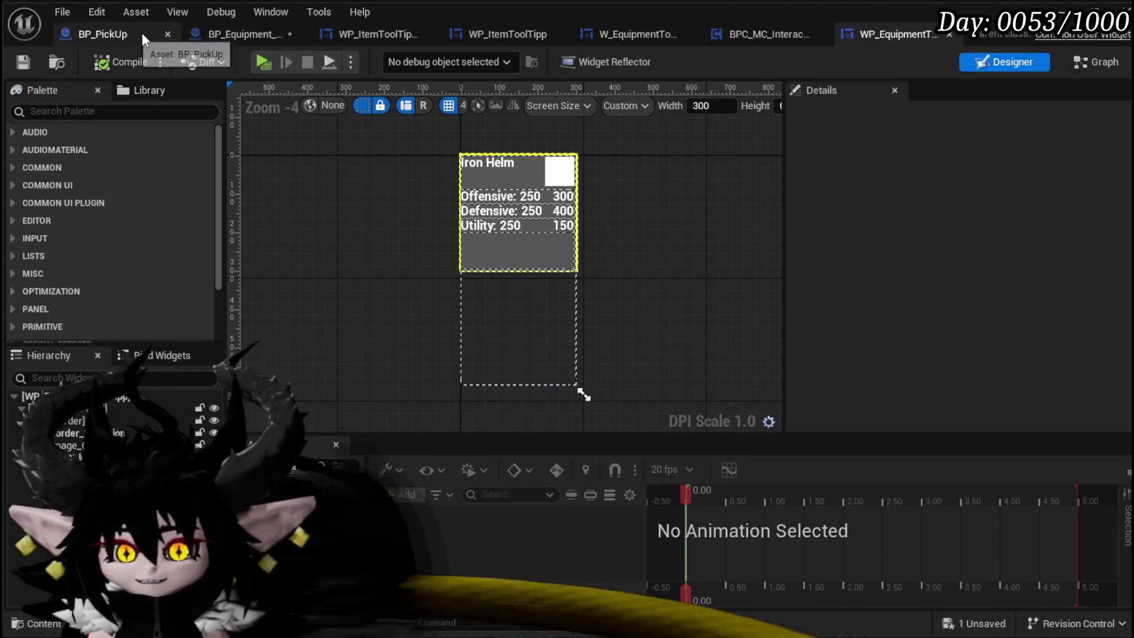
{"action": "left_click", "coordinate": [230, 32]}
Switch the class to W_EquipmentToolTipp, refresh the node to drop its Size pin, and recompile
{"action": "scroll", "coordinate": [401, 294], "scroll_direction": "up", "scroll_amount": 1}
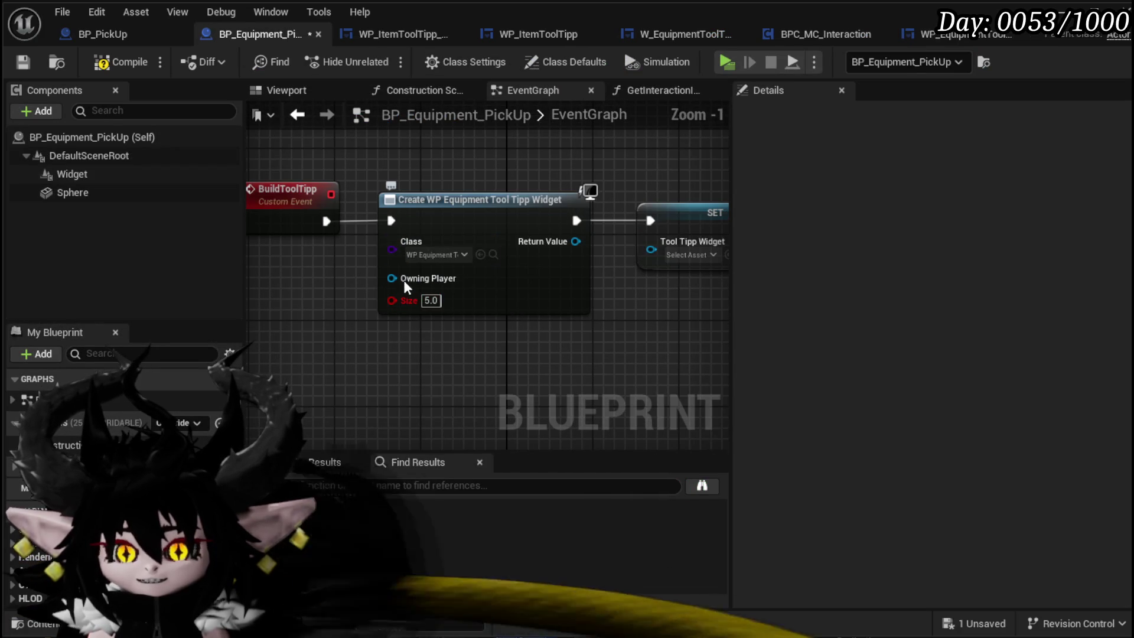
{"action": "left_click", "coordinate": [431, 251]}
{"action": "type", "text": "Equi"}
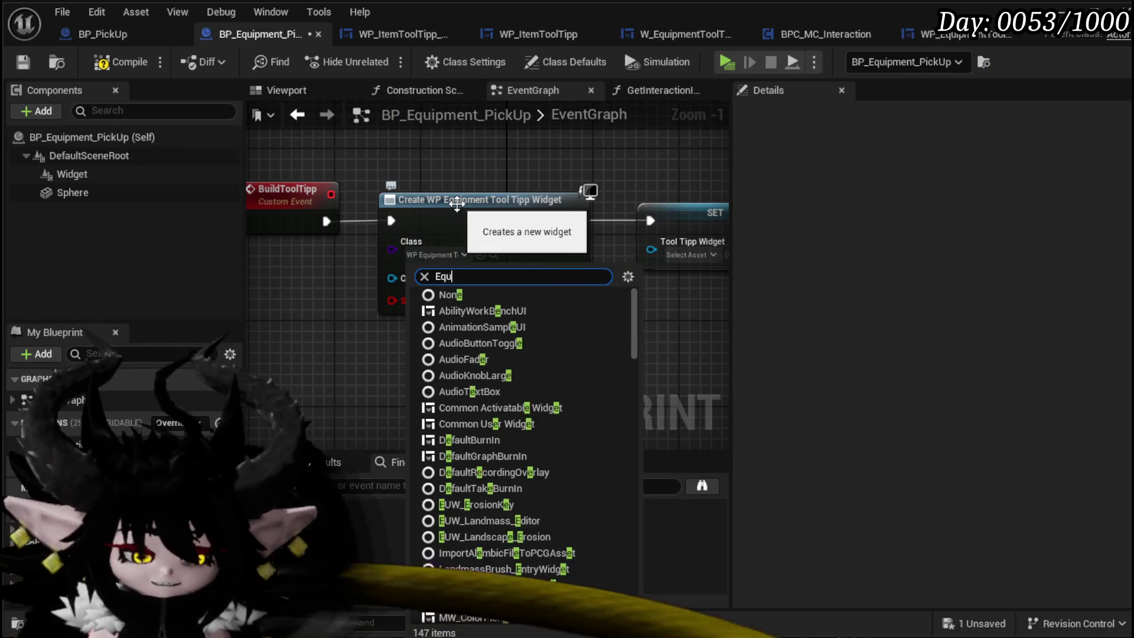
{"action": "left_click", "coordinate": [523, 311]}
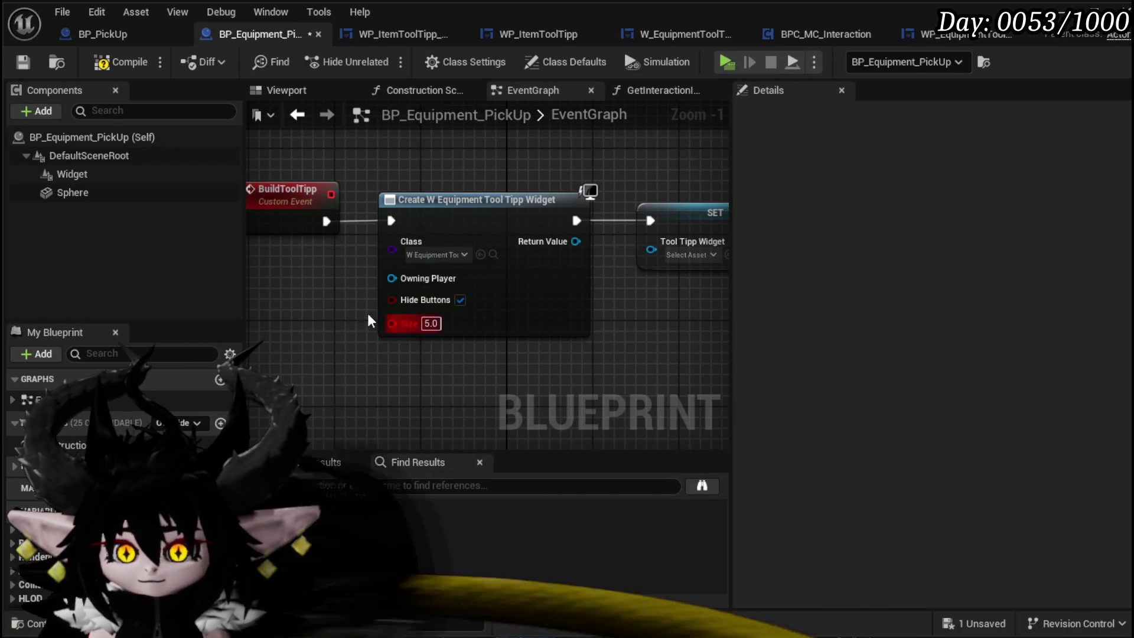
{"action": "left_click", "coordinate": [94, 64]}
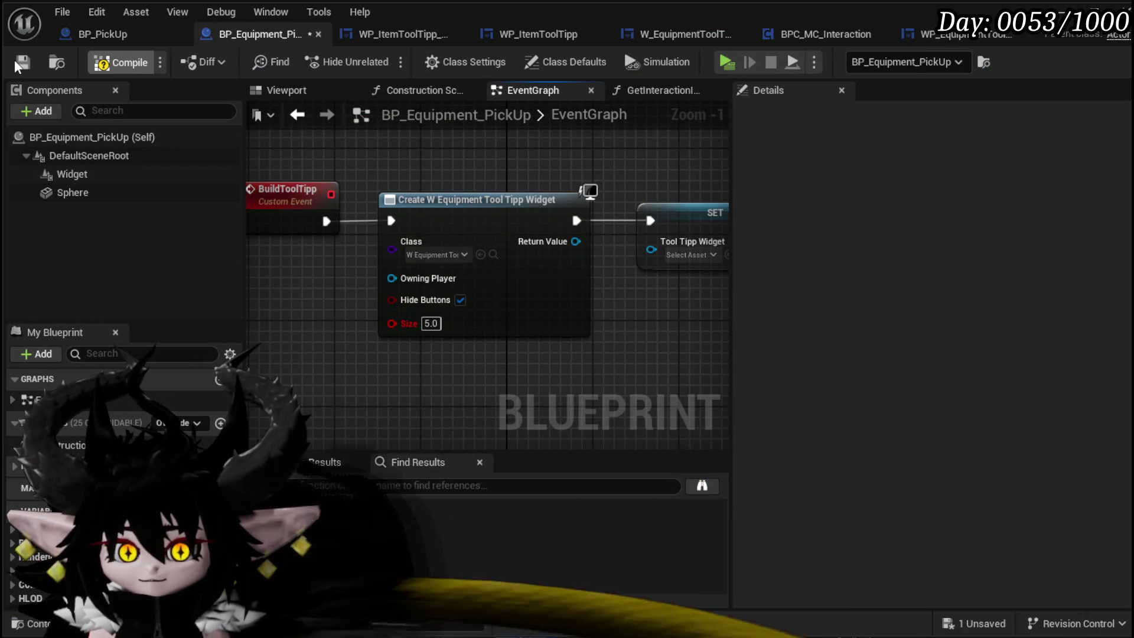
{"action": "right_click", "coordinate": [553, 303]}
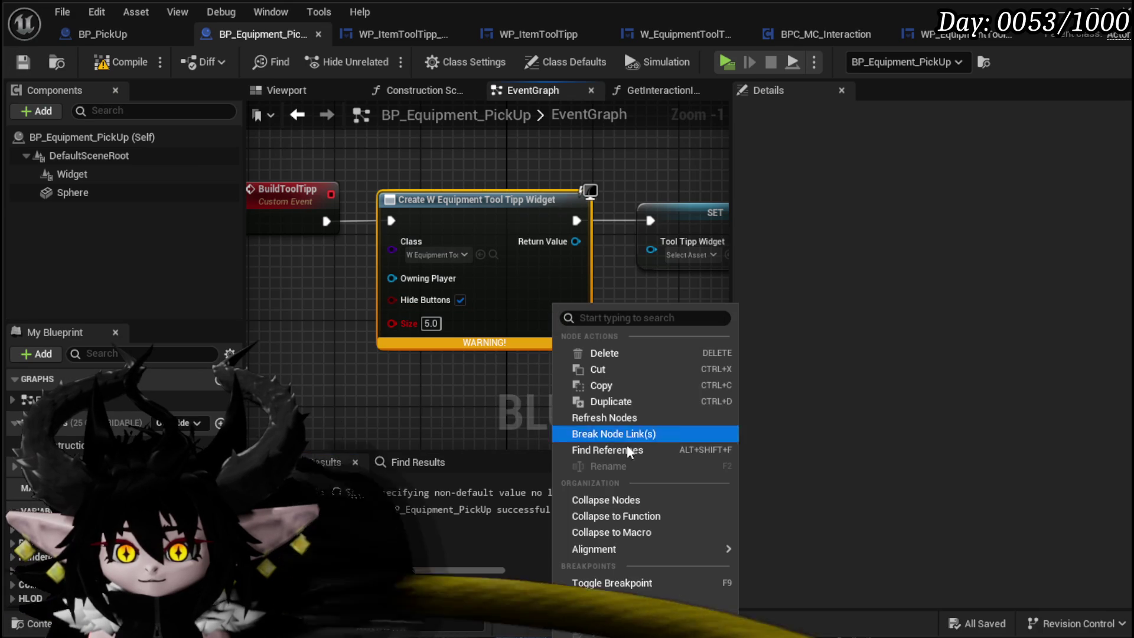
{"action": "left_click", "coordinate": [629, 416]}
{"action": "left_click", "coordinate": [91, 65]}
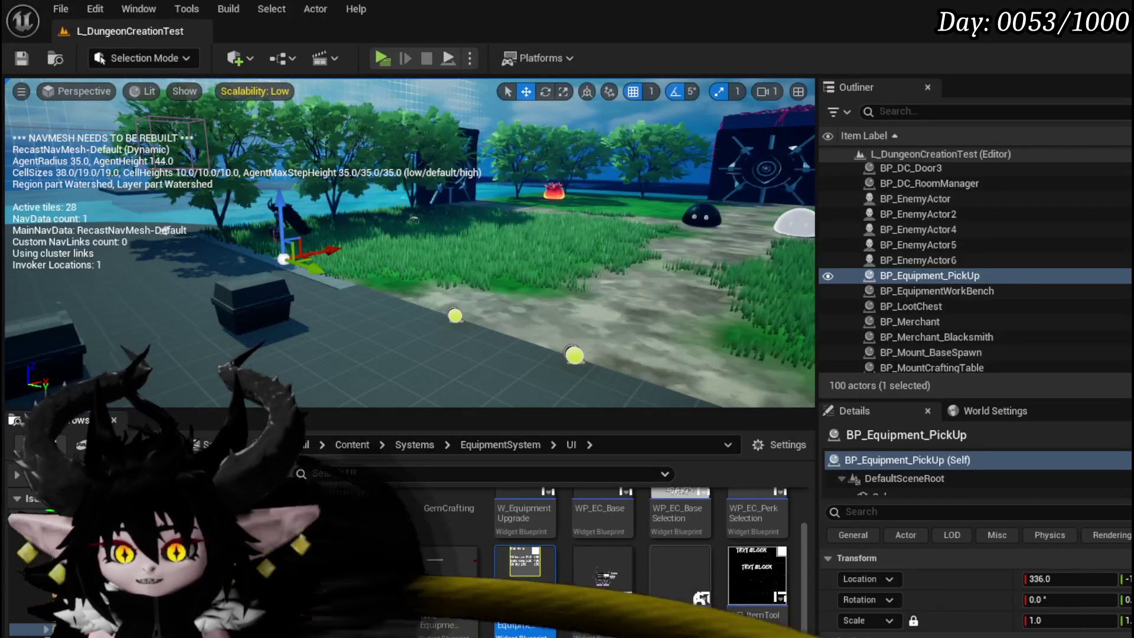
Attempt to delete WP_EquipmentToolTipp from the Content Browser, then cancel the deletion
{"action": "key", "text": "Delete"}
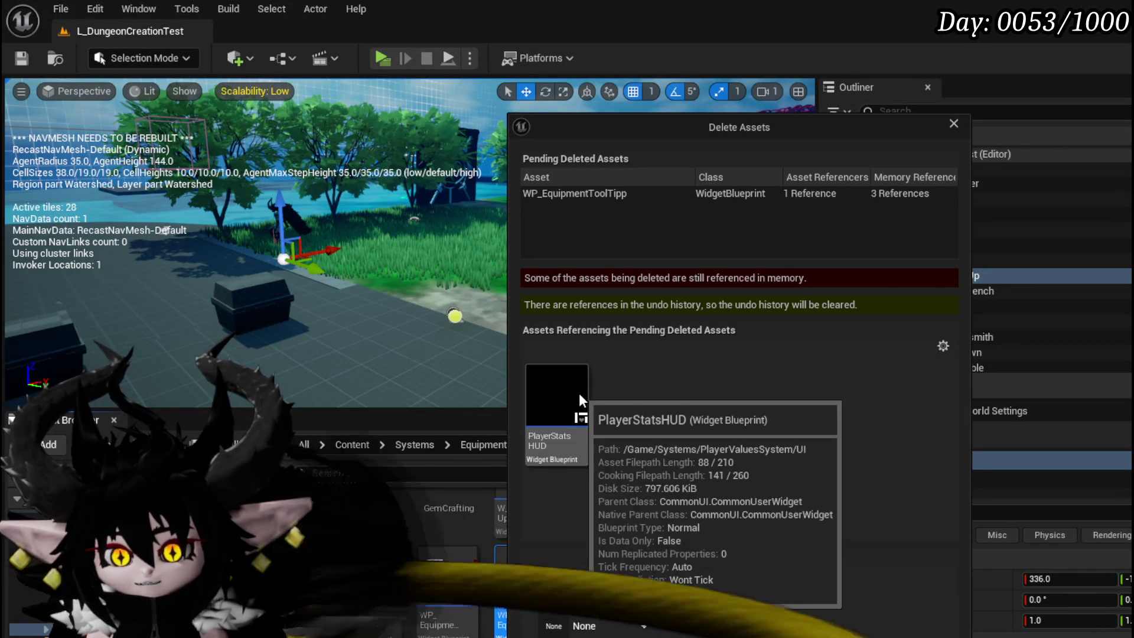
{"action": "left_click", "coordinate": [953, 124]}
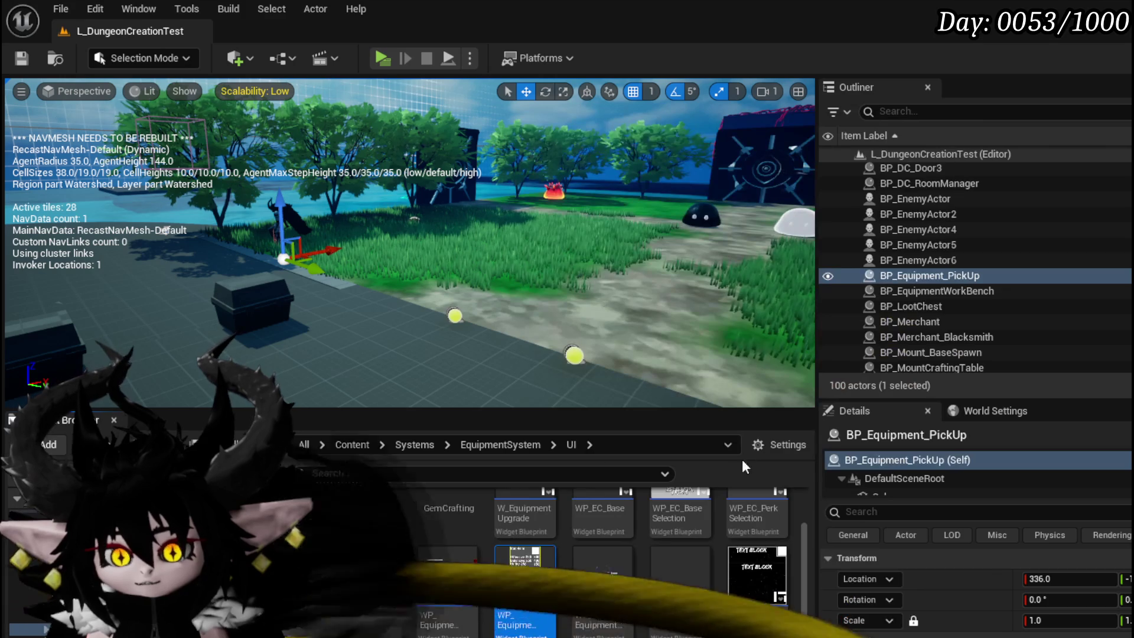
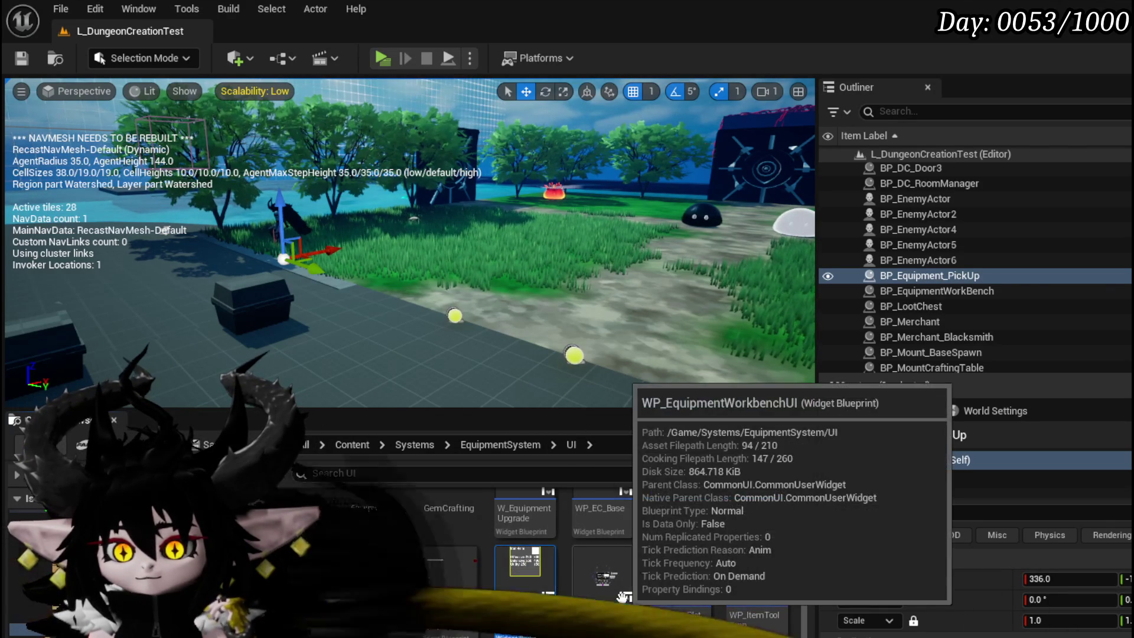
Open W_EquipmentToolTipp from the Create Widget node's class and inspect SizeBox_2's 400 × 200 override
{"action": "right_click", "coordinate": [543, 582]}
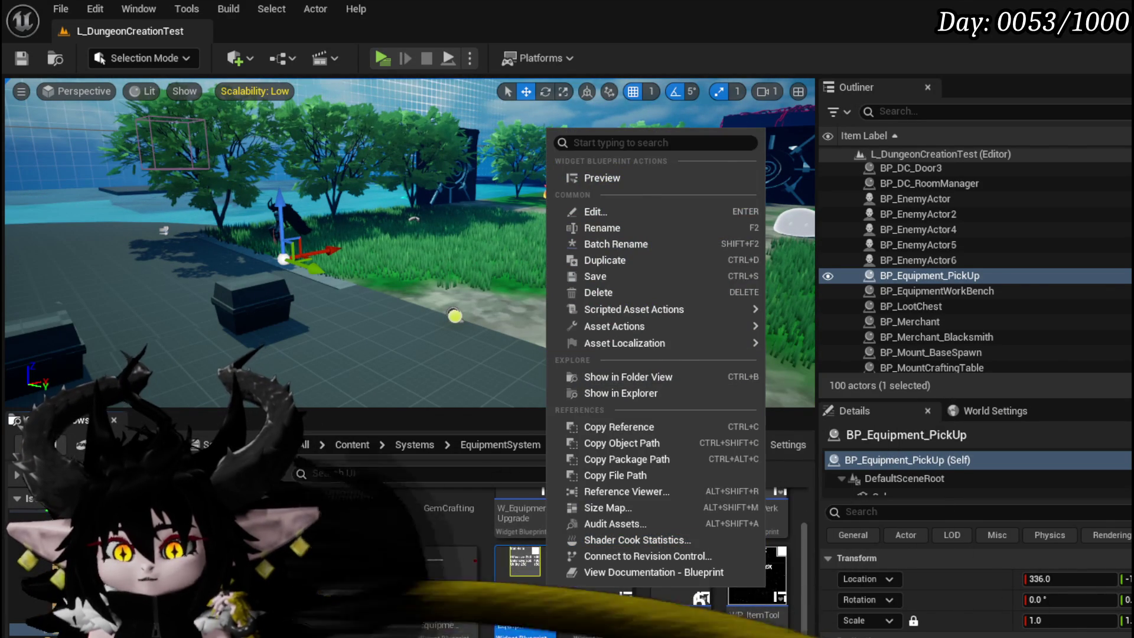
{"action": "left_click", "coordinate": [615, 393]}
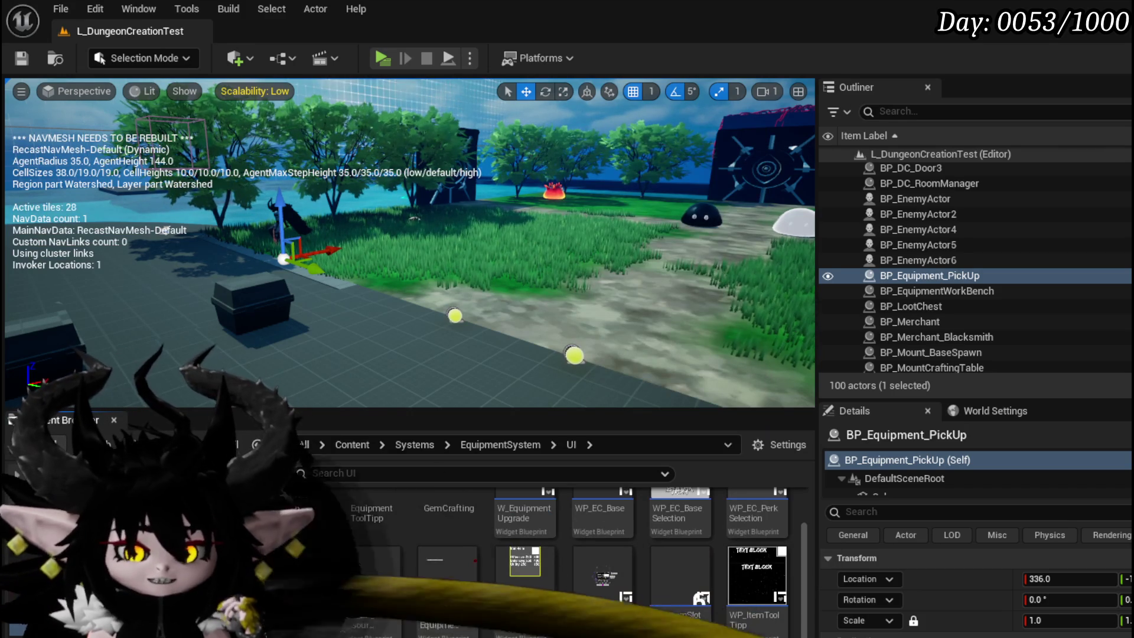
{"action": "key", "text": "alt+Tab"}
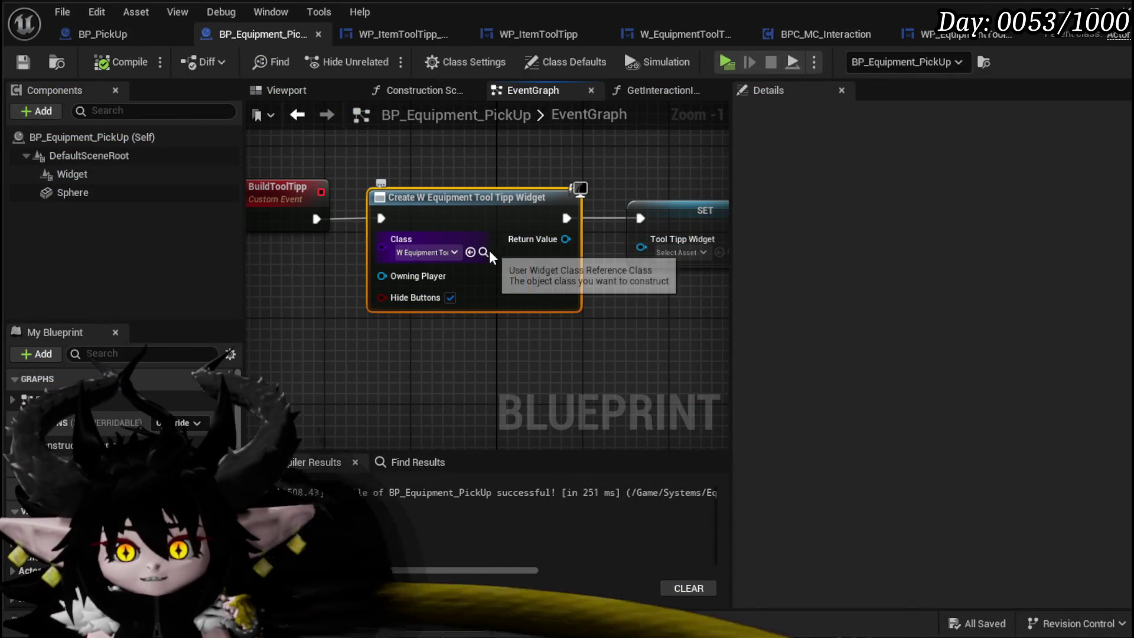
{"action": "left_click", "coordinate": [483, 253]}
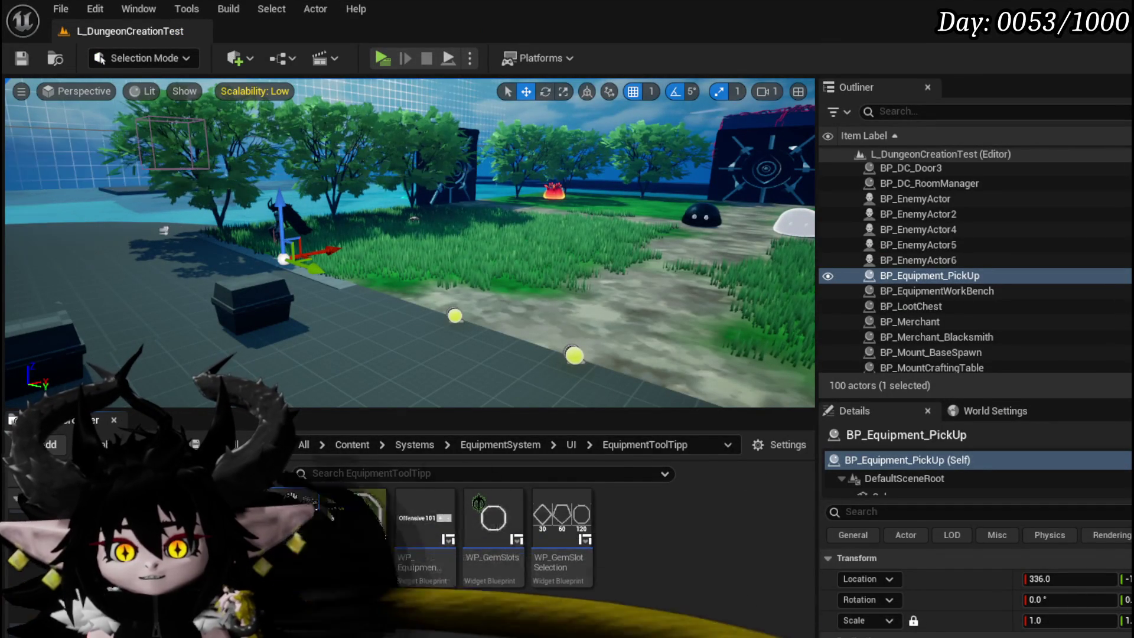
{"action": "double_click", "coordinate": [290, 520]}
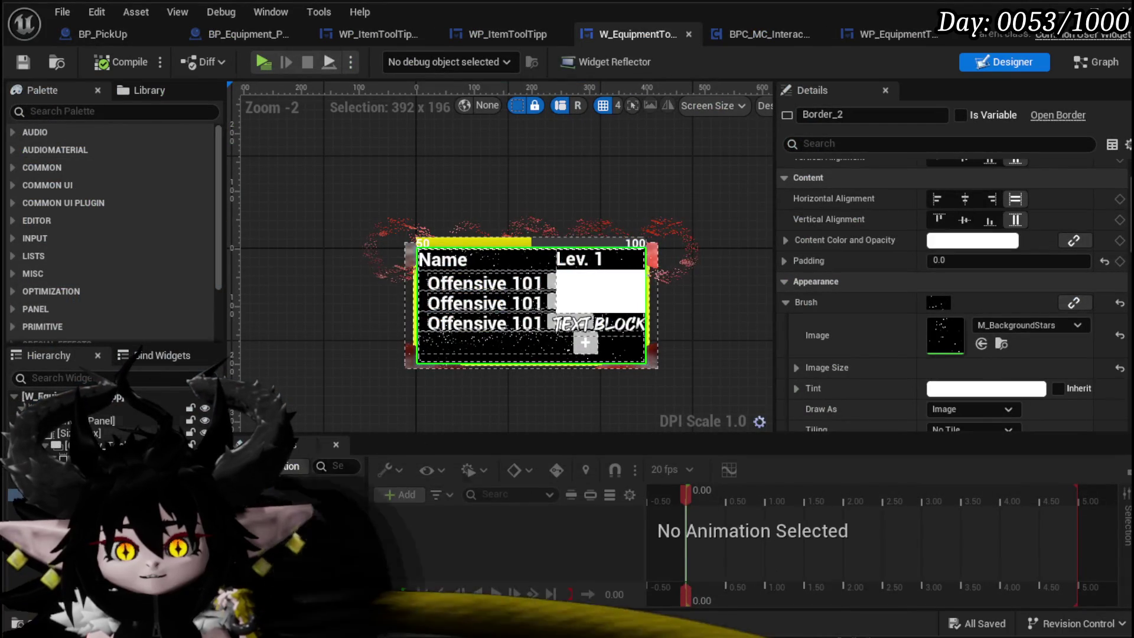
{"action": "left_click", "coordinate": [119, 408]}
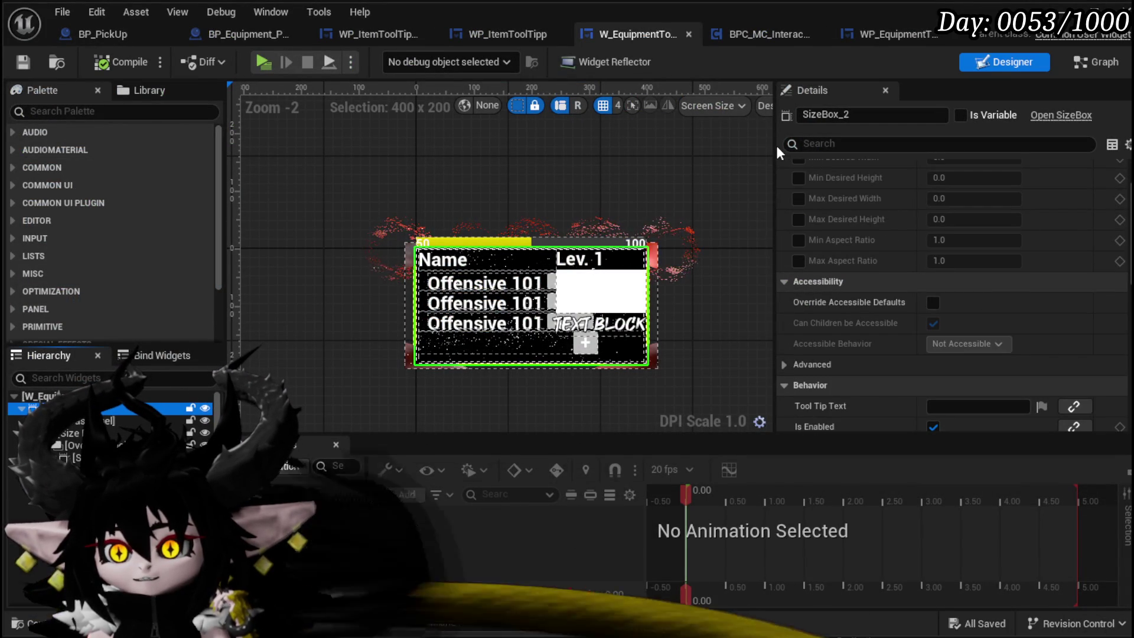
{"action": "scroll", "coordinate": [857, 177], "scroll_direction": "up", "scroll_amount": 3}
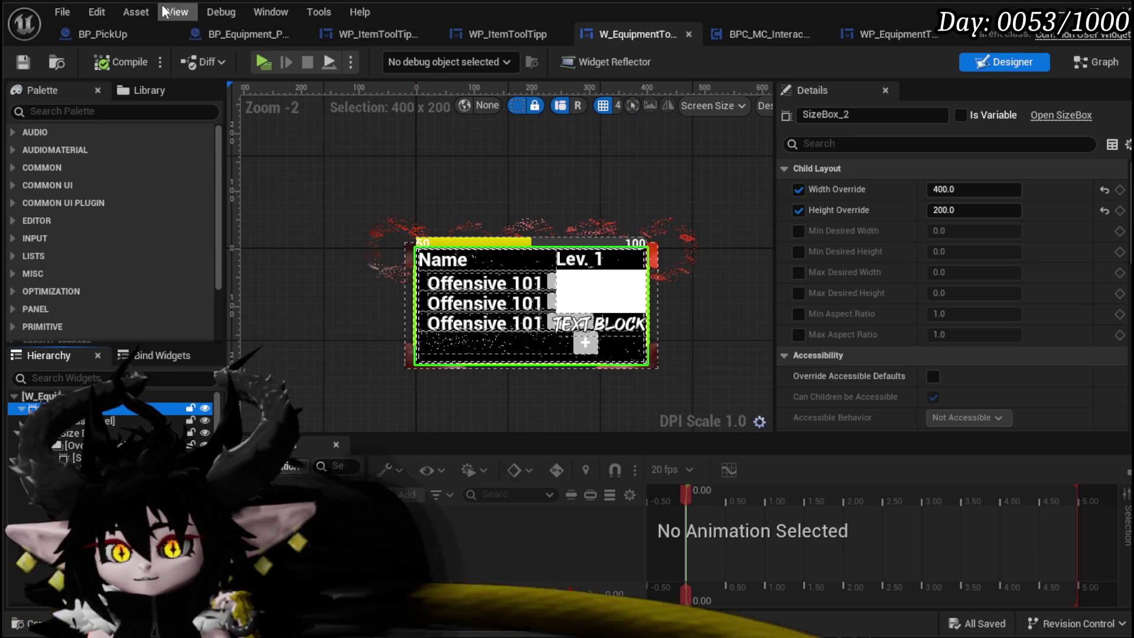
Set the pickup's Widget component Draw Size to 400 × 200
{"action": "left_click", "coordinate": [242, 36]}
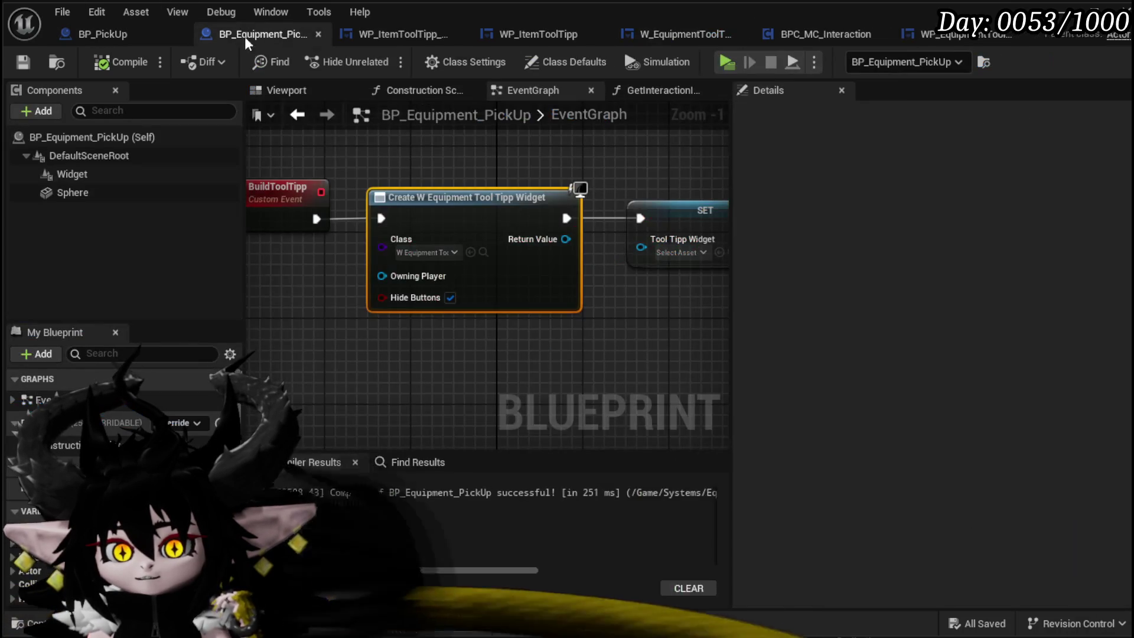
{"action": "left_click", "coordinate": [102, 174]}
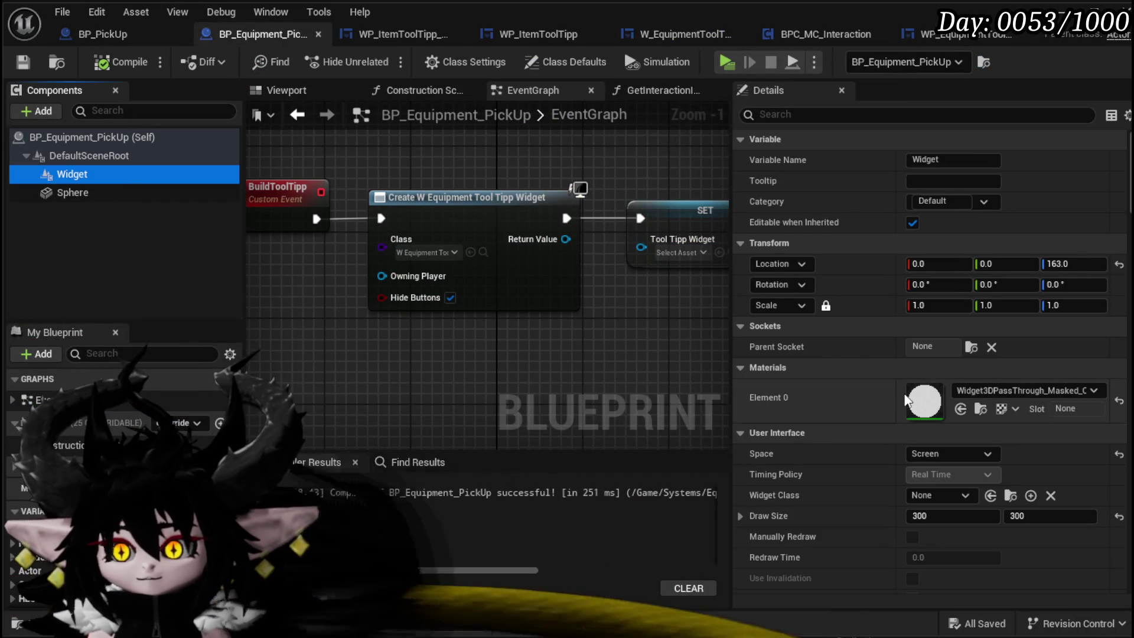
{"action": "scroll", "coordinate": [975, 384], "scroll_direction": "down", "scroll_amount": 2}
{"action": "left_click", "coordinate": [952, 466]}
{"action": "type", "text": "4"}
{"action": "key", "text": "Tab"}
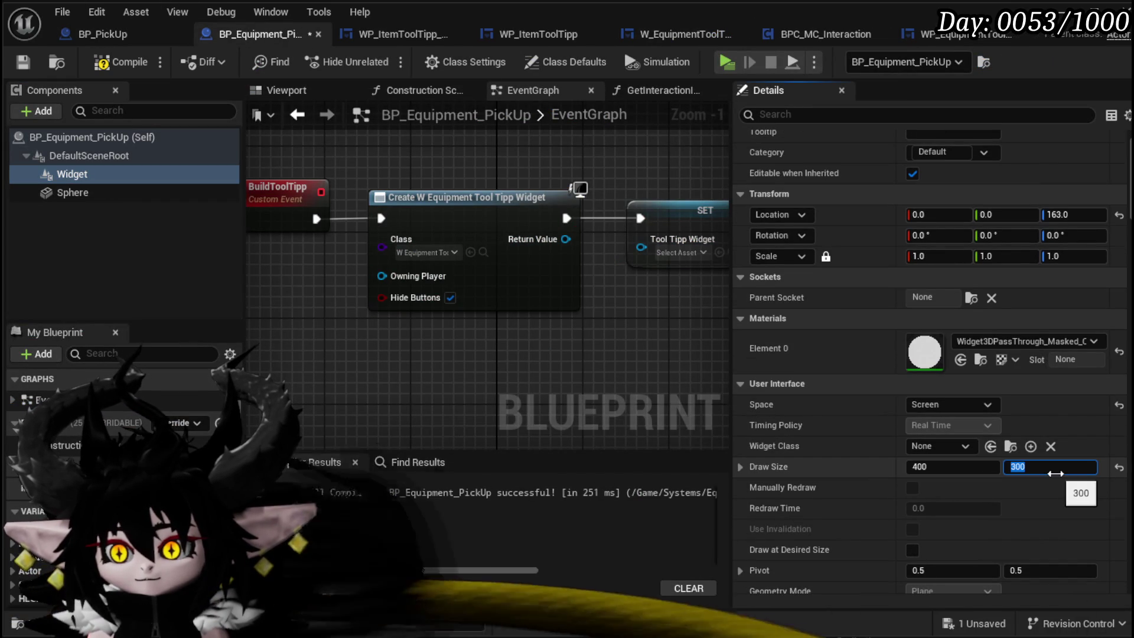
{"action": "type", "text": "2"}
{"action": "left_click", "coordinate": [122, 62]}
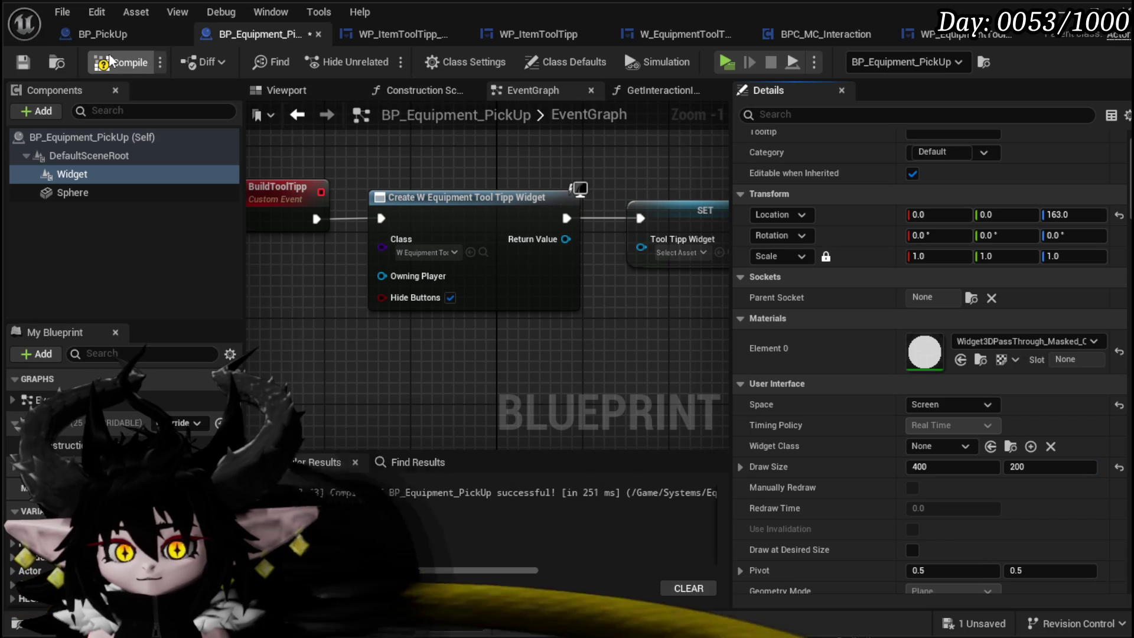
Delete the old incompatible SET Tool Tipp Widget node from the event graph
{"action": "scroll", "coordinate": [619, 404], "scroll_direction": "down", "scroll_amount": 3}
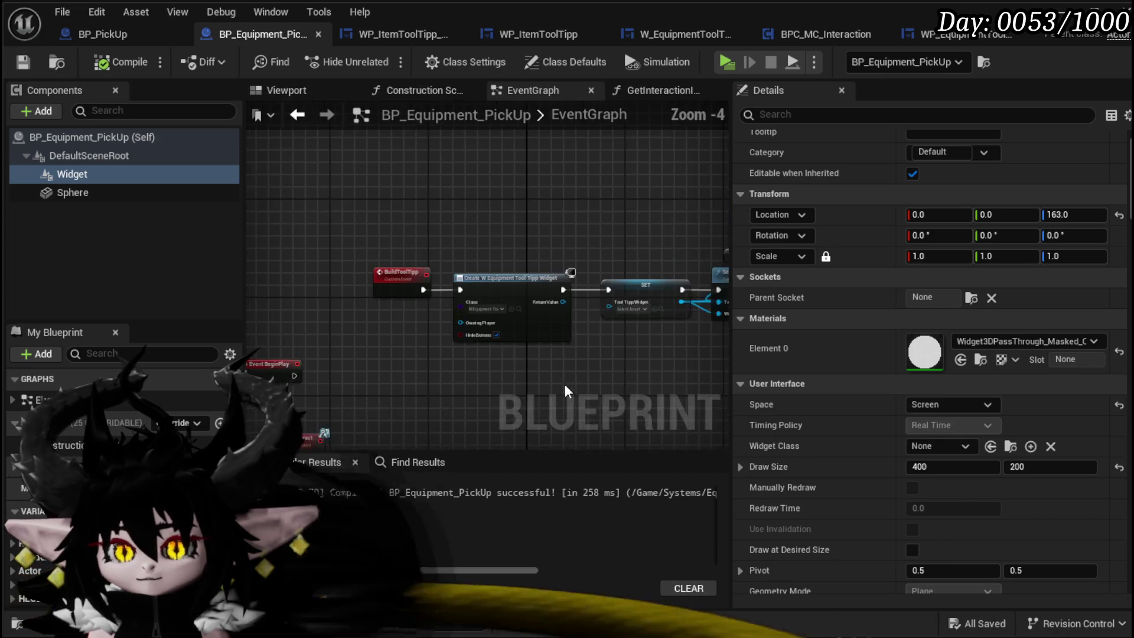
{"action": "left_click_drag", "start_coordinate": [618, 404], "coordinate": [483, 347]}
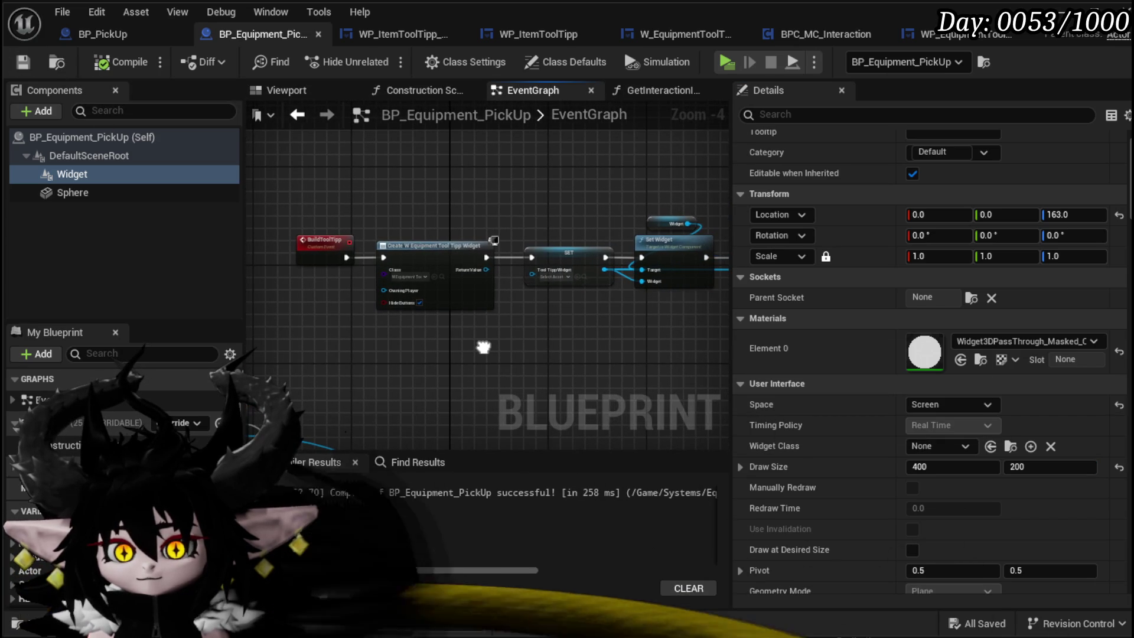
{"action": "scroll", "coordinate": [483, 353], "scroll_direction": "up", "scroll_amount": 3}
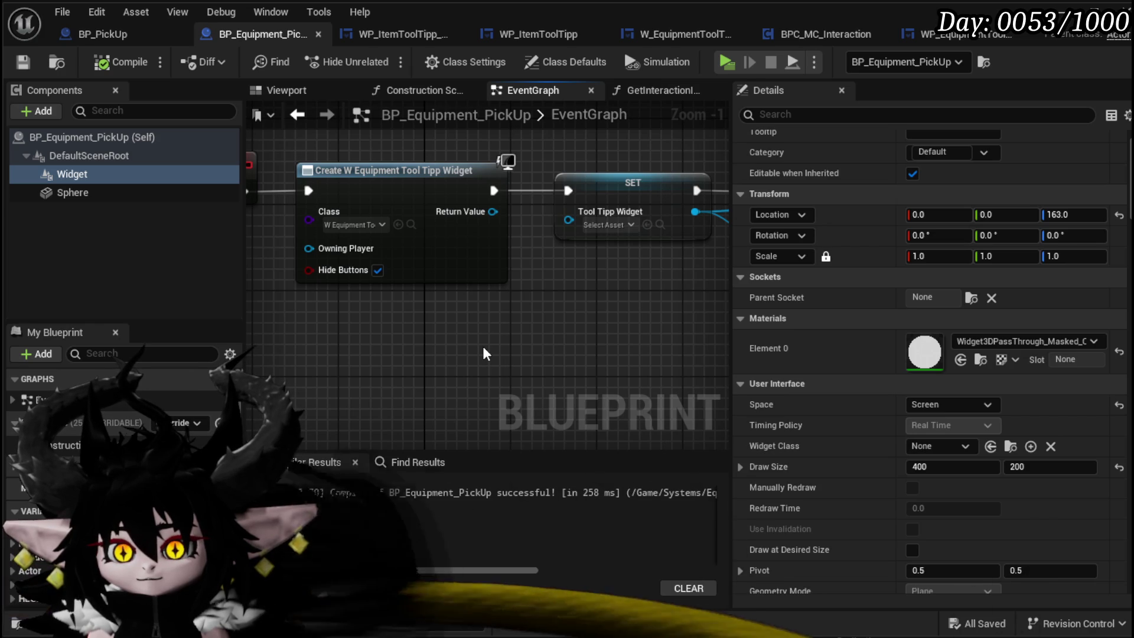
{"action": "scroll", "coordinate": [482, 338], "scroll_direction": "down", "scroll_amount": 2}
{"action": "left_click_drag", "start_coordinate": [488, 242], "coordinate": [539, 254]}
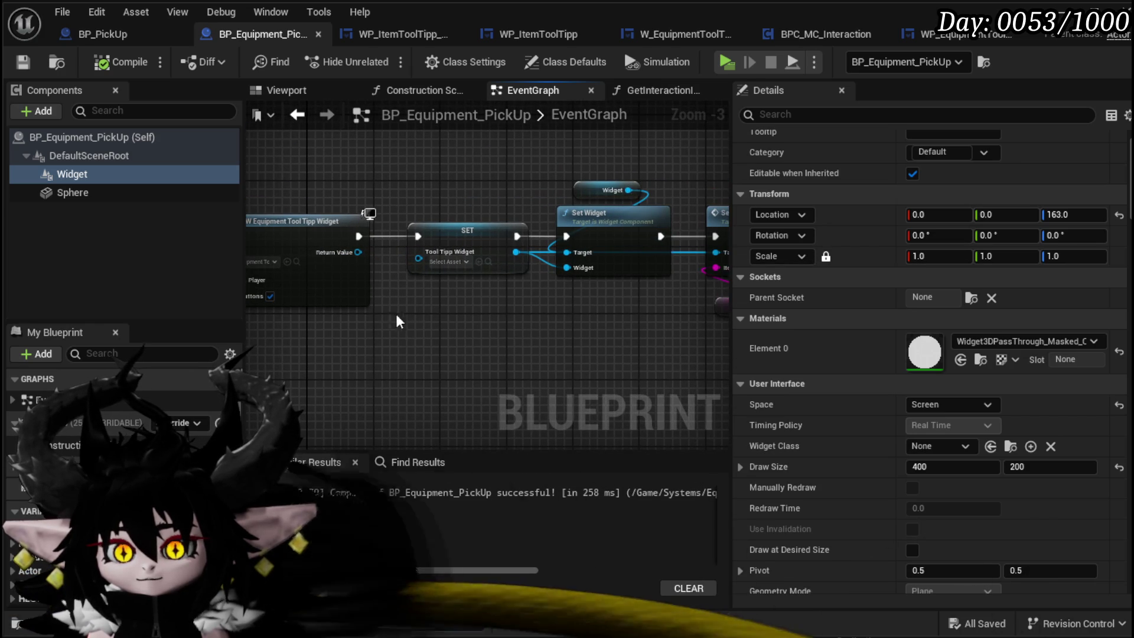
{"action": "left_click", "coordinate": [457, 236]}
{"action": "key", "text": "Delete"}
Promote the Create Widget Return Value to a new variable named ToolTippWidget
{"action": "right_click", "coordinate": [358, 252]}
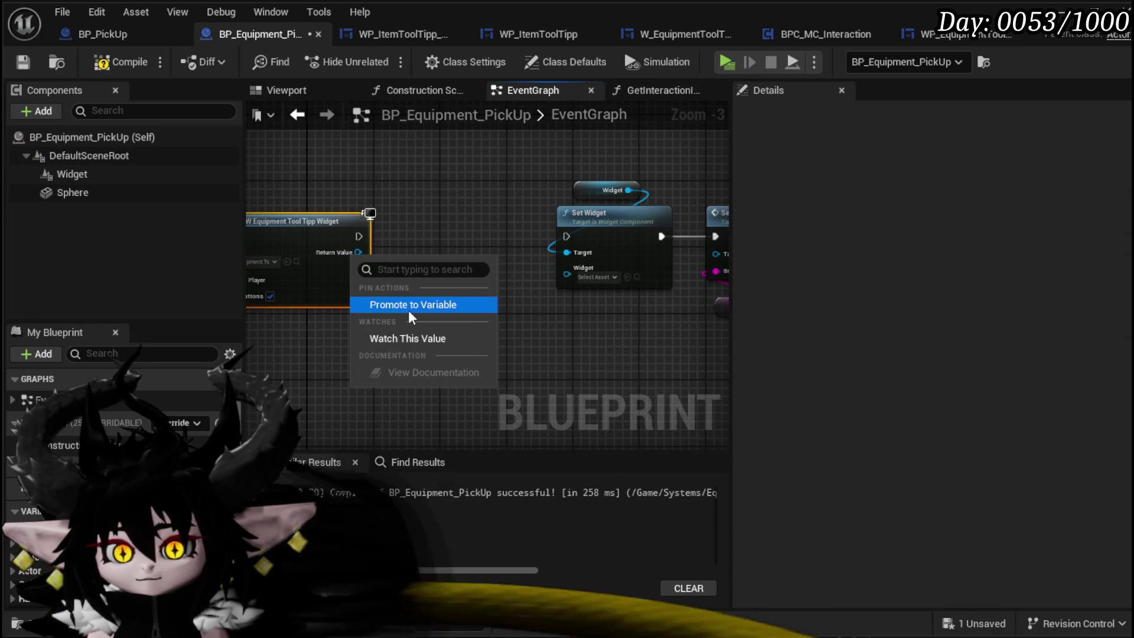
{"action": "left_click", "coordinate": [408, 302]}
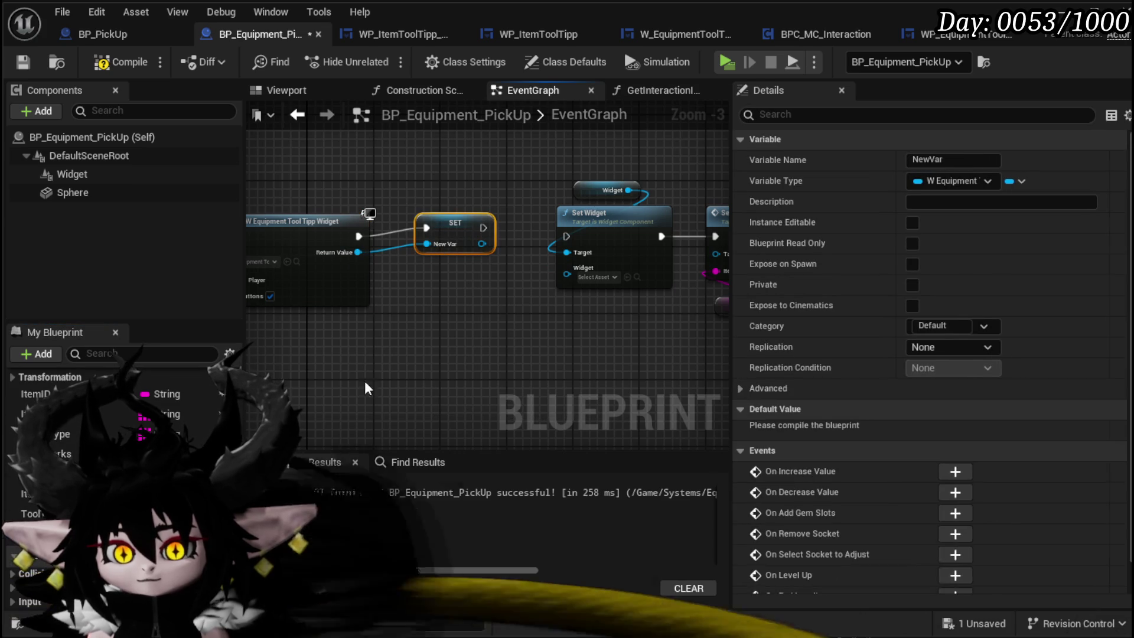
{"action": "left_click", "coordinate": [934, 160]}
{"action": "type", "text": "T"}
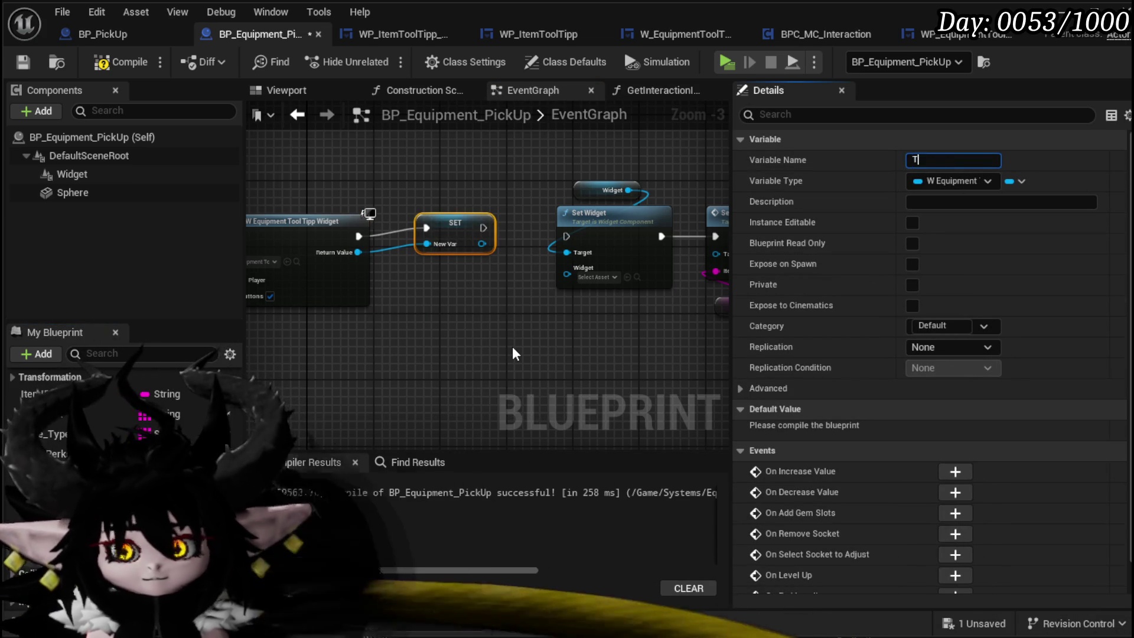
{"action": "type", "text": "oo"}
{"action": "type", "text": "lTippWid"}
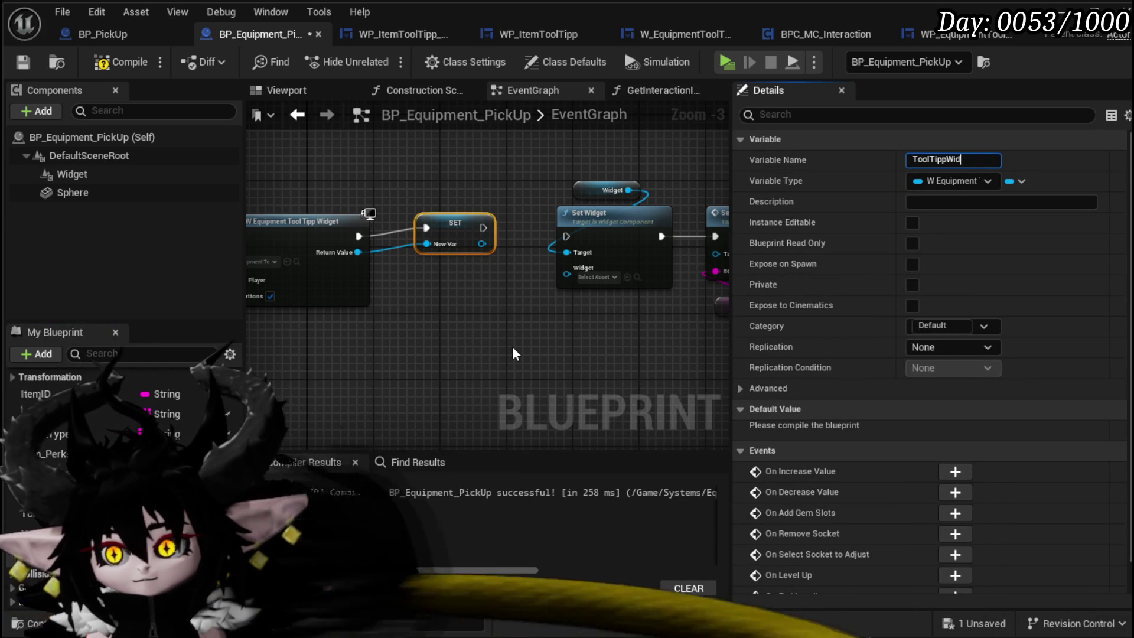
{"action": "key", "text": "Escape"}
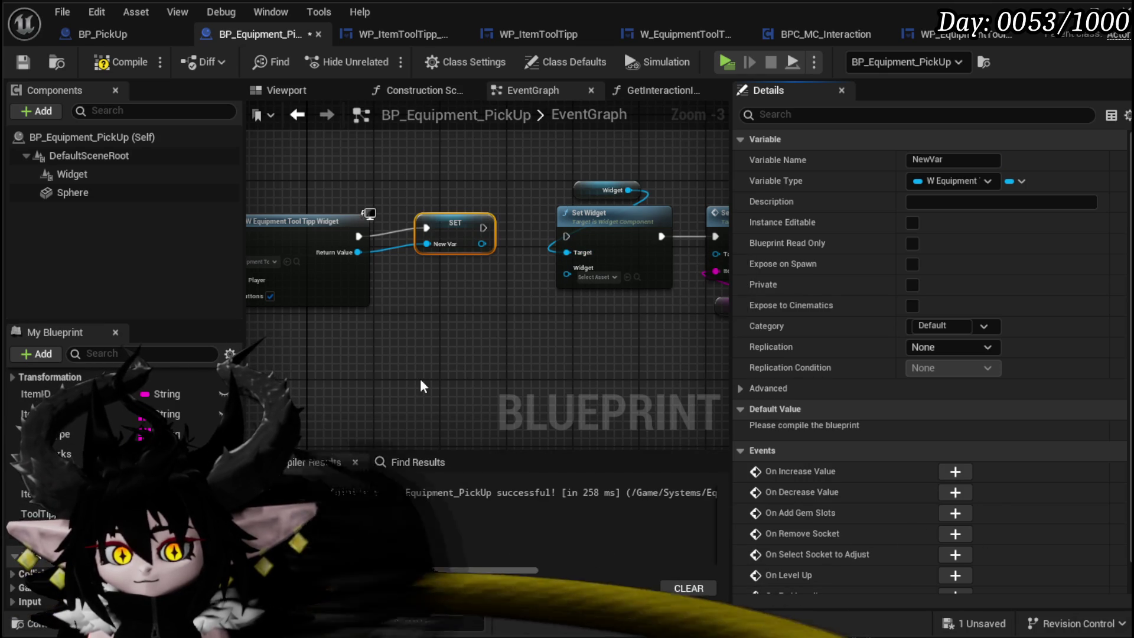
{"action": "left_click", "coordinate": [572, 237]}
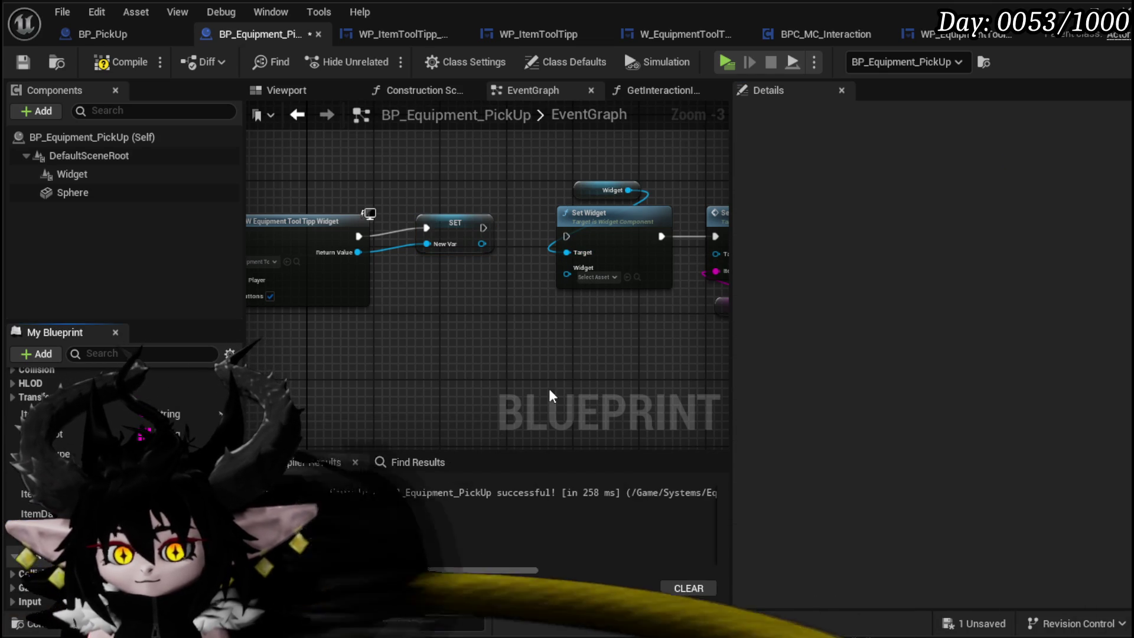
{"action": "left_click", "coordinate": [478, 222]}
{"action": "type", "text": "ToolTippW"}
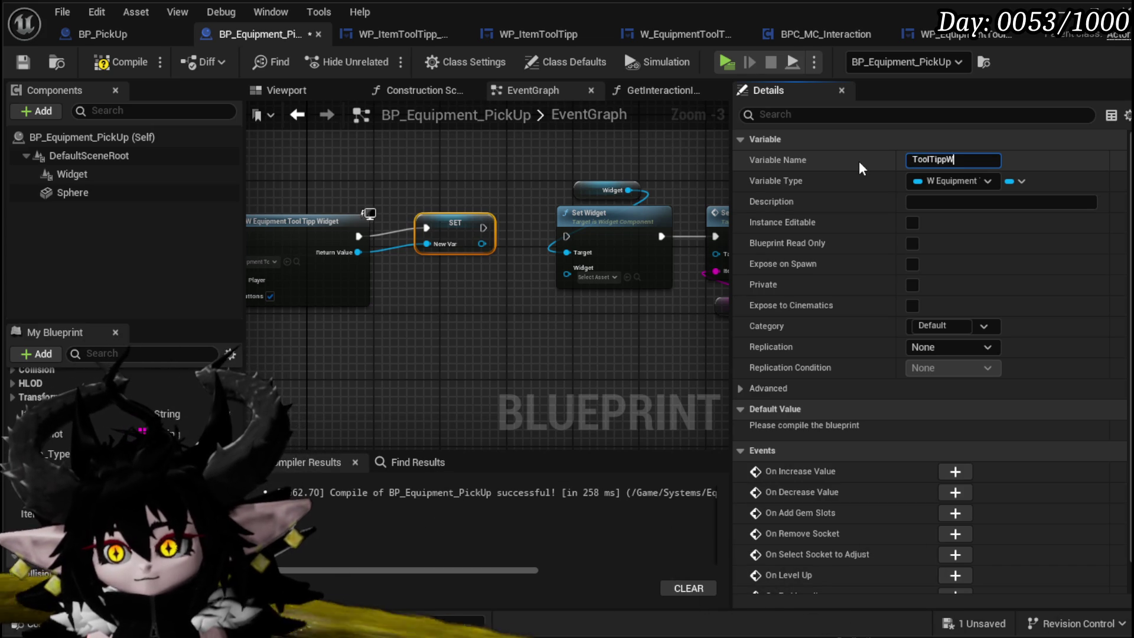
{"action": "type", "text": "idget"}
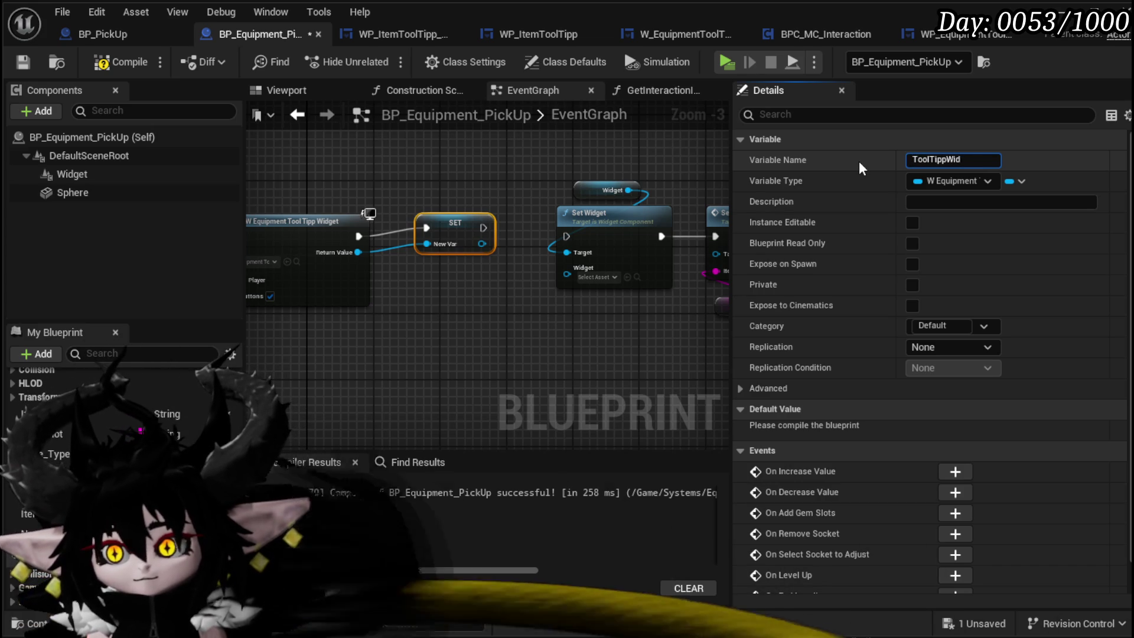
{"action": "key", "text": "Return"}
Wire the ToolTippWidget SET node into Set Widget's Widget input and execution
{"action": "left_click_drag", "start_coordinate": [508, 244], "coordinate": [569, 281]}
{"action": "left_click_drag", "start_coordinate": [538, 239], "coordinate": [566, 236]}
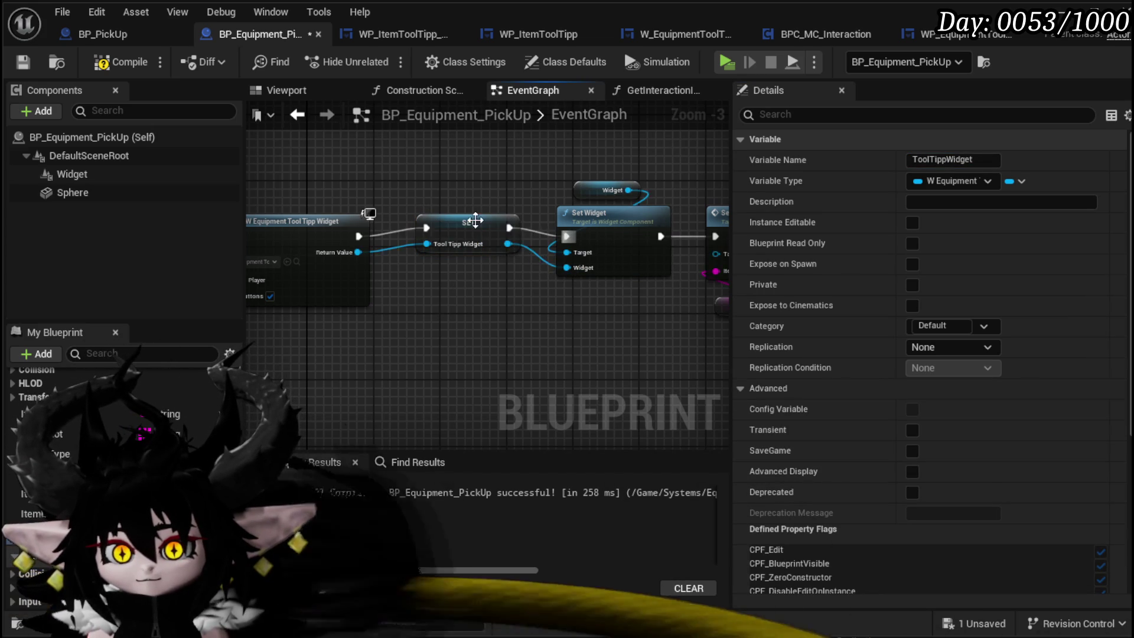
{"action": "left_click_drag", "start_coordinate": [647, 318], "coordinate": [457, 333]}
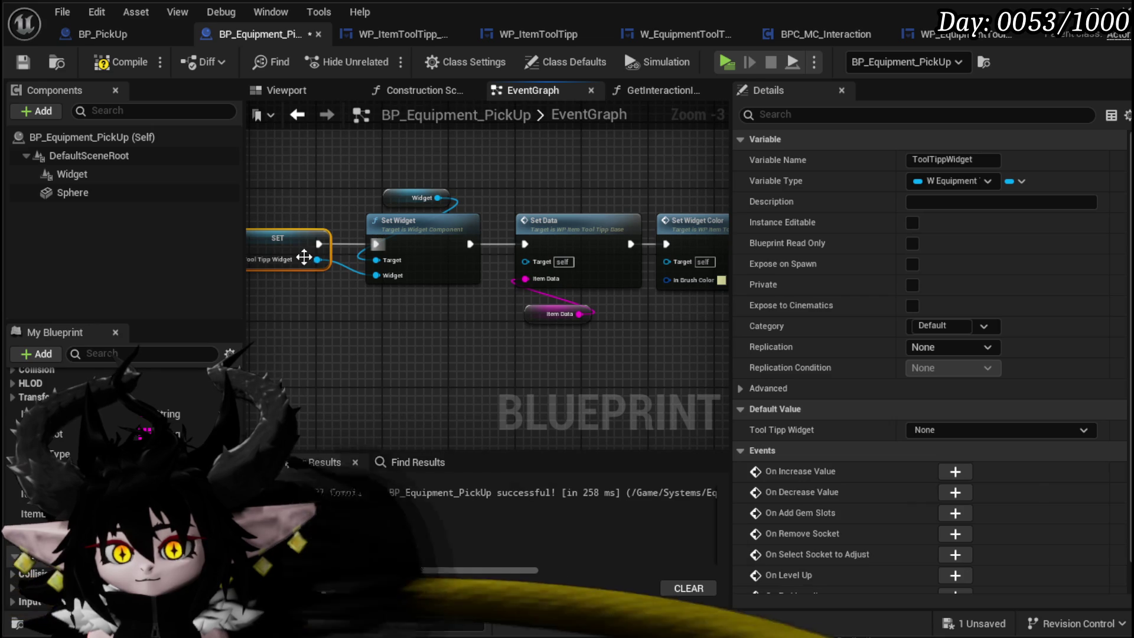
{"action": "left_click_drag", "start_coordinate": [407, 259], "coordinate": [452, 277]}
Add a Set Data call from ToolTippWidget, replacing the old Set Data and Item Data nodes
{"action": "left_click_drag", "start_coordinate": [360, 275], "coordinate": [396, 371]}
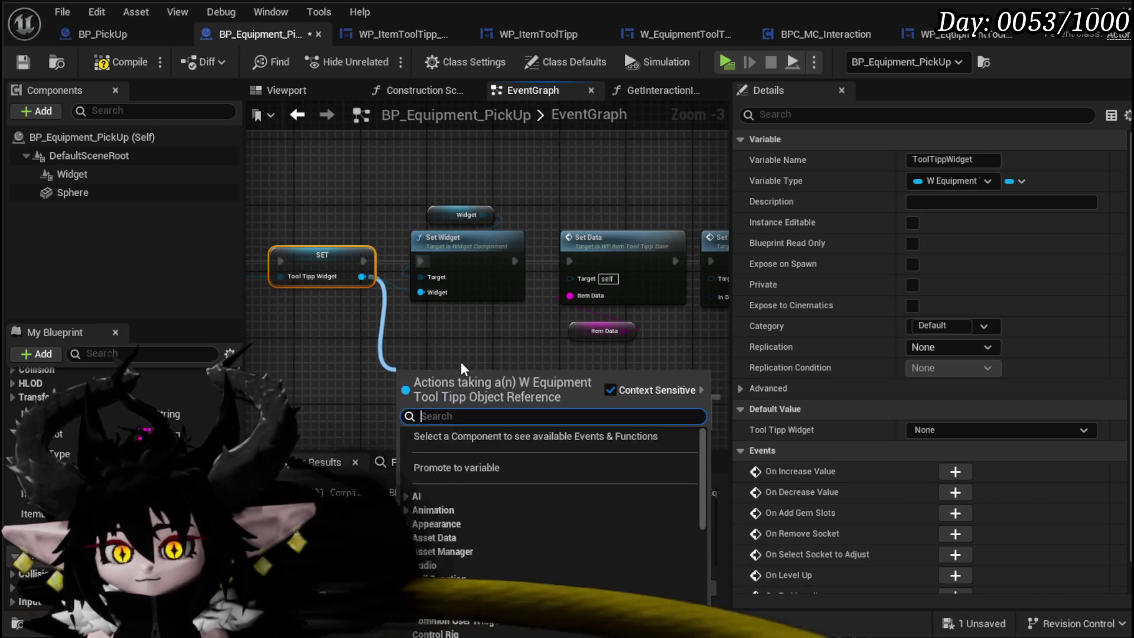
{"action": "type", "text": "Set Data"}
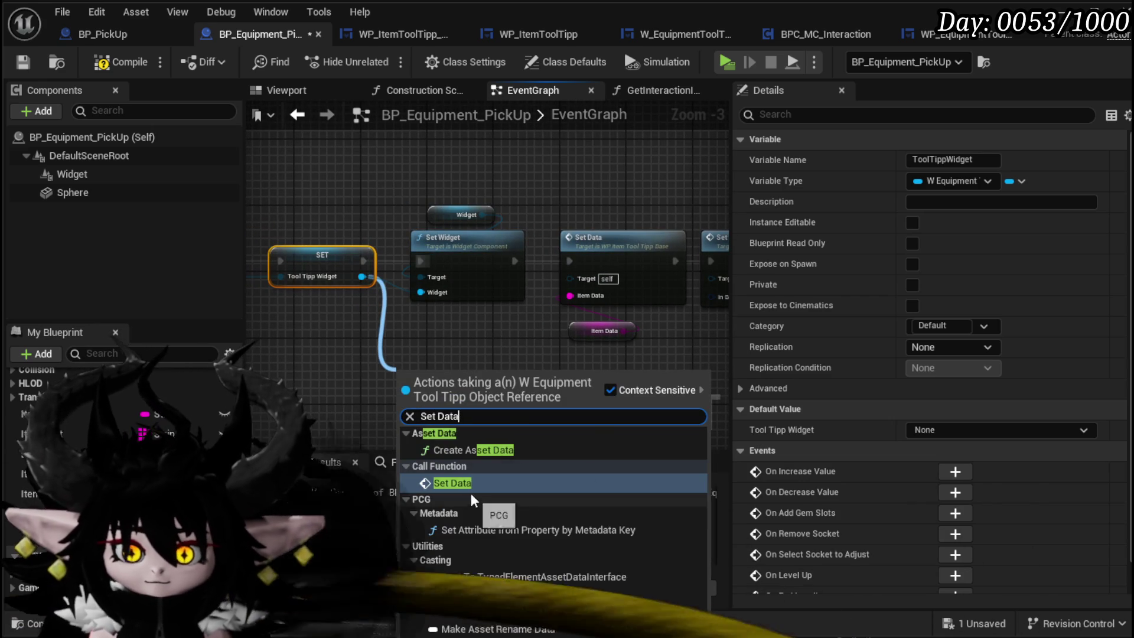
{"action": "left_click", "coordinate": [452, 484]}
{"action": "left_click_drag", "start_coordinate": [500, 405], "coordinate": [533, 372]}
{"action": "mouse_move", "coordinate": [602, 368]}
{"action": "left_mouse_down"}
{"action": "mouse_move", "coordinate": [468, 366]}
{"action": "mouse_move", "coordinate": [488, 345]}
{"action": "left_mouse_up"}
{"action": "key", "text": "Delete"}
{"action": "mouse_move", "coordinate": [372, 337]}
{"action": "left_mouse_down"}
{"action": "mouse_move", "coordinate": [471, 241]}
{"action": "mouse_move", "coordinate": [504, 241]}
{"action": "mouse_move", "coordinate": [447, 264]}
{"action": "left_mouse_up"}
{"action": "left_click_drag", "start_coordinate": [251, 380], "coordinate": [431, 380]}
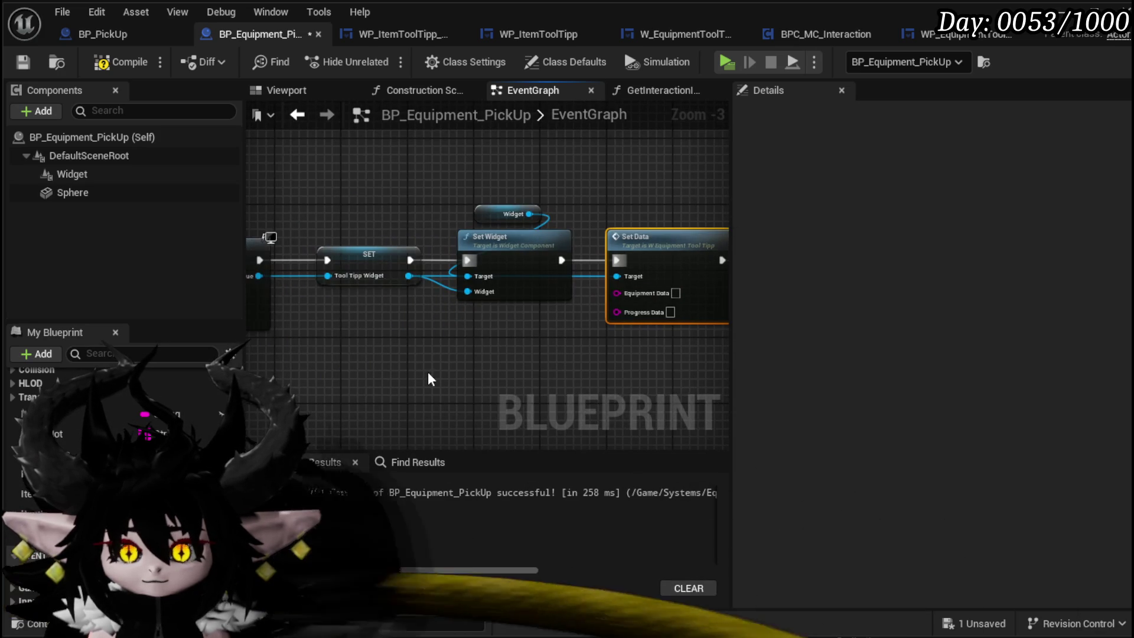
Compile the pickup blueprint and locate the failing Set Widget Color node
{"action": "left_click", "coordinate": [121, 62]}
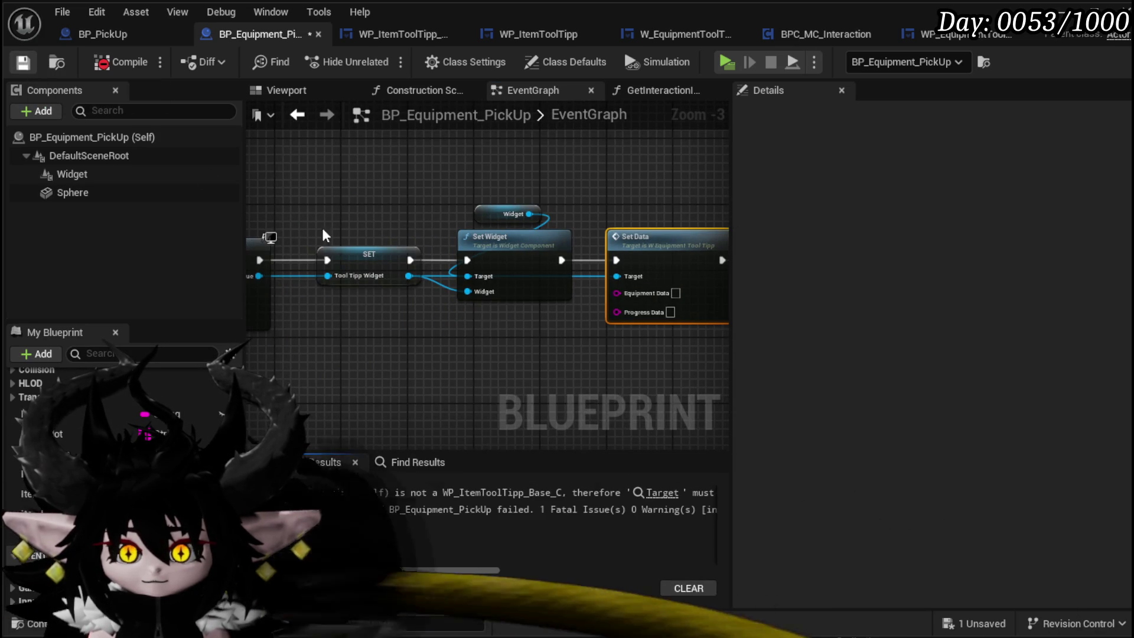
{"action": "left_click_drag", "start_coordinate": [580, 361], "coordinate": [410, 353]}
{"action": "left_click_drag", "start_coordinate": [633, 246], "coordinate": [658, 245]}
{"action": "mouse_move", "coordinate": [559, 363]}
{"action": "left_mouse_down"}
{"action": "mouse_move", "coordinate": [511, 358]}
{"action": "mouse_move", "coordinate": [680, 331]}
{"action": "left_mouse_up"}
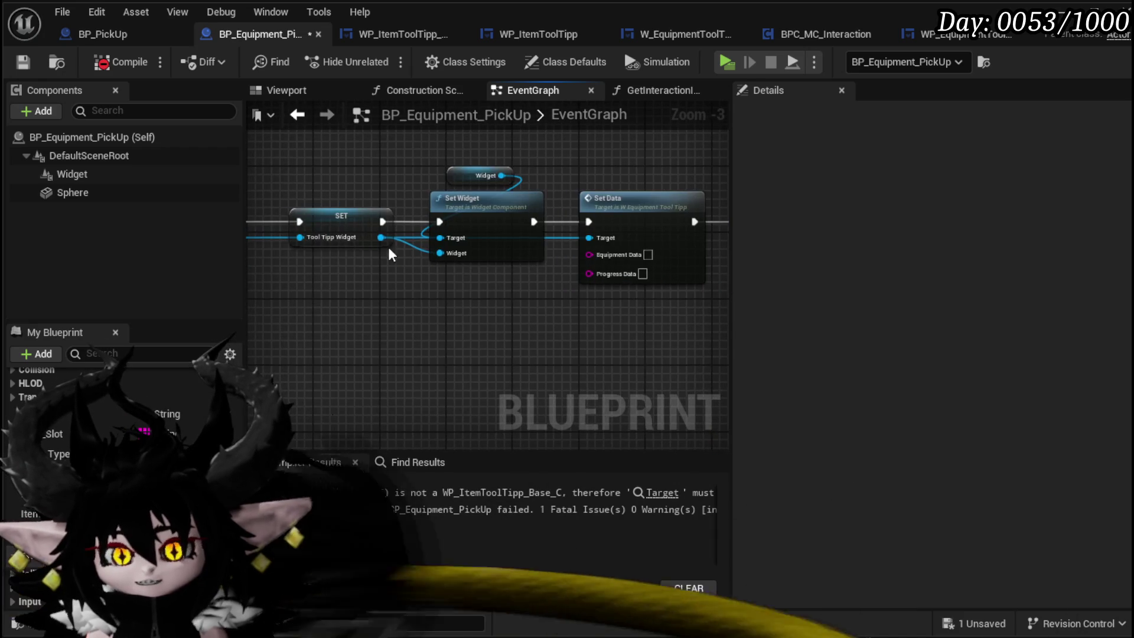
{"action": "left_click_drag", "start_coordinate": [348, 228], "coordinate": [440, 284]}
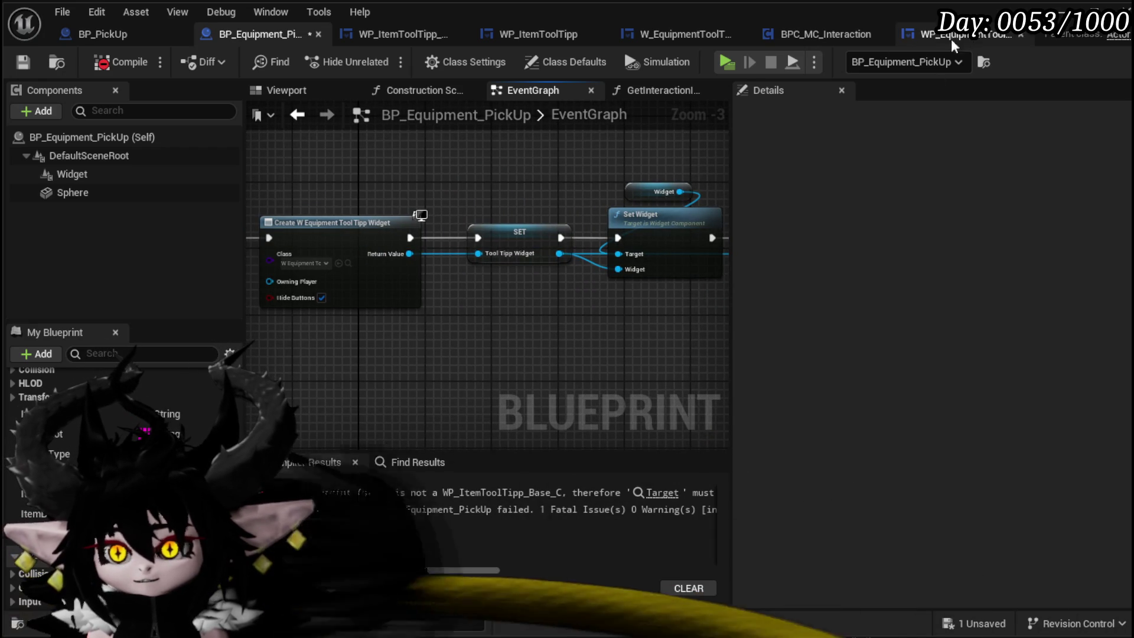
Add a SetWidgetColor function in the W_EquipmentToolTipp widget's graph
{"action": "left_click", "coordinate": [919, 36]}
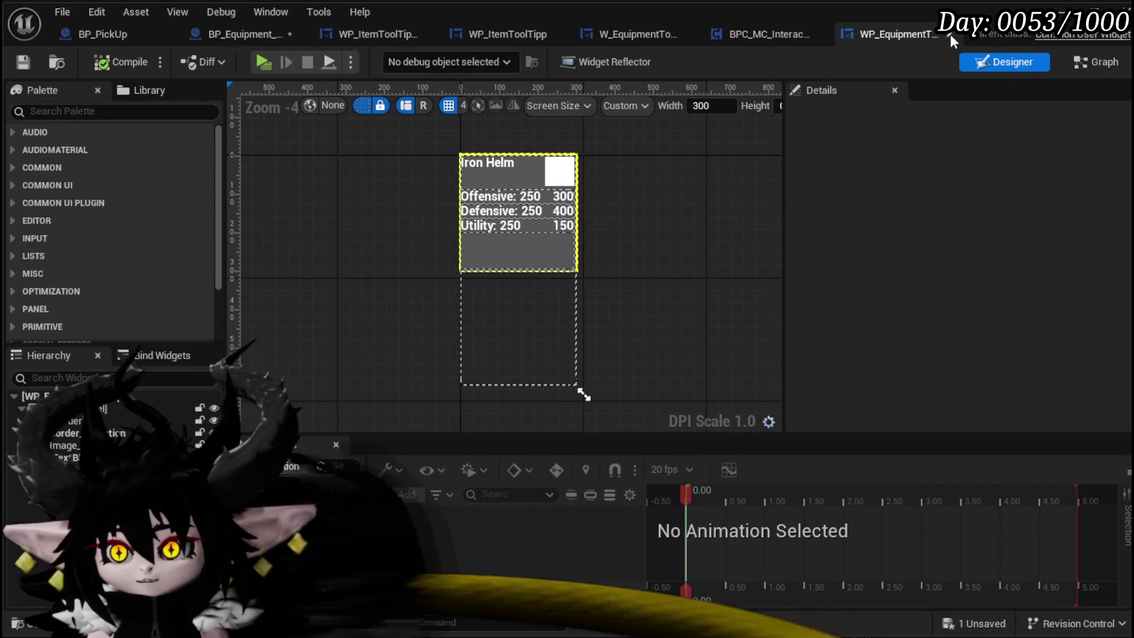
{"action": "left_click", "coordinate": [950, 34]}
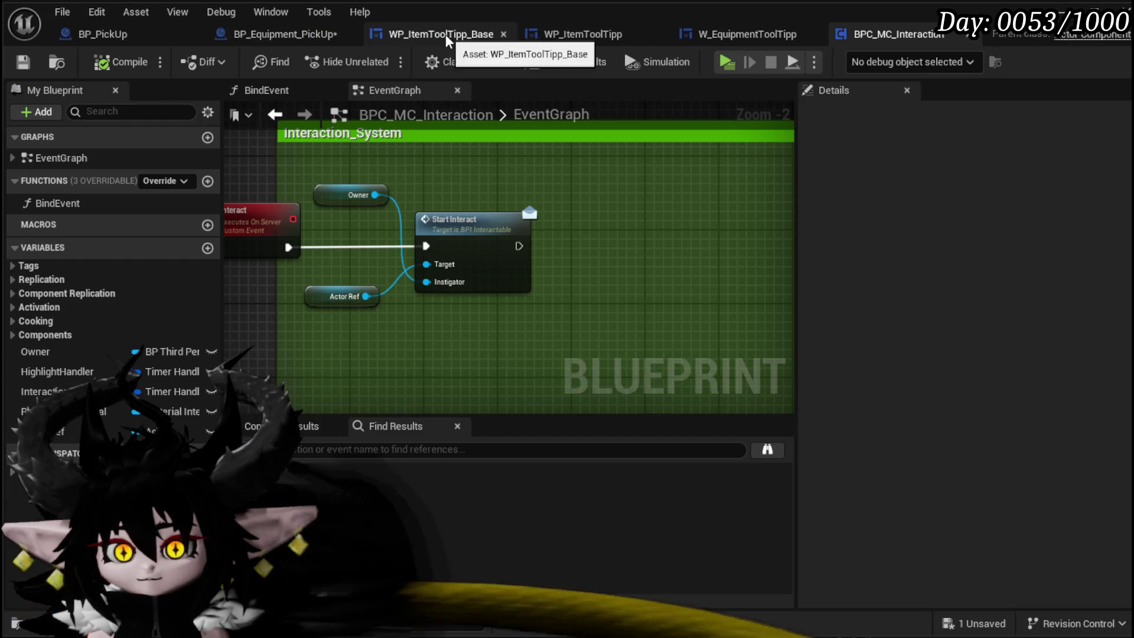
{"action": "left_click", "coordinate": [742, 34]}
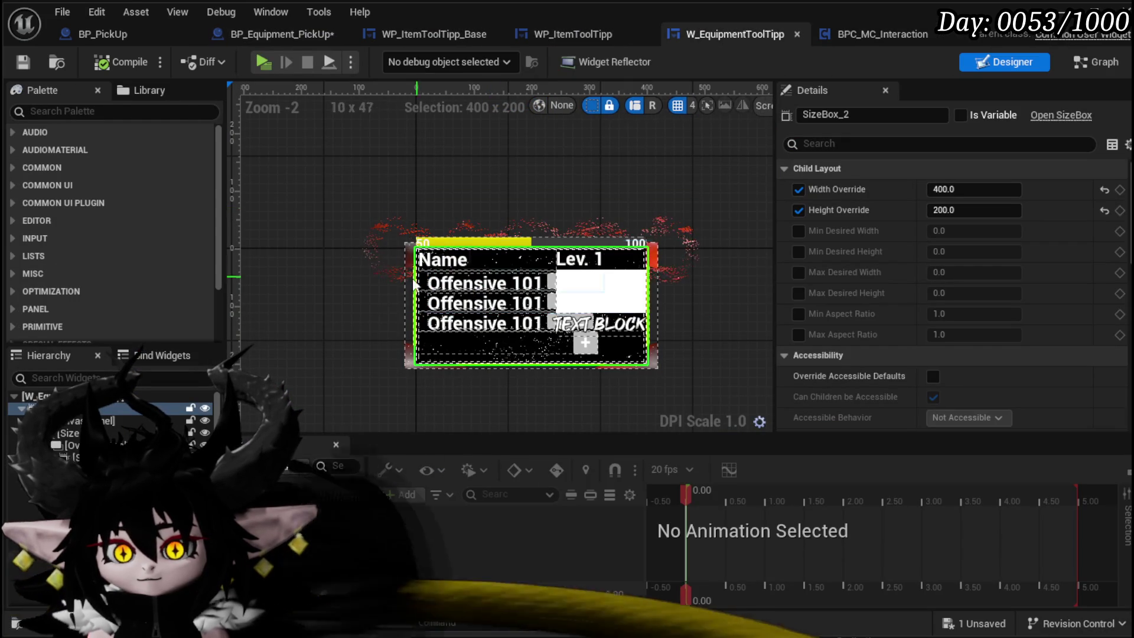
{"action": "left_click", "coordinate": [1090, 64]}
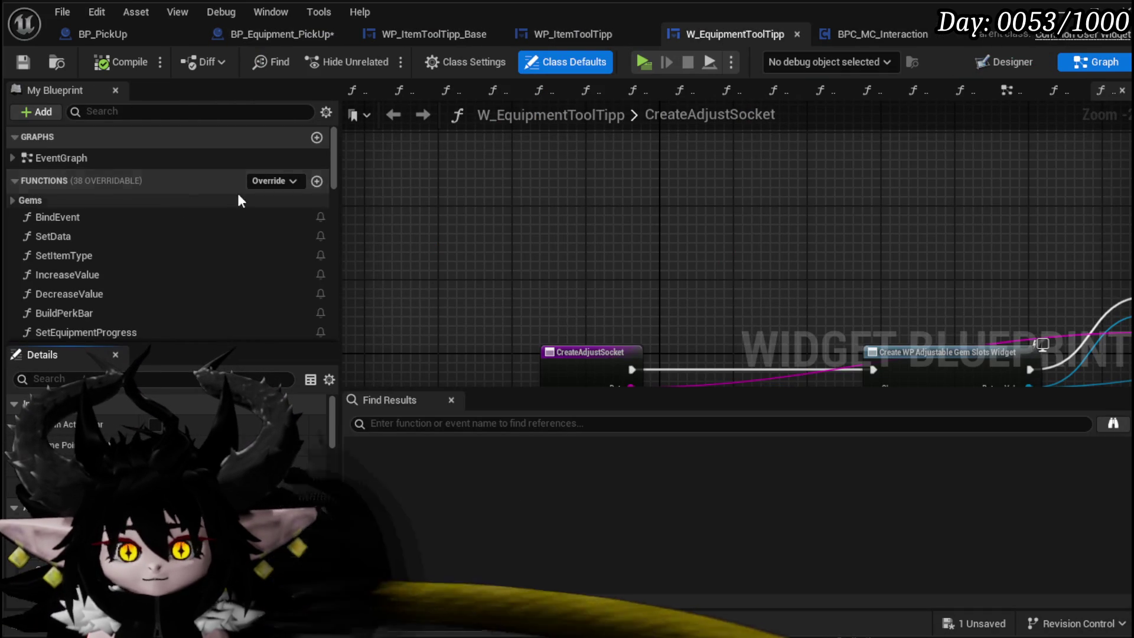
{"action": "left_click", "coordinate": [318, 181]}
{"action": "type", "text": "Set"}
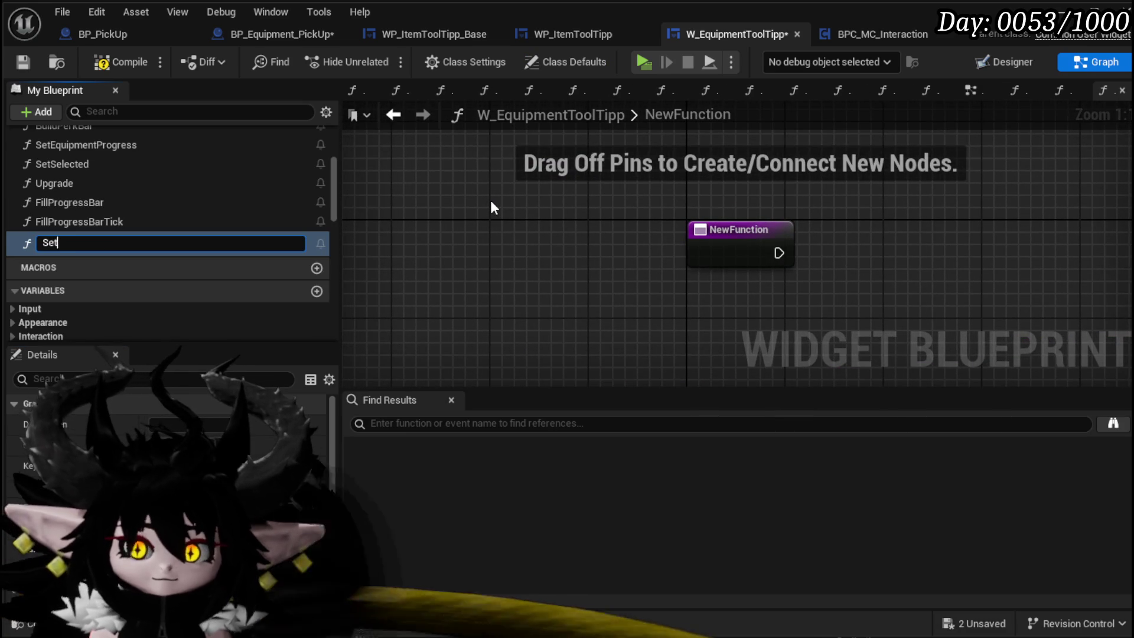
{"action": "type", "text": "WidgetC"}
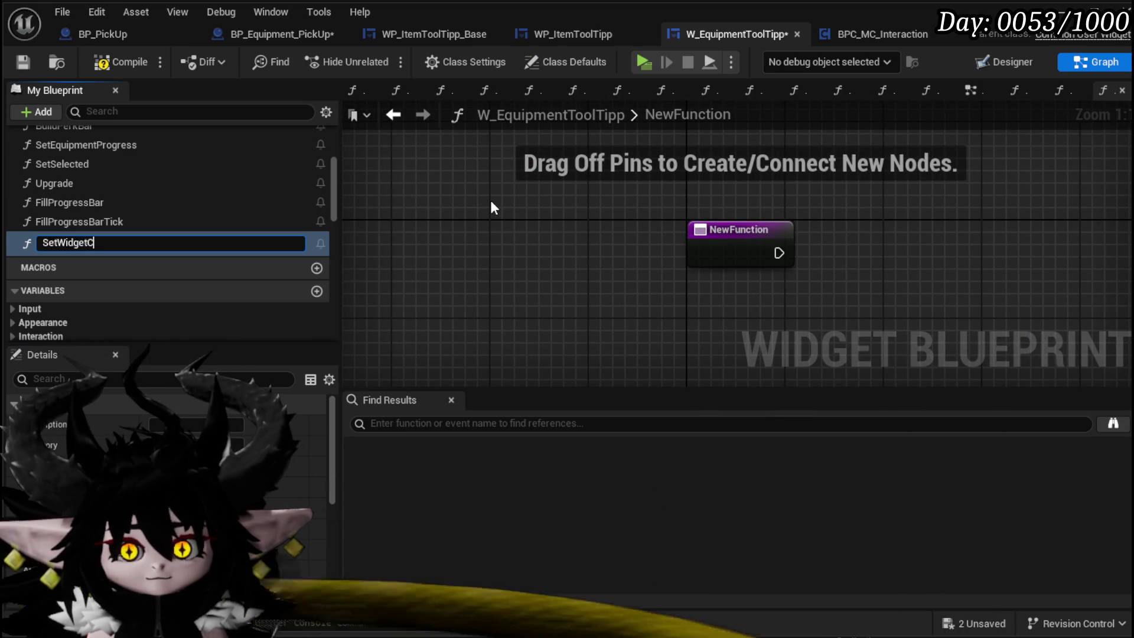
{"action": "type", "text": "olor"}
{"action": "key", "text": "Return"}
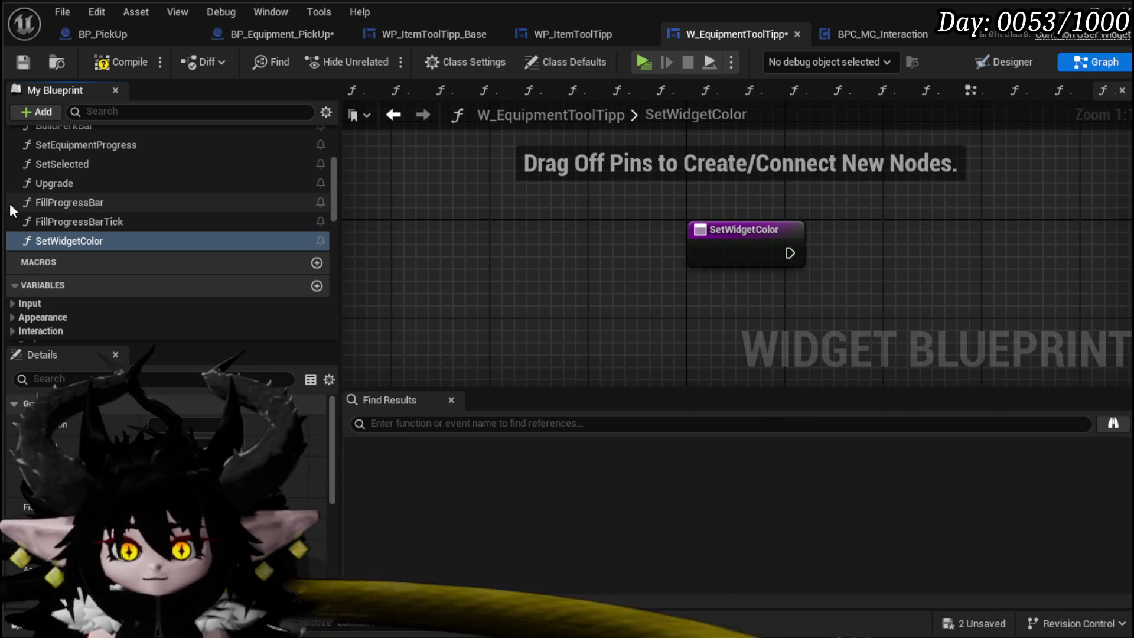
Compile and save W_EquipmentToolTipp, then bring up its event graph's Class Settings
{"action": "scroll", "coordinate": [204, 215], "scroll_direction": "down", "scroll_amount": 6}
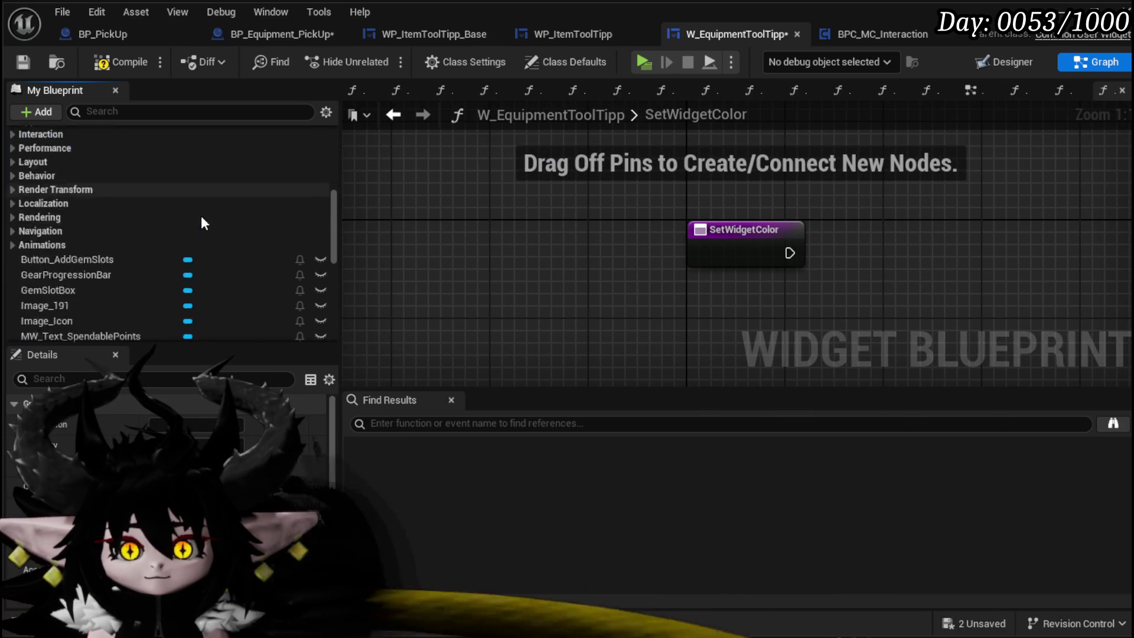
{"action": "scroll", "coordinate": [205, 211], "scroll_direction": "down", "scroll_amount": 5}
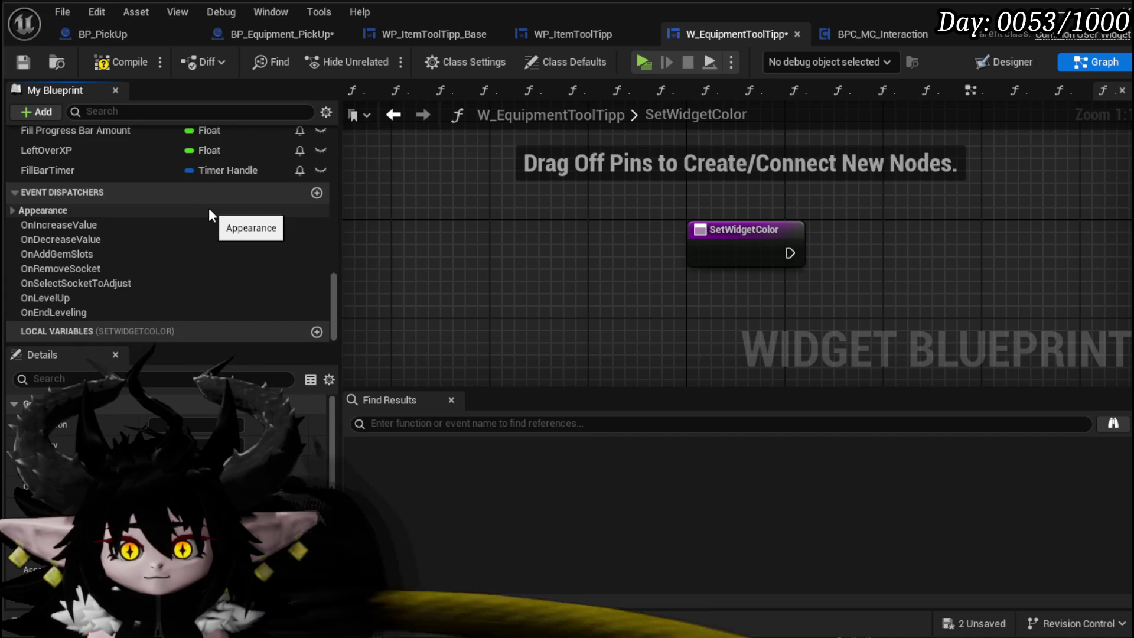
{"action": "scroll", "coordinate": [208, 214], "scroll_direction": "up", "scroll_amount": 10}
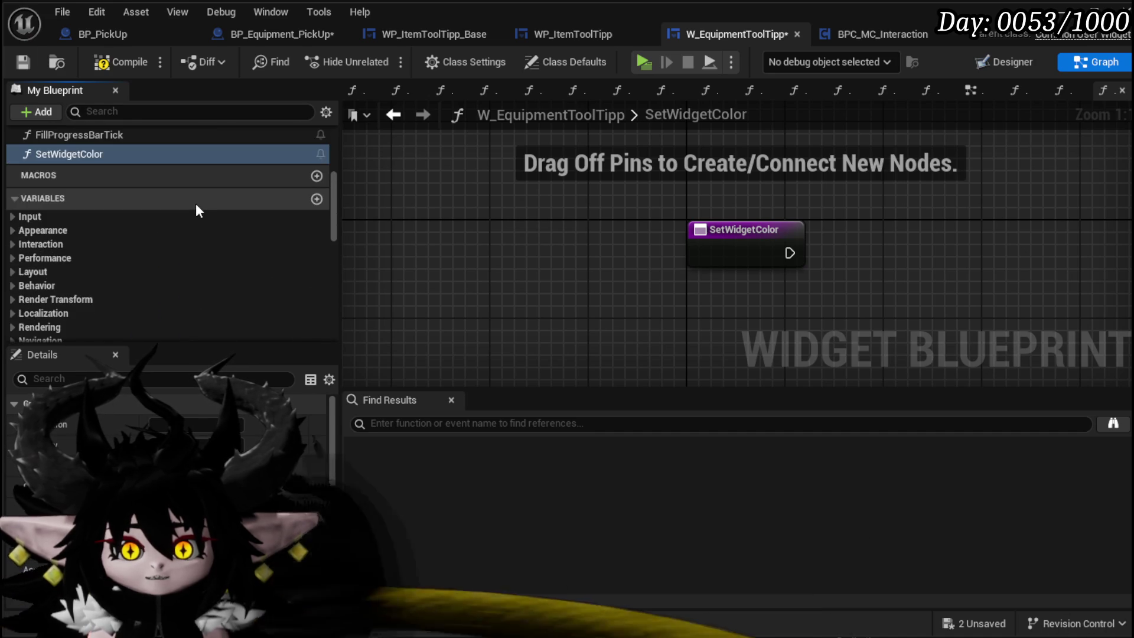
{"action": "scroll", "coordinate": [196, 203], "scroll_direction": "up", "scroll_amount": 5}
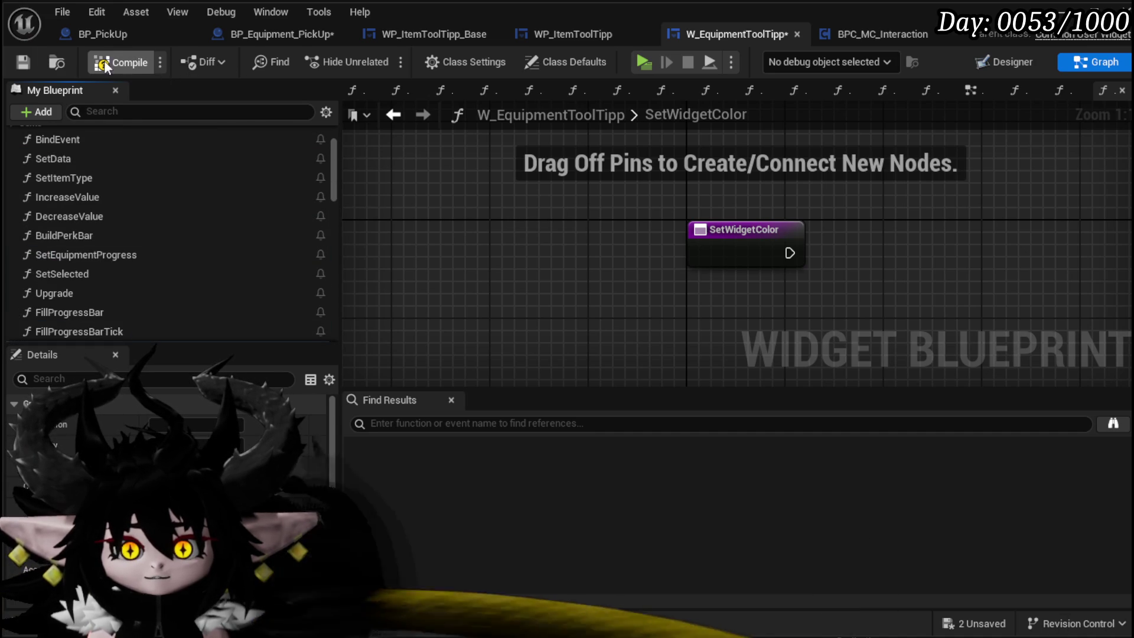
{"action": "left_click", "coordinate": [21, 62]}
{"action": "left_click", "coordinate": [747, 114]}
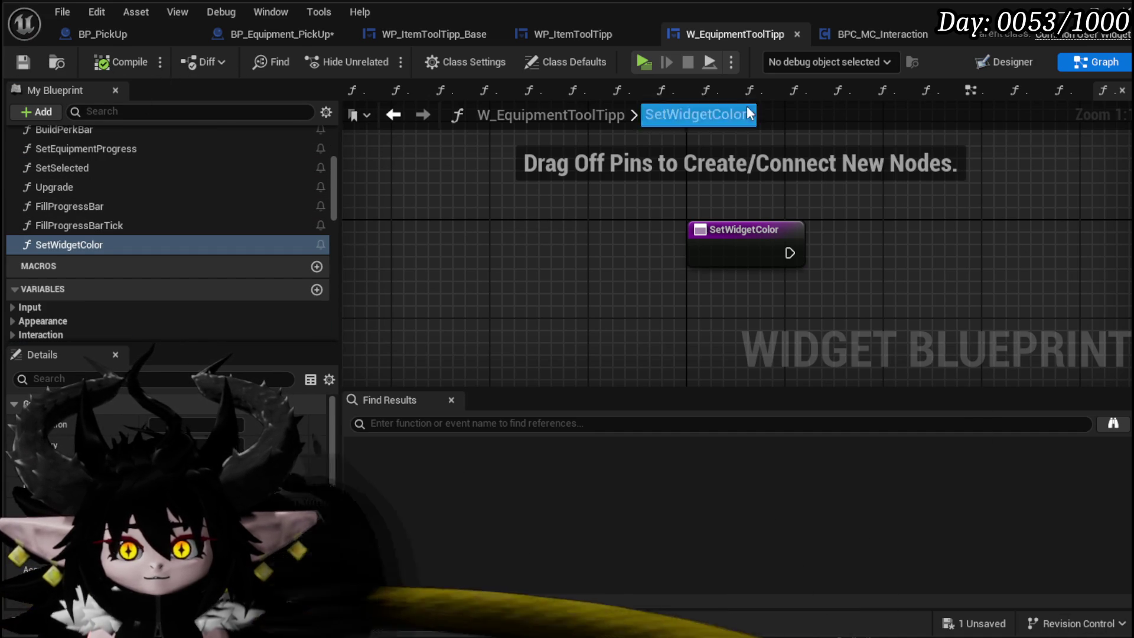
{"action": "key", "text": "Escape"}
{"action": "left_click", "coordinate": [971, 92]}
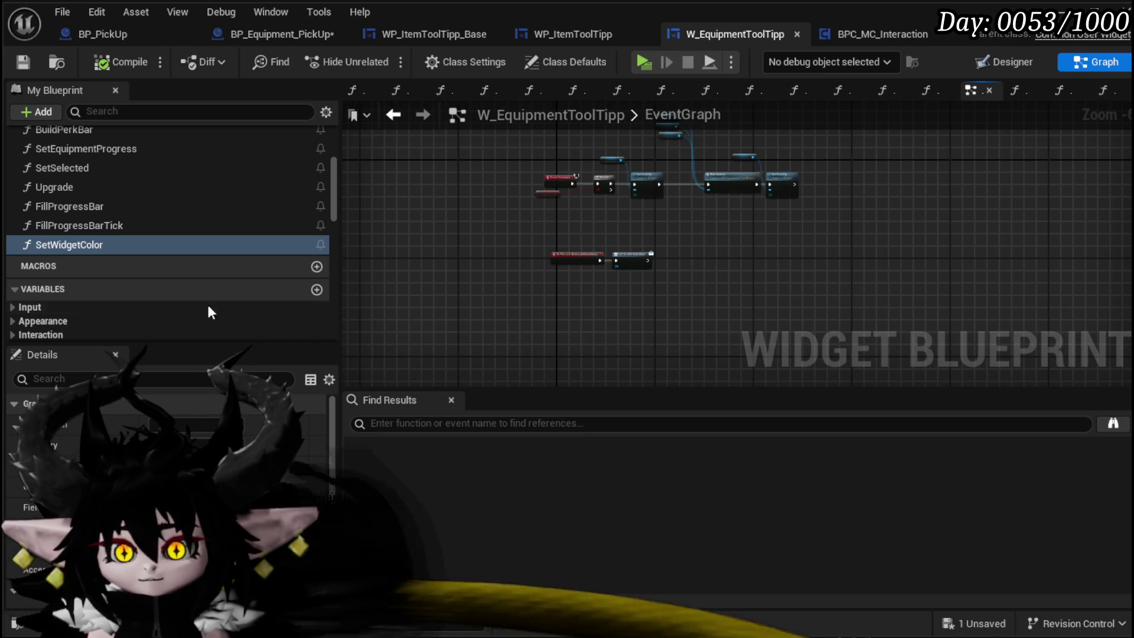
{"action": "left_click", "coordinate": [436, 68]}
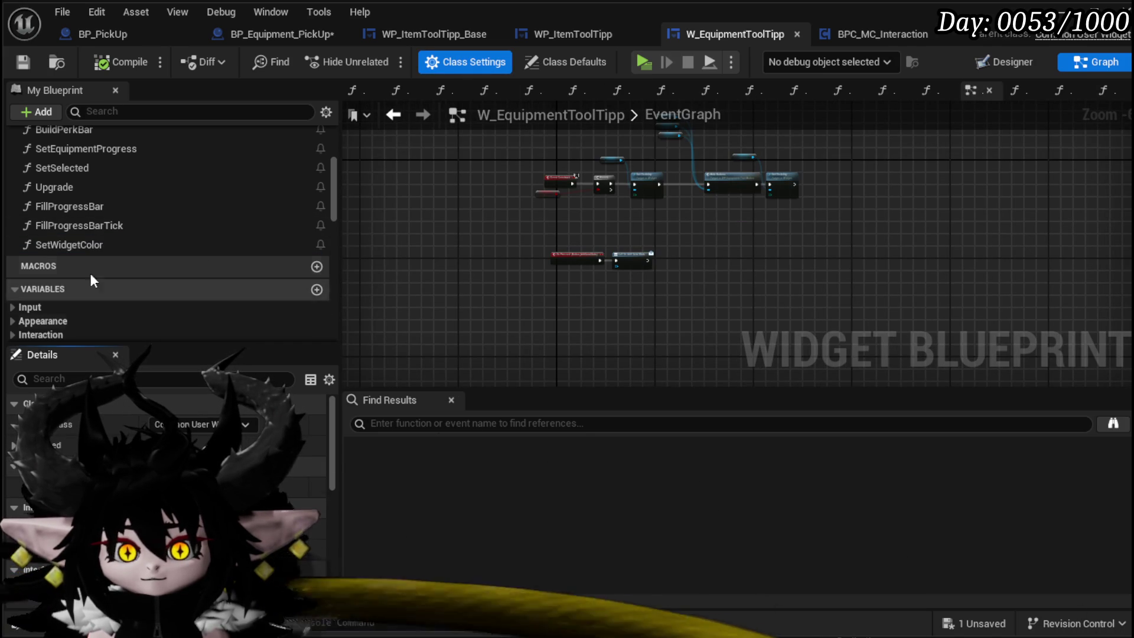
Add the BPI Changable Color interface to the widget and compile
{"action": "left_click", "coordinate": [171, 415]}
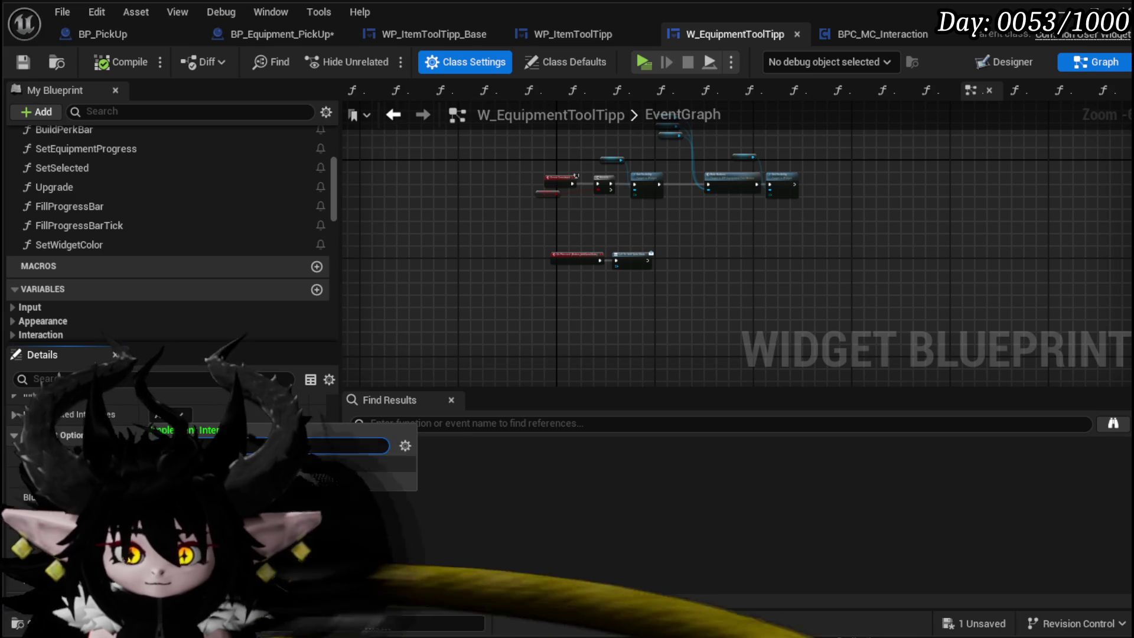
{"action": "key", "text": "Return"}
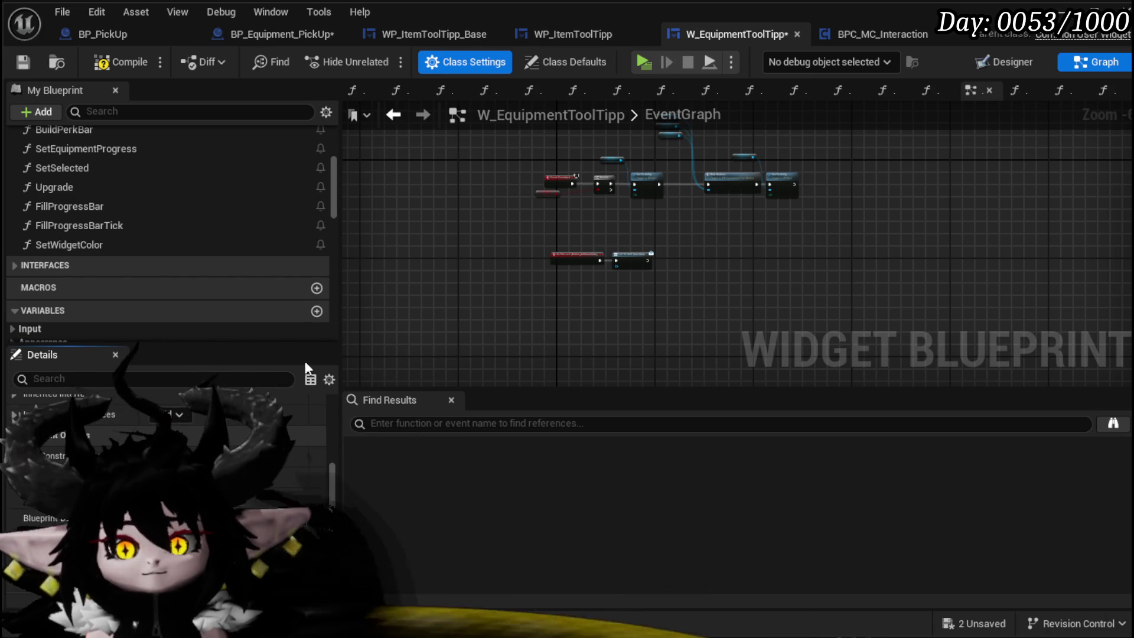
{"action": "left_click", "coordinate": [19, 64]}
Implement Event SetColor so it calls SetWidgetColor, and save the widget
{"action": "left_click", "coordinate": [13, 264]}
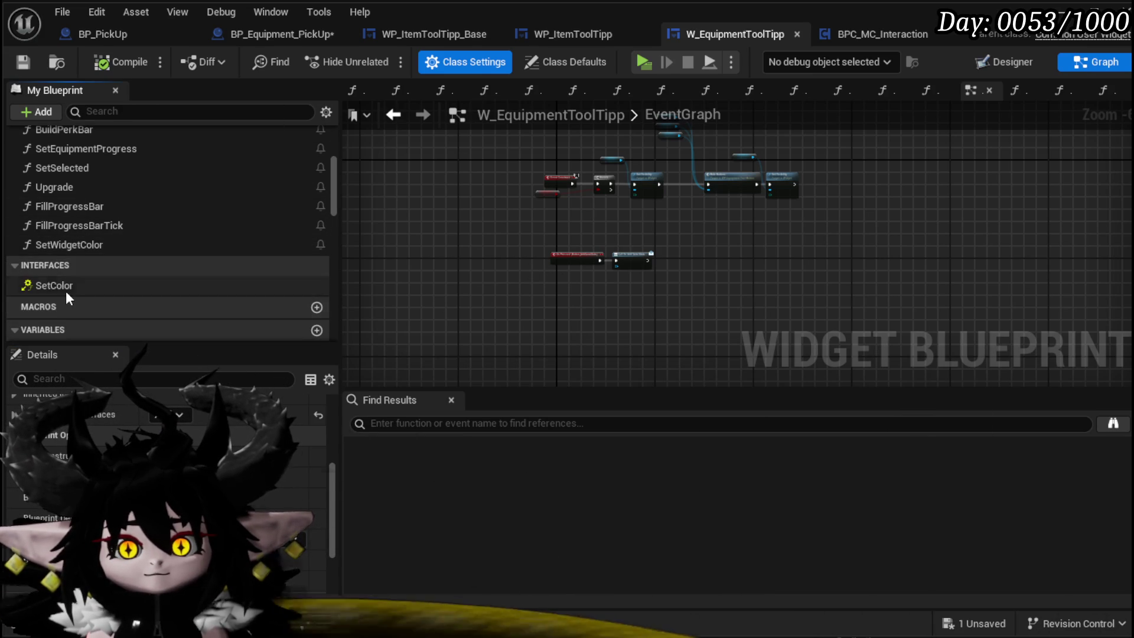
{"action": "double_click", "coordinate": [65, 288]}
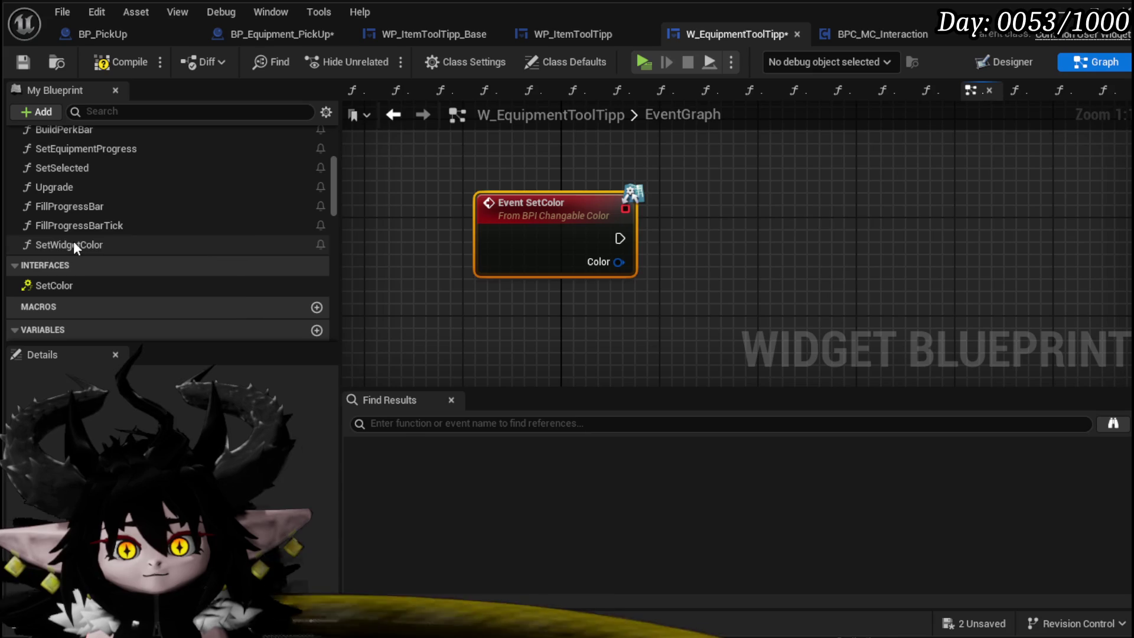
{"action": "left_click_drag", "start_coordinate": [75, 247], "coordinate": [765, 204]}
{"action": "left_click_drag", "start_coordinate": [771, 242], "coordinate": [773, 238]}
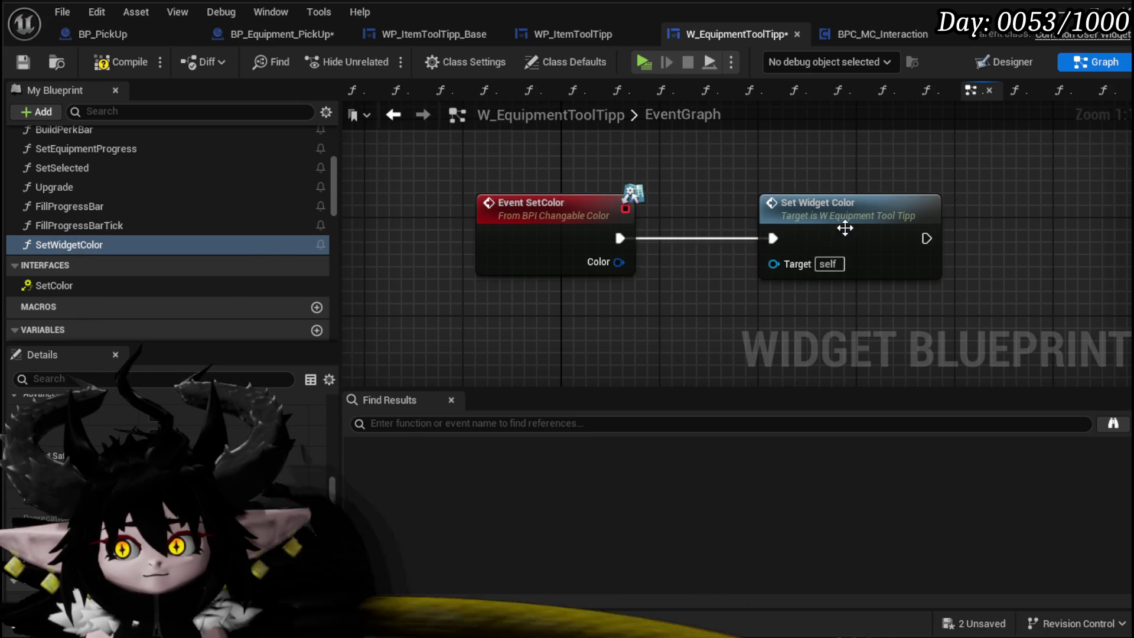
{"action": "double_click", "coordinate": [775, 229]}
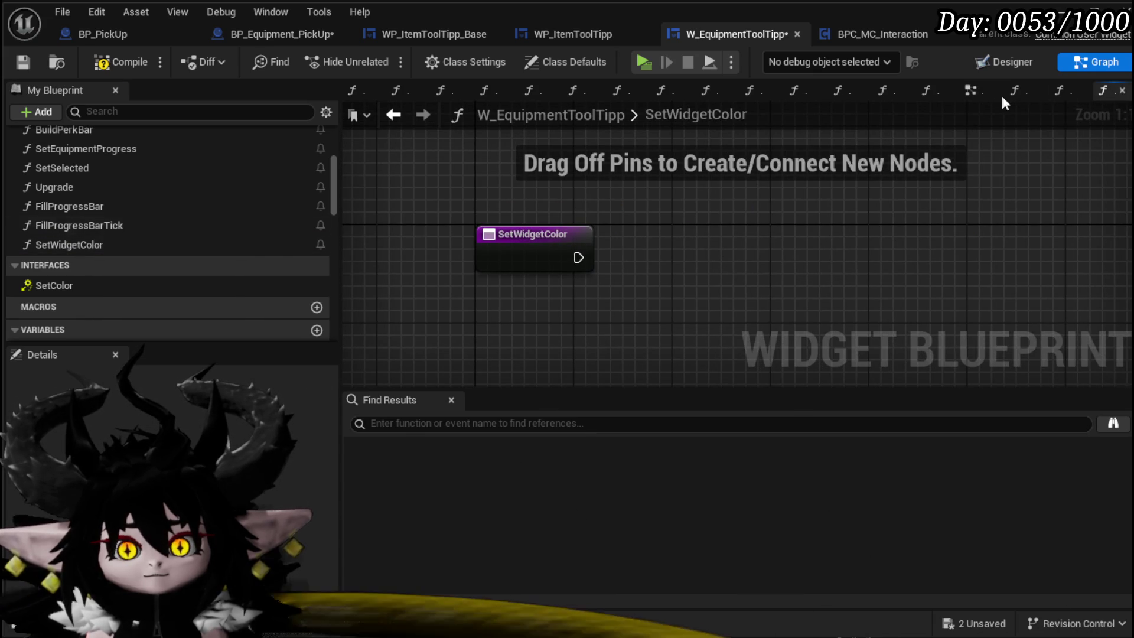
{"action": "left_click", "coordinate": [24, 62]}
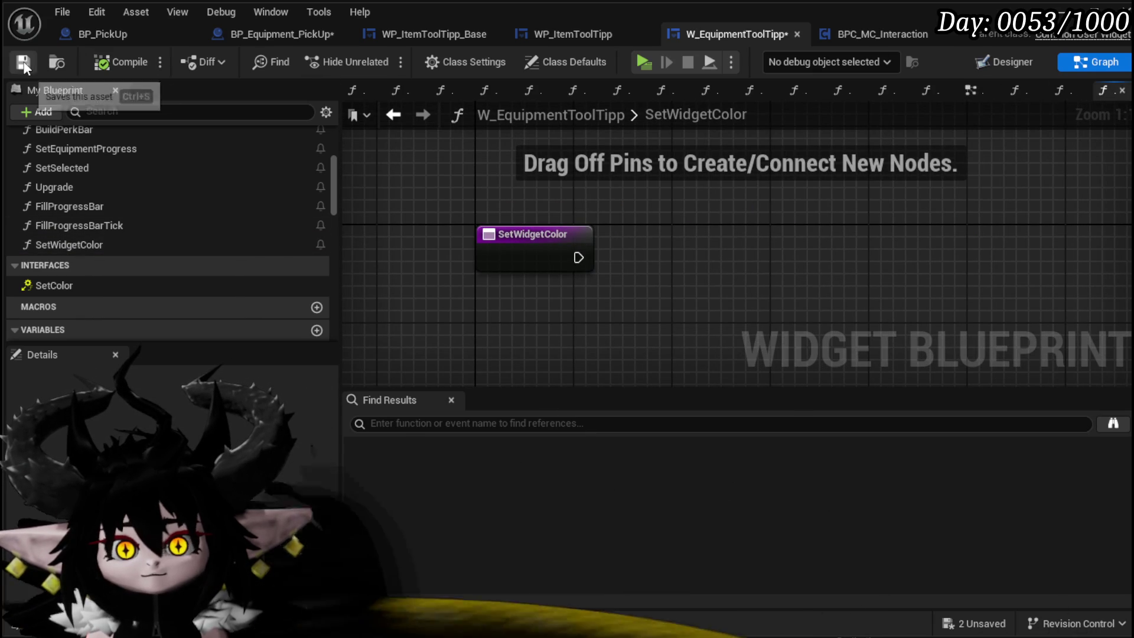
{"action": "left_click", "coordinate": [998, 64]}
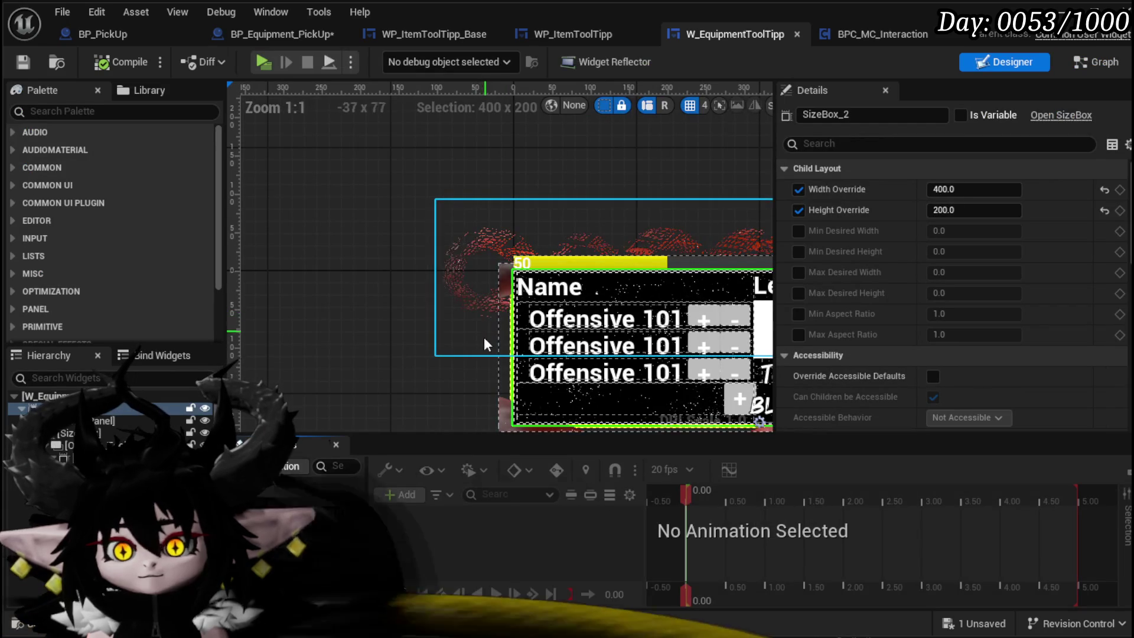
Select the tooltip's outer 400 × 200 border and apply Replace With Child to it
{"action": "scroll", "coordinate": [379, 309], "scroll_direction": "up", "scroll_amount": 3}
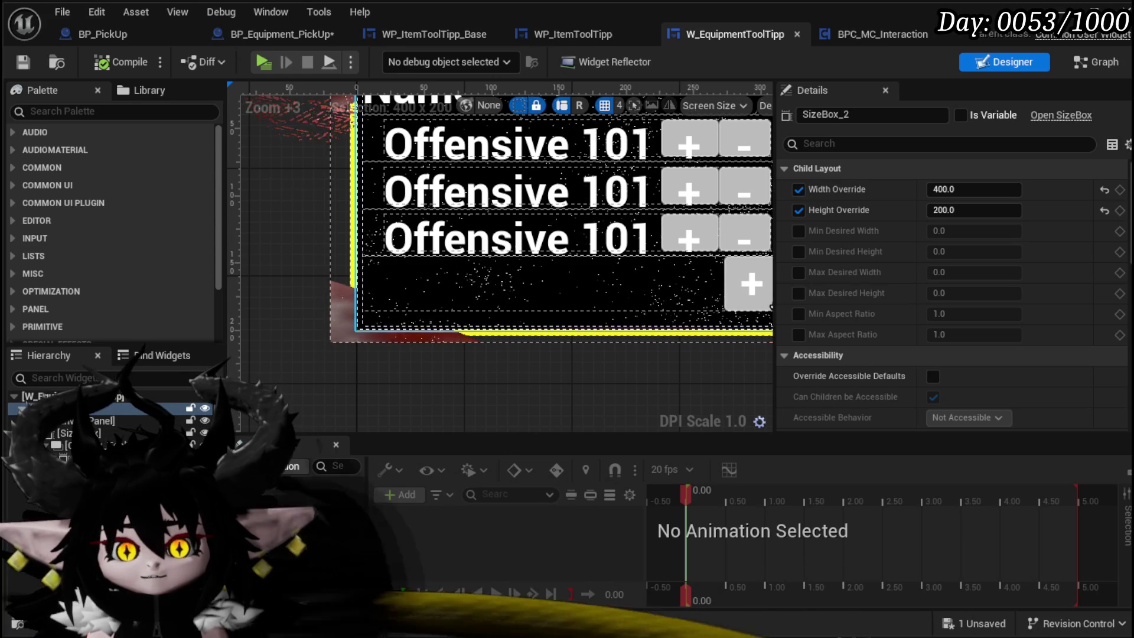
{"action": "left_click", "coordinate": [346, 292]}
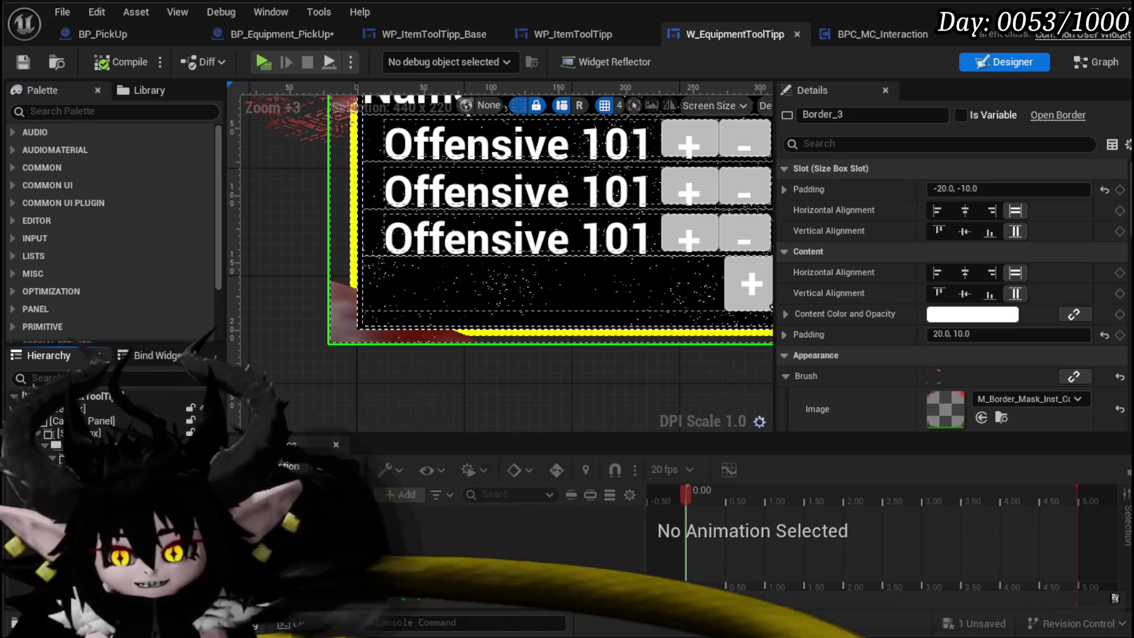
{"action": "left_click", "coordinate": [343, 307]}
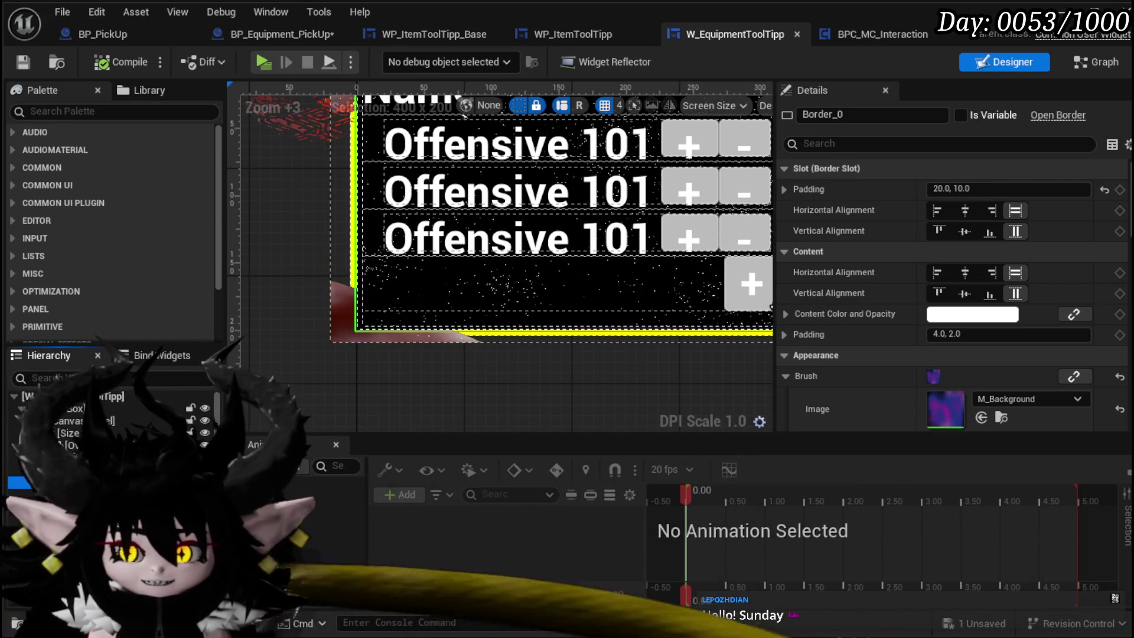
{"action": "scroll", "coordinate": [505, 348], "scroll_direction": "down", "scroll_amount": 4}
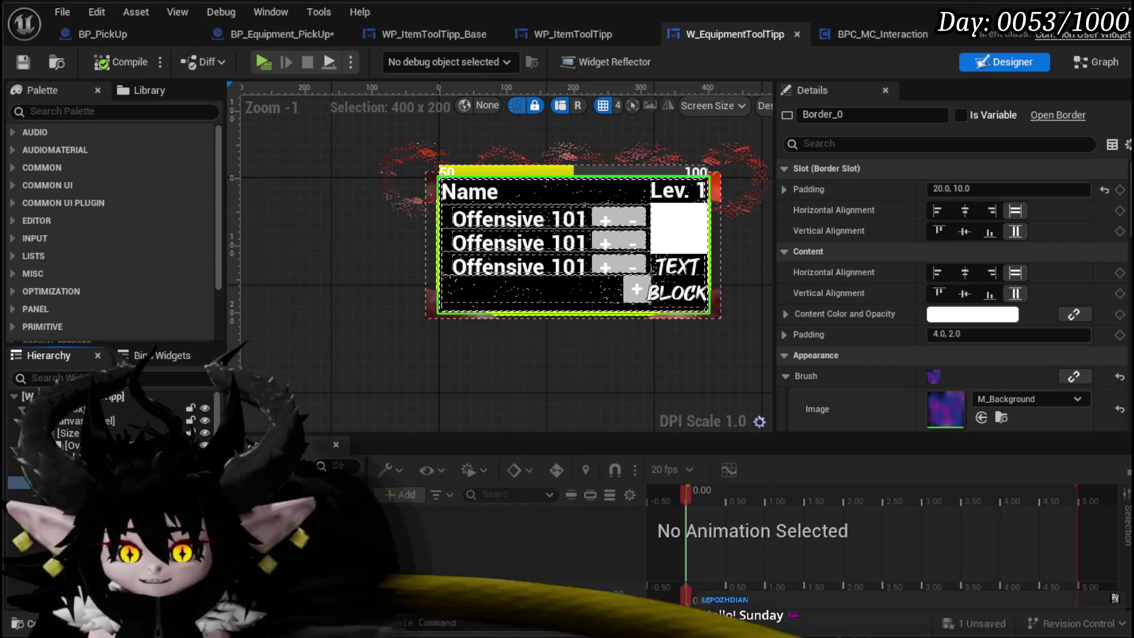
{"action": "right_click", "coordinate": [118, 414]}
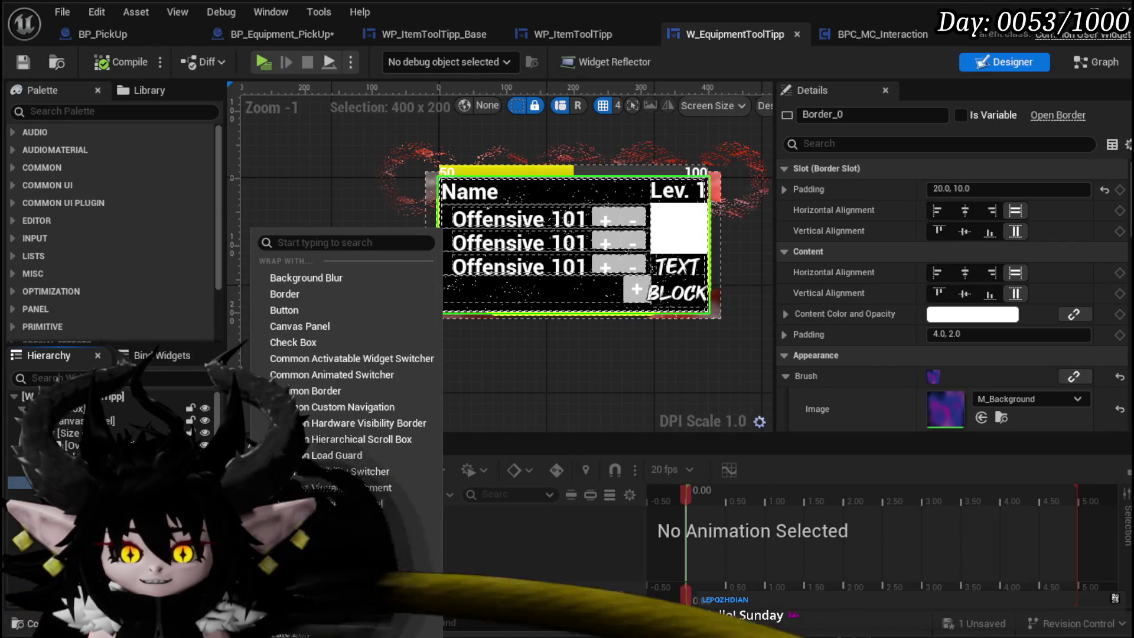
{"action": "mouse_move", "coordinate": [195, 484]}
{"action": "left_click", "coordinate": [331, 525]}
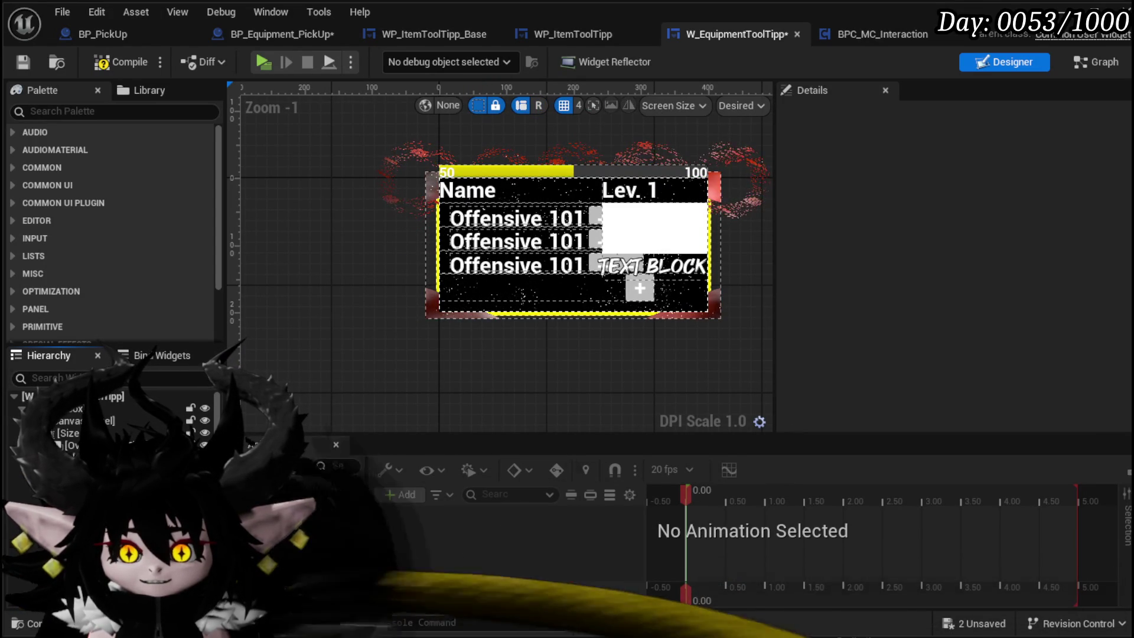
{"action": "scroll", "coordinate": [484, 354], "scroll_direction": "up", "scroll_amount": 2}
{"action": "scroll", "coordinate": [478, 359], "scroll_direction": "down", "scroll_amount": 1}
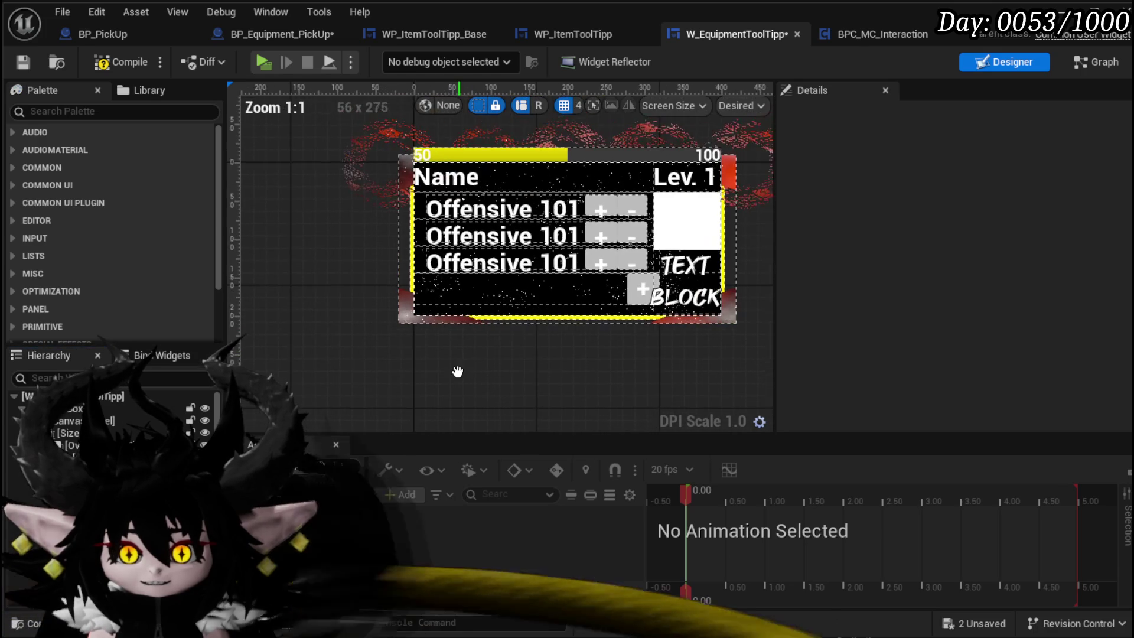
Compile and save the W_EquipmentToolTipp widget blueprint
{"action": "left_click", "coordinate": [114, 62]}
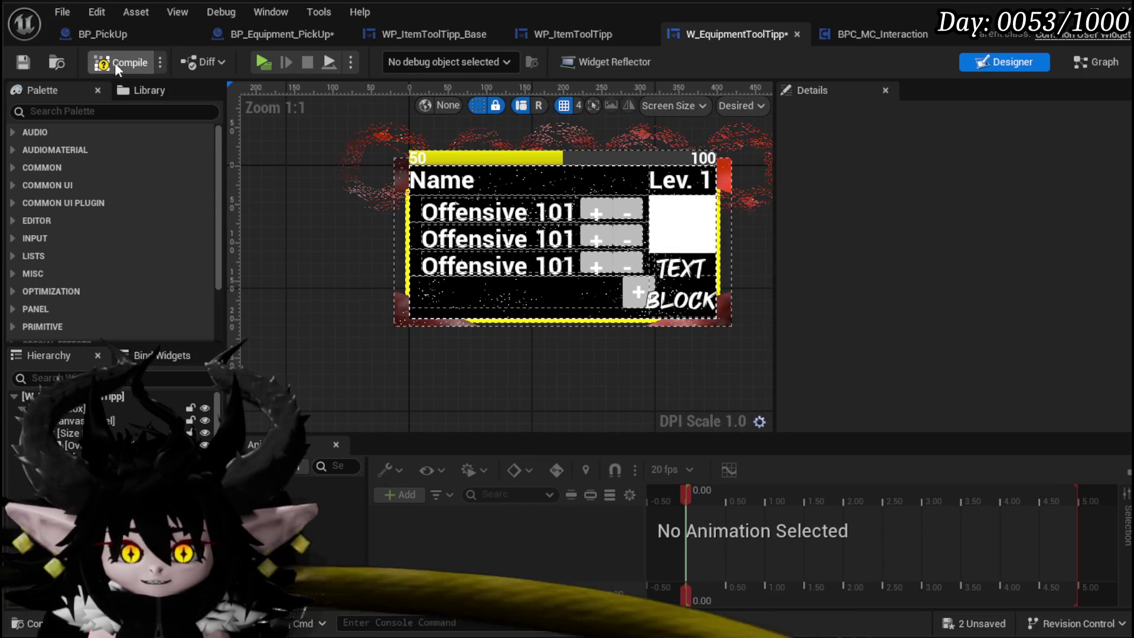
{"action": "left_click", "coordinate": [30, 61]}
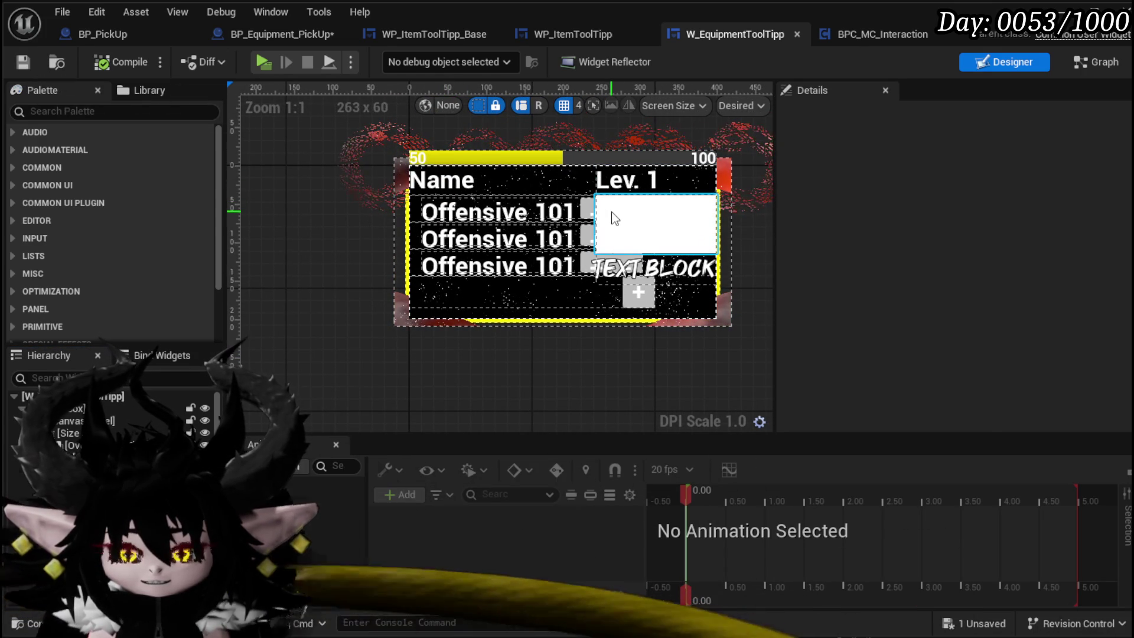
{"action": "left_click_drag", "start_coordinate": [361, 356], "coordinate": [344, 353]}
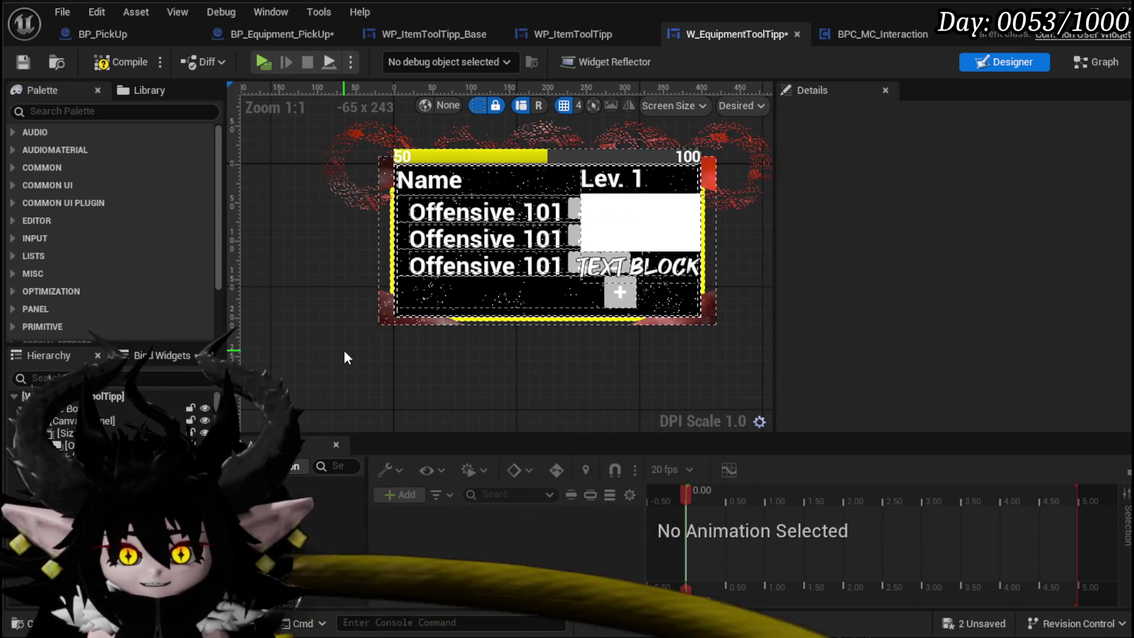
Select Border_0 in the enlarged tooltip widget
{"action": "left_click", "coordinate": [59, 481]}
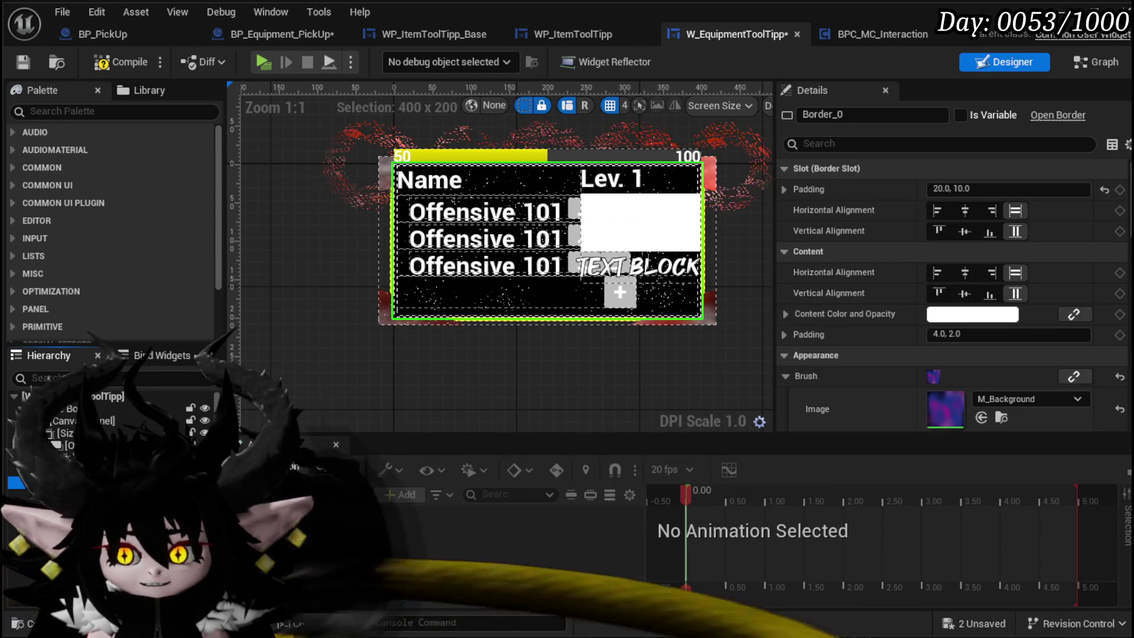
{"action": "scroll", "coordinate": [378, 314], "scroll_direction": "up", "scroll_amount": 3}
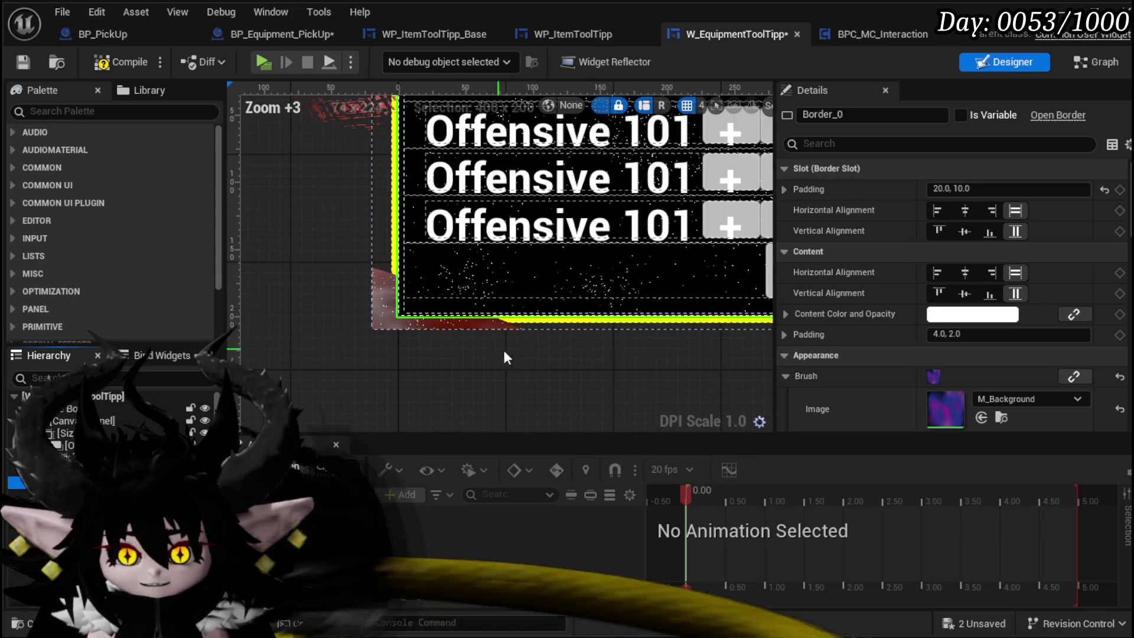
{"action": "left_click_drag", "start_coordinate": [502, 347], "coordinate": [441, 395]}
{"action": "scroll", "coordinate": [441, 396], "scroll_direction": "down", "scroll_amount": 2}
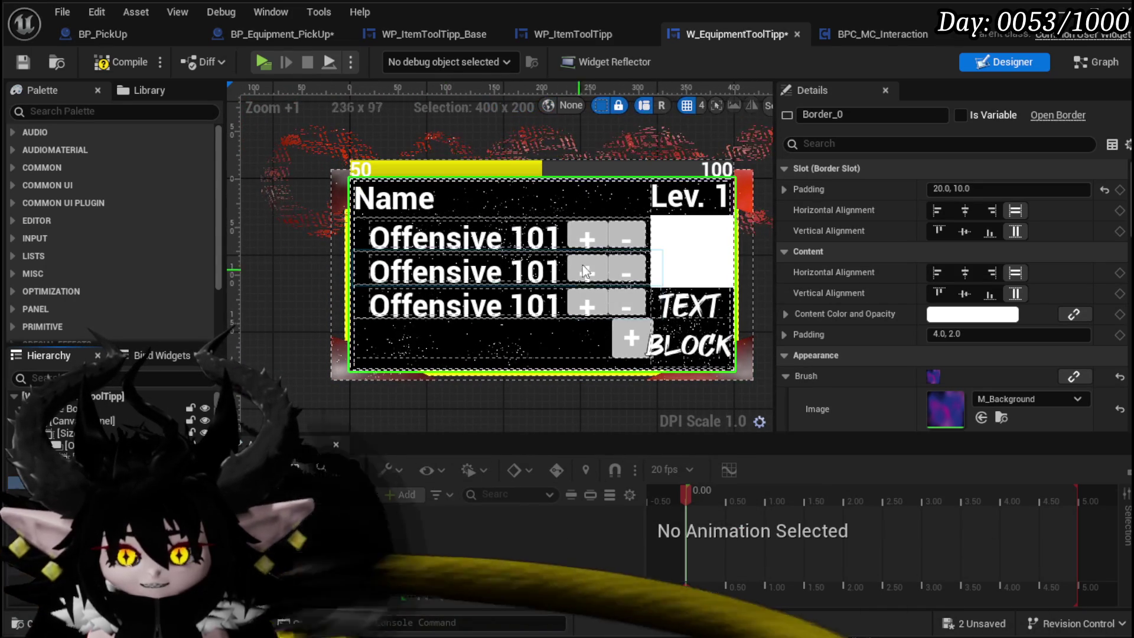
{"action": "scroll", "coordinate": [475, 398], "scroll_direction": "down", "scroll_amount": 2}
{"action": "scroll", "coordinate": [476, 400], "scroll_direction": "up", "scroll_amount": 2}
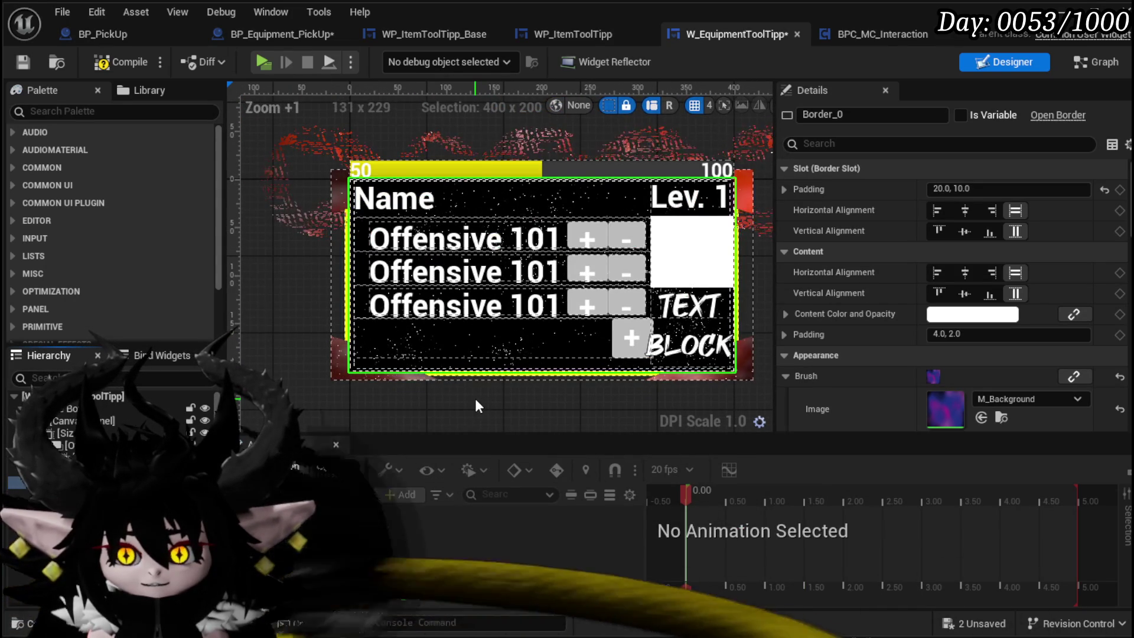
{"action": "left_click", "coordinate": [476, 400]}
{"action": "left_click", "coordinate": [485, 346]}
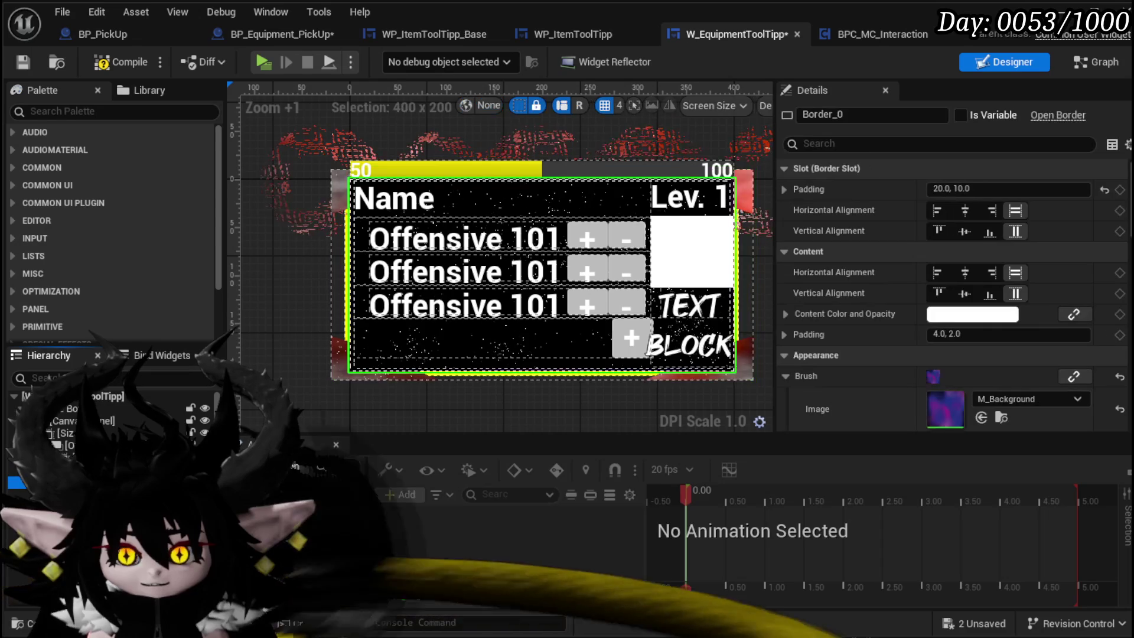
Replace Border_0 with its child content and recompile the widget
{"action": "right_click", "coordinate": [71, 408]}
{"action": "mouse_move", "coordinate": [236, 488]}
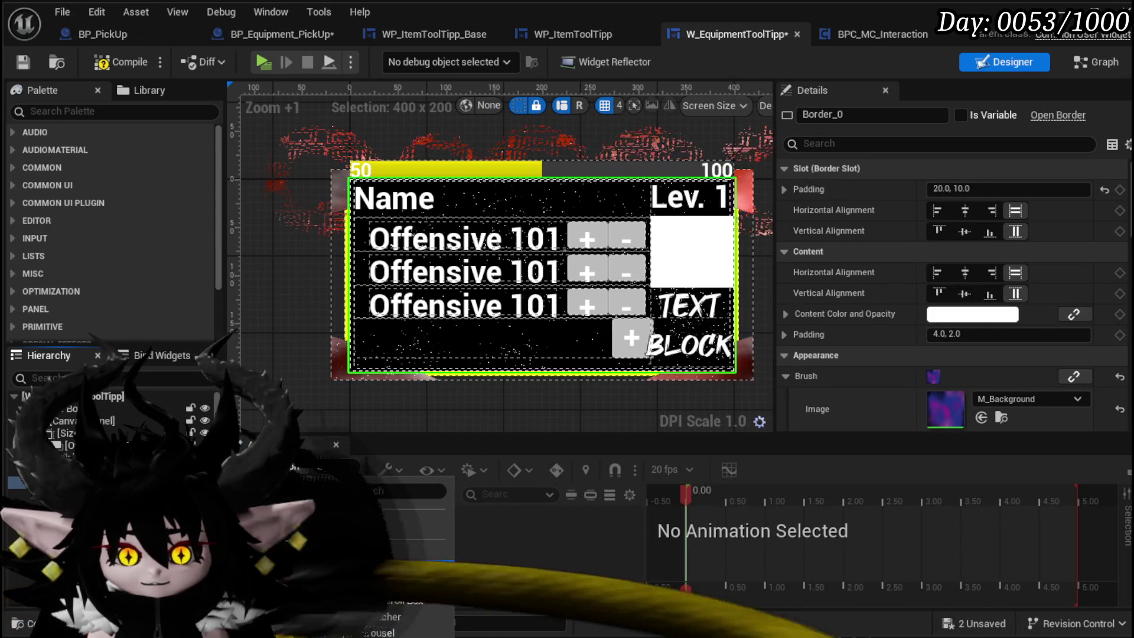
{"action": "left_click", "coordinate": [320, 527]}
{"action": "scroll", "coordinate": [342, 378], "scroll_direction": "down", "scroll_amount": 8}
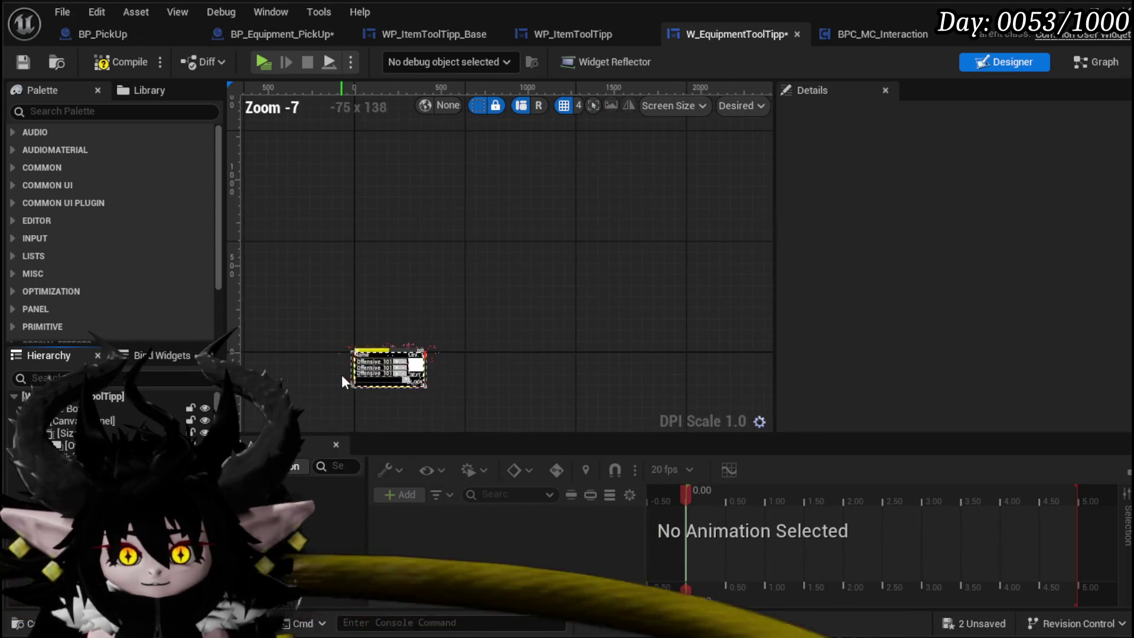
{"action": "scroll", "coordinate": [342, 378], "scroll_direction": "up", "scroll_amount": 8}
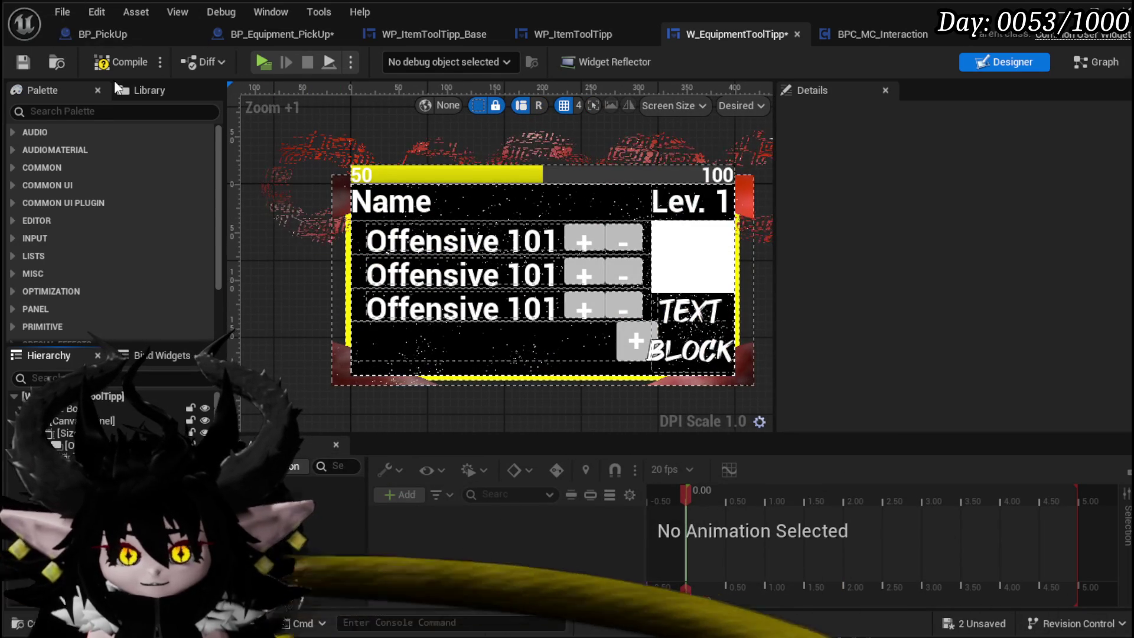
{"action": "left_click", "coordinate": [23, 63]}
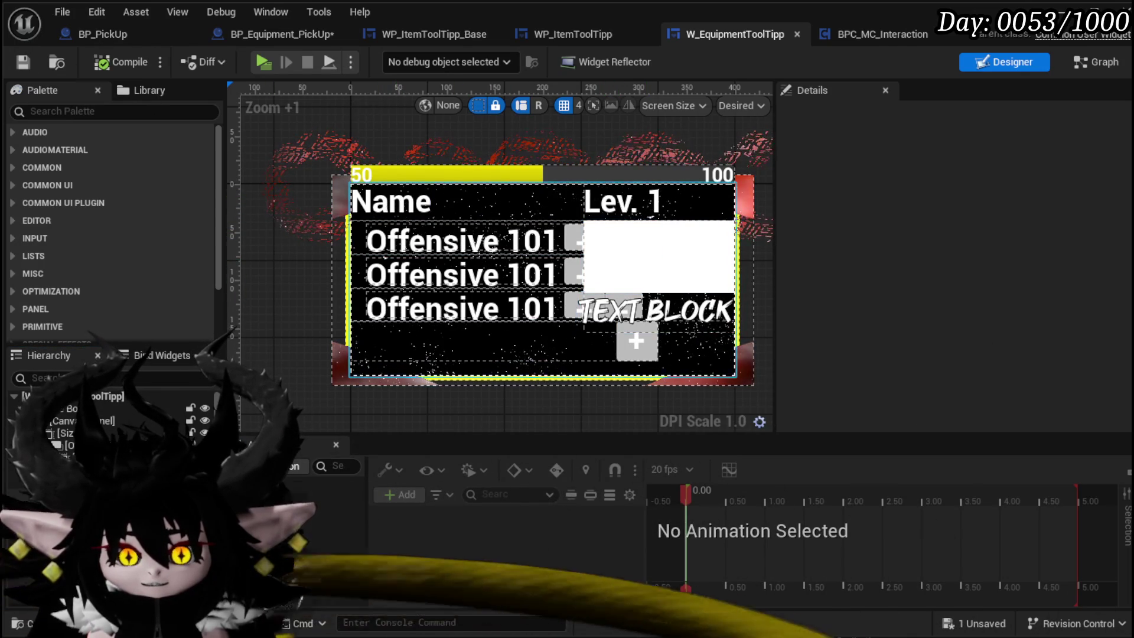
Select the outer Border_3 and clear its Brush Image to None
{"action": "left_click", "coordinate": [342, 368]}
{"action": "left_click", "coordinate": [355, 367]}
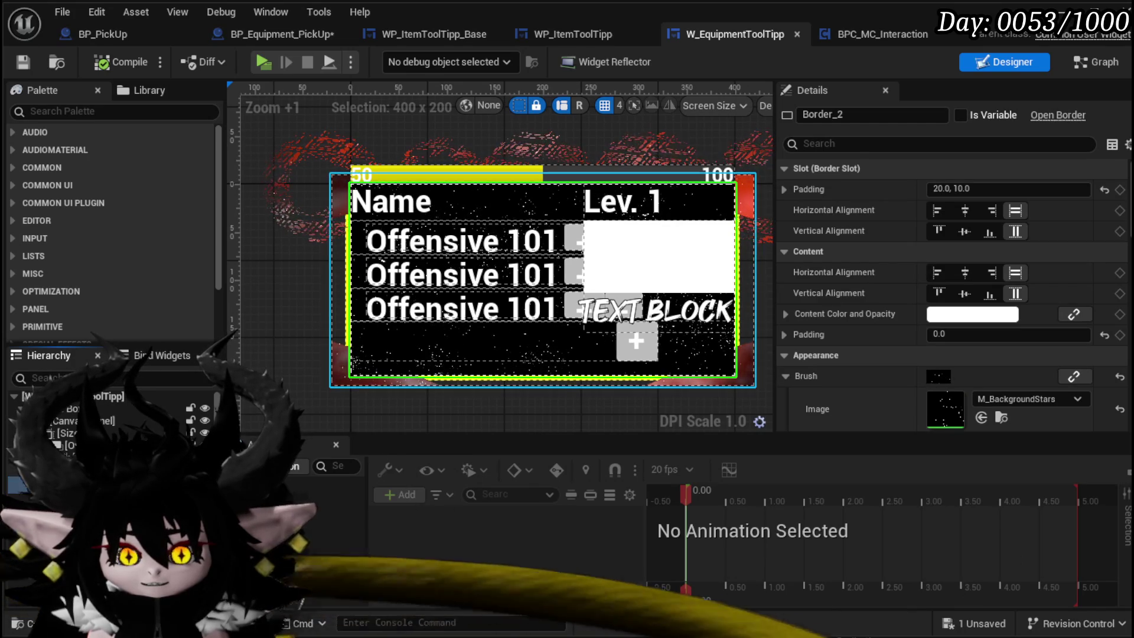
{"action": "left_click", "coordinate": [341, 367]}
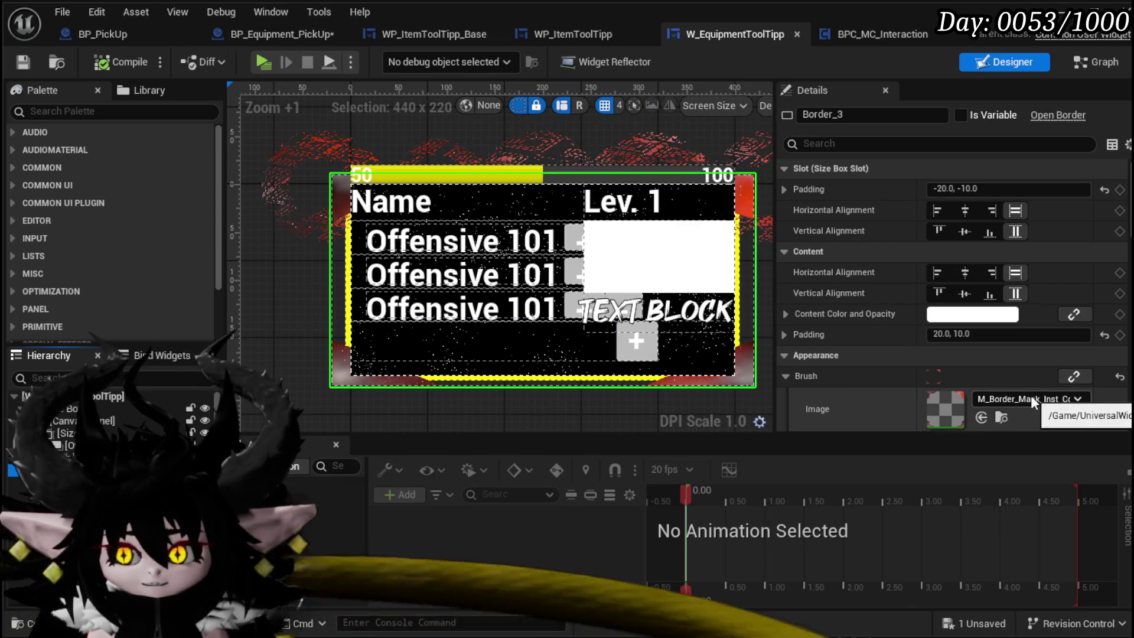
{"action": "left_click", "coordinate": [1118, 409]}
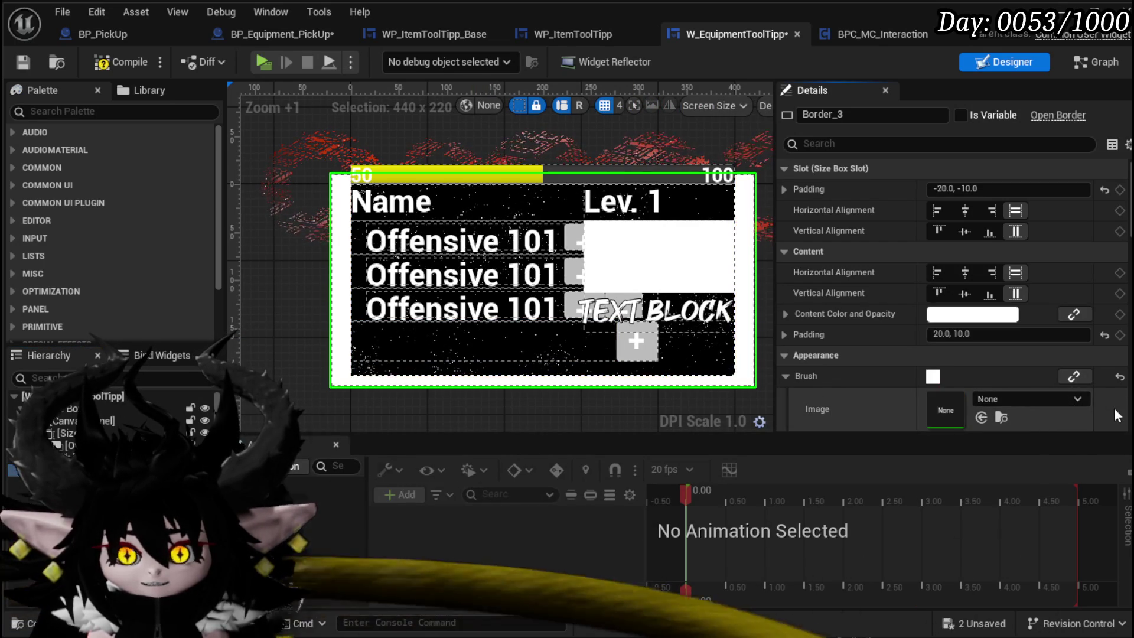
Try different slot padding values (5.0, 0.0, 3.0) on Border_3
{"action": "left_click", "coordinate": [1005, 189]}
{"action": "type", "text": "0"}
{"action": "key", "text": "BackSpace"}
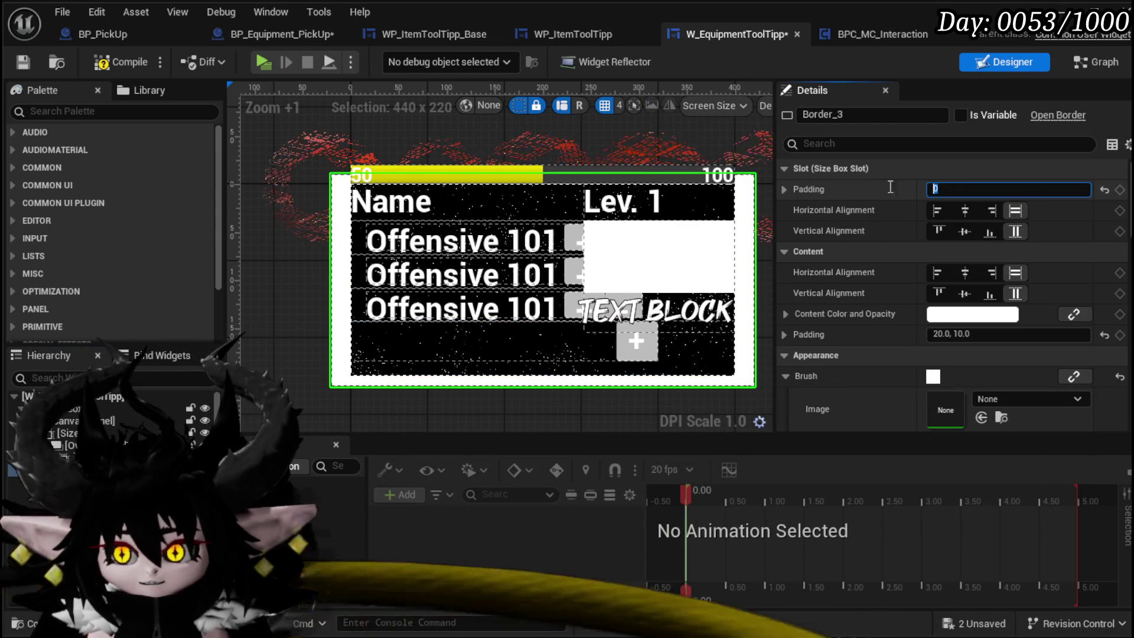
{"action": "type", "text": "5"}
{"action": "key", "text": "Return"}
{"action": "type", "text": "1"}
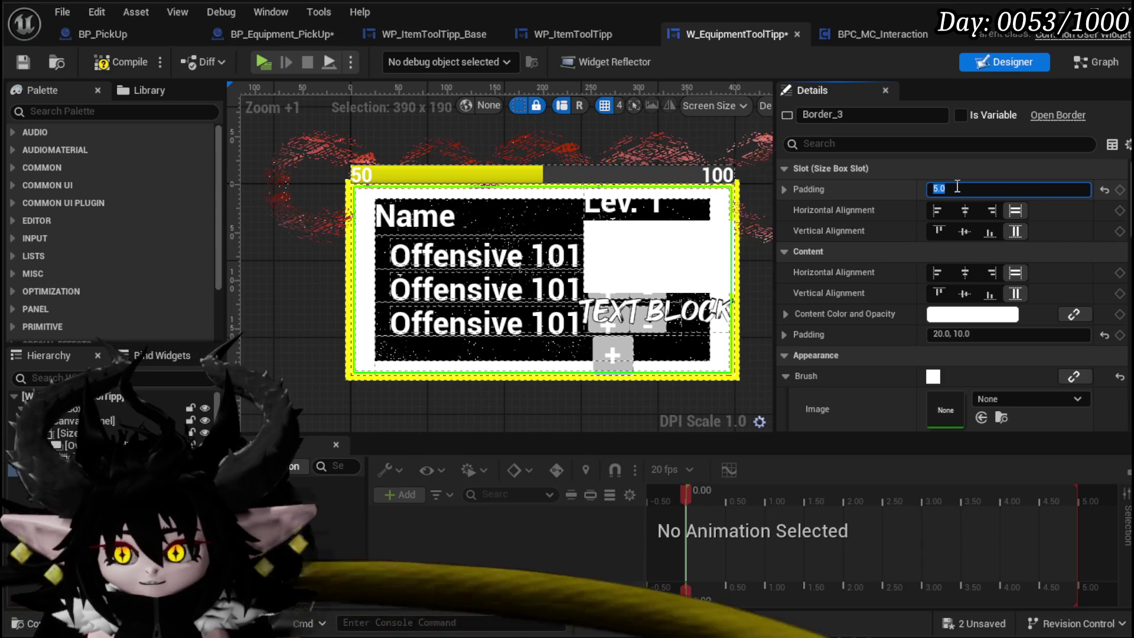
{"action": "type", "text": "0"}
{"action": "key", "text": "Return"}
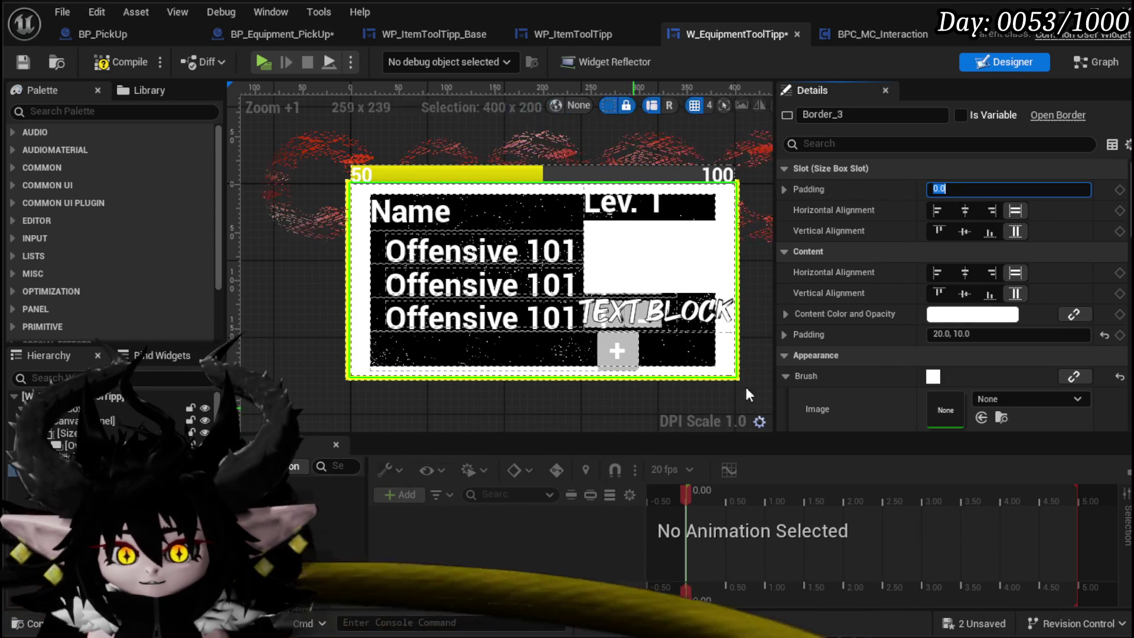
{"action": "type", "text": "0"}
{"action": "key", "text": "Return"}
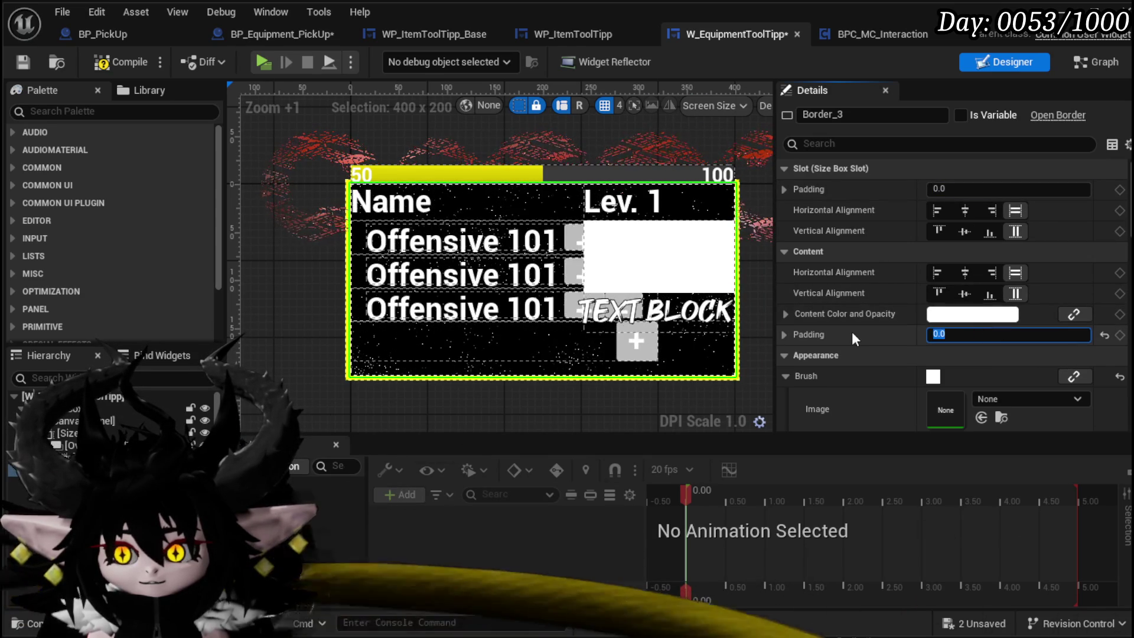
{"action": "left_click", "coordinate": [946, 189]}
{"action": "type", "text": "3"}
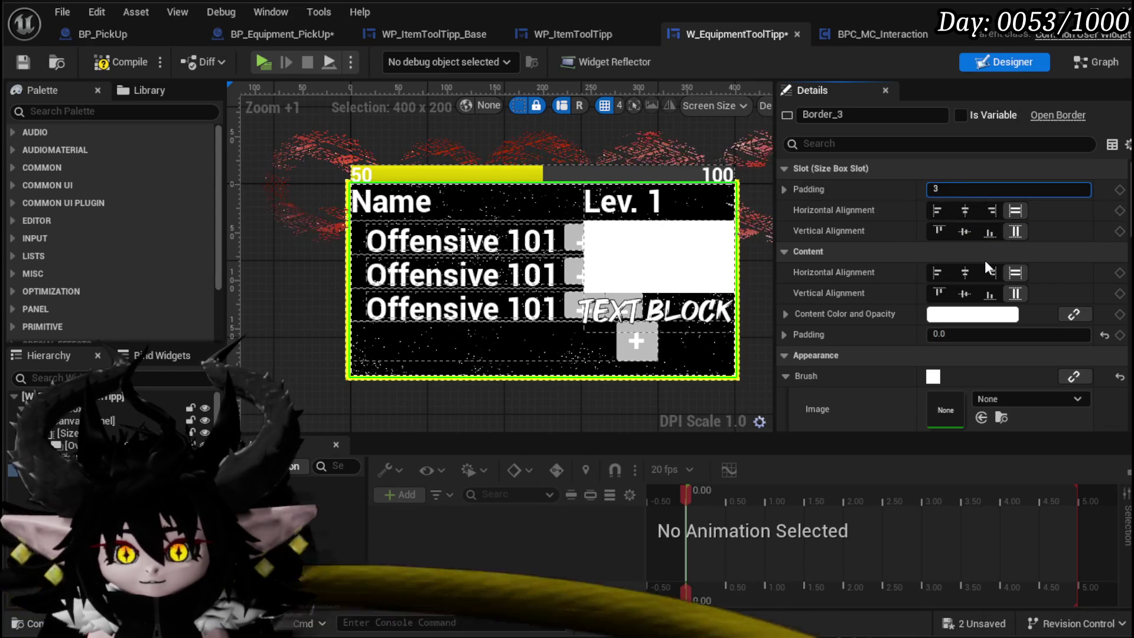
{"action": "key", "text": "Return"}
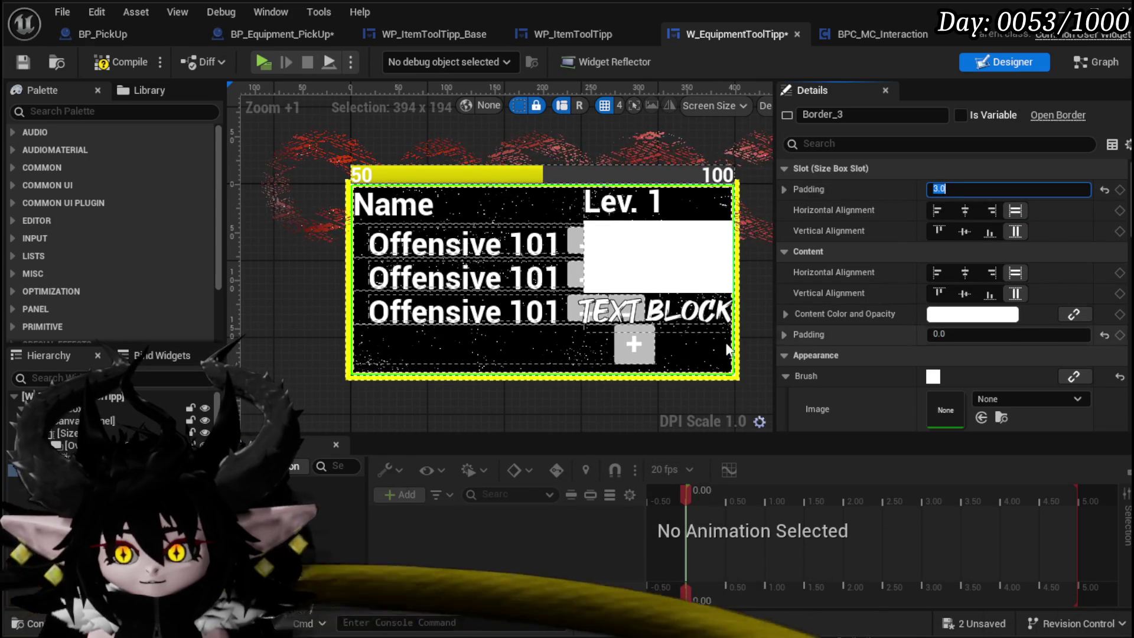
Set Border_3's slot padding to 0.0 and content padding to 5.0, then compile
{"action": "scroll", "coordinate": [320, 338], "scroll_direction": "up", "scroll_amount": 4}
{"action": "scroll", "coordinate": [289, 307], "scroll_direction": "up", "scroll_amount": 2}
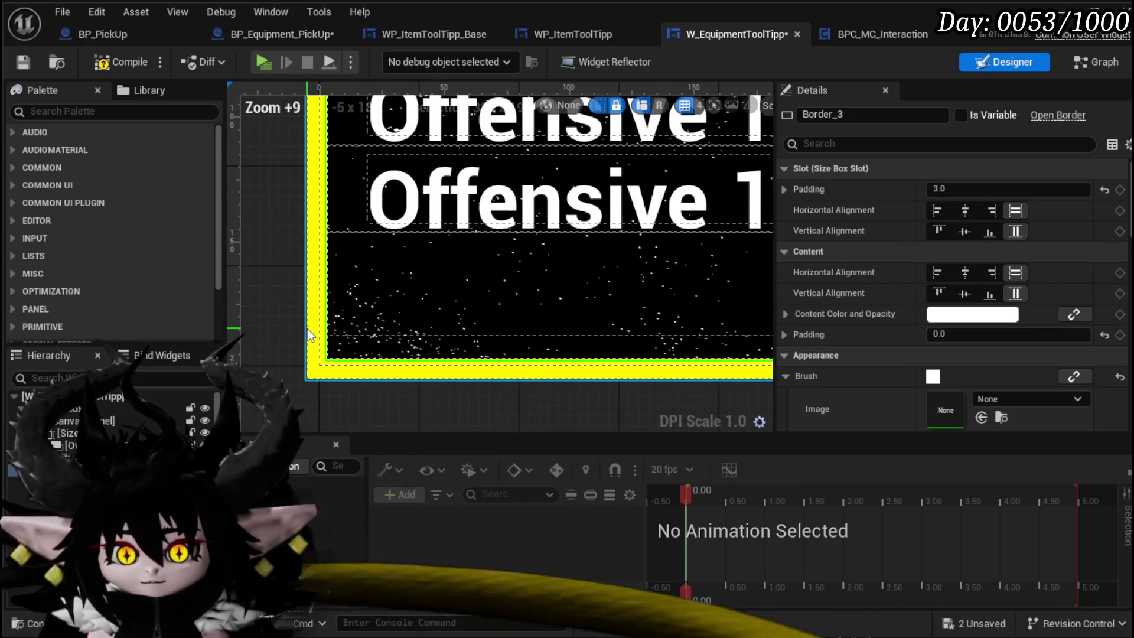
{"action": "scroll", "coordinate": [289, 307], "scroll_direction": "down", "scroll_amount": 4}
{"action": "left_click", "coordinate": [973, 189]}
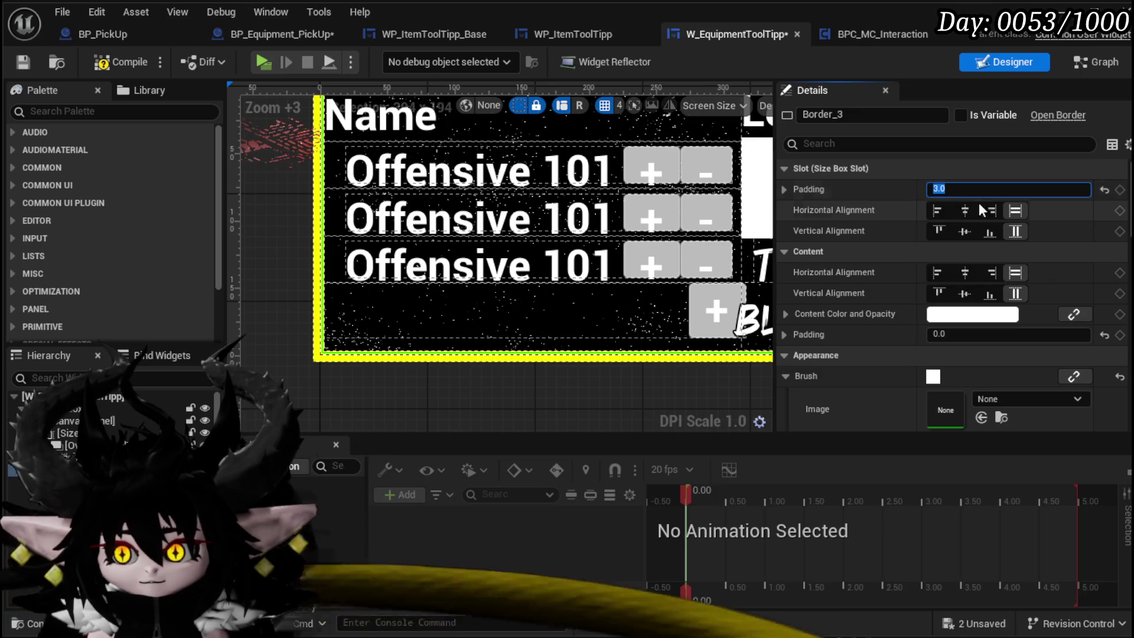
{"action": "type", "text": "0"}
{"action": "key", "text": "Return"}
{"action": "left_click", "coordinate": [955, 334]}
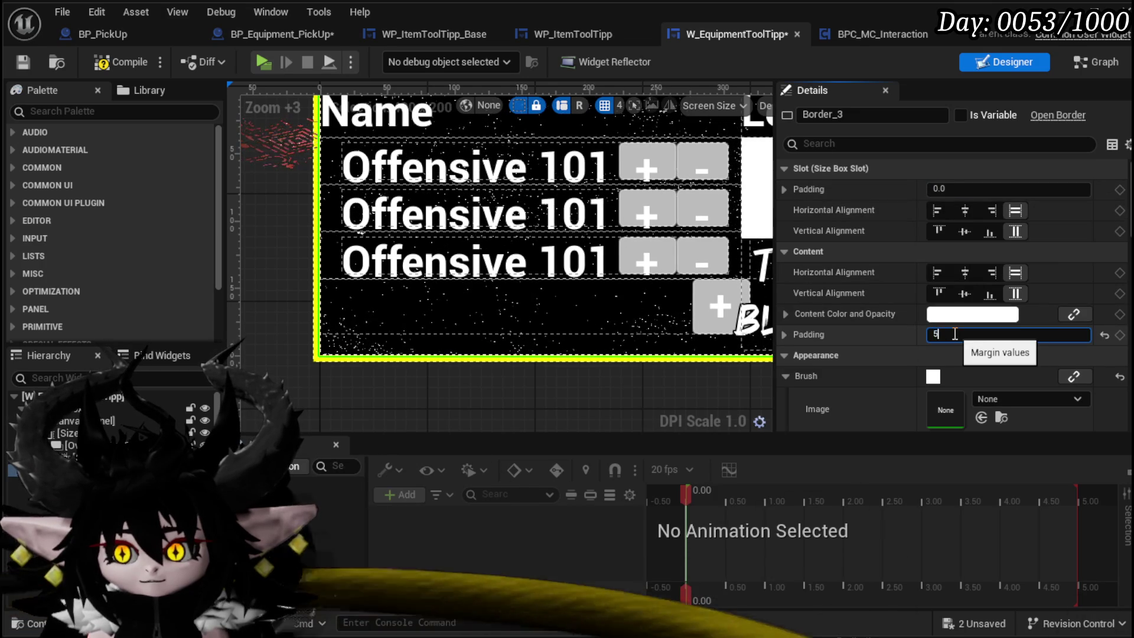
{"action": "type", "text": "5"}
{"action": "key", "text": "Return"}
{"action": "scroll", "coordinate": [738, 378], "scroll_direction": "down", "scroll_amount": 2}
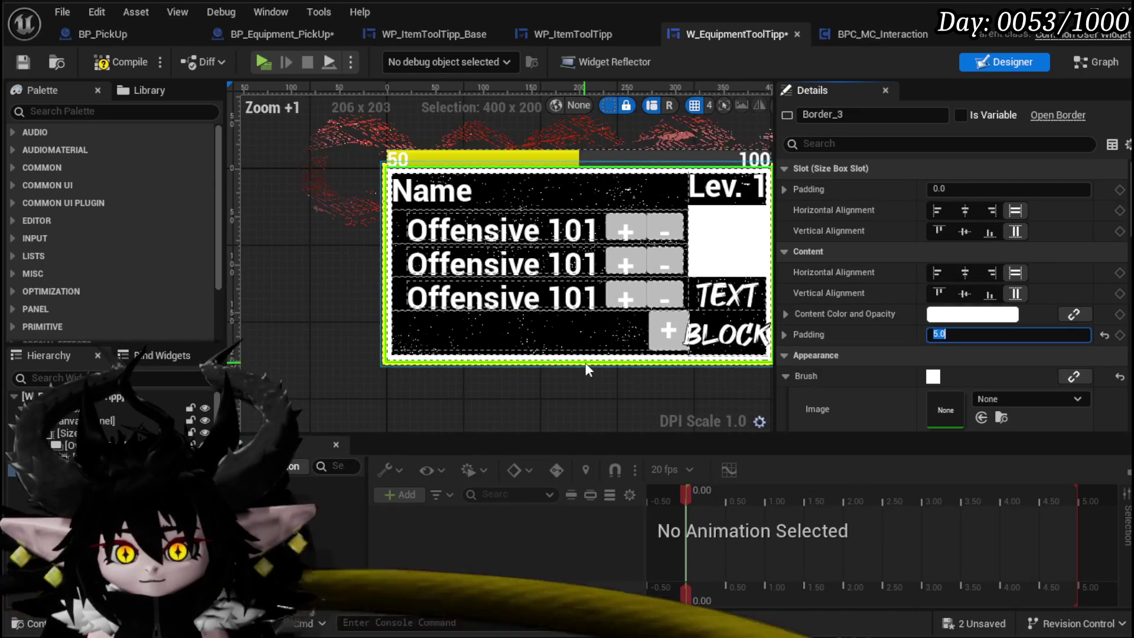
{"action": "left_click", "coordinate": [104, 65]}
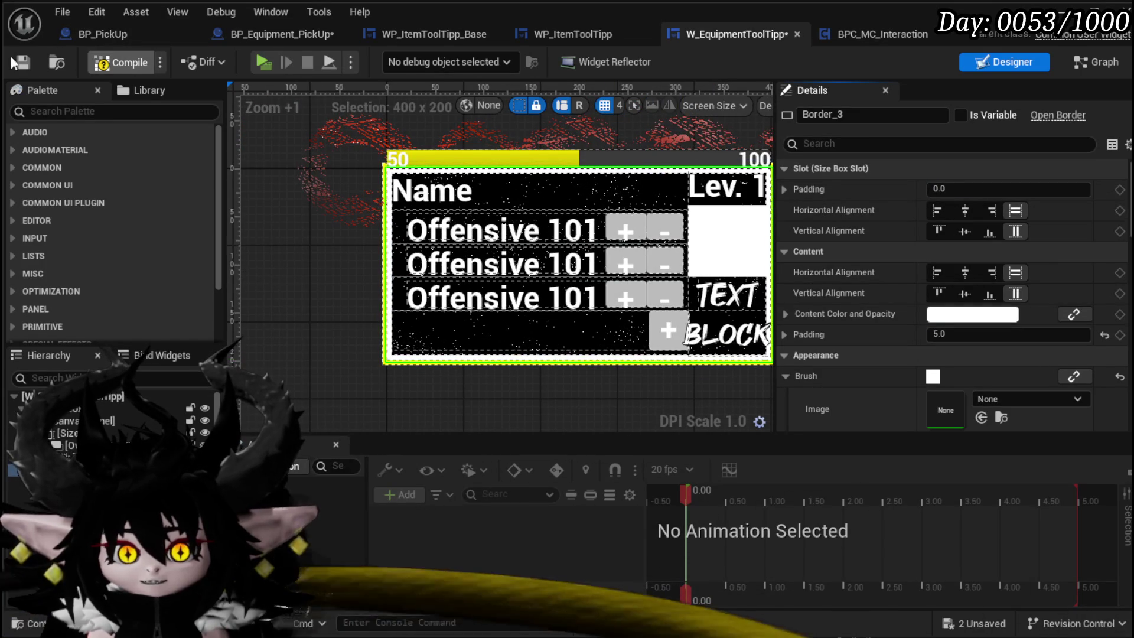
Rename Border_3 to Border_OutlineColor_1 and save the tooltip widget
{"action": "left_click_drag", "start_coordinate": [840, 115], "coordinate": [882, 113]}
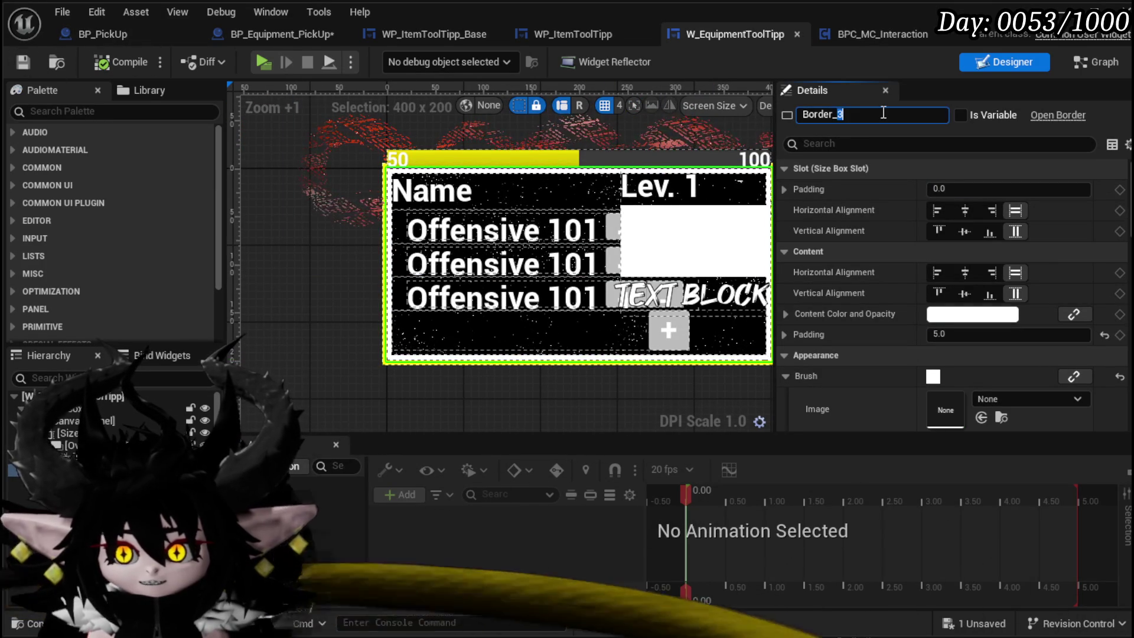
{"action": "type", "text": "OutlineColor"}
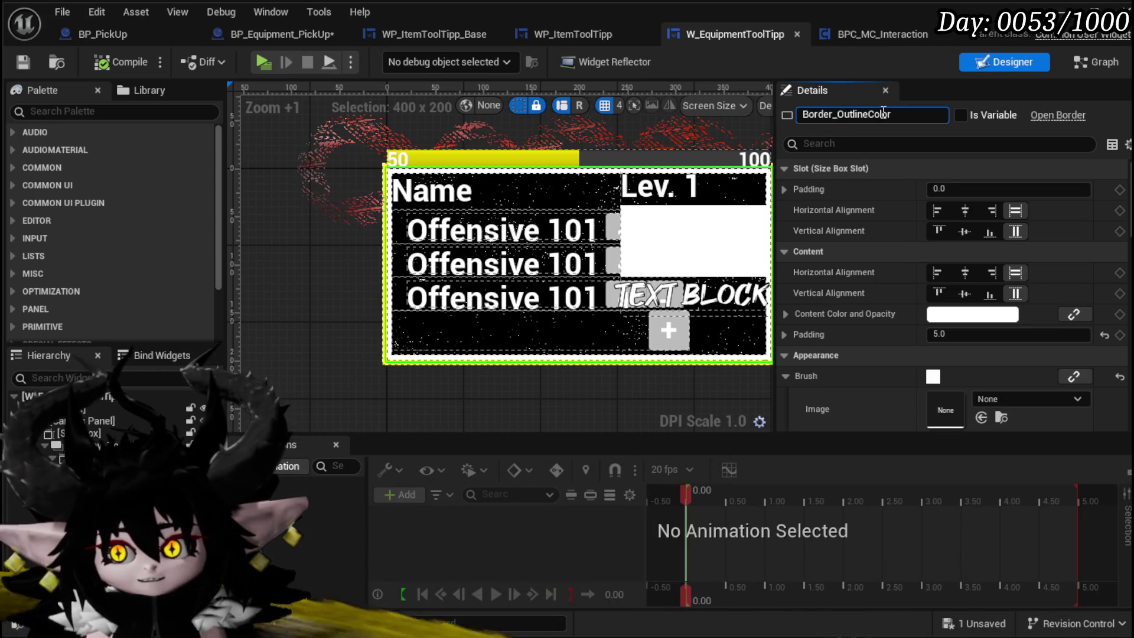
{"action": "key", "text": "Return"}
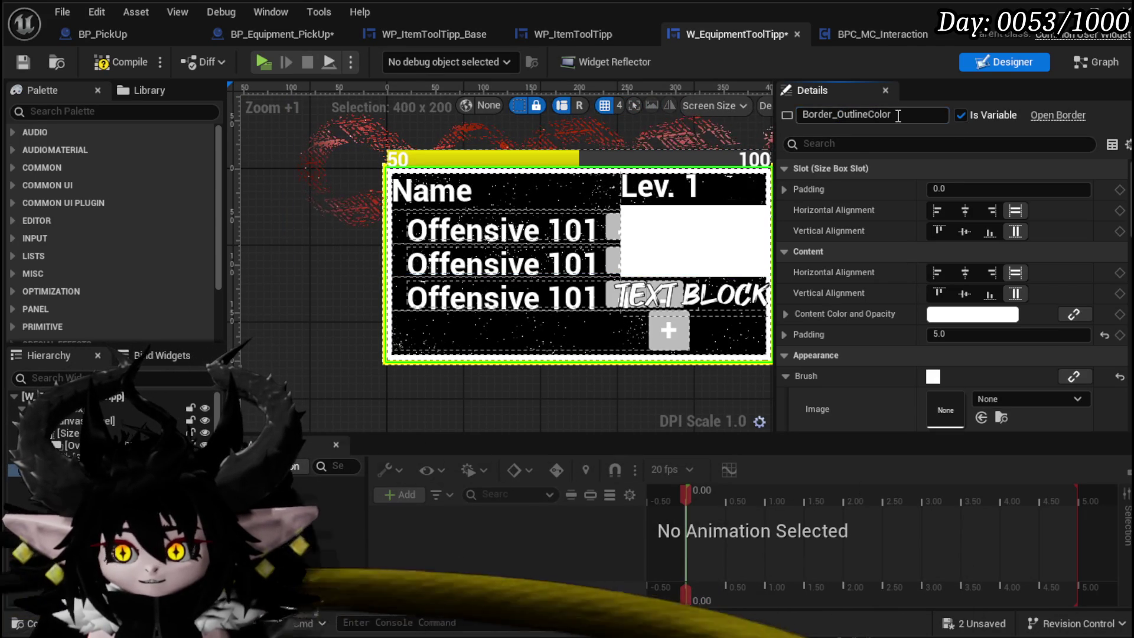
{"action": "left_click", "coordinate": [900, 116]}
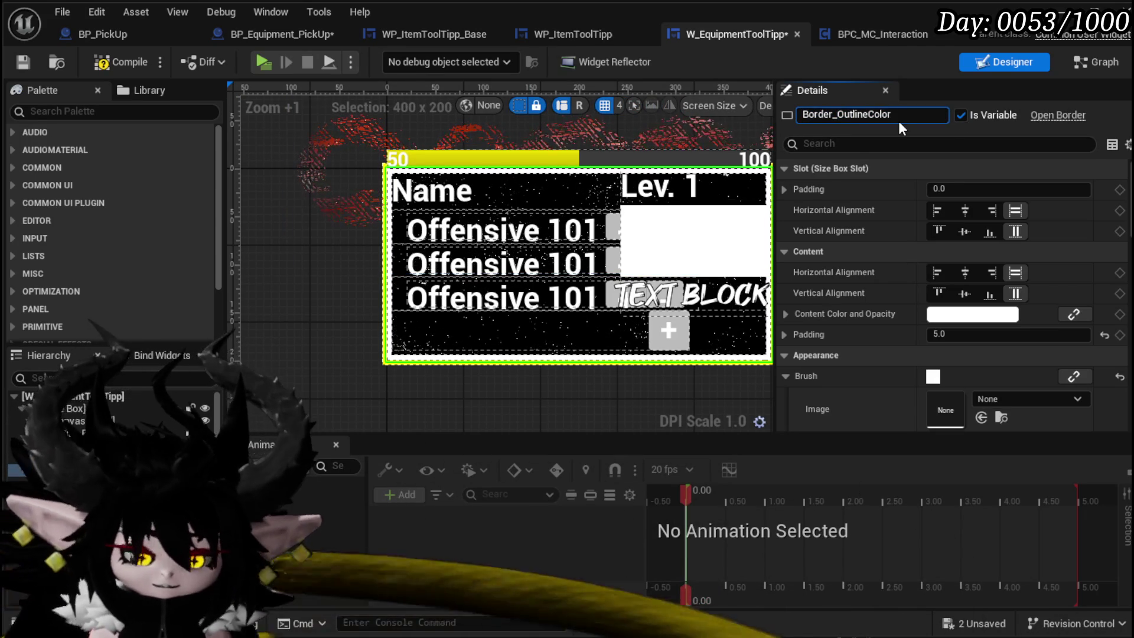
{"action": "type", "text": "_1"}
{"action": "key", "text": "Return"}
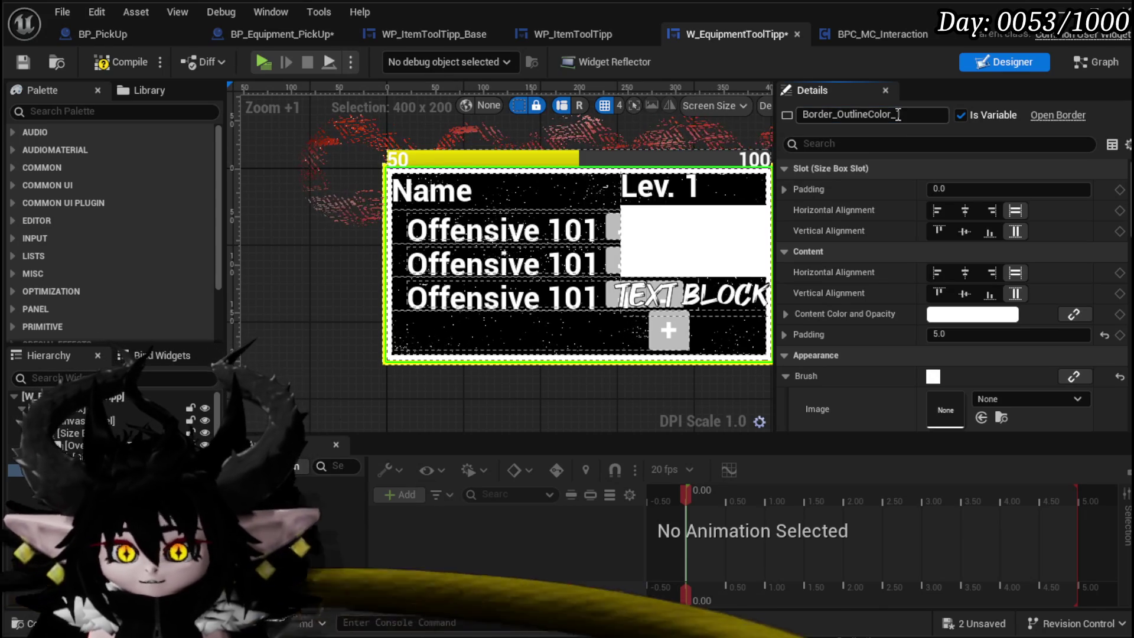
{"action": "left_click", "coordinate": [23, 61]}
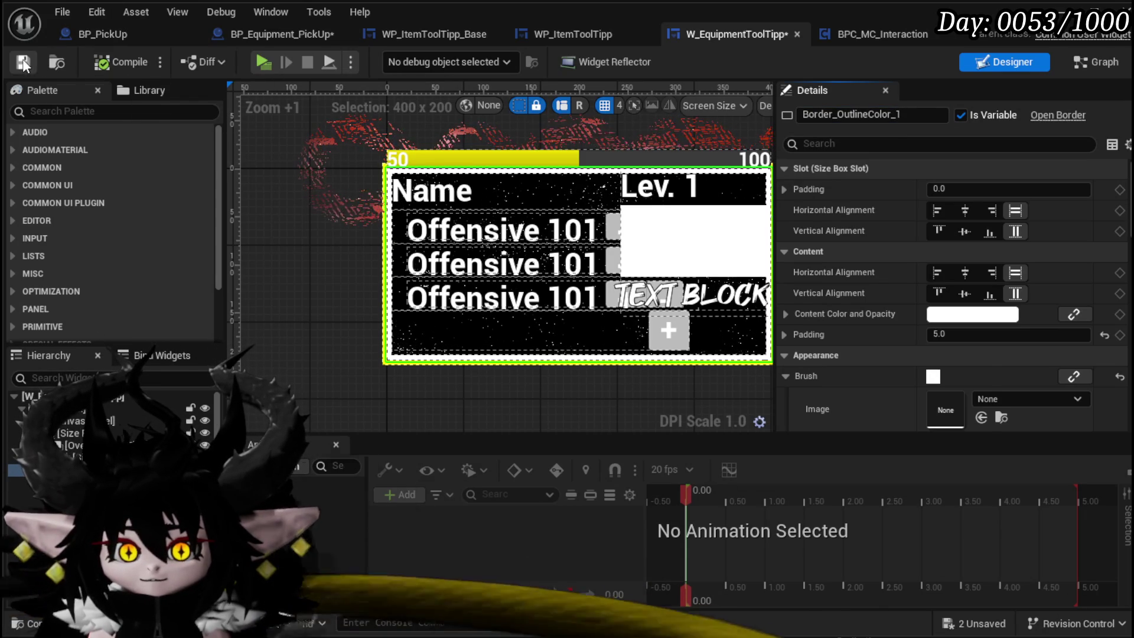
In SetWidgetColor, add Set Brush Color on Border_OutlineColor_1, run it first, and expose In Brush Color as an input
{"action": "left_click", "coordinate": [1105, 63]}
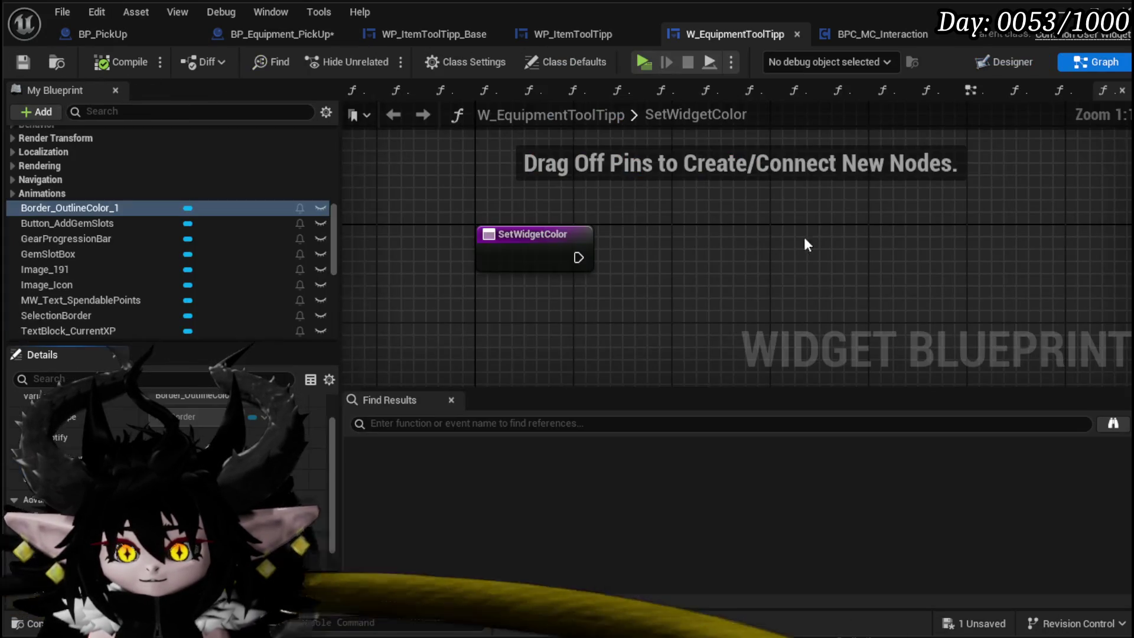
{"action": "mouse_move", "coordinate": [130, 209]}
{"action": "left_mouse_down"}
{"action": "mouse_move", "coordinate": [540, 186]}
{"action": "mouse_move", "coordinate": [705, 234]}
{"action": "left_mouse_up"}
{"action": "left_click", "coordinate": [558, 198]}
{"action": "type", "text": "Set"}
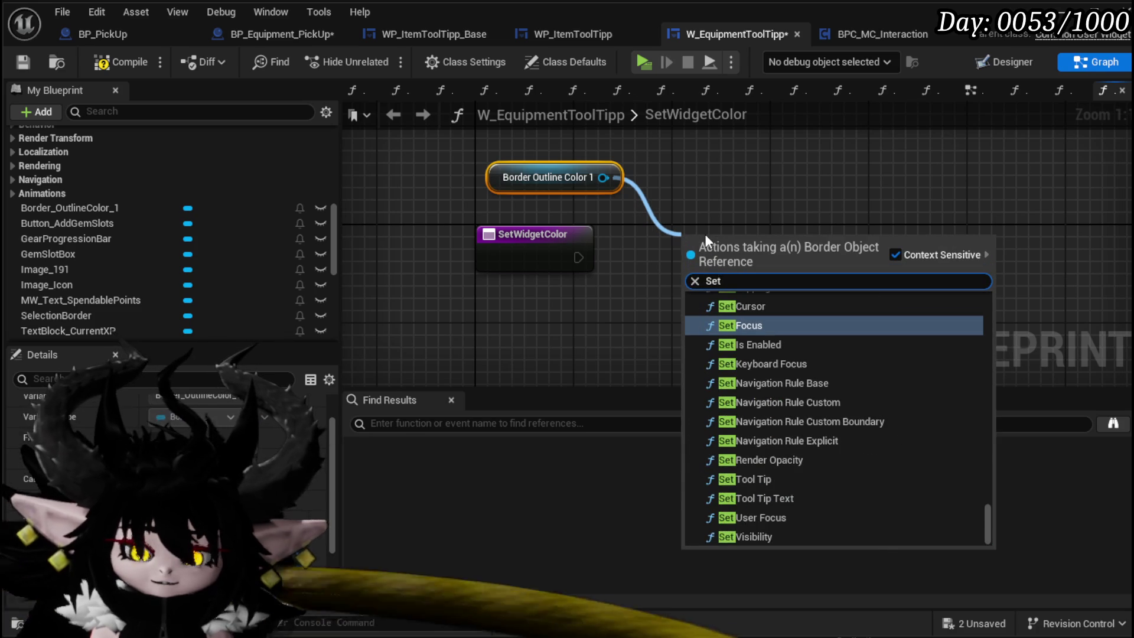
{"action": "type", "text": " Brush"}
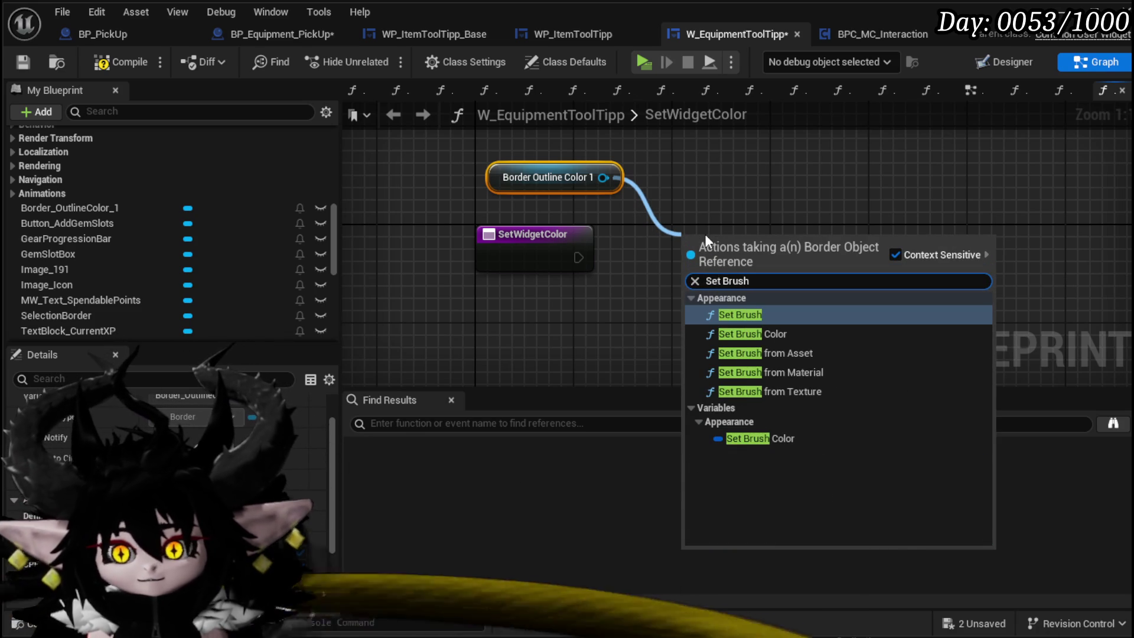
{"action": "left_click", "coordinate": [762, 334]}
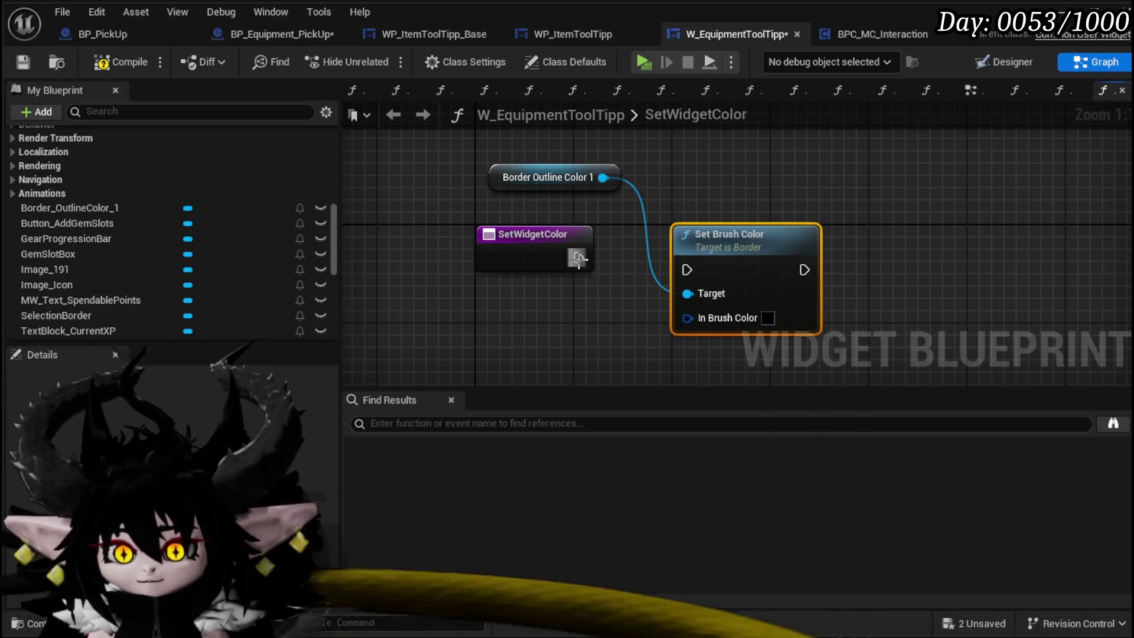
{"action": "left_click_drag", "start_coordinate": [579, 258], "coordinate": [743, 280]}
{"action": "left_click_drag", "start_coordinate": [644, 284], "coordinate": [567, 254]}
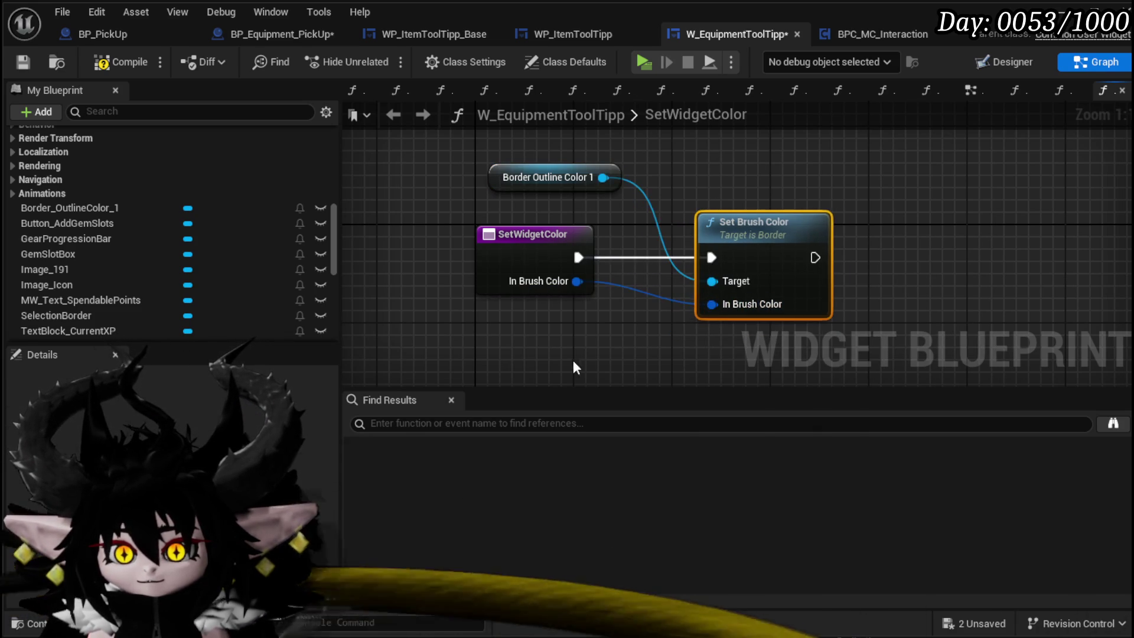
Compile and save the tooltip widget blueprint
{"action": "left_click", "coordinate": [23, 63]}
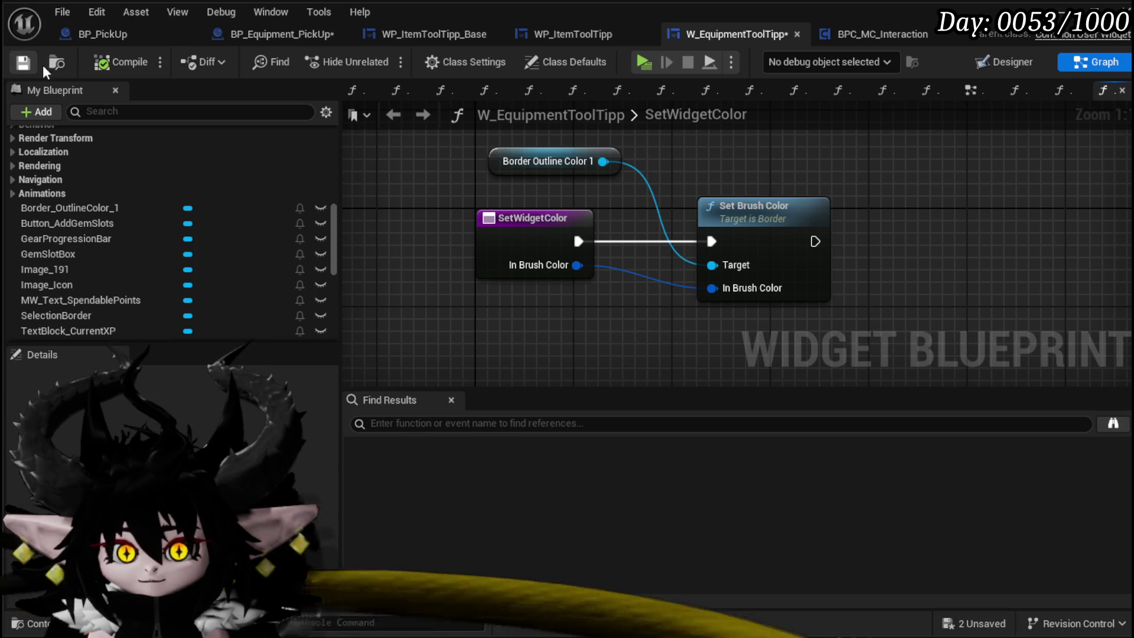
{"action": "left_click", "coordinate": [973, 90]}
{"action": "scroll", "coordinate": [105, 191], "scroll_direction": "up", "scroll_amount": 8}
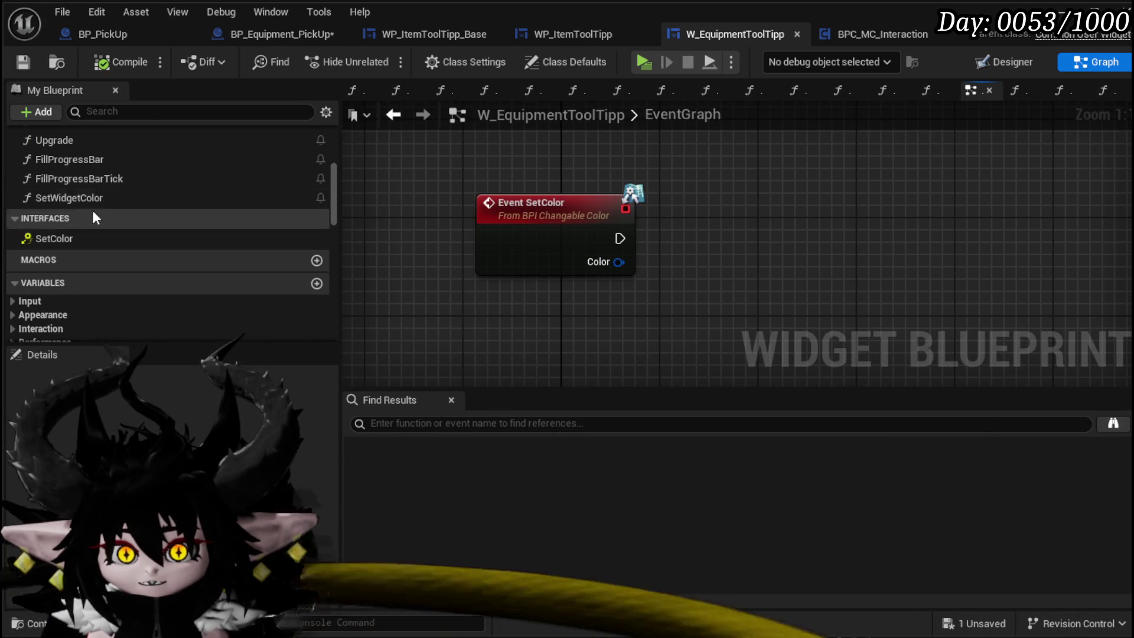
Have Event SetColor call SetWidgetColor with its Color as In Brush Color, then compile and save
{"action": "left_click_drag", "start_coordinate": [88, 199], "coordinate": [724, 202]}
{"action": "left_click", "coordinate": [609, 236]}
{"action": "left_click_drag", "start_coordinate": [620, 238], "coordinate": [754, 235]}
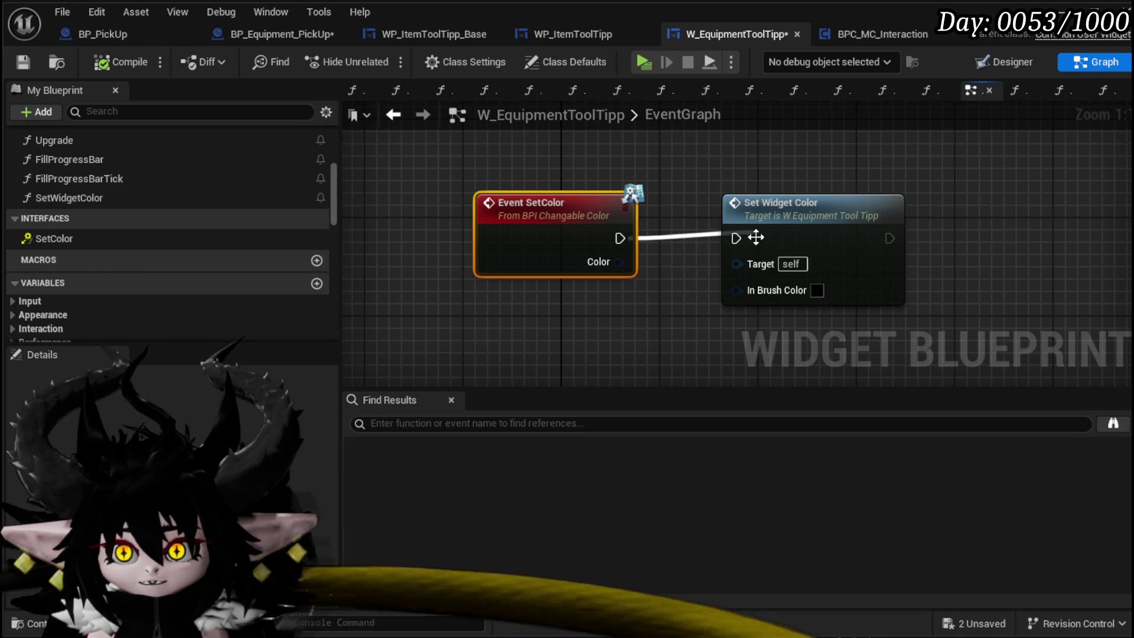
{"action": "left_click_drag", "start_coordinate": [620, 238], "coordinate": [750, 238]}
{"action": "left_click_drag", "start_coordinate": [602, 258], "coordinate": [746, 290]}
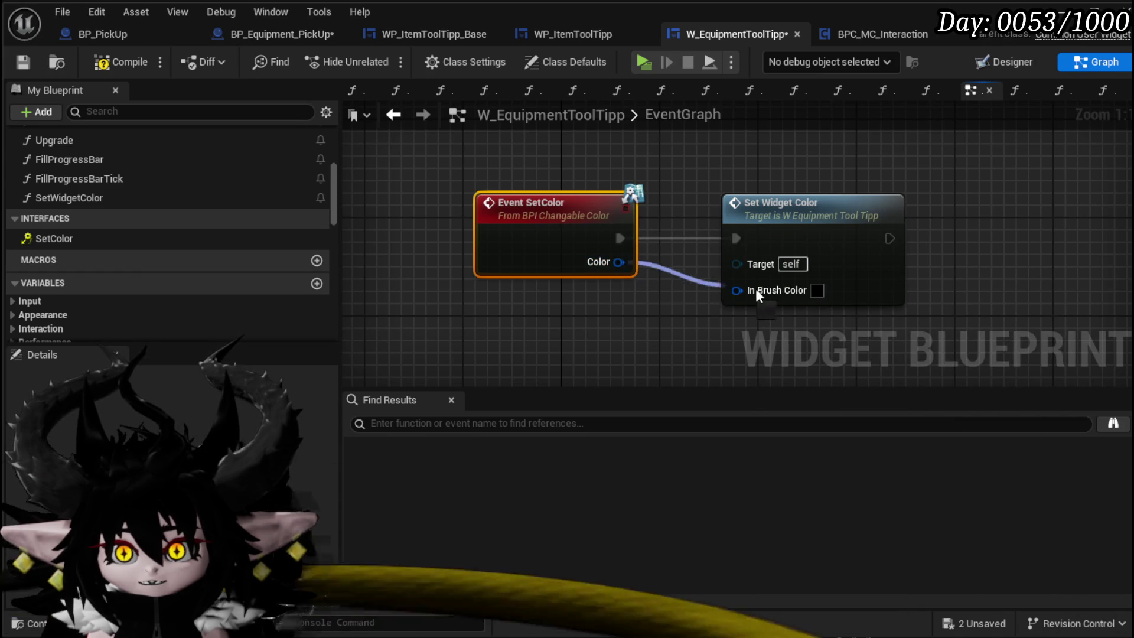
{"action": "left_click", "coordinate": [653, 315]}
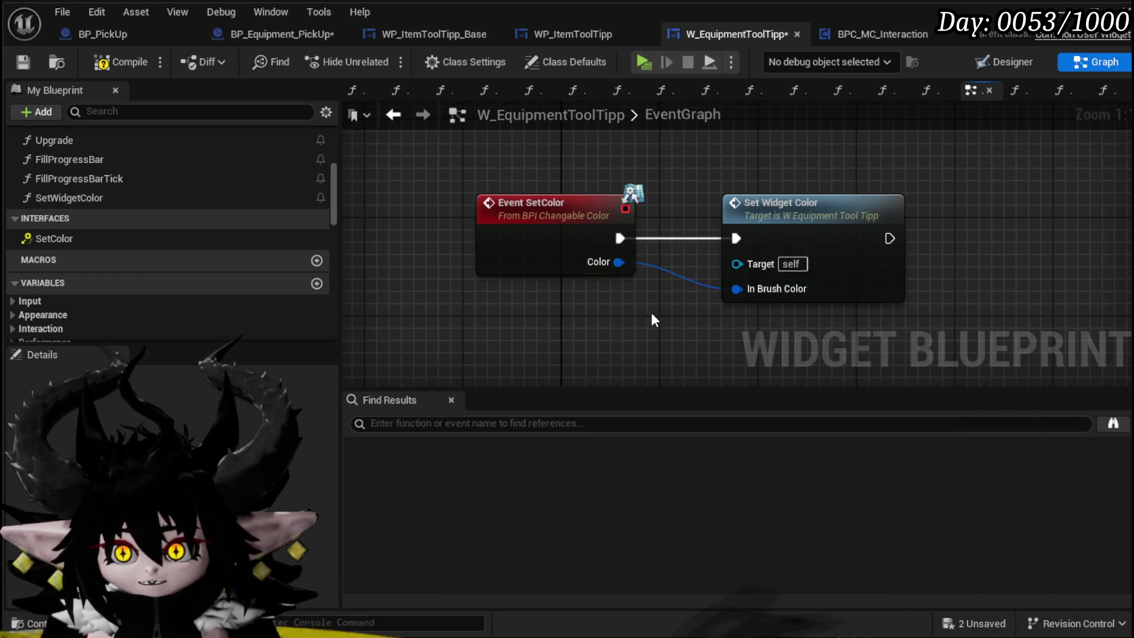
{"action": "left_click", "coordinate": [25, 59]}
{"action": "scroll", "coordinate": [107, 136], "scroll_direction": "up", "scroll_amount": 5}
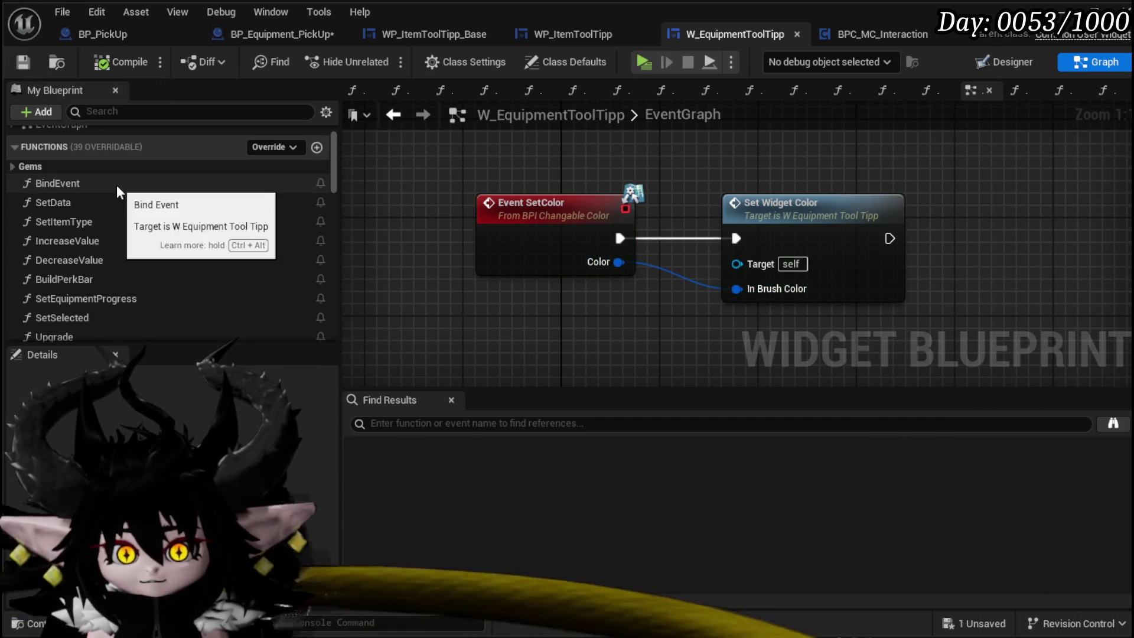
Place a SetWidgetColor call in SetData, delete it again, compile and save, and reopen SetWidgetColor
{"action": "double_click", "coordinate": [106, 202]}
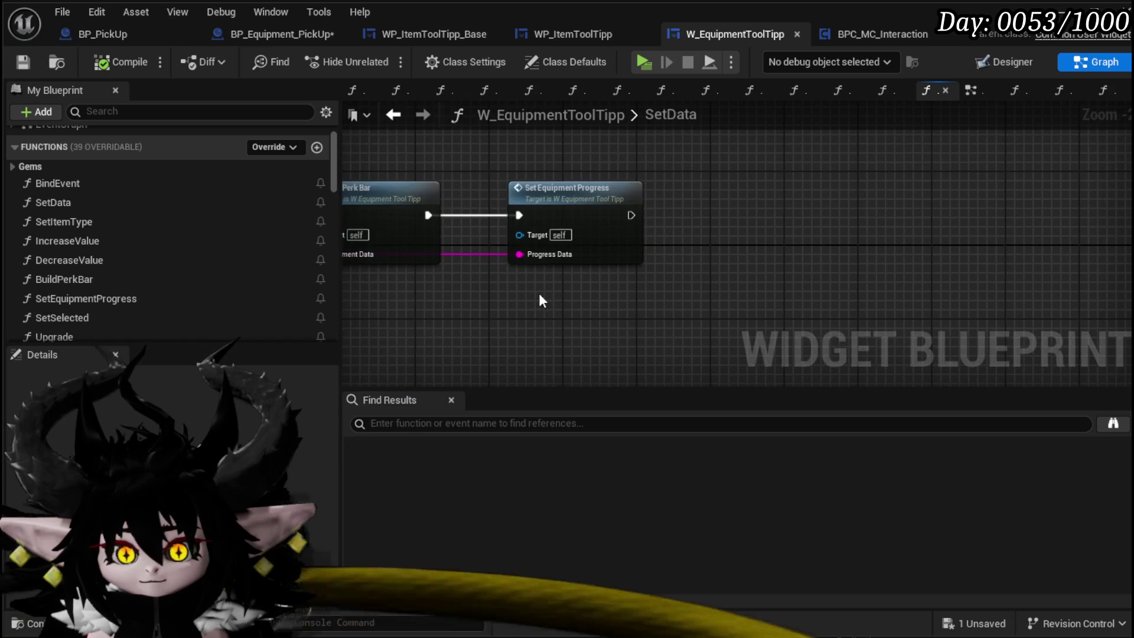
{"action": "scroll", "coordinate": [127, 236], "scroll_direction": "down", "scroll_amount": 3}
{"action": "mouse_move", "coordinate": [89, 271]}
{"action": "left_mouse_down"}
{"action": "mouse_move", "coordinate": [751, 219]}
{"action": "mouse_move", "coordinate": [748, 194]}
{"action": "left_mouse_up"}
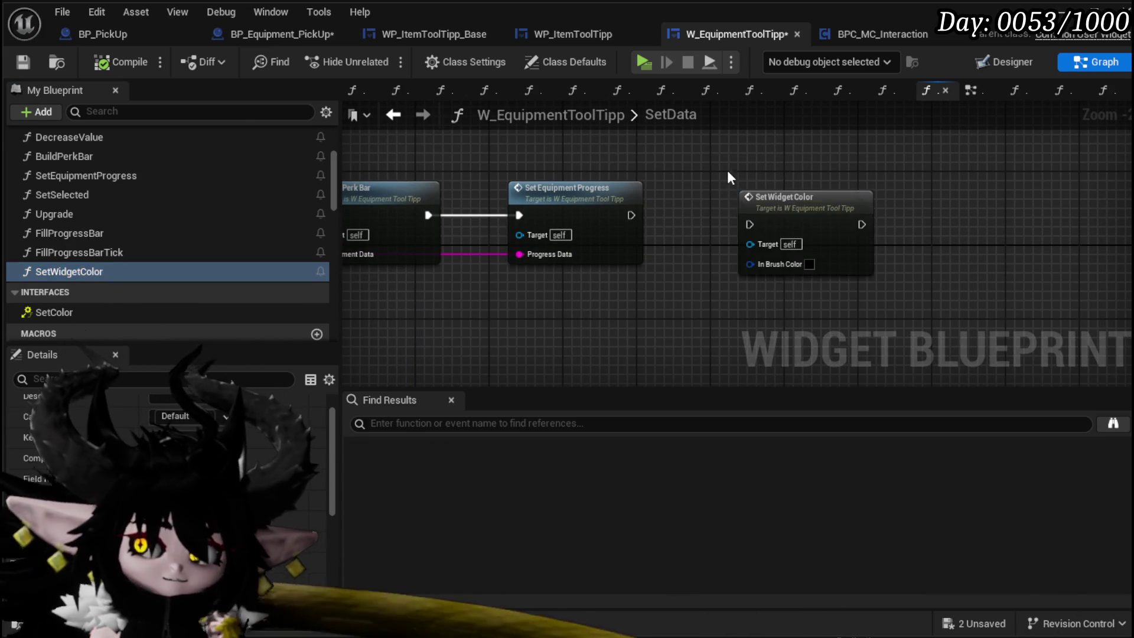
{"action": "left_click", "coordinate": [767, 246]}
{"action": "key", "text": "Delete"}
{"action": "left_click", "coordinate": [116, 62]}
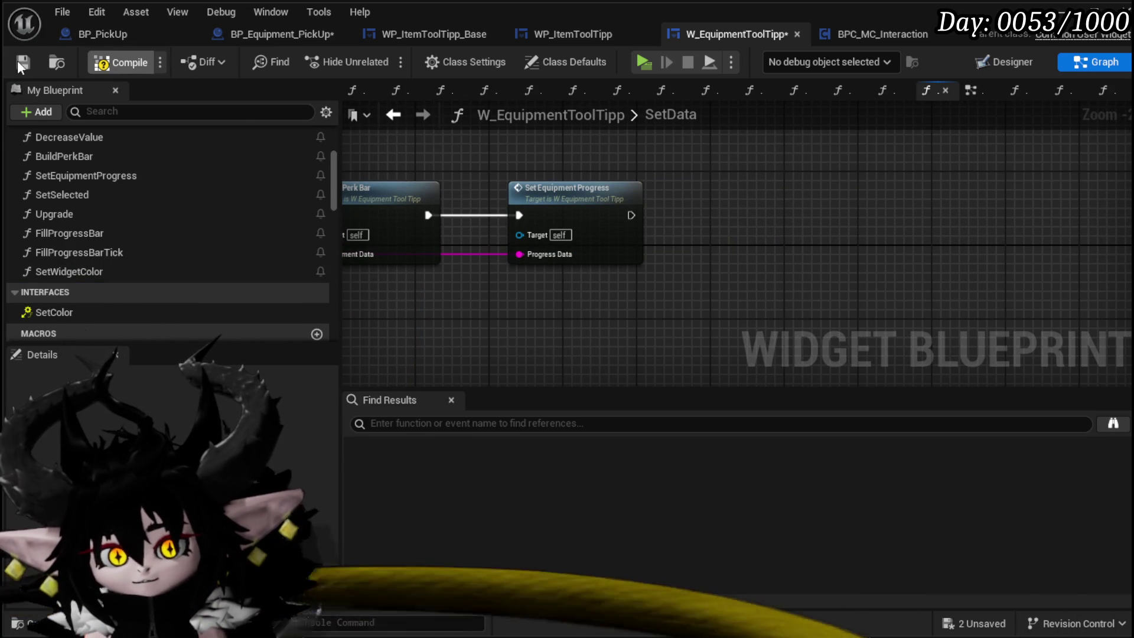
{"action": "left_click", "coordinate": [24, 61]}
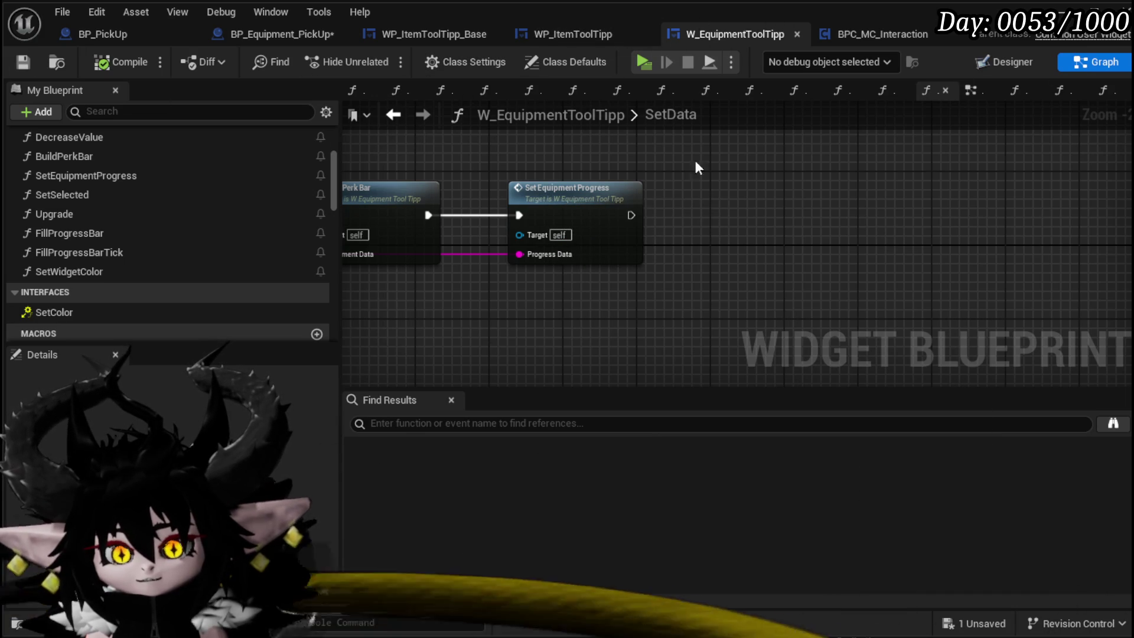
{"action": "double_click", "coordinate": [118, 275]}
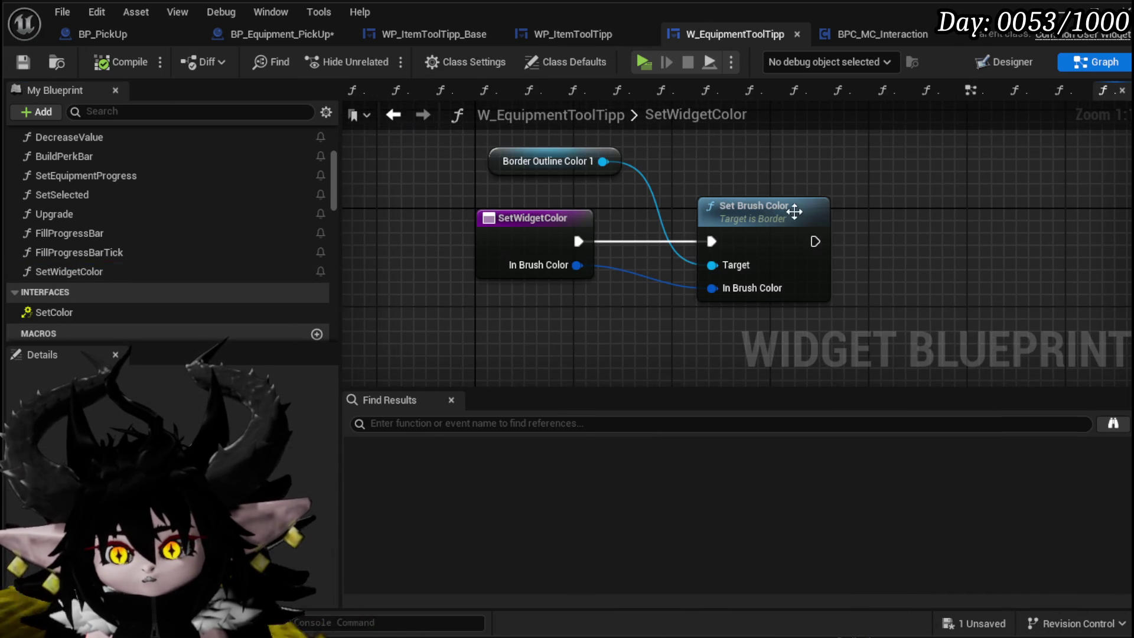
In the Designer, select the decorative border image Image_191
{"action": "left_click", "coordinate": [995, 59]}
{"action": "left_click_drag", "start_coordinate": [414, 280], "coordinate": [304, 199]}
{"action": "scroll", "coordinate": [356, 253], "scroll_direction": "up", "scroll_amount": 3}
{"action": "scroll", "coordinate": [356, 253], "scroll_direction": "down", "scroll_amount": 2}
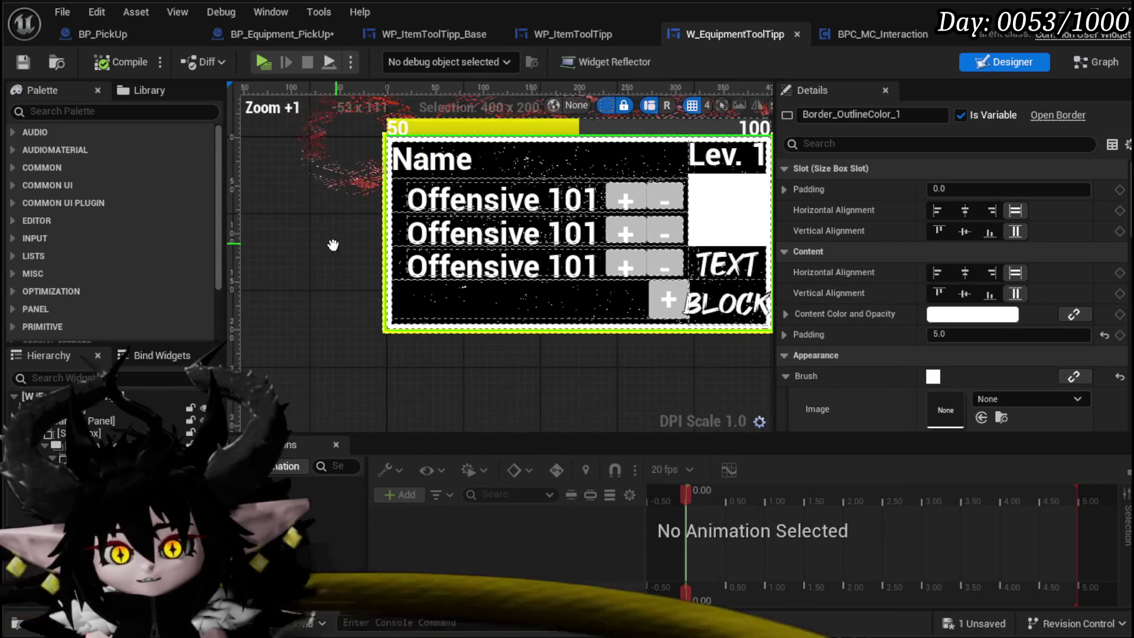
{"action": "left_click_drag", "start_coordinate": [502, 140], "coordinate": [446, 181]}
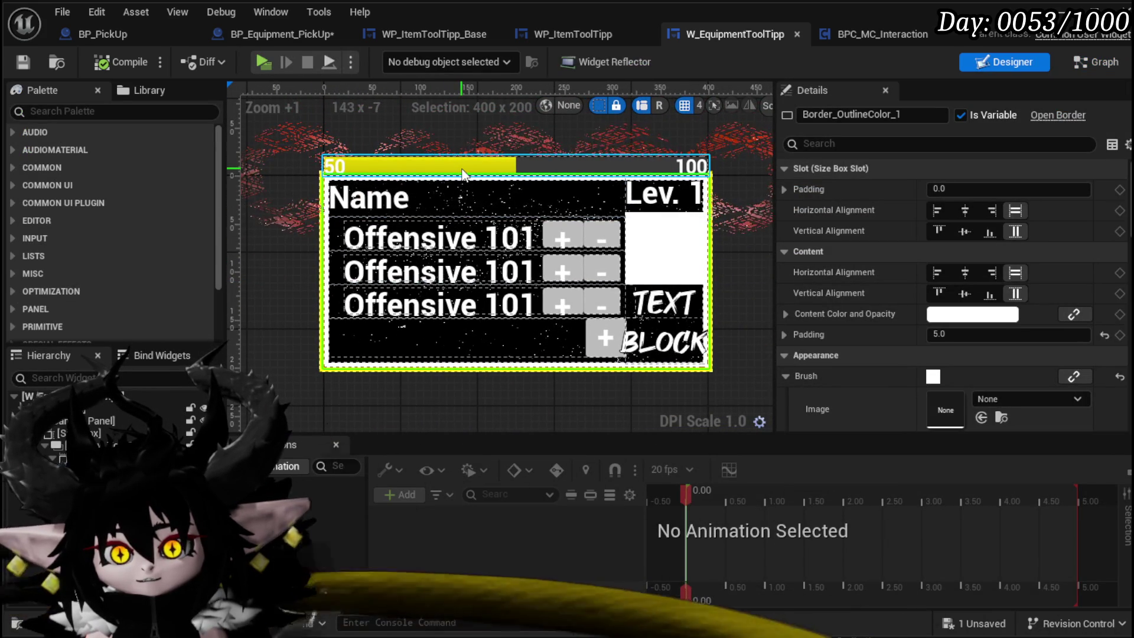
{"action": "left_click", "coordinate": [403, 139]}
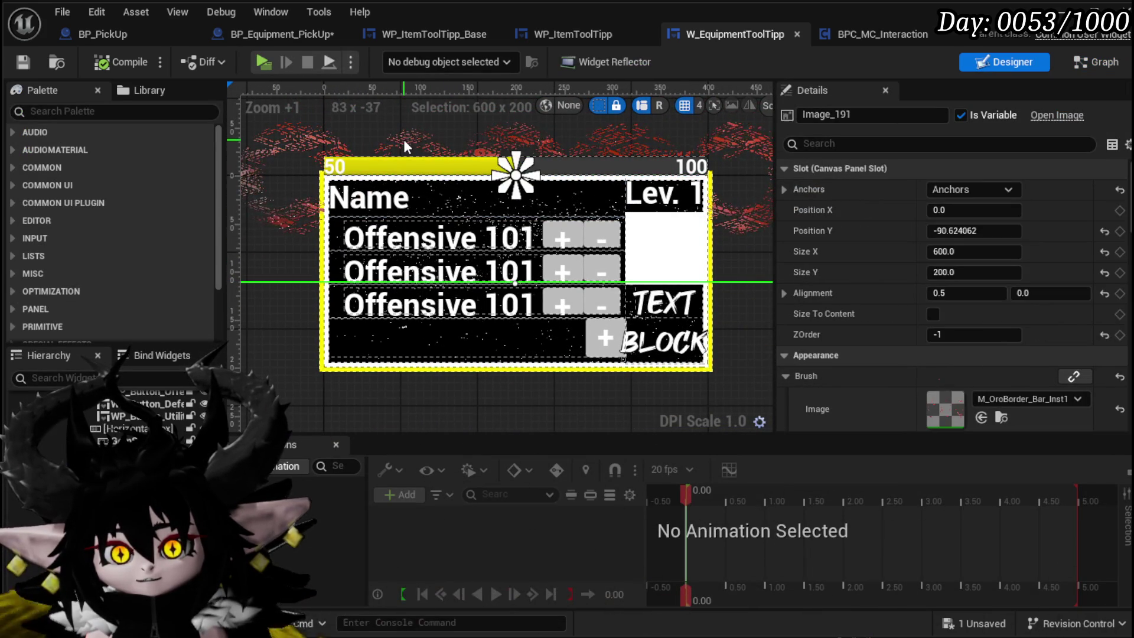
{"action": "left_click", "coordinate": [1099, 62]}
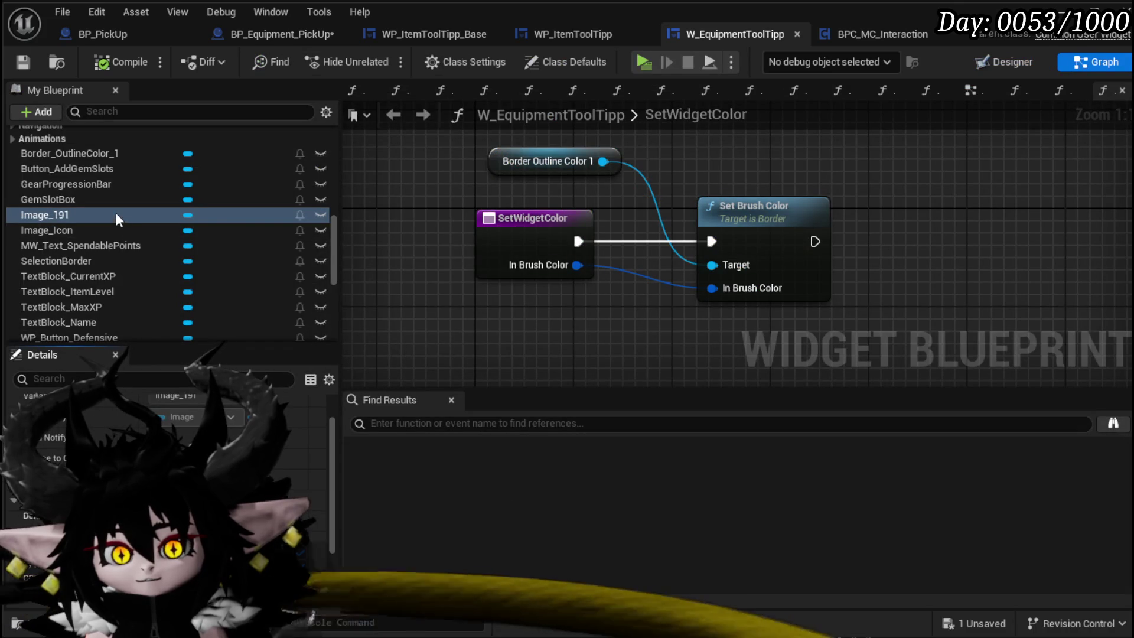
Add an Image 191 reference with Get Dynamic Material feeding a Set Vector Parameter Value node
{"action": "mouse_move", "coordinate": [45, 214]}
{"action": "left_mouse_down"}
{"action": "mouse_move", "coordinate": [792, 150]}
{"action": "mouse_move", "coordinate": [835, 184]}
{"action": "mouse_move", "coordinate": [786, 156]}
{"action": "left_mouse_up"}
{"action": "left_click_drag", "start_coordinate": [700, 161], "coordinate": [745, 219]}
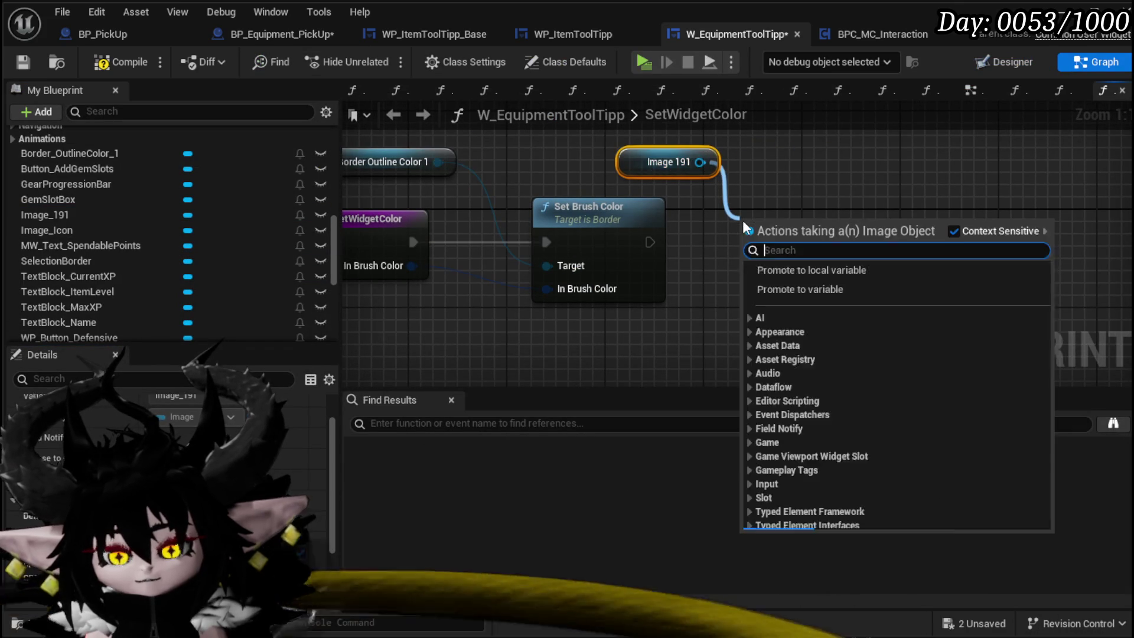
{"action": "type", "text": "get mater"}
{"action": "key", "text": "Return"}
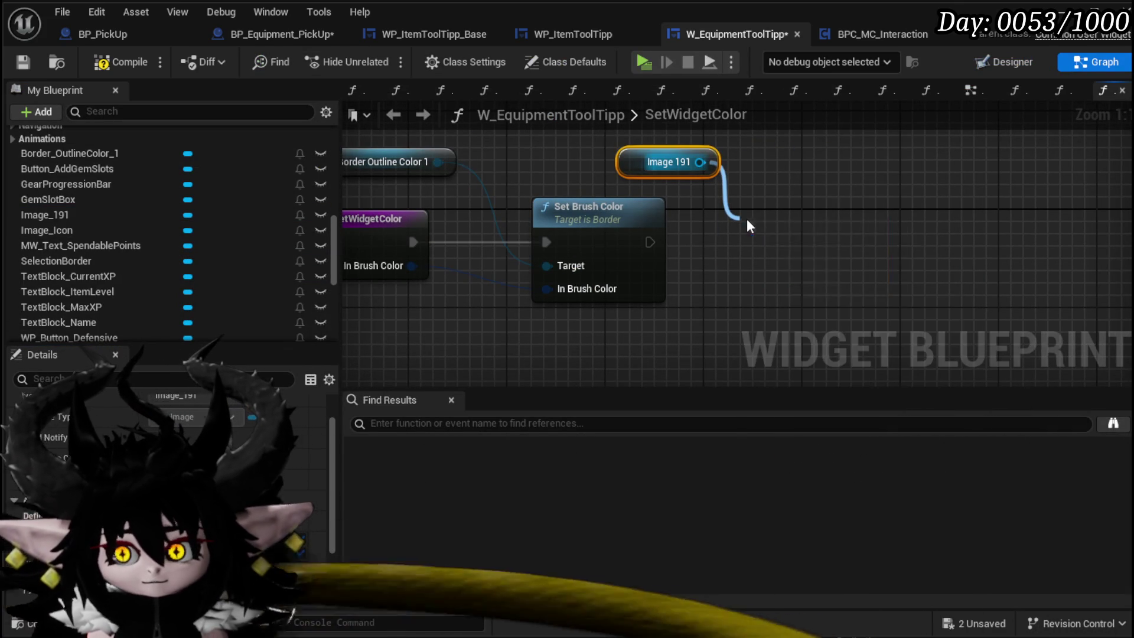
{"action": "left_click_drag", "start_coordinate": [869, 278], "coordinate": [943, 273]}
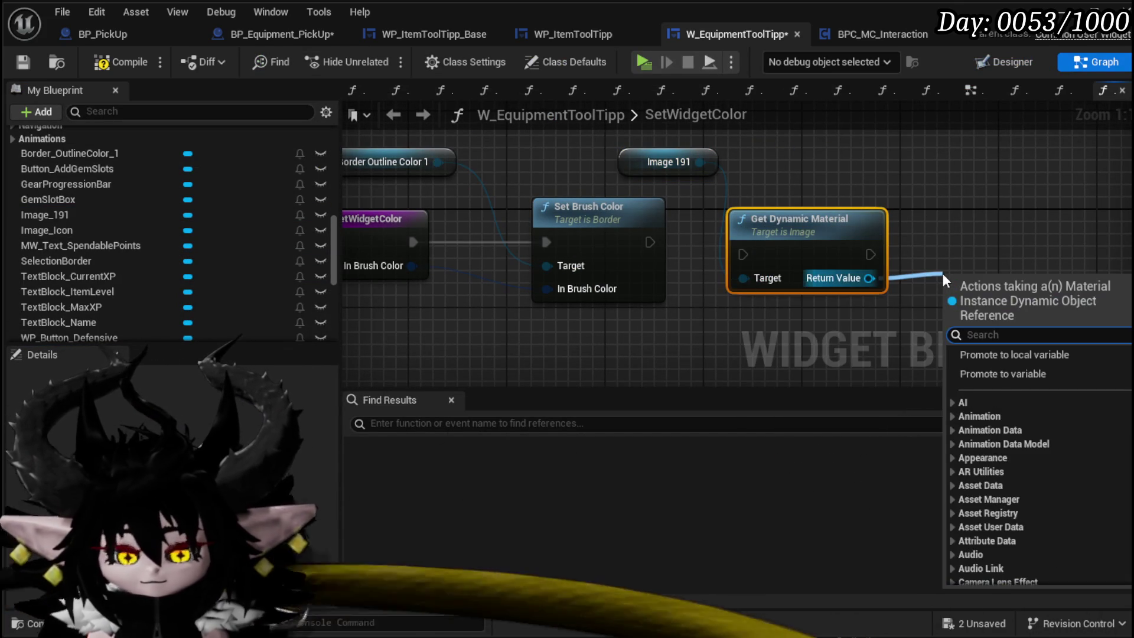
{"action": "type", "text": "Set Vector"}
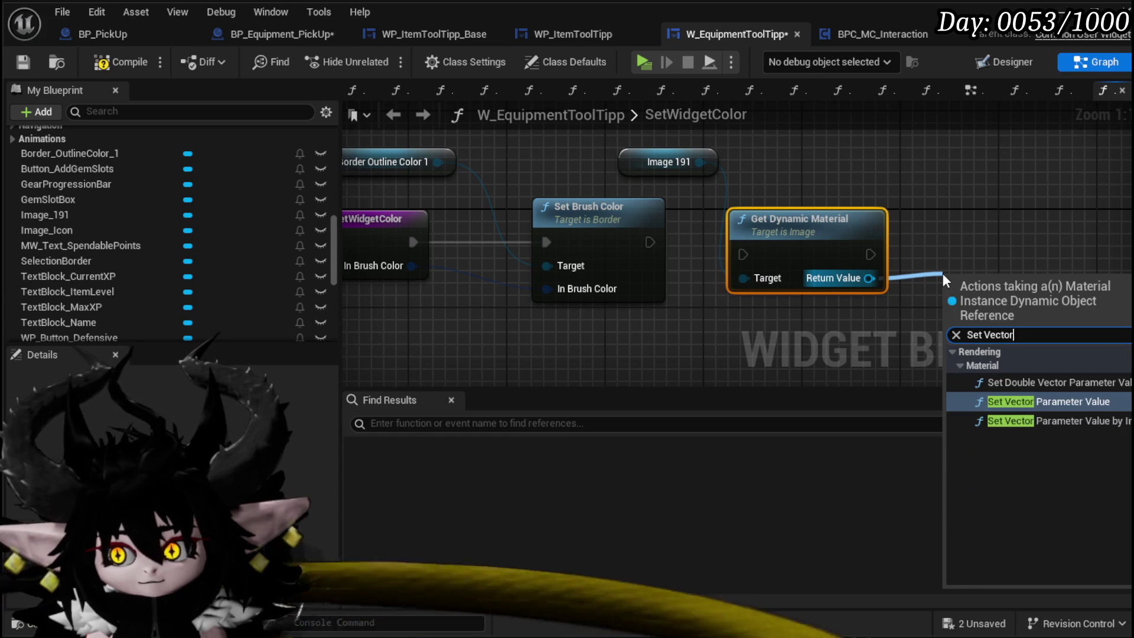
{"action": "key", "text": "Return"}
Set the parameter to Color with In Brush Color as Value, run it after Set Brush Color, and save
{"action": "scroll", "coordinate": [925, 325], "scroll_direction": "down", "scroll_amount": 5}
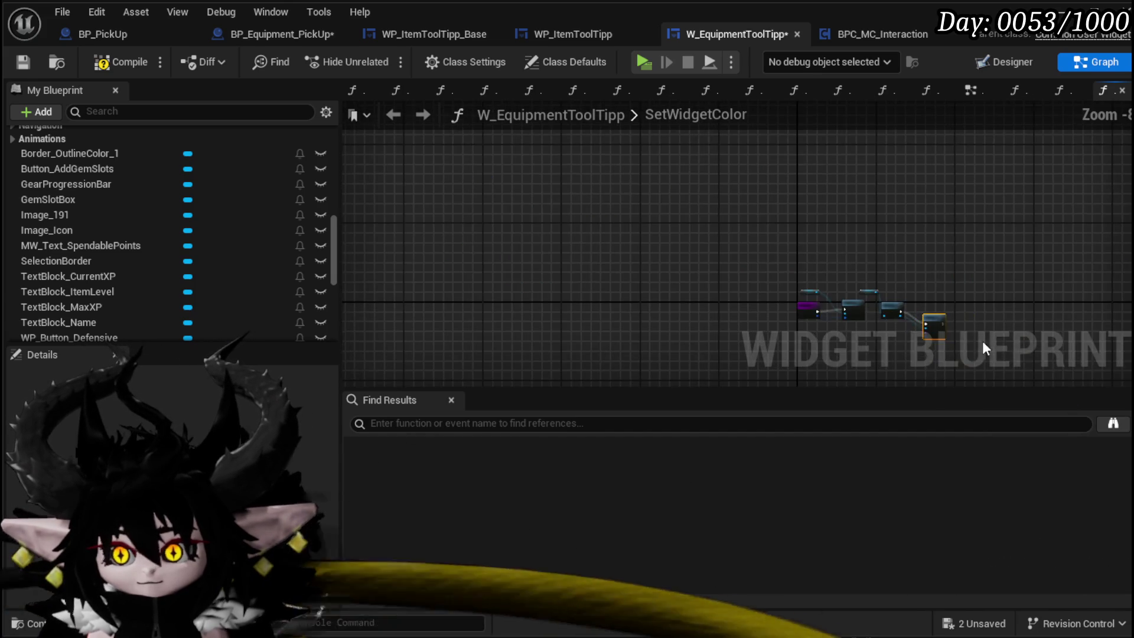
{"action": "scroll", "coordinate": [911, 317], "scroll_direction": "up", "scroll_amount": 3}
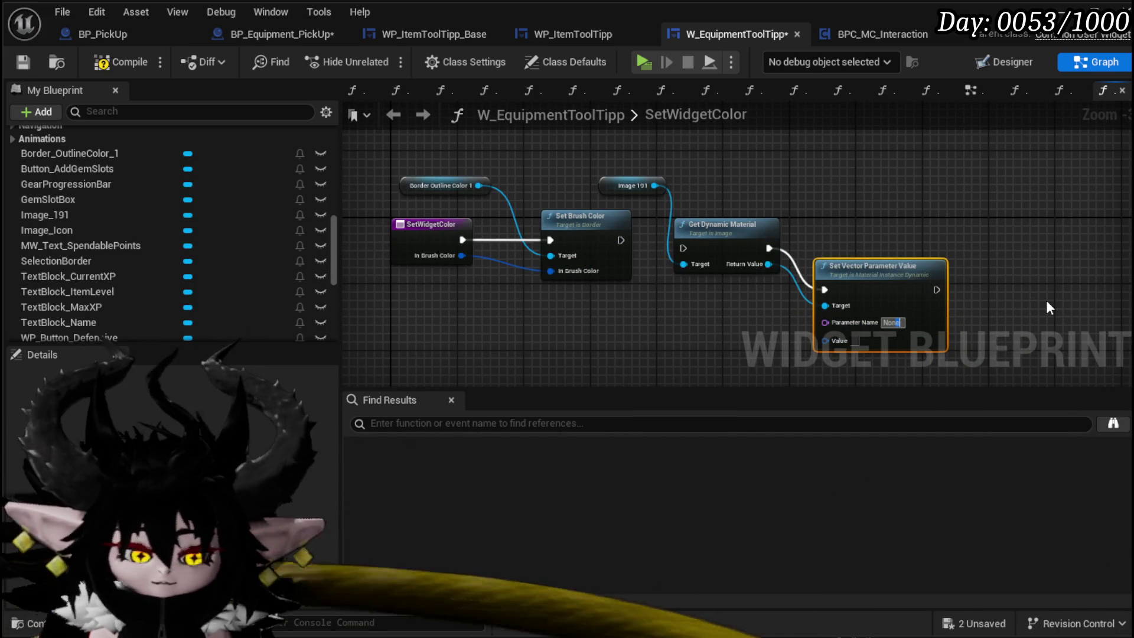
{"action": "double_click", "coordinate": [892, 323]}
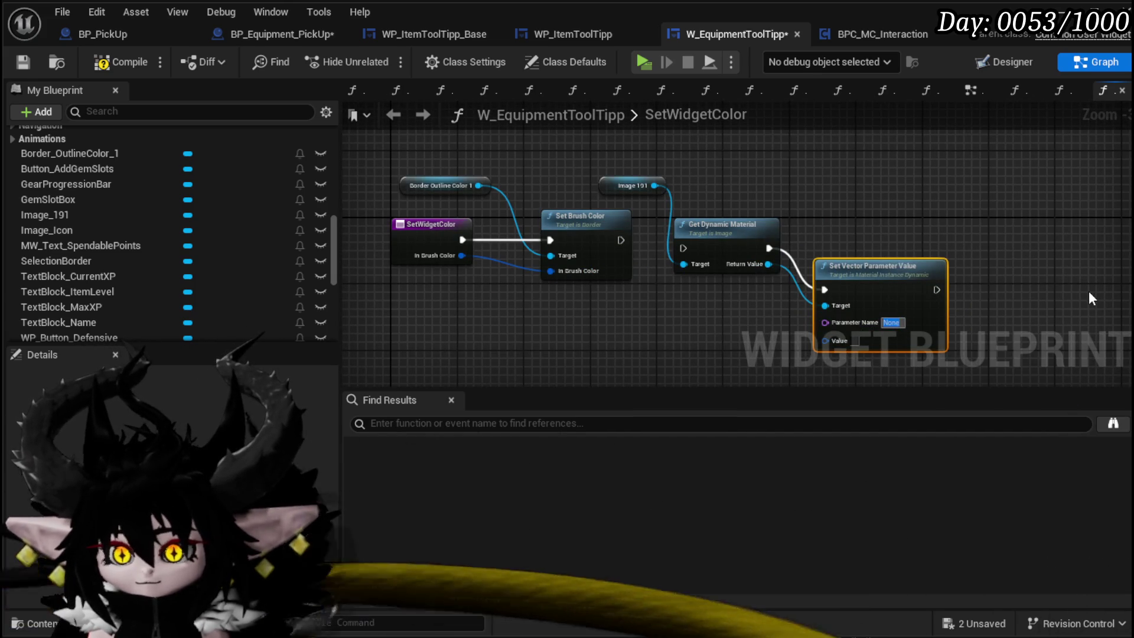
{"action": "type", "text": "Color"}
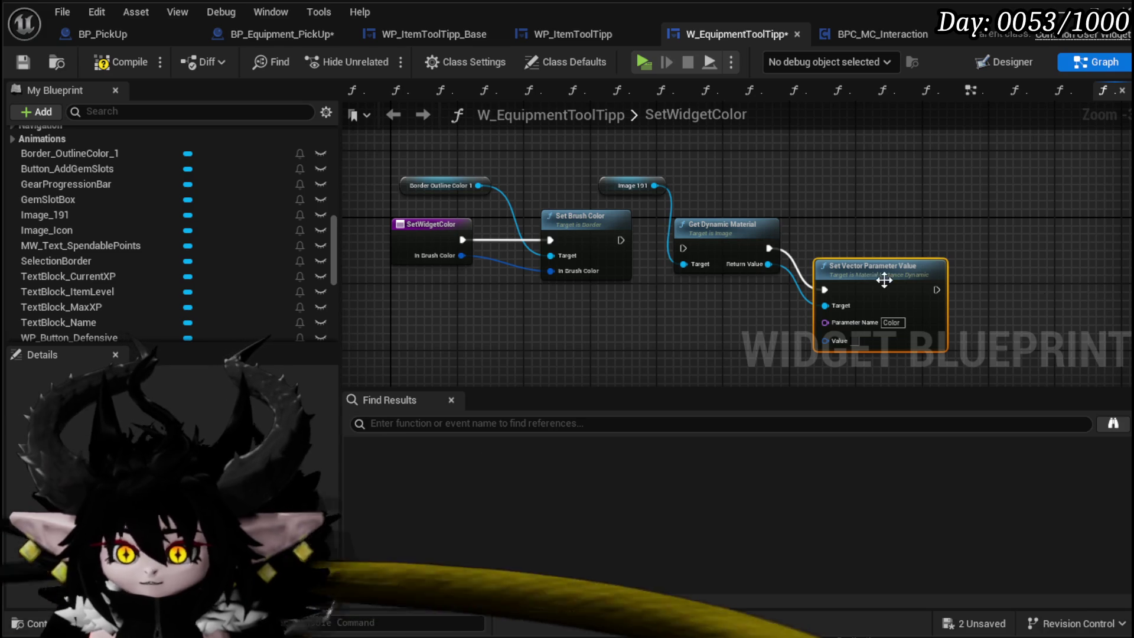
{"action": "left_click_drag", "start_coordinate": [792, 318], "coordinate": [828, 335]}
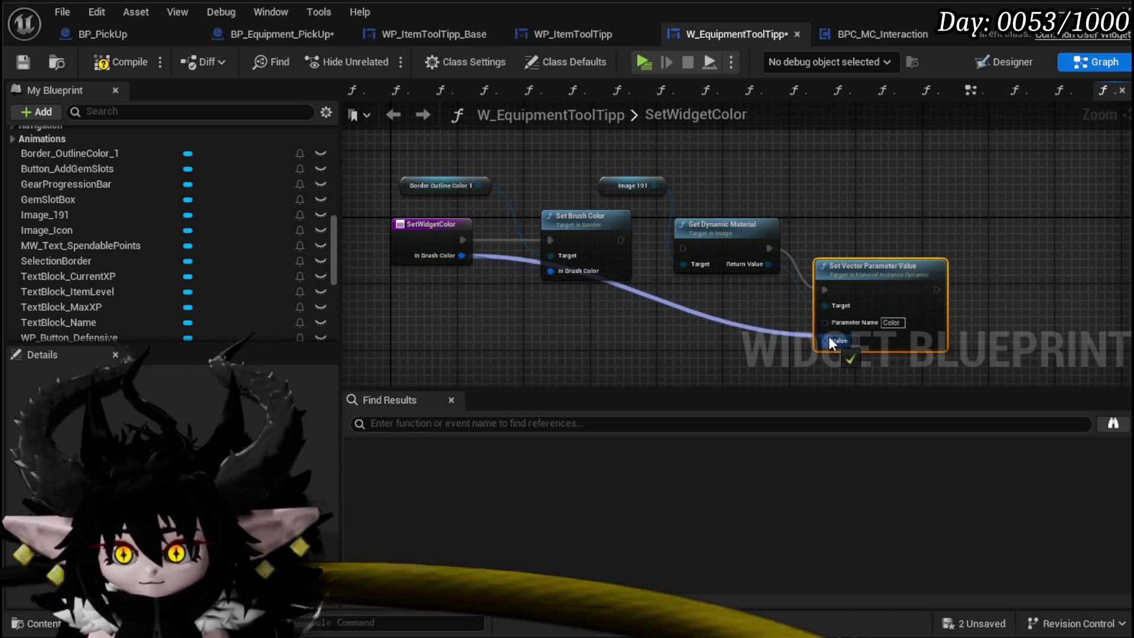
{"action": "left_click_drag", "start_coordinate": [870, 265], "coordinate": [842, 222]}
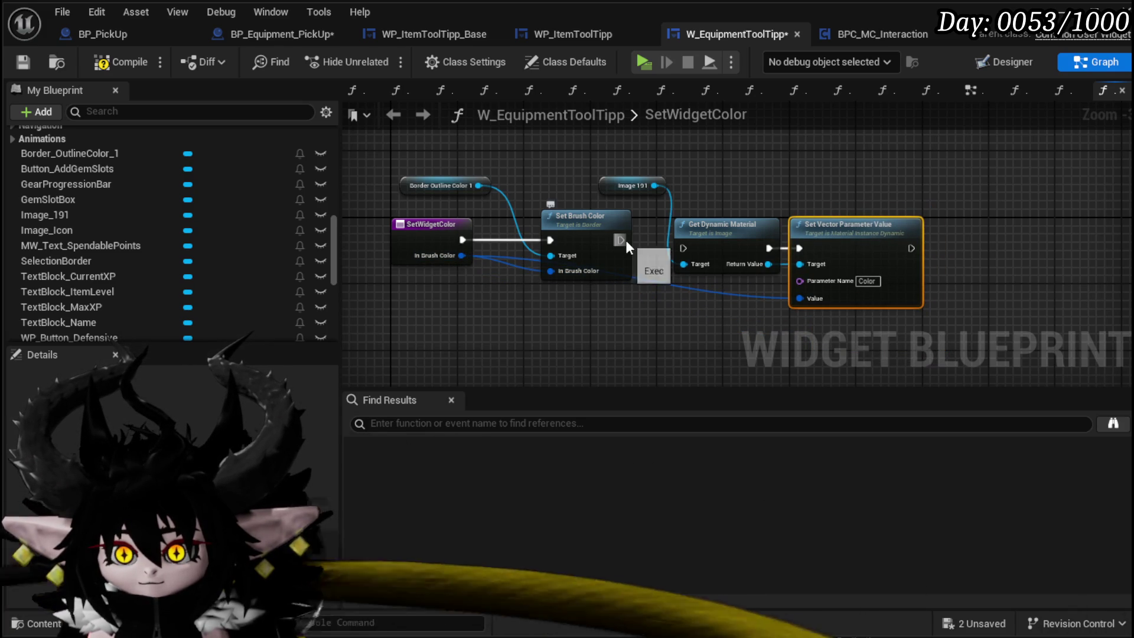
{"action": "left_click_drag", "start_coordinate": [621, 240], "coordinate": [684, 248]}
{"action": "left_click_drag", "start_coordinate": [690, 299], "coordinate": [875, 236]}
{"action": "left_click_drag", "start_coordinate": [876, 223], "coordinate": [844, 213]}
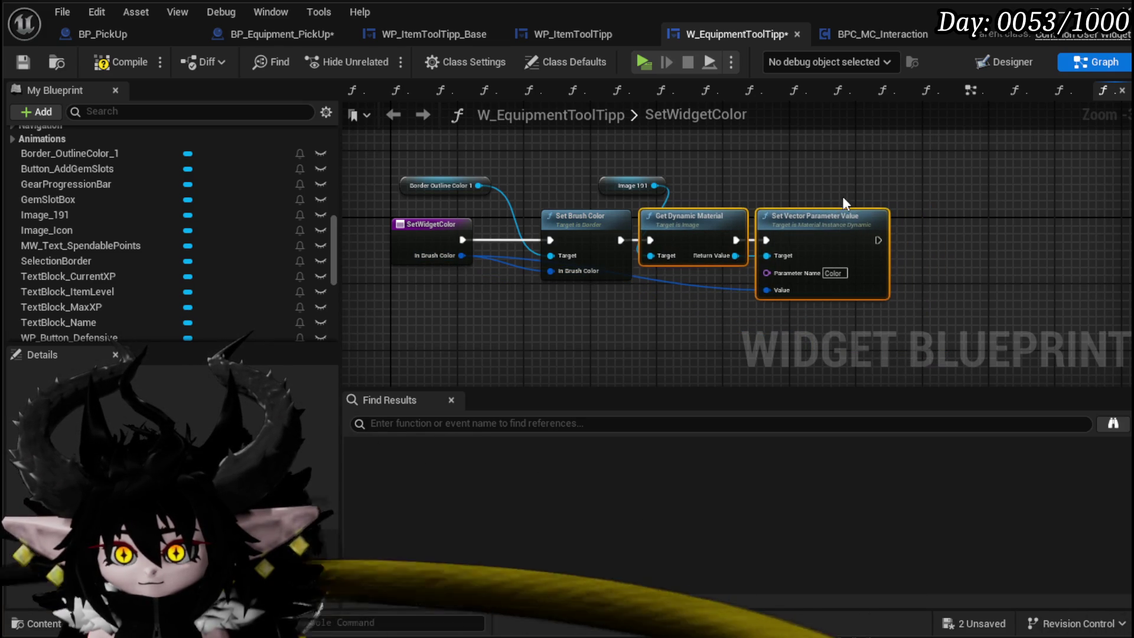
{"action": "left_click", "coordinate": [23, 58]}
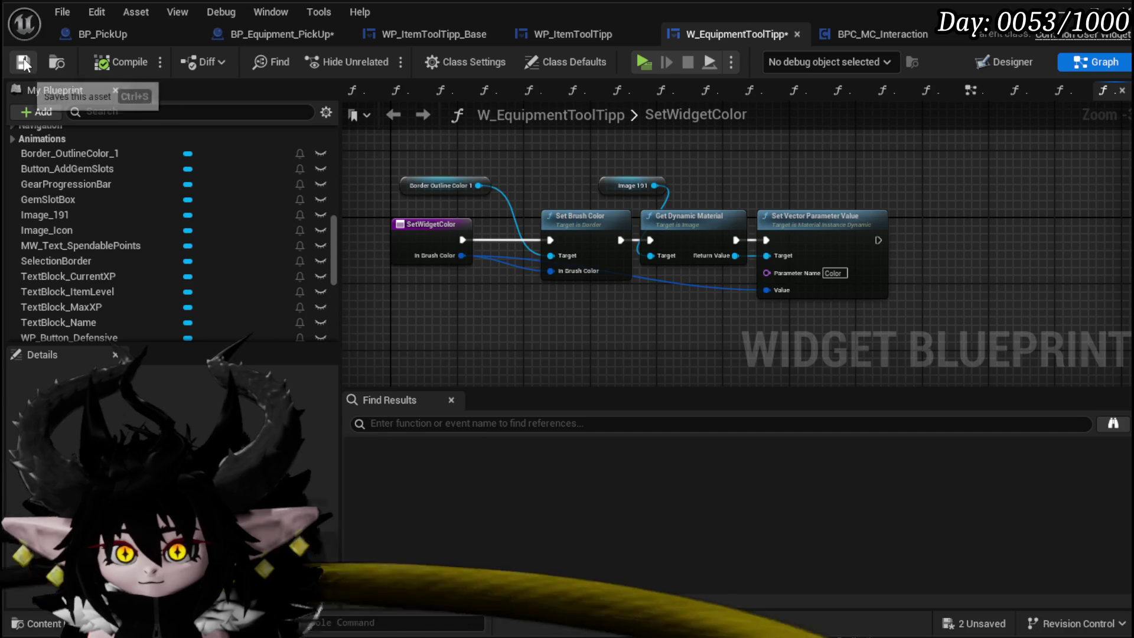
{"action": "left_click", "coordinate": [241, 37]}
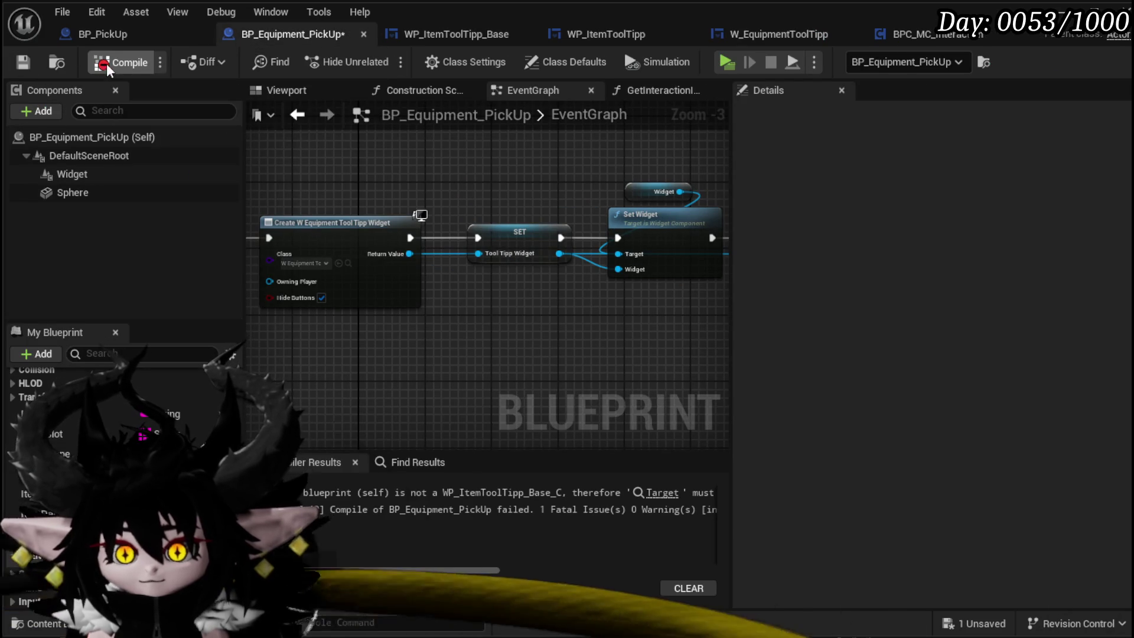
Replace the erroring Set Widget Color node with a new one from the Tool Tipp Widget
{"action": "left_click", "coordinate": [678, 496]}
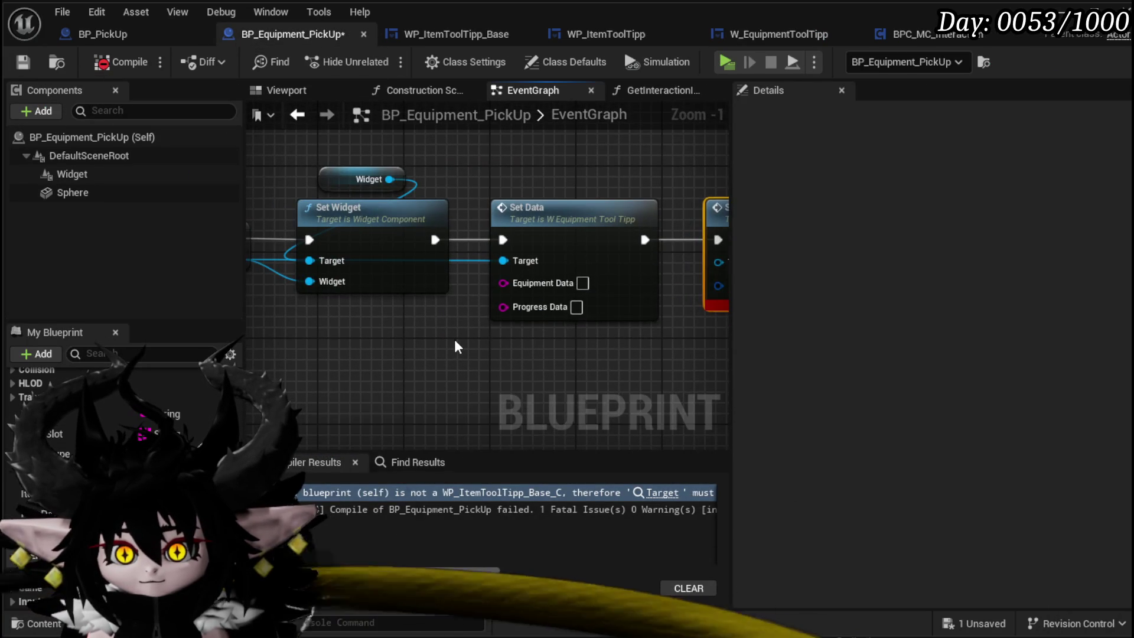
{"action": "scroll", "coordinate": [484, 357], "scroll_direction": "down", "scroll_amount": 1}
{"action": "left_click_drag", "start_coordinate": [329, 275], "coordinate": [407, 349]}
{"action": "type", "text": "Set Widget"}
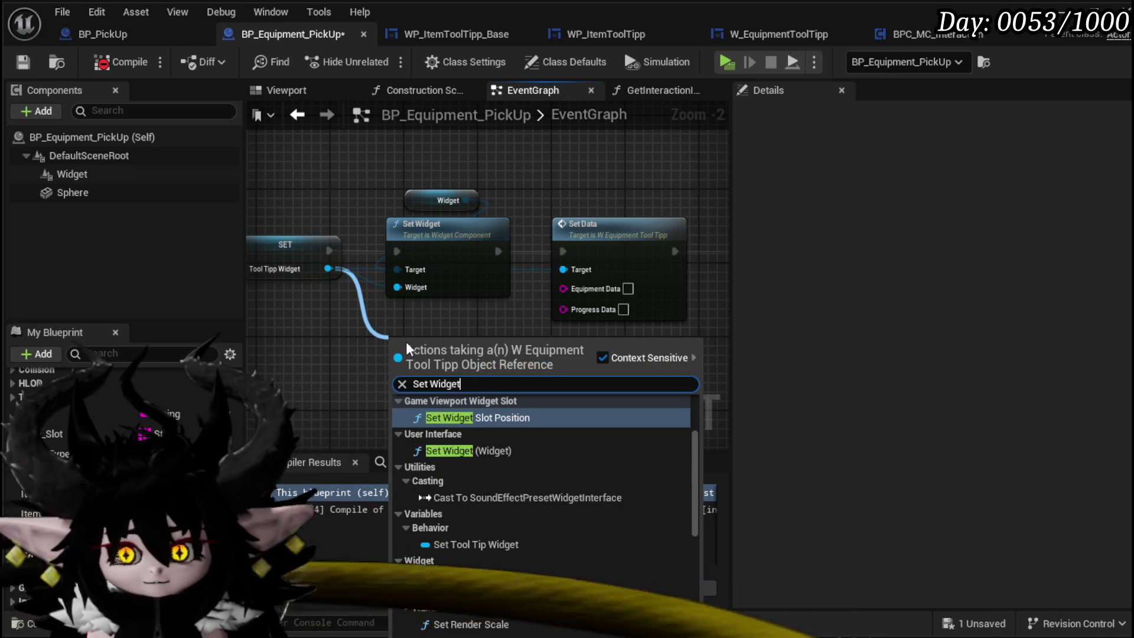
{"action": "type", "text": " Color"}
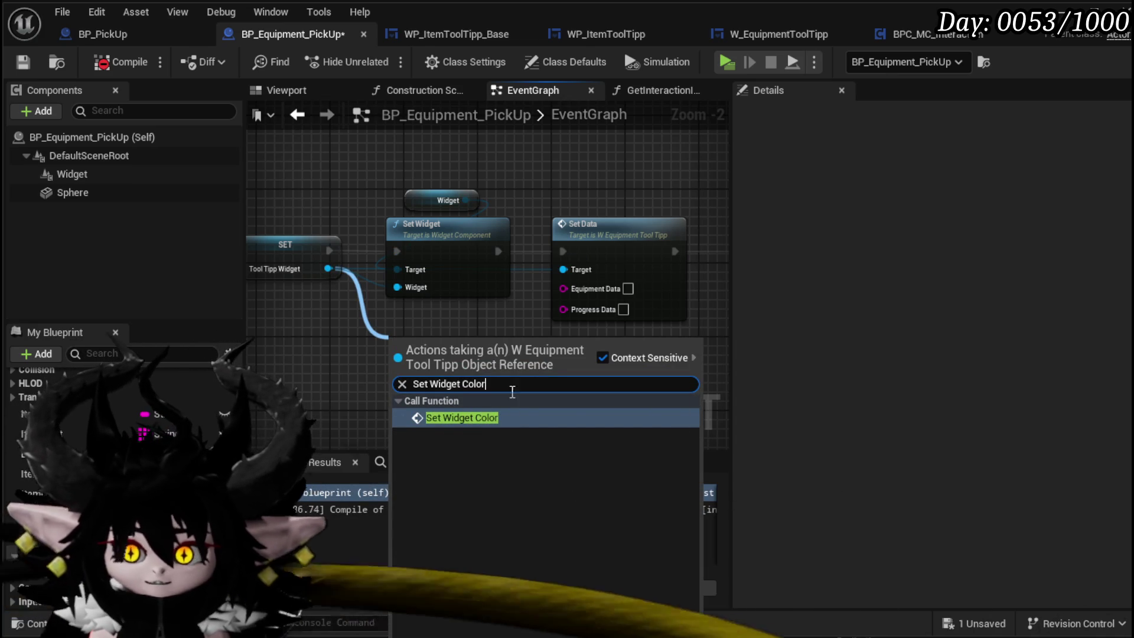
{"action": "left_click", "coordinate": [472, 416]}
{"action": "mouse_move", "coordinate": [299, 334]}
{"action": "left_mouse_down"}
{"action": "mouse_move", "coordinate": [526, 384]}
{"action": "mouse_move", "coordinate": [561, 253]}
{"action": "left_mouse_up"}
{"action": "left_click", "coordinate": [618, 231]}
{"action": "key", "text": "Delete"}
Chain Set Data into the new Set Widget Color, give it a pale yellow In Brush Color, compile and save
{"action": "left_click_drag", "start_coordinate": [482, 260], "coordinate": [575, 269]}
{"action": "left_click", "coordinate": [595, 296]}
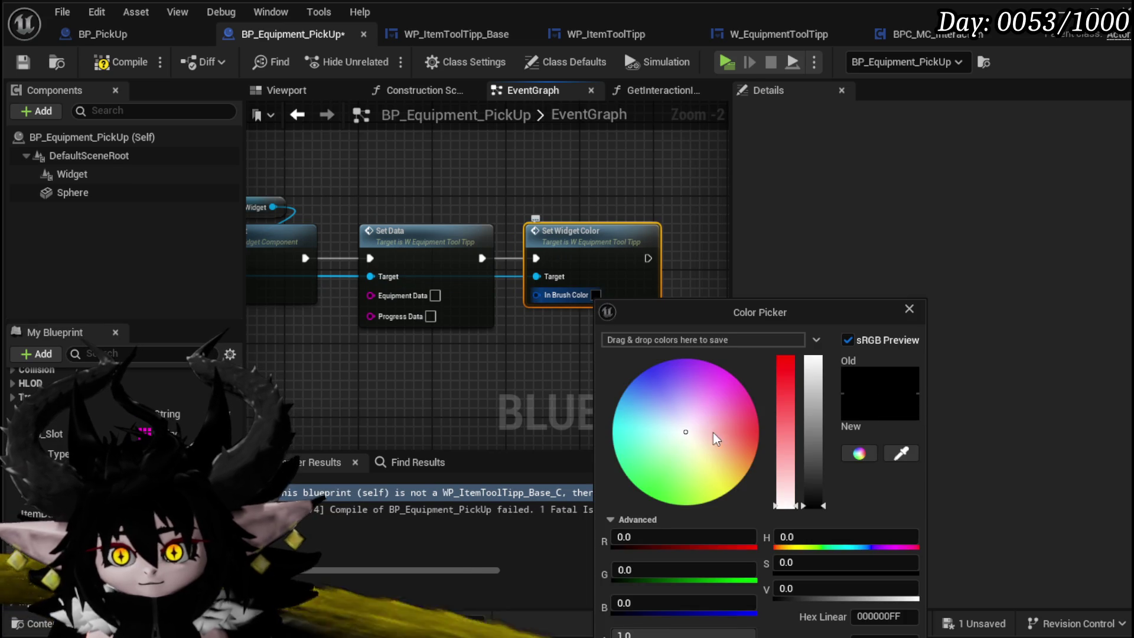
{"action": "left_click", "coordinate": [704, 466]}
{"action": "left_click", "coordinate": [438, 398]}
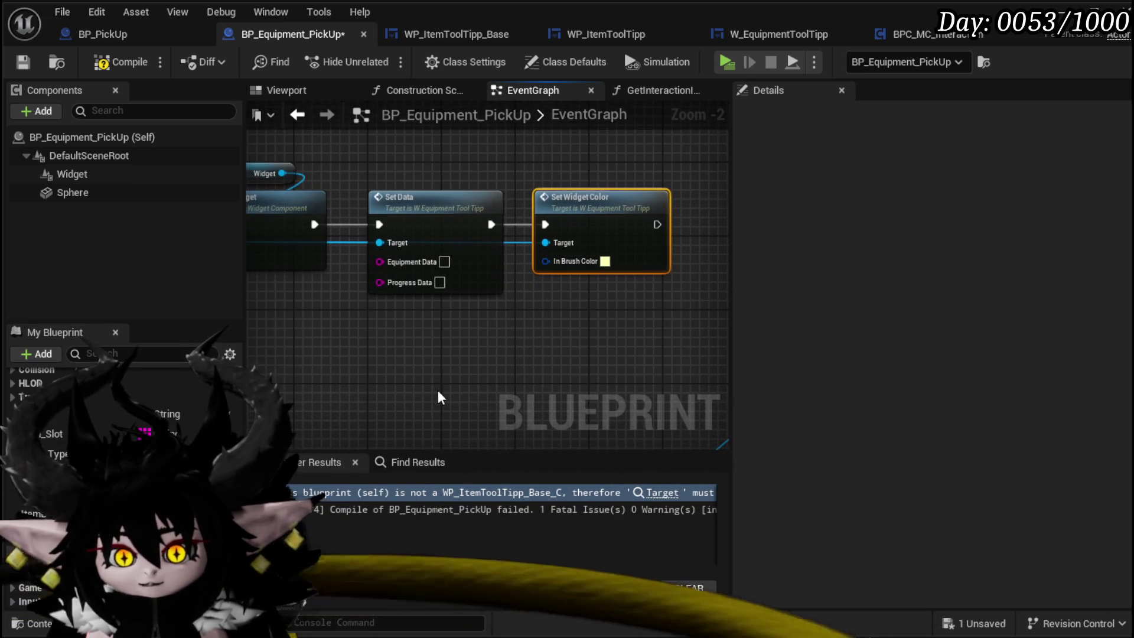
{"action": "left_click", "coordinate": [23, 64]}
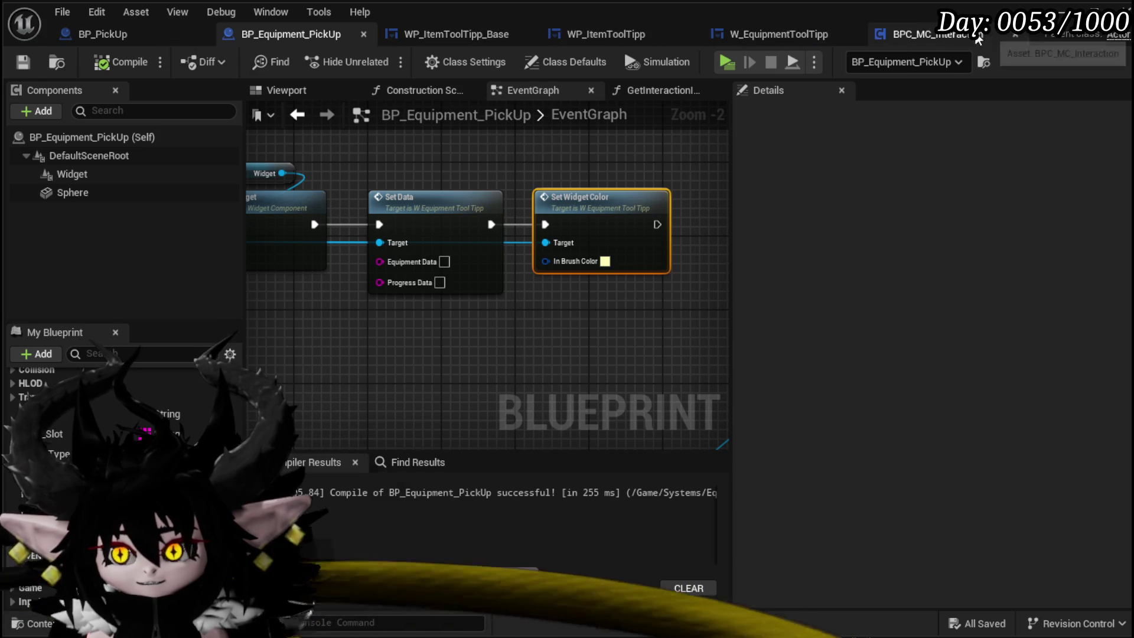
{"action": "left_click", "coordinate": [780, 36]}
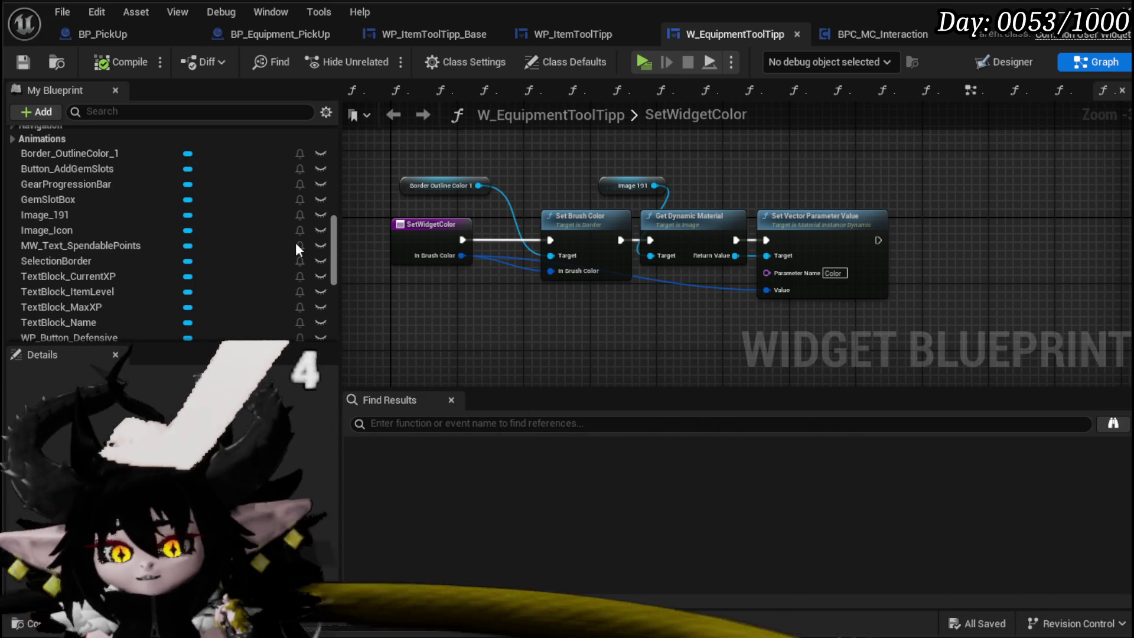
Look over the tooltip's Designer layout, then open BP_Equipment_PickUp's GetInteractionIndicator function
{"action": "left_click", "coordinate": [1002, 63]}
{"action": "left_click_drag", "start_coordinate": [291, 267], "coordinate": [309, 293]}
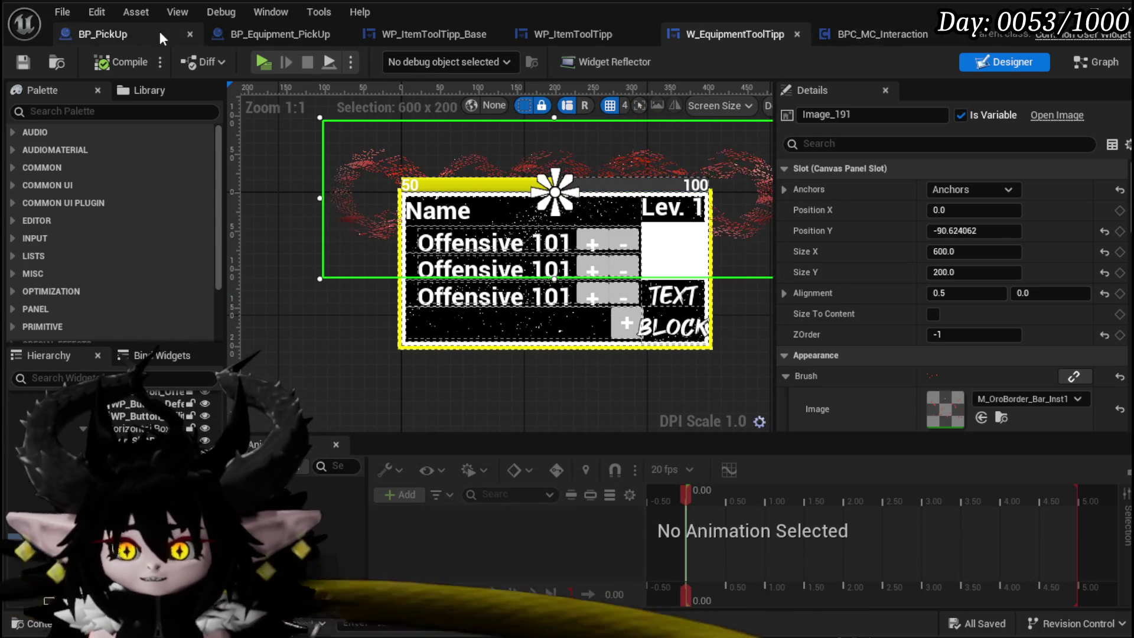
{"action": "left_click", "coordinate": [261, 37]}
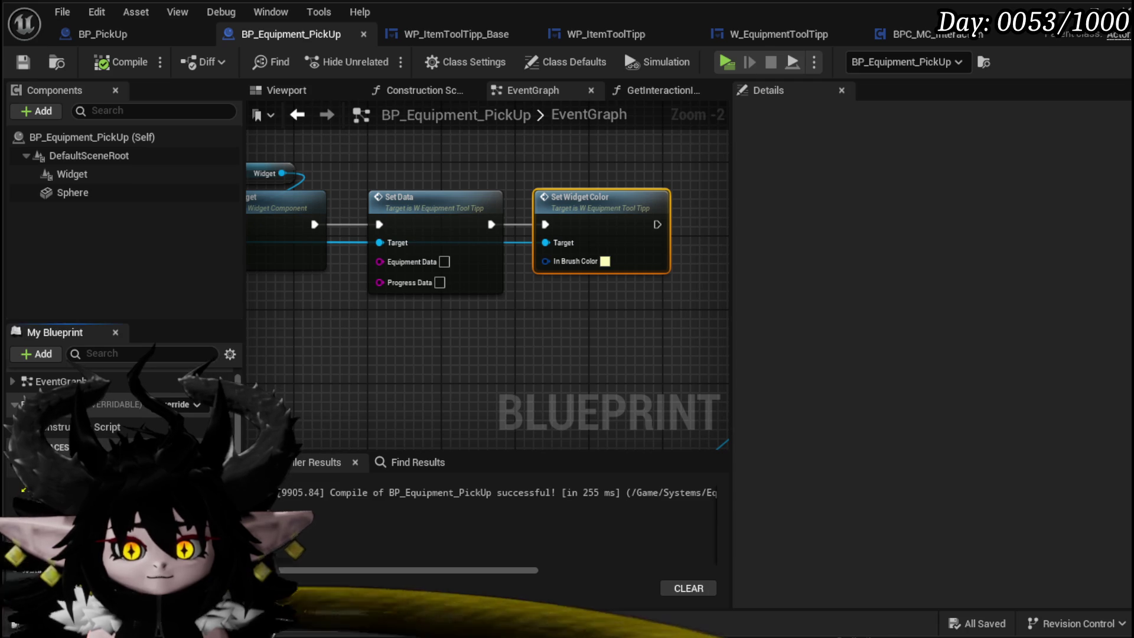
{"action": "left_click", "coordinate": [655, 90]}
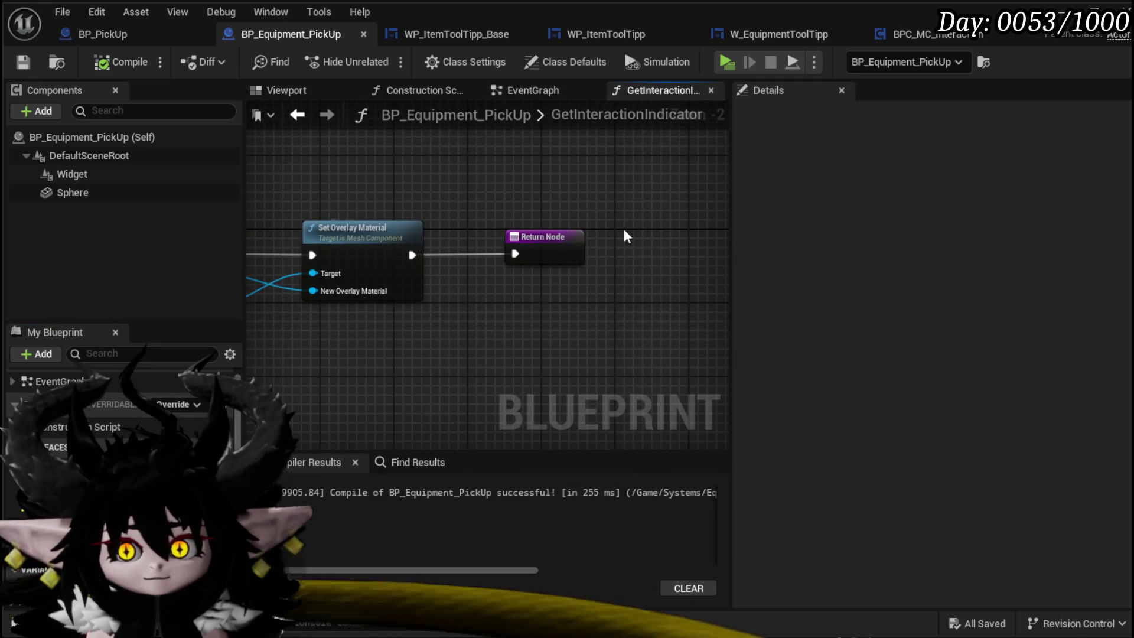
Move the Return Node right, then select and copy the tooltip nodes from BP_PickUp's GetInteractionIndicator
{"action": "left_click_drag", "start_coordinate": [543, 236], "coordinate": [736, 236]}
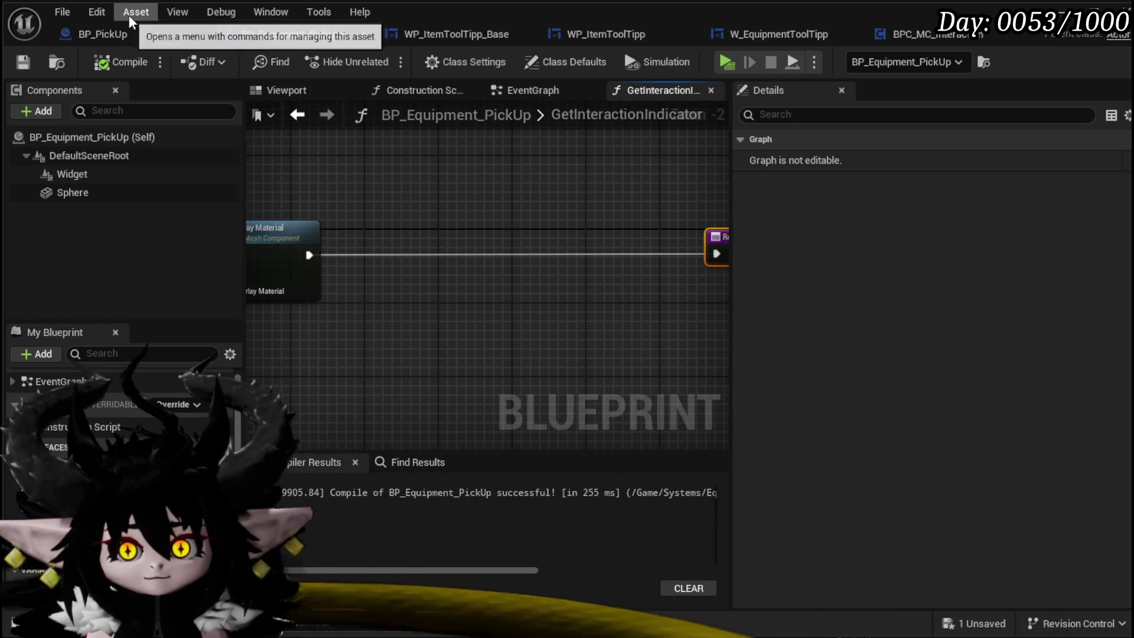
{"action": "left_click", "coordinate": [118, 35]}
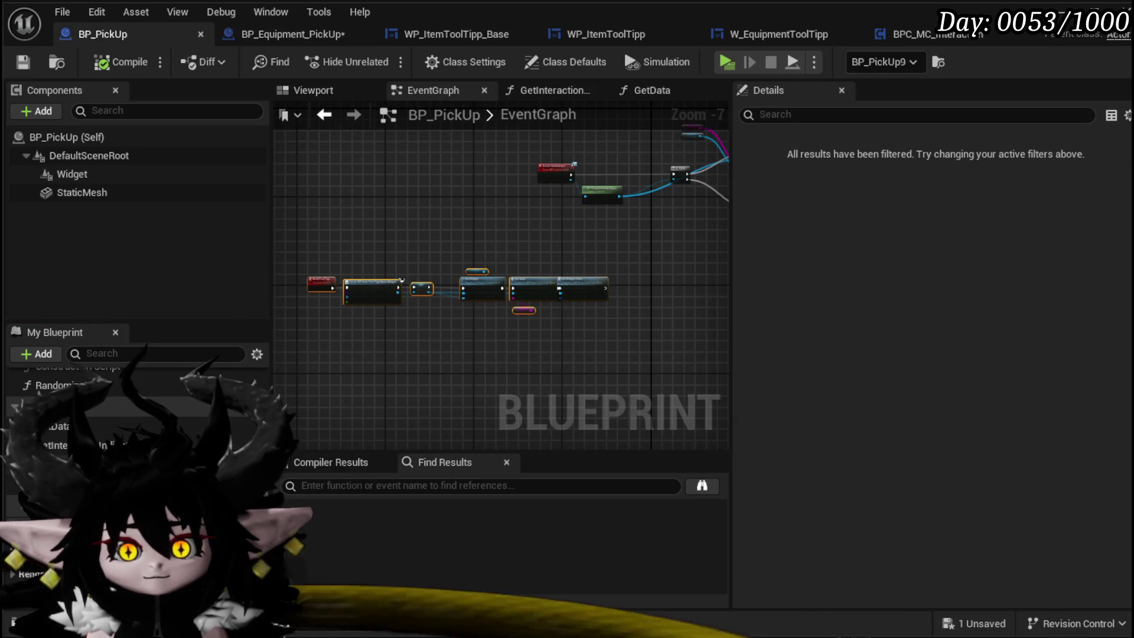
{"action": "left_click", "coordinate": [556, 90]}
{"action": "scroll", "coordinate": [368, 387], "scroll_direction": "down", "scroll_amount": 2}
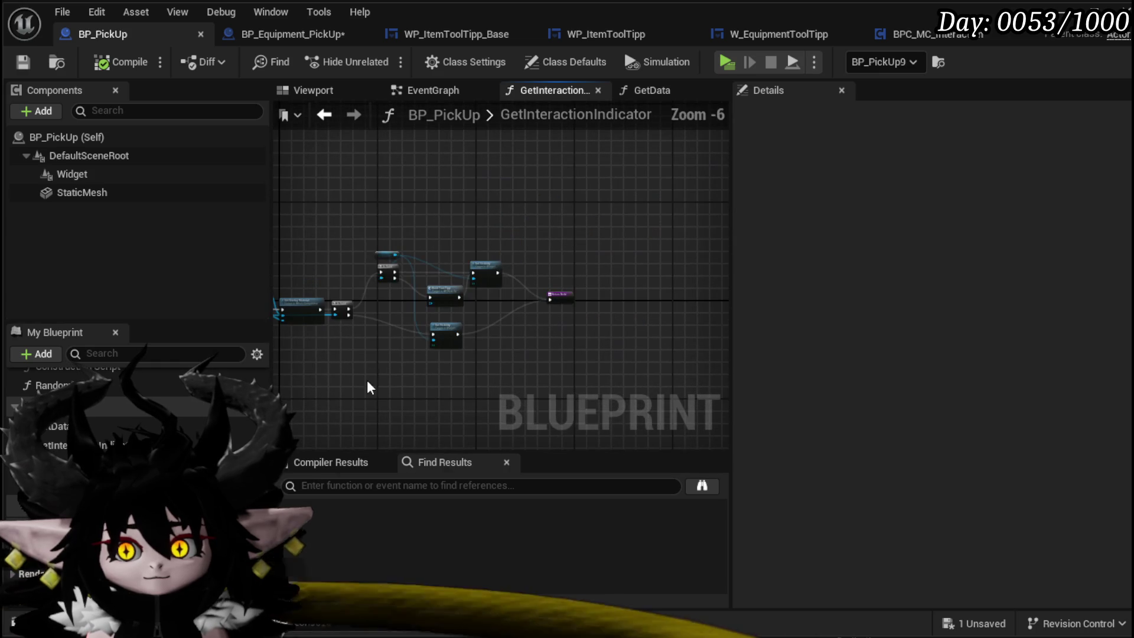
{"action": "mouse_move", "coordinate": [467, 367]}
{"action": "left_mouse_down"}
{"action": "mouse_move", "coordinate": [367, 190]}
{"action": "mouse_move", "coordinate": [336, 220]}
{"action": "left_mouse_up"}
{"action": "left_click_drag", "start_coordinate": [473, 376], "coordinate": [507, 397]}
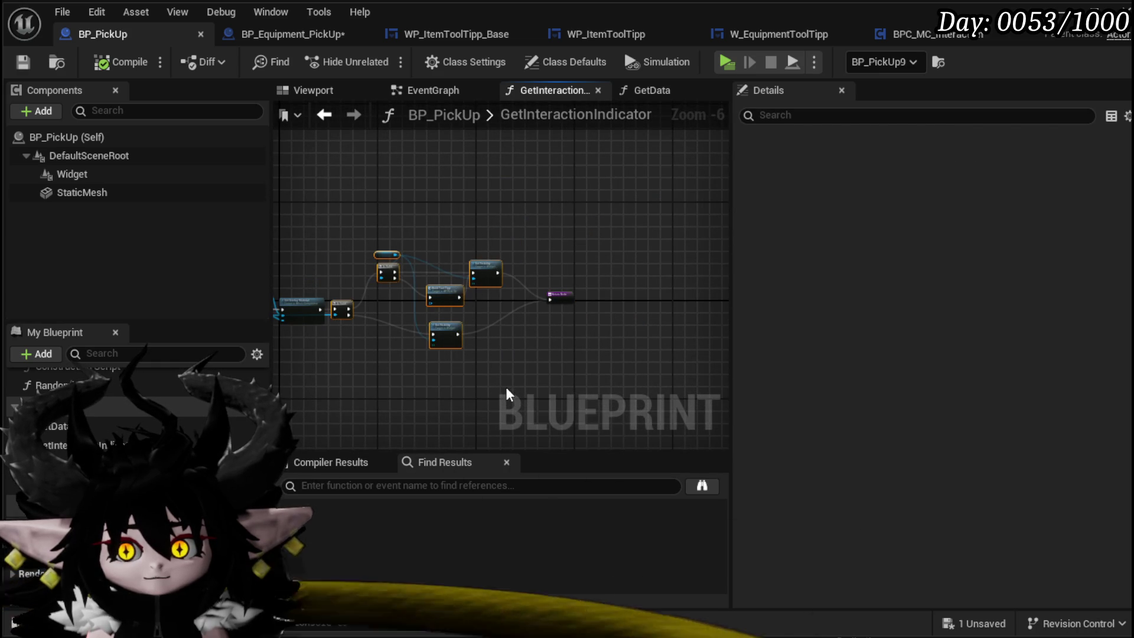
{"action": "left_click", "coordinate": [273, 46]}
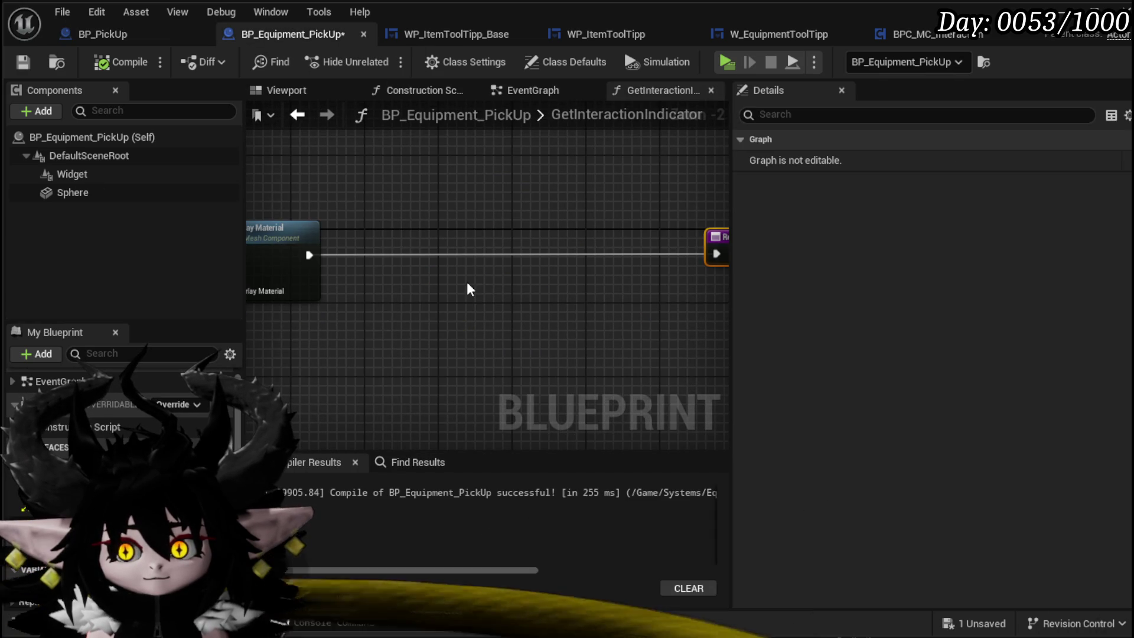
Paste the tooltip nodes and chain Set Overlay Material into the Is Valid check
{"action": "key", "text": "ctrl+v"}
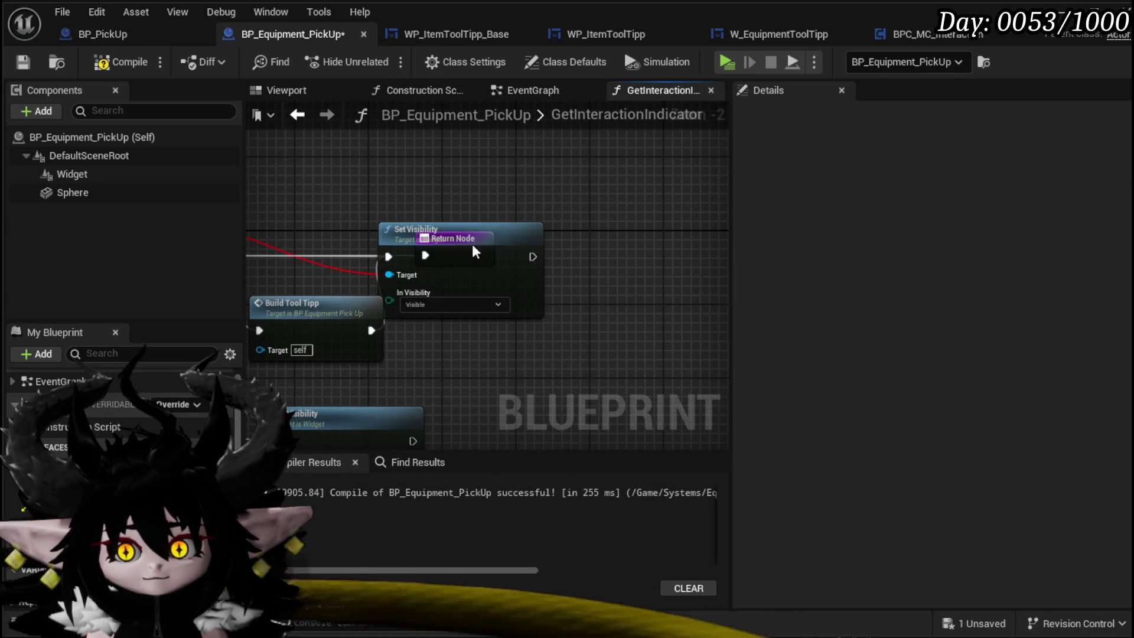
{"action": "left_click", "coordinate": [703, 248]}
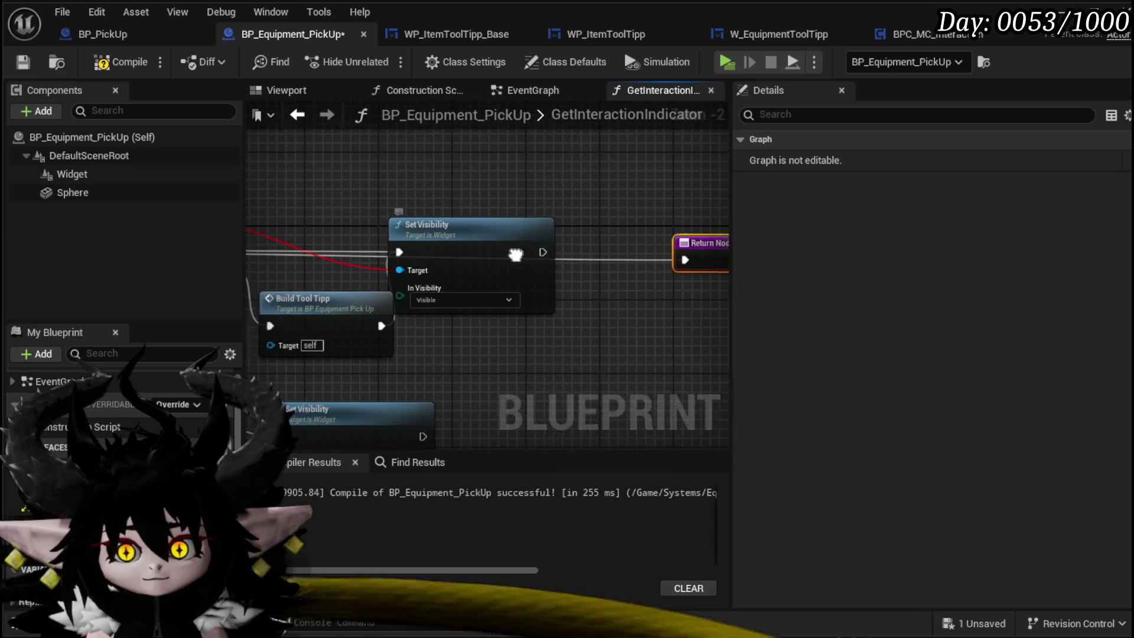
{"action": "left_click_drag", "start_coordinate": [514, 254], "coordinate": [679, 277]}
{"action": "scroll", "coordinate": [357, 224], "scroll_direction": "down", "scroll_amount": 1}
{"action": "left_click_drag", "start_coordinate": [357, 225], "coordinate": [319, 325]}
{"action": "mouse_move", "coordinate": [522, 314]}
{"action": "left_mouse_down"}
{"action": "mouse_move", "coordinate": [731, 146]}
{"action": "mouse_move", "coordinate": [495, 143]}
{"action": "left_mouse_up"}
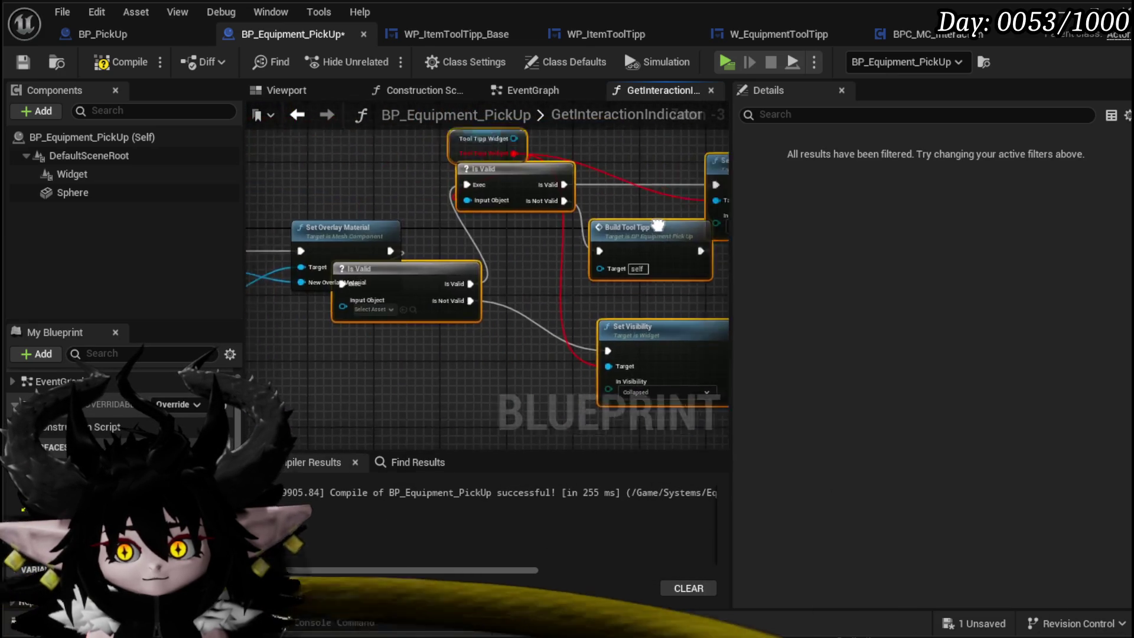
{"action": "left_click", "coordinate": [346, 255]}
{"action": "left_click_drag", "start_coordinate": [346, 256], "coordinate": [330, 247]}
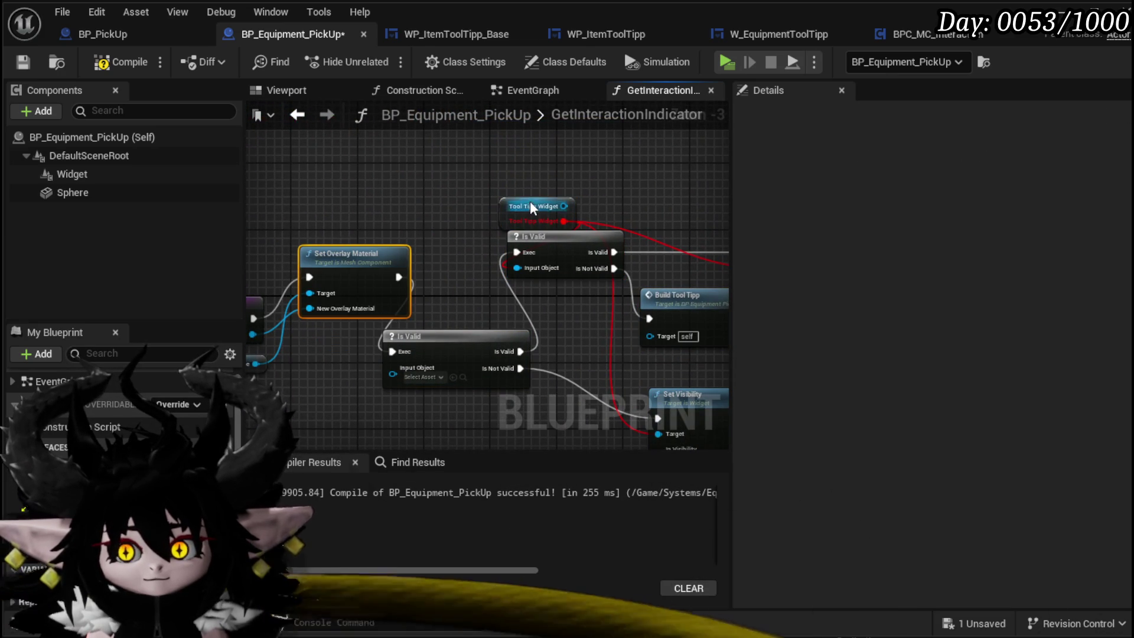
{"action": "left_click_drag", "start_coordinate": [517, 202], "coordinate": [466, 193]}
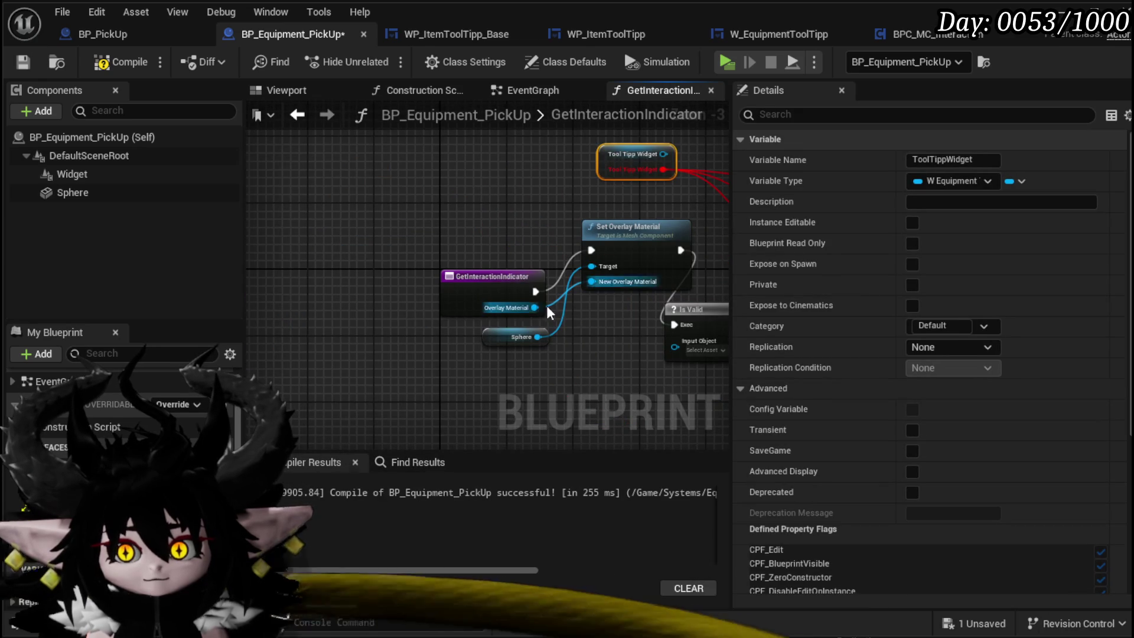
{"action": "left_click_drag", "start_coordinate": [547, 306], "coordinate": [674, 349]}
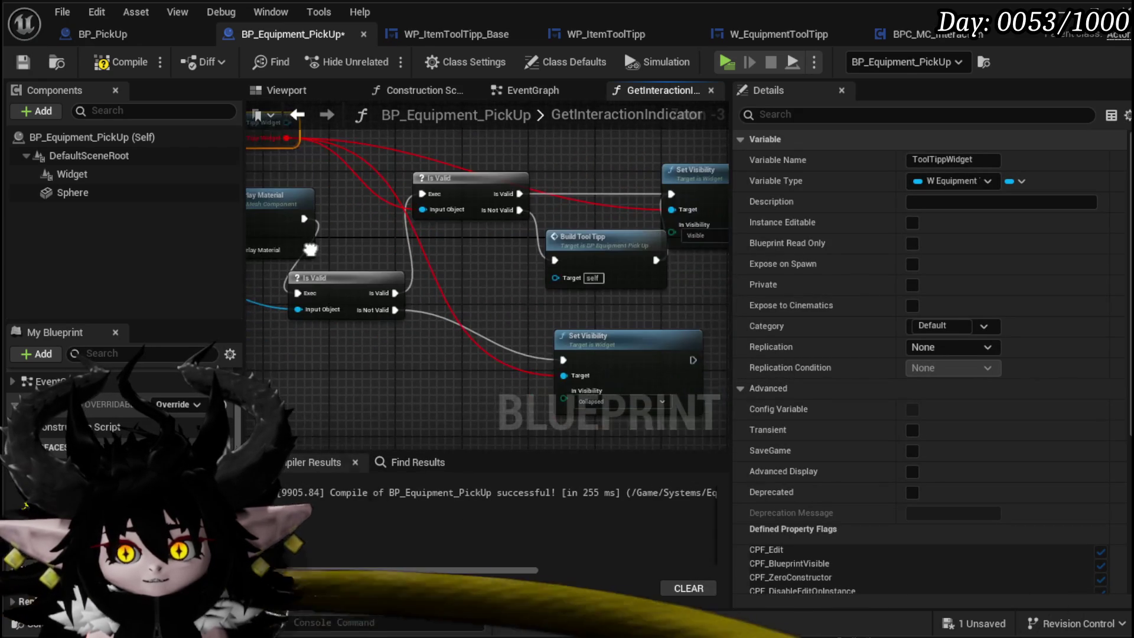
Wire Tool Tipp Widget into Is Valid and Set Visibility, connect Set Visibility to the Return Node, compile and save
{"action": "left_click_drag", "start_coordinate": [294, 152], "coordinate": [293, 137]}
{"action": "left_click_drag", "start_coordinate": [360, 228], "coordinate": [579, 299]}
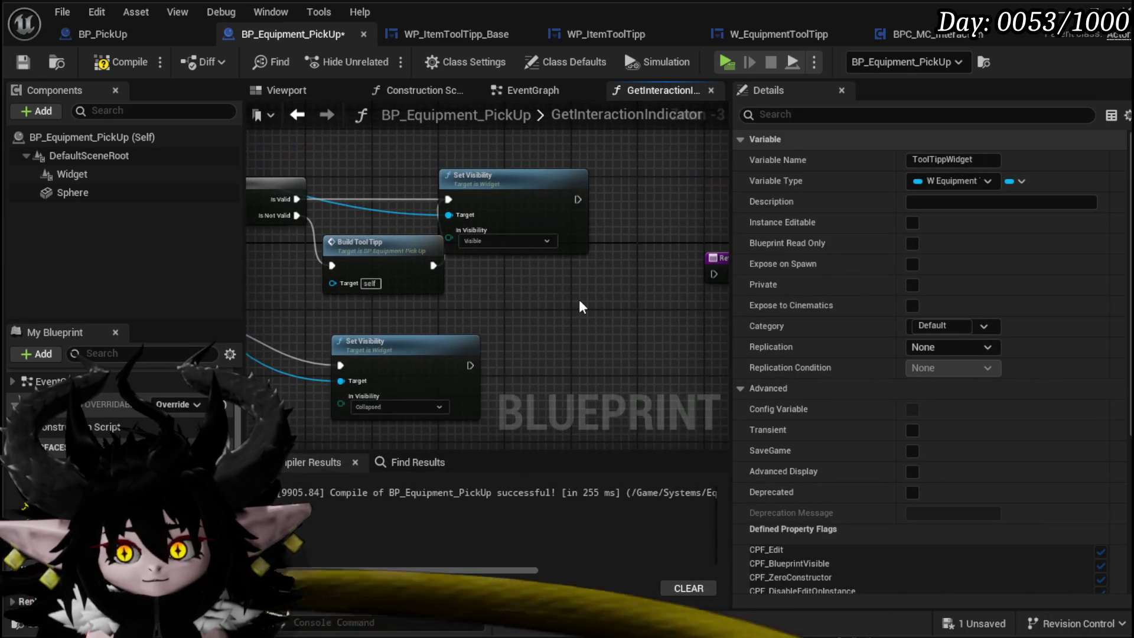
{"action": "mouse_move", "coordinate": [583, 201]}
{"action": "left_mouse_down"}
{"action": "mouse_move", "coordinate": [713, 278]}
{"action": "mouse_move", "coordinate": [628, 269]}
{"action": "left_mouse_up"}
{"action": "left_click_drag", "start_coordinate": [361, 246], "coordinate": [327, 255]}
{"action": "left_click_drag", "start_coordinate": [467, 247], "coordinate": [551, 235]}
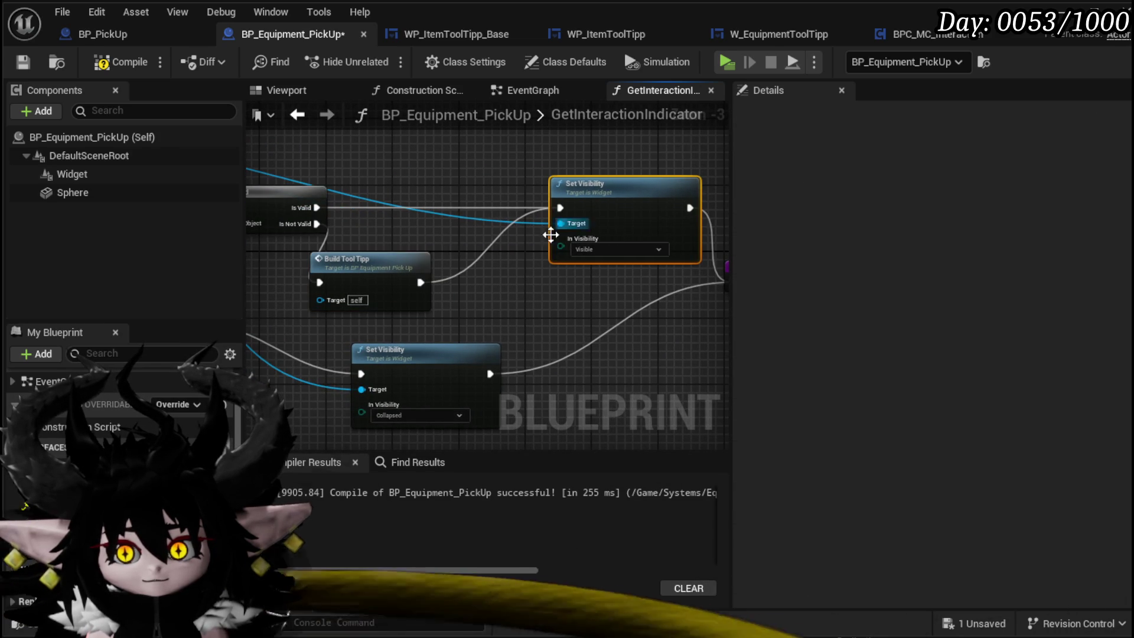
{"action": "left_click", "coordinate": [19, 63]}
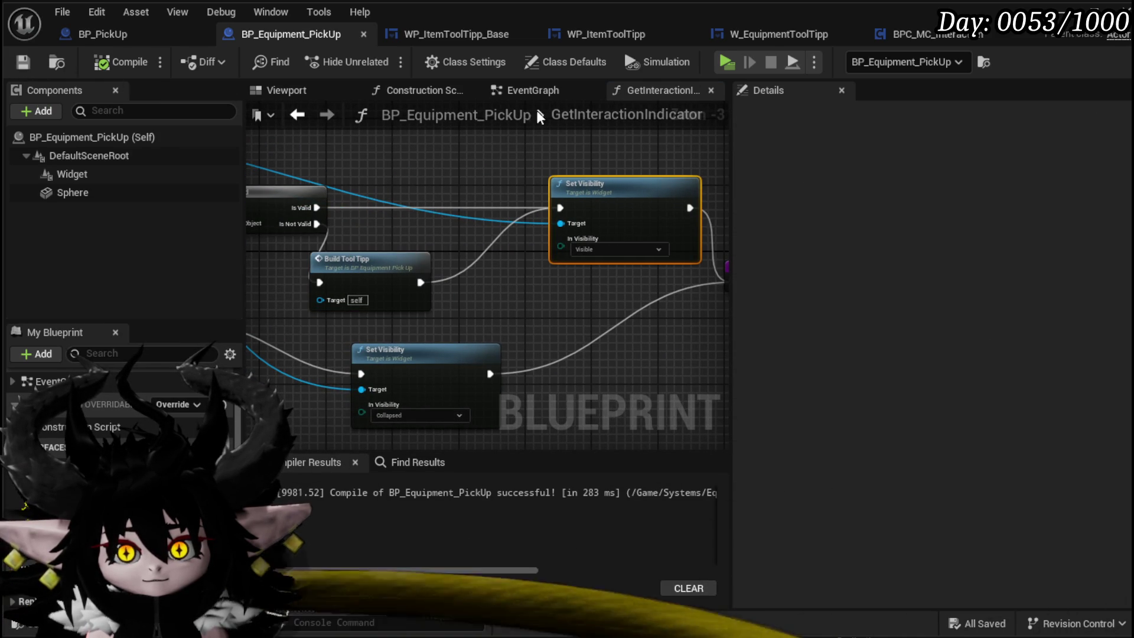
{"action": "key", "text": "alt+Tab"}
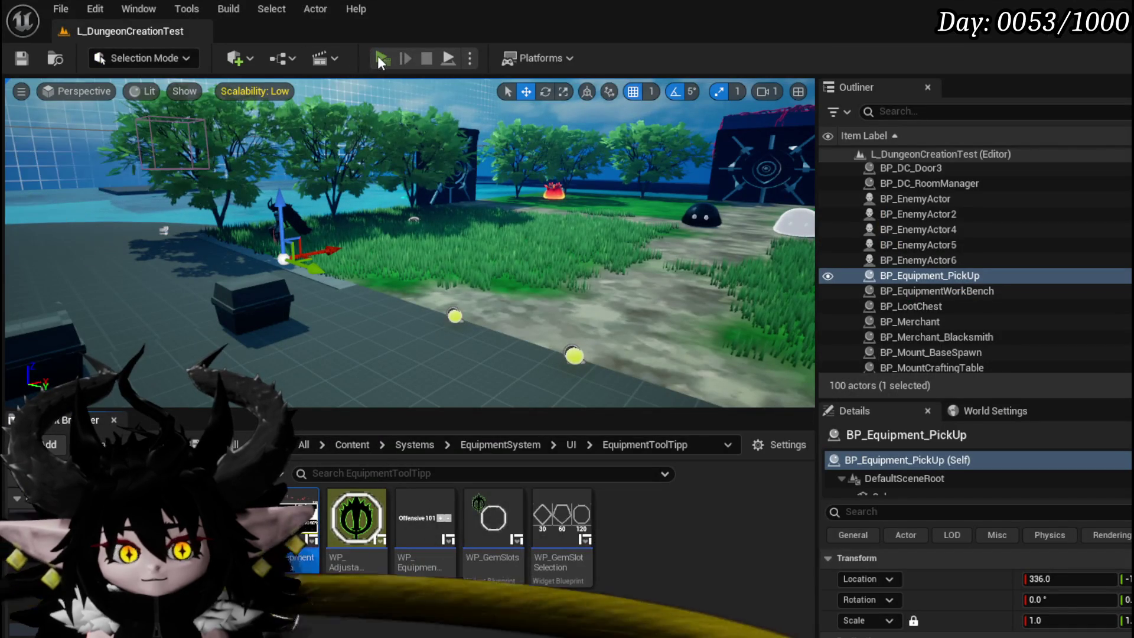
{"action": "left_click", "coordinate": [382, 58]}
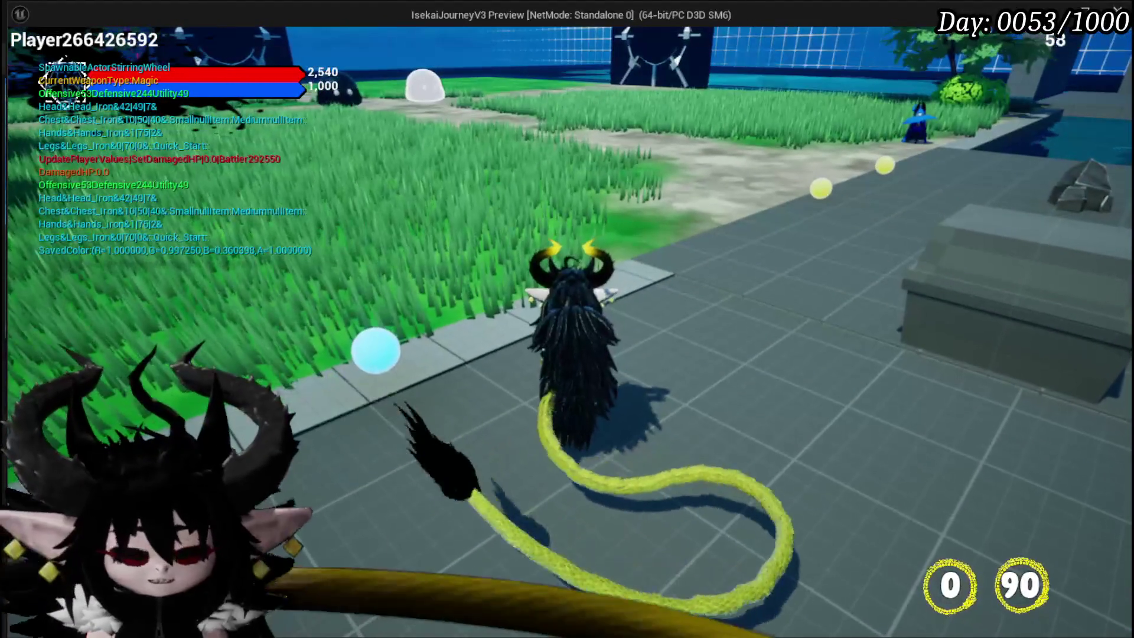
{"action": "key", "text": "Escape"}
{"action": "key", "text": "ctrl+s"}
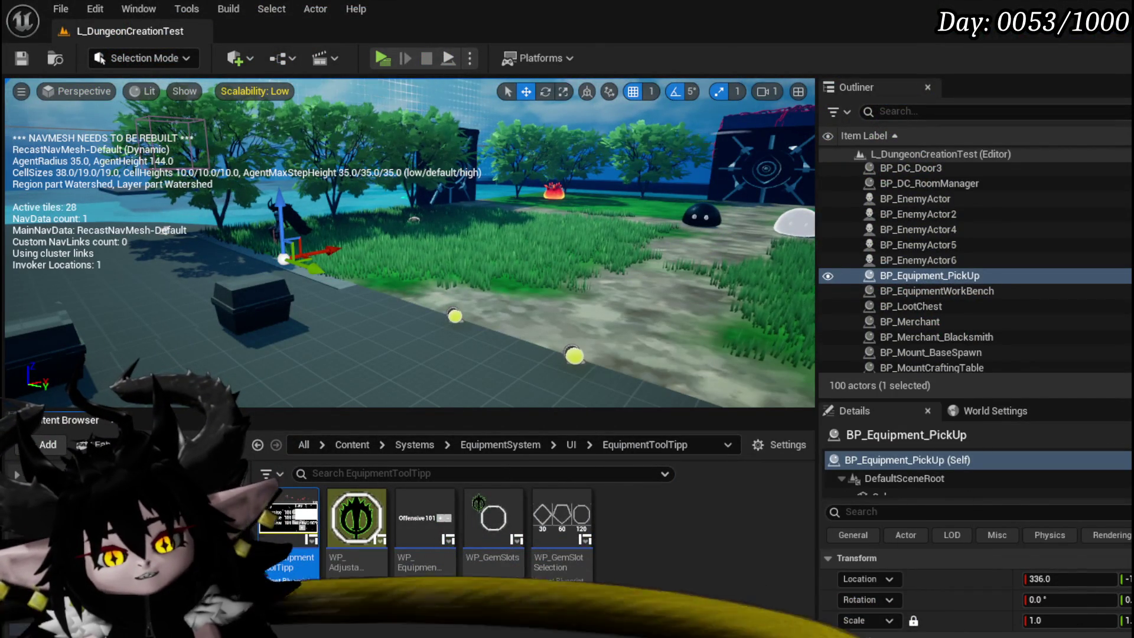
{"action": "scroll", "coordinate": [540, 310], "scroll_direction": "down", "scroll_amount": 5}
Open the EventGraph, move its tab first, and bring the event, SET and Append nodes into view
{"action": "scroll", "coordinate": [495, 268], "scroll_direction": "up", "scroll_amount": 2}
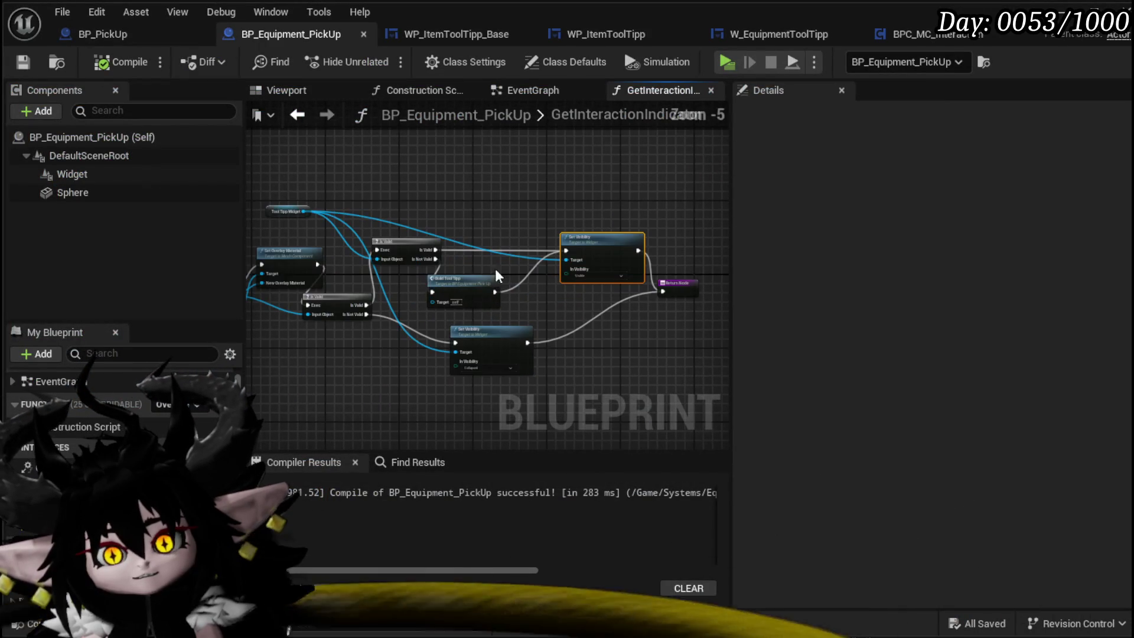
{"action": "left_click", "coordinate": [516, 92]}
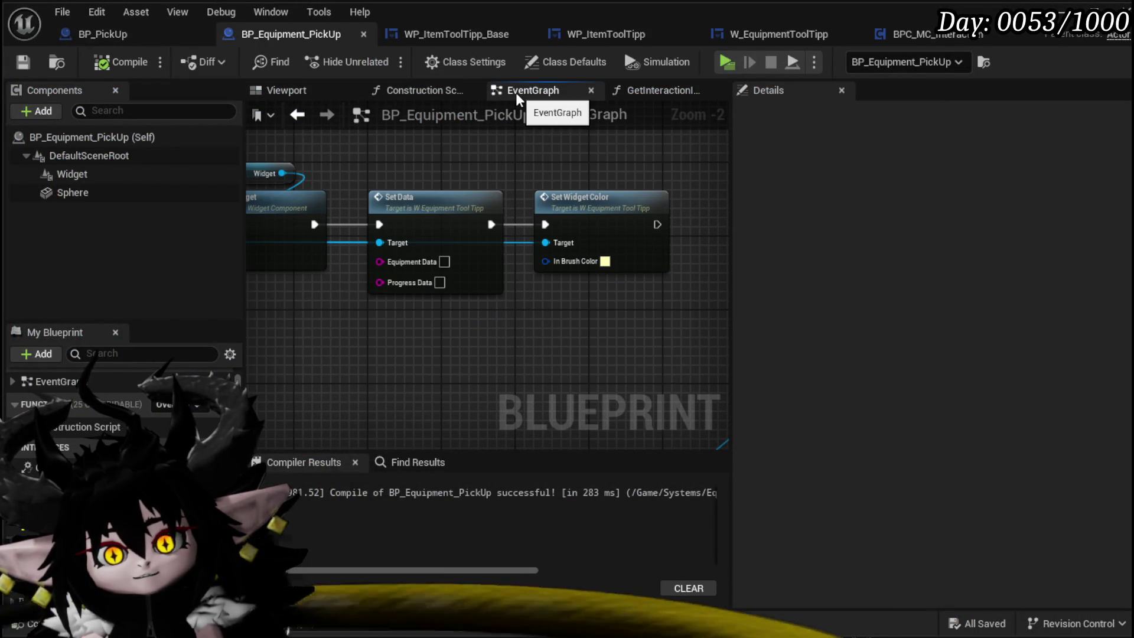
{"action": "left_click_drag", "start_coordinate": [516, 92], "coordinate": [299, 98]}
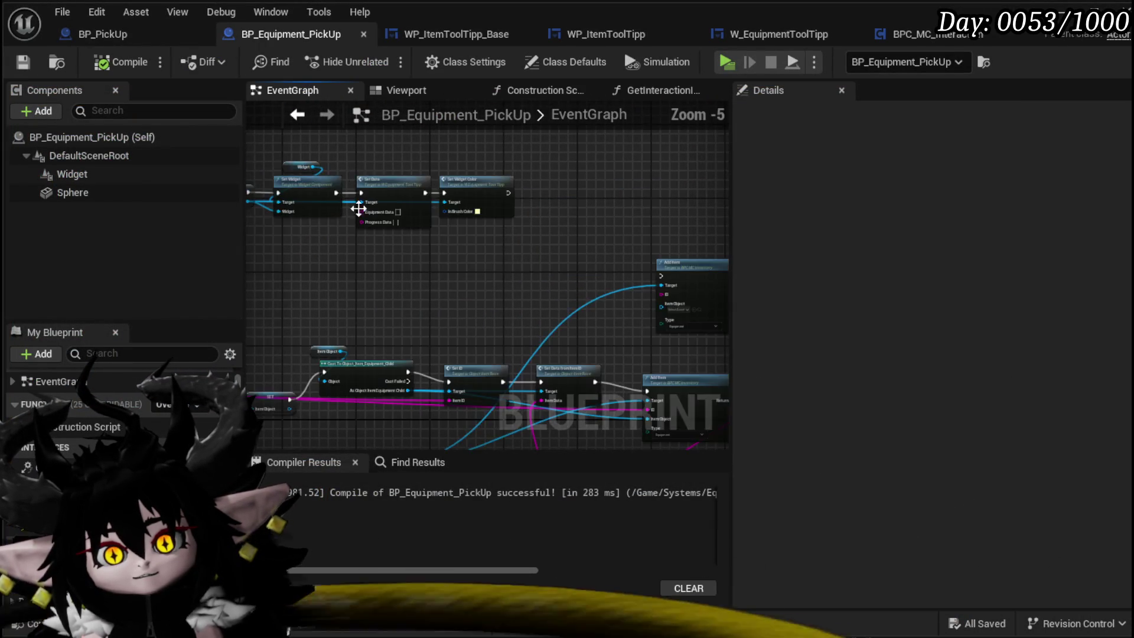
{"action": "scroll", "coordinate": [364, 285], "scroll_direction": "down", "scroll_amount": 3}
{"action": "scroll", "coordinate": [405, 303], "scroll_direction": "up", "scroll_amount": 6}
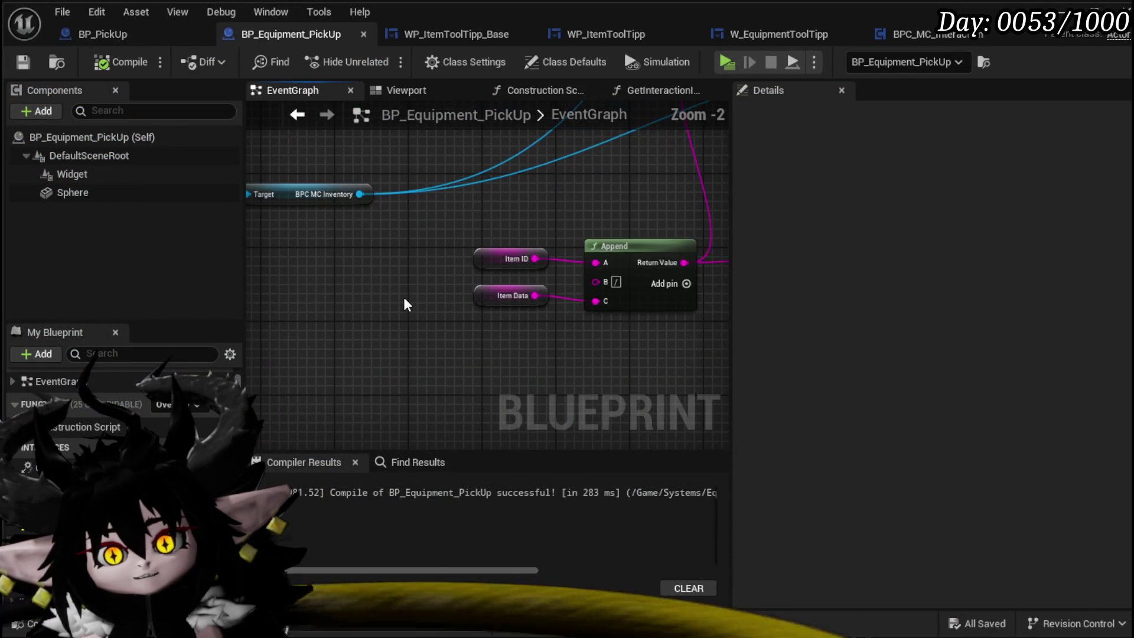
{"action": "scroll", "coordinate": [498, 317], "scroll_direction": "down", "scroll_amount": 4}
{"action": "scroll", "coordinate": [392, 277], "scroll_direction": "up", "scroll_amount": 4}
{"action": "mouse_move", "coordinate": [393, 278]}
{"action": "left_mouse_down"}
{"action": "mouse_move", "coordinate": [392, 355]}
{"action": "mouse_move", "coordinate": [362, 321]}
{"action": "mouse_move", "coordinate": [524, 165]}
{"action": "left_mouse_up"}
{"action": "scroll", "coordinate": [525, 177], "scroll_direction": "down", "scroll_amount": 3}
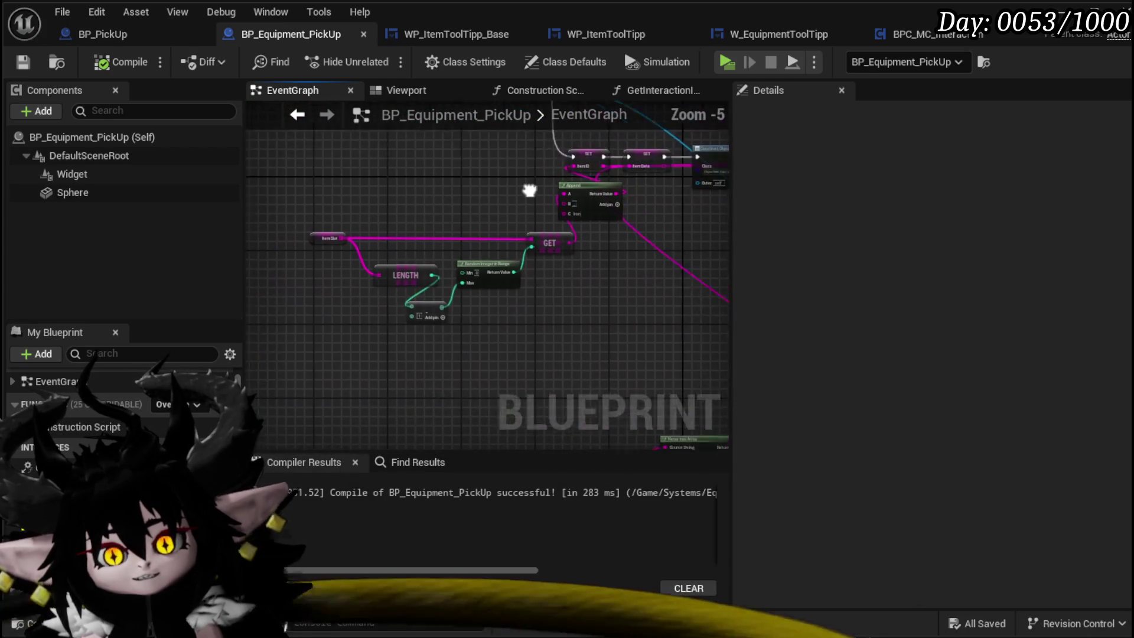
{"action": "scroll", "coordinate": [544, 195], "scroll_direction": "up", "scroll_amount": 3}
{"action": "mouse_move", "coordinate": [564, 211]}
{"action": "left_mouse_down"}
{"action": "mouse_move", "coordinate": [628, 195]}
{"action": "mouse_move", "coordinate": [580, 170]}
{"action": "mouse_move", "coordinate": [537, 170]}
{"action": "mouse_move", "coordinate": [306, 258]}
{"action": "left_mouse_up"}
{"action": "scroll", "coordinate": [533, 172], "scroll_direction": "down", "scroll_amount": 2}
{"action": "scroll", "coordinate": [510, 300], "scroll_direction": "up", "scroll_amount": 2}
{"action": "scroll", "coordinate": [440, 289], "scroll_direction": "down", "scroll_amount": 3}
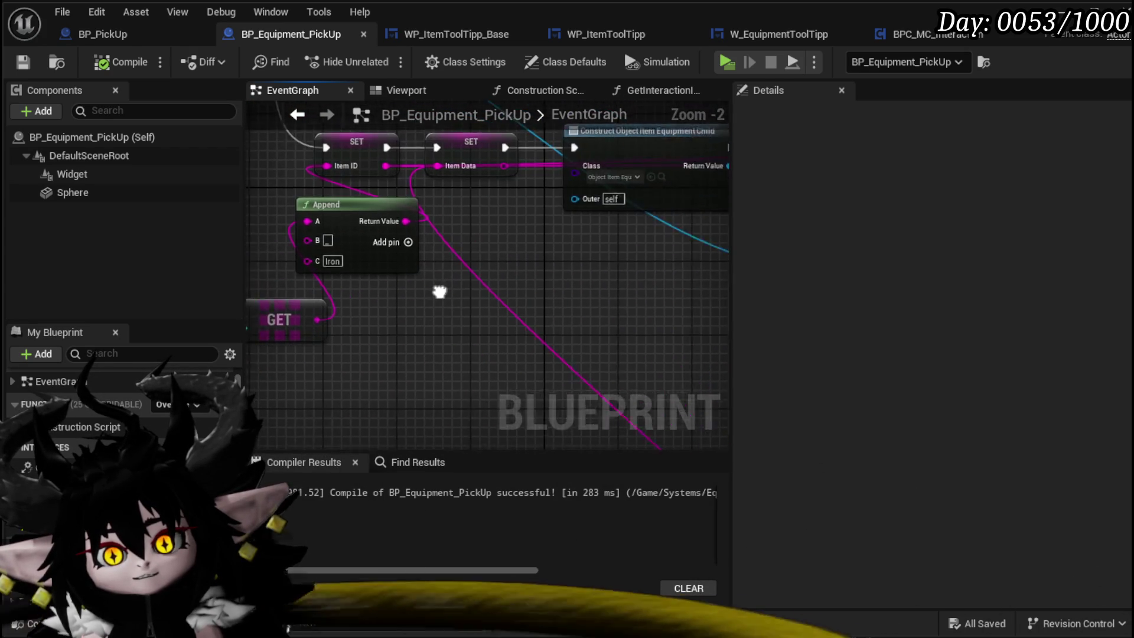
Select the Offensive, Defensive and Utility comment groups and reposition them
{"action": "mouse_move", "coordinate": [486, 301]}
{"action": "left_mouse_down"}
{"action": "mouse_move", "coordinate": [413, 181]}
{"action": "mouse_move", "coordinate": [518, 324]}
{"action": "left_mouse_up"}
{"action": "scroll", "coordinate": [413, 239], "scroll_direction": "down", "scroll_amount": 2}
{"action": "left_click_drag", "start_coordinate": [566, 372], "coordinate": [564, 369]}
{"action": "scroll", "coordinate": [561, 313], "scroll_direction": "up", "scroll_amount": 2}
{"action": "mouse_move", "coordinate": [561, 314]}
{"action": "left_mouse_down"}
{"action": "mouse_move", "coordinate": [577, 246]}
{"action": "mouse_move", "coordinate": [464, 188]}
{"action": "mouse_move", "coordinate": [613, 192]}
{"action": "left_mouse_up"}
{"action": "scroll", "coordinate": [379, 218], "scroll_direction": "up", "scroll_amount": 2}
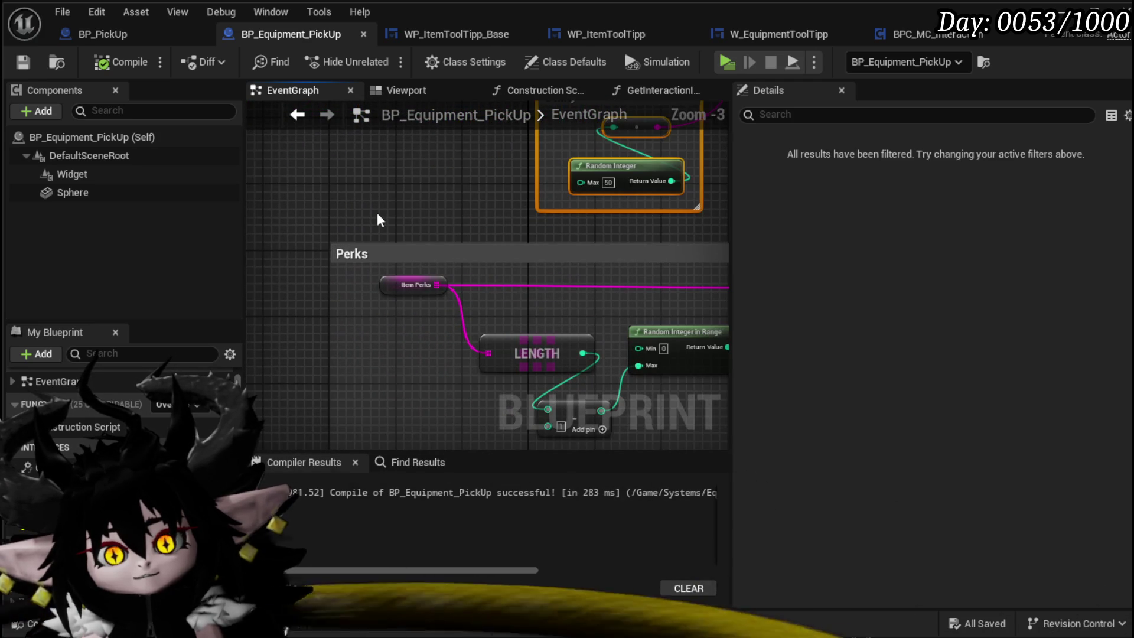
{"action": "scroll", "coordinate": [377, 212], "scroll_direction": "down", "scroll_amount": 1}
{"action": "mouse_move", "coordinate": [569, 147]}
{"action": "left_mouse_down"}
{"action": "mouse_move", "coordinate": [511, 134]}
{"action": "mouse_move", "coordinate": [544, 302]}
{"action": "mouse_move", "coordinate": [464, 400]}
{"action": "mouse_move", "coordinate": [496, 331]}
{"action": "mouse_move", "coordinate": [532, 296]}
{"action": "left_mouse_up"}
{"action": "scroll", "coordinate": [532, 296], "scroll_direction": "down", "scroll_amount": 2}
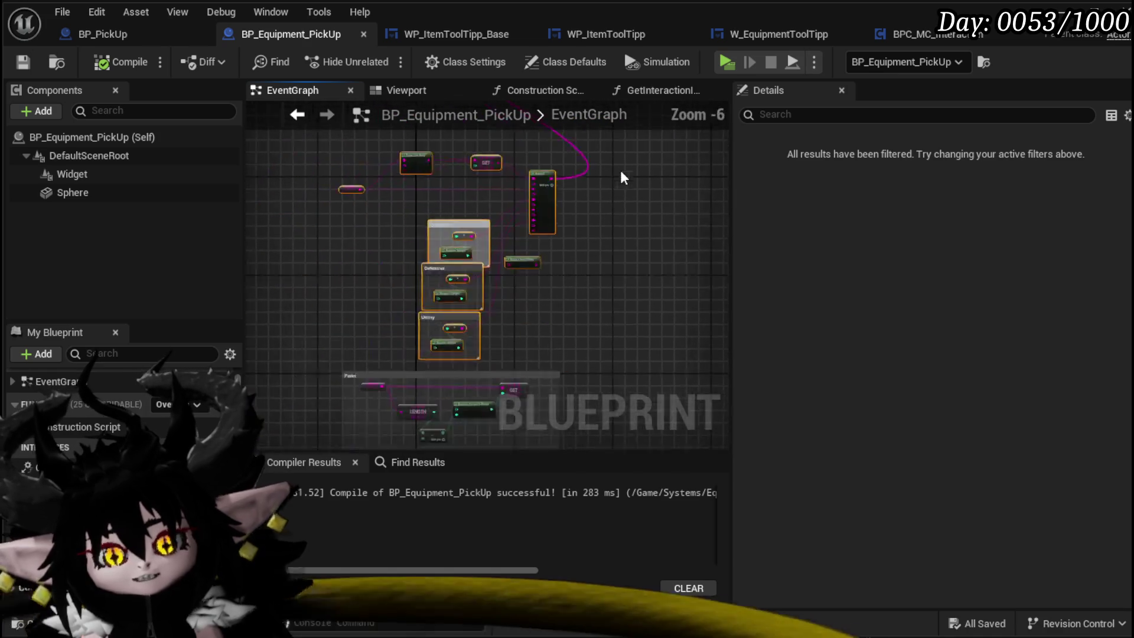
{"action": "scroll", "coordinate": [621, 170], "scroll_direction": "down", "scroll_amount": 2}
{"action": "mouse_move", "coordinate": [579, 264]}
{"action": "left_mouse_down"}
{"action": "mouse_move", "coordinate": [594, 319]}
{"action": "mouse_move", "coordinate": [532, 233]}
{"action": "mouse_move", "coordinate": [375, 172]}
{"action": "left_mouse_up"}
{"action": "scroll", "coordinate": [403, 293], "scroll_direction": "up", "scroll_amount": 6}
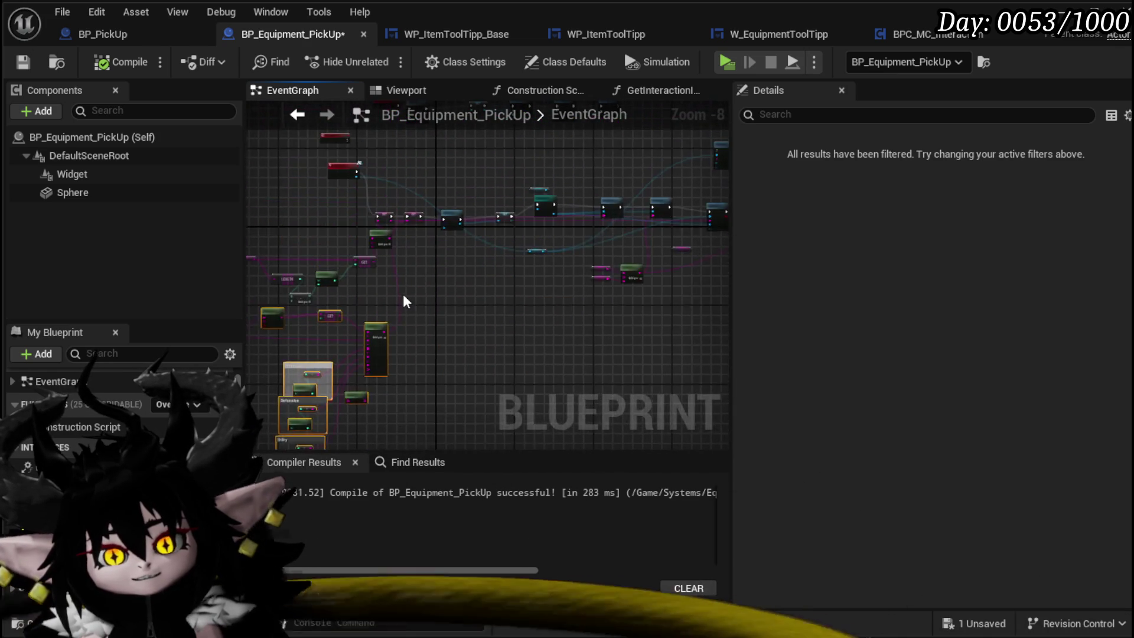
Navigate to the SET Item ID and SET Item Data nodes and select the value-setting cluster
{"action": "mouse_move", "coordinate": [448, 362]}
{"action": "left_mouse_down"}
{"action": "mouse_move", "coordinate": [462, 306]}
{"action": "mouse_move", "coordinate": [246, 253]}
{"action": "mouse_move", "coordinate": [372, 384]}
{"action": "mouse_move", "coordinate": [362, 309]}
{"action": "mouse_move", "coordinate": [405, 287]}
{"action": "mouse_move", "coordinate": [279, 172]}
{"action": "mouse_move", "coordinate": [291, 173]}
{"action": "mouse_move", "coordinate": [343, 289]}
{"action": "mouse_move", "coordinate": [248, 296]}
{"action": "mouse_move", "coordinate": [250, 267]}
{"action": "mouse_move", "coordinate": [319, 309]}
{"action": "left_mouse_up"}
{"action": "mouse_move", "coordinate": [597, 250]}
{"action": "left_mouse_down"}
{"action": "mouse_move", "coordinate": [400, 286]}
{"action": "mouse_move", "coordinate": [614, 252]}
{"action": "left_mouse_up"}
{"action": "scroll", "coordinate": [570, 252], "scroll_direction": "down", "scroll_amount": 3}
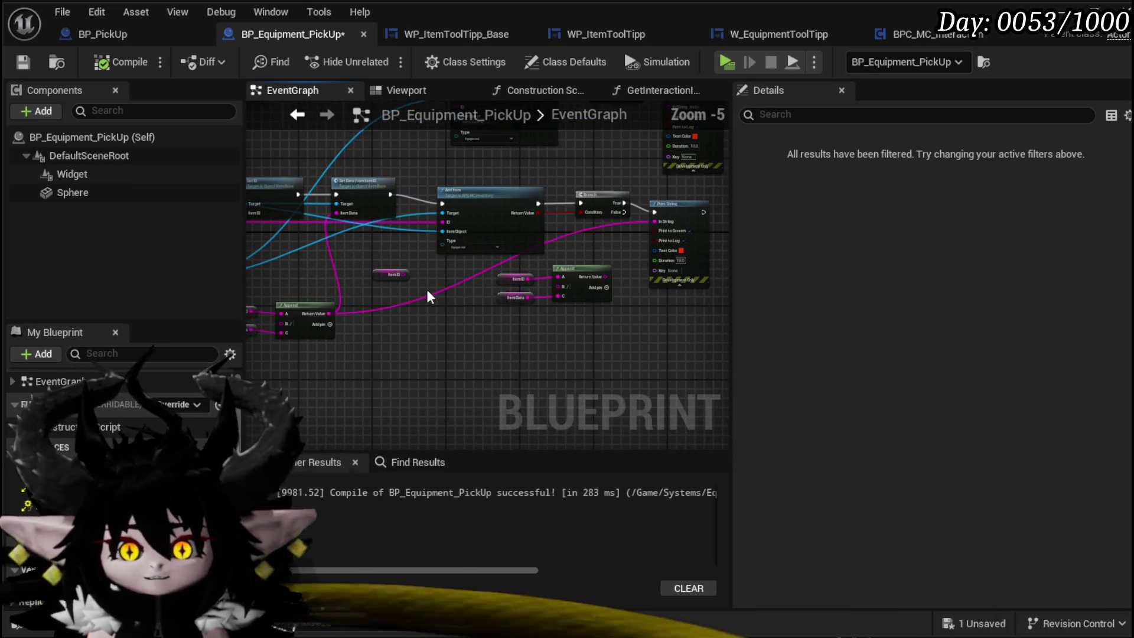
{"action": "scroll", "coordinate": [431, 296], "scroll_direction": "up", "scroll_amount": 3}
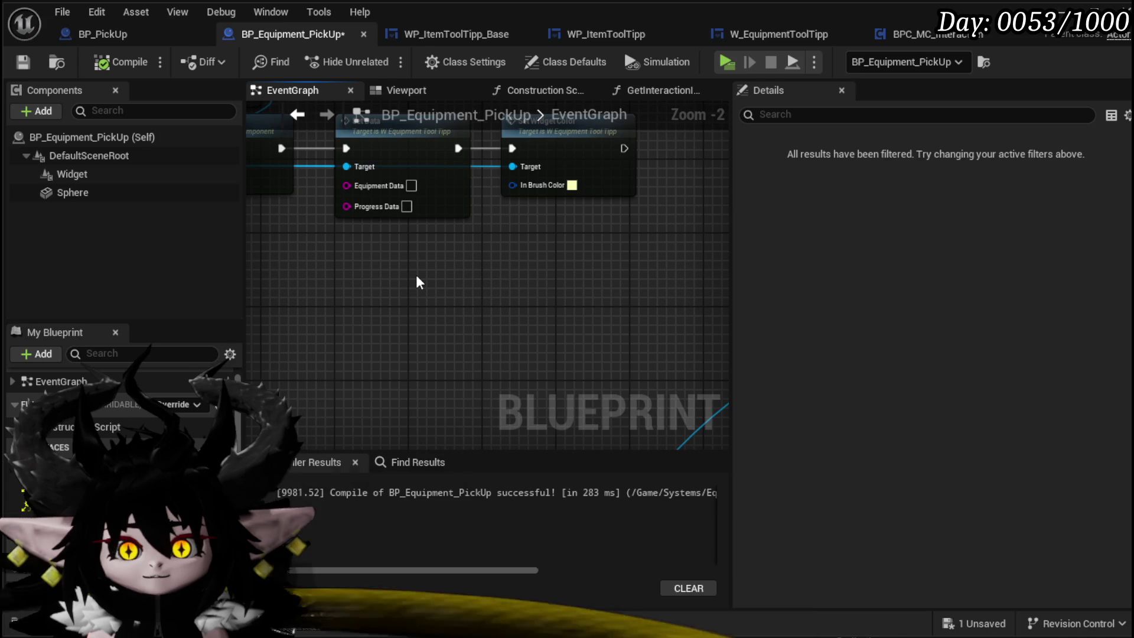
{"action": "scroll", "coordinate": [408, 284], "scroll_direction": "down", "scroll_amount": 2}
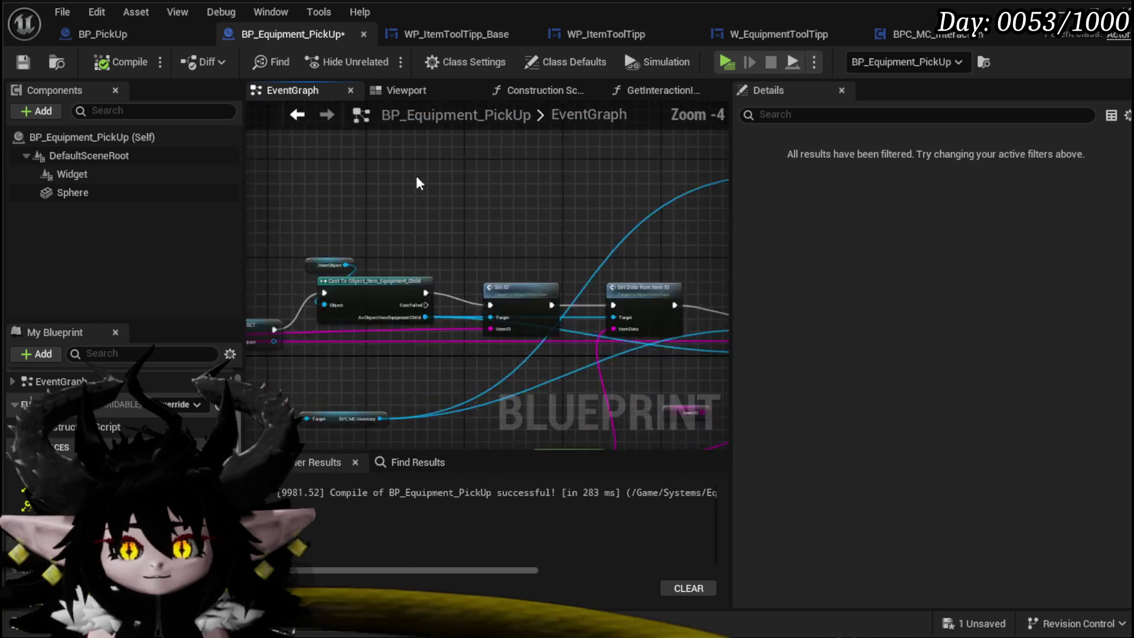
{"action": "scroll", "coordinate": [416, 183], "scroll_direction": "down", "scroll_amount": 1}
{"action": "scroll", "coordinate": [451, 357], "scroll_direction": "up", "scroll_amount": 3}
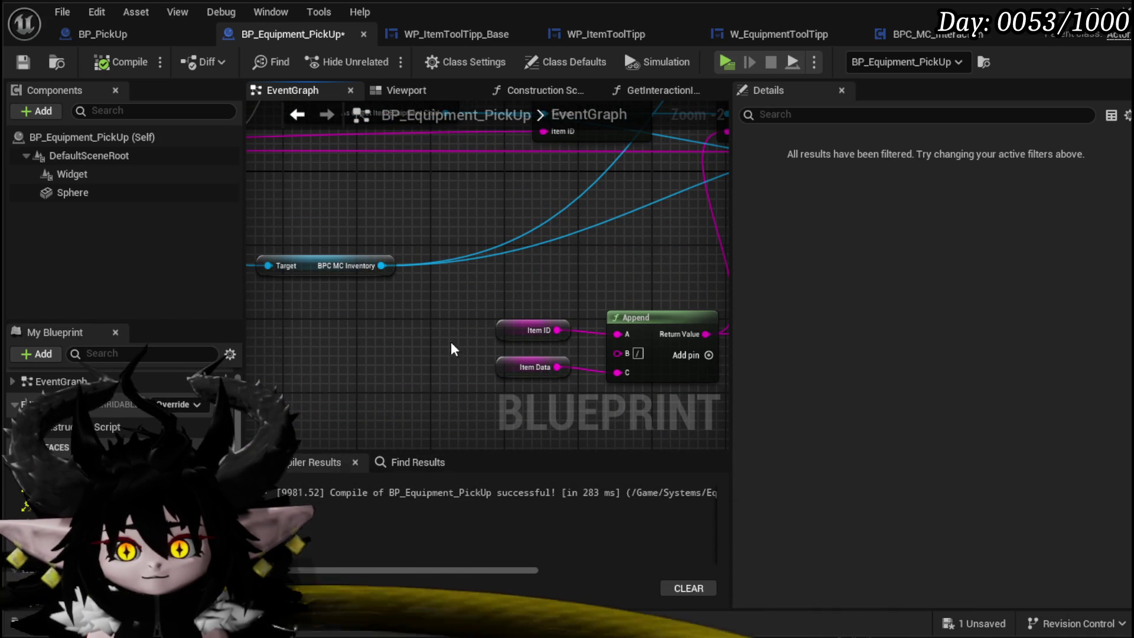
{"action": "scroll", "coordinate": [443, 327], "scroll_direction": "down", "scroll_amount": 3}
{"action": "mouse_move", "coordinate": [443, 226]}
{"action": "left_mouse_down"}
{"action": "mouse_move", "coordinate": [690, 278]}
{"action": "mouse_move", "coordinate": [354, 189]}
{"action": "mouse_move", "coordinate": [543, 288]}
{"action": "left_mouse_up"}
{"action": "scroll", "coordinate": [352, 190], "scroll_direction": "down", "scroll_amount": 3}
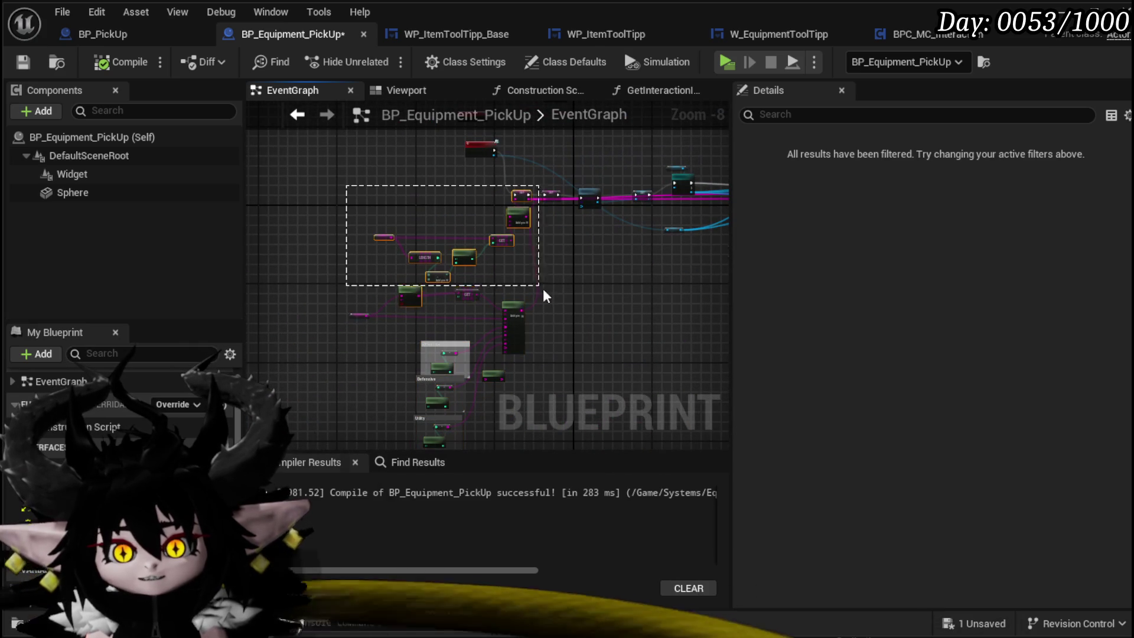
{"action": "left_click_drag", "start_coordinate": [566, 332], "coordinate": [538, 225]}
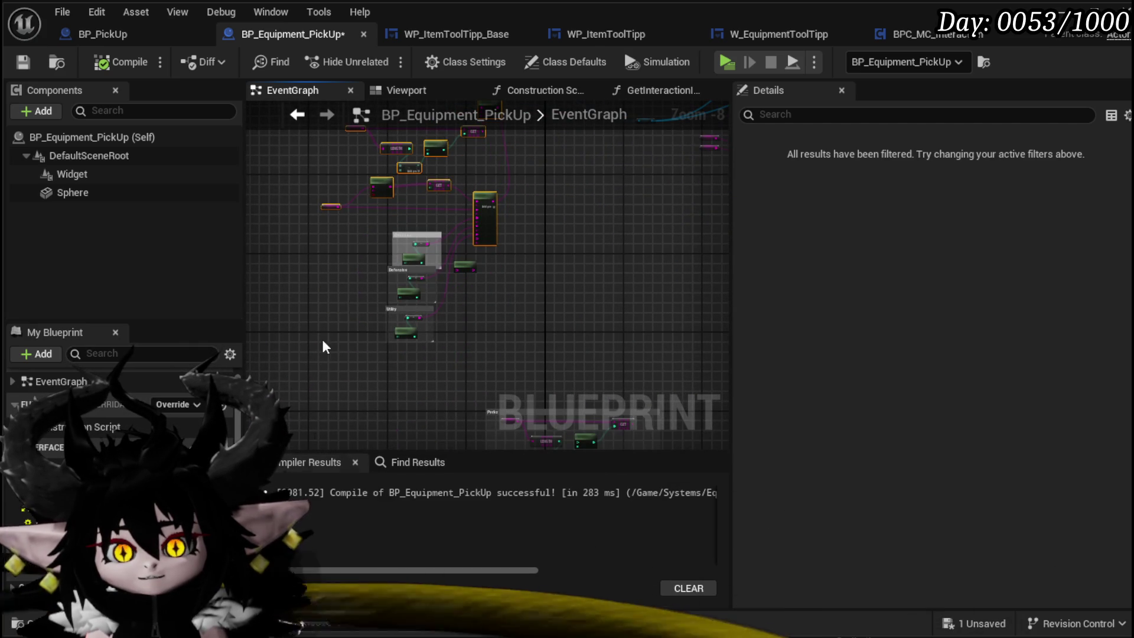
{"action": "left_click_drag", "start_coordinate": [316, 390], "coordinate": [536, 161]}
{"action": "scroll", "coordinate": [537, 189], "scroll_direction": "up", "scroll_amount": 6}
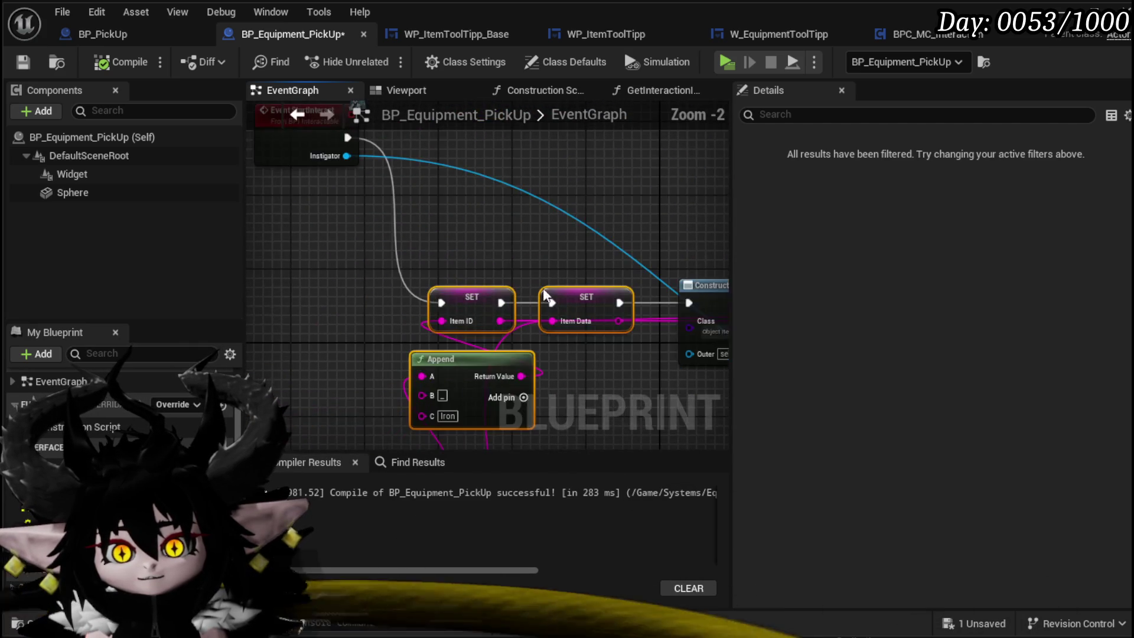
{"action": "left_click_drag", "start_coordinate": [544, 288], "coordinate": [497, 184]}
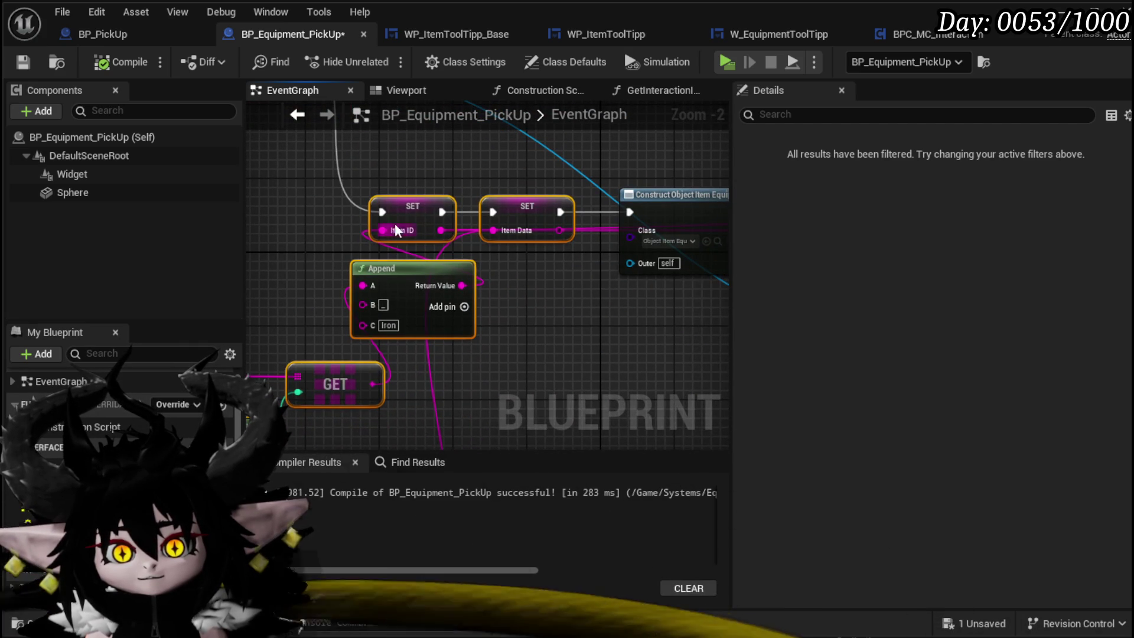
{"action": "right_click", "coordinate": [412, 204]}
{"action": "mouse_move", "coordinate": [509, 350]}
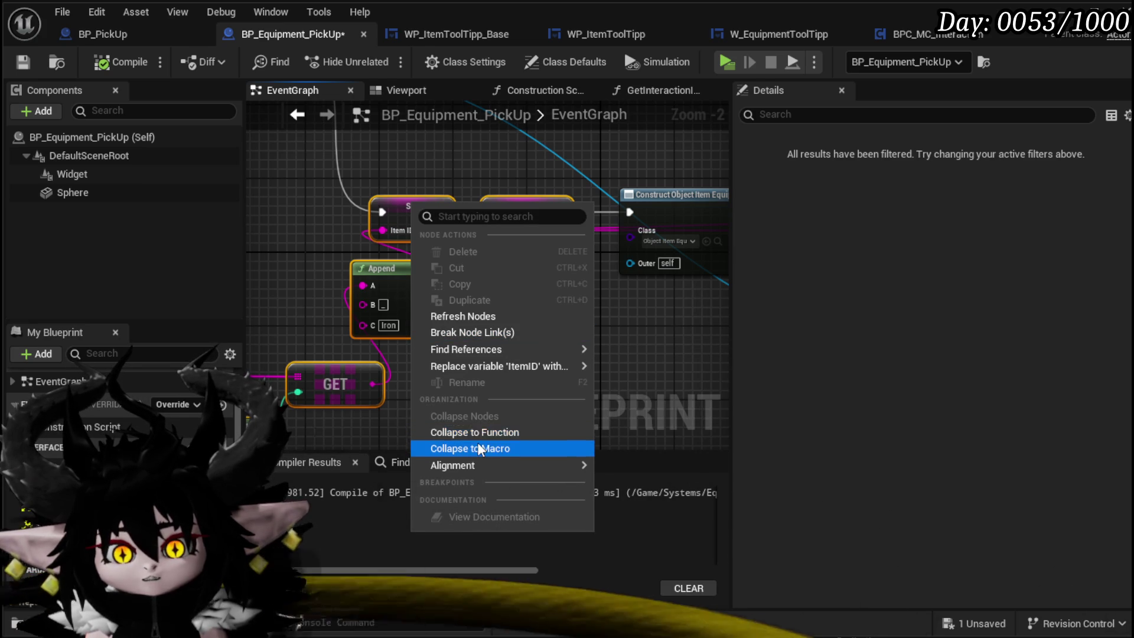
{"action": "key", "text": "Escape"}
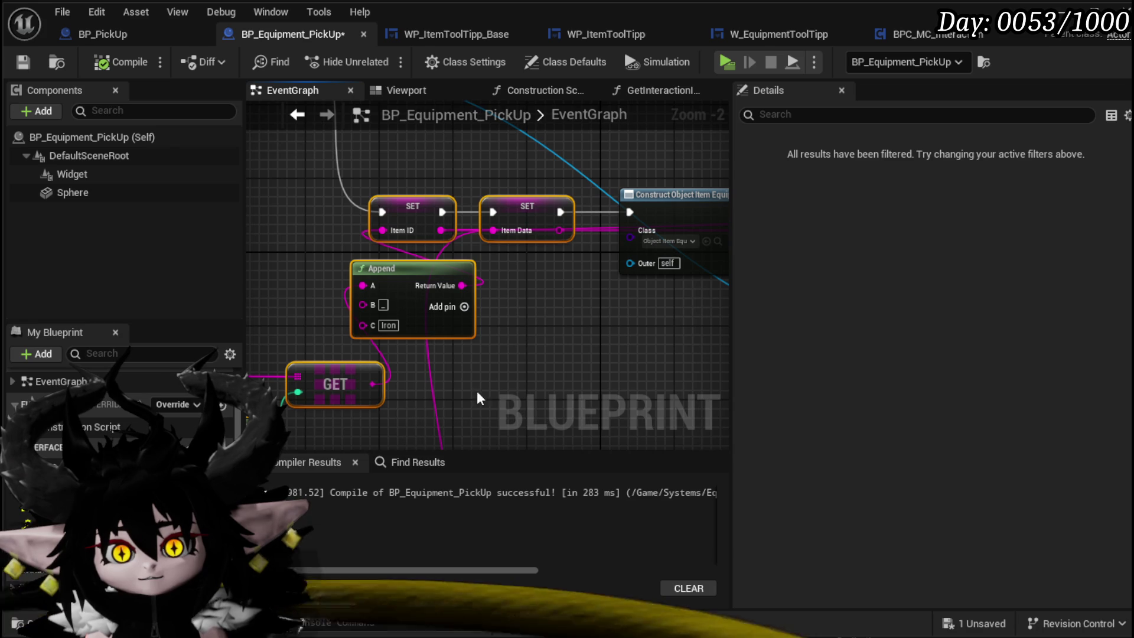
{"action": "scroll", "coordinate": [531, 313], "scroll_direction": "down", "scroll_amount": 2}
{"action": "scroll", "coordinate": [578, 237], "scroll_direction": "down", "scroll_amount": 2}
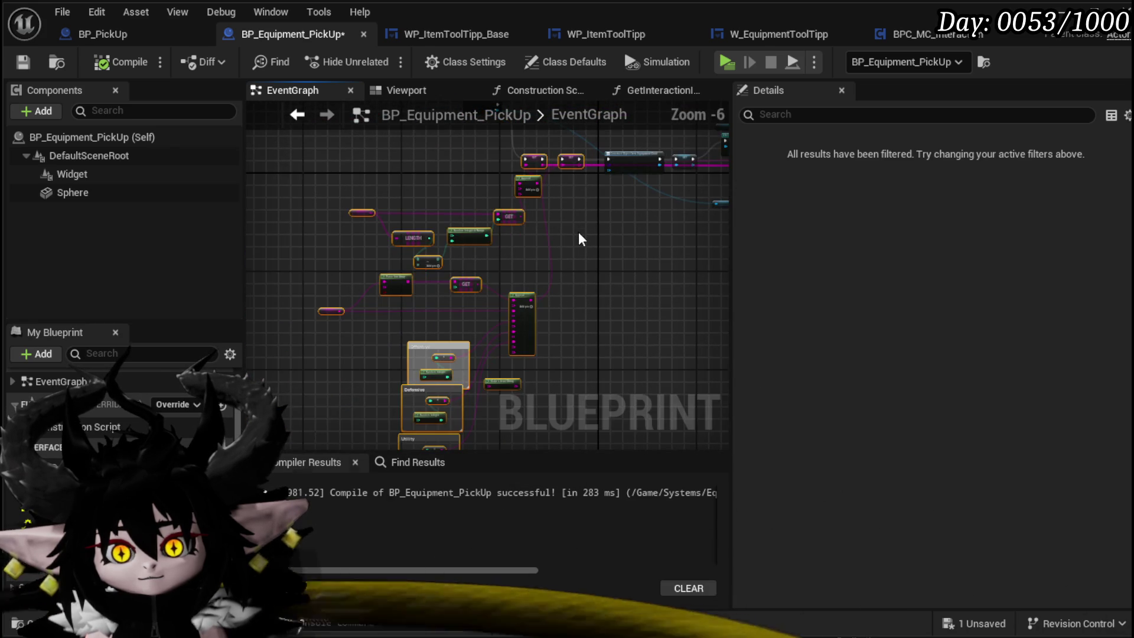
{"action": "scroll", "coordinate": [502, 263], "scroll_direction": "up", "scroll_amount": 3}
{"action": "scroll", "coordinate": [495, 346], "scroll_direction": "down", "scroll_amount": 1}
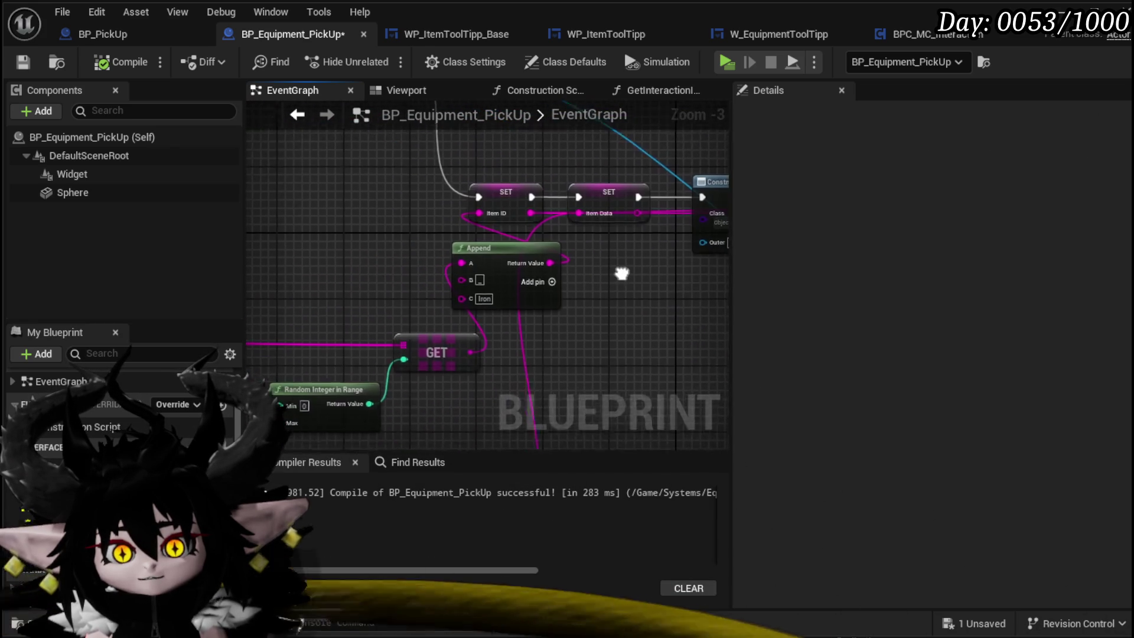
{"action": "mouse_move", "coordinate": [613, 245]}
{"action": "left_mouse_down"}
{"action": "mouse_move", "coordinate": [273, 397]}
{"action": "mouse_move", "coordinate": [516, 188]}
{"action": "left_mouse_up"}
{"action": "scroll", "coordinate": [333, 364], "scroll_direction": "down", "scroll_amount": 5}
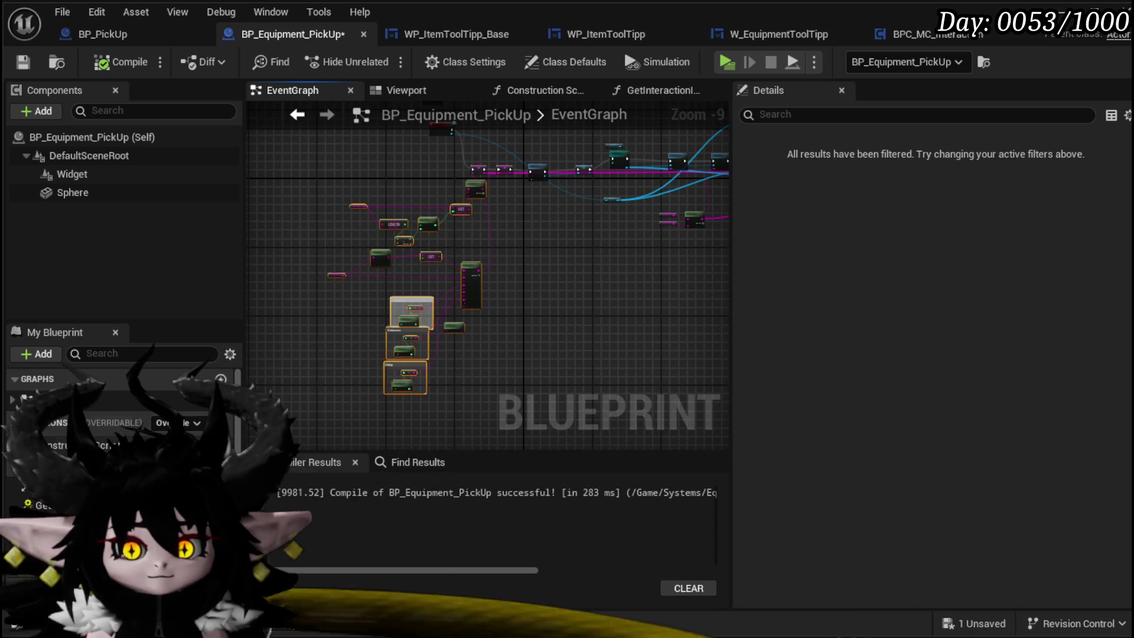
Add a new function named SetEquipmentData to the blueprint, then compile and save
{"action": "left_click", "coordinate": [221, 423]}
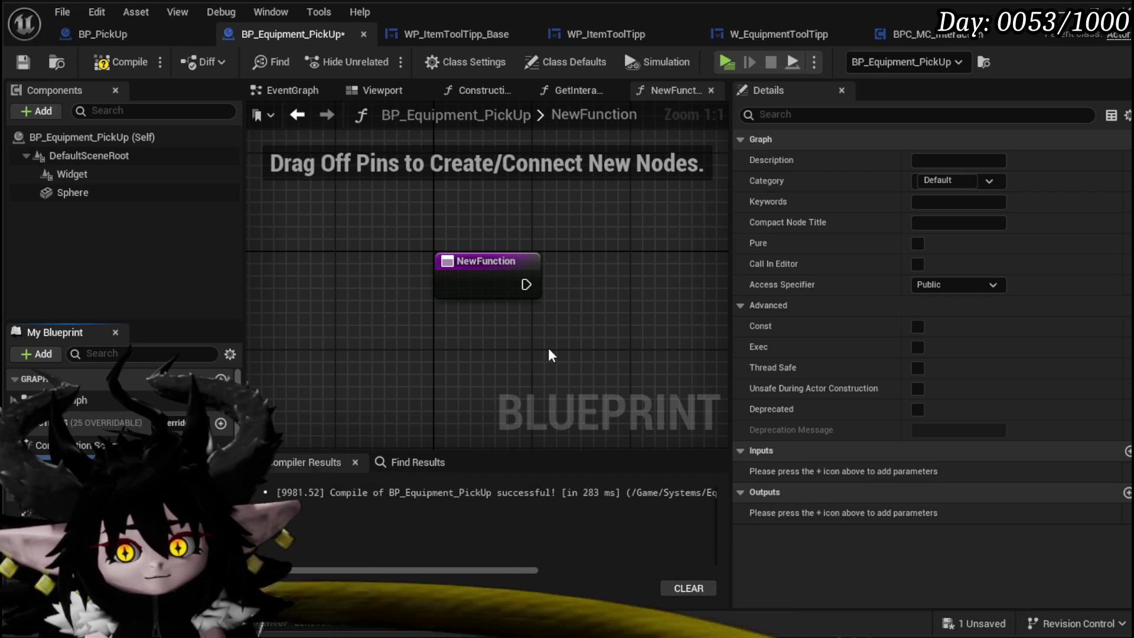
{"action": "key", "text": "Return"}
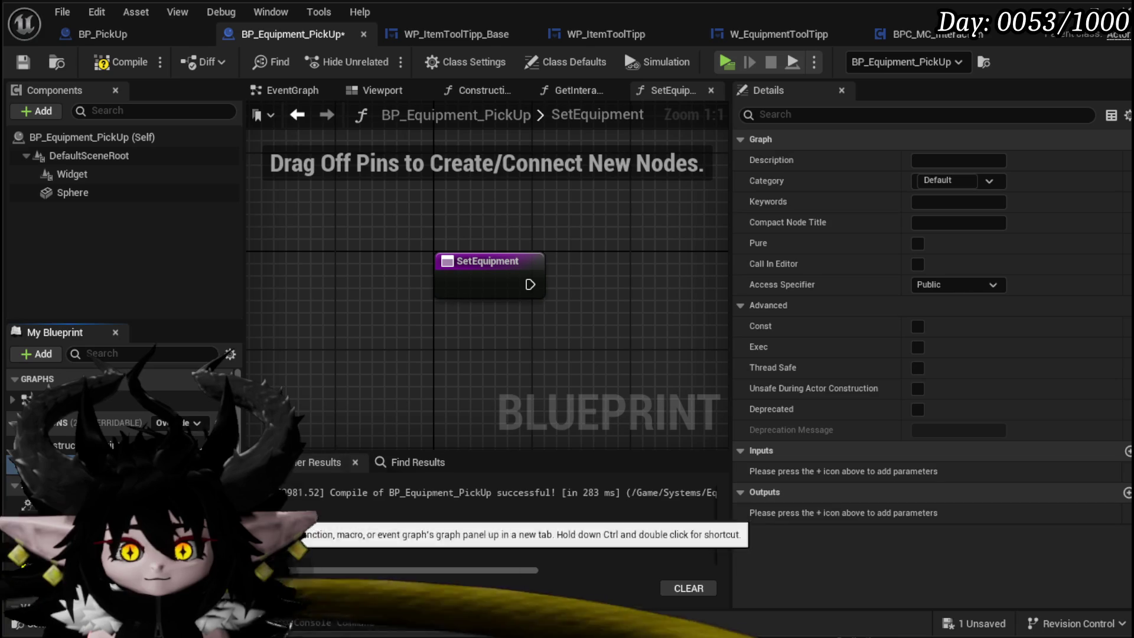
{"action": "type", "text": "Data"}
{"action": "key", "text": "Return"}
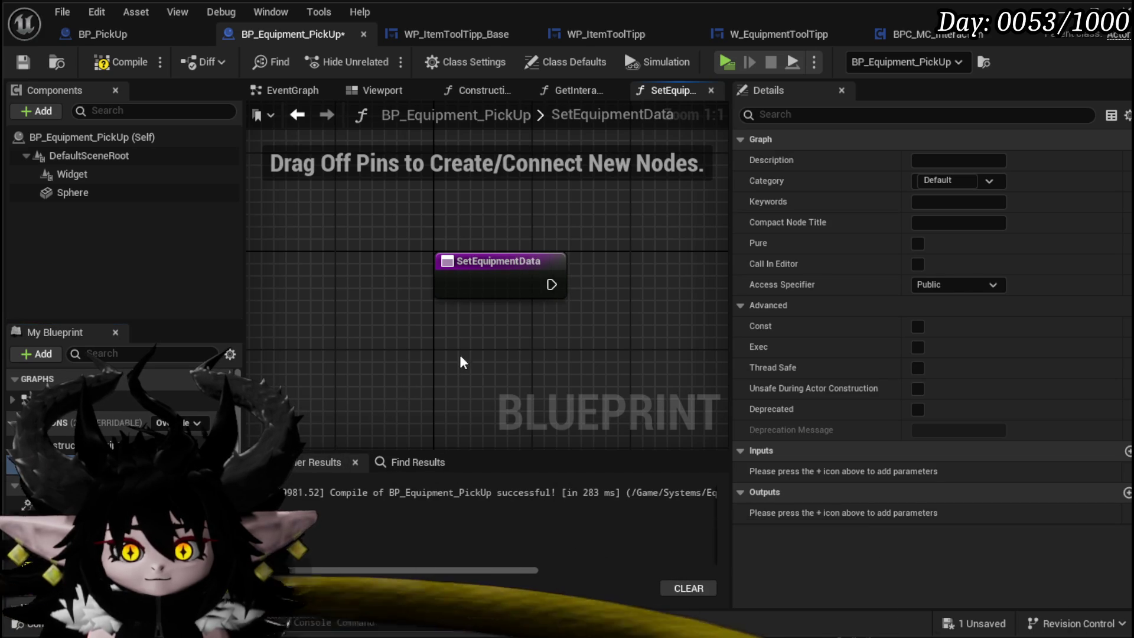
{"action": "scroll", "coordinate": [494, 276], "scroll_direction": "down", "scroll_amount": 4}
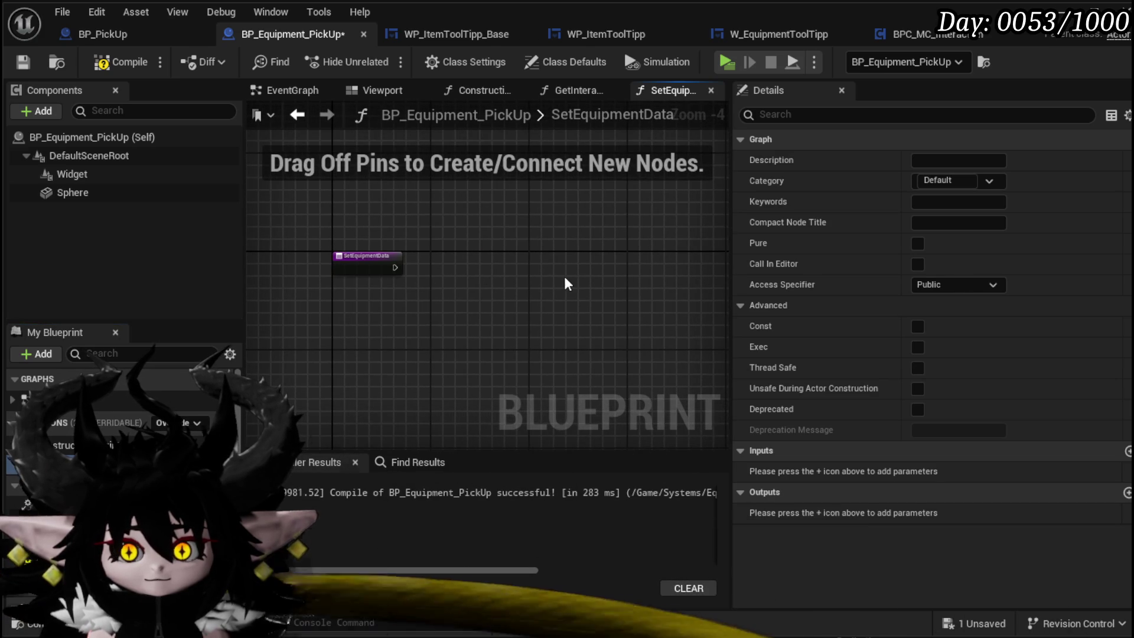
{"action": "left_click_drag", "start_coordinate": [487, 263], "coordinate": [487, 207]}
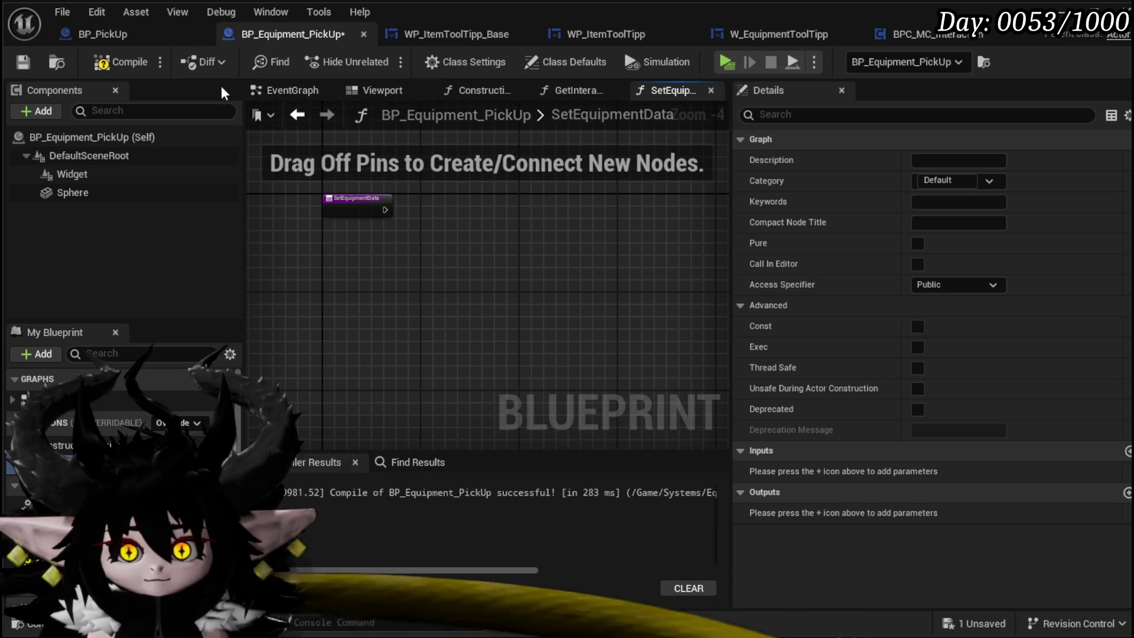
{"action": "left_click", "coordinate": [130, 70]}
{"action": "left_click", "coordinate": [21, 62]}
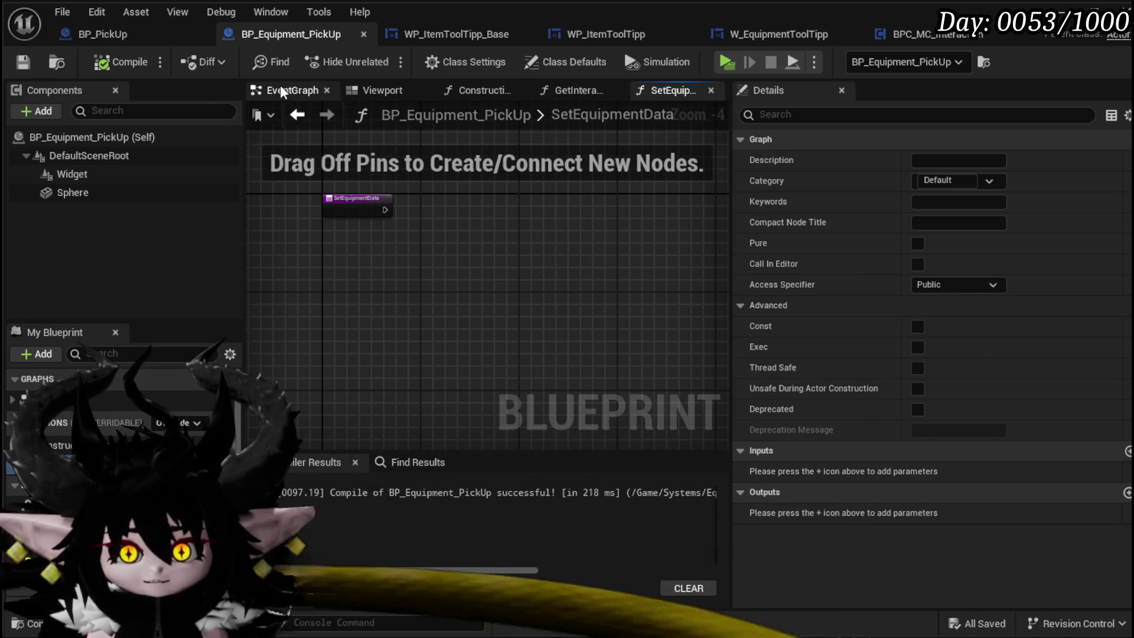
Copy the random item generation nodes from the event graph into SetEquipmentData below the entry
{"action": "left_click", "coordinate": [293, 89]}
{"action": "left_click_drag", "start_coordinate": [399, 298], "coordinate": [512, 193]}
{"action": "left_click", "coordinate": [671, 89]}
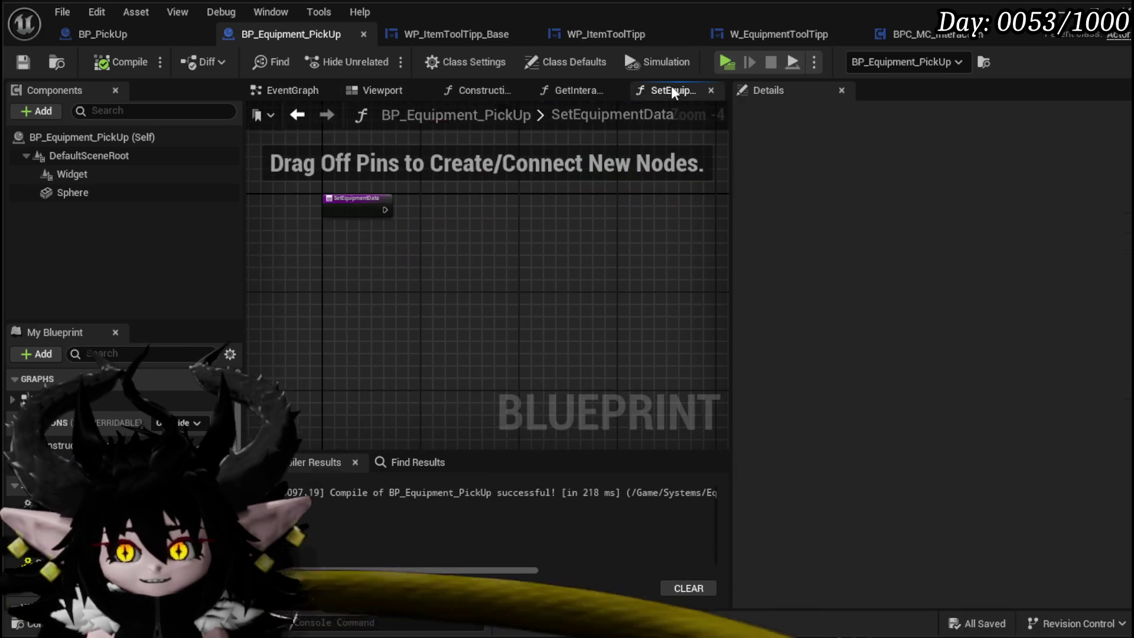
{"action": "key", "text": "ctrl+v"}
{"action": "mouse_move", "coordinate": [417, 186]}
{"action": "left_mouse_down"}
{"action": "mouse_move", "coordinate": [289, 273]}
{"action": "mouse_move", "coordinate": [346, 383]}
{"action": "left_mouse_up"}
{"action": "left_click", "coordinate": [636, 316]}
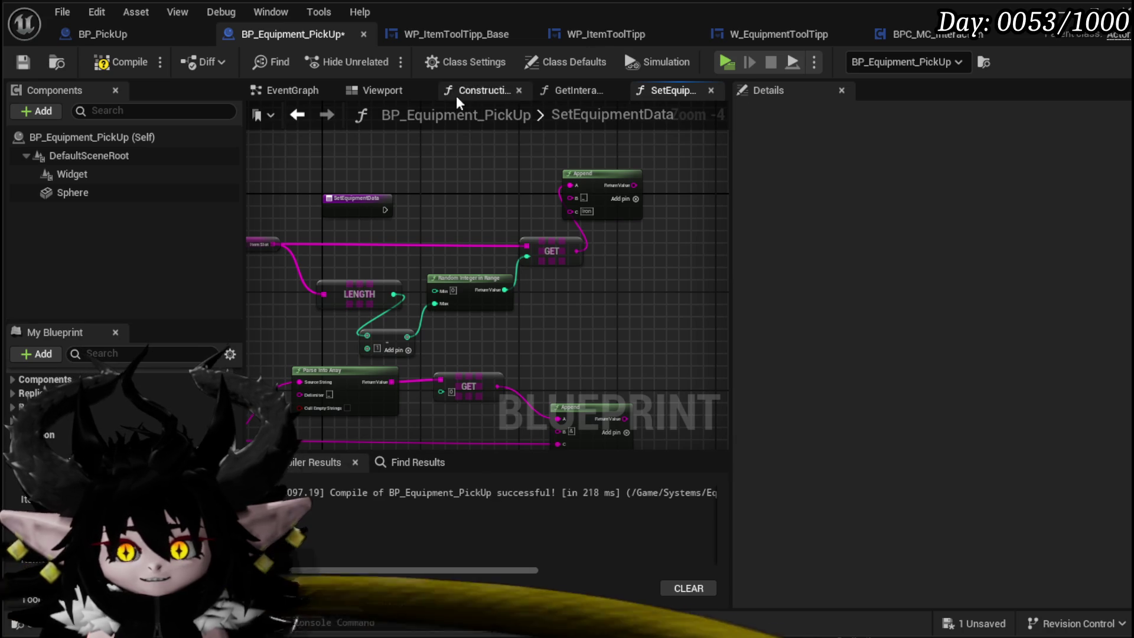
Add SET nodes for the ItemID and ItemData variables in the function graph
{"action": "left_click_drag", "start_coordinate": [24, 499], "coordinate": [681, 160]}
{"action": "left_click", "coordinate": [689, 215]}
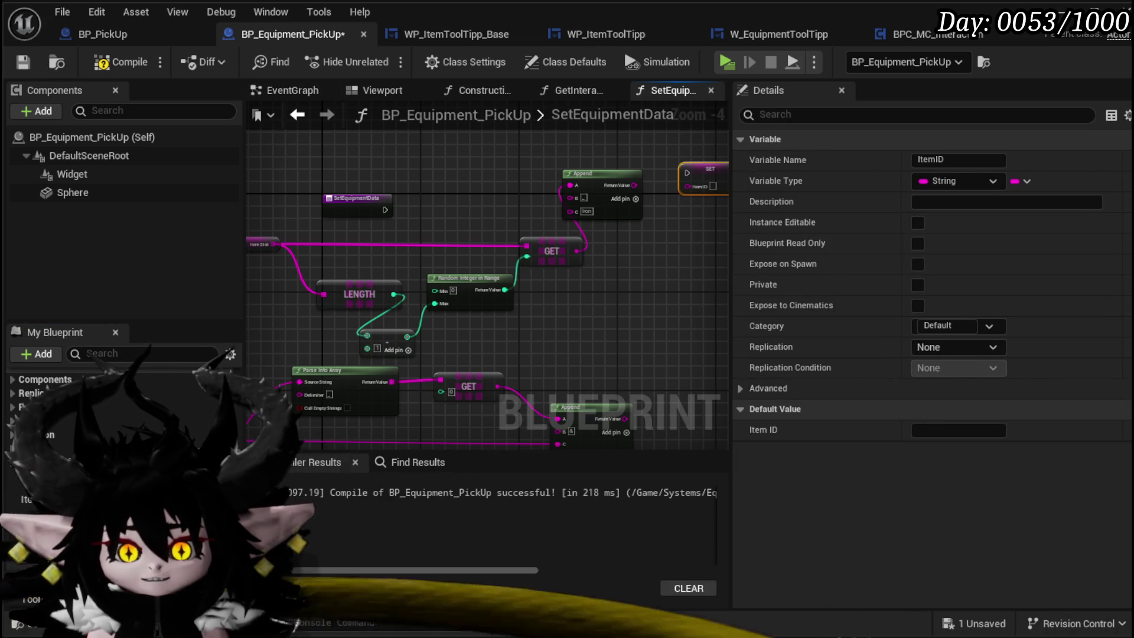
{"action": "mouse_move", "coordinate": [29, 505]}
{"action": "left_mouse_down"}
{"action": "mouse_move", "coordinate": [413, 408]}
{"action": "mouse_move", "coordinate": [681, 243]}
{"action": "left_mouse_up"}
{"action": "left_click", "coordinate": [689, 280]}
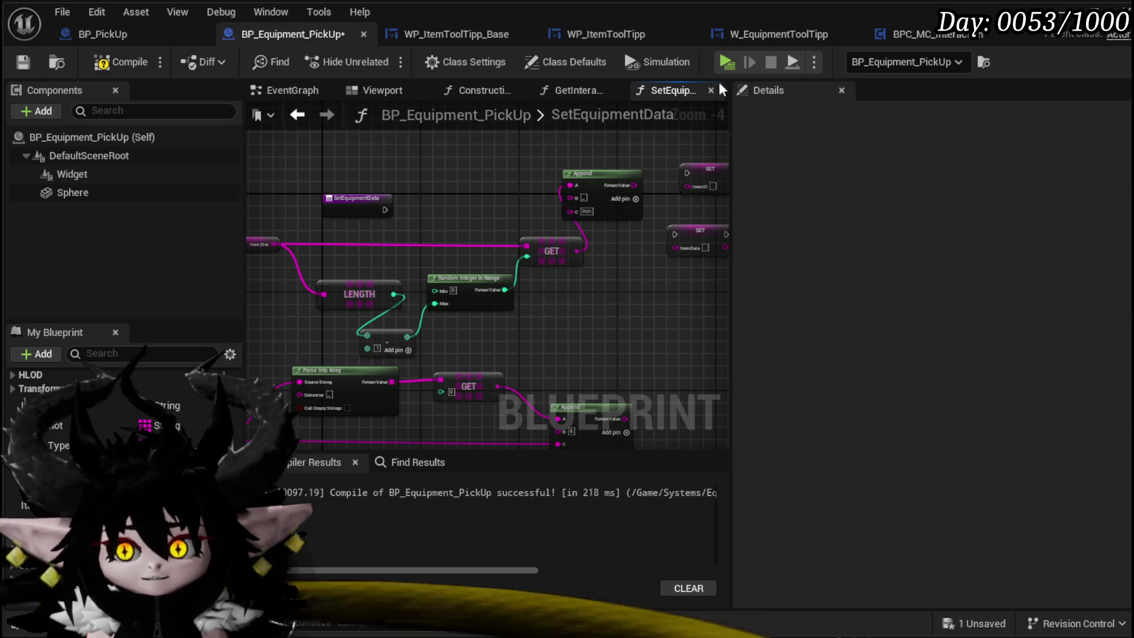
Bring the small Append node into the function and feed its result into Item ID
{"action": "left_click", "coordinate": [296, 89]}
{"action": "scroll", "coordinate": [496, 296], "scroll_direction": "up", "scroll_amount": 1}
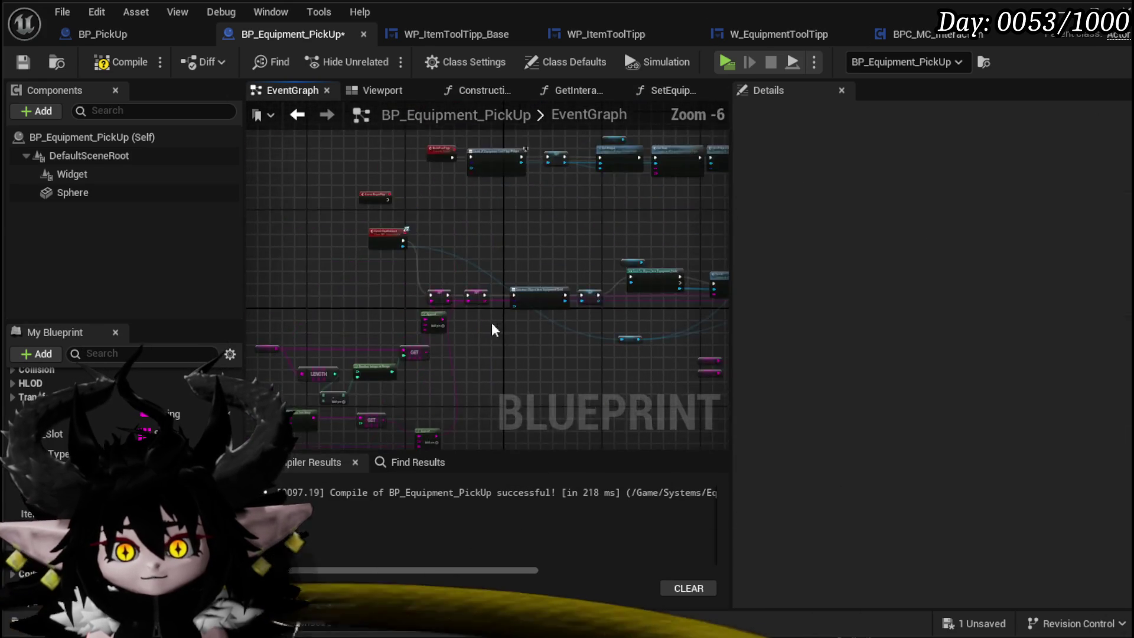
{"action": "scroll", "coordinate": [493, 329], "scroll_direction": "up", "scroll_amount": 4}
{"action": "mouse_move", "coordinate": [550, 308]}
{"action": "left_mouse_down"}
{"action": "mouse_move", "coordinate": [369, 300]}
{"action": "mouse_move", "coordinate": [395, 299]}
{"action": "left_mouse_up"}
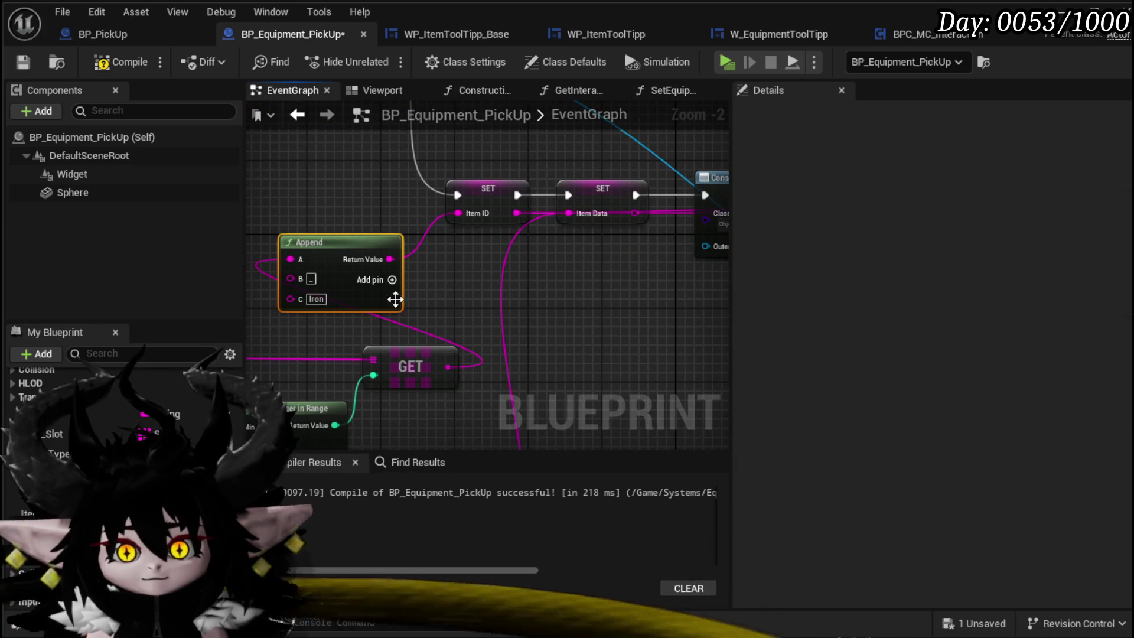
{"action": "left_click", "coordinate": [653, 91]}
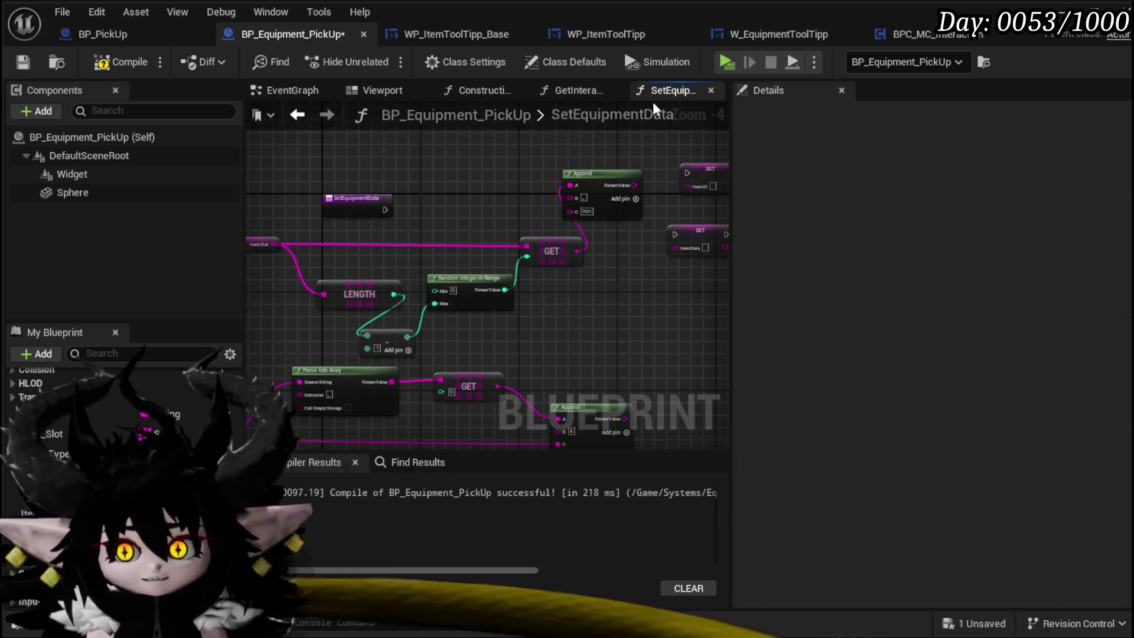
{"action": "key", "text": "ctrl+v"}
{"action": "scroll", "coordinate": [572, 198], "scroll_direction": "down", "scroll_amount": 2}
{"action": "left_click_drag", "start_coordinate": [562, 189], "coordinate": [615, 189]}
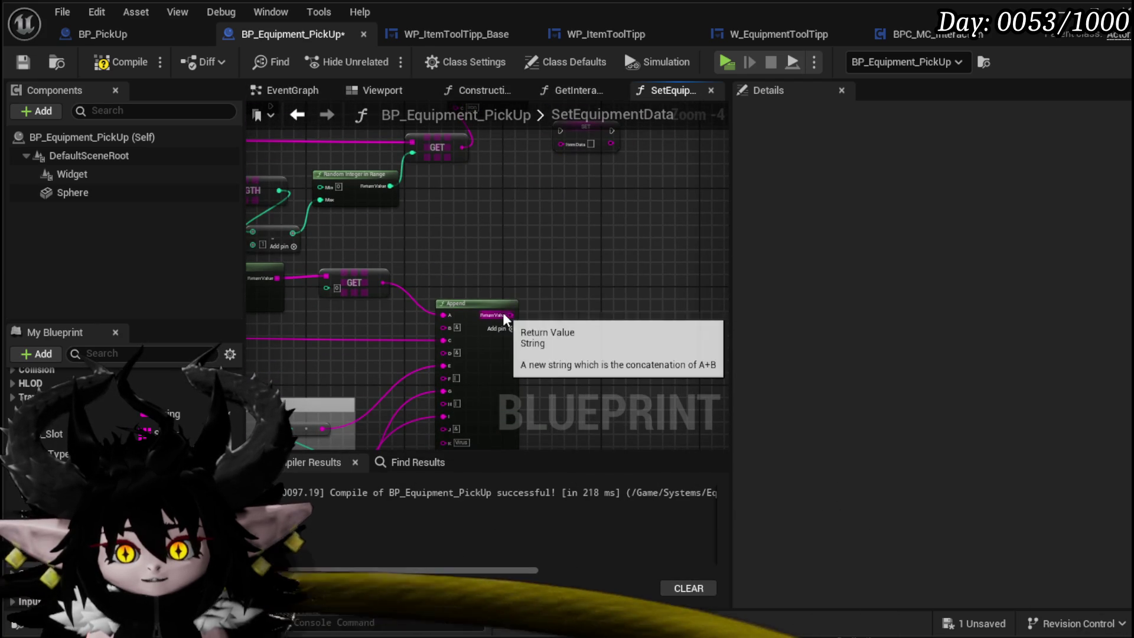
Chain the entry into SET Item ID, then SET Item Data fed by the large Append, and save
{"action": "mouse_move", "coordinate": [521, 306]}
{"action": "left_mouse_down"}
{"action": "mouse_move", "coordinate": [572, 176]}
{"action": "mouse_move", "coordinate": [539, 292]}
{"action": "mouse_move", "coordinate": [576, 137]}
{"action": "mouse_move", "coordinate": [562, 143]}
{"action": "left_mouse_up"}
{"action": "scroll", "coordinate": [565, 254], "scroll_direction": "up", "scroll_amount": 2}
{"action": "mouse_move", "coordinate": [593, 263]}
{"action": "left_mouse_down"}
{"action": "mouse_move", "coordinate": [714, 200]}
{"action": "mouse_move", "coordinate": [665, 169]}
{"action": "mouse_move", "coordinate": [648, 176]}
{"action": "left_mouse_up"}
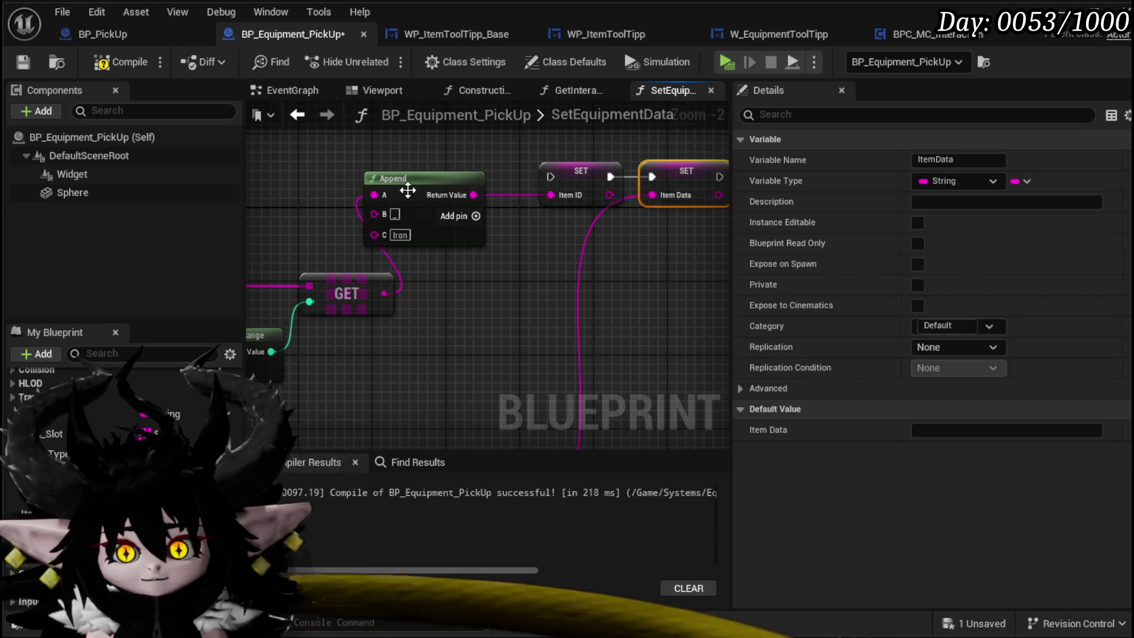
{"action": "left_click_drag", "start_coordinate": [406, 189], "coordinate": [501, 274]}
{"action": "scroll", "coordinate": [430, 241], "scroll_direction": "down", "scroll_amount": 1}
{"action": "left_click_drag", "start_coordinate": [278, 218], "coordinate": [640, 168]}
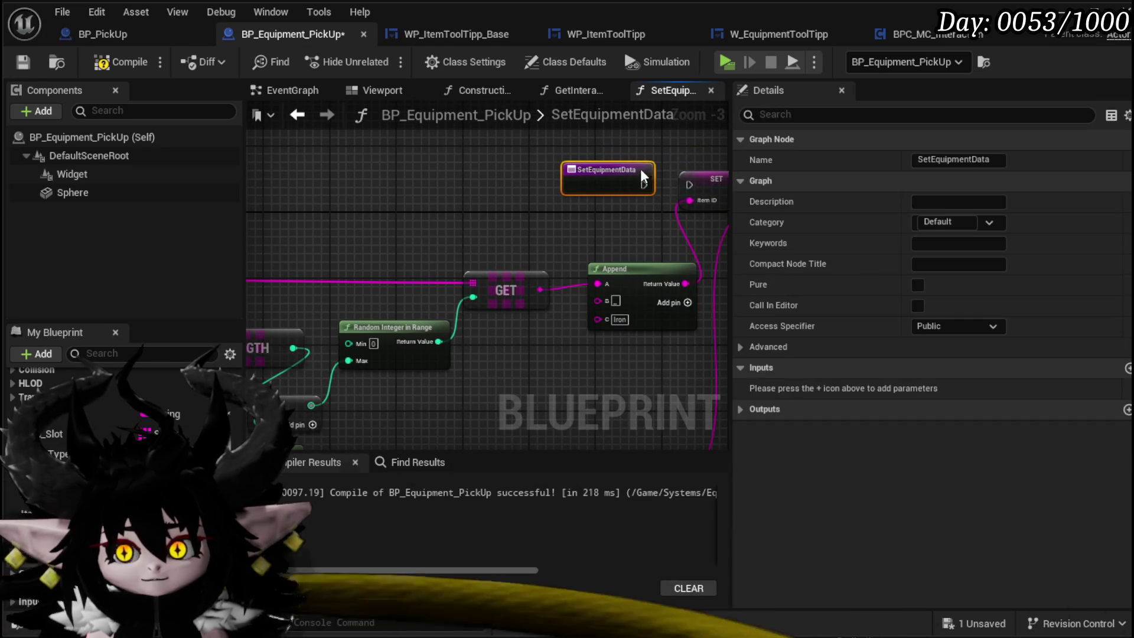
{"action": "left_click", "coordinate": [611, 238]}
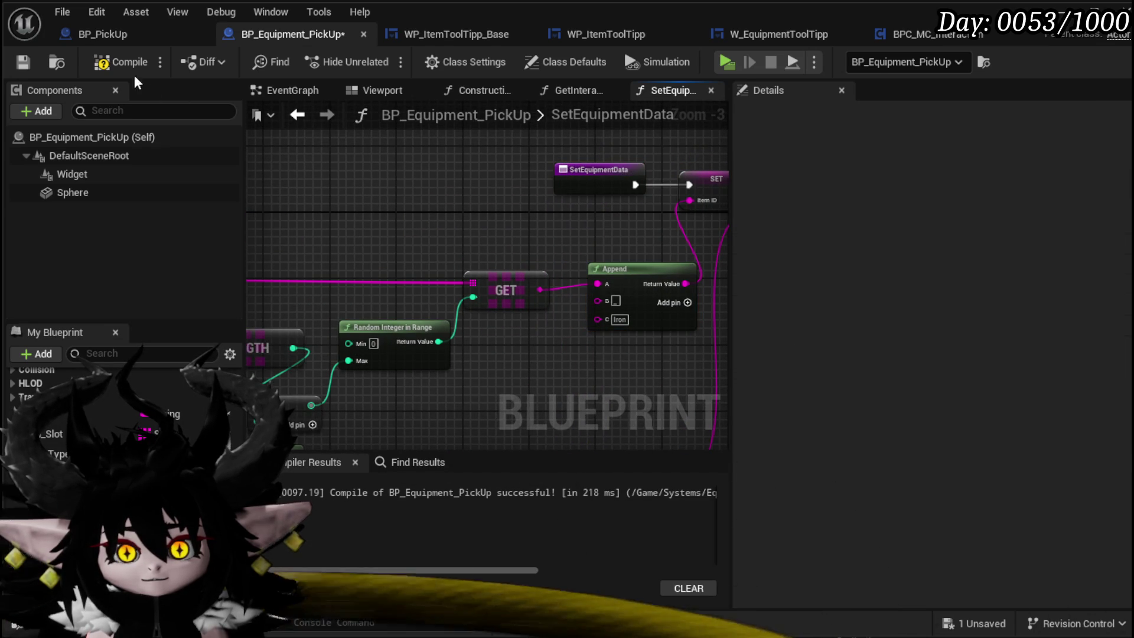
Compile and save BP_Equipment_PickUp, then review its viewport, event graph and SetEquipmentData graph
{"action": "left_click", "coordinate": [118, 62]}
{"action": "left_click", "coordinate": [23, 61]}
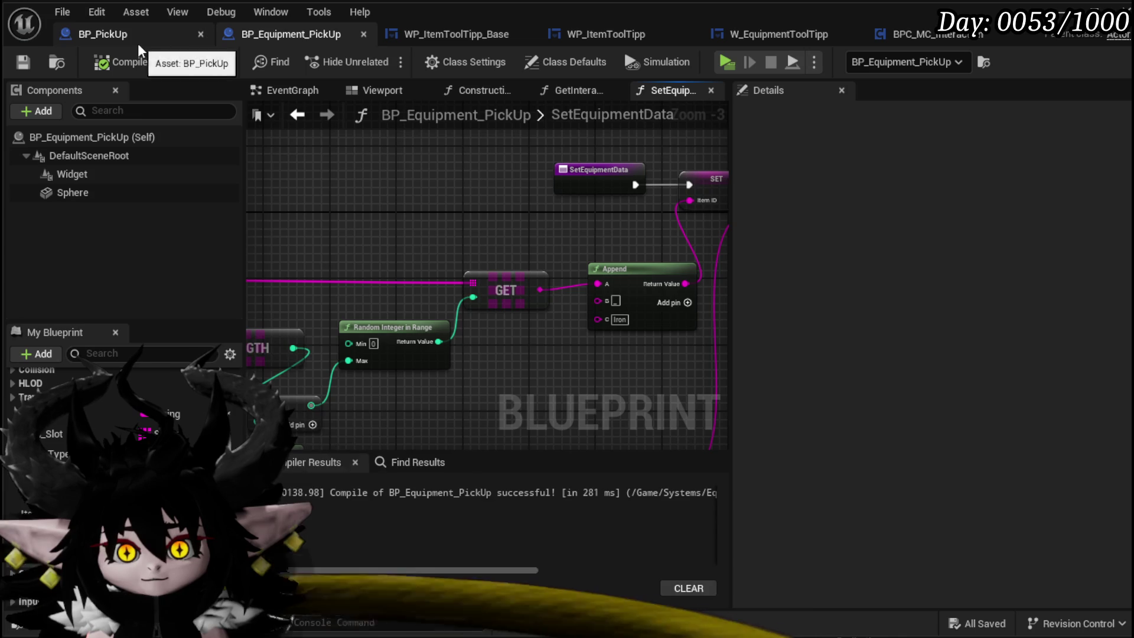
{"action": "left_click", "coordinate": [378, 90]}
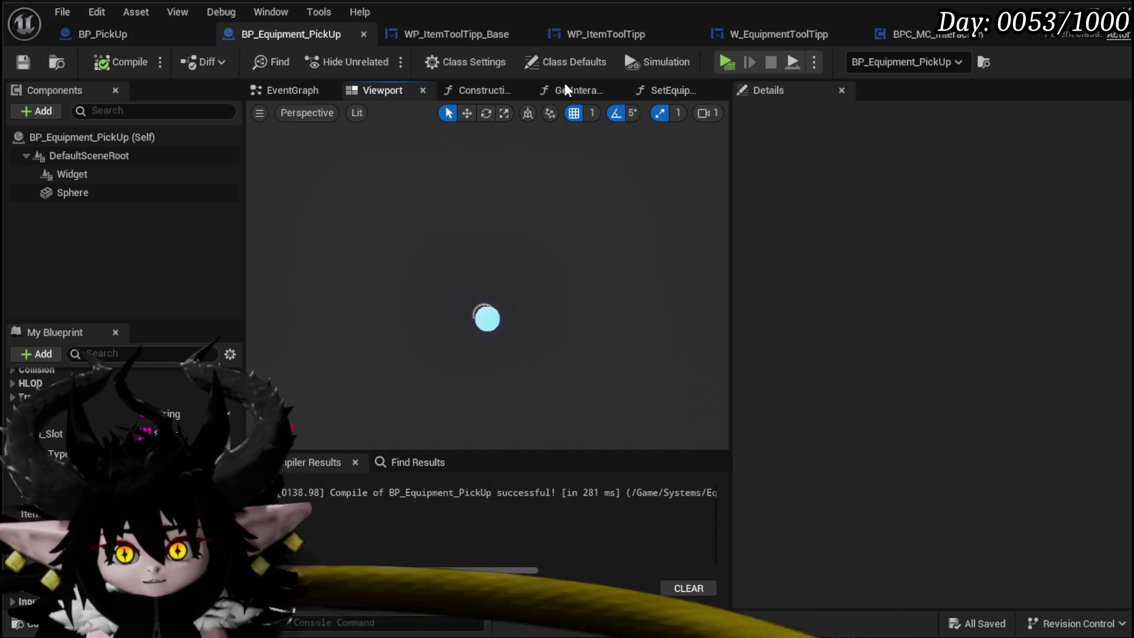
{"action": "left_click", "coordinate": [279, 91]}
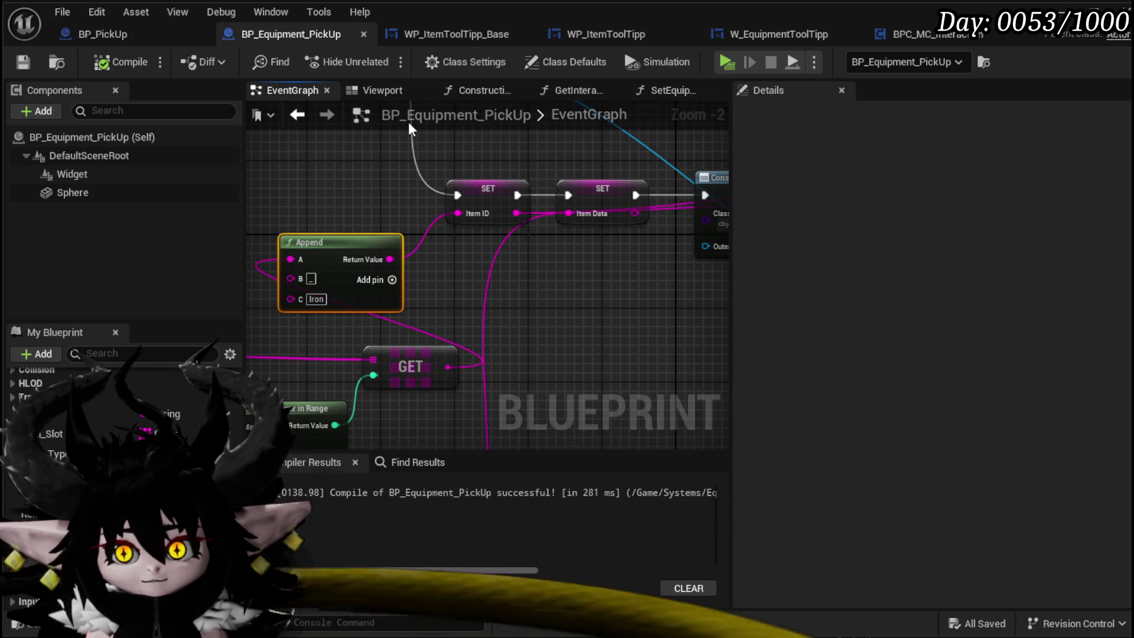
{"action": "left_click", "coordinate": [667, 90]}
{"action": "scroll", "coordinate": [468, 190], "scroll_direction": "down", "scroll_amount": 4}
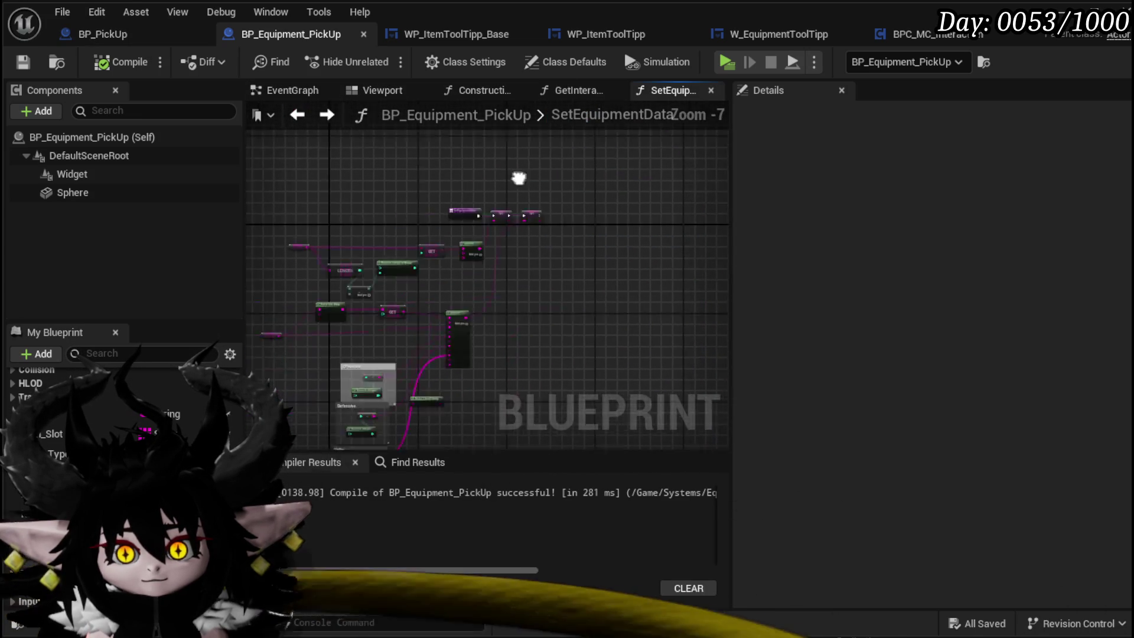
{"action": "left_click", "coordinate": [326, 115]}
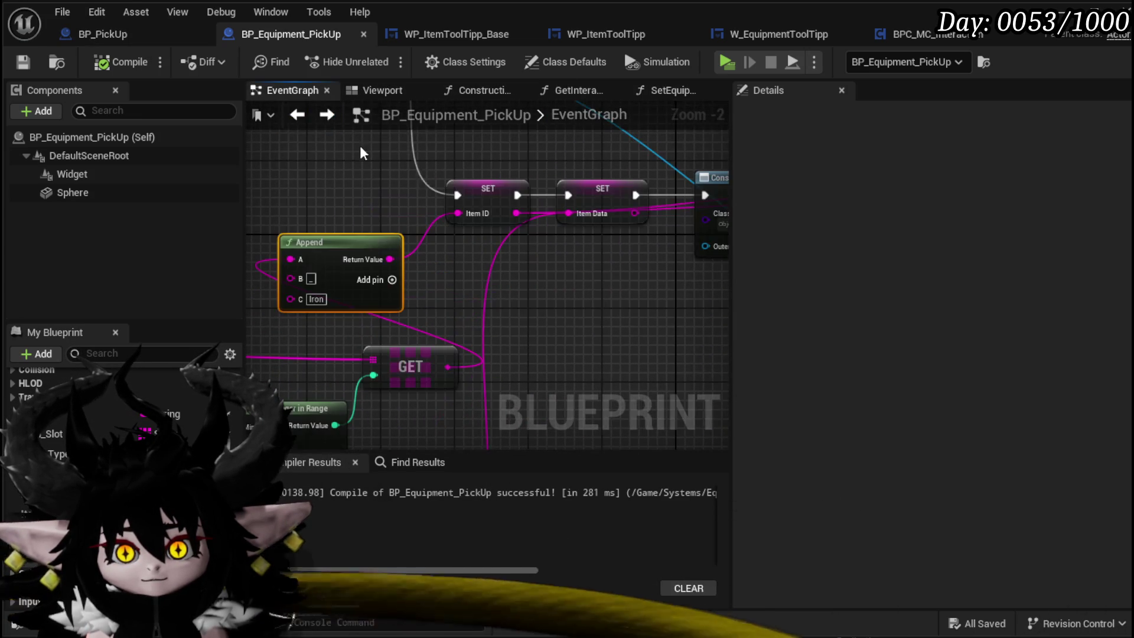
{"action": "scroll", "coordinate": [505, 162], "scroll_direction": "down", "scroll_amount": 3}
{"action": "scroll", "coordinate": [469, 295], "scroll_direction": "up", "scroll_amount": 3}
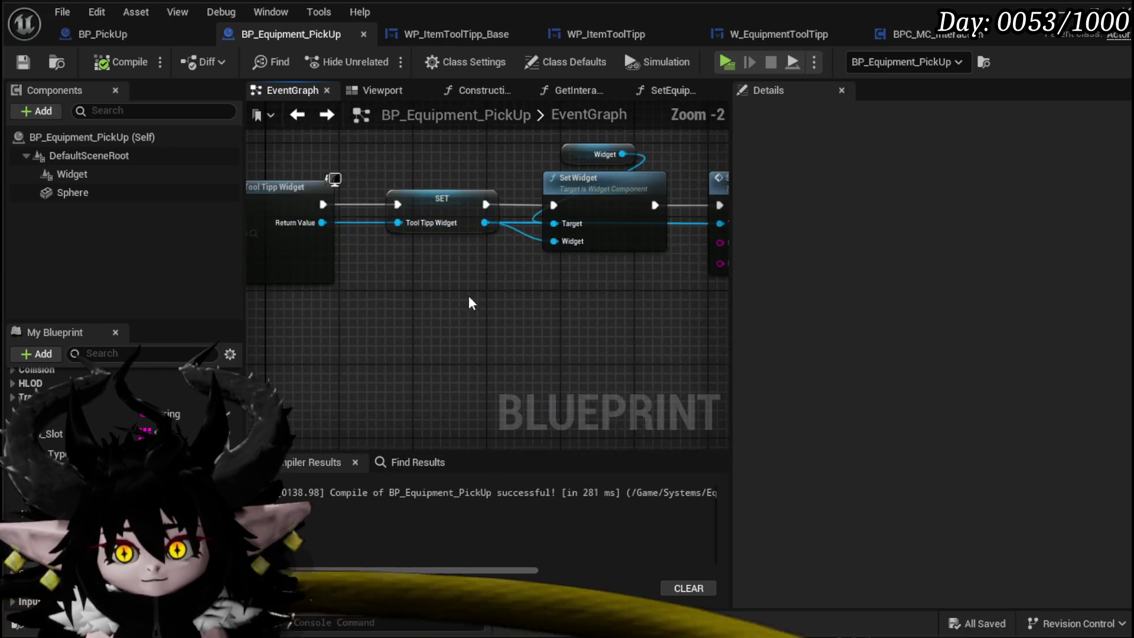
{"action": "scroll", "coordinate": [449, 346], "scroll_direction": "up", "scroll_amount": 2}
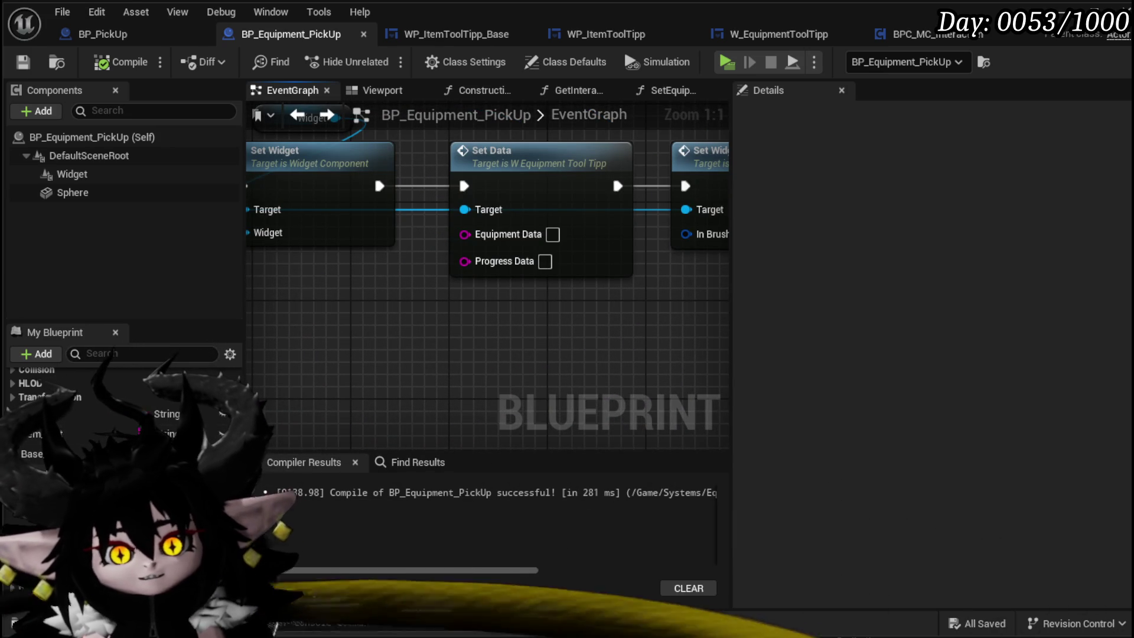
Feed an ItemData getter into Set Data's Equipment Data, clear Progress Data, then compile and save
{"action": "left_click_drag", "start_coordinate": [71, 434], "coordinate": [480, 233]}
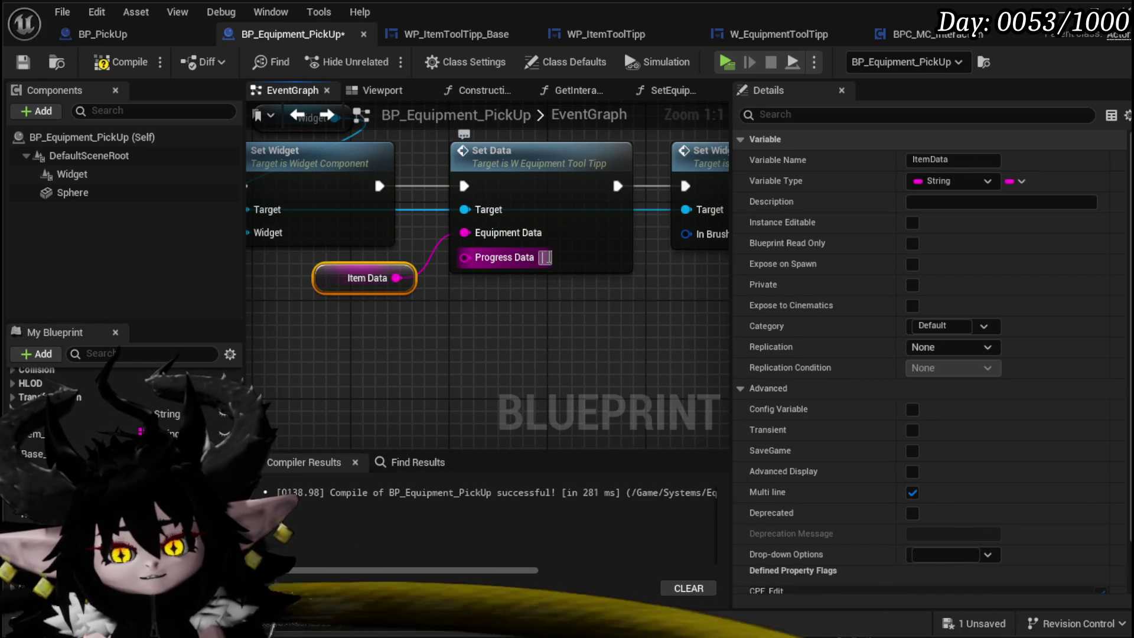
{"action": "left_click", "coordinate": [106, 62]}
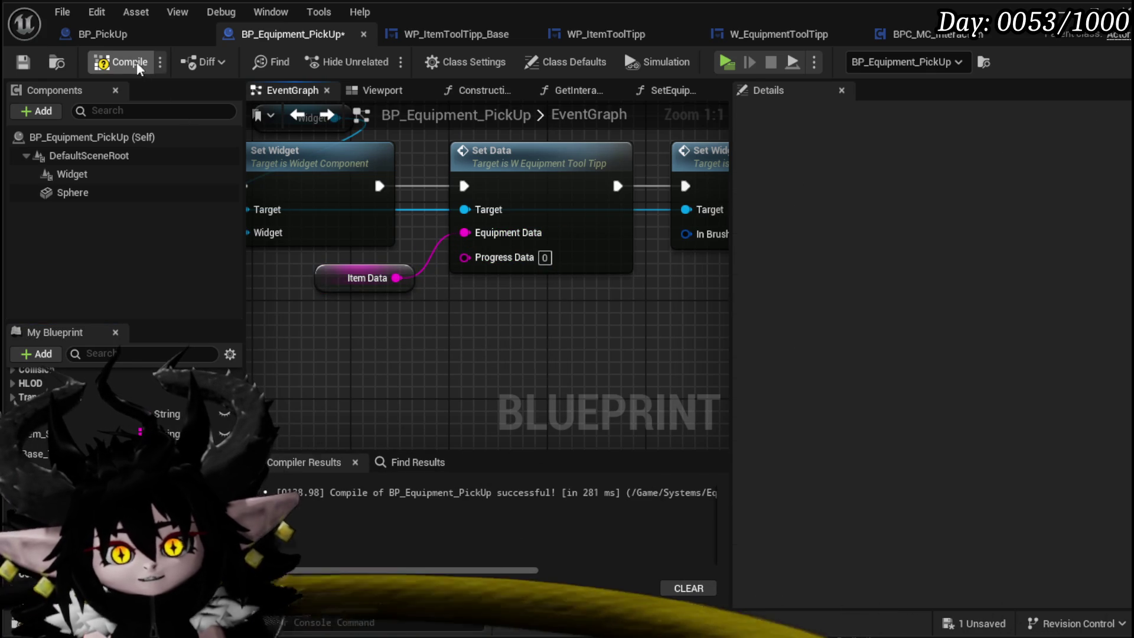
{"action": "left_click", "coordinate": [23, 62]}
{"action": "left_click", "coordinate": [545, 257]}
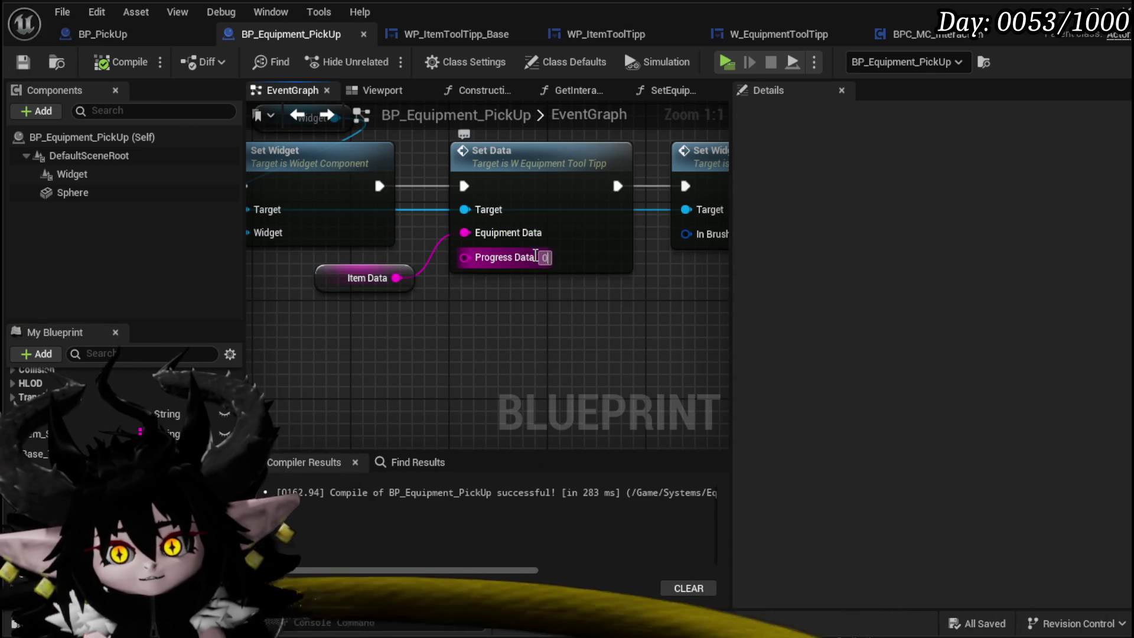
{"action": "left_click", "coordinate": [106, 62]}
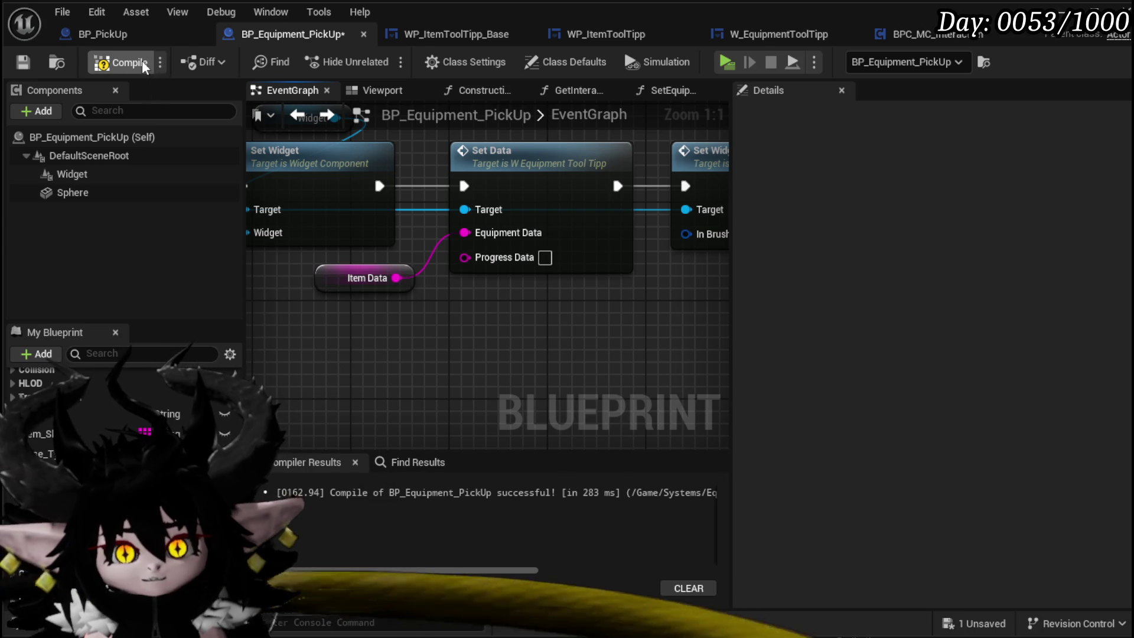
{"action": "left_click", "coordinate": [22, 61]}
{"action": "scroll", "coordinate": [499, 240], "scroll_direction": "down", "scroll_amount": 4}
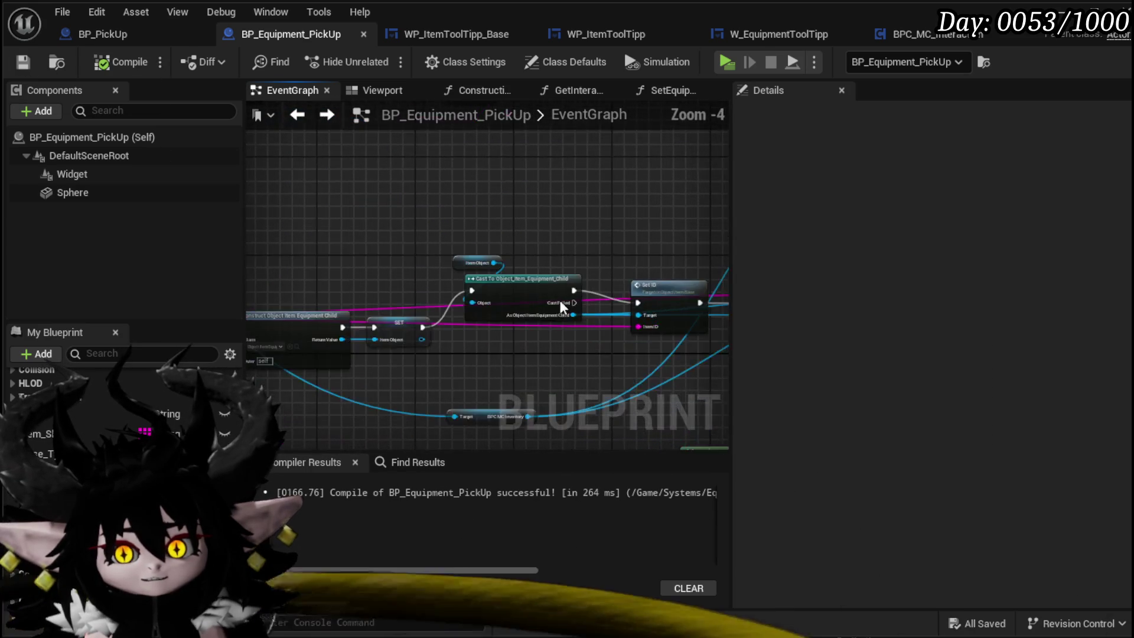
Move SET Item Data out of the chain, wiring SET Item ID to Construct Object with an Item ID getter
{"action": "mouse_move", "coordinate": [679, 265]}
{"action": "left_mouse_down"}
{"action": "mouse_move", "coordinate": [570, 210]}
{"action": "mouse_move", "coordinate": [385, 255]}
{"action": "mouse_move", "coordinate": [551, 290]}
{"action": "mouse_move", "coordinate": [531, 287]}
{"action": "left_mouse_up"}
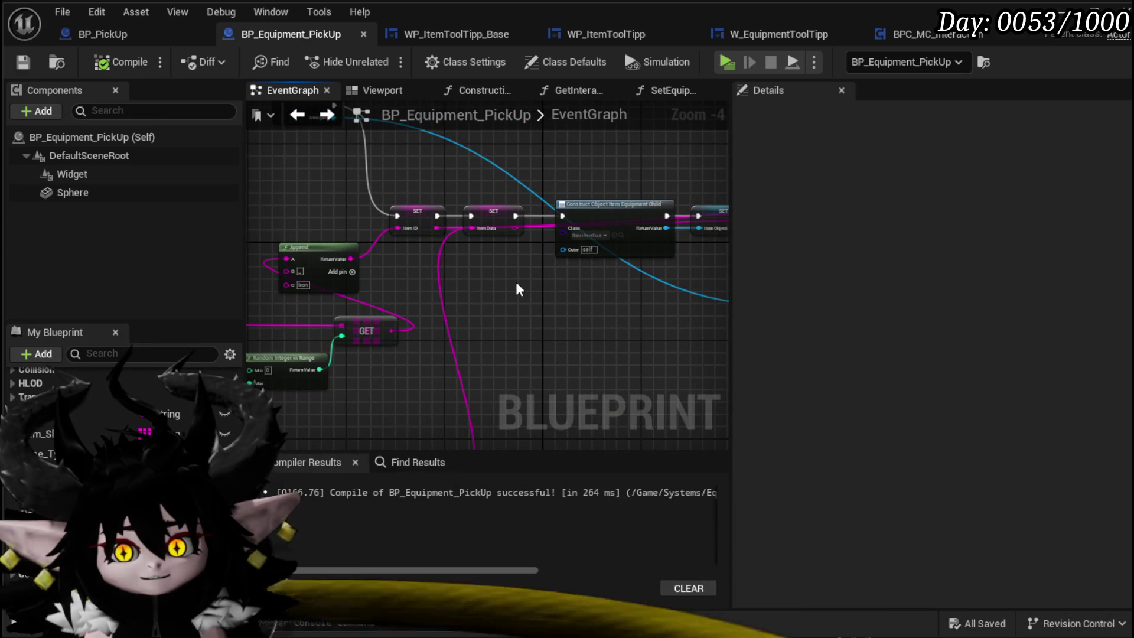
{"action": "mouse_move", "coordinate": [490, 225]}
{"action": "left_mouse_down"}
{"action": "mouse_move", "coordinate": [499, 277]}
{"action": "mouse_move", "coordinate": [460, 301]}
{"action": "left_mouse_up"}
{"action": "scroll", "coordinate": [512, 309], "scroll_direction": "up", "scroll_amount": 2}
{"action": "left_click_drag", "start_coordinate": [383, 213], "coordinate": [571, 214]}
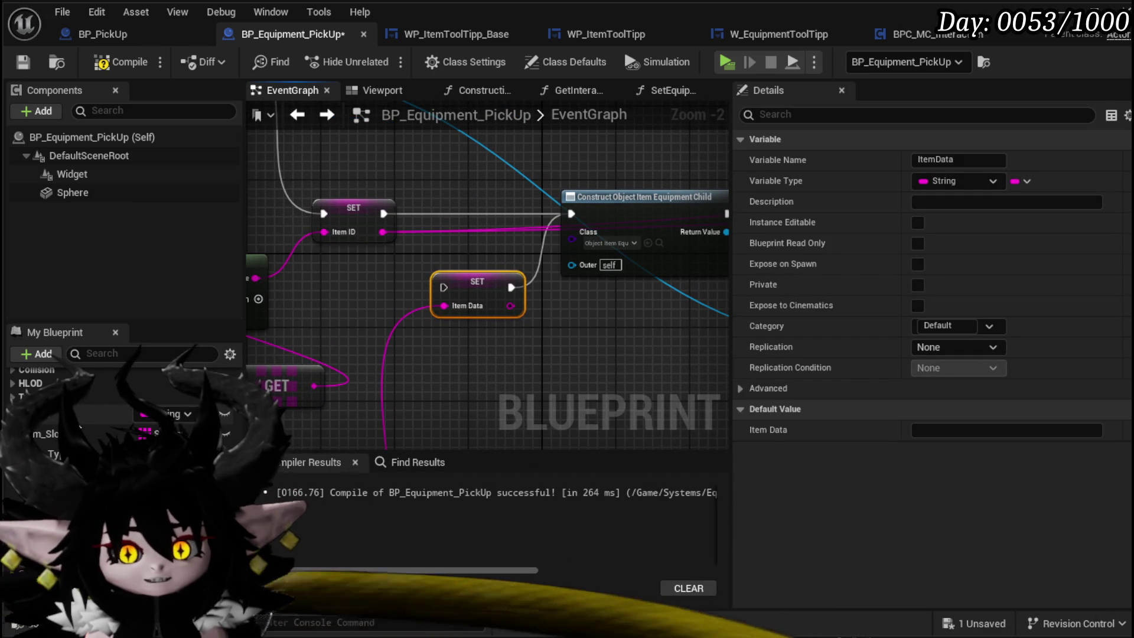
{"action": "mouse_move", "coordinate": [81, 420]}
{"action": "left_mouse_down"}
{"action": "mouse_move", "coordinate": [363, 310]}
{"action": "mouse_move", "coordinate": [343, 292]}
{"action": "left_mouse_up"}
{"action": "mouse_move", "coordinate": [386, 229]}
{"action": "left_mouse_down"}
{"action": "mouse_move", "coordinate": [349, 293]}
{"action": "mouse_move", "coordinate": [639, 351]}
{"action": "mouse_move", "coordinate": [325, 283]}
{"action": "left_mouse_up"}
Connect Event StartInteract to the Construct Object node
{"action": "scroll", "coordinate": [410, 324], "scroll_direction": "down", "scroll_amount": 2}
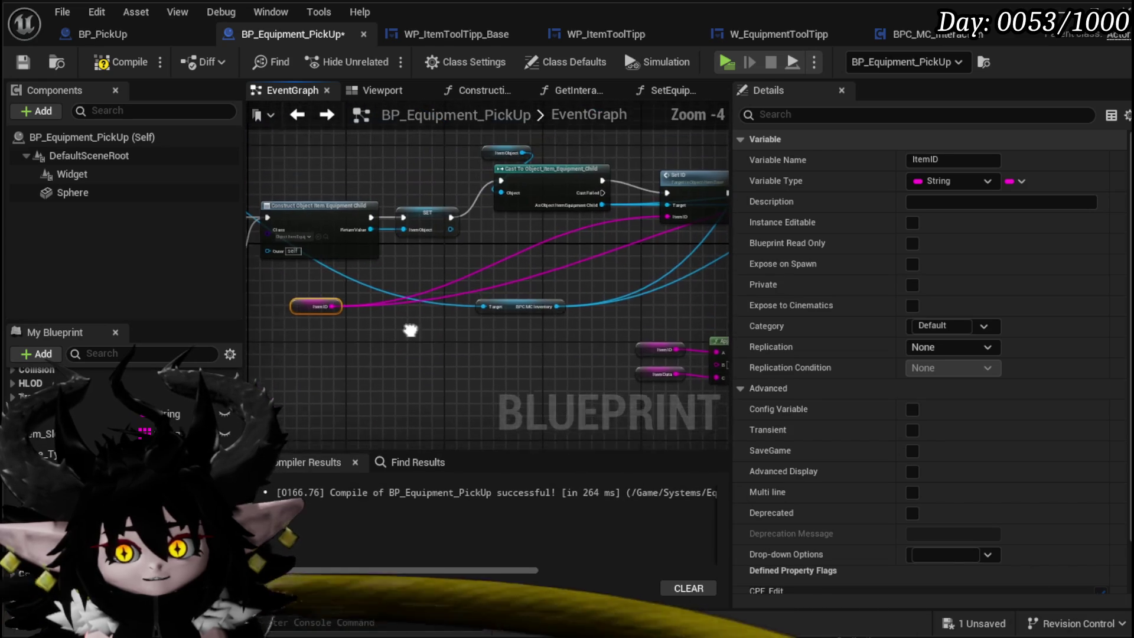
{"action": "scroll", "coordinate": [451, 289], "scroll_direction": "up", "scroll_amount": 4}
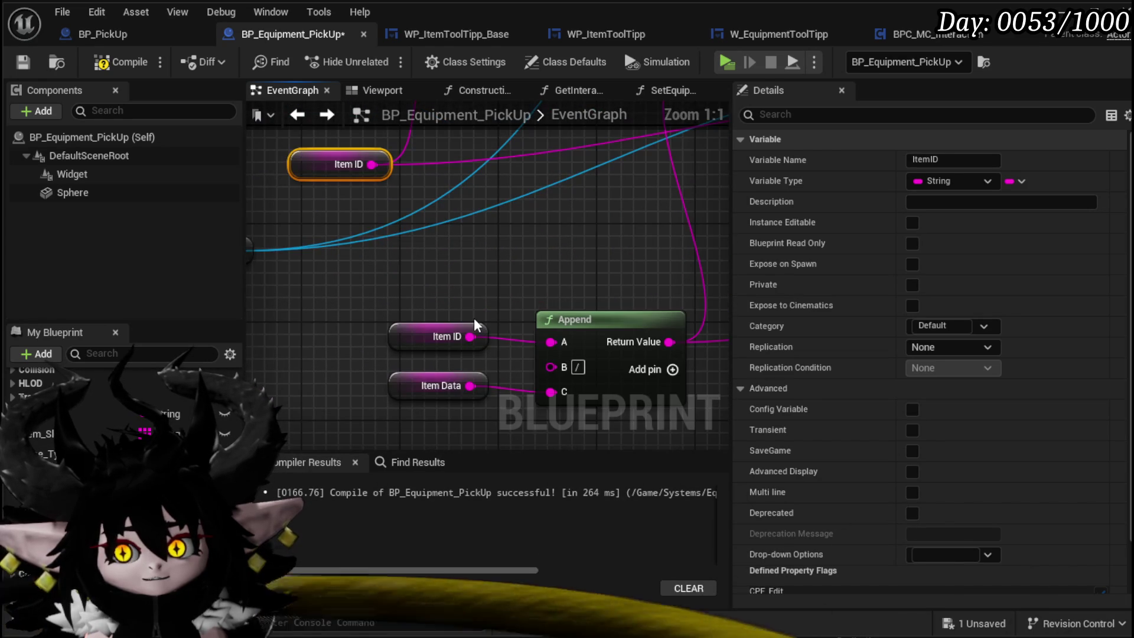
{"action": "scroll", "coordinate": [426, 392], "scroll_direction": "down", "scroll_amount": 3}
{"action": "left_click_drag", "start_coordinate": [446, 295], "coordinate": [251, 300]}
{"action": "scroll", "coordinate": [311, 342], "scroll_direction": "down", "scroll_amount": 3}
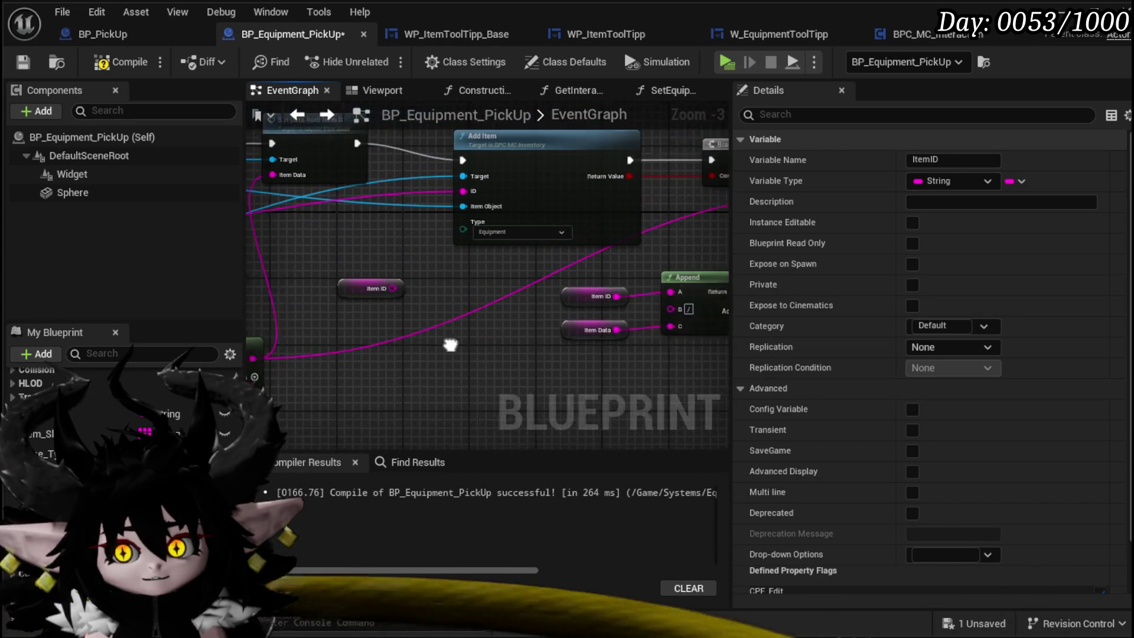
{"action": "scroll", "coordinate": [520, 325], "scroll_direction": "up", "scroll_amount": 2}
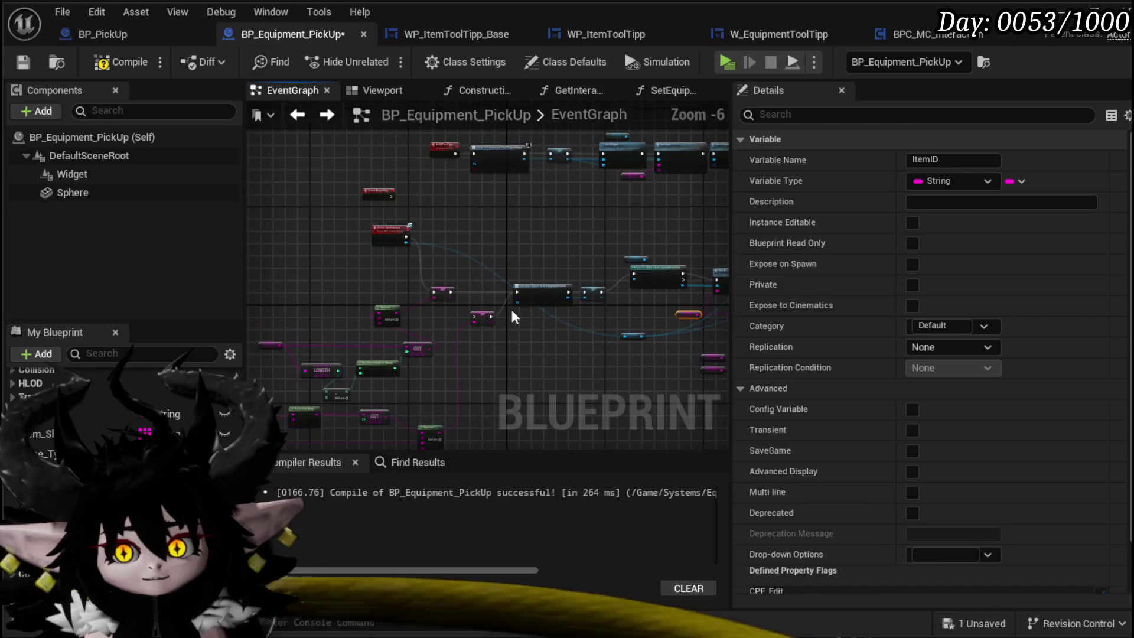
{"action": "mouse_move", "coordinate": [319, 157]}
{"action": "left_mouse_down"}
{"action": "mouse_move", "coordinate": [579, 277]}
{"action": "mouse_move", "coordinate": [380, 252]}
{"action": "mouse_move", "coordinate": [431, 239]}
{"action": "mouse_move", "coordinate": [540, 284]}
{"action": "left_mouse_up"}
Call Set Equipment Data from Event BeginPlay, save the blueprint, and return to the level editor
{"action": "scroll", "coordinate": [414, 236], "scroll_direction": "down", "scroll_amount": 3}
{"action": "scroll", "coordinate": [504, 321], "scroll_direction": "down", "scroll_amount": 3}
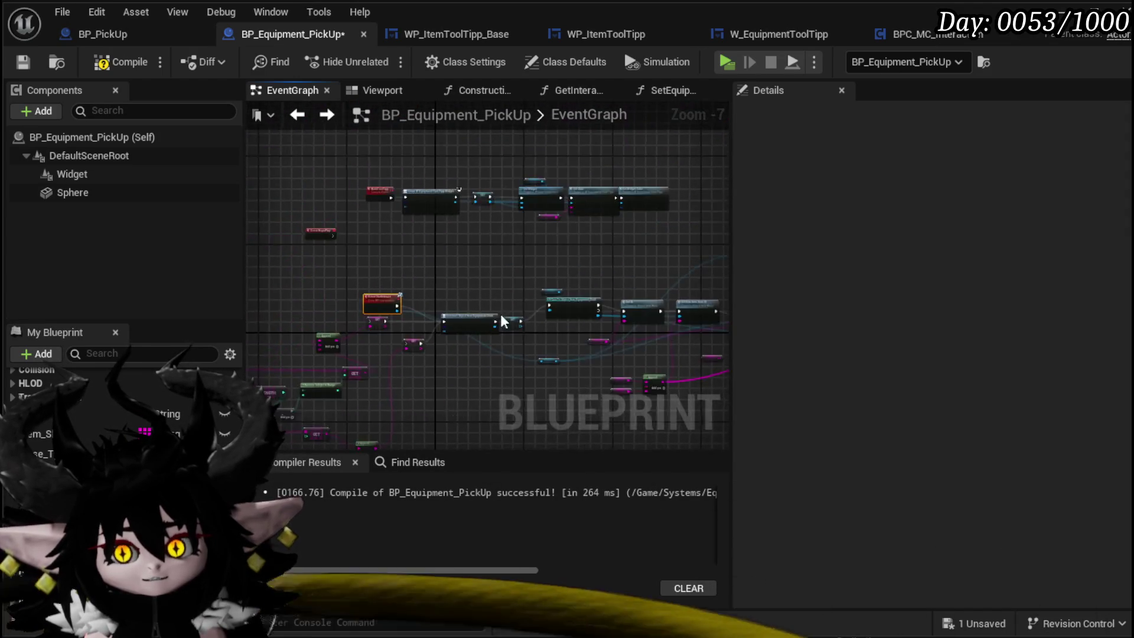
{"action": "scroll", "coordinate": [388, 283], "scroll_direction": "up", "scroll_amount": 8}
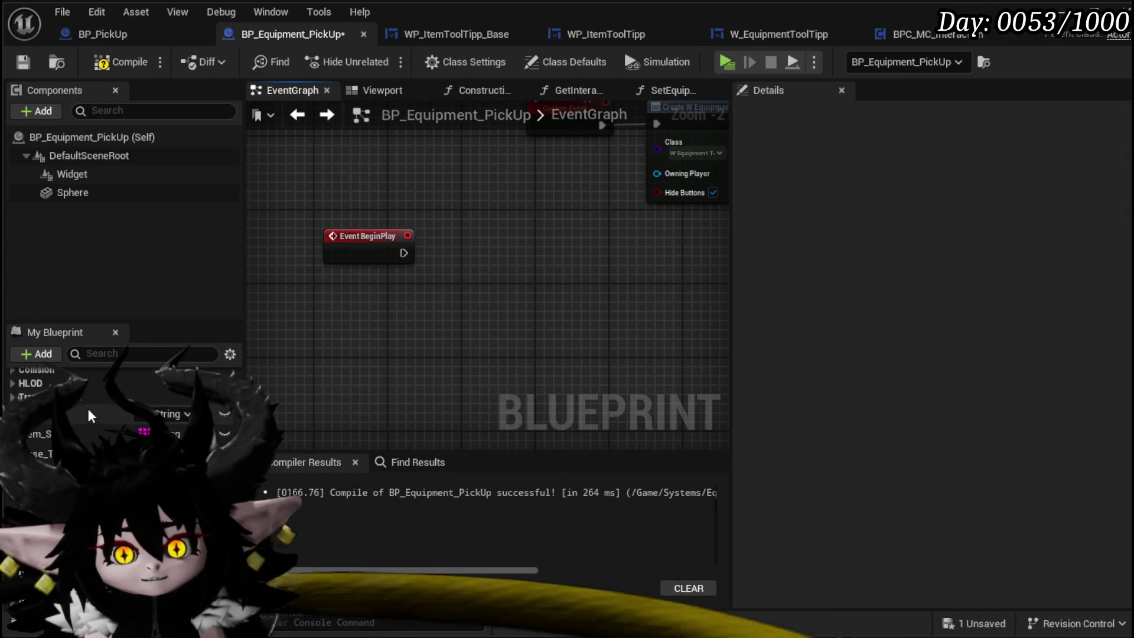
{"action": "scroll", "coordinate": [87, 421], "scroll_direction": "up", "scroll_amount": 5}
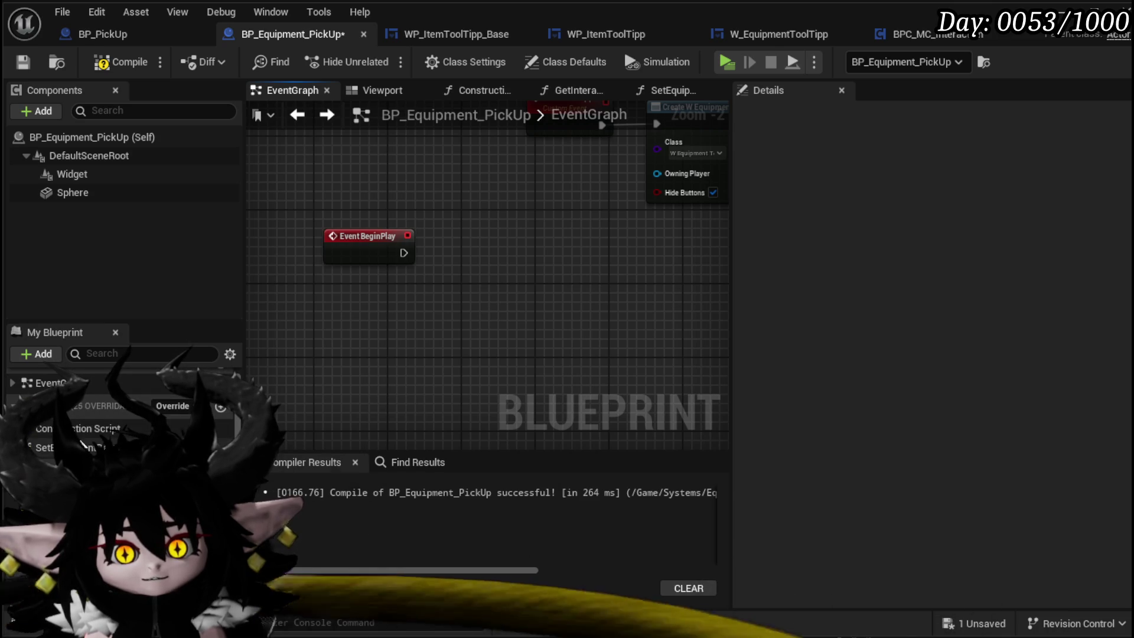
{"action": "mouse_move", "coordinate": [82, 445]}
{"action": "left_mouse_down"}
{"action": "mouse_move", "coordinate": [441, 237]}
{"action": "mouse_move", "coordinate": [412, 262]}
{"action": "mouse_move", "coordinate": [433, 211]}
{"action": "left_mouse_up"}
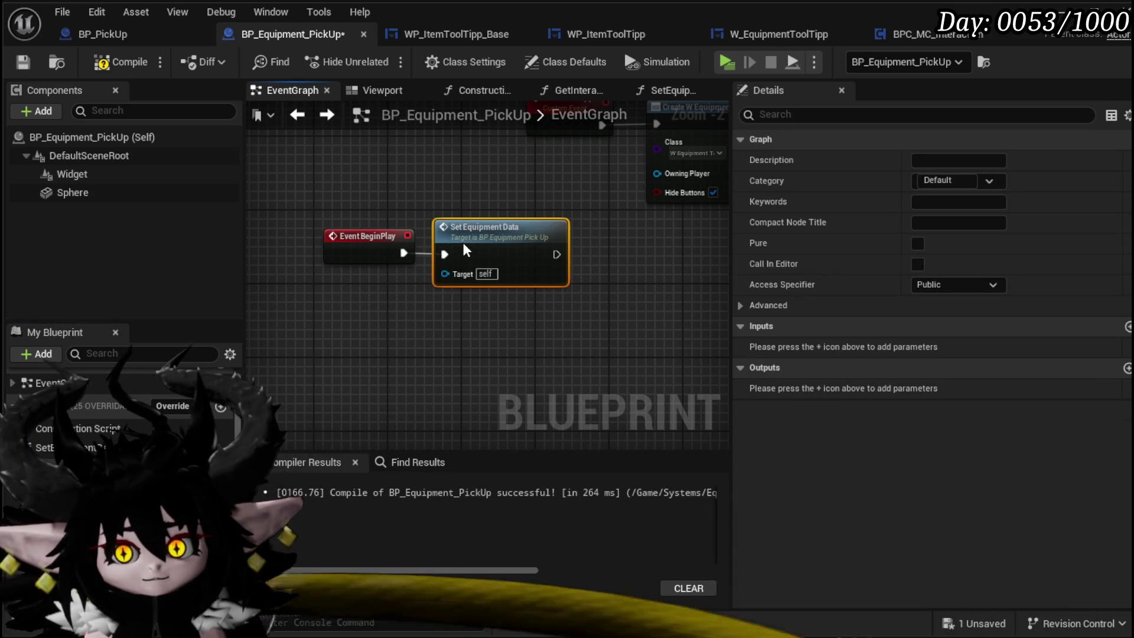
{"action": "left_click", "coordinate": [354, 207]}
{"action": "left_click", "coordinate": [33, 62]}
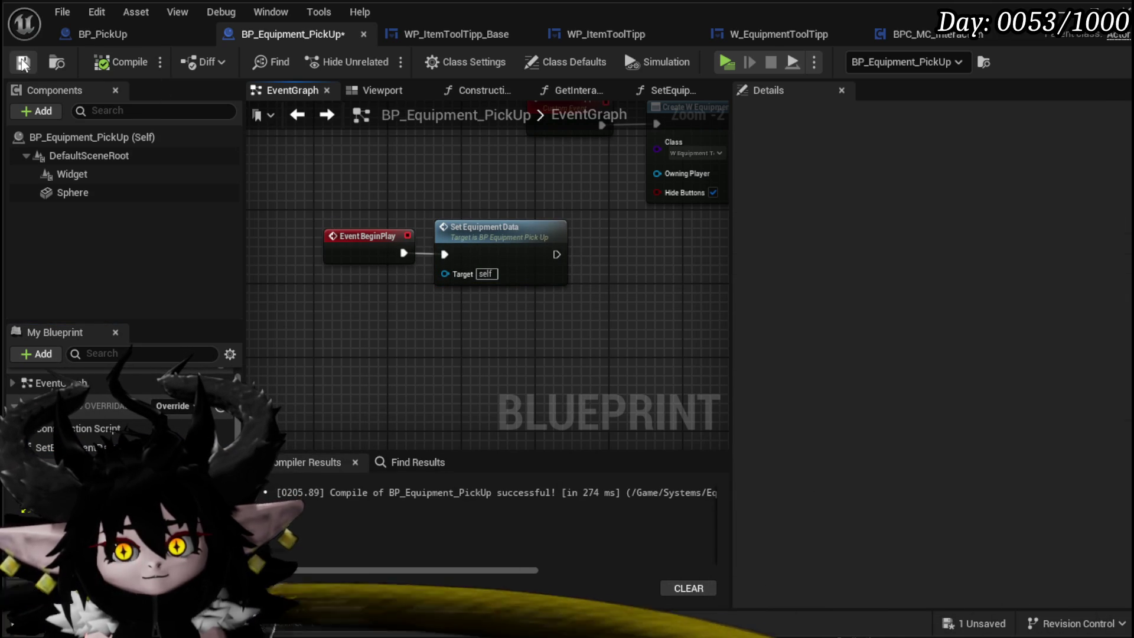
{"action": "key", "text": "alt+Tab"}
Play the level, walk the character to the pickup, and cast magic orbs along the way
{"action": "left_click", "coordinate": [381, 59]}
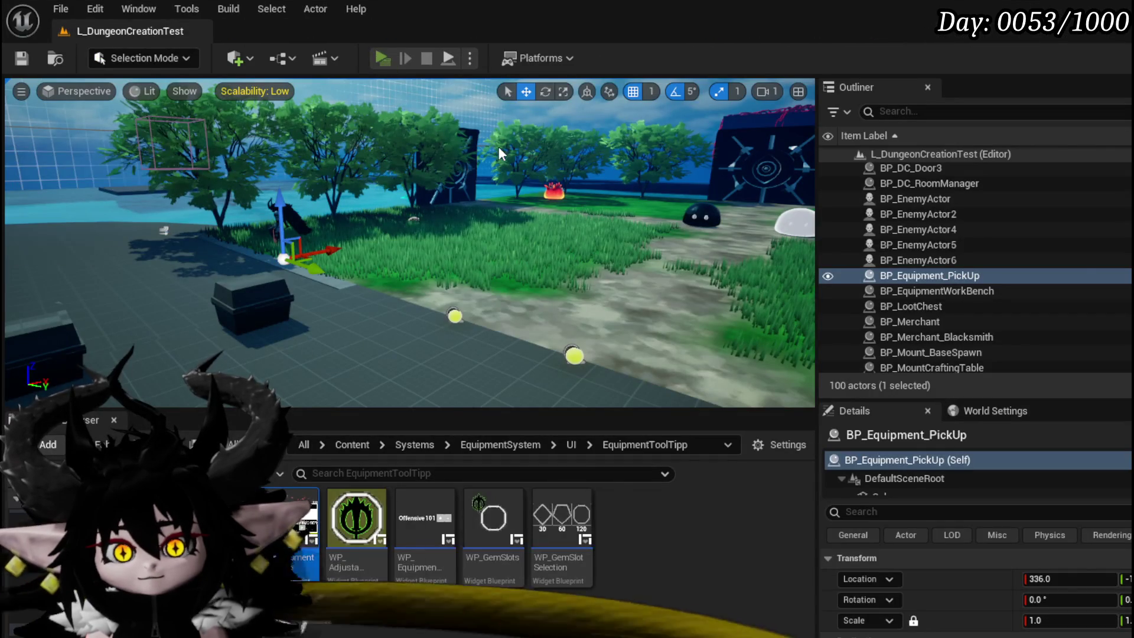
{"action": "key", "text": "w"}
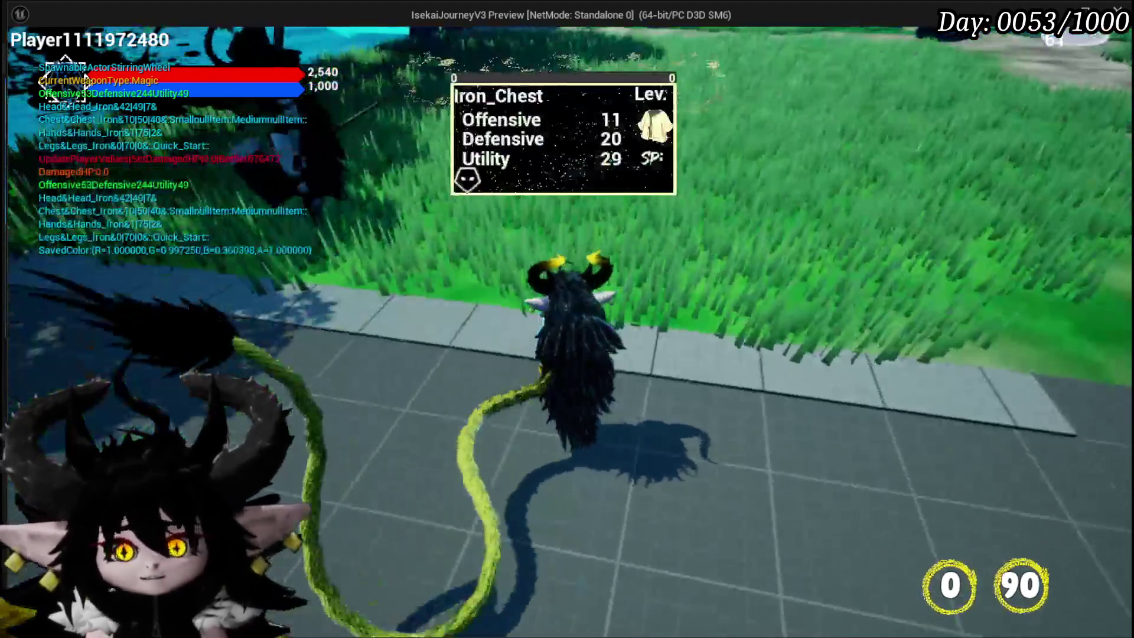
{"action": "left_click", "coordinate": [567, 319]}
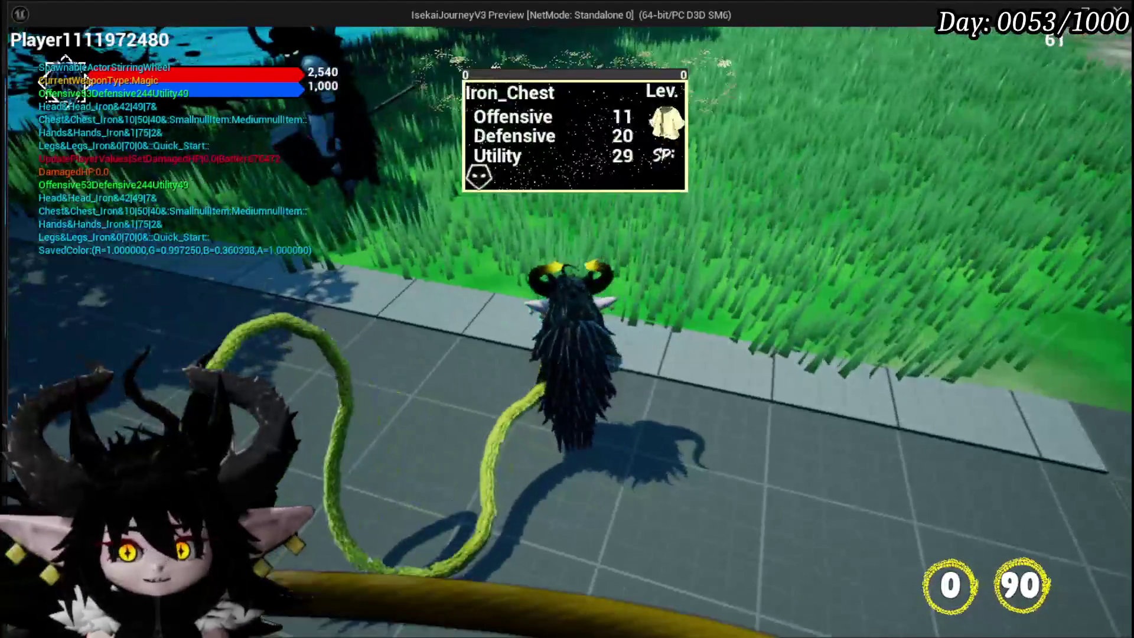
{"action": "left_click", "coordinate": [567, 319]}
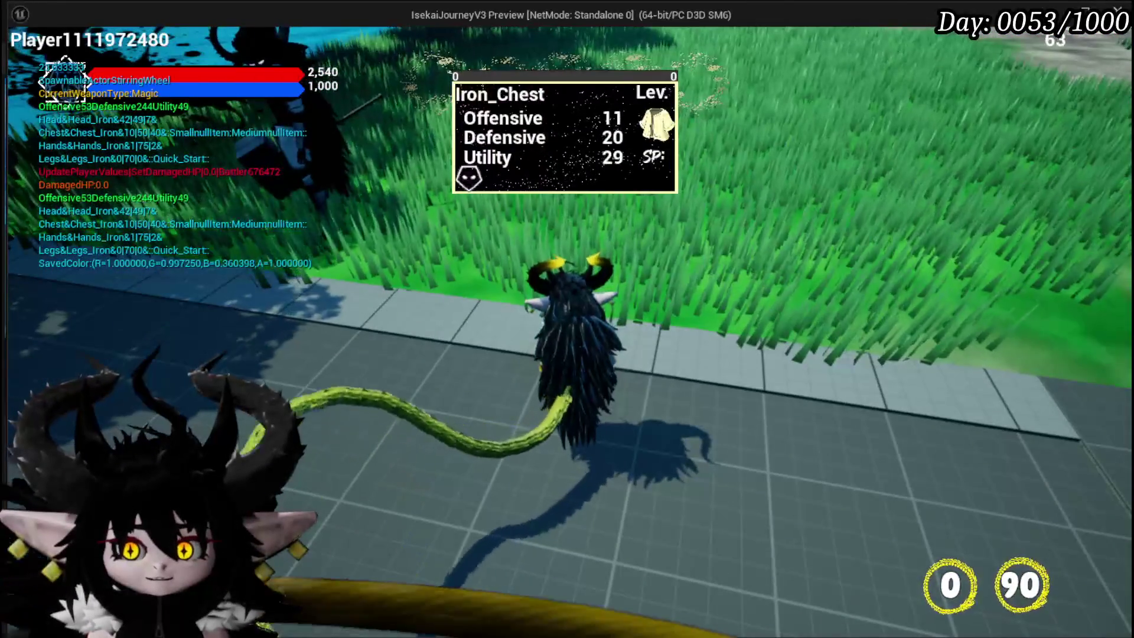
{"action": "left_click", "coordinate": [567, 319]}
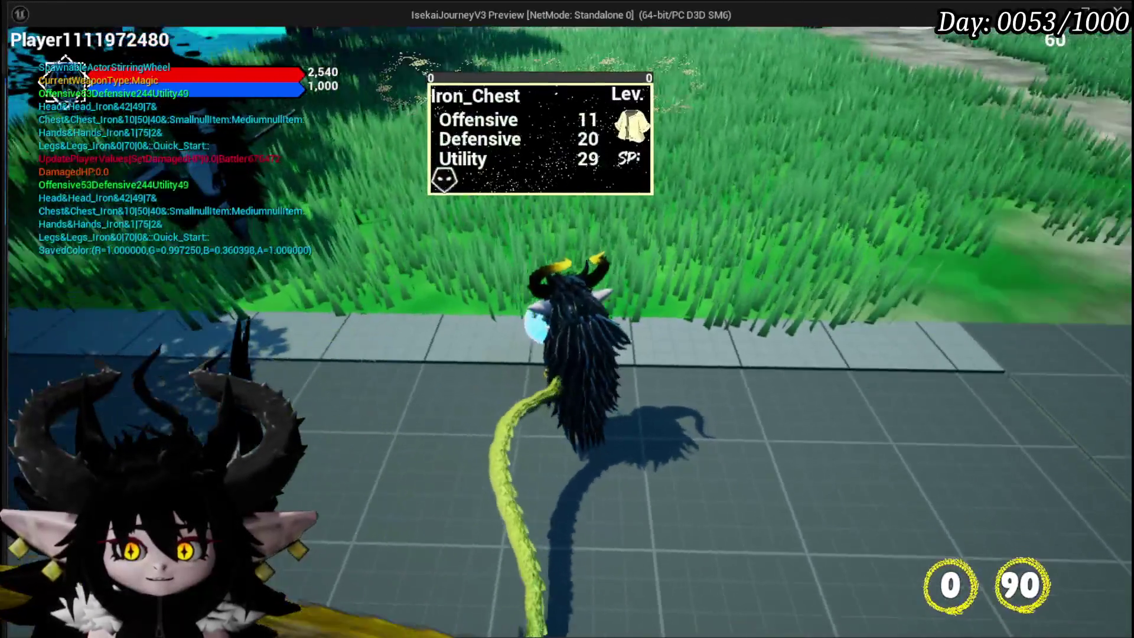
{"action": "left_click", "coordinate": [568, 319]}
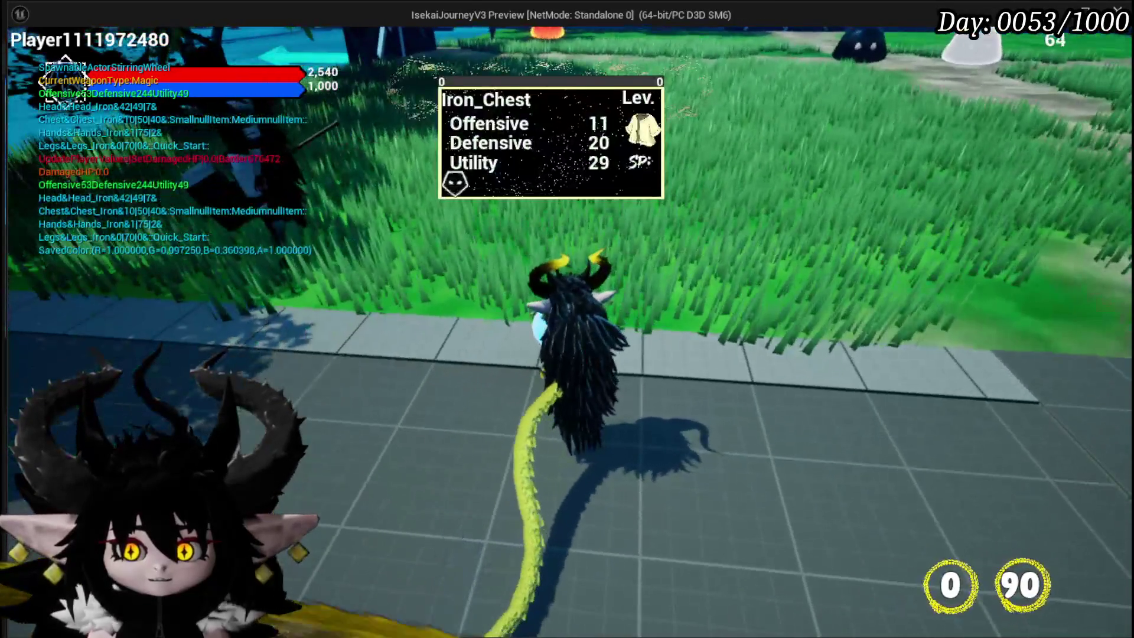
{"action": "left_click", "coordinate": [567, 319]}
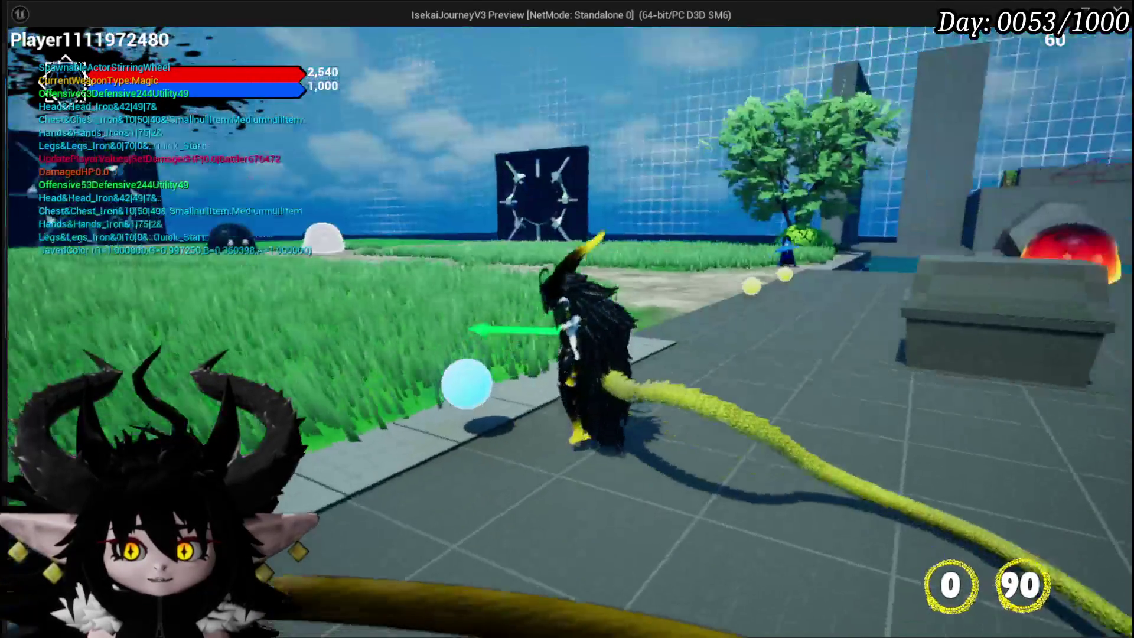